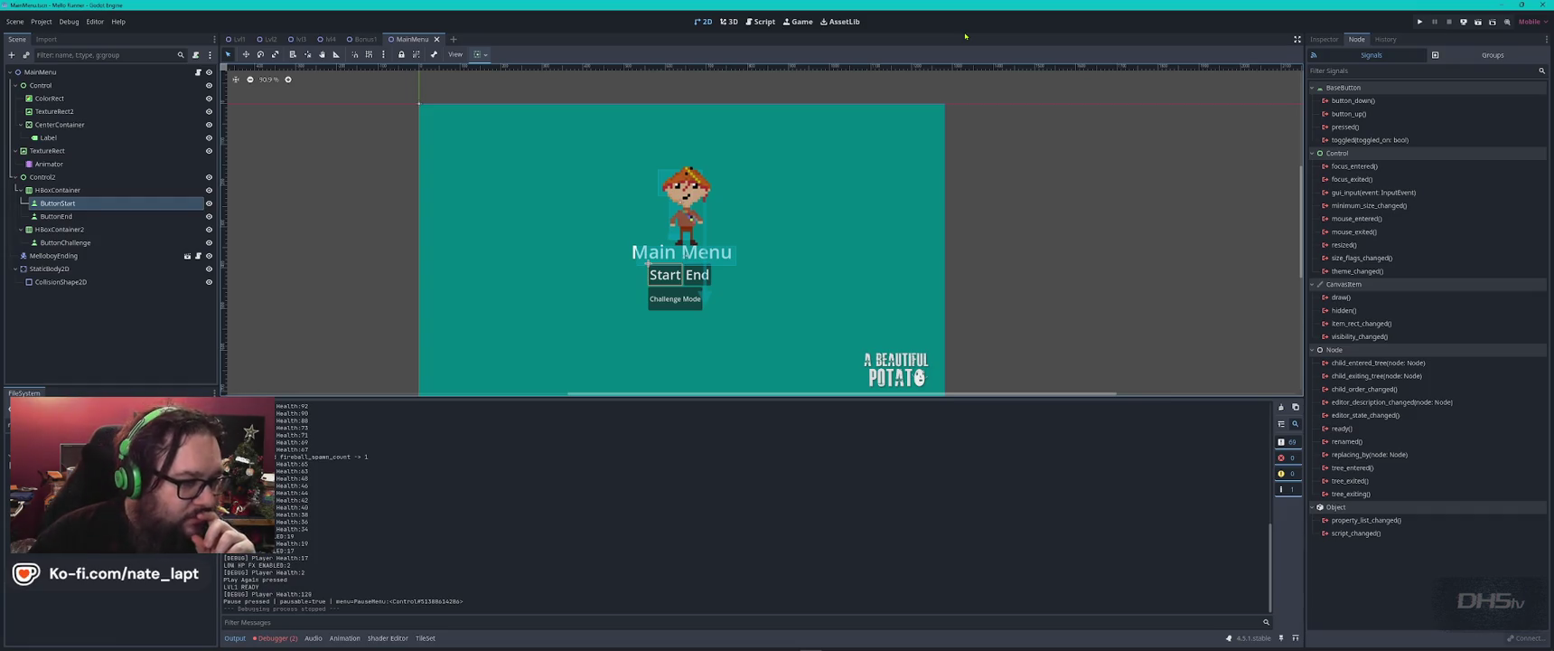
# - Shrink the Output panel to a thin strip to enlarge the MainMenu canvas, then select the Challenge Mode button
pyautogui.scroll(4, 769, 180)
pyautogui.scroll(-3, 725, 178)
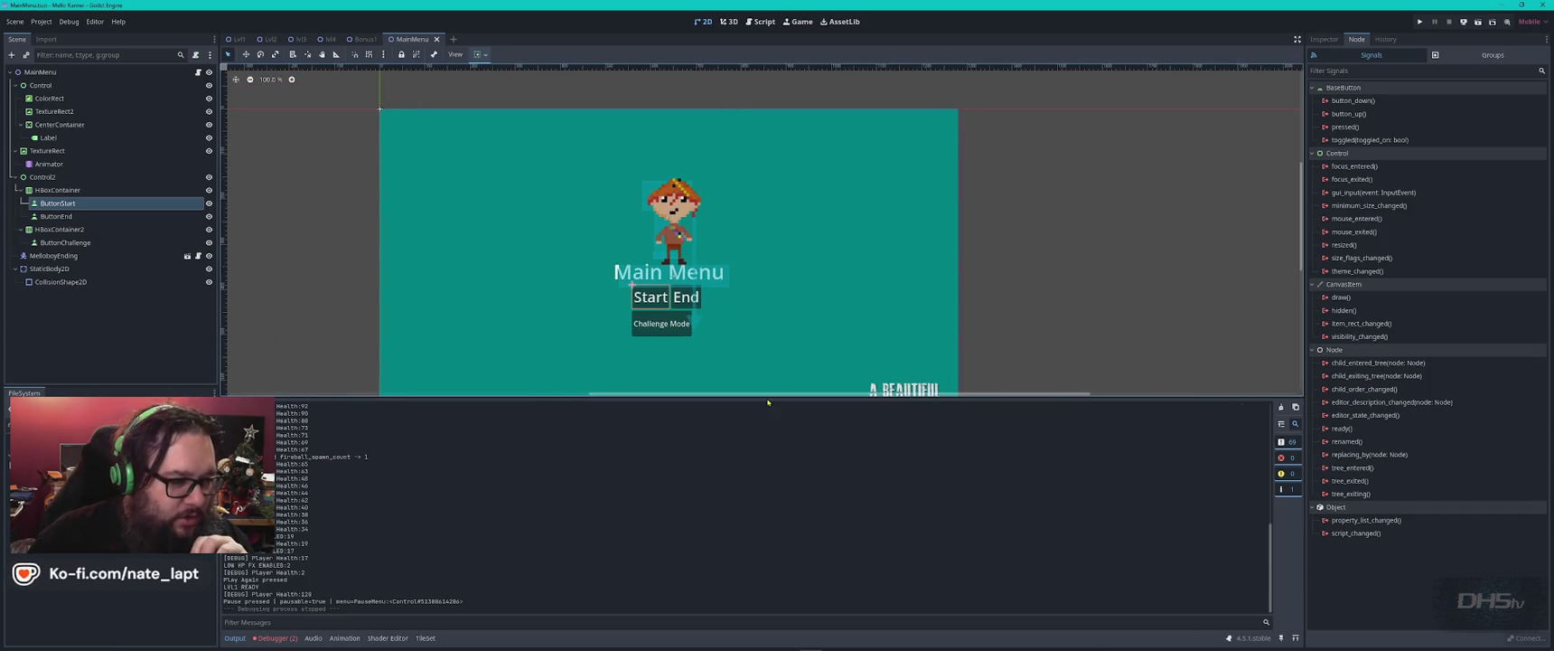
pyautogui.moveTo(764, 403); pyautogui.dragTo(765, 528)
pyautogui.moveTo(755, 286)
pyautogui.mouseDown()
pyautogui.moveTo(864, 308)
pyautogui.moveTo(842, 315)
pyautogui.mouseUp()
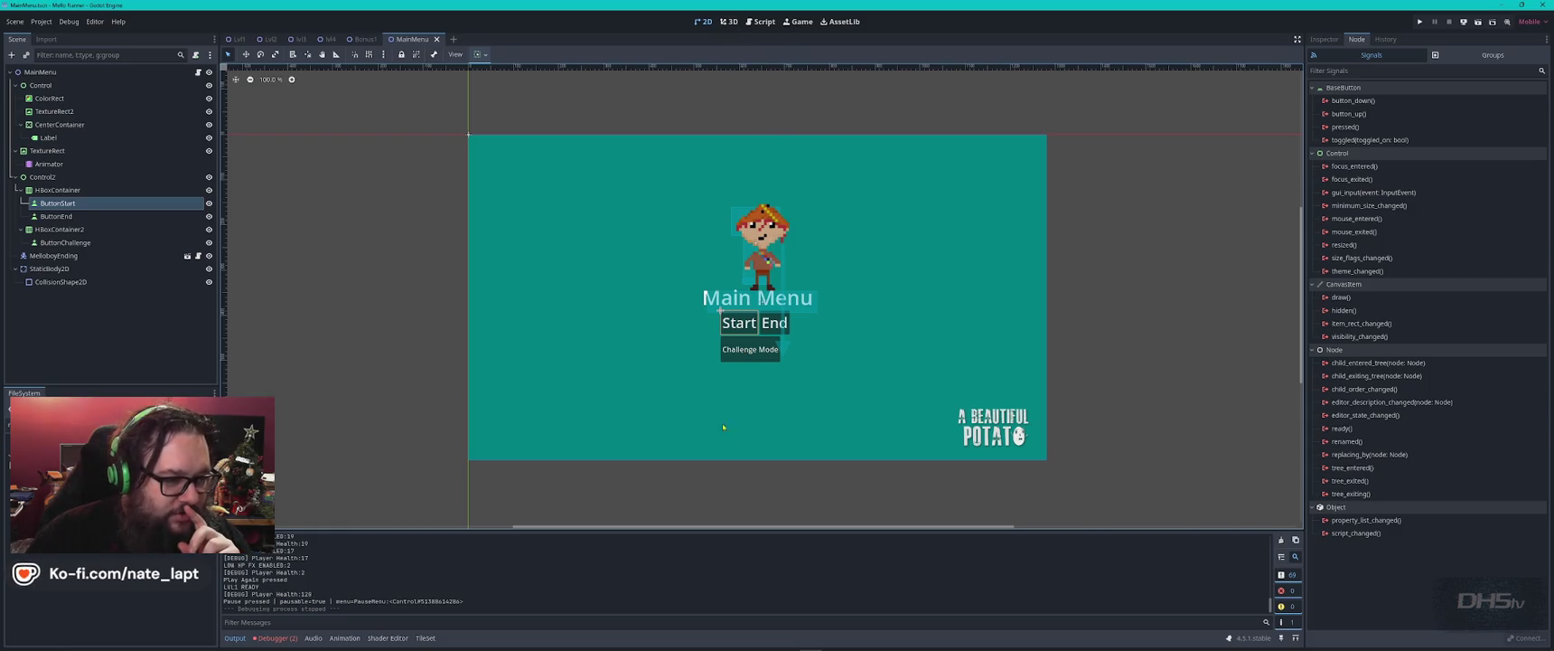
pyautogui.click(759, 347)
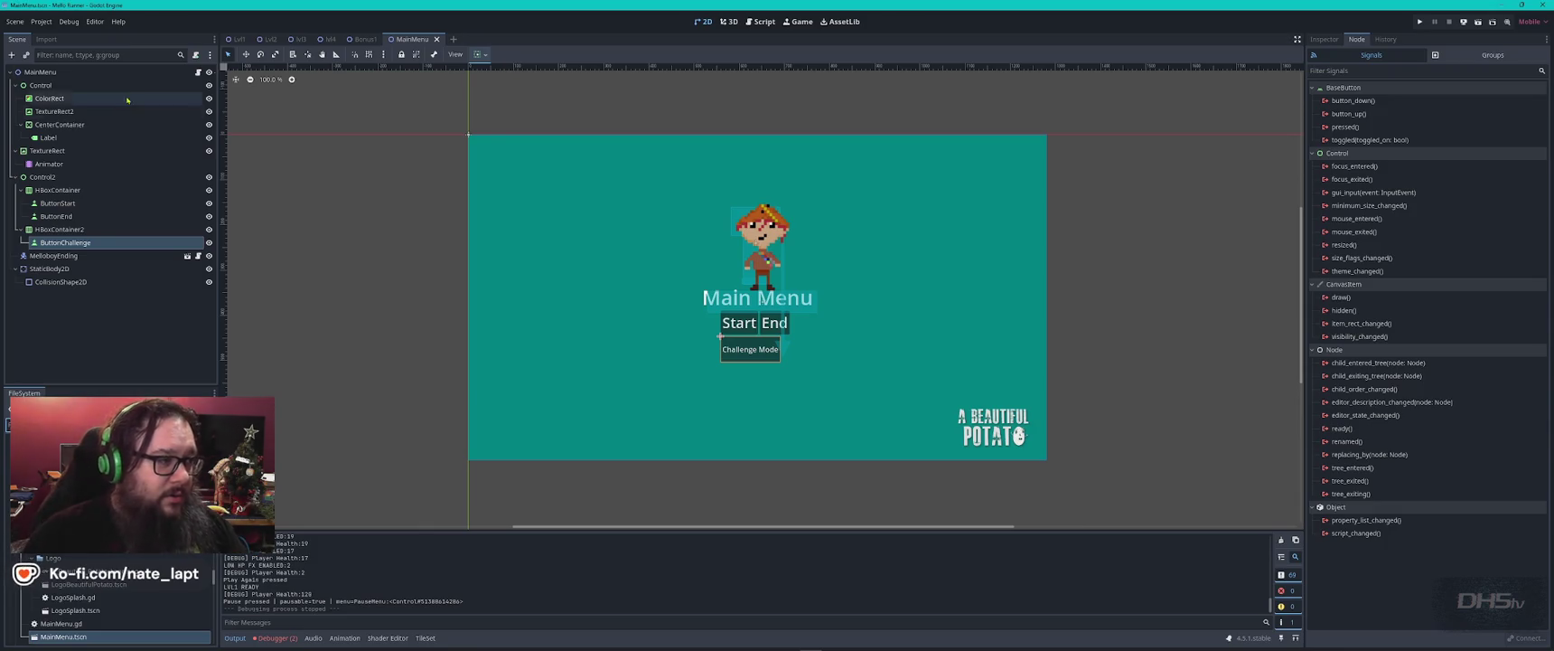
# - Switch to the Lvl1 level scene
pyautogui.click(237, 39)
# - Select the TileMapLayer node and inspect a block of ground tiles in Lvl1
pyautogui.scroll(10, 783, 323)
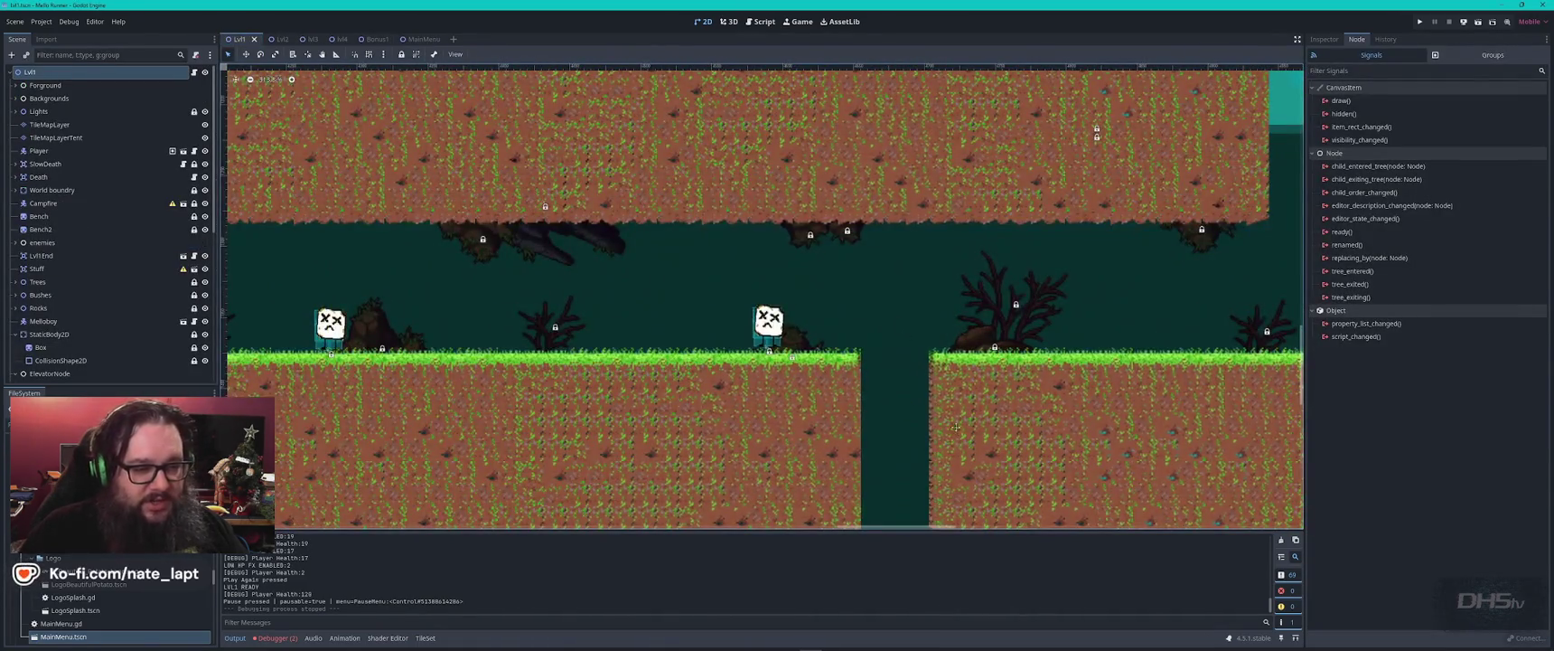
pyautogui.scroll(-3, 956, 426)
pyautogui.hscroll(5, 956, 426)
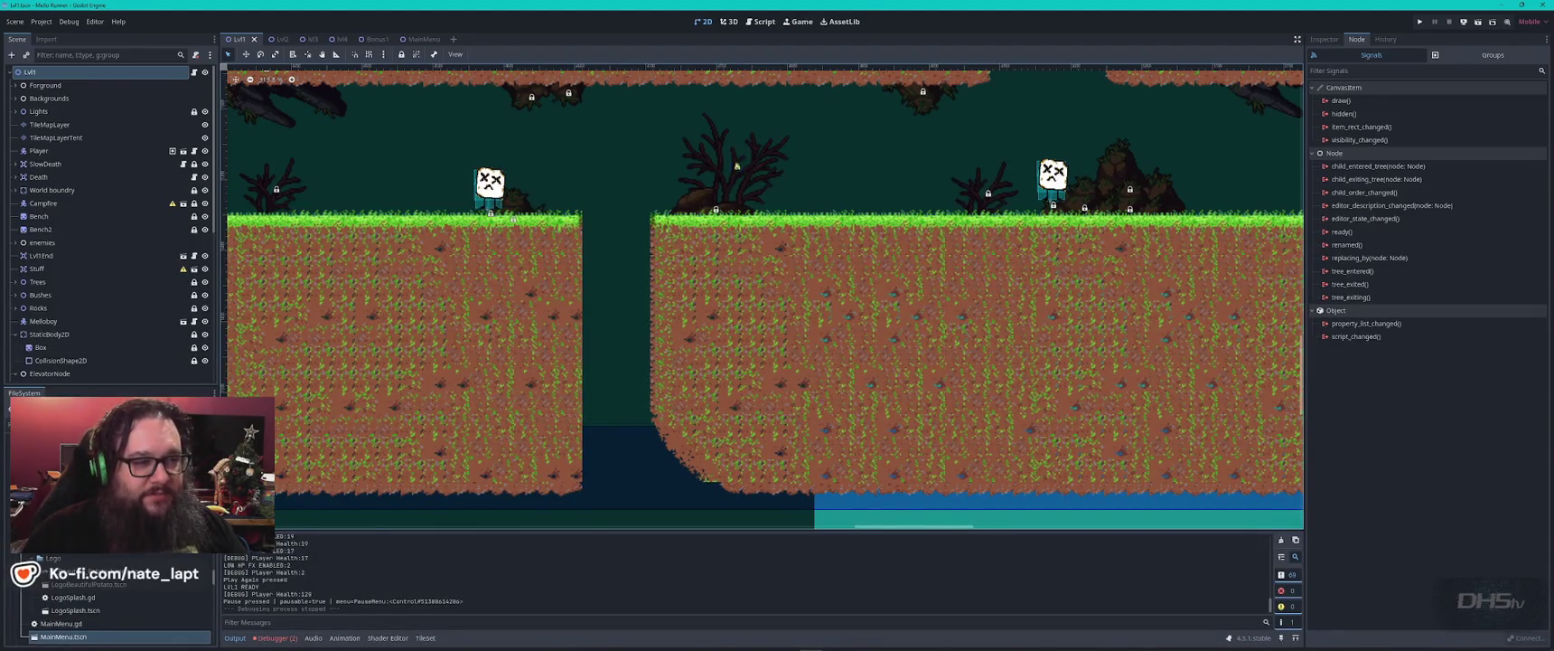
pyautogui.scroll(4, 731, 158)
pyautogui.click(731, 173)
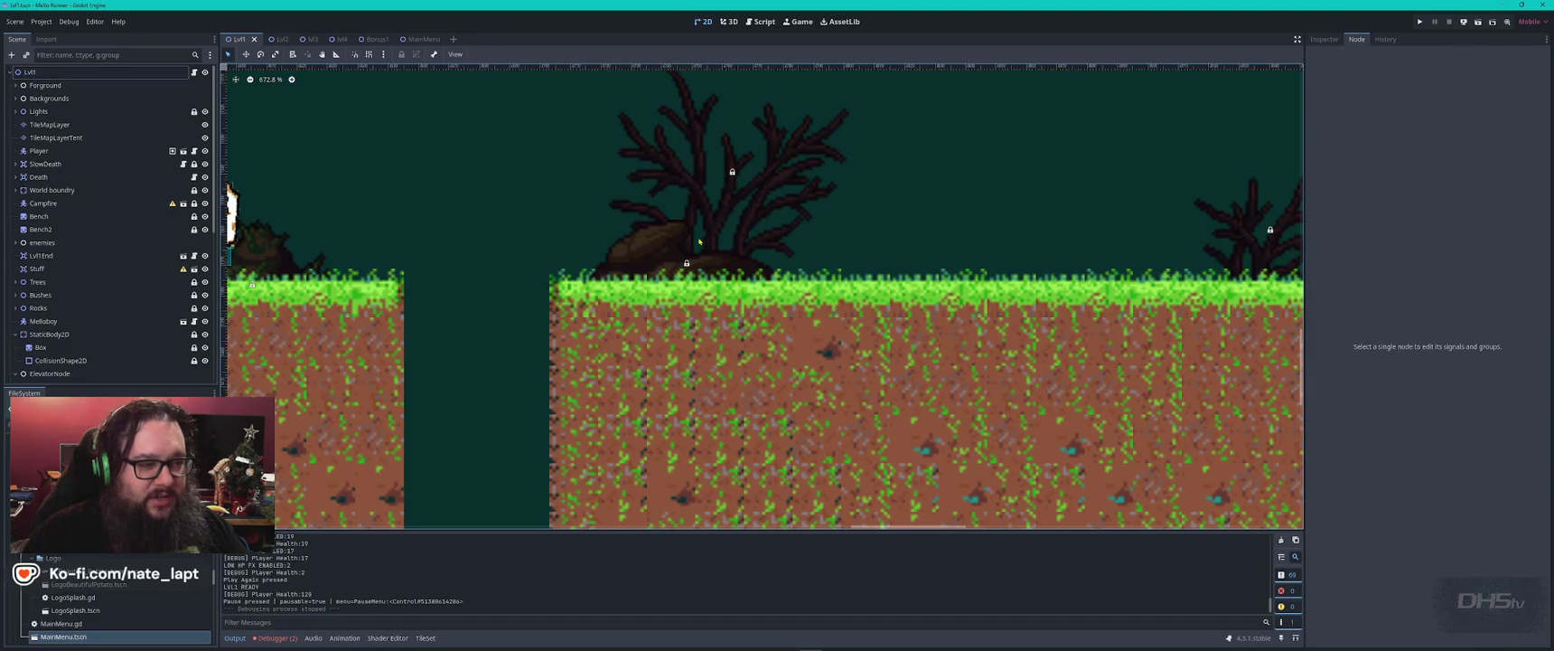
pyautogui.click(665, 277)
pyautogui.click(689, 277)
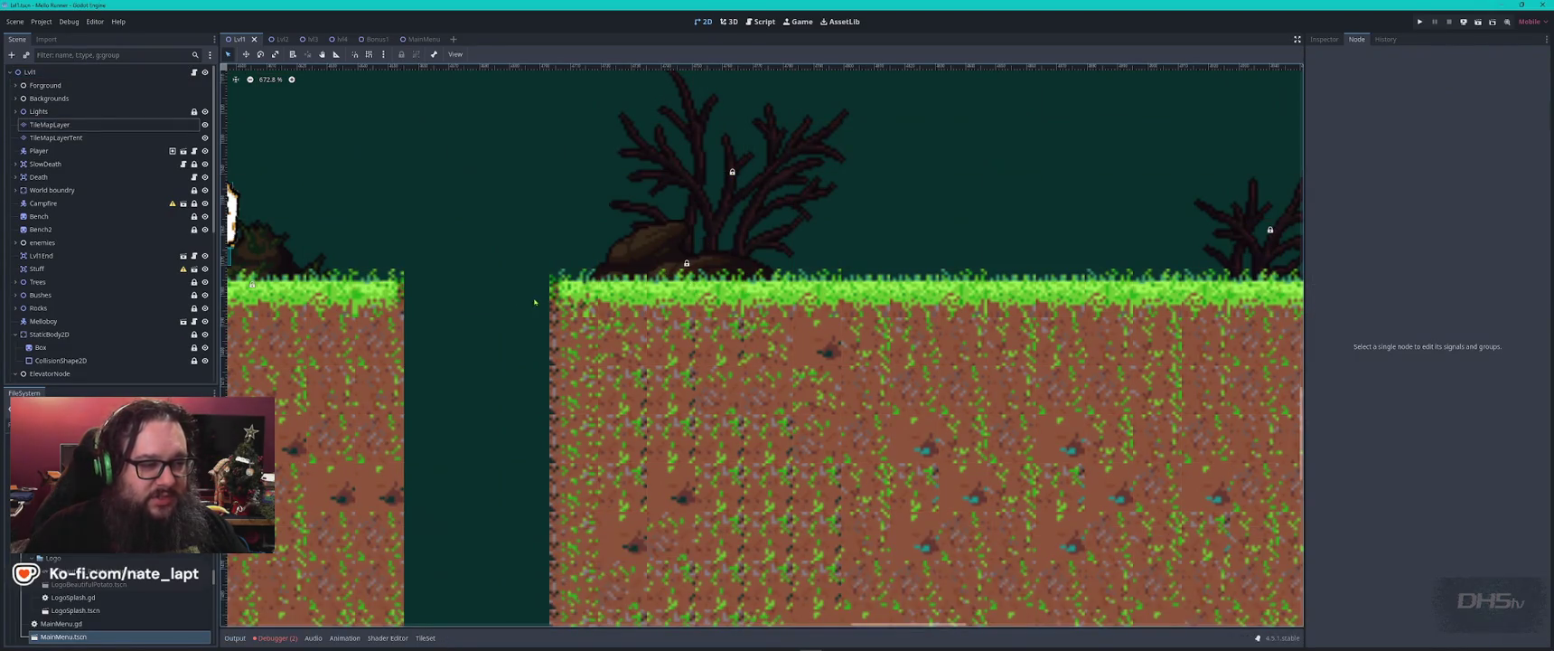
pyautogui.click(530, 303)
pyautogui.moveTo(704, 506)
pyautogui.mouseDown()
pyautogui.moveTo(497, 317)
pyautogui.moveTo(603, 350)
pyautogui.mouseUp()
pyautogui.press('Escape')
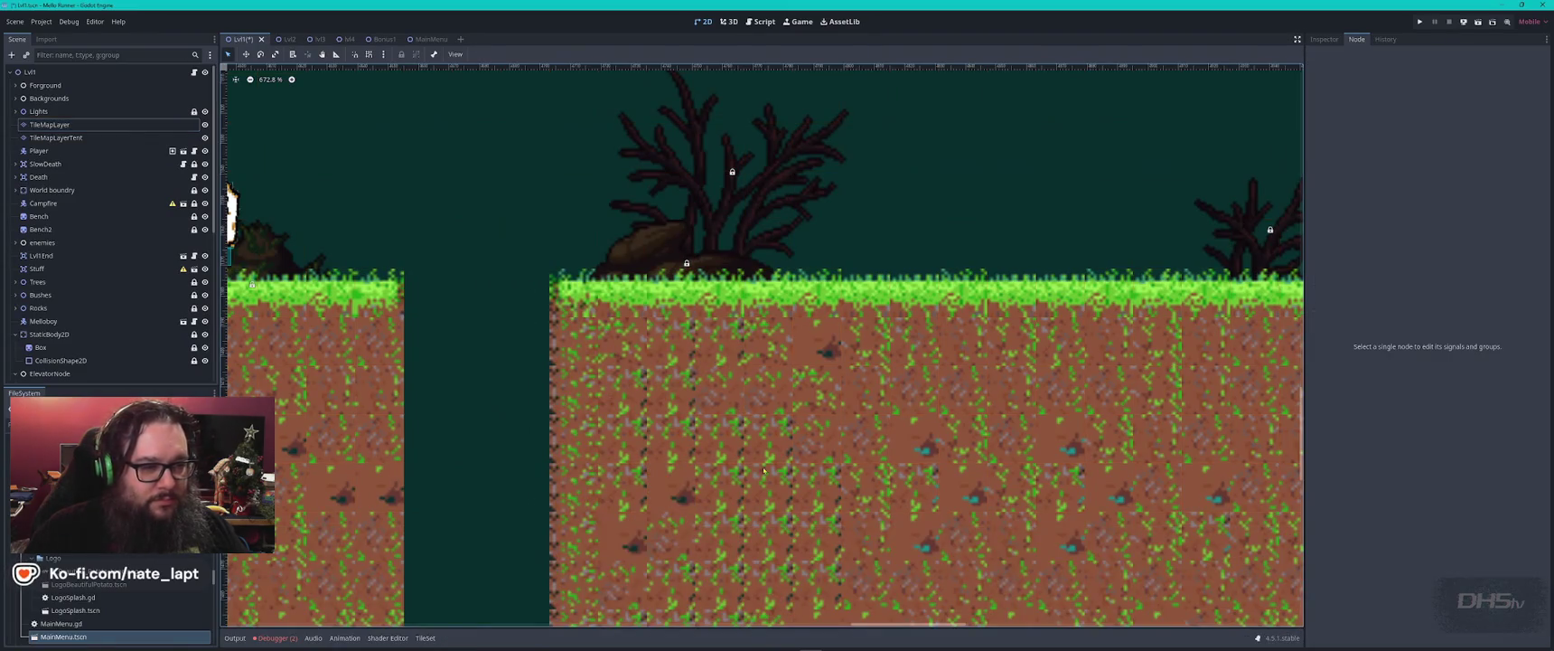
# - Zoom out and pan to view the full Lvl1 layout, including the left shafts
pyautogui.scroll(-4, 678, 361)
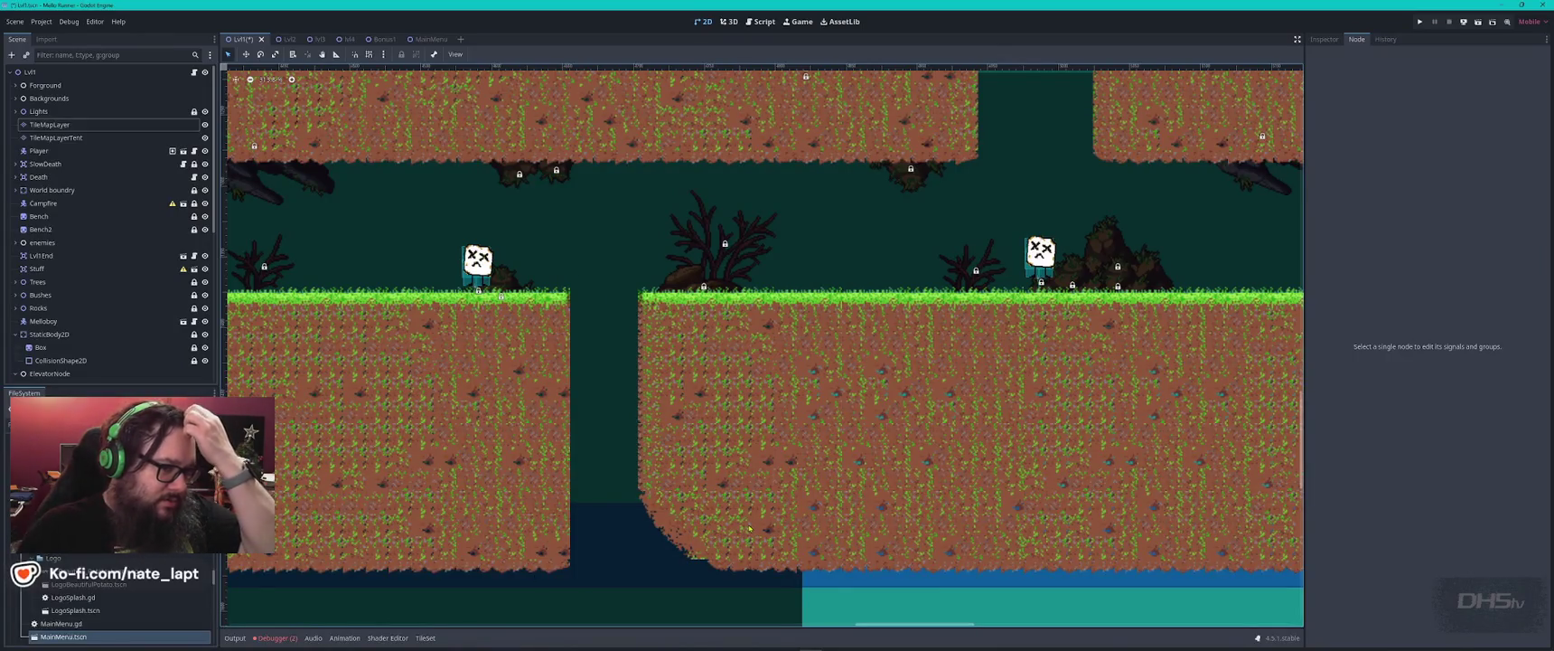
pyautogui.scroll(-2, 644, 450)
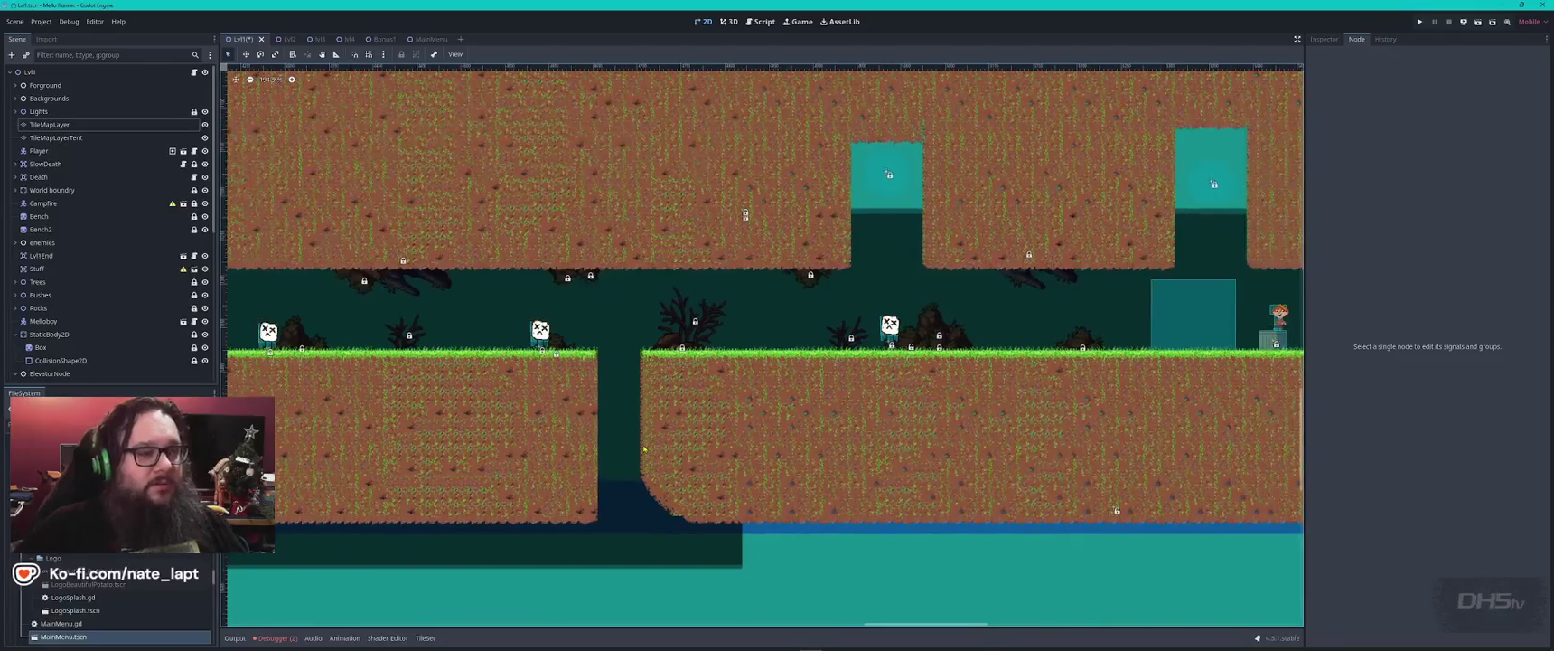
pyautogui.scroll(-2, 644, 449)
pyautogui.scroll(-1, 644, 449)
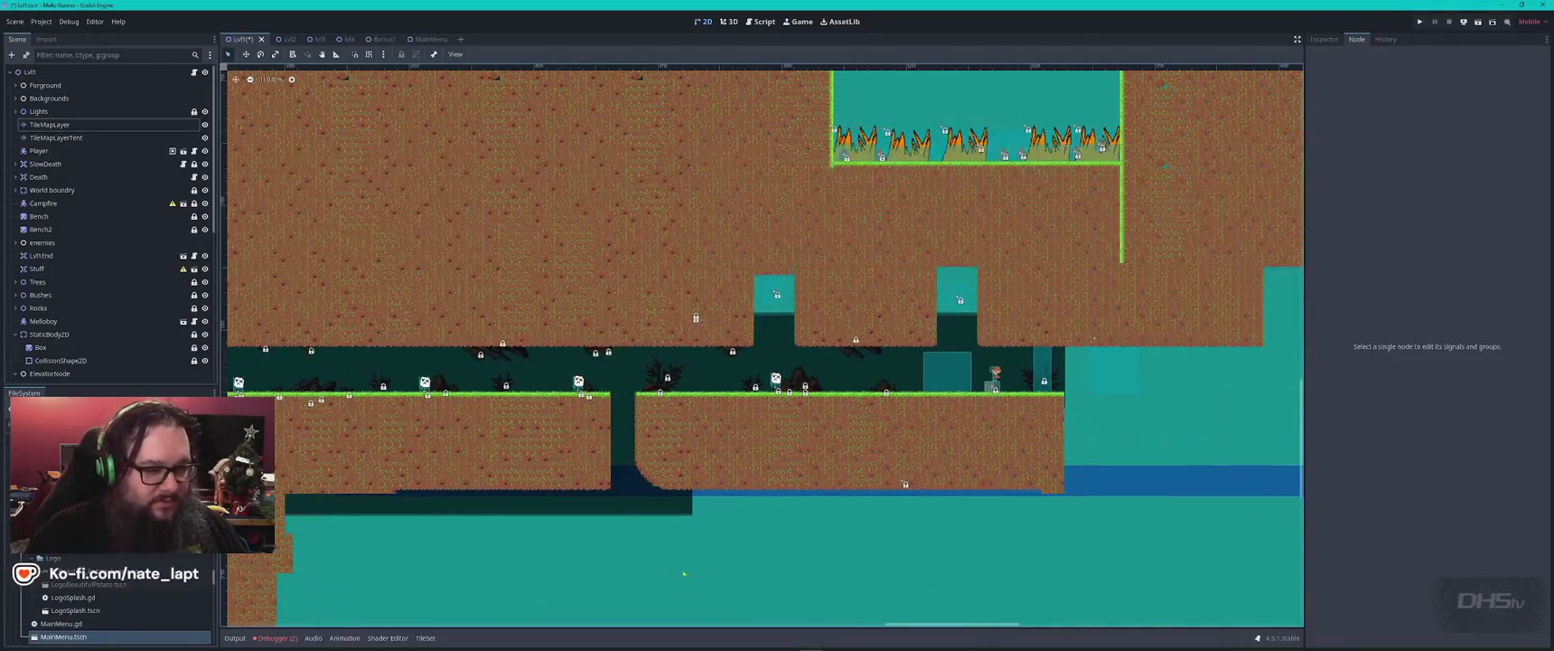
pyautogui.scroll(-2, 613, 441)
pyautogui.moveTo(428, 156); pyautogui.dragTo(850, 461)
pyautogui.scroll(-2, 849, 460)
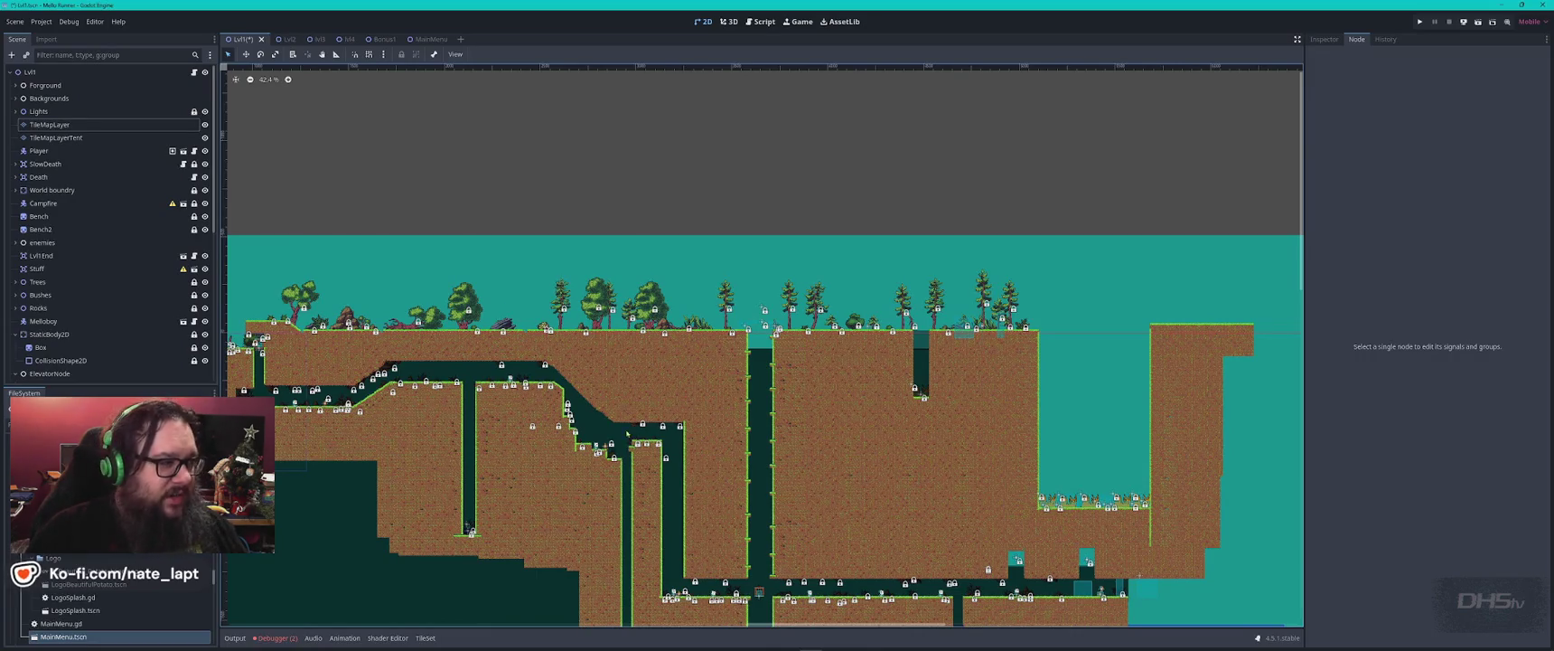
# - Save the Lvl1 scene and switch to Visual Studio Code
pyautogui.hotkey('ctrl', 's')
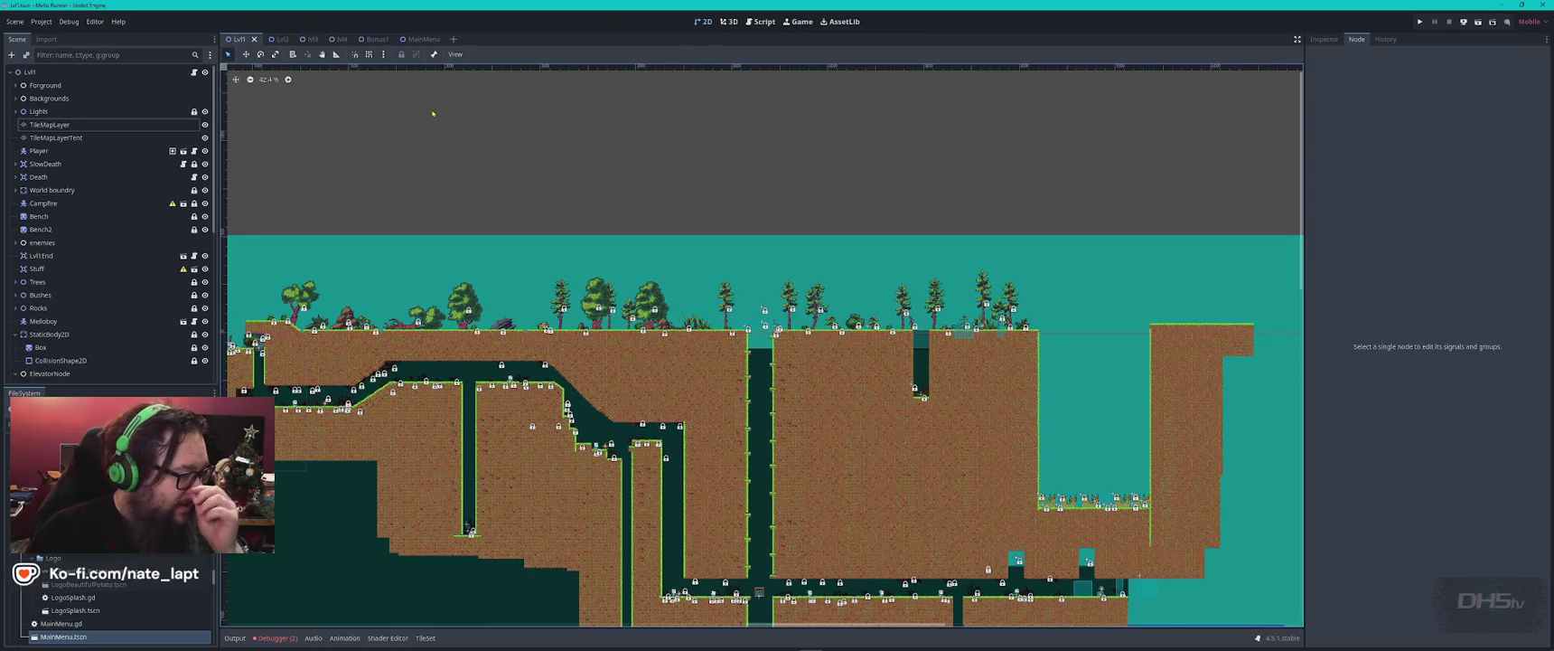
pyautogui.hotkey('alt', 'Tab')
pyautogui.hotkey('alt', 'Tab')
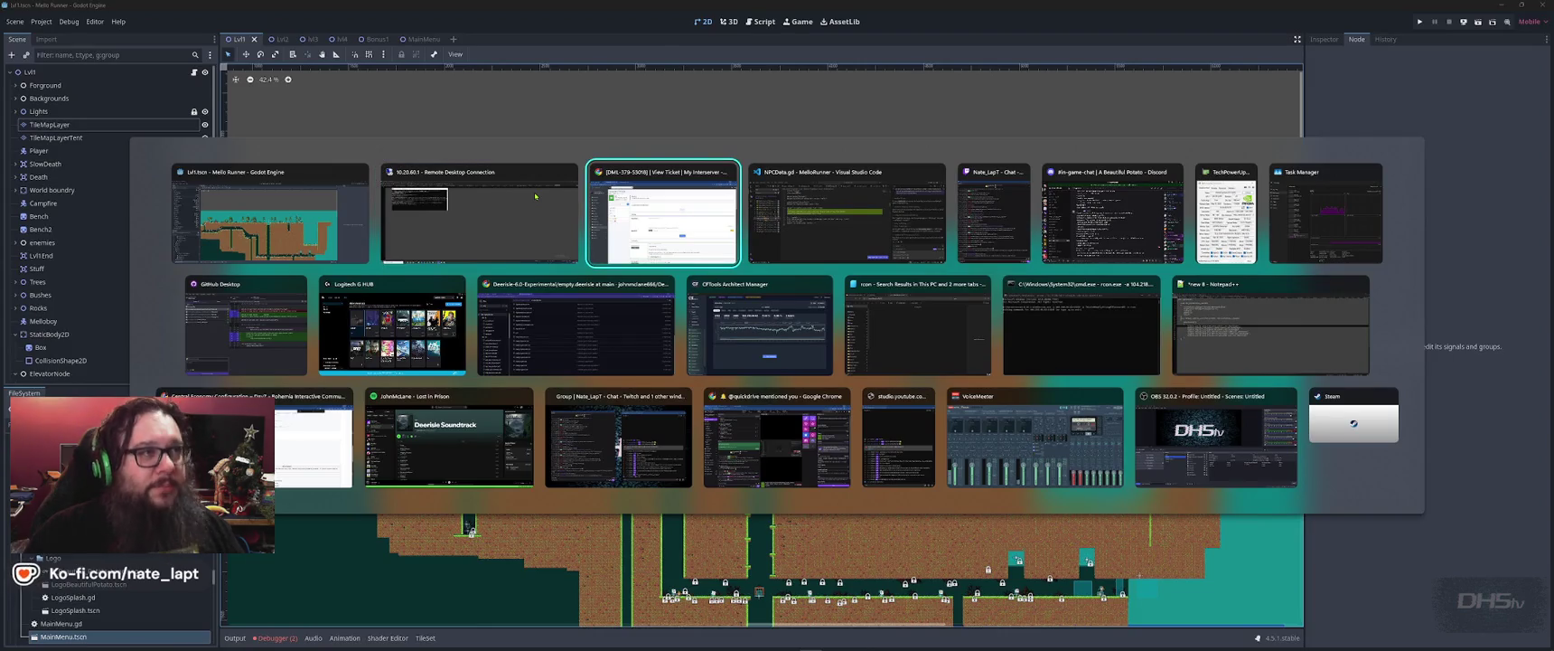
pyautogui.press('Escape')
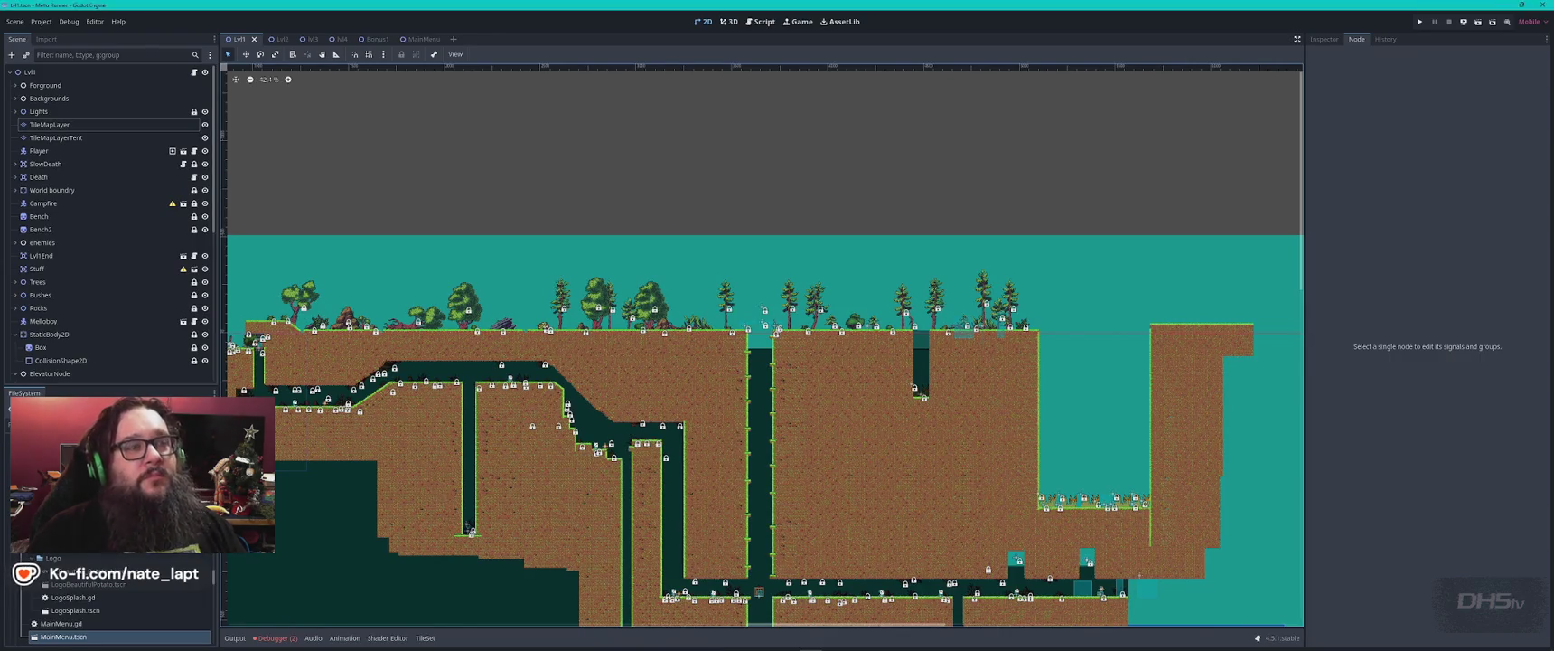
pyautogui.hotkey('alt', 'Tab')
pyautogui.hotkey('alt', 'Tab')
pyautogui.hotkey('alt', 'Tab')
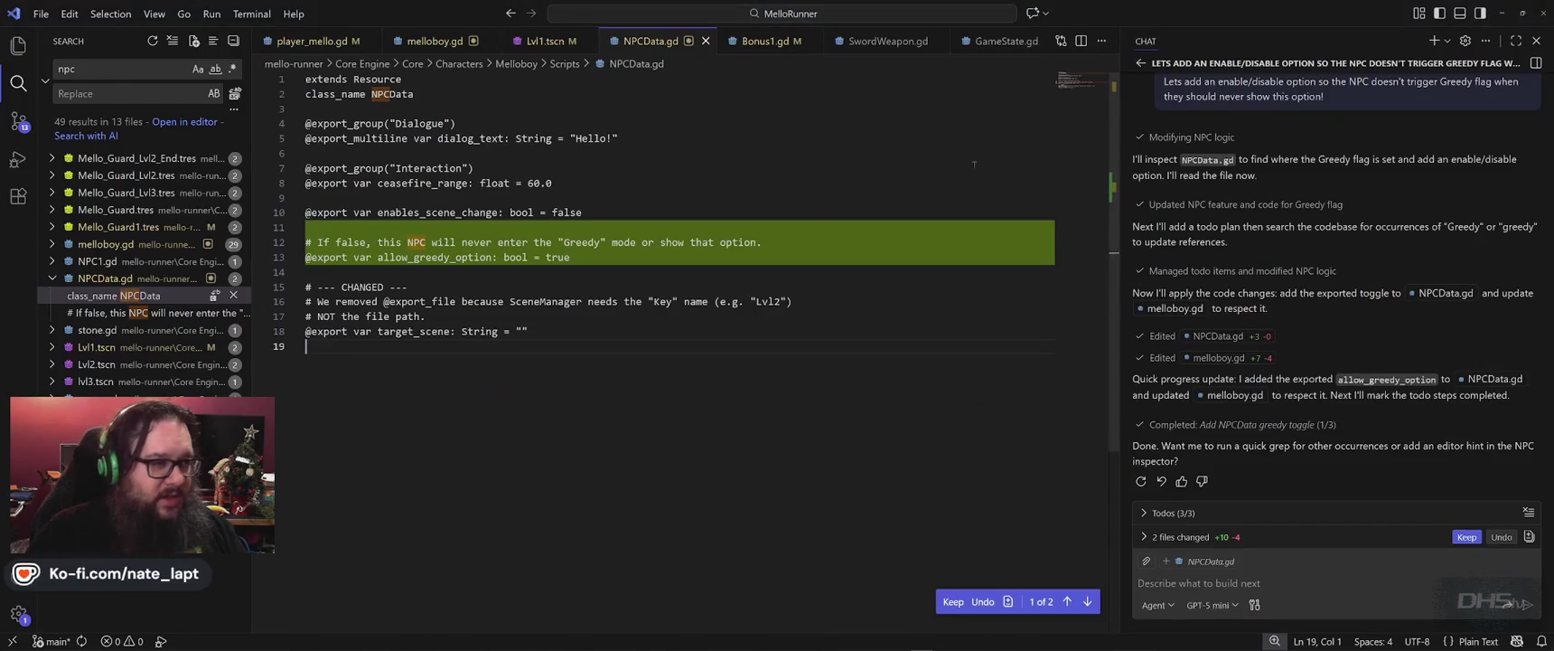
# - Close all five open script tabs, ending with GameState.gd
pyautogui.click(350, 41)
pyautogui.click(350, 41)
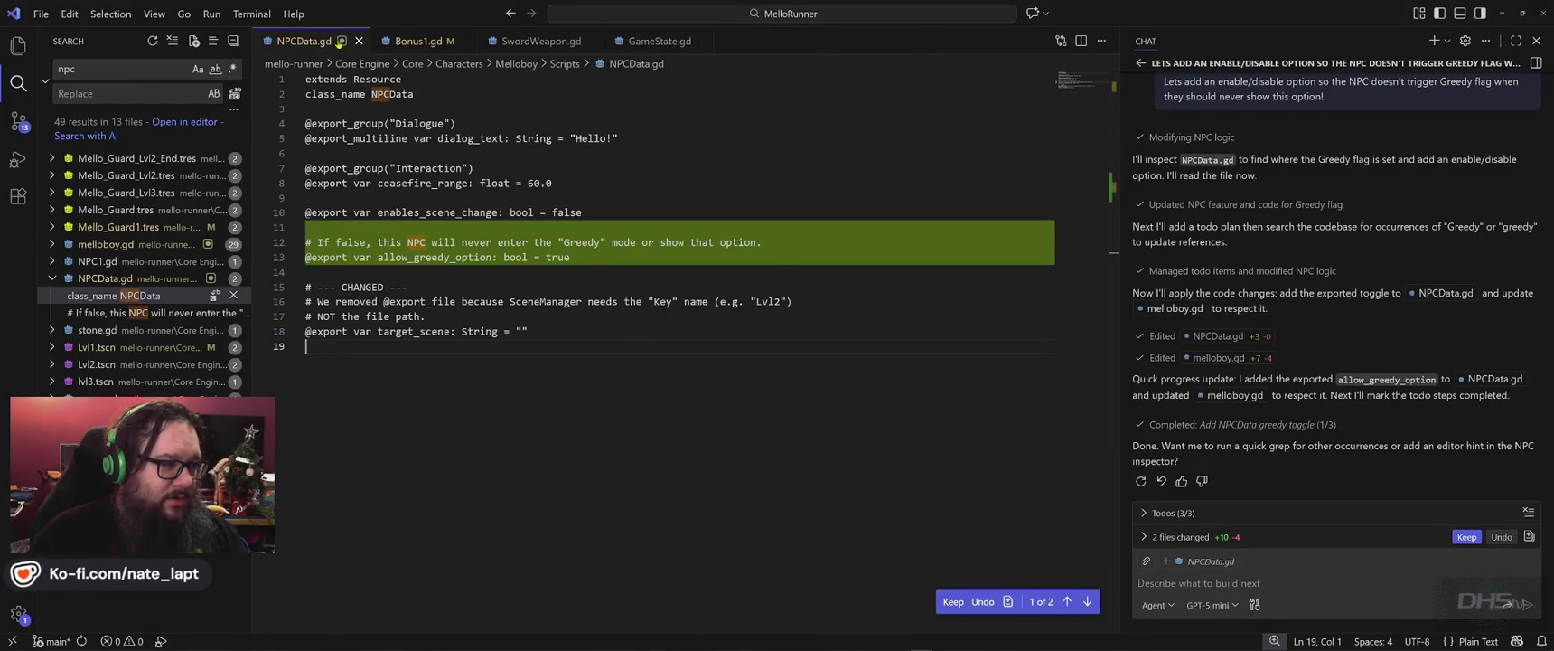
pyautogui.click(349, 42)
pyautogui.click(350, 42)
pyautogui.click(350, 42)
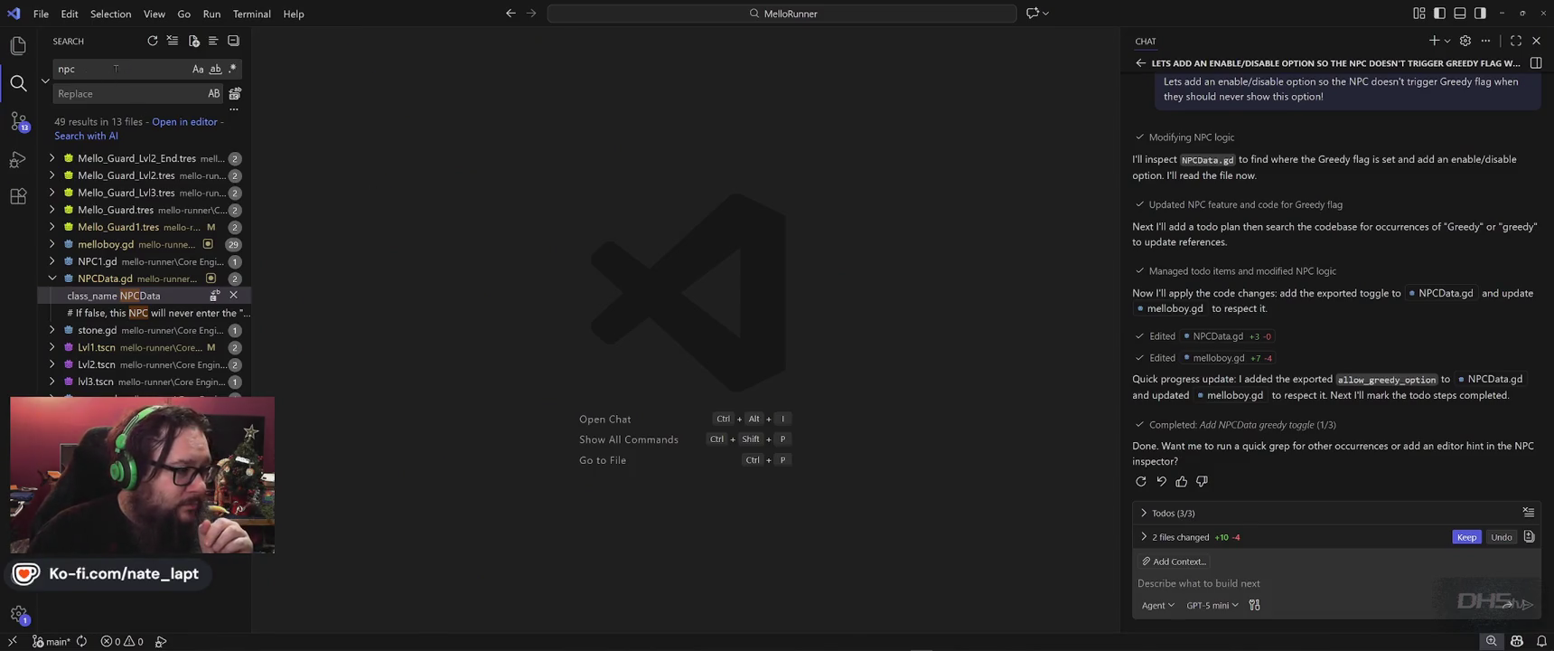
# - Clear the npc search results and start a fresh agent chat
pyautogui.click(172, 41)
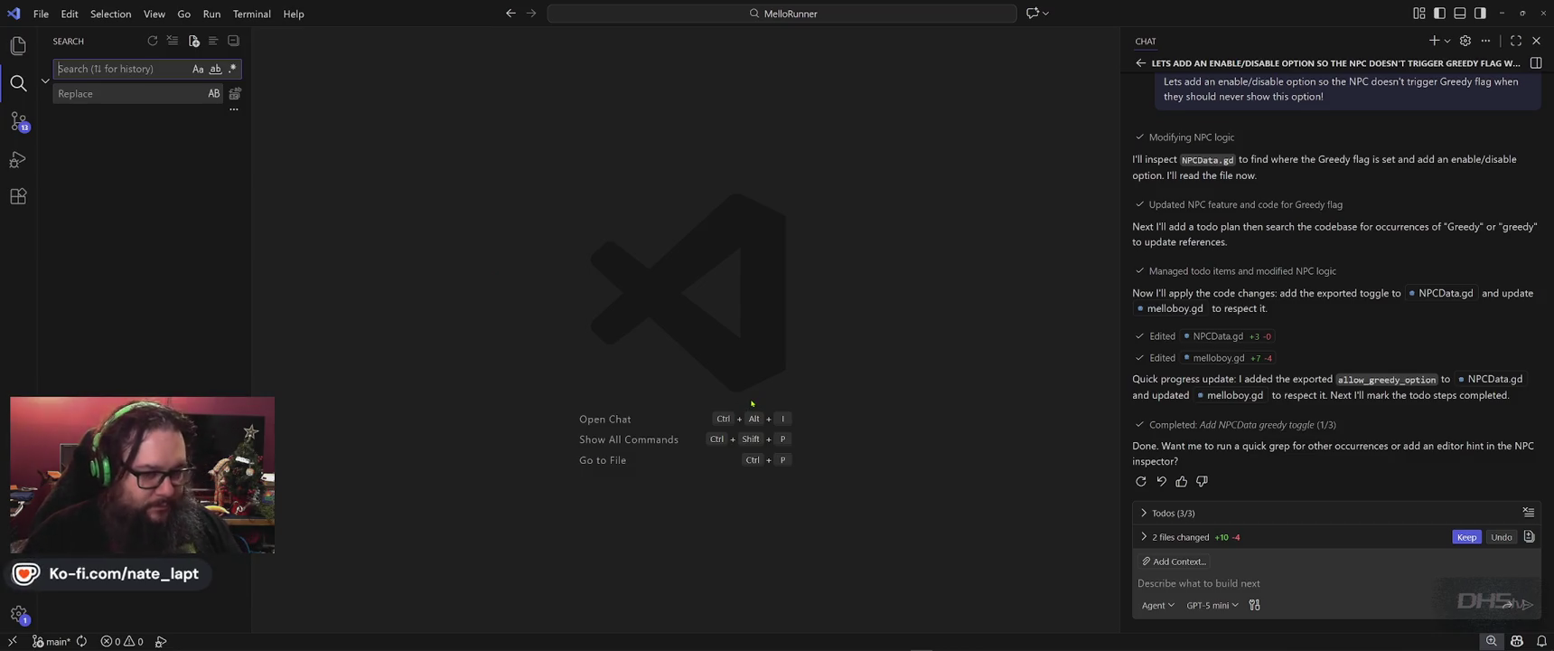
pyautogui.click(1141, 62)
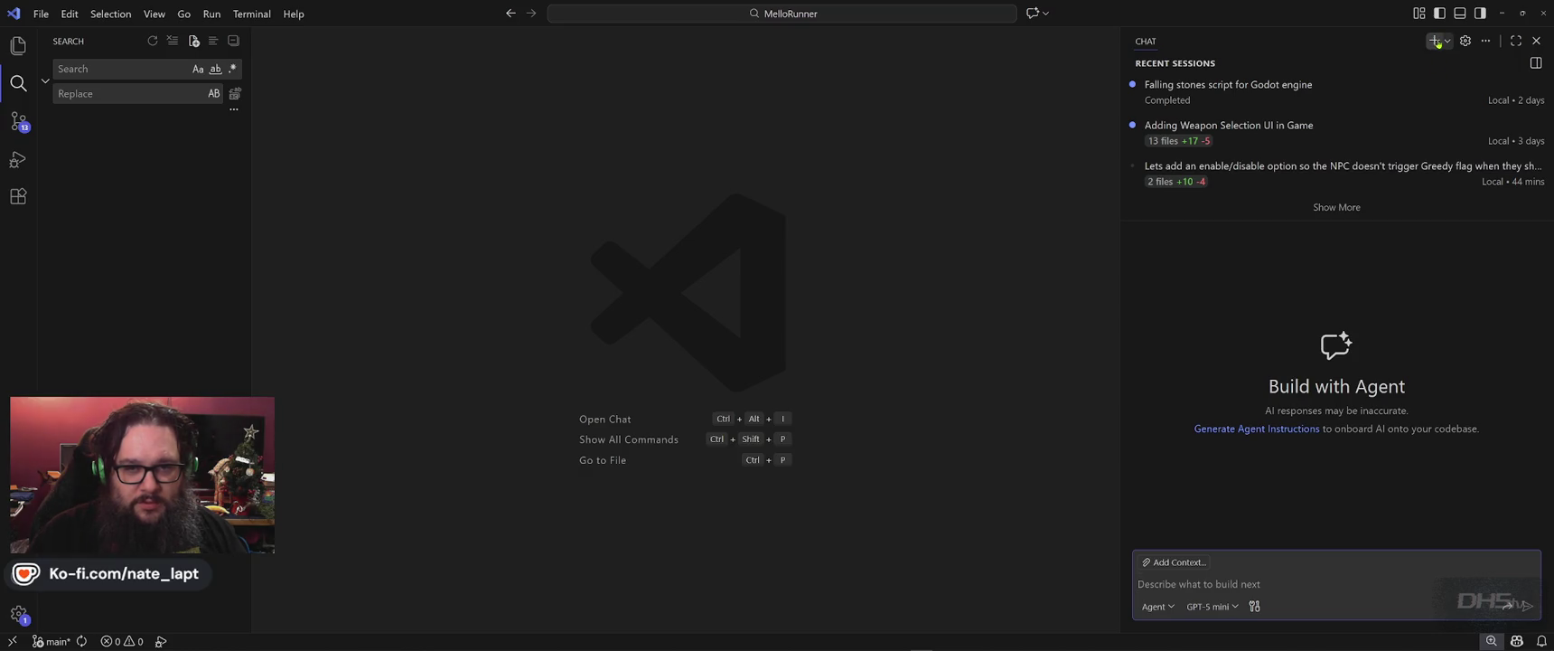
pyautogui.click(1435, 40)
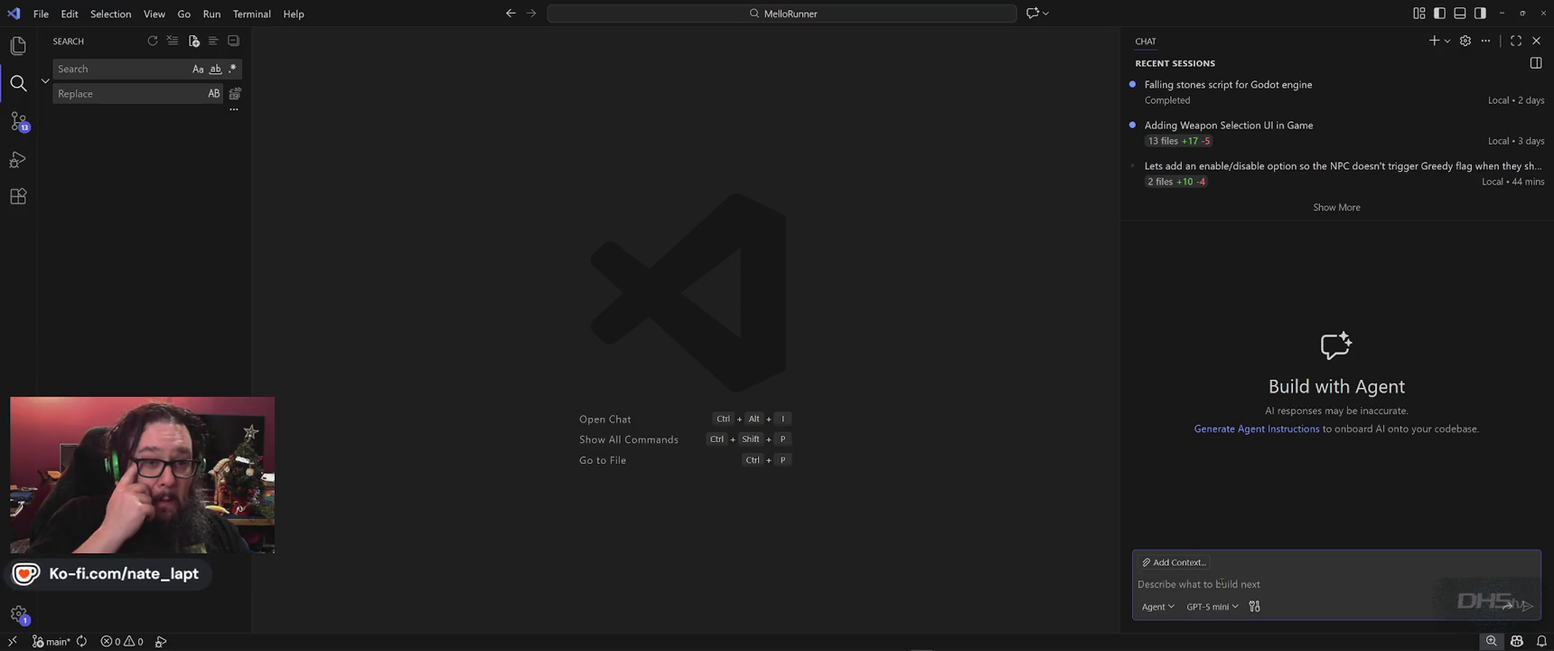
# - Draft a chat request for a Challenge Mode GameState flag changing the game-over Play again option
pyautogui.write('From the Main ')
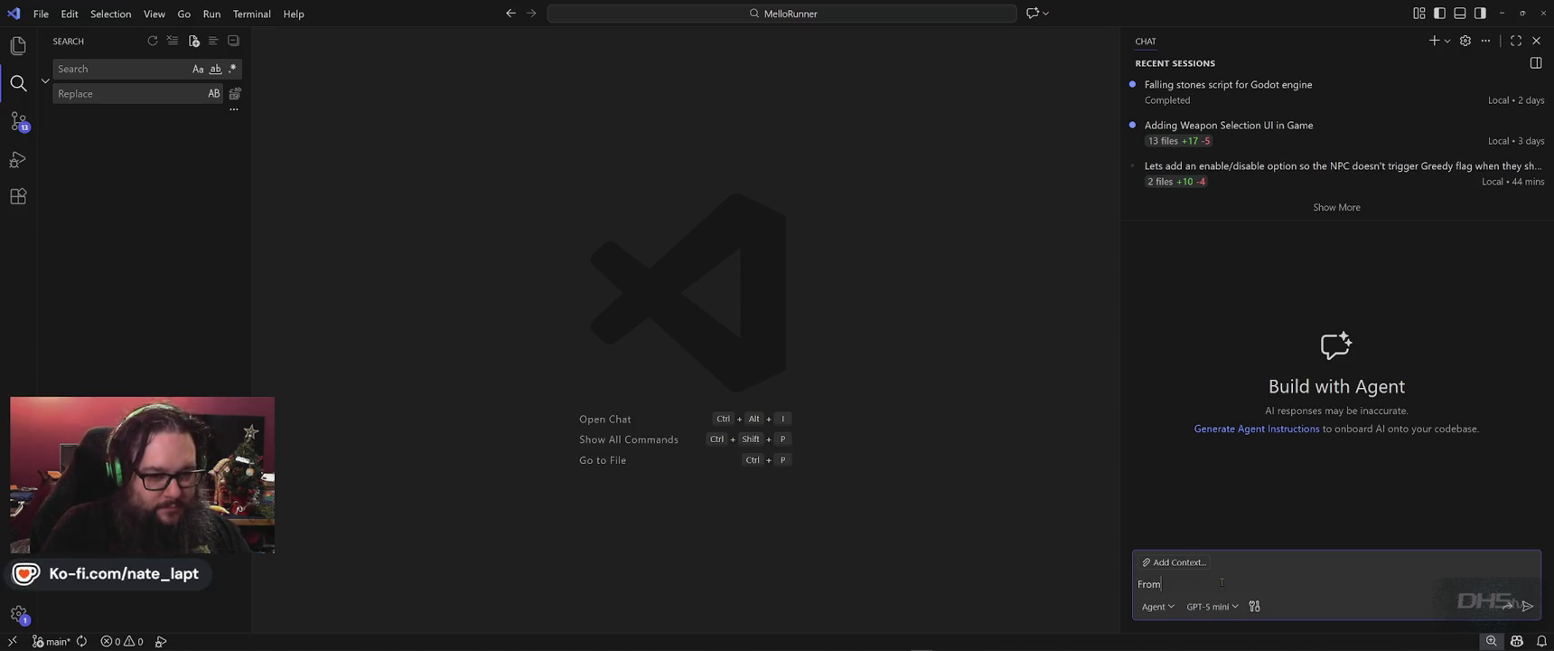
pyautogui.write('Men')
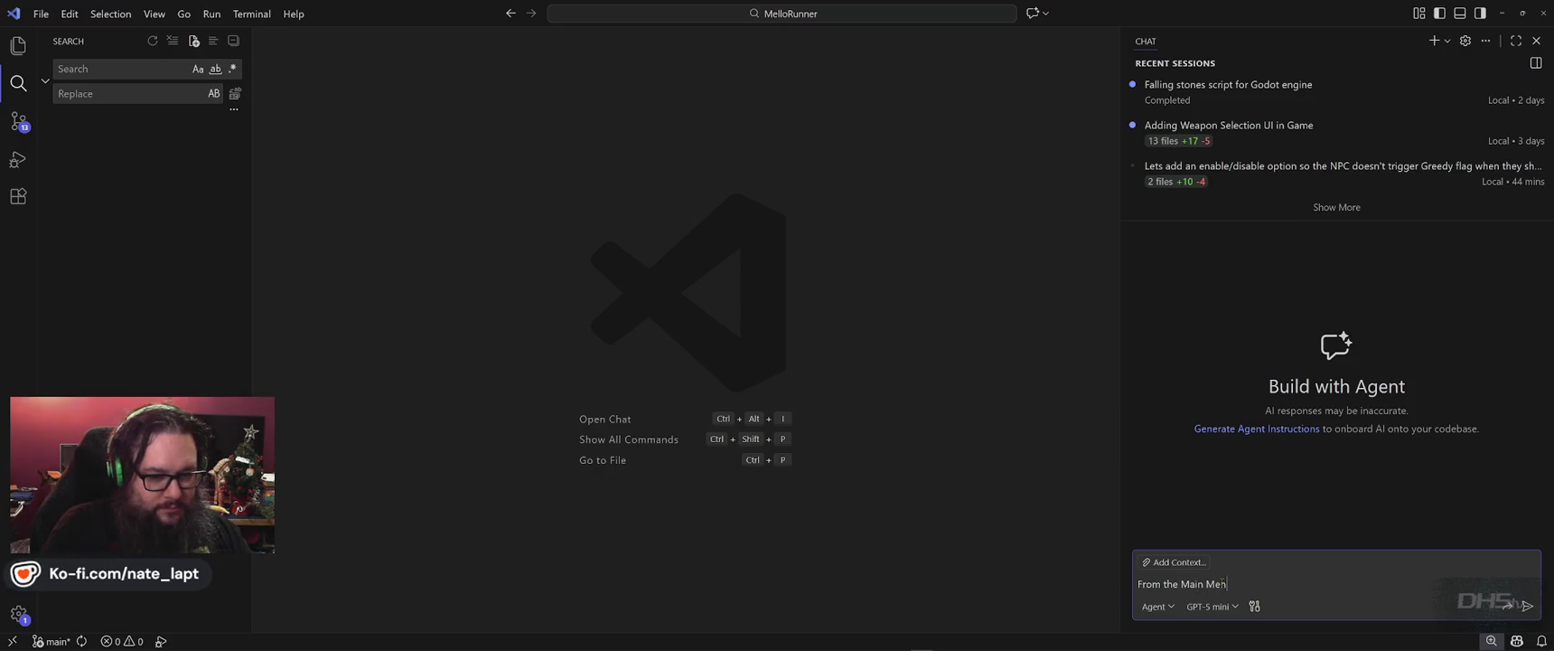
pyautogui.write("u,  I've added ")
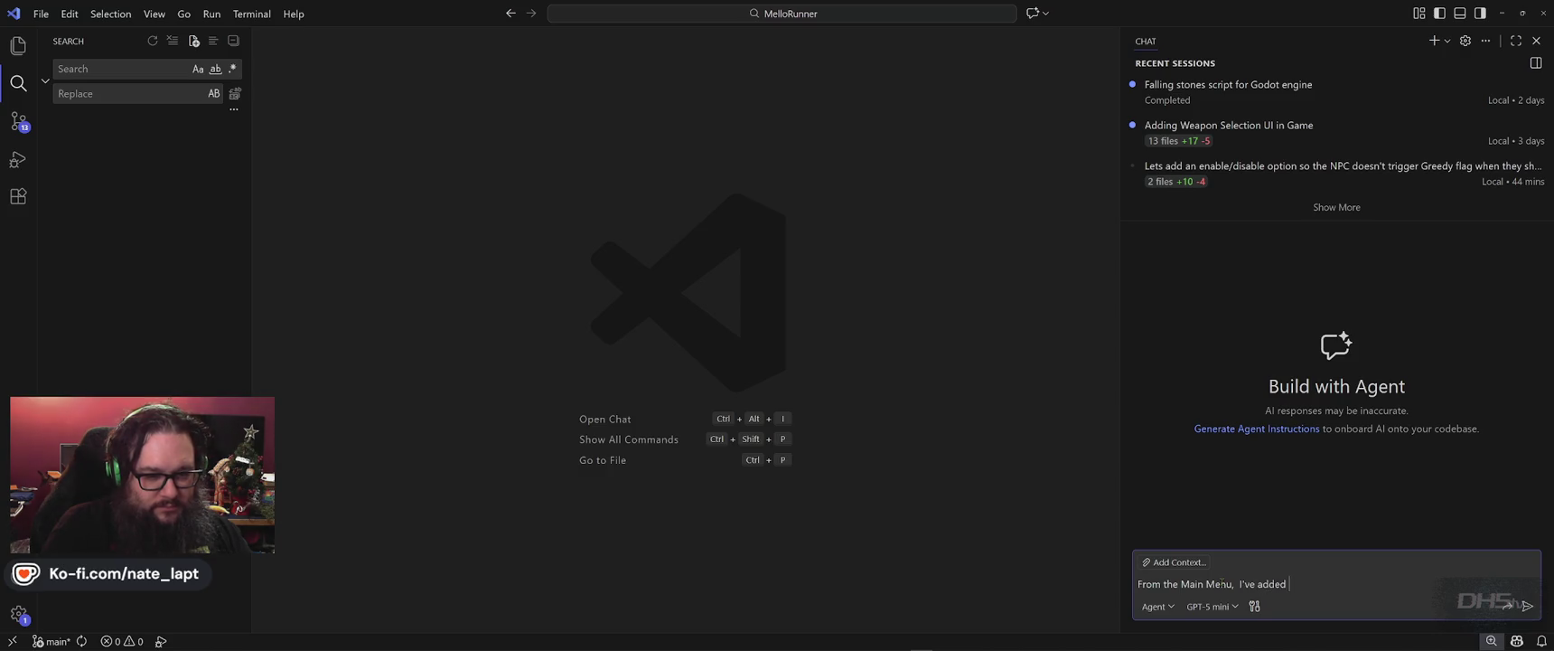
pyautogui.write('a "Challenge ')
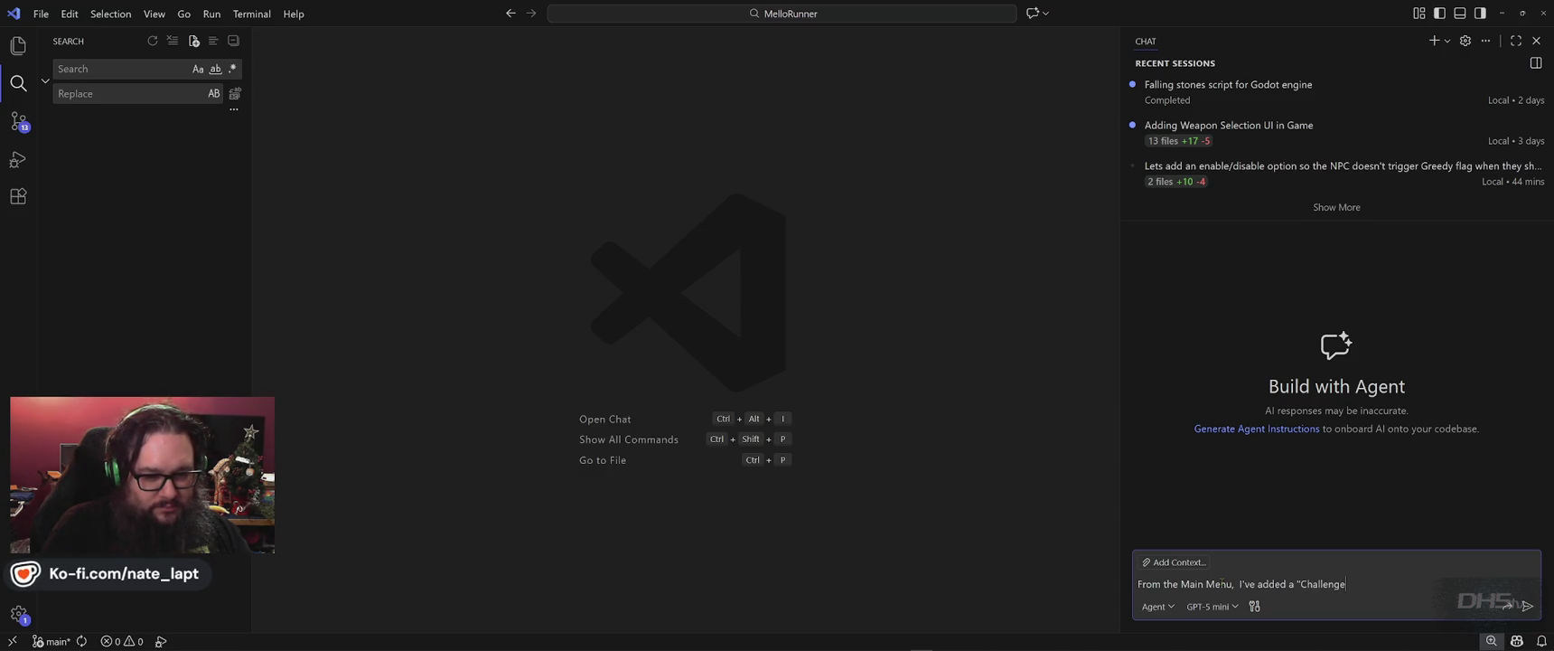
pyautogui.write('Mode" Button')
pyautogui.hotkey('shift', 'Return')
pyautogui.hotkey('shift', 'Return')
pyautogui.write('I need a GameState')
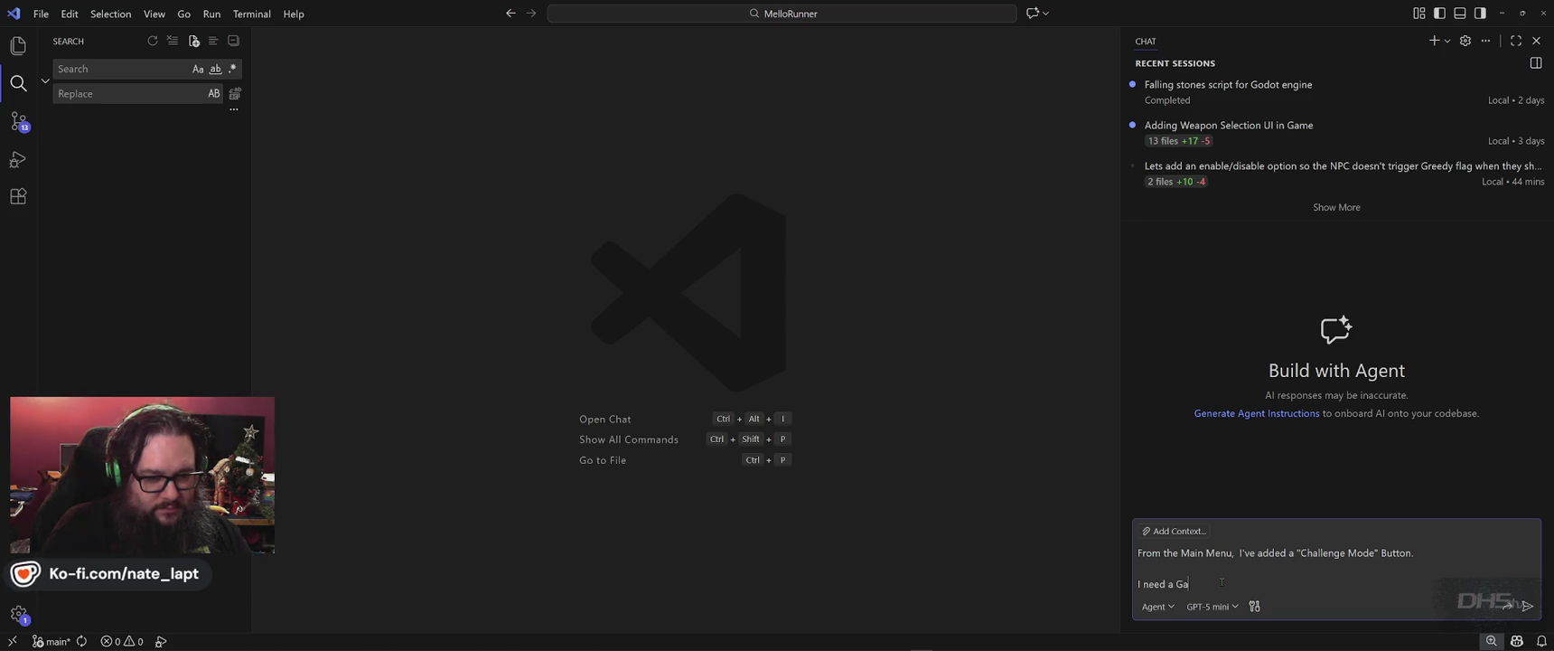
pyautogui.write(' flag')
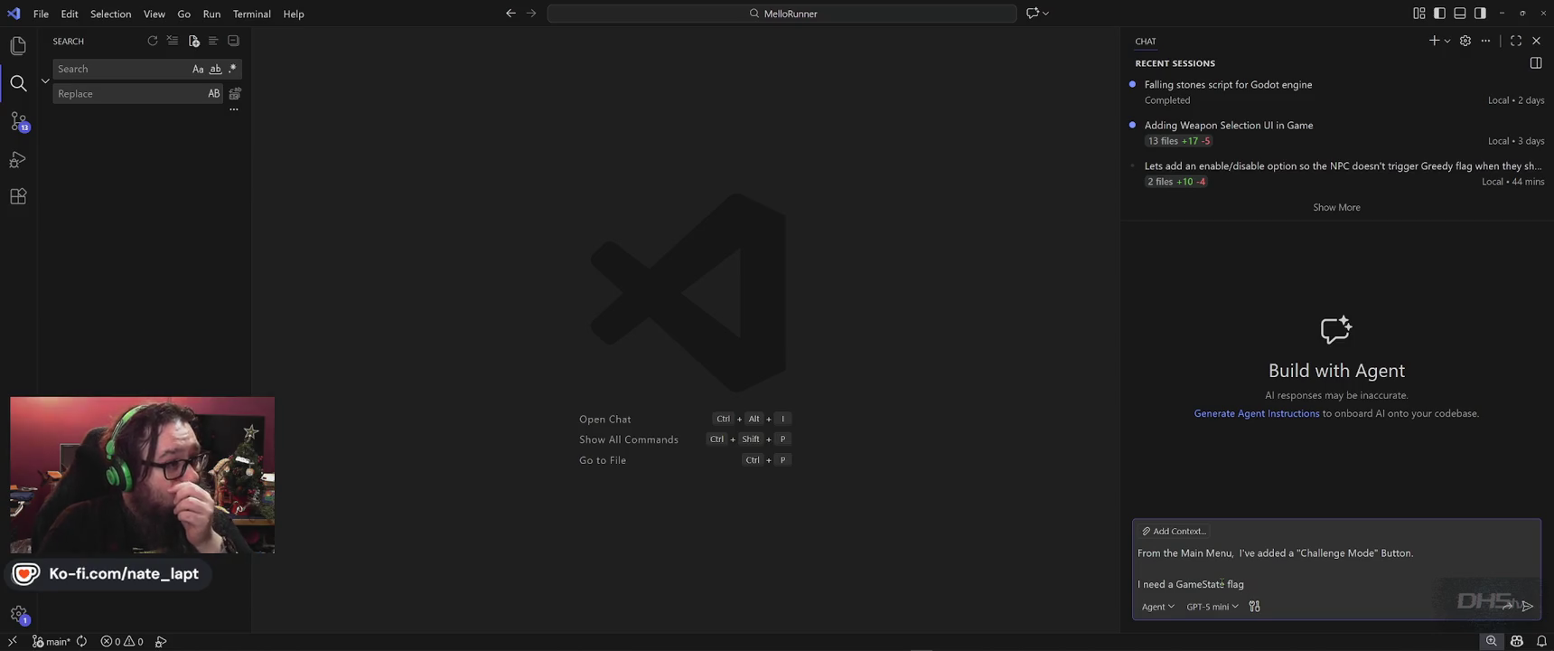
pyautogui.write(' that changes the Pl')
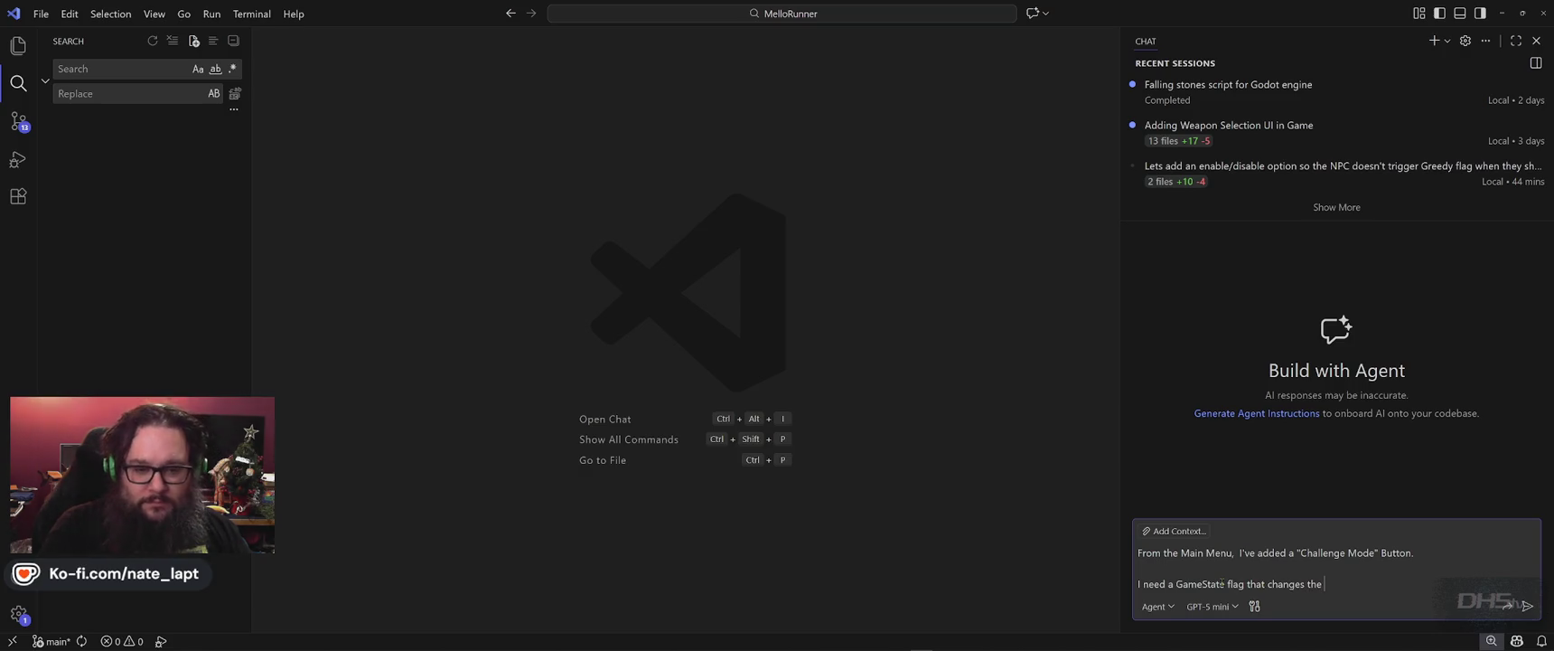
pyautogui.write('ay again ')
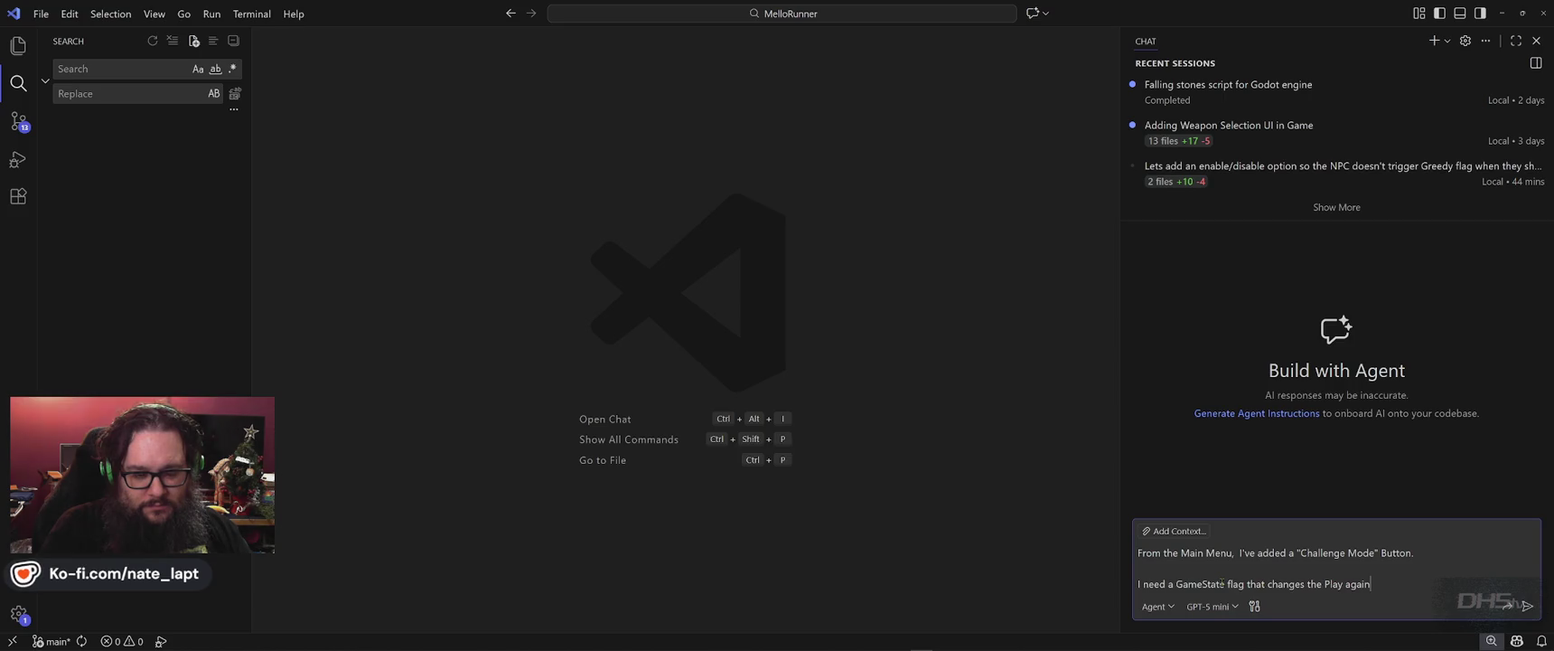
pyautogui.write('option on the gameover')
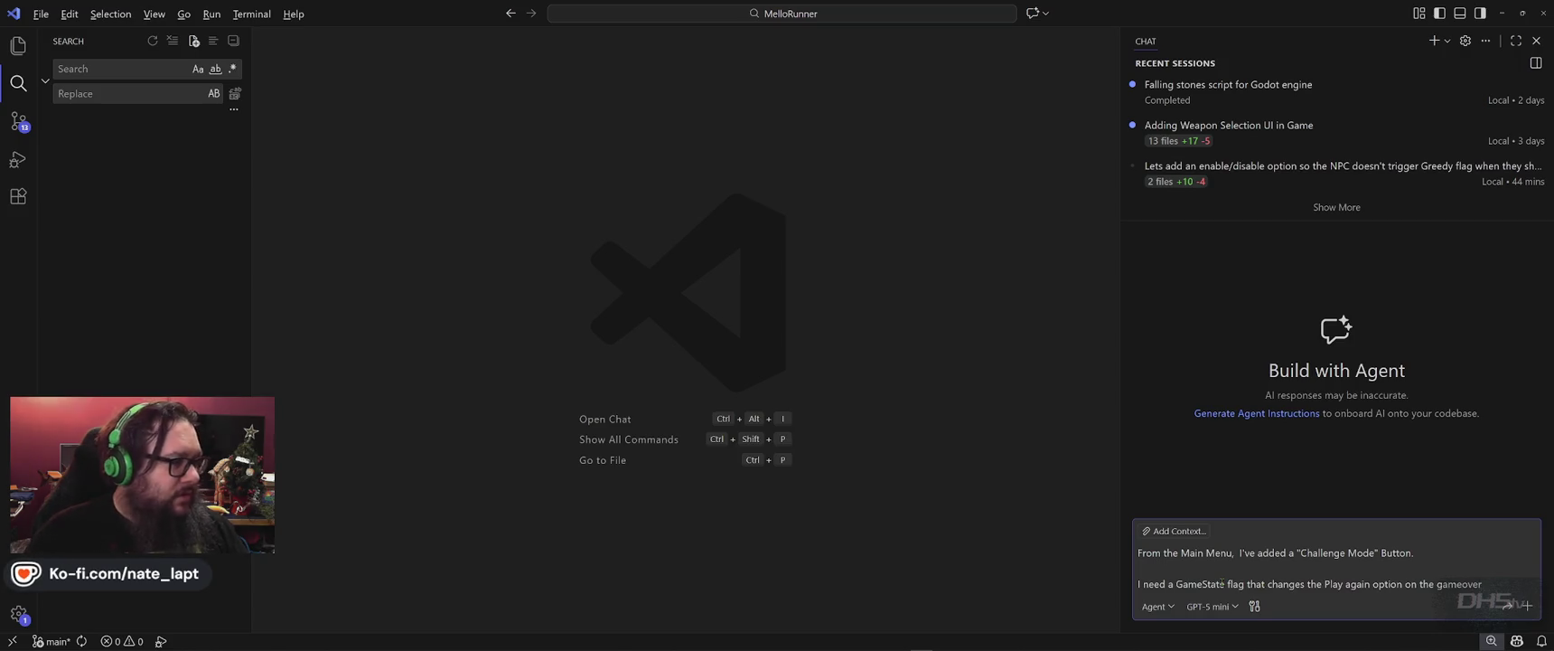
pyautogui.hotkey('alt', 'Tab')
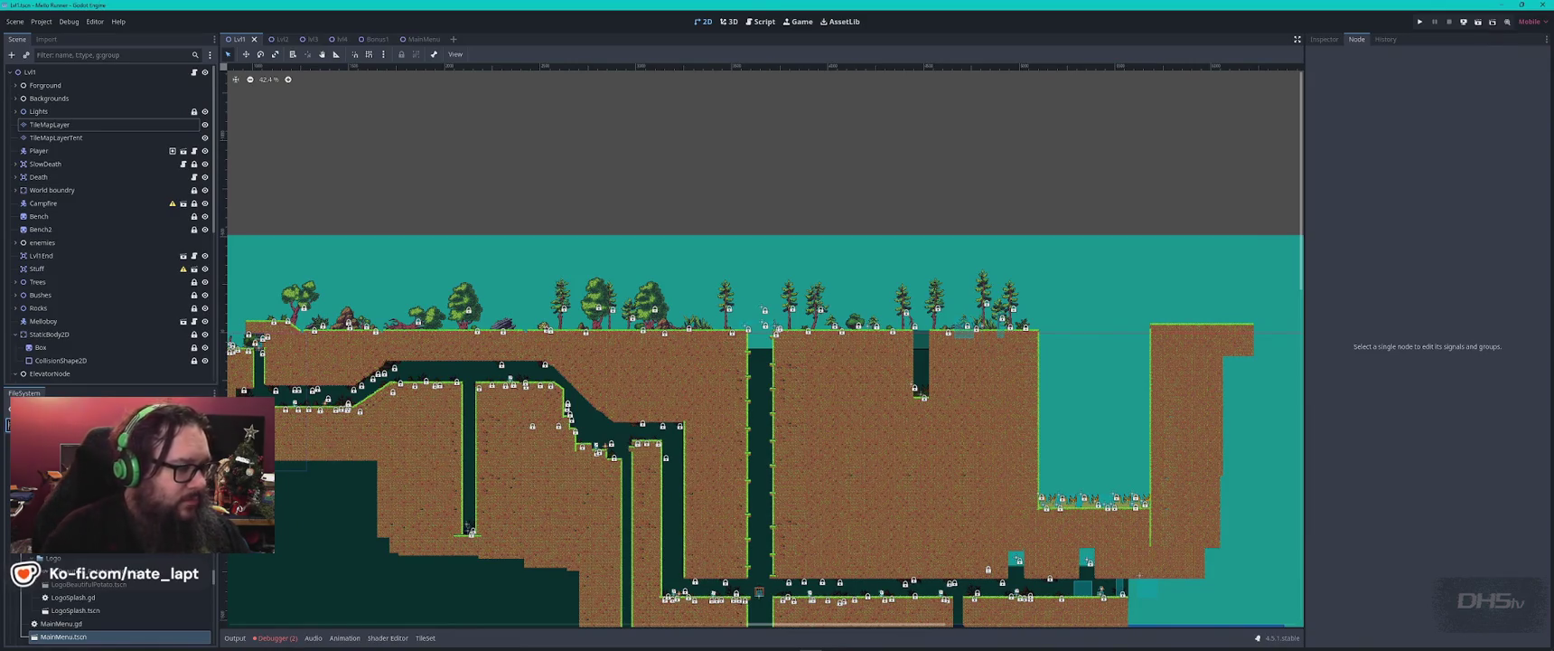
# - Open the Bonus1 scene's script and search it for 'gameoverdie'
pyautogui.click(372, 39)
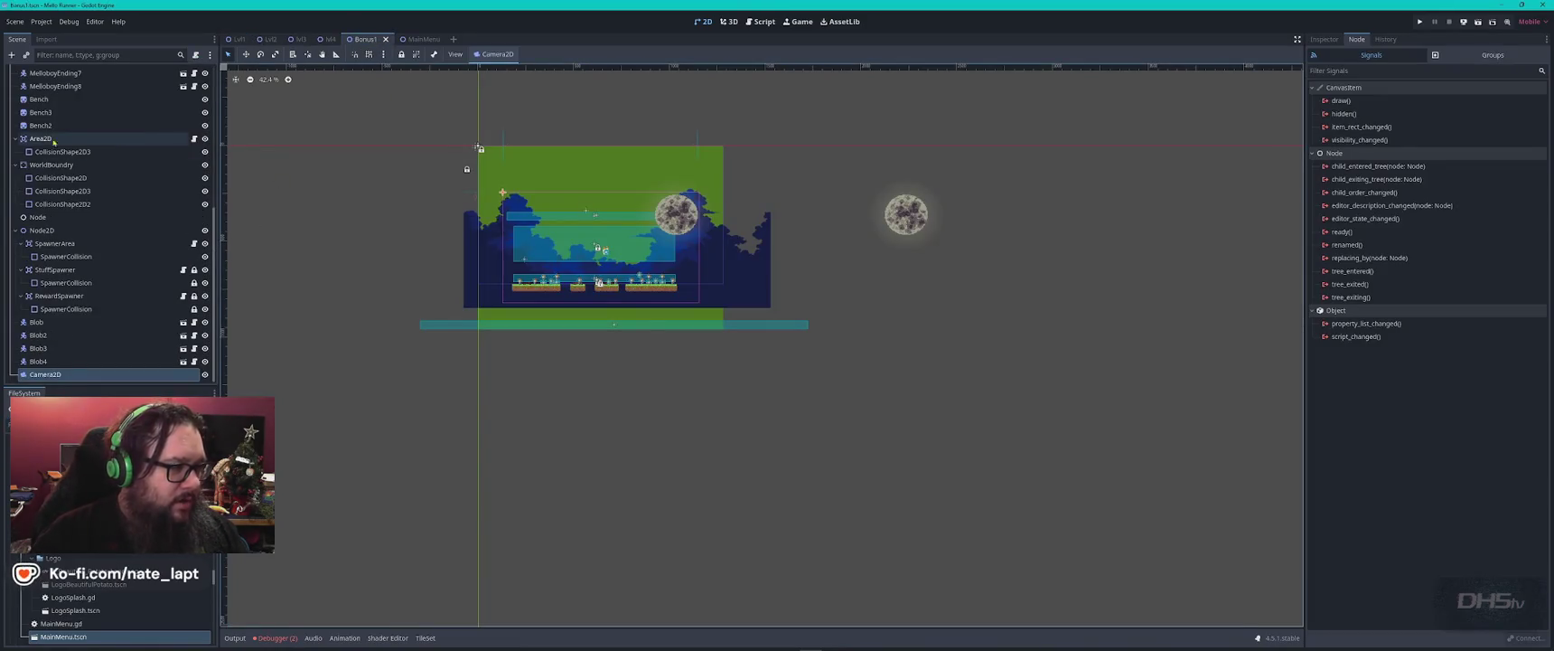
pyautogui.click(193, 72)
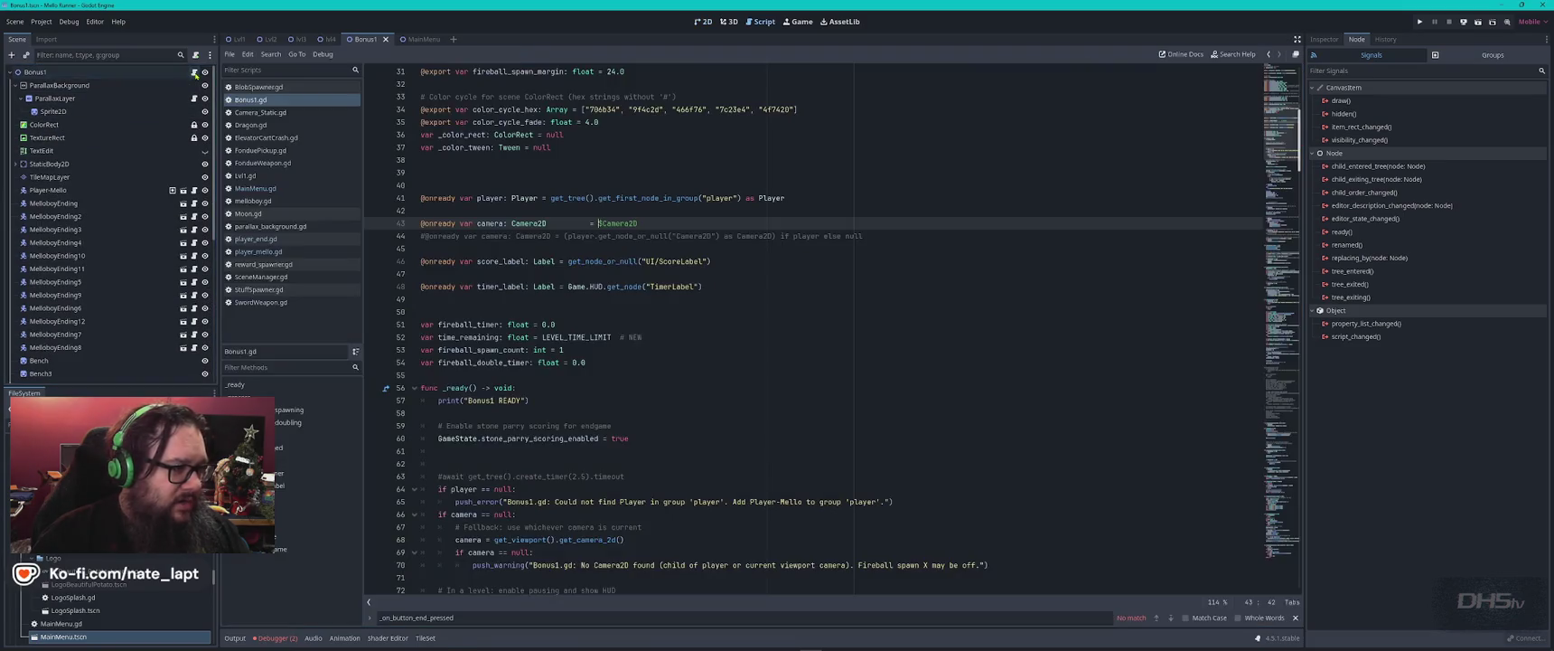
pyautogui.hotkey('ctrl', 'f')
pyautogui.write('gameover')
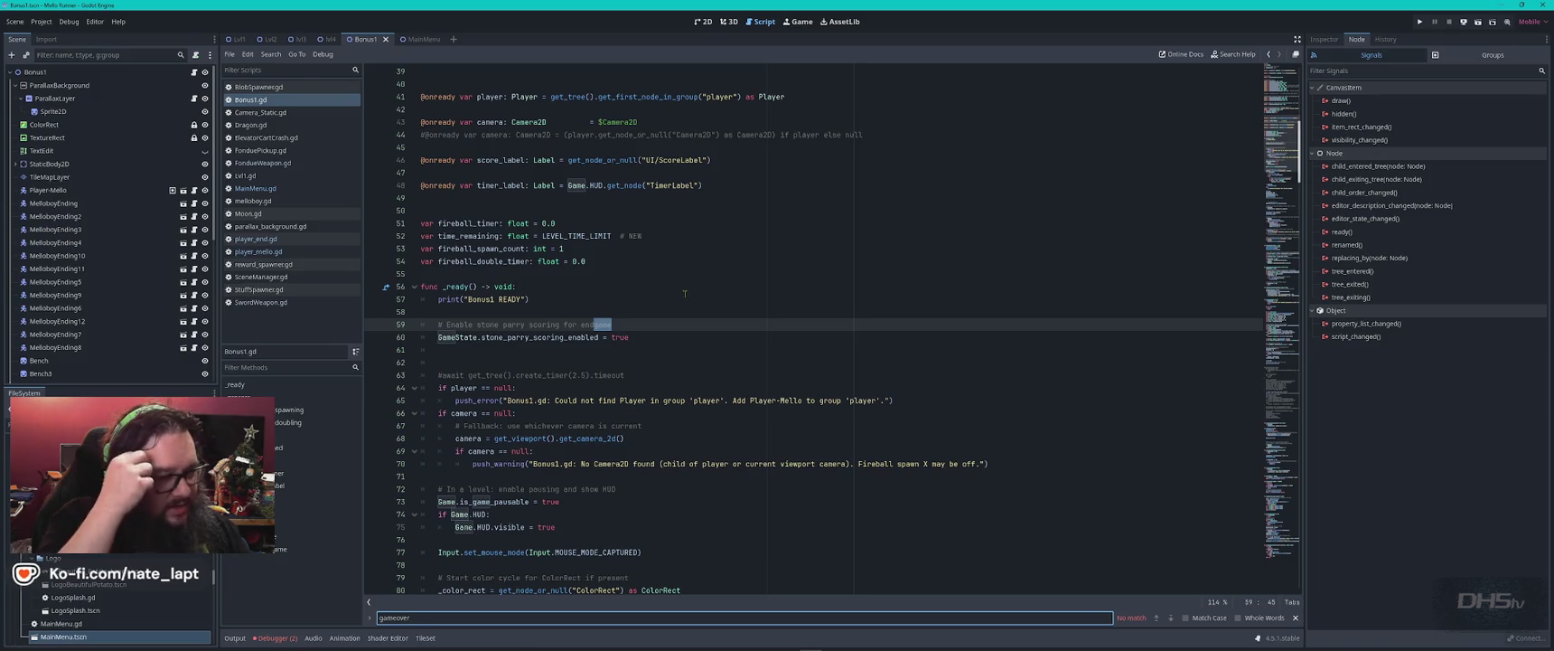
pyautogui.write('die')
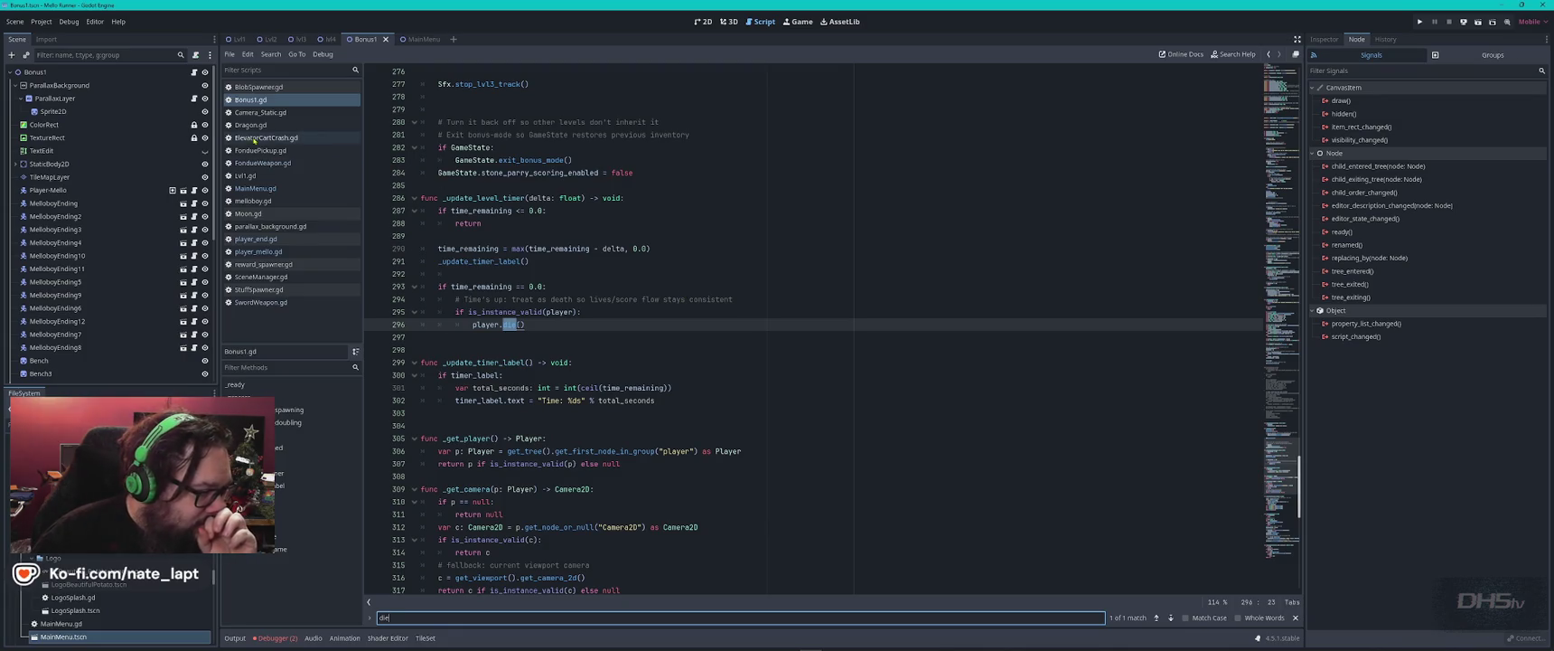
# - Trace player_end.gd's die function to the EndScore scene change, then open SceneManager.gd
pyautogui.click(256, 239)
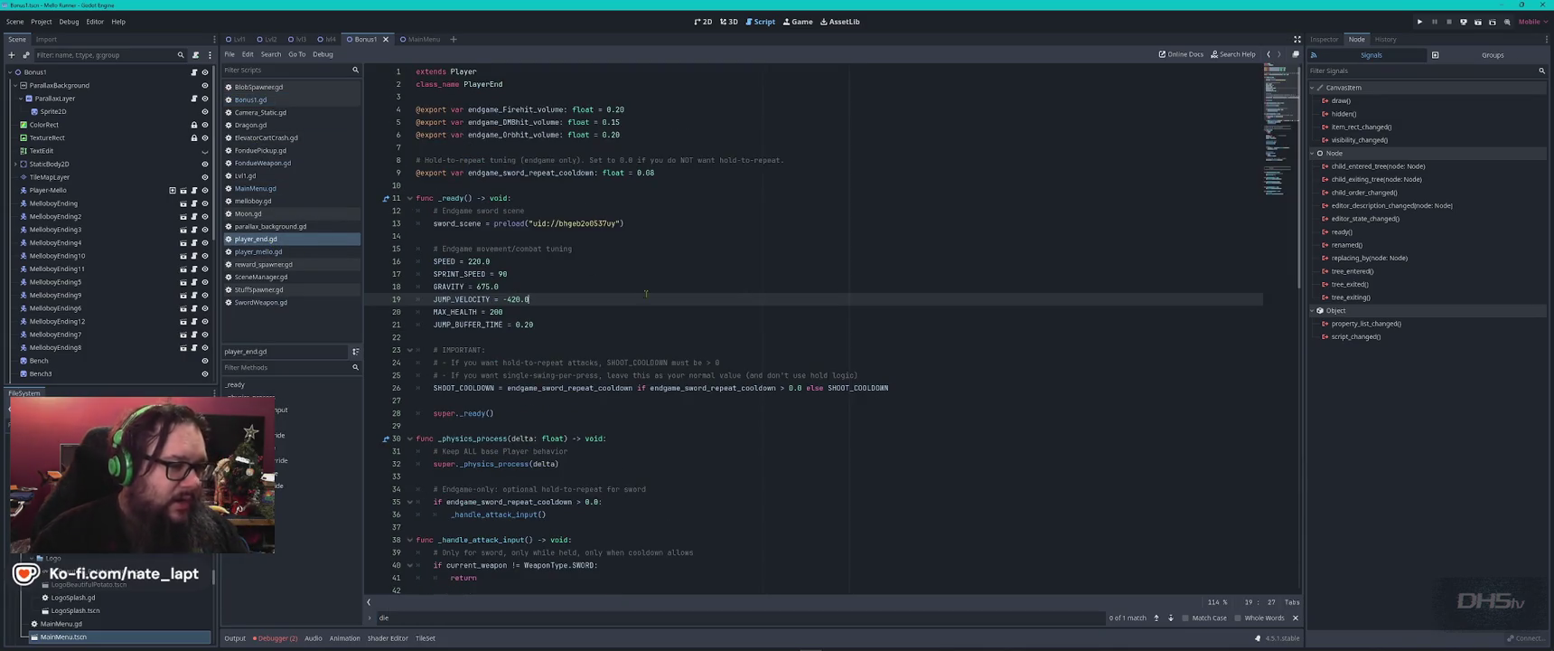
pyautogui.hotkey('ctrl', 'f')
pyautogui.press('Return')
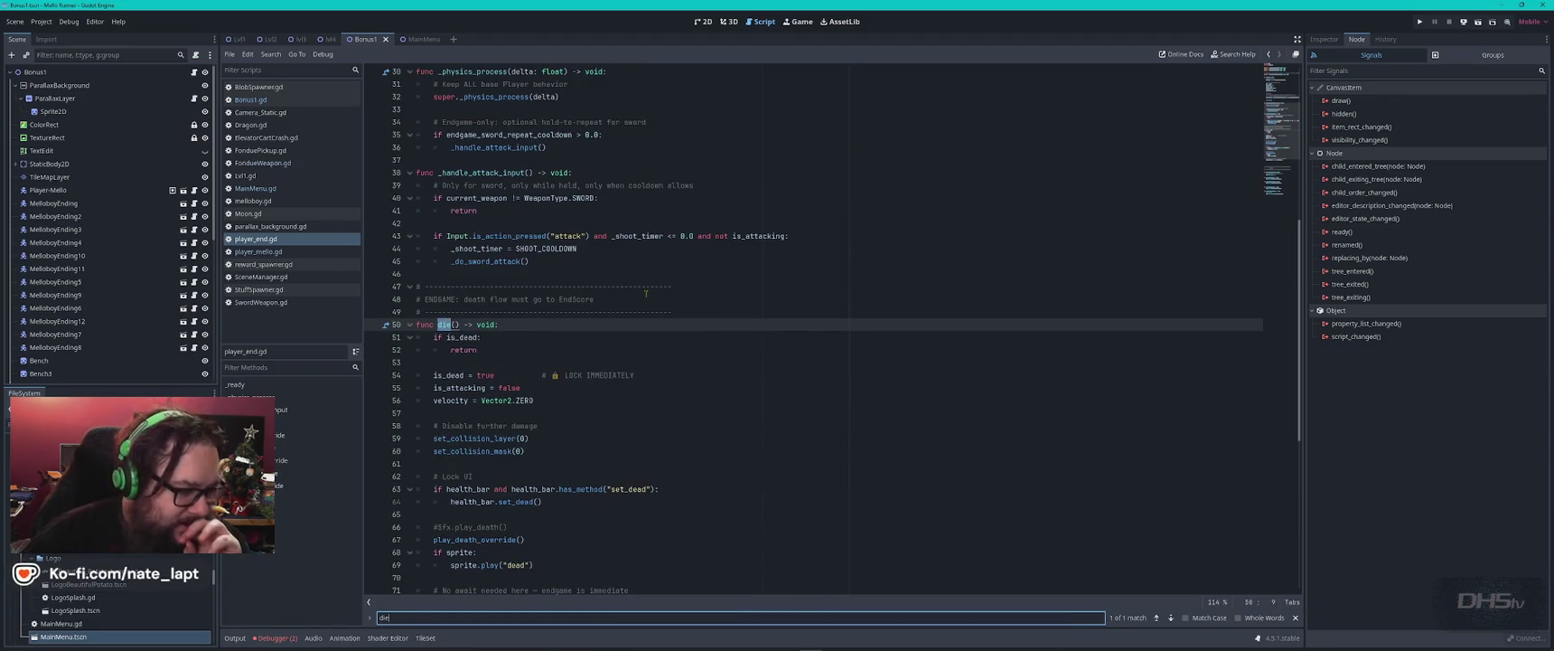
pyautogui.scroll(-2, 649, 337)
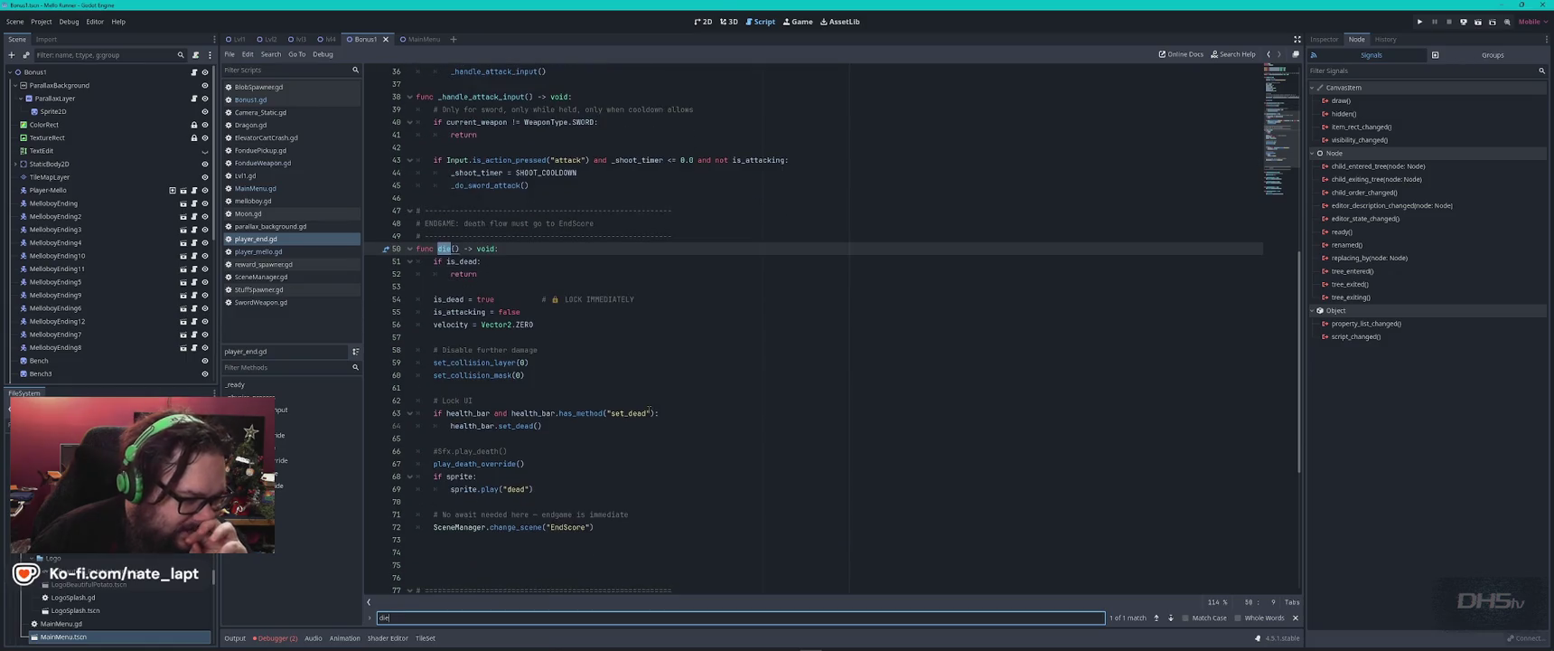
pyautogui.doubleClick(575, 526)
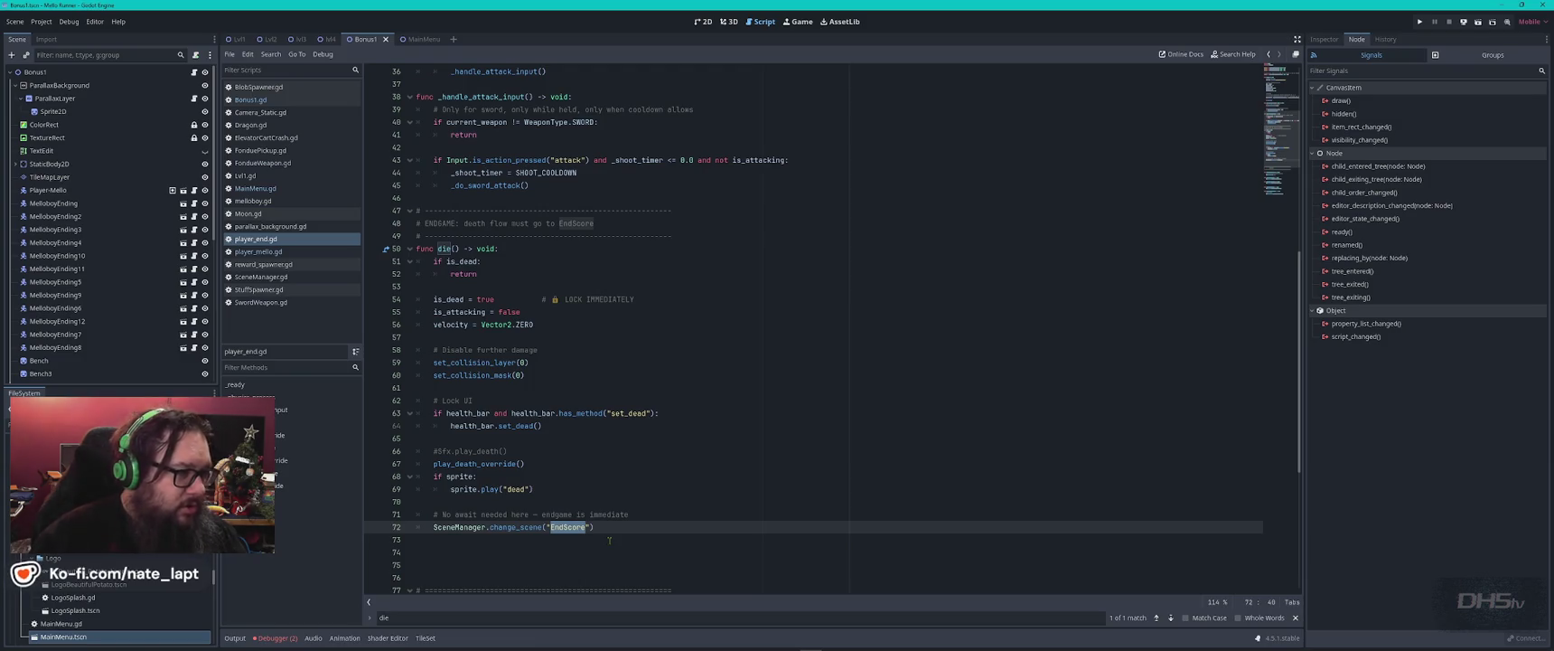
pyautogui.click(271, 278)
# - Find the EndScore entry in SceneManager.gd and open the EndScore scene in 2D view
pyautogui.write('ends')
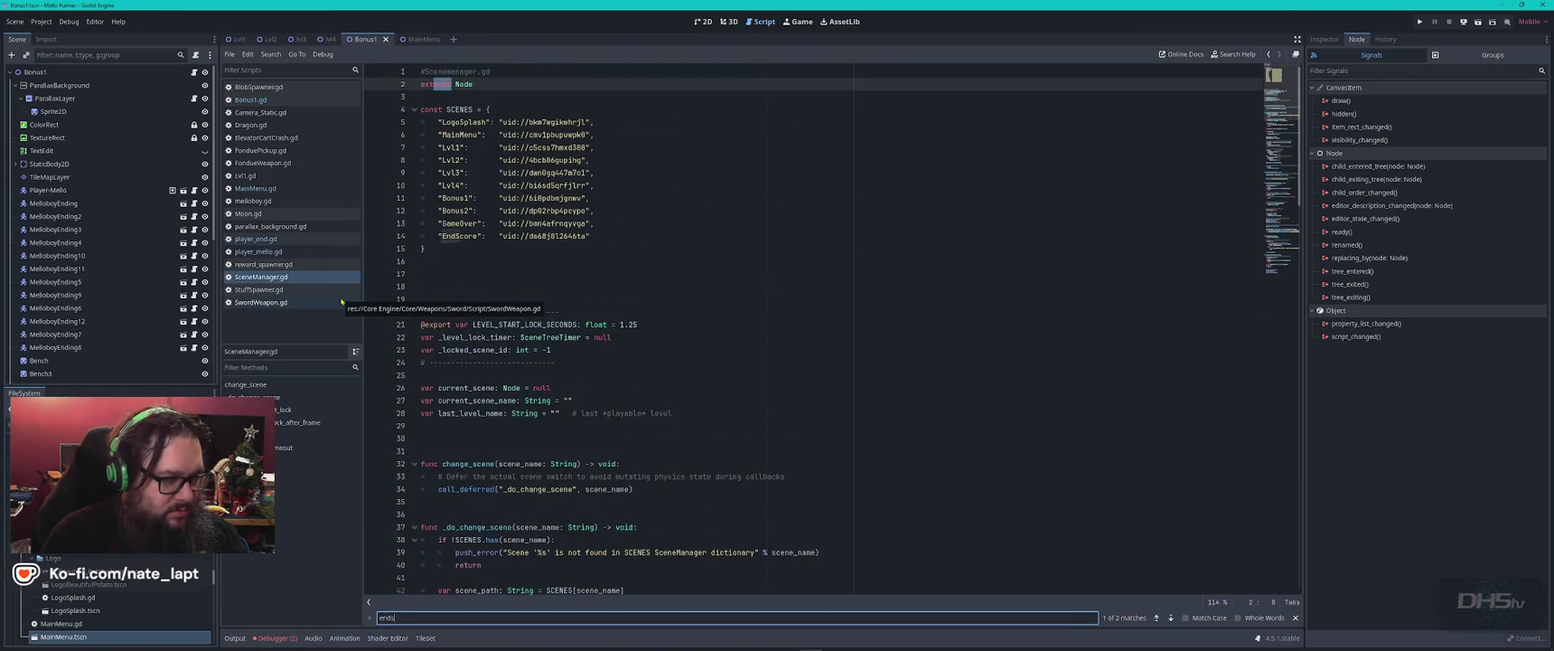
pyautogui.press('Return')
pyautogui.press('Escape')
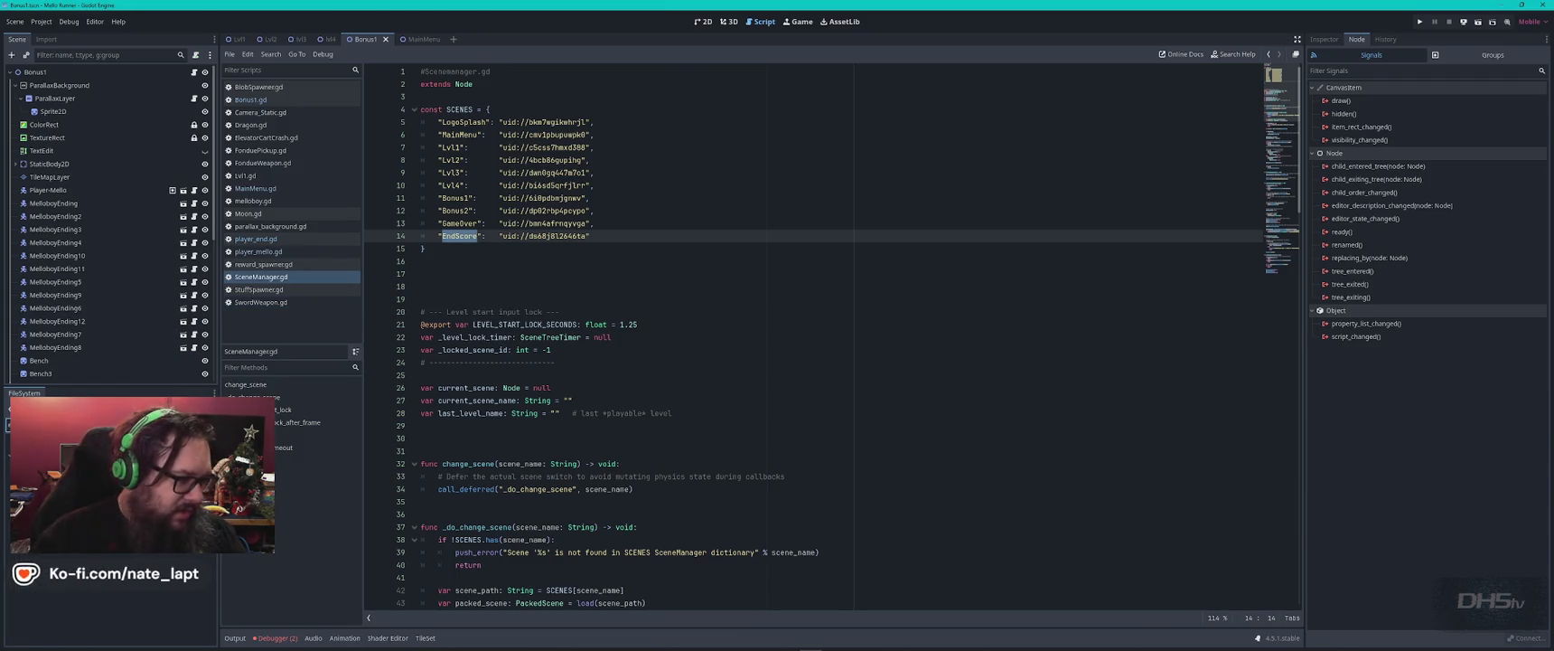
pyautogui.keyDown('ctrl'); pyautogui.click(542, 236); pyautogui.keyUp('ctrl')
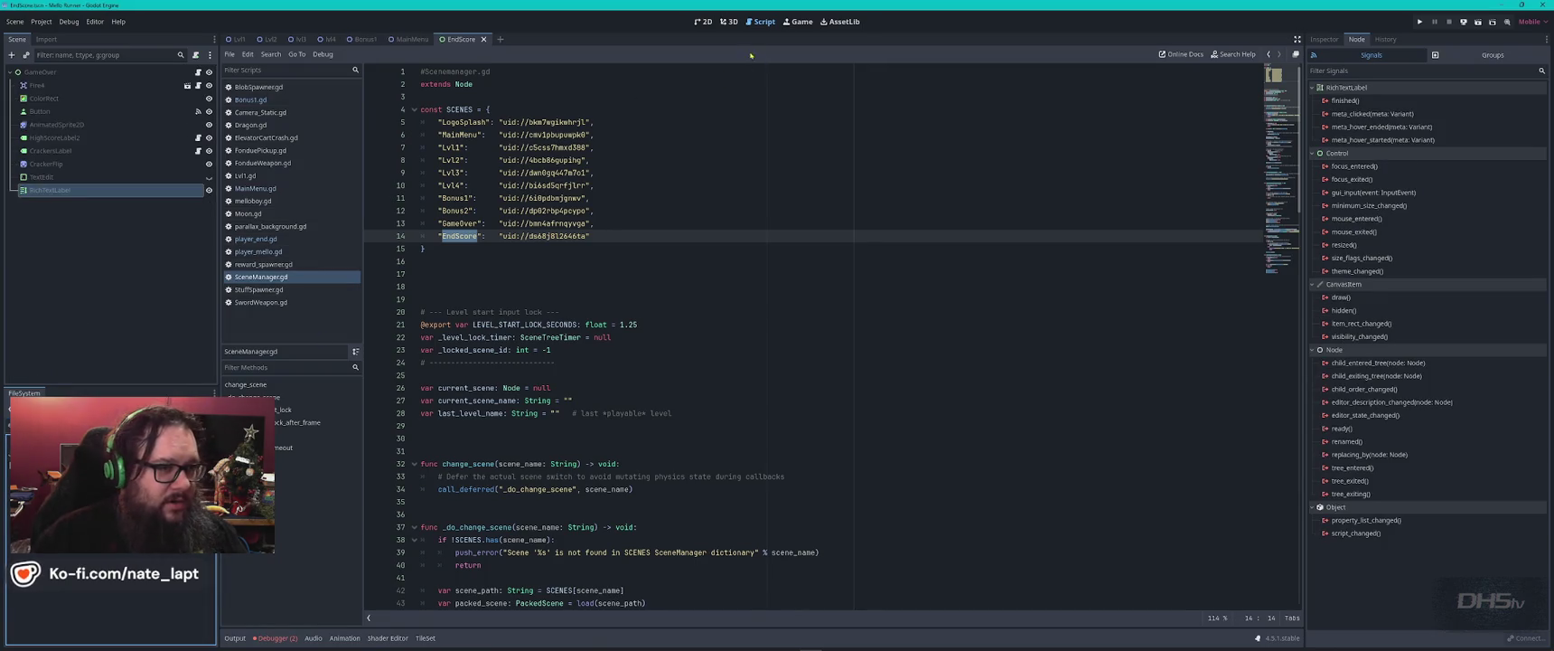
pyautogui.click(706, 21)
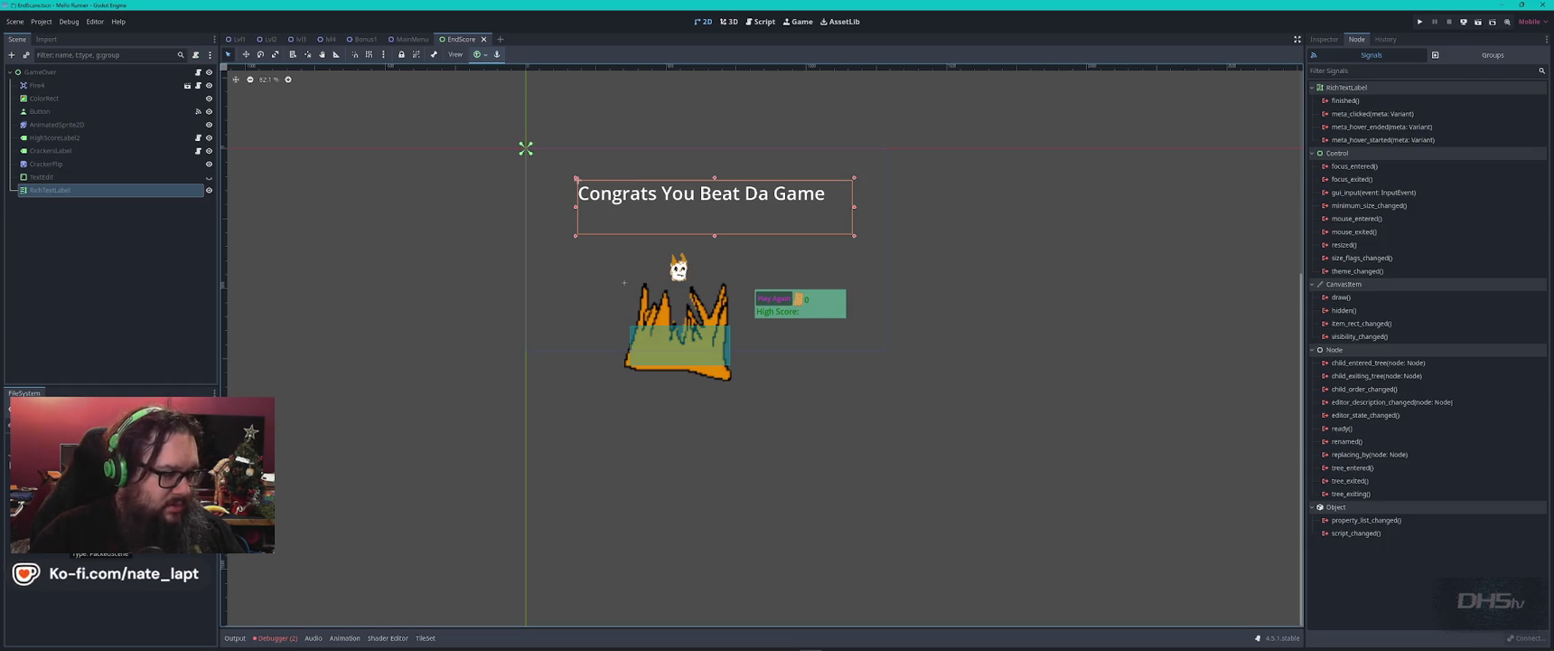
# - Undo an accidental node duplicate, then duplicate the EndScore scene file as ChallengeMode
pyautogui.hotkey('ctrl', 'd')
pyautogui.hotkey('ctrl', 'z')
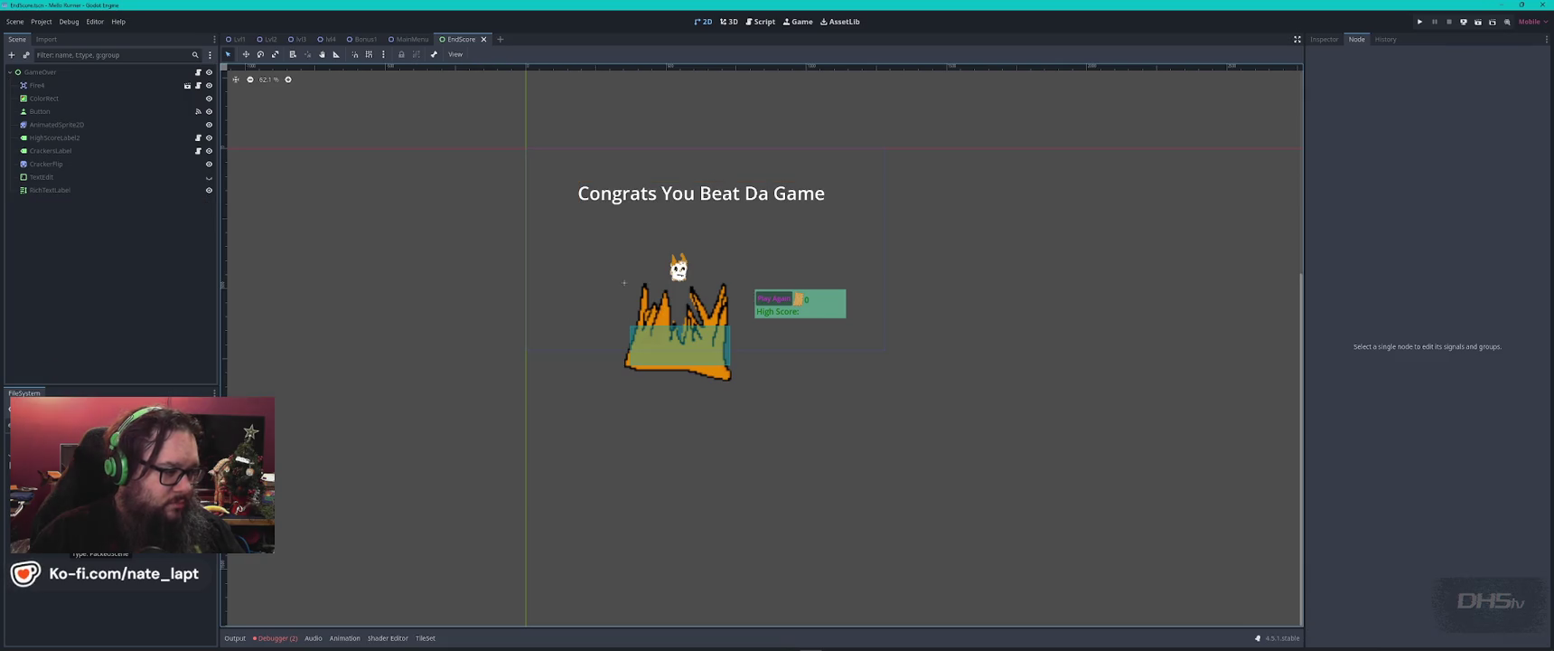
pyautogui.rightClick(63, 542)
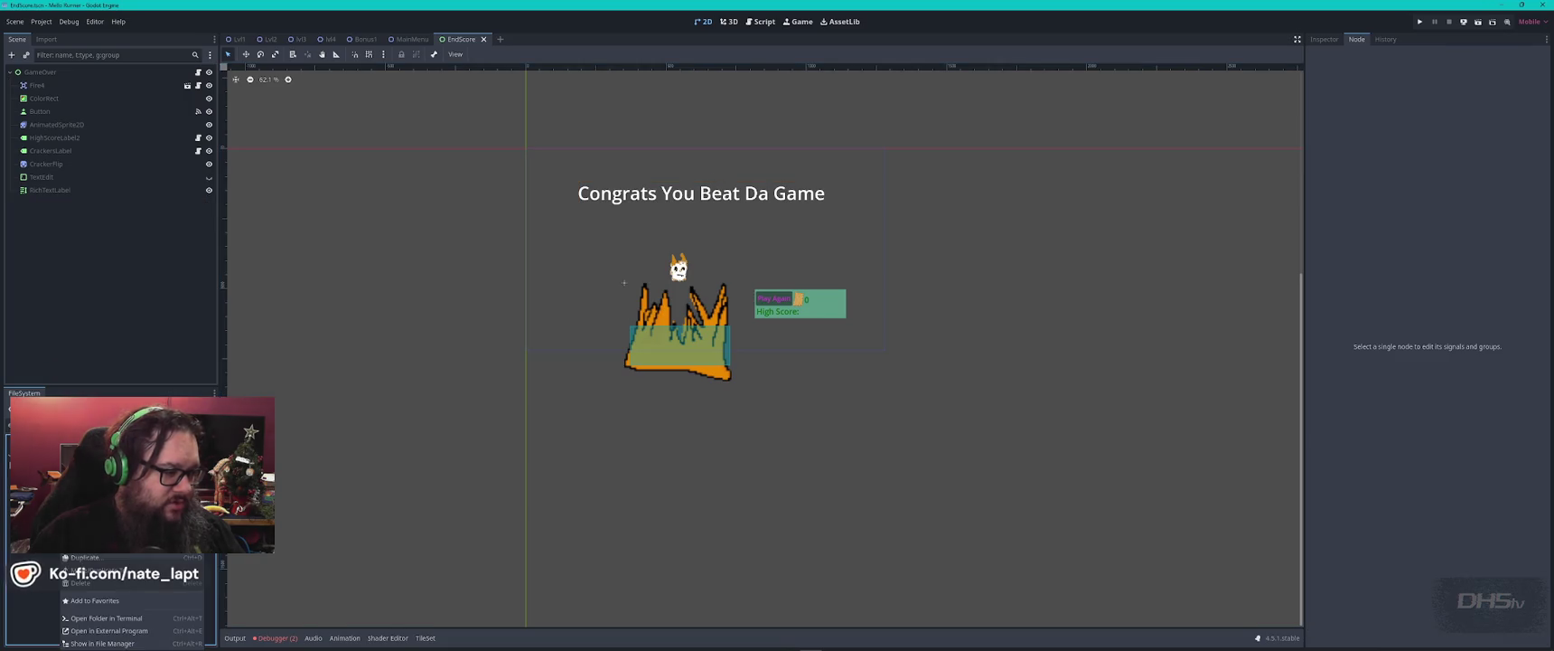
pyautogui.click(140, 557)
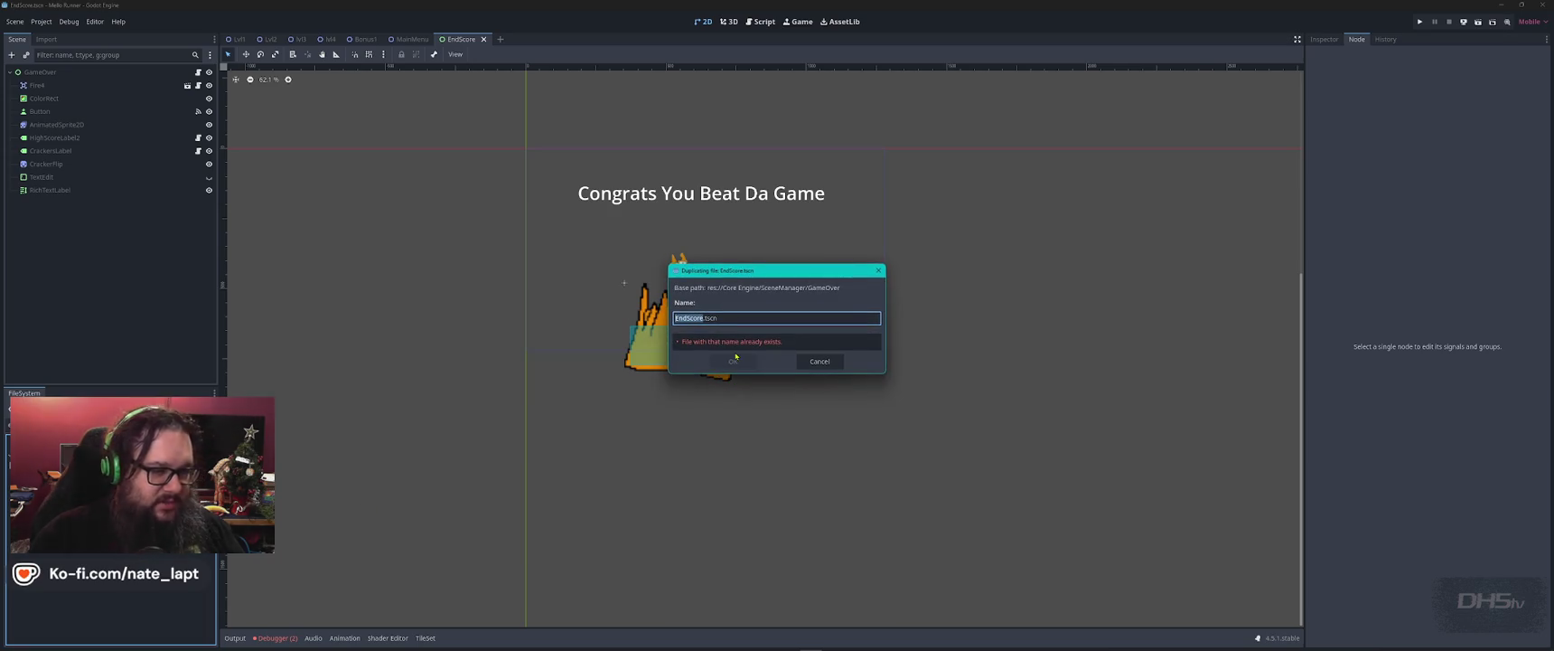
pyautogui.write('Challen')
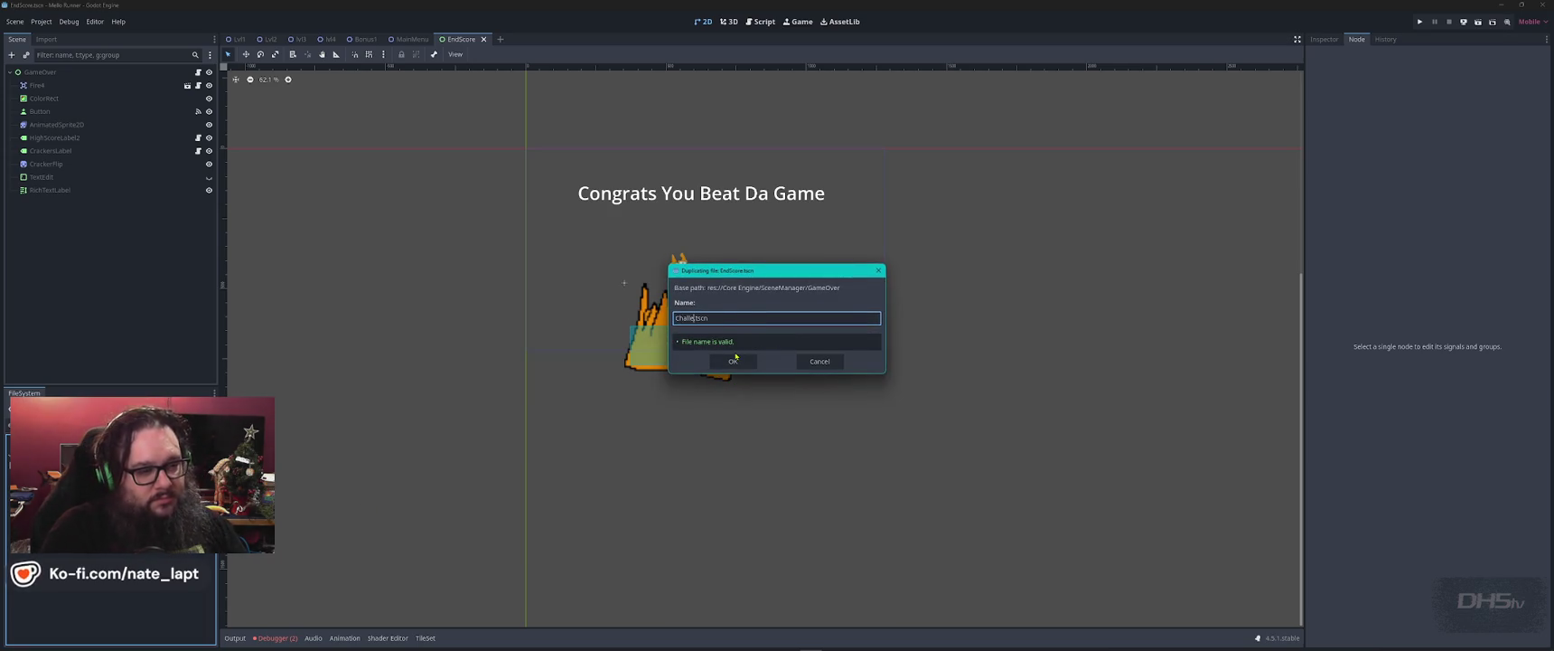
pyautogui.write('geMode')
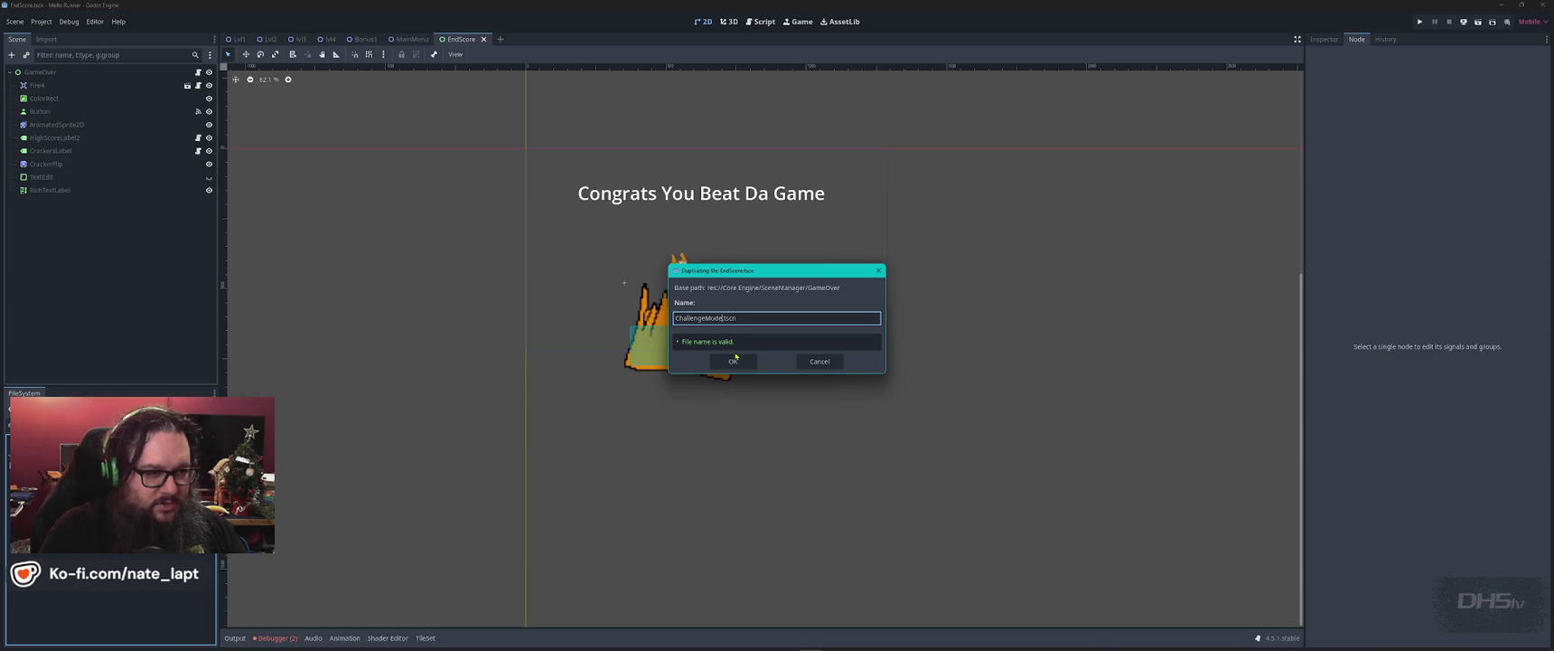
pyautogui.click(734, 360)
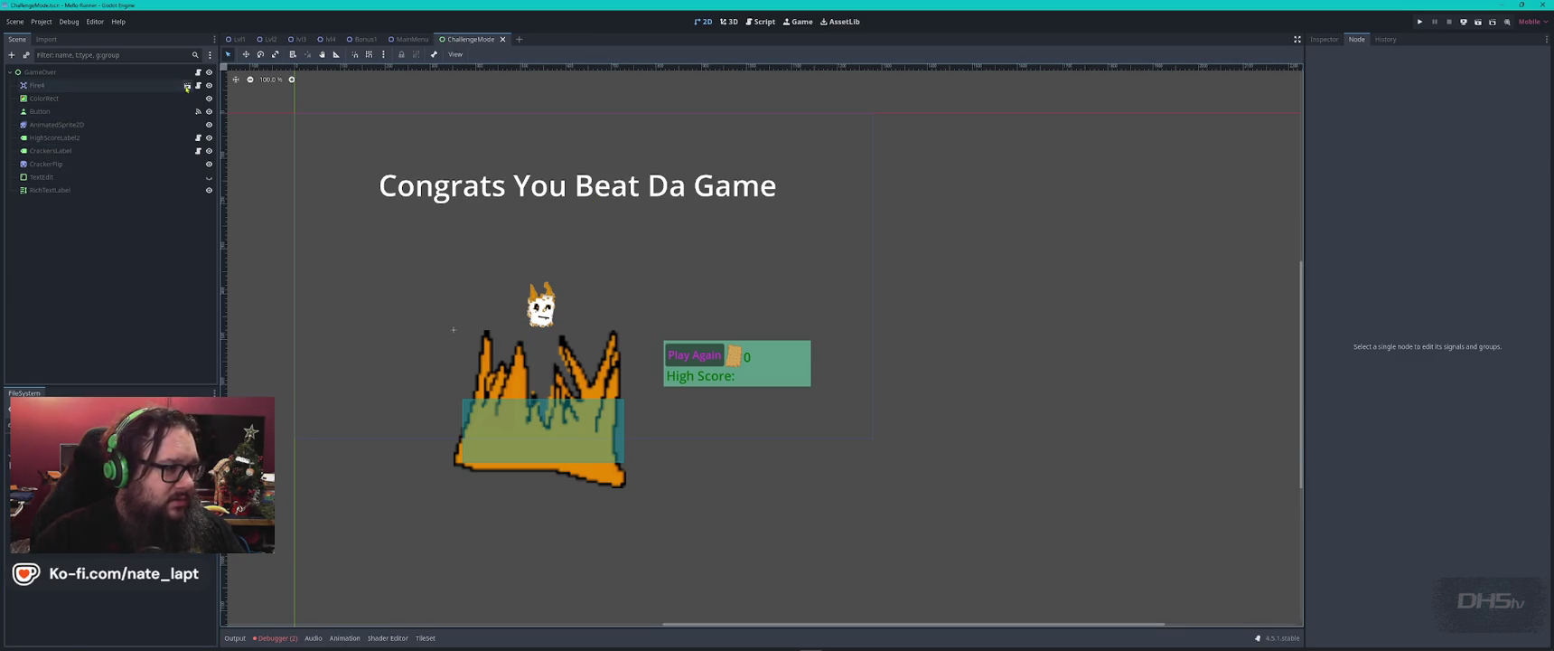
# - Rename the GameOver root node to GameOver_ChallengeMode
pyautogui.click(189, 73)
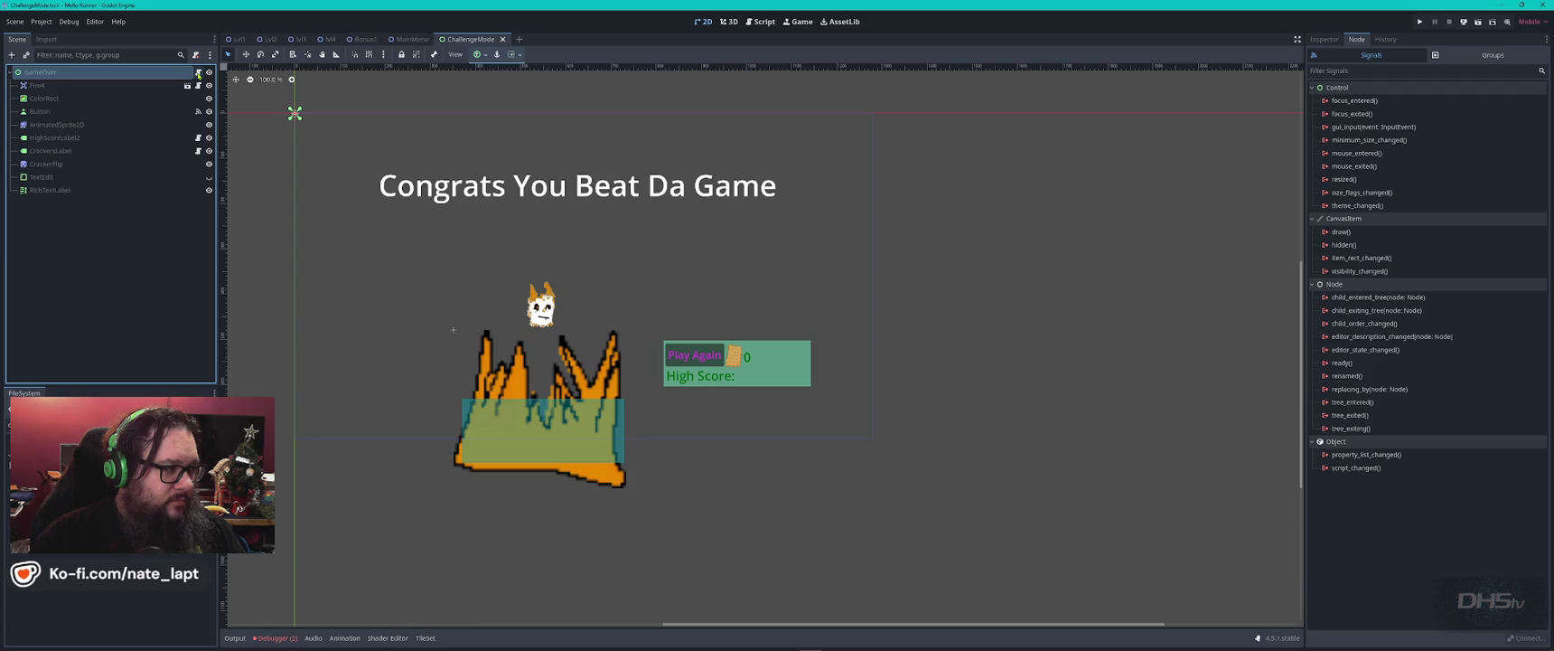
pyautogui.doubleClick(42, 72)
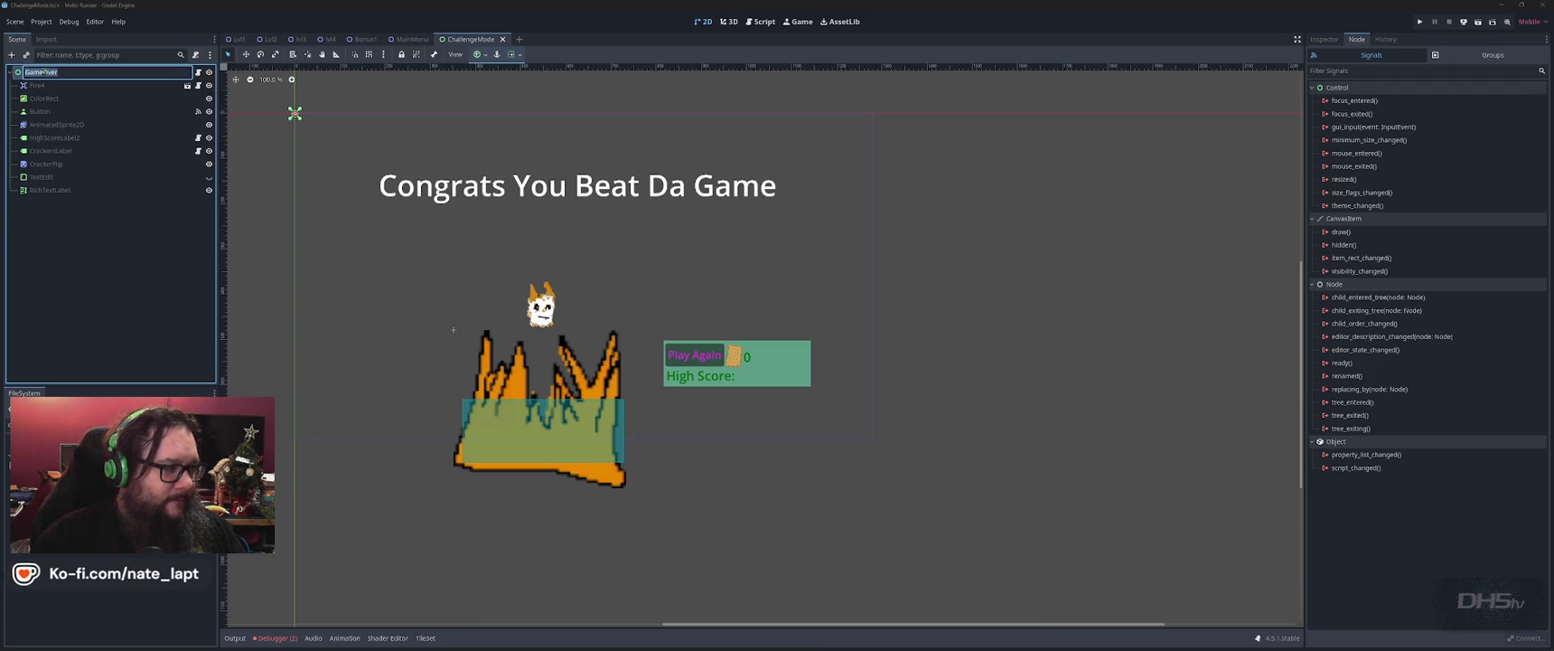
pyautogui.click(102, 74)
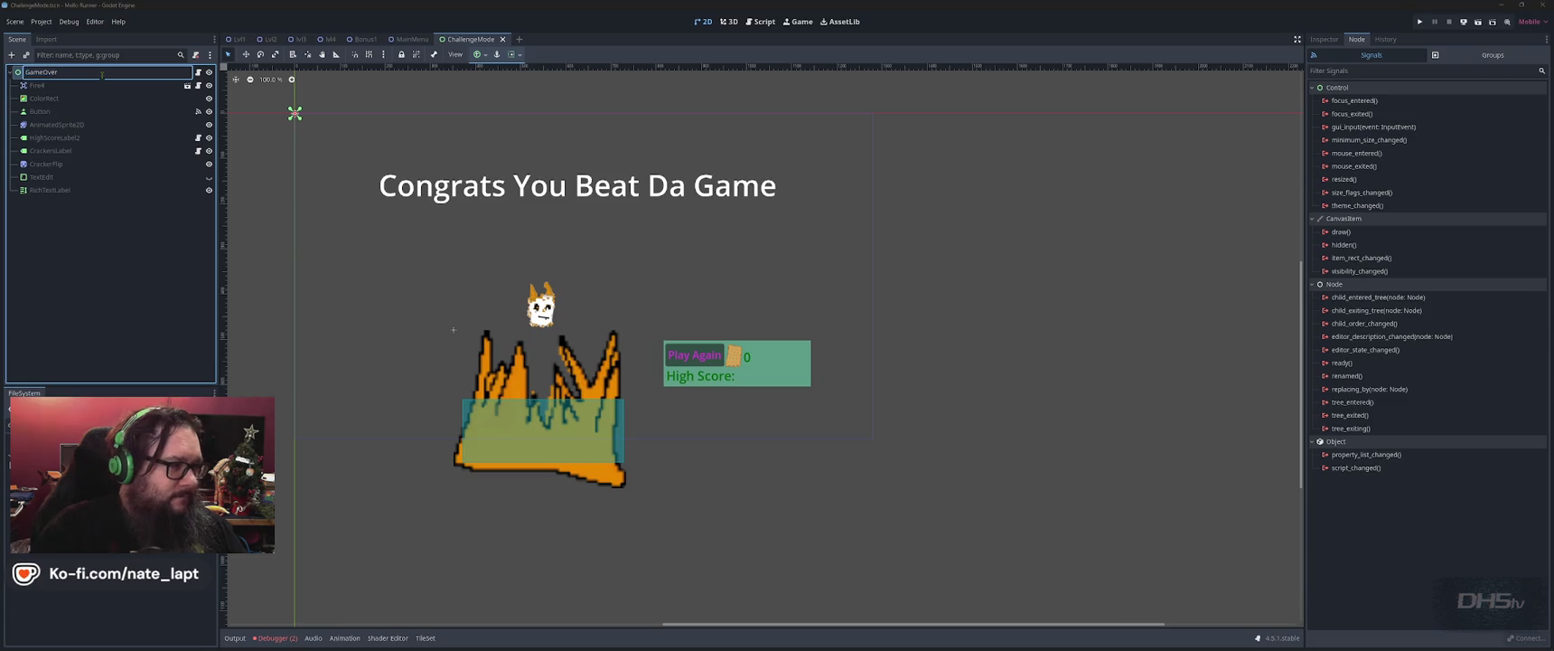
pyautogui.write('_Chall')
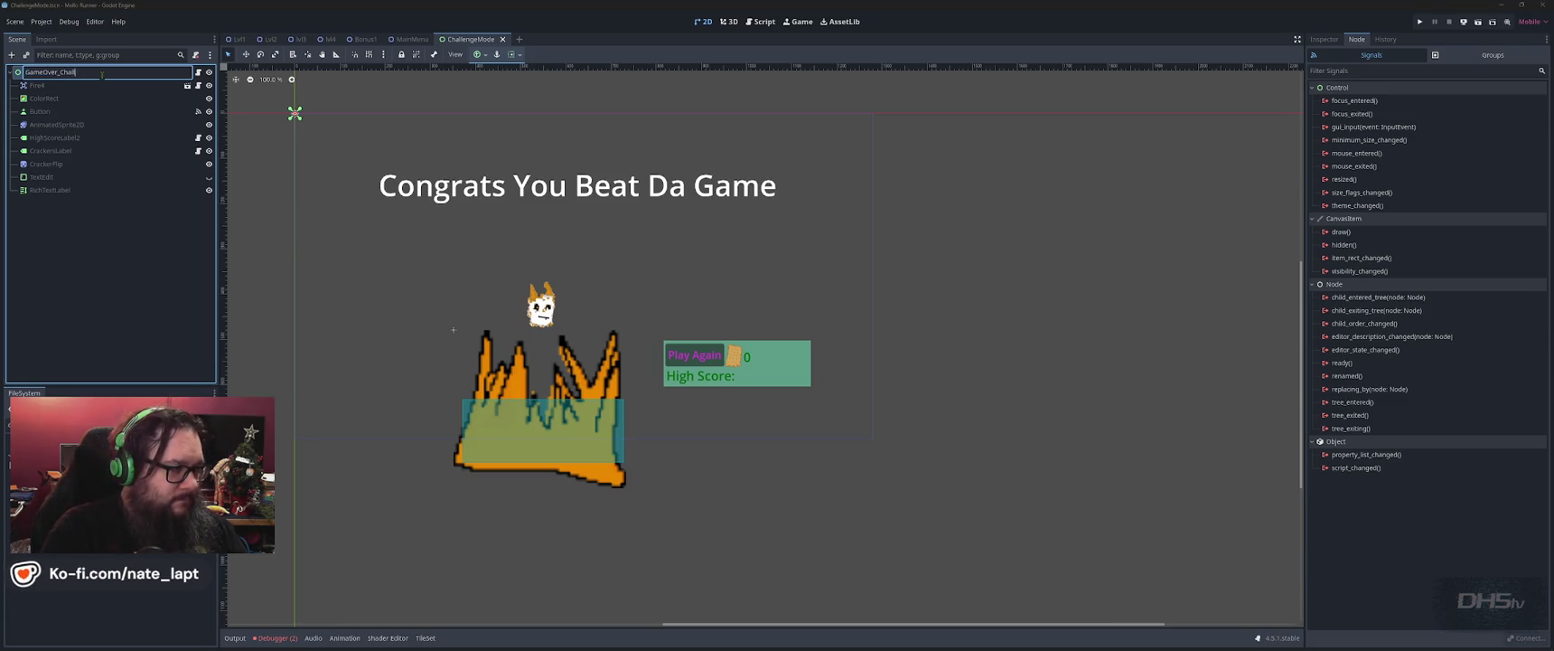
pyautogui.write('engeMode')
pyautogui.press('Return')
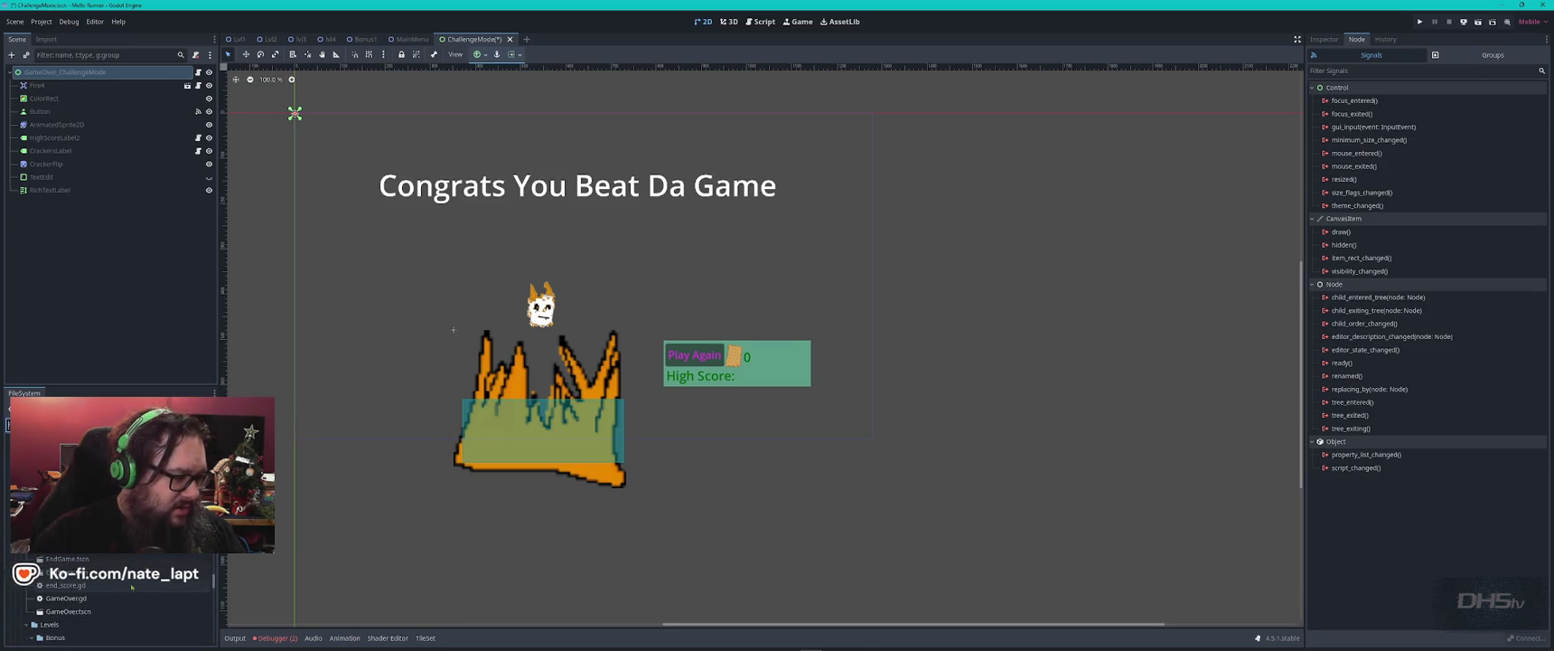
# - Compare against the original EndScore scene, save the ChallengeMode scene, and close EndScore
pyautogui.doubleClick(67, 572)
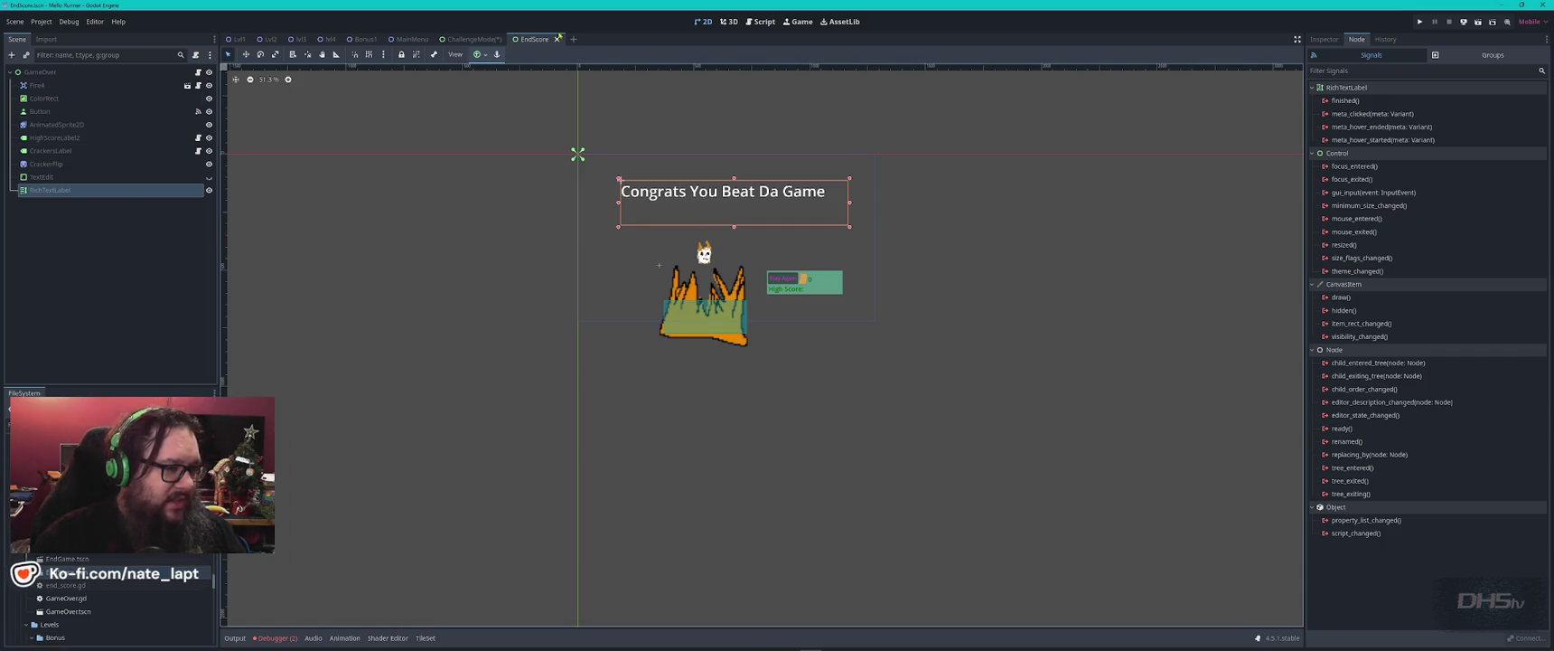
pyautogui.click(454, 40)
pyautogui.hotkey('ctrl', 's')
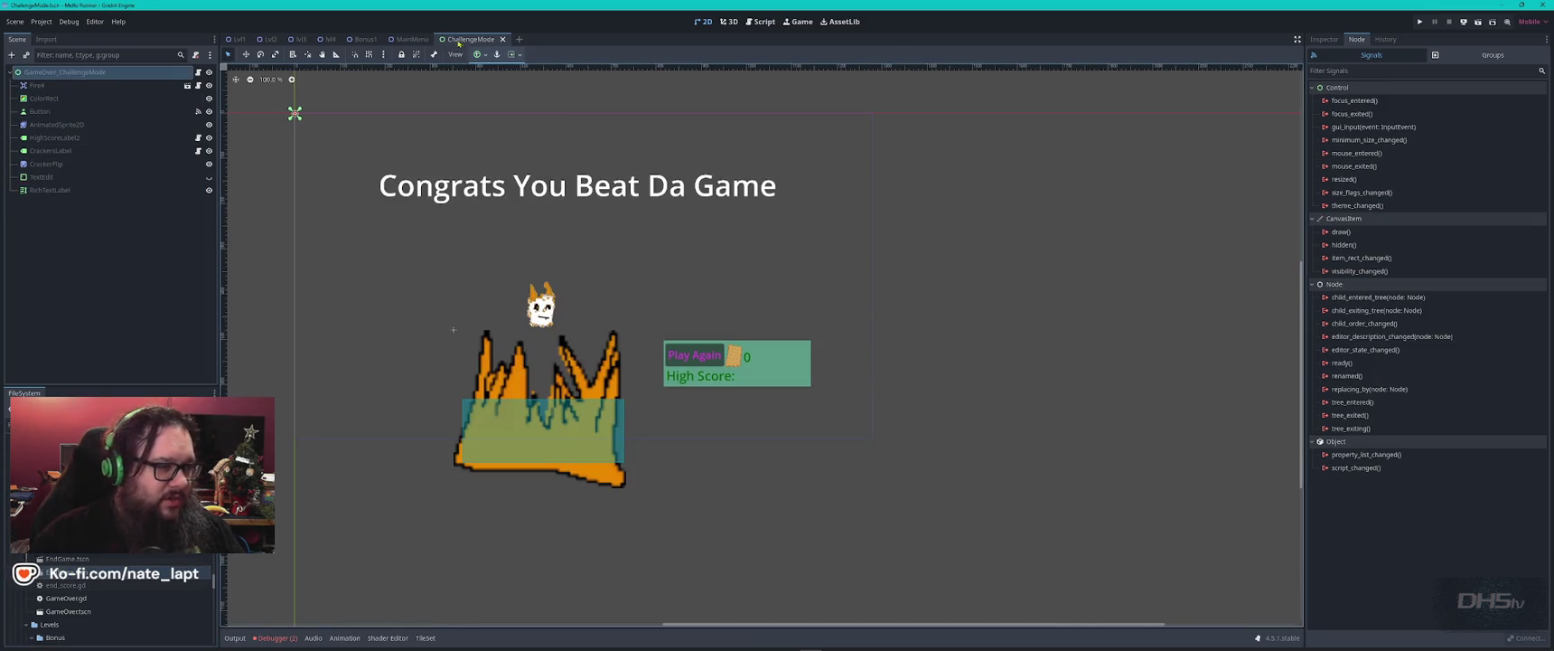
pyautogui.hotkey('ctrl', 'shift', 't')
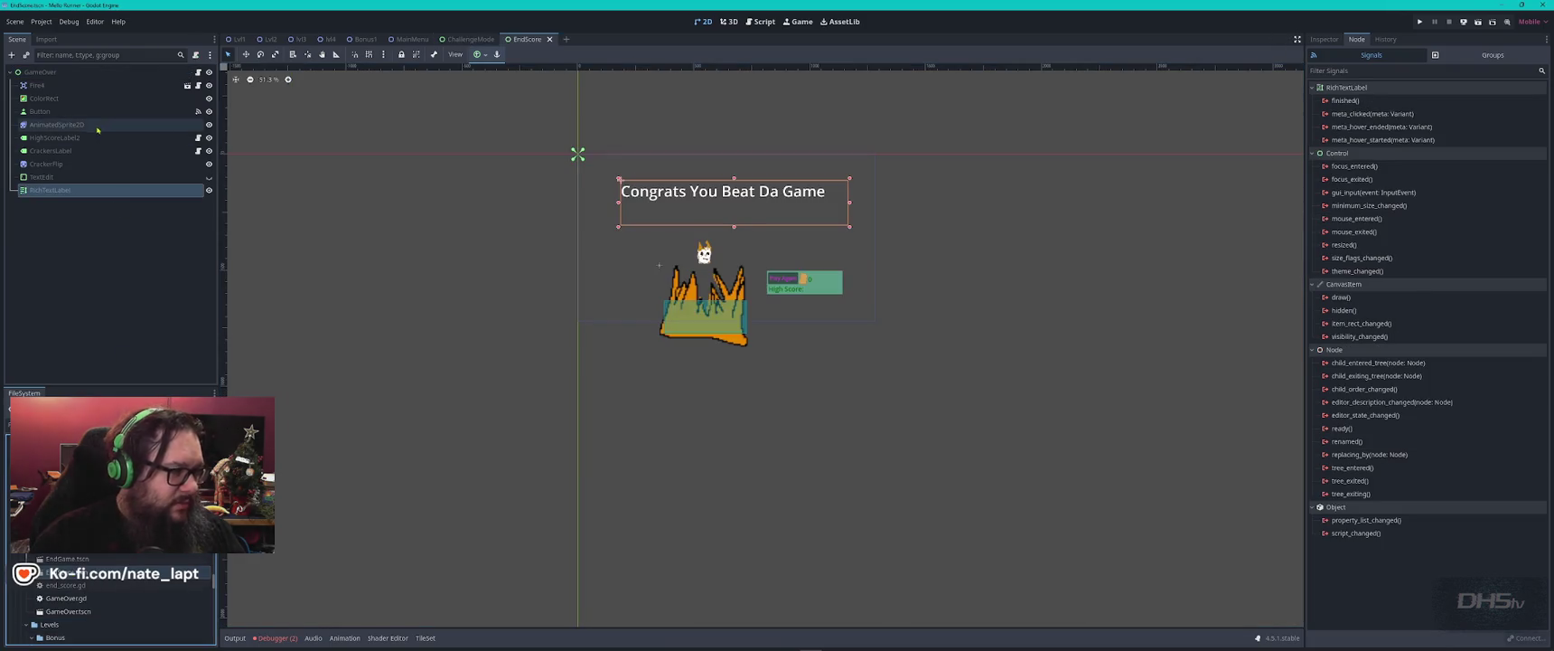
pyautogui.hotkey('ctrl', 'shift', 'w')
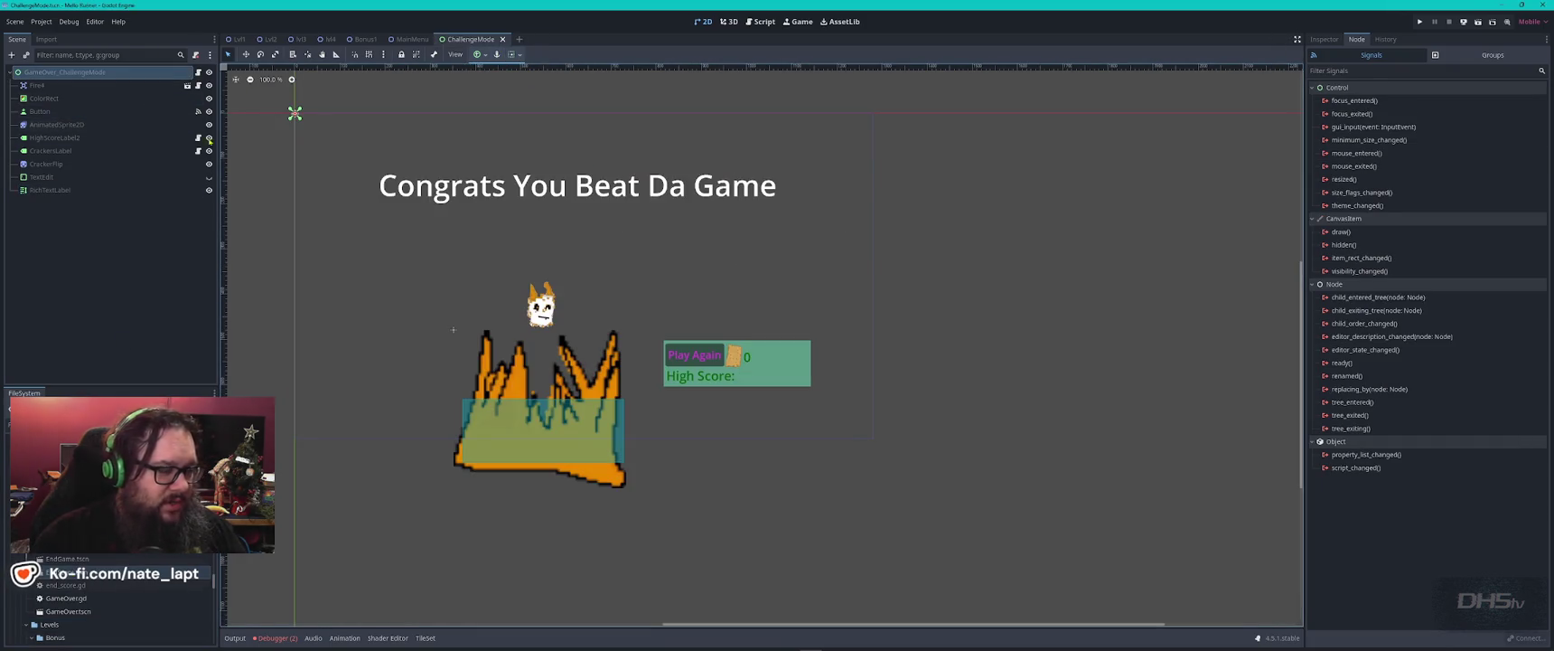
# - Select the Congrats You Beat Da Game title, then the Play Again button
pyautogui.click(556, 176)
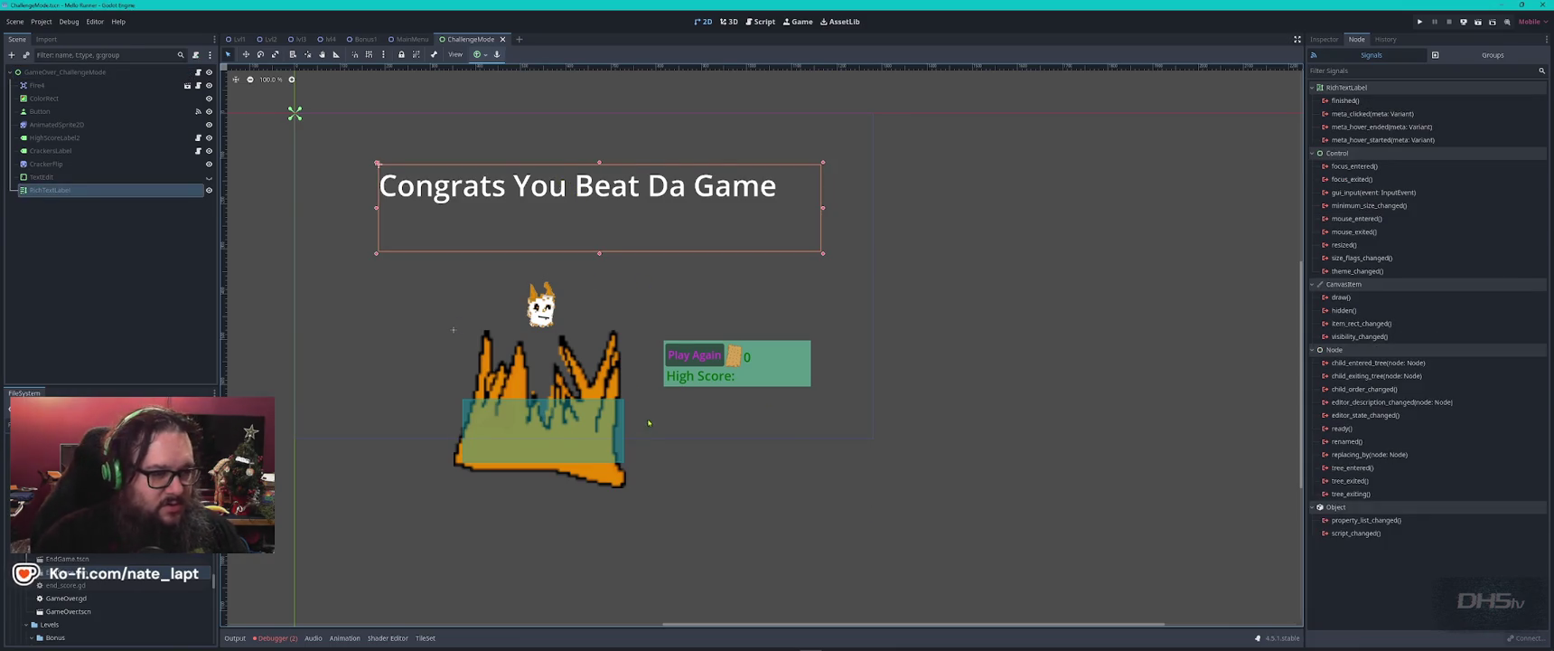
pyautogui.scroll(3, 730, 363)
pyautogui.click(657, 347)
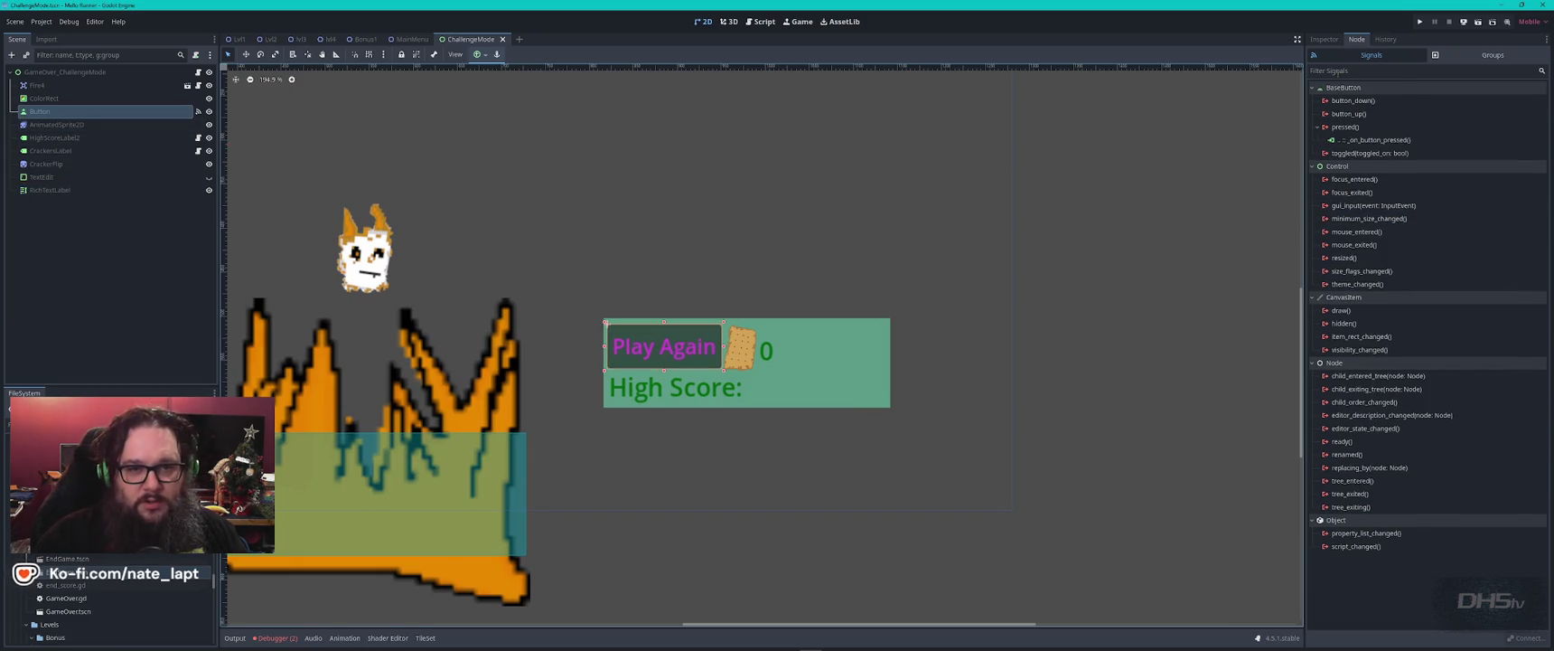
# - Show the Inspector instead of signals and select the Congrats You Beat Da Game heading
pyautogui.click(1324, 40)
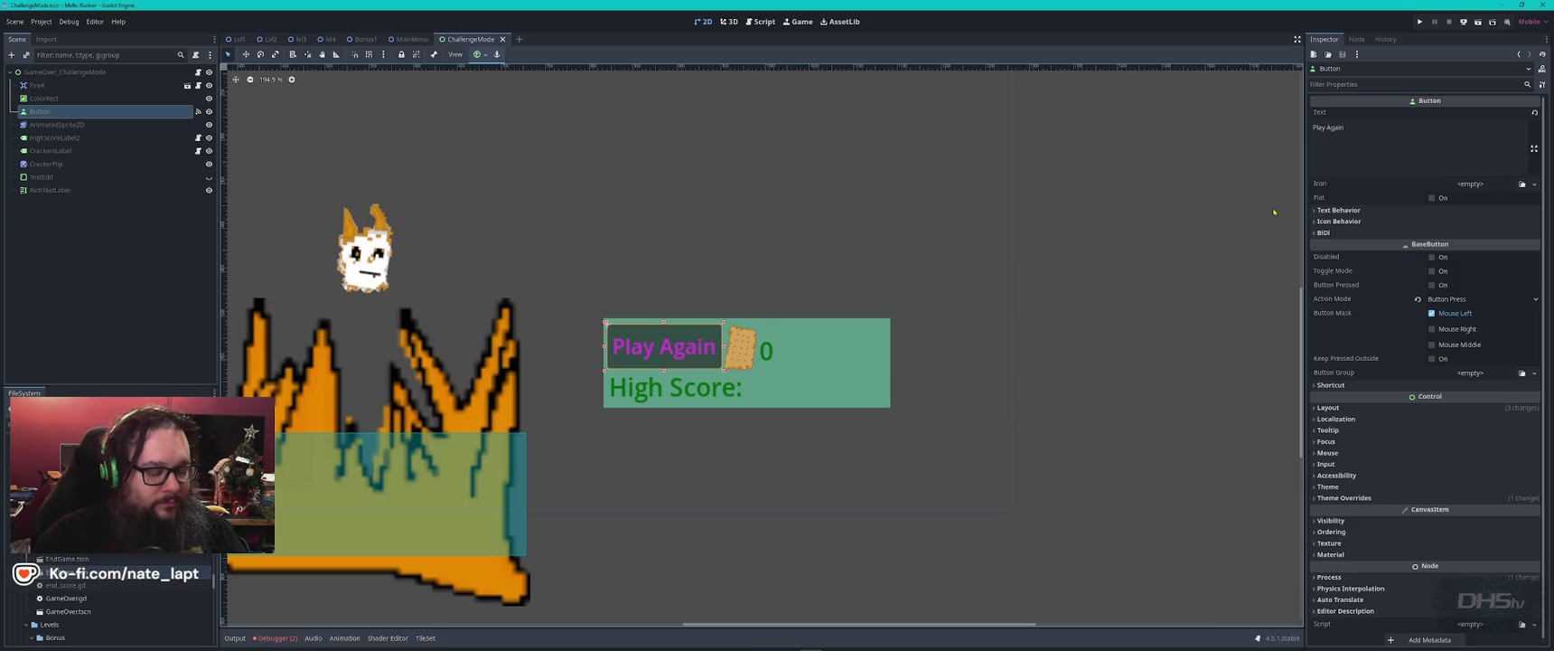
pyautogui.scroll(-4, 959, 268)
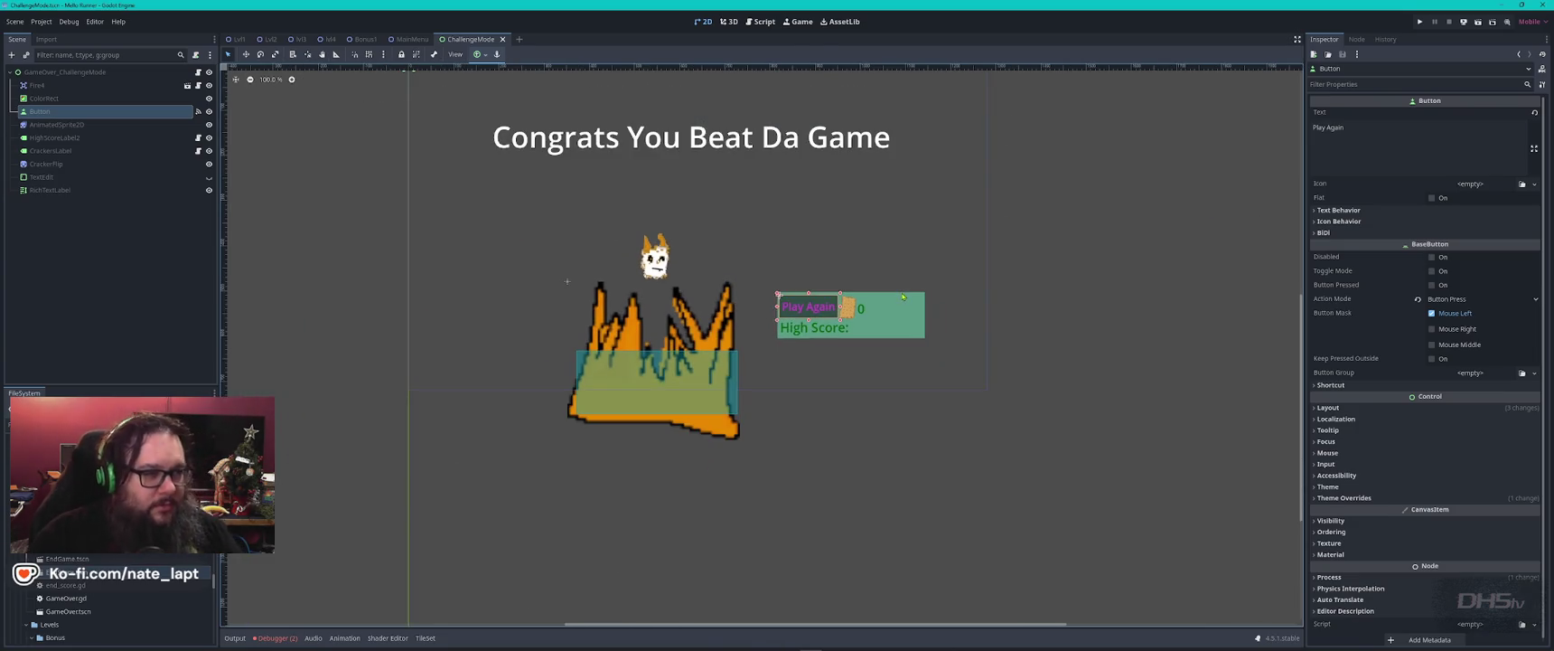
pyautogui.click(674, 145)
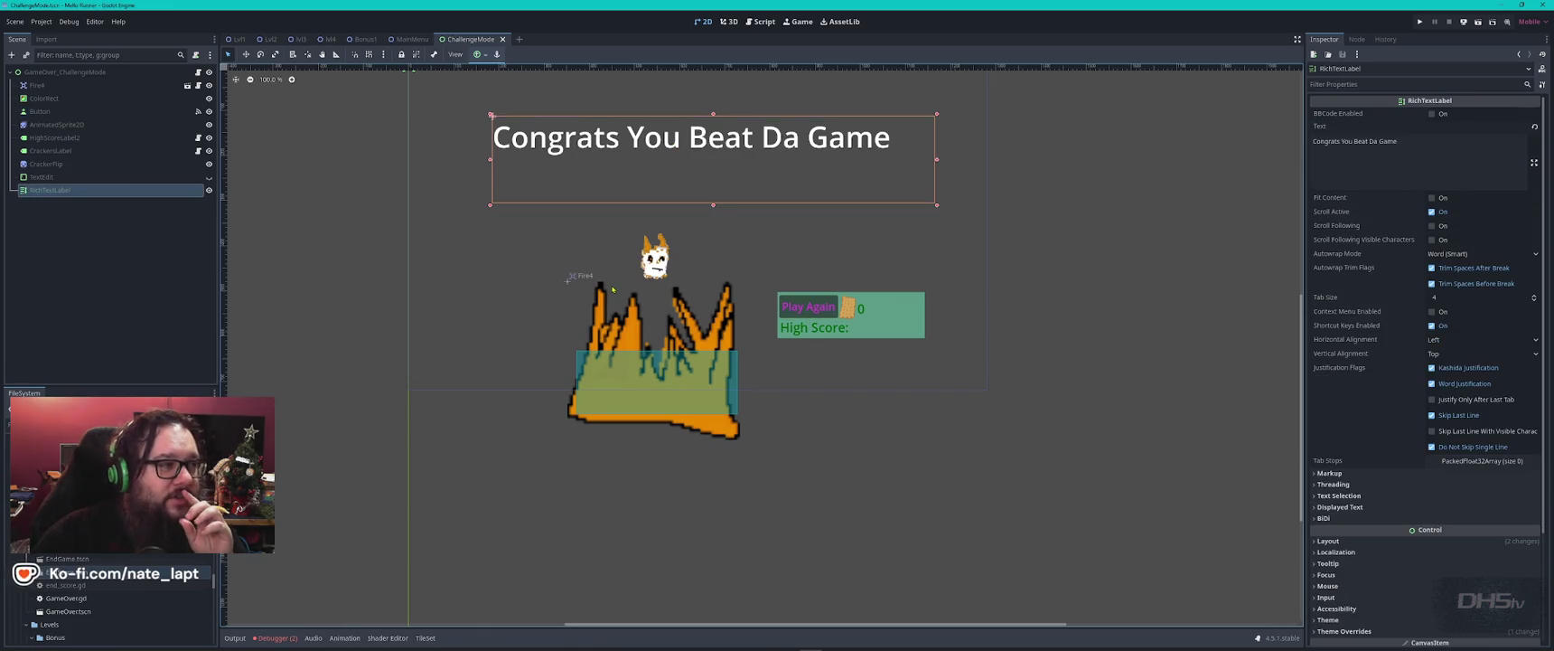
pyautogui.scroll(-2, 612, 289)
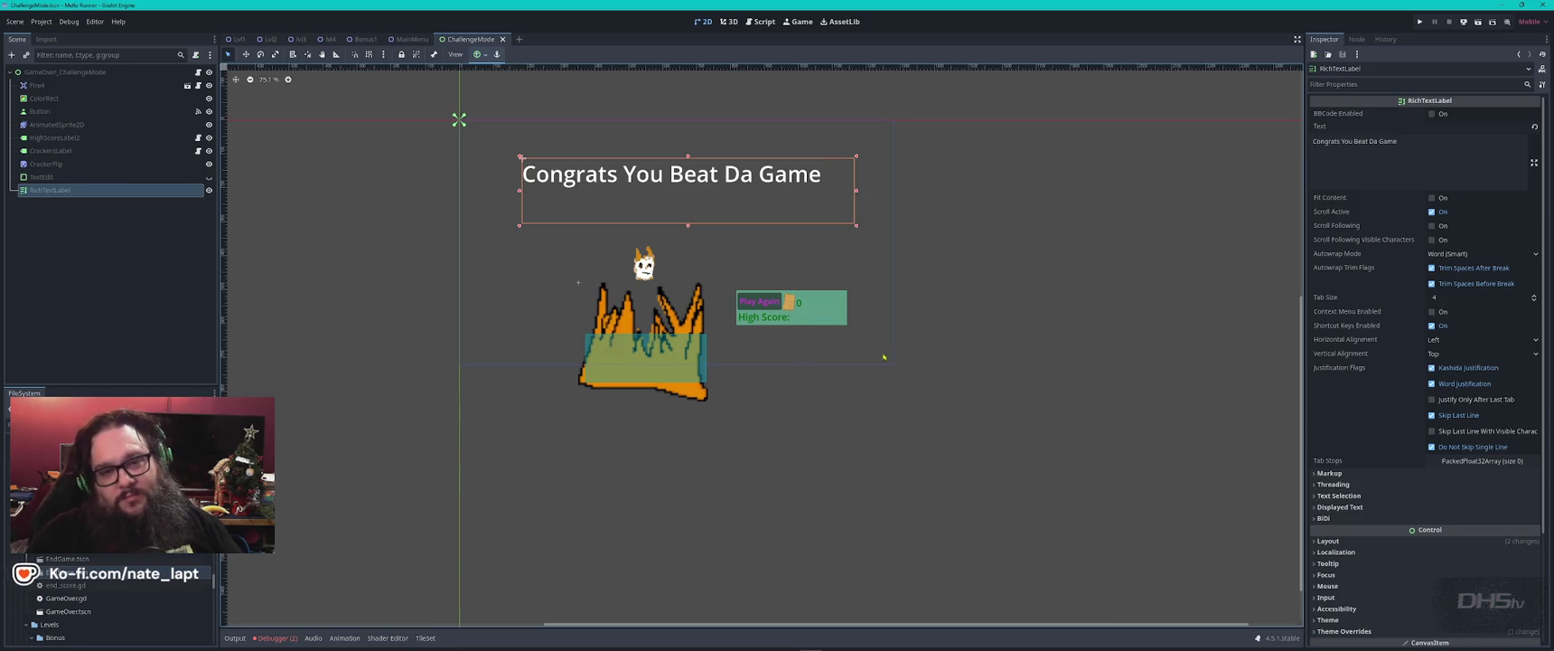
pyautogui.moveTo(1320, 269)
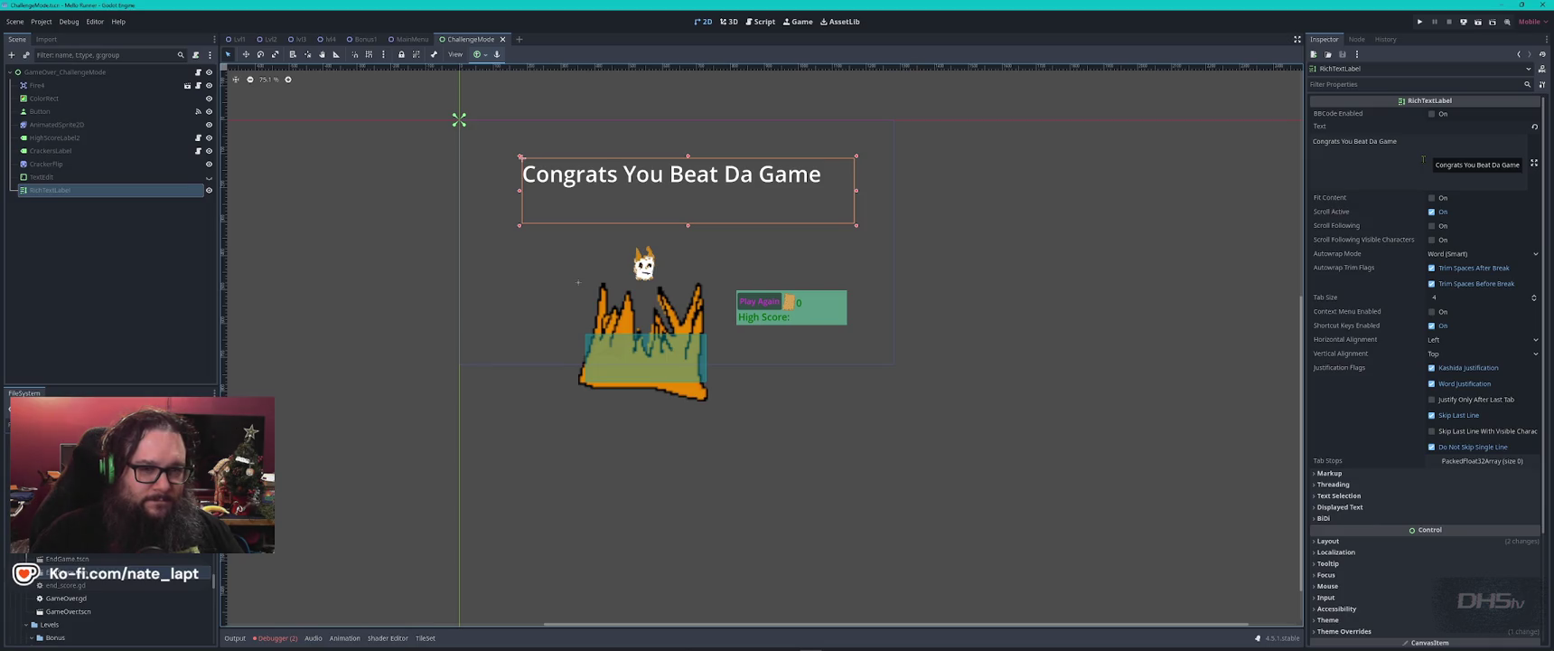
# - Change the ChallengeMode heading text to 'Ded Ded' and shrink its box to fit, shifted slightly right
pyautogui.tripleClick(1425, 154)
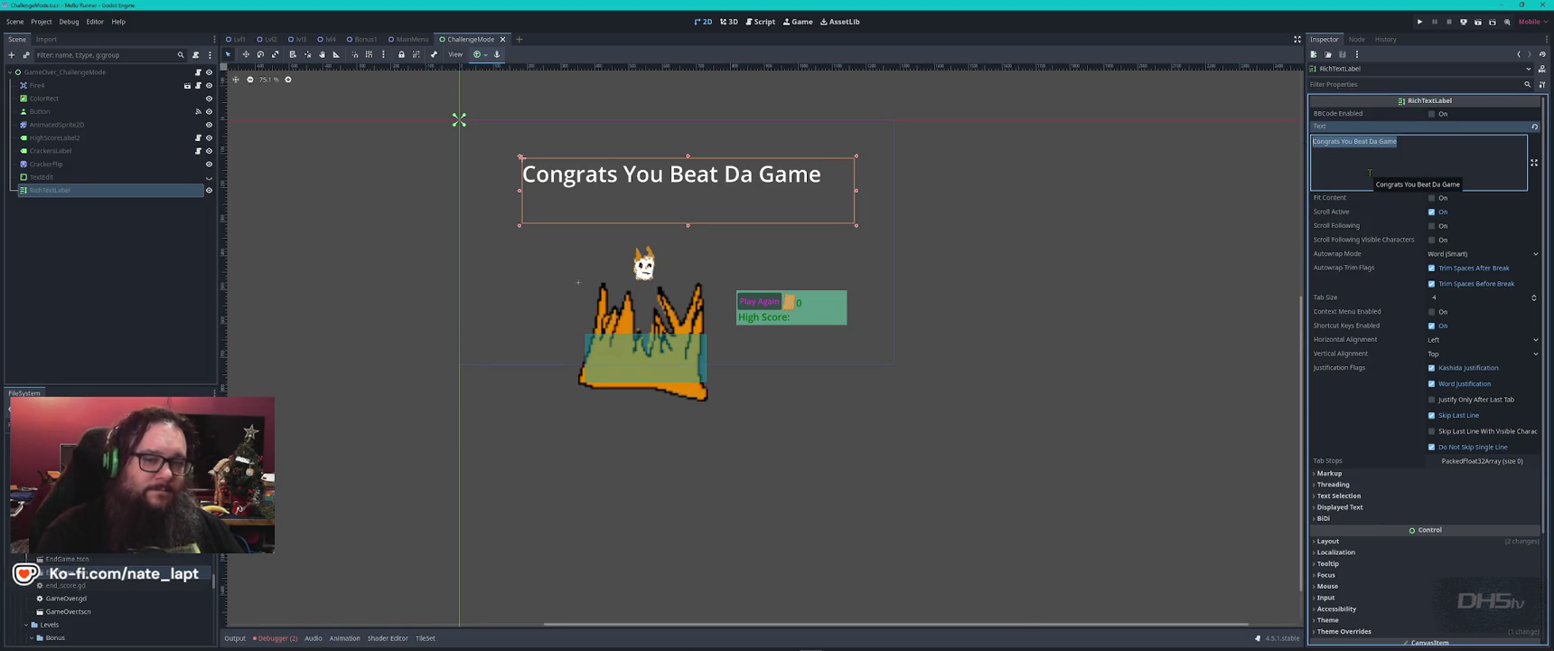
pyautogui.write('Ded Ded')
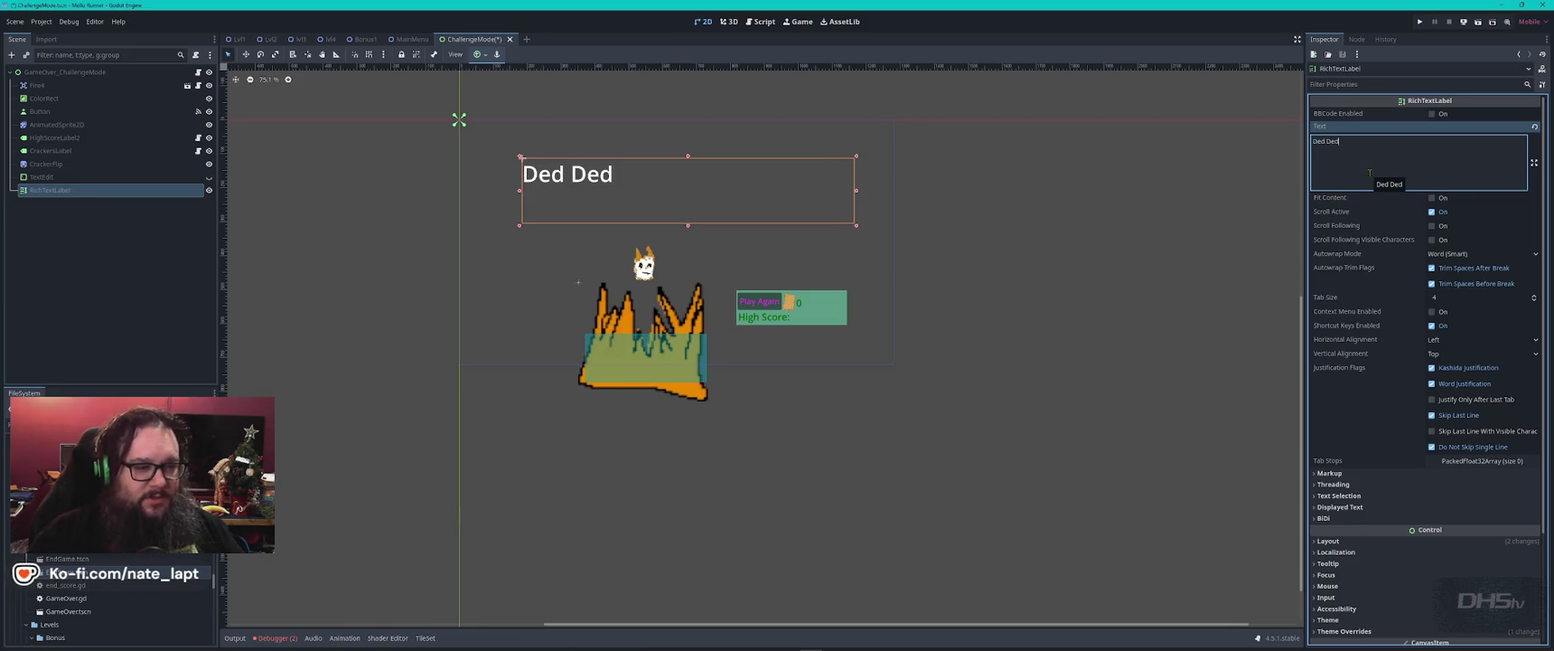
pyautogui.moveTo(858, 228)
pyautogui.mouseDown()
pyautogui.moveTo(652, 199)
pyautogui.moveTo(706, 214)
pyautogui.moveTo(713, 197)
pyautogui.mouseUp()
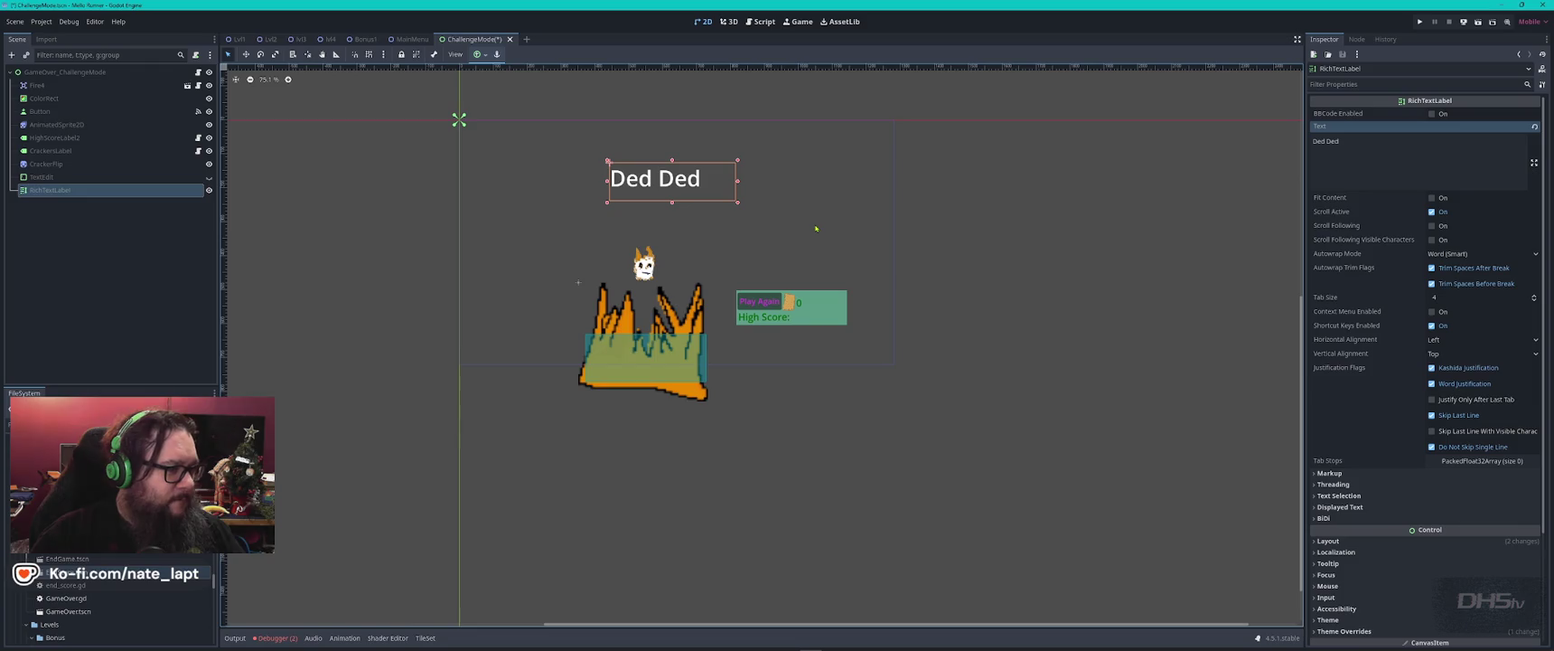
# - Paste the GameOver scene's orange 'You Ded Ded' label into ChallengeMode over the old heading
pyautogui.doubleClick(70, 612)
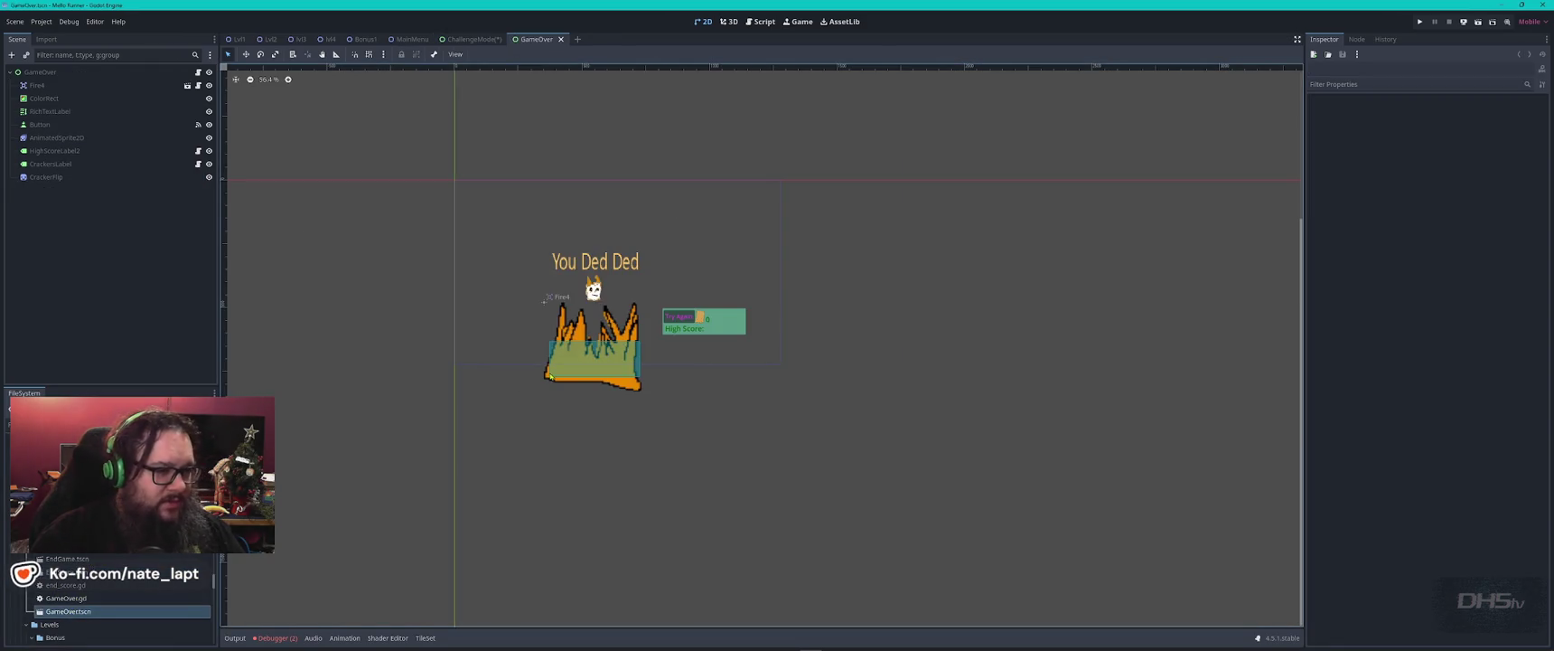
pyautogui.click(588, 263)
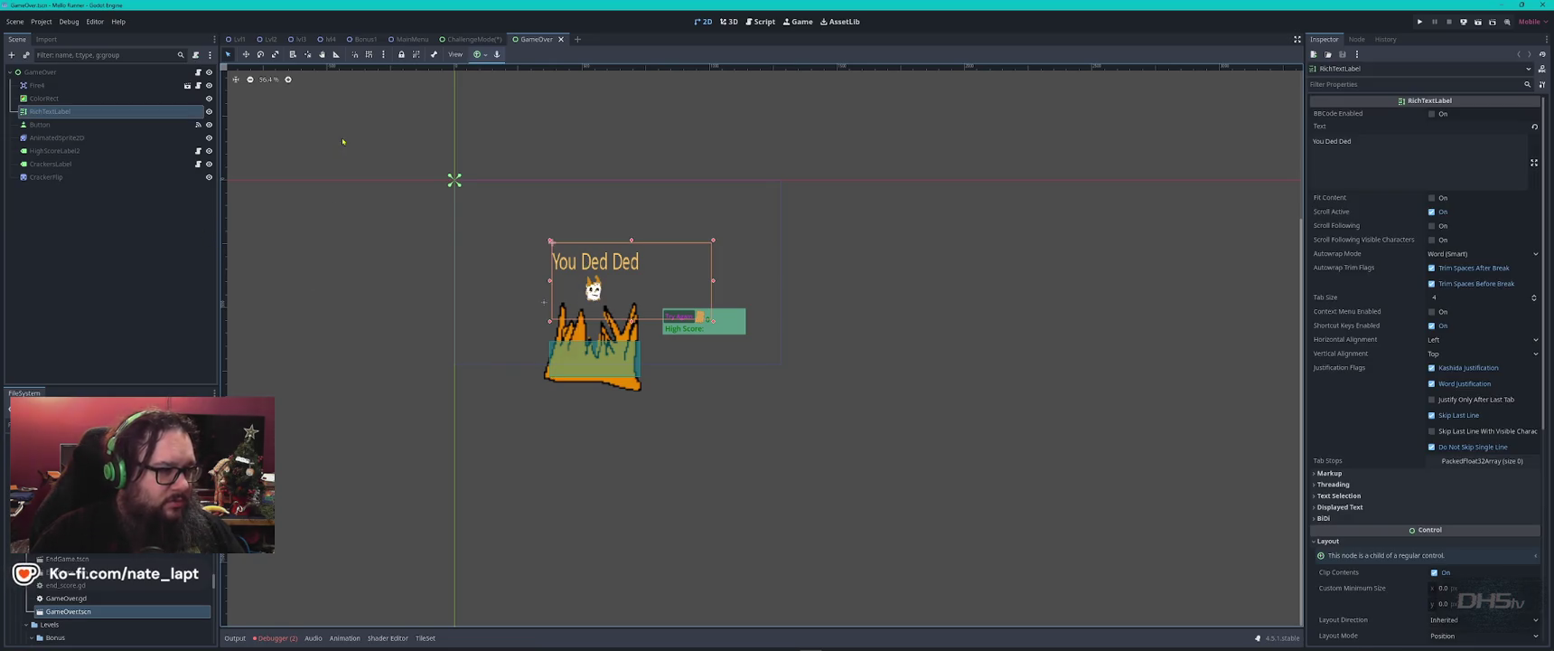
pyautogui.click(470, 39)
pyautogui.hotkey('ctrl', 'v')
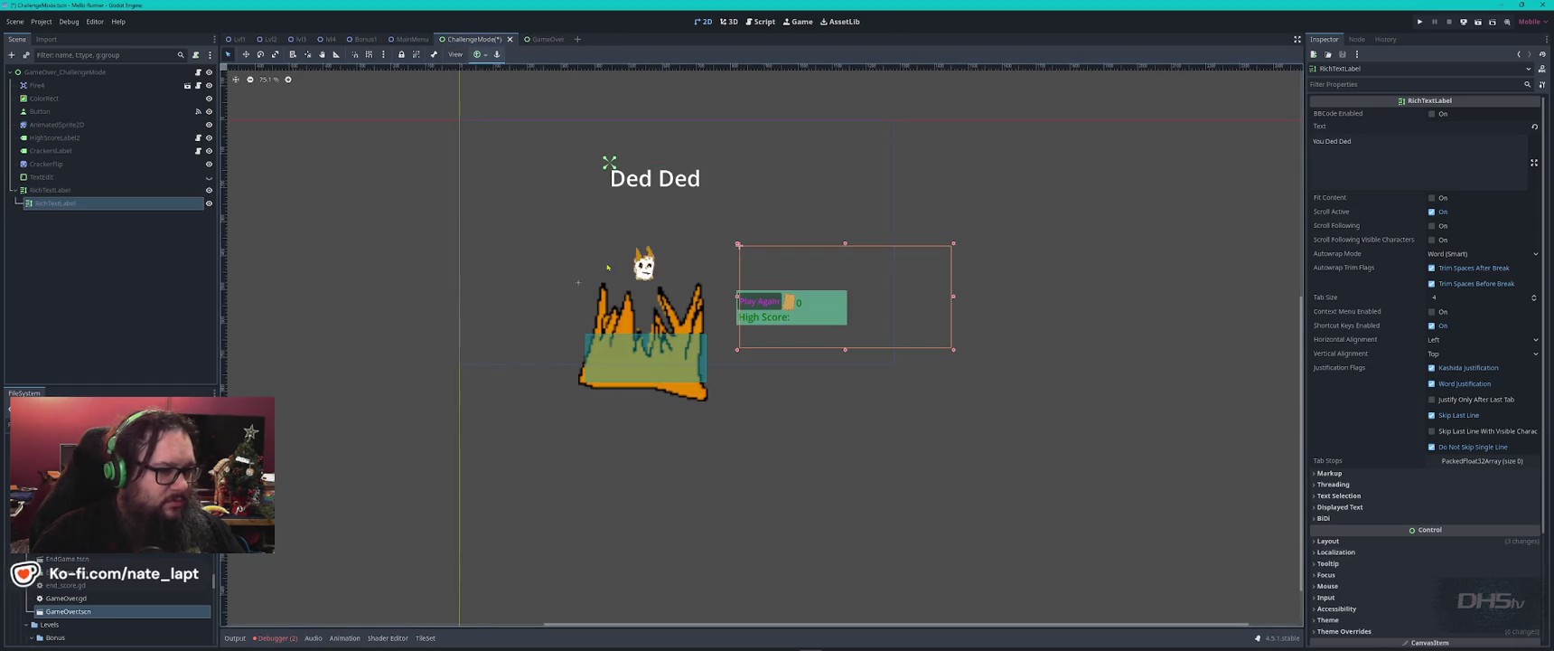
pyautogui.moveTo(823, 281)
pyautogui.mouseDown()
pyautogui.moveTo(667, 186)
pyautogui.moveTo(660, 145)
pyautogui.moveTo(665, 168)
pyautogui.mouseUp()
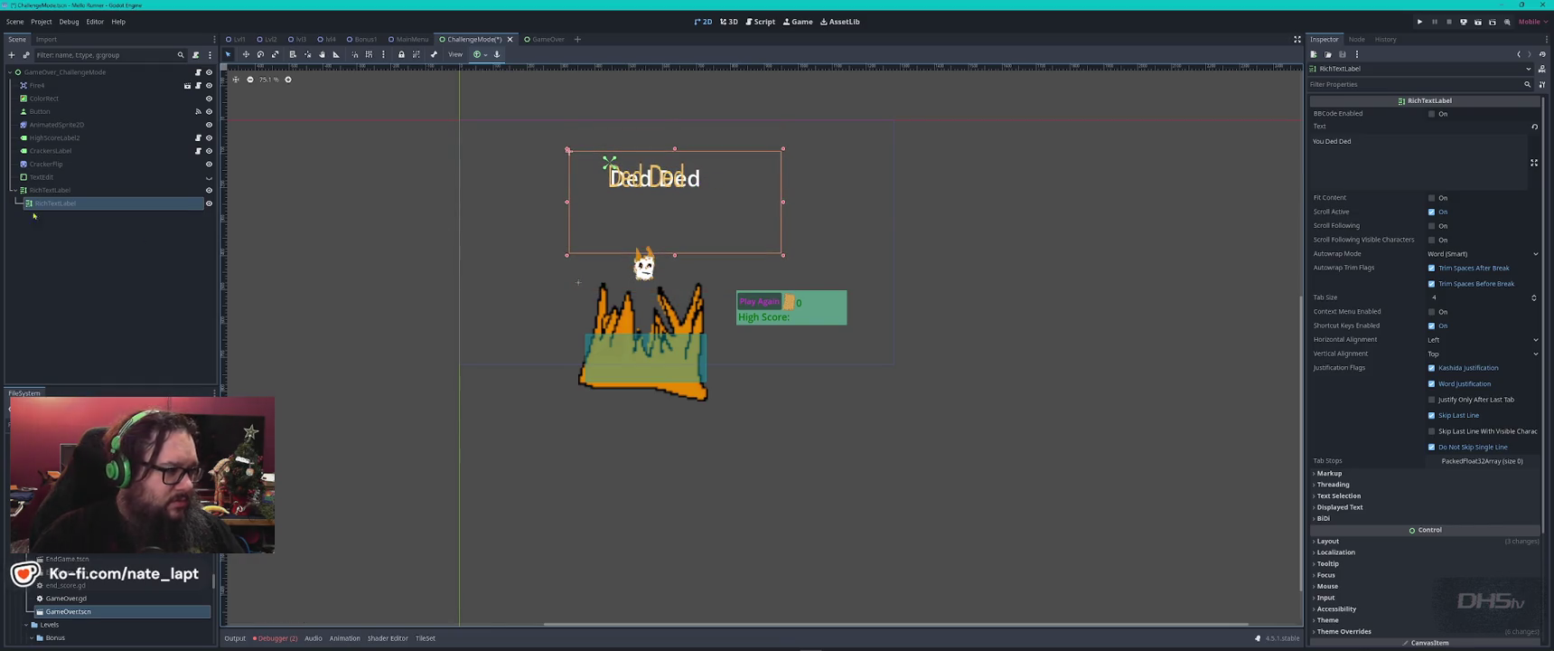
pyautogui.moveTo(55, 202); pyautogui.dragTo(46, 189)
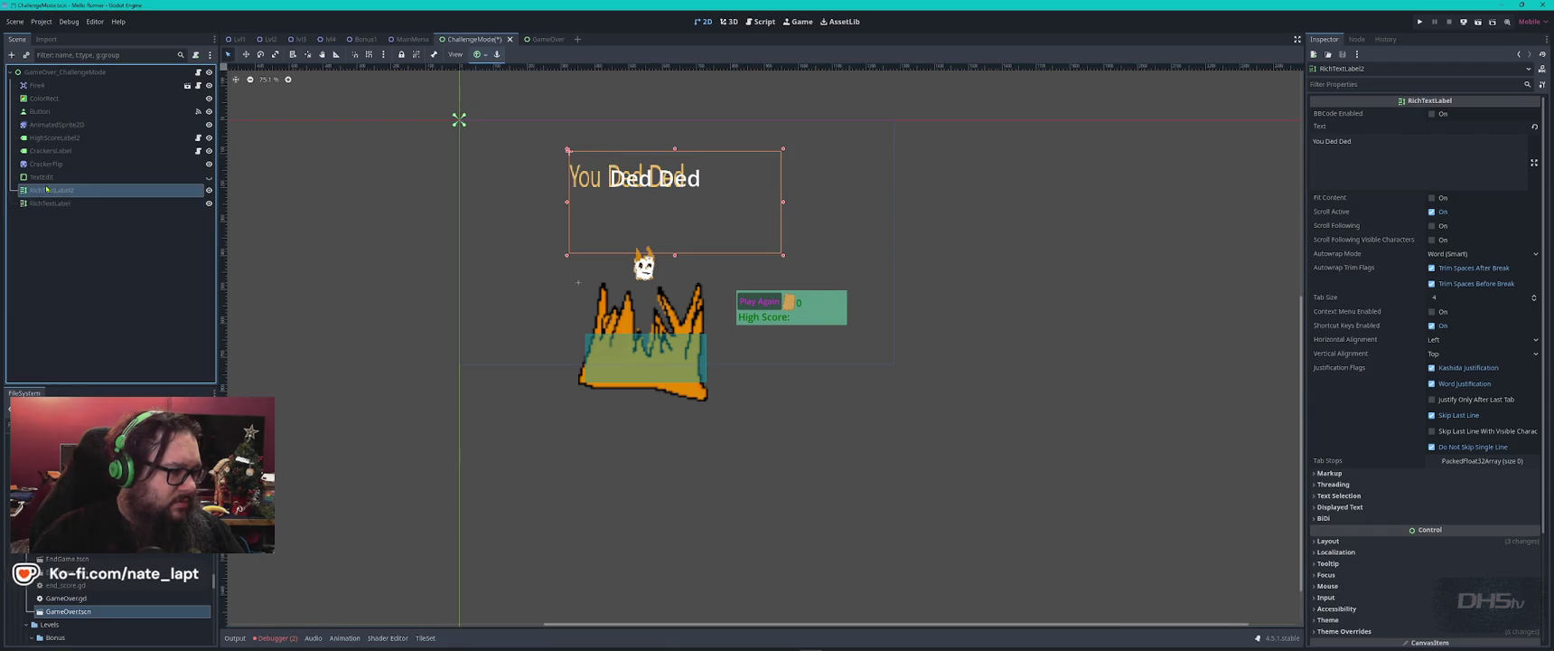
# - Delete the old 'Ded Ded' heading label
pyautogui.click(114, 206)
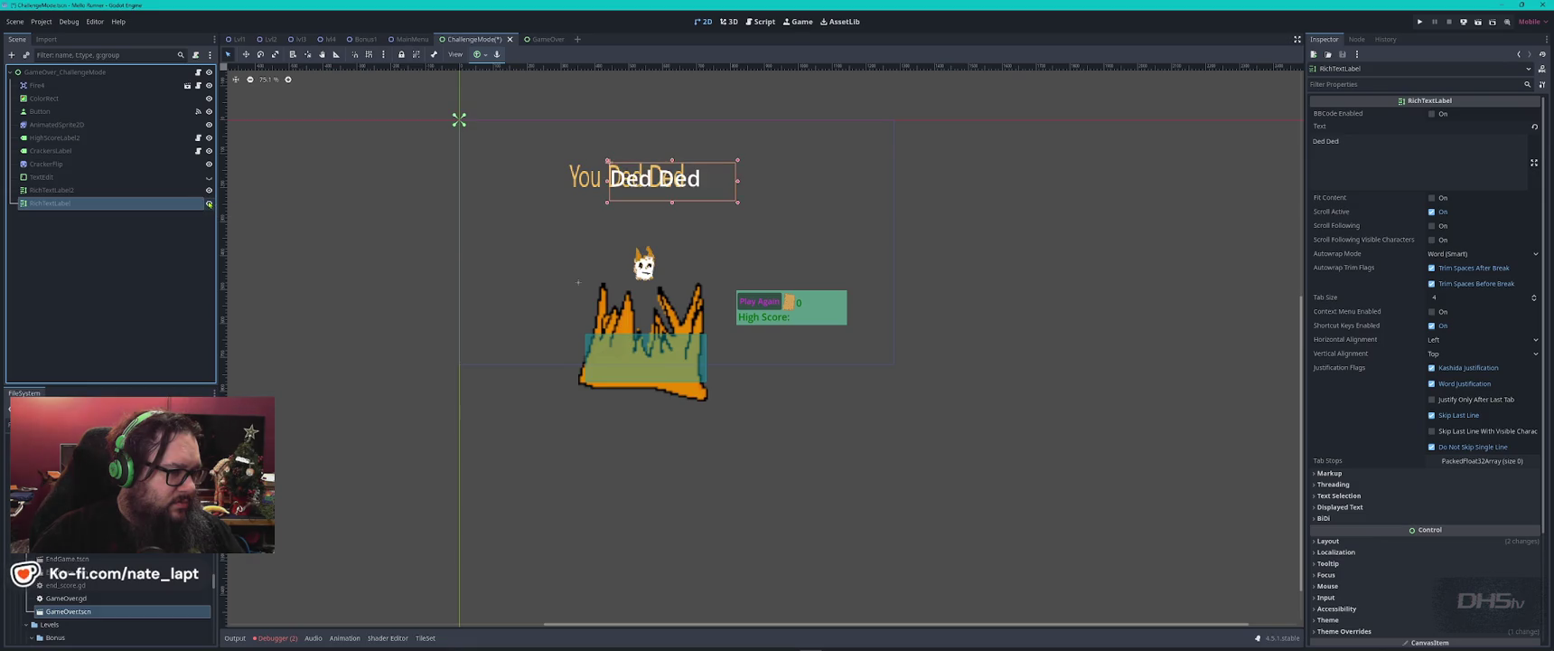
pyautogui.doubleClick(130, 204)
pyautogui.press('Escape')
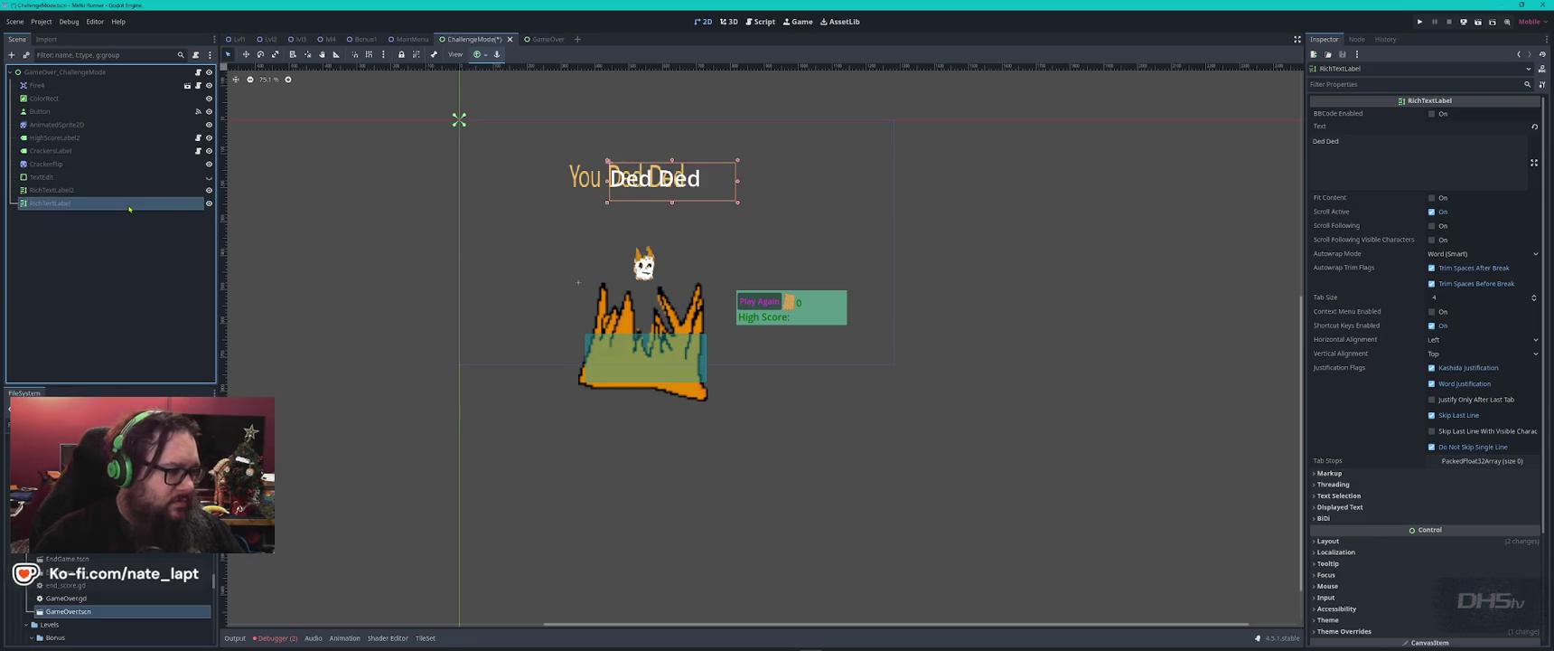
pyautogui.press('Delete')
pyautogui.press('Return')
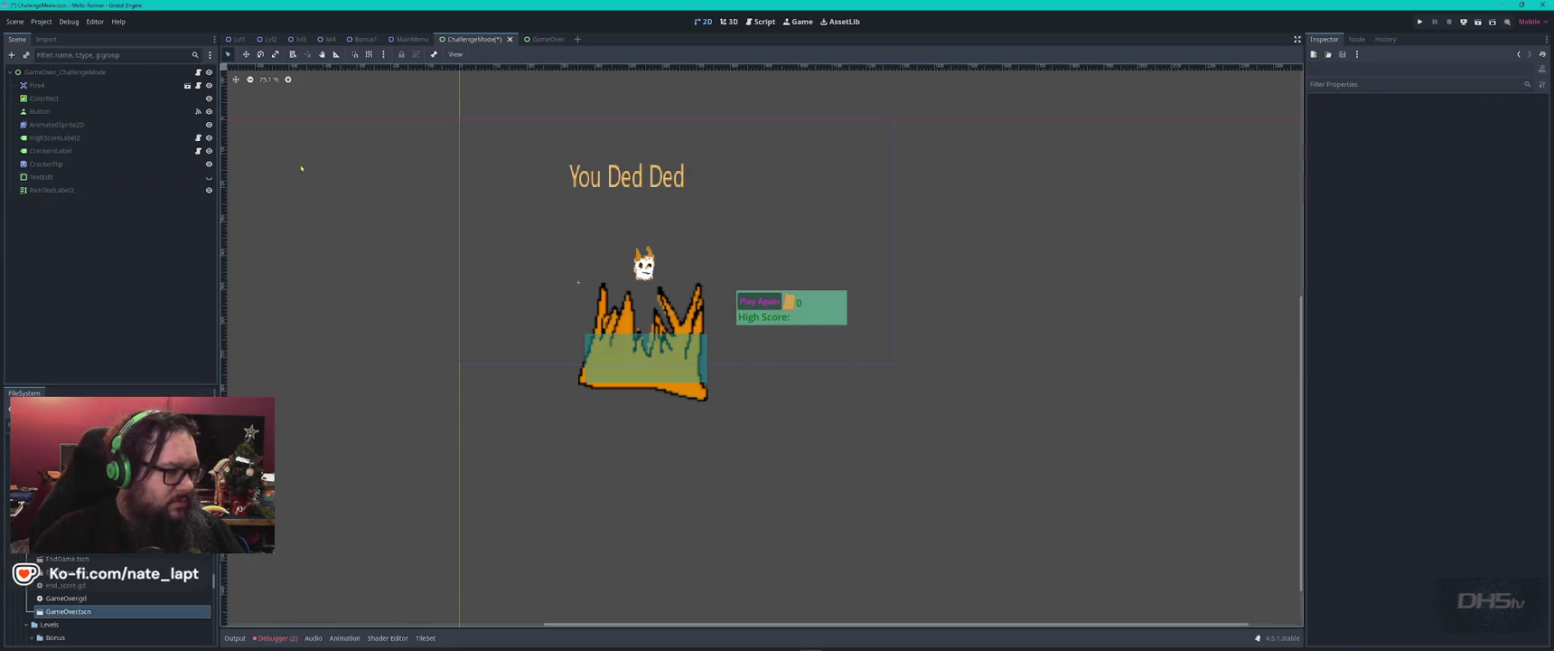
# - Rename the pasted label from RichTextLabel2 to RichTextLabel and shrink its box
pyautogui.click(55, 189)
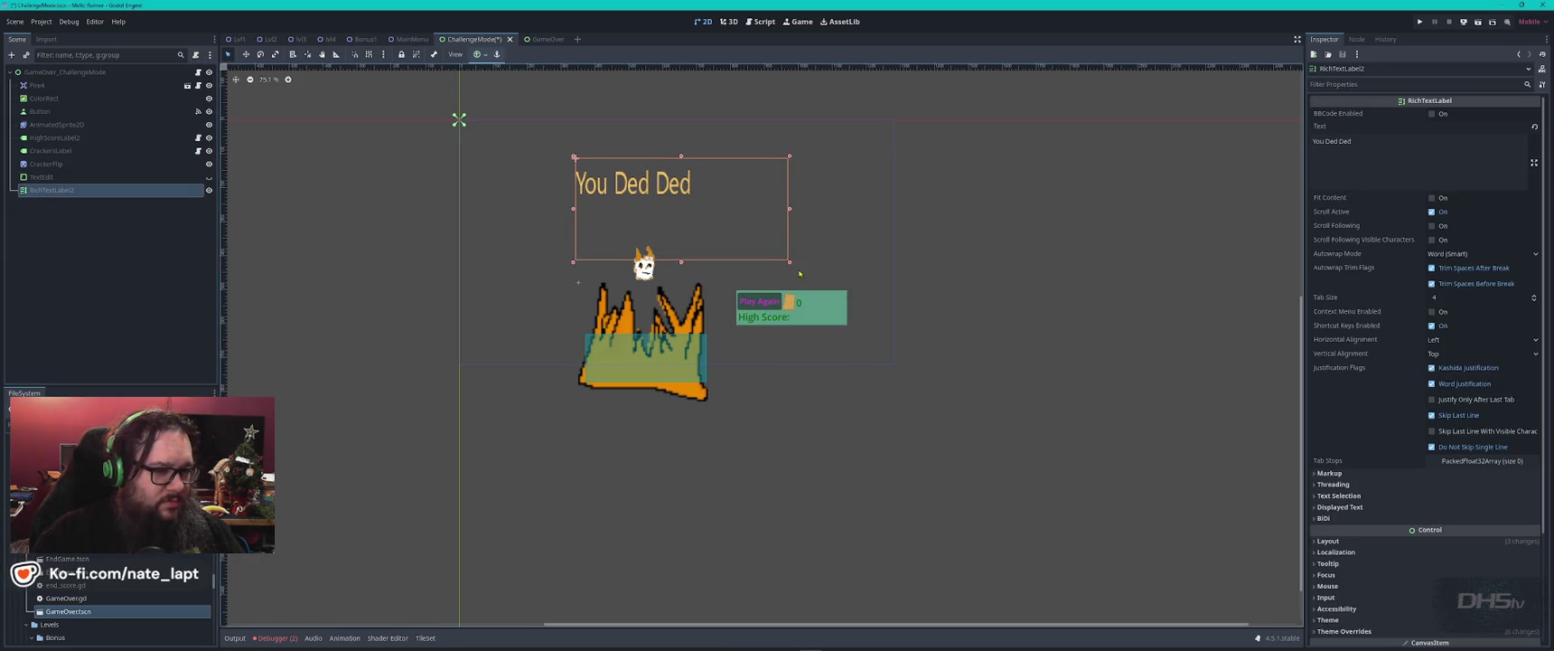
pyautogui.moveTo(789, 261); pyautogui.dragTo(691, 216)
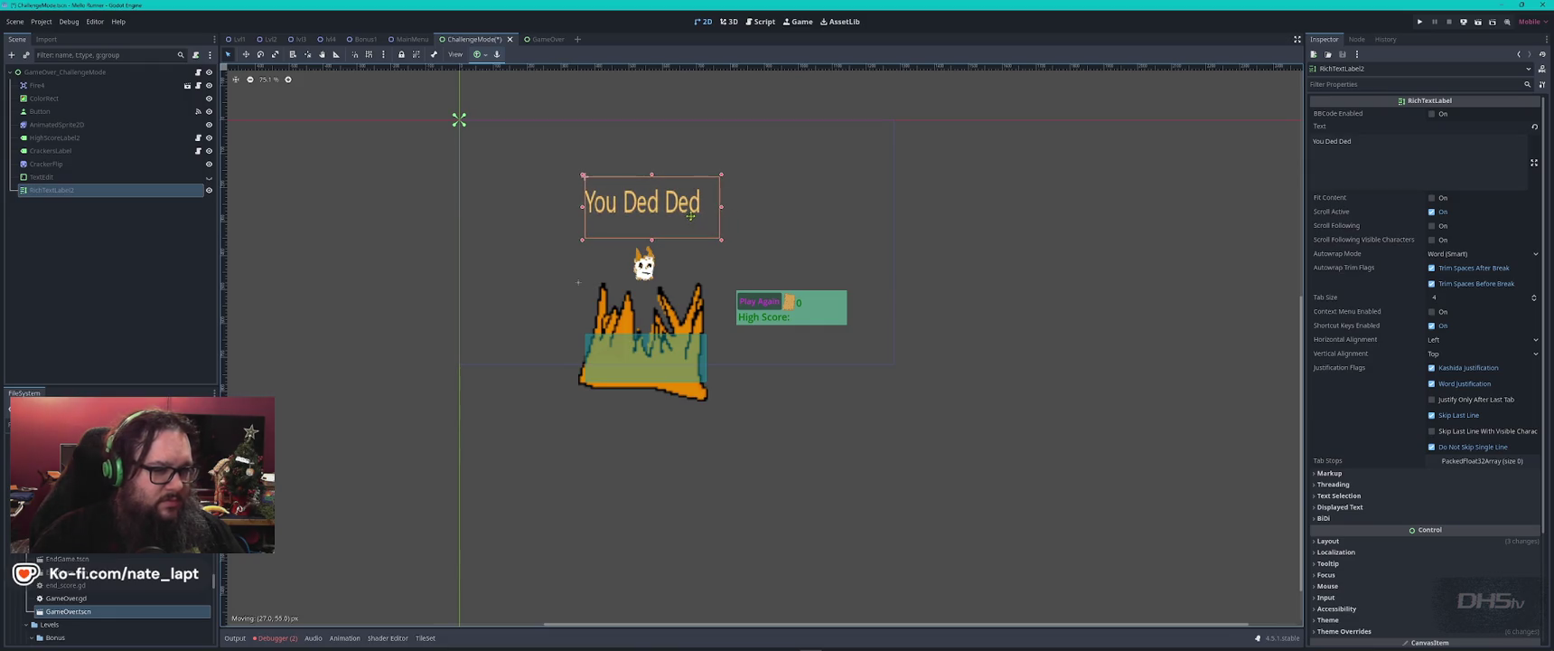
pyautogui.rightClick(70, 191)
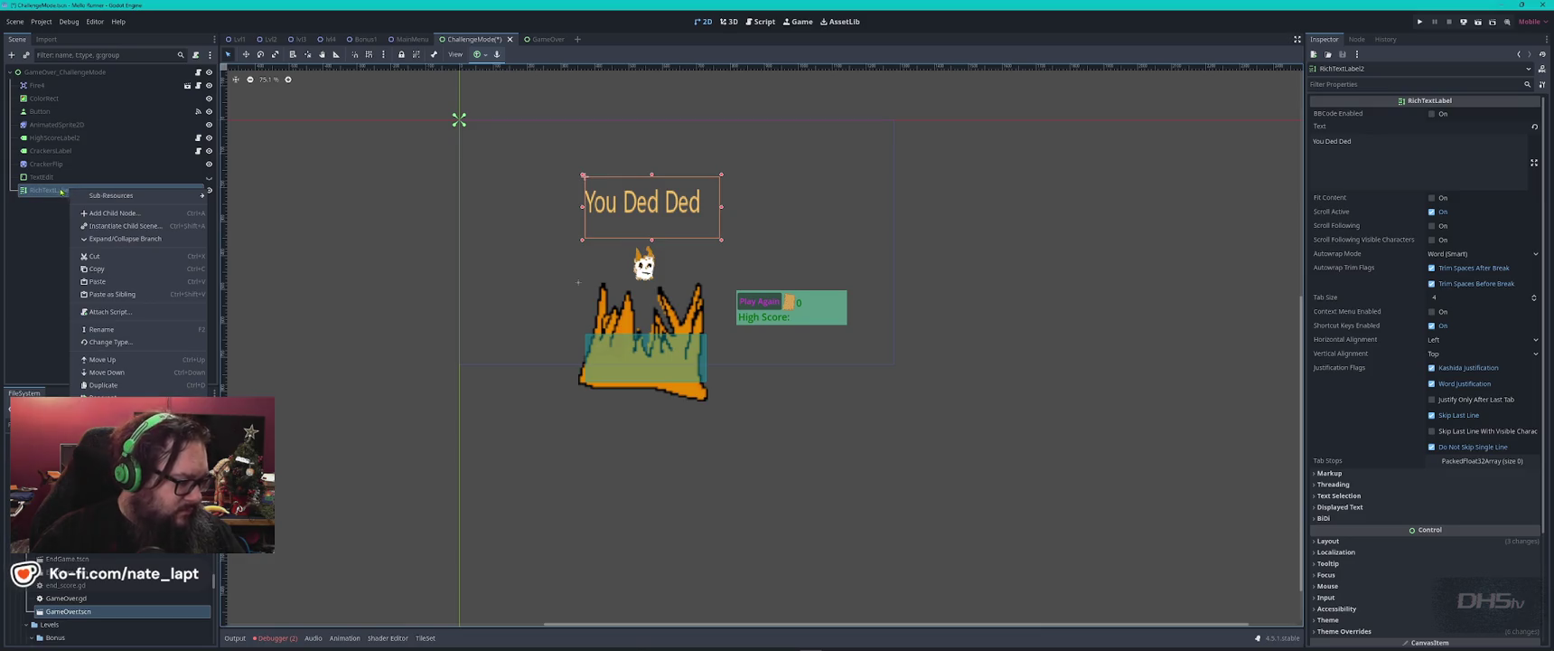
pyautogui.click(88, 190)
pyautogui.doubleClick(88, 189)
pyautogui.press('End')
pyautogui.press('BackSpace')
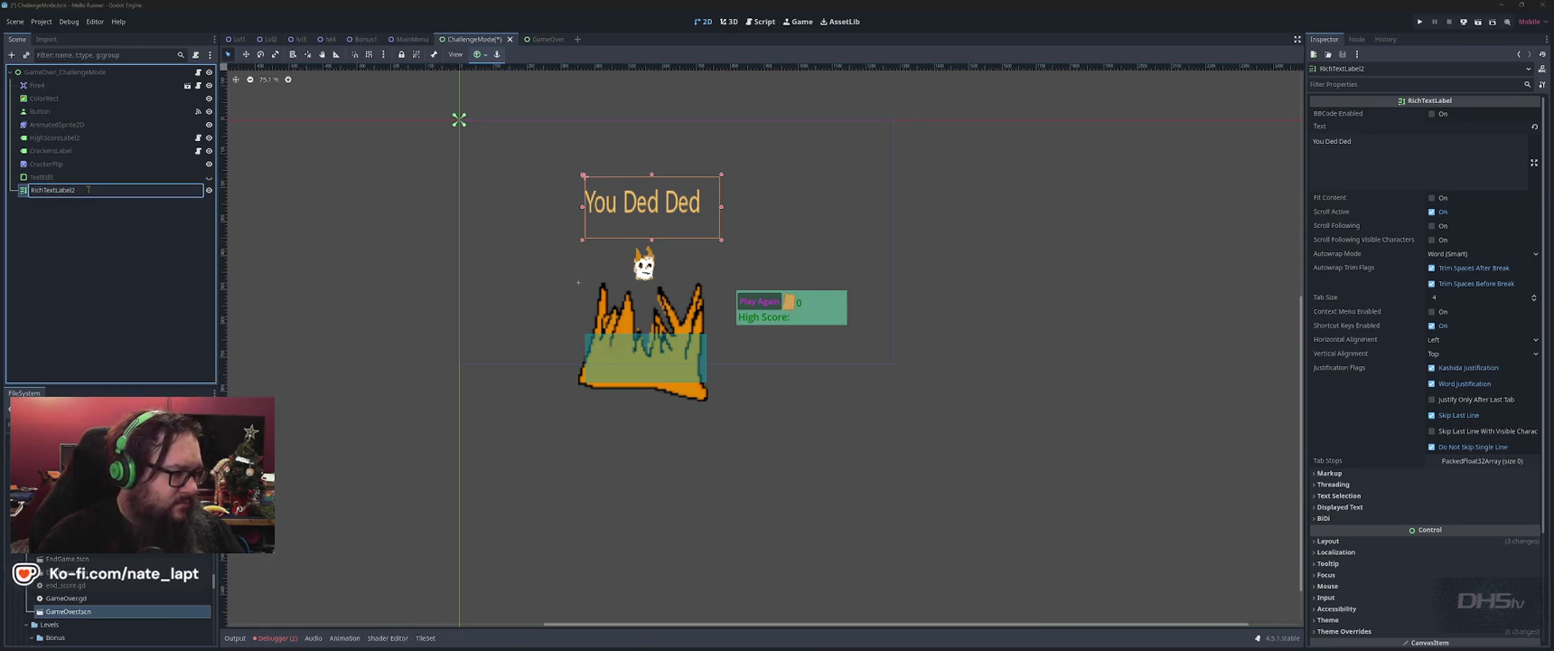
pyautogui.press('Return')
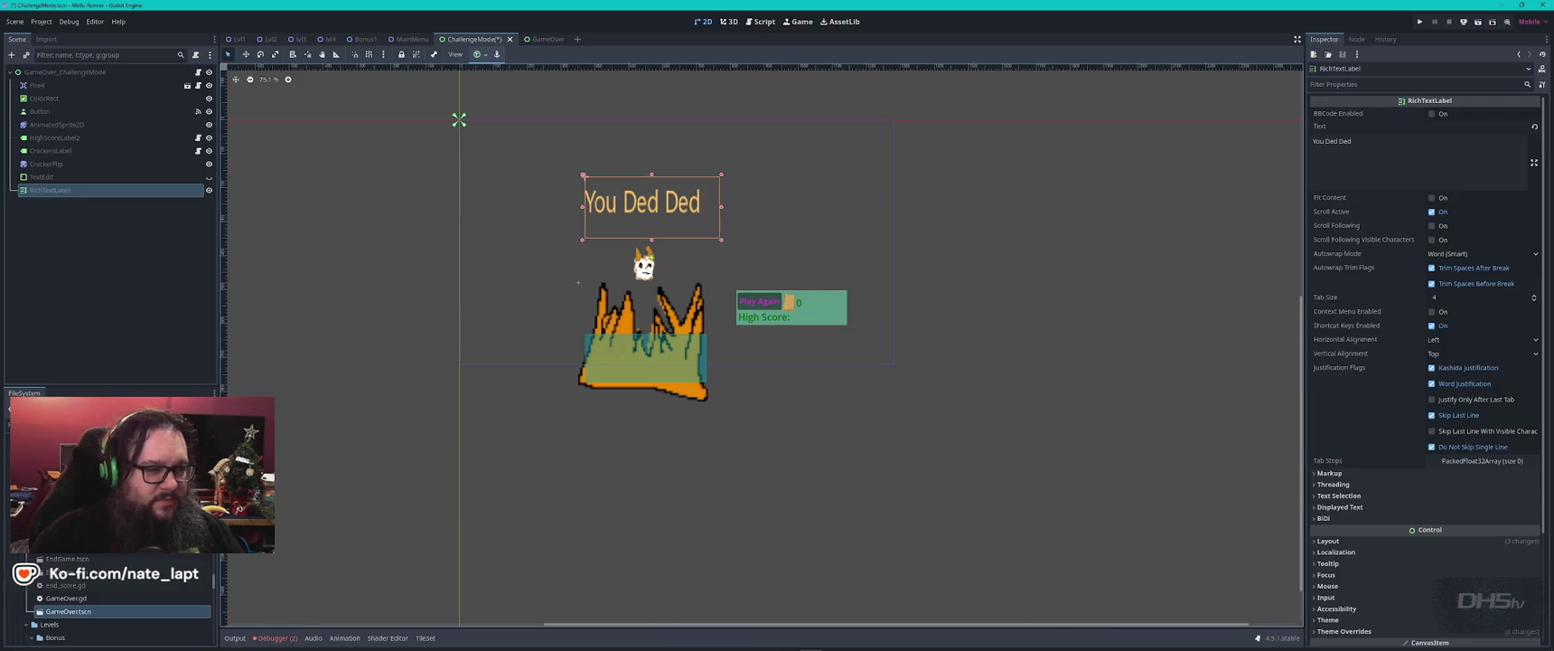
pyautogui.moveTo(652, 240); pyautogui.dragTo(652, 232)
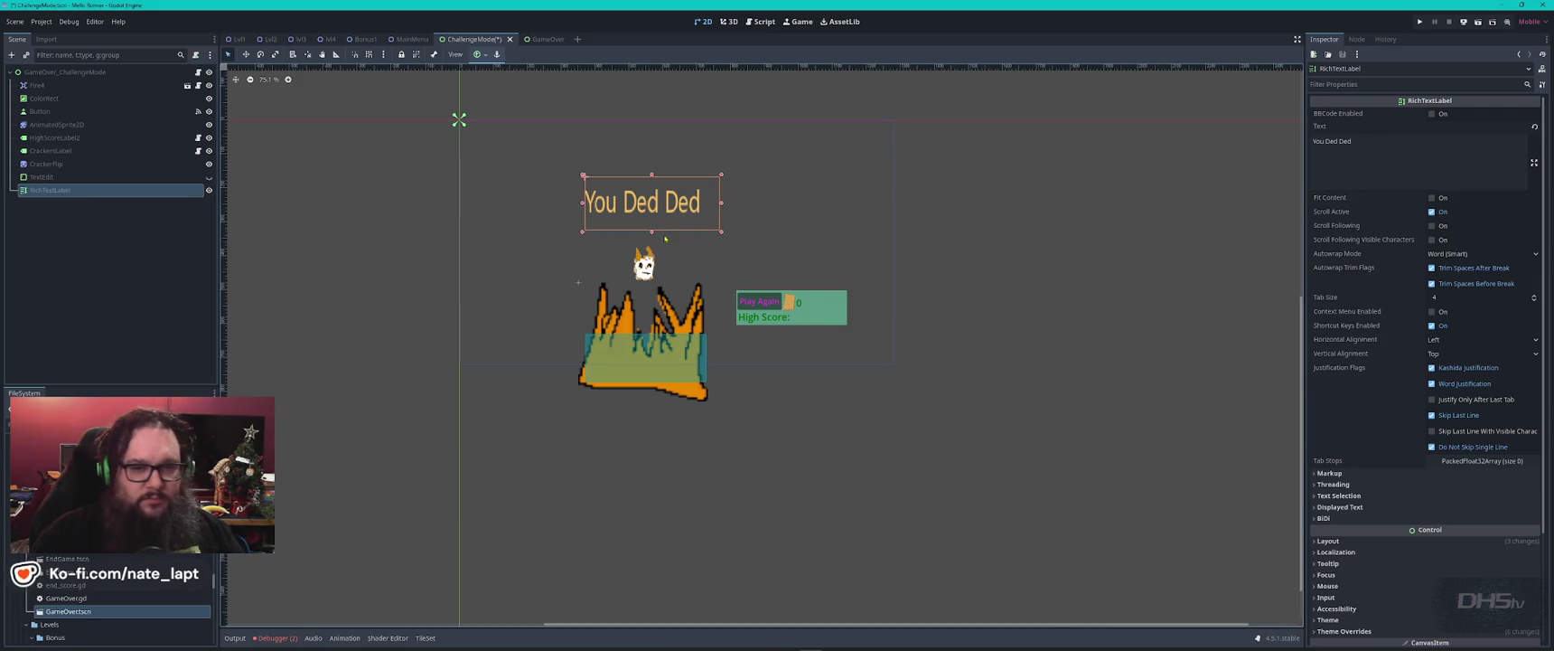
pyautogui.click(805, 171)
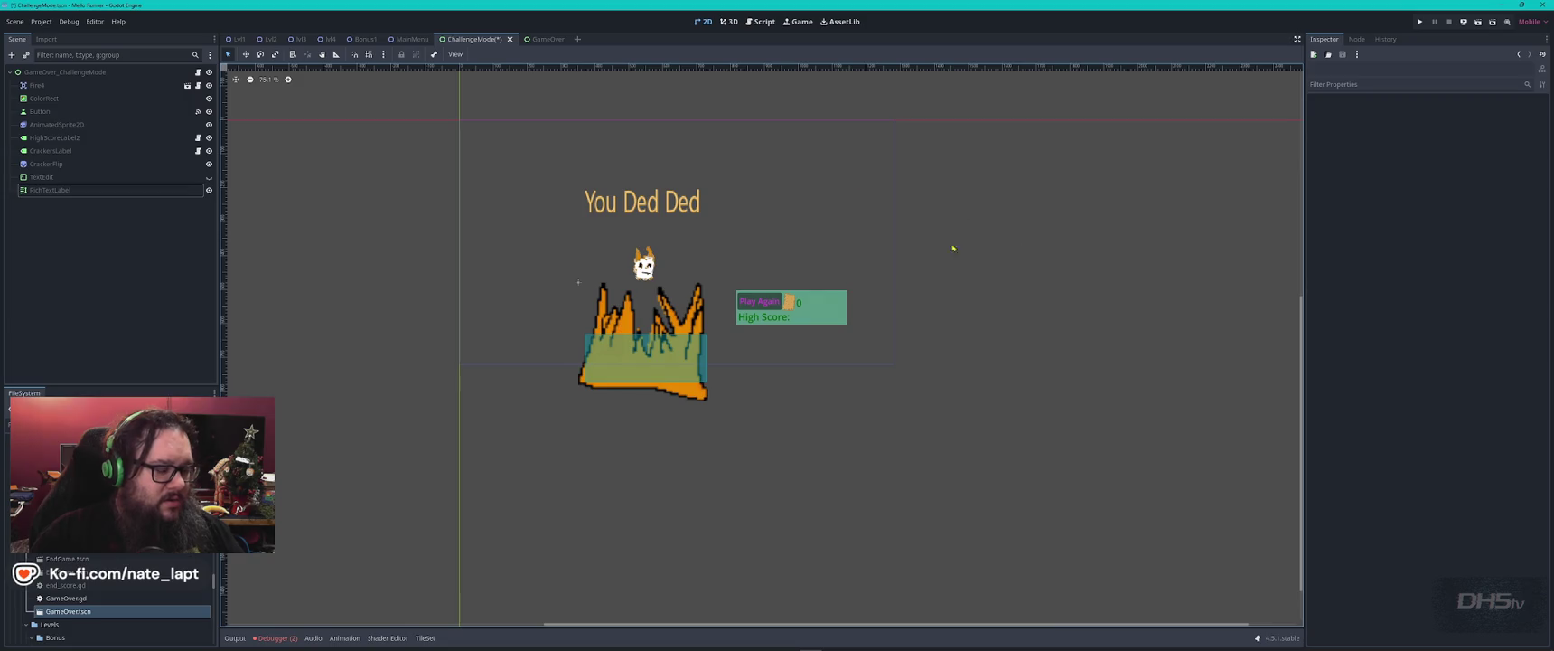
# - Change the ChallengeMode button's text from 'Play Again' to 'Try Again'
pyautogui.click(702, 204)
pyautogui.click(801, 279)
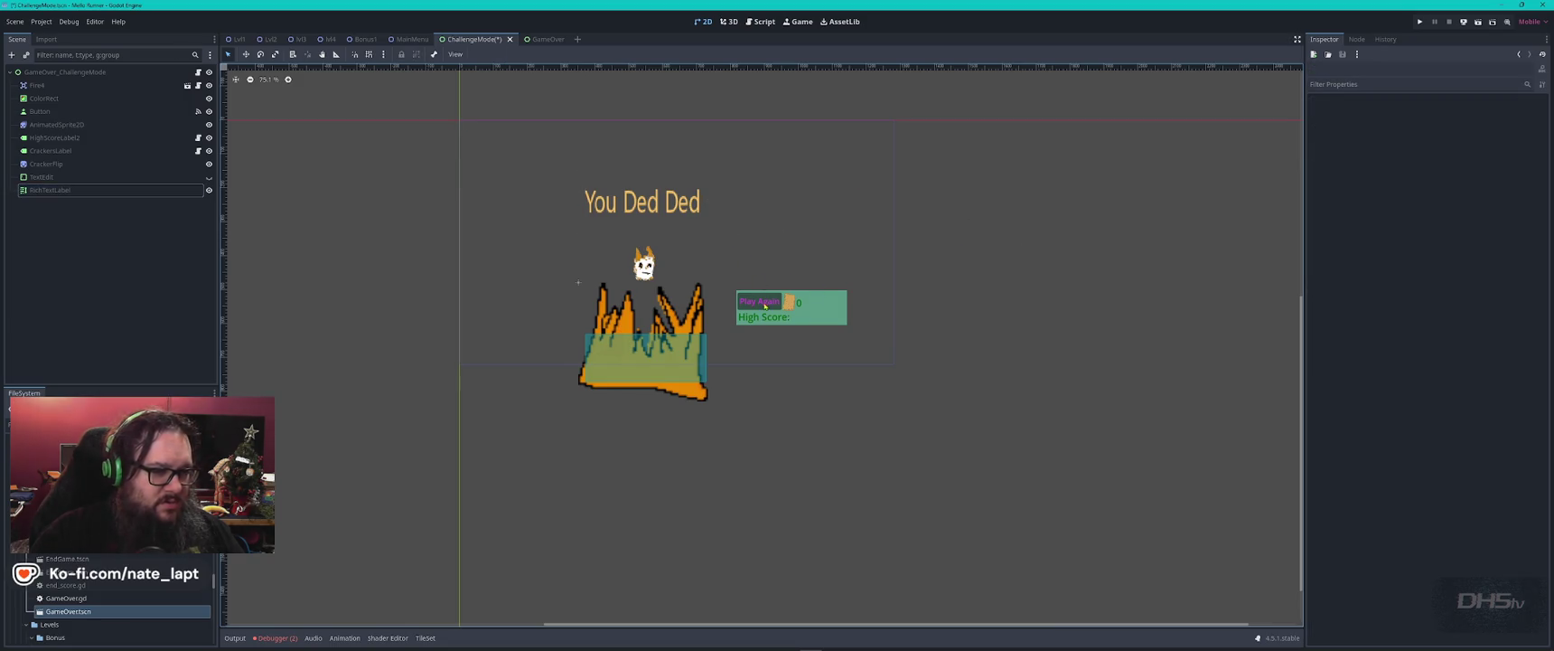
pyautogui.click(766, 301)
pyautogui.click(1316, 132)
pyautogui.doubleClick(1322, 127)
pyautogui.write('Try Again')
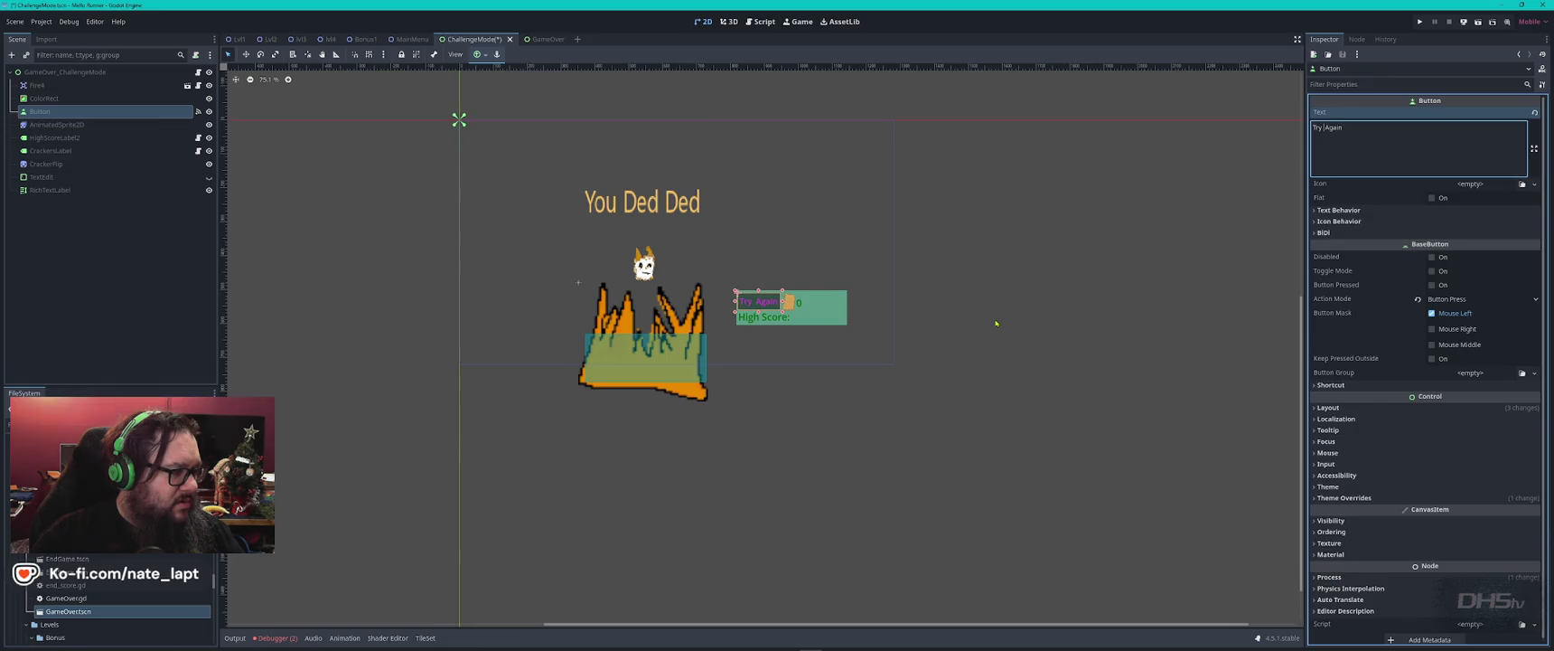
pyautogui.press('F2')
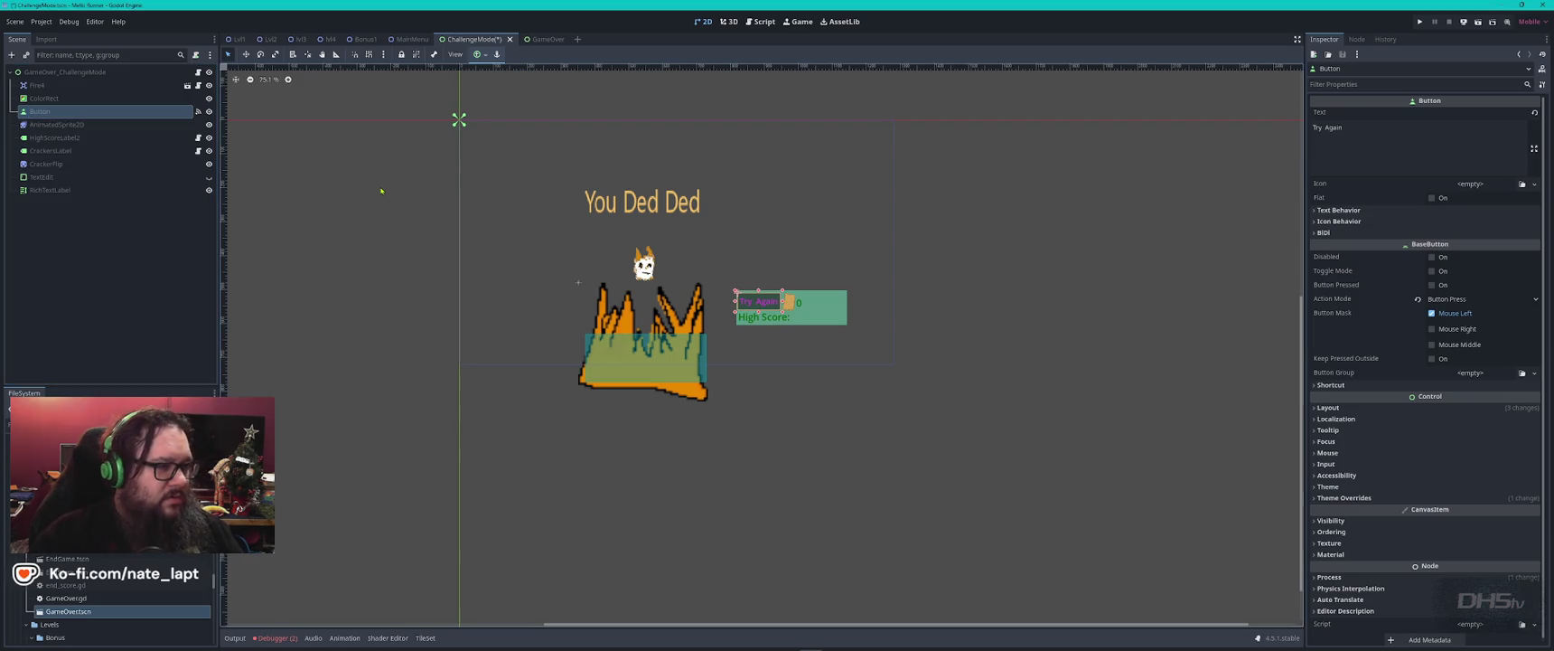
# - Rename the Try Again button node to ButtonChallenge, matching the MainMenu's challenge button
pyautogui.click(411, 38)
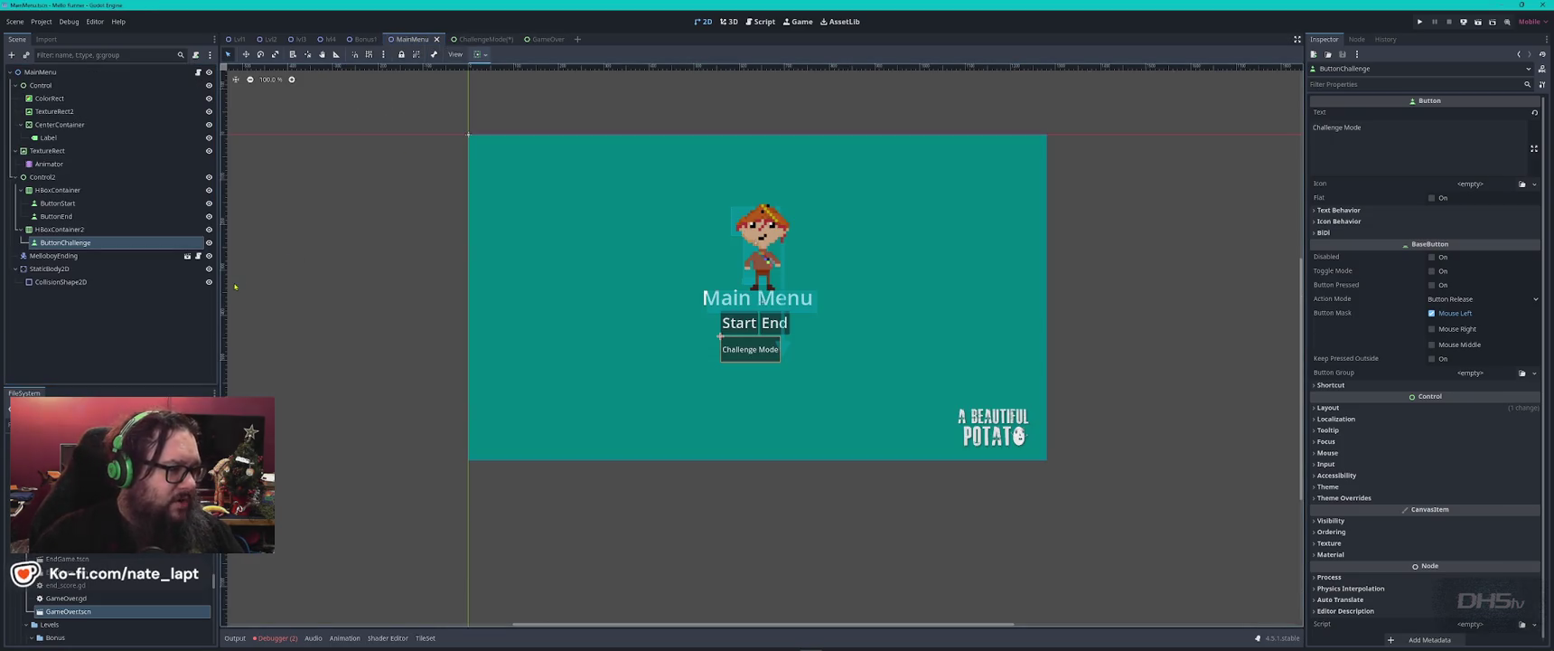
pyautogui.click(477, 39)
pyautogui.doubleClick(89, 113)
pyautogui.write('ButtonC')
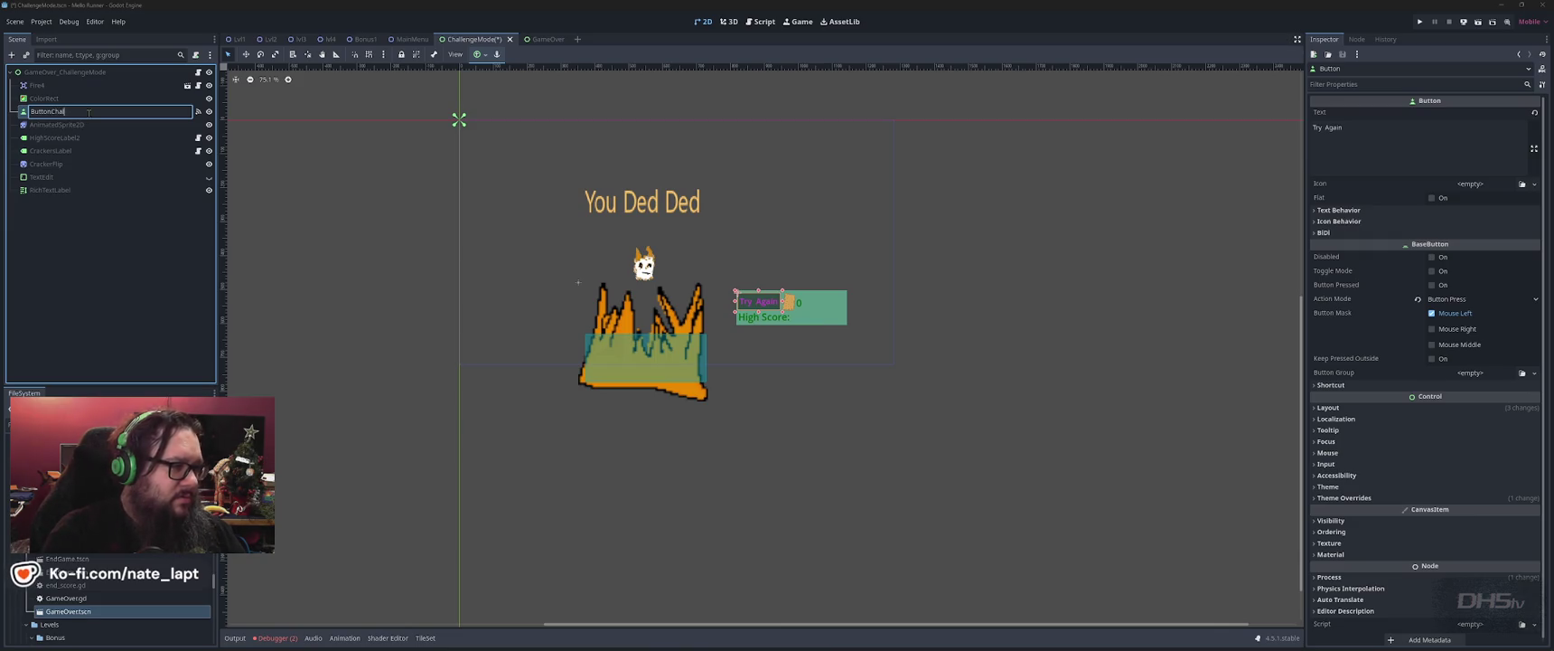
pyautogui.write('hallenge')
pyautogui.press('Return')
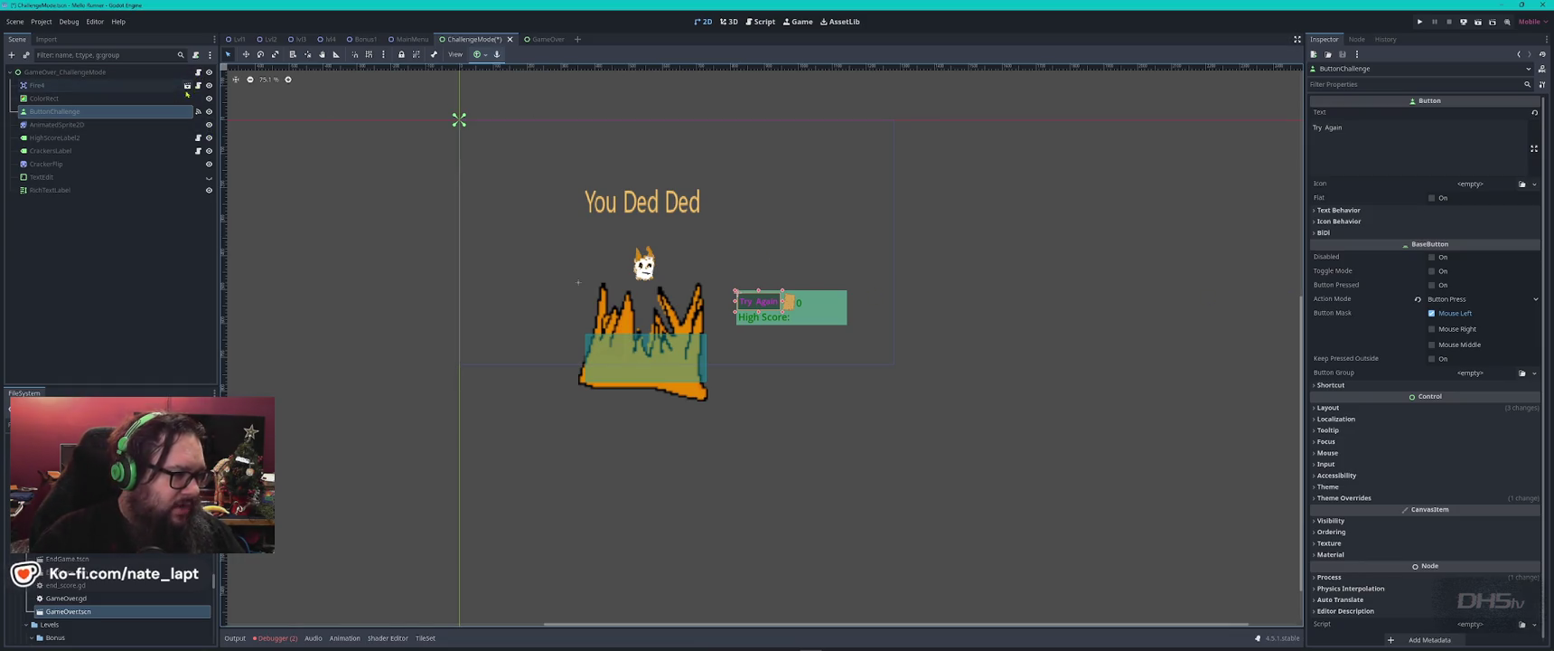
pyautogui.click(198, 71)
pyautogui.click(965, 256)
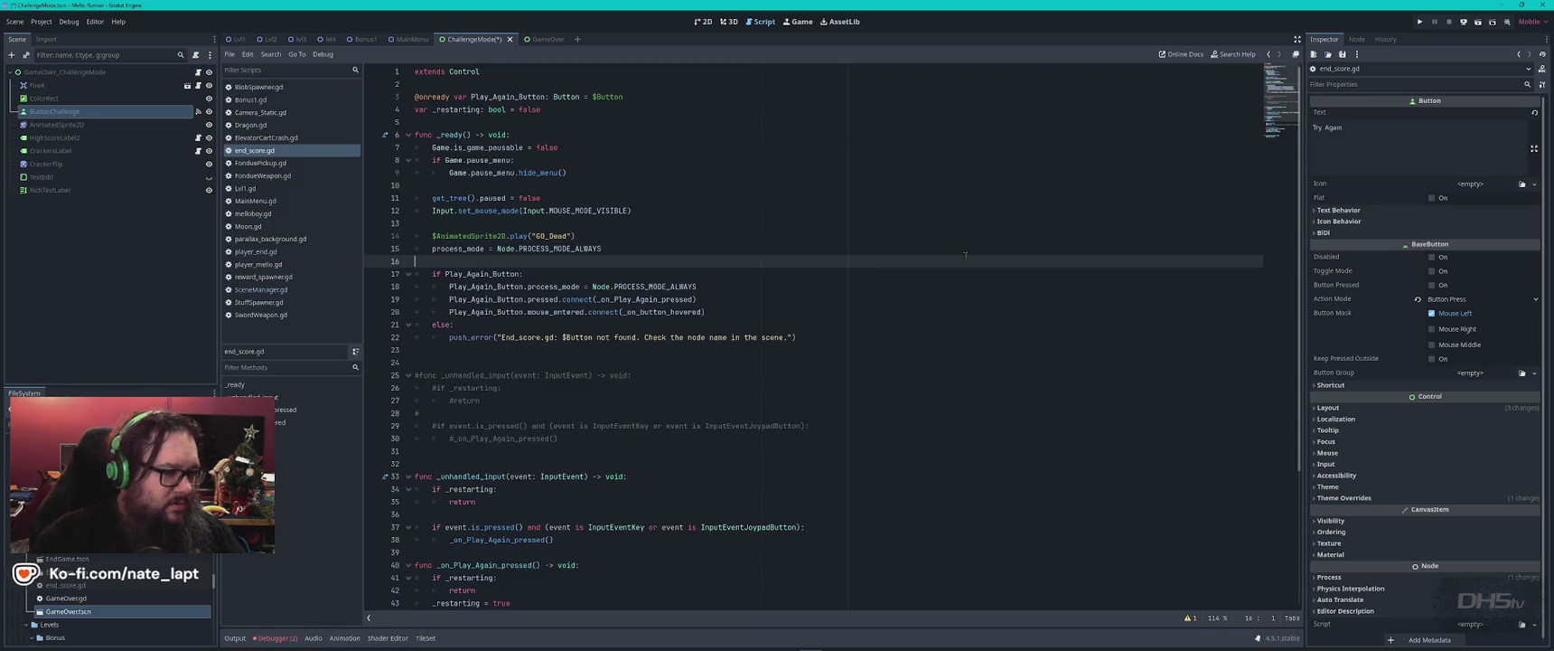
# - Duplicate the Play_Again_Button if-block in _ready directly below the original
pyautogui.hotkey('ctrl', 'f')
pyautogui.write('button')
pyautogui.press('Return')
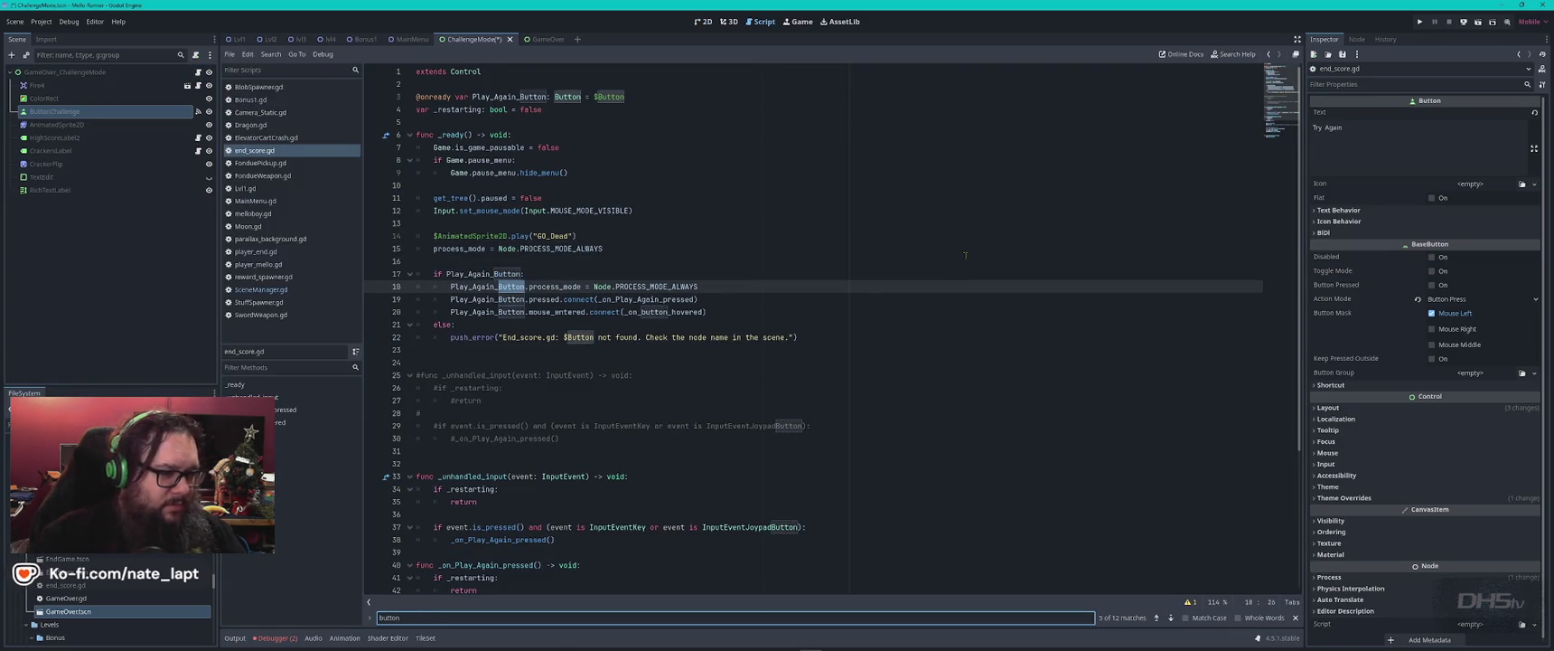
pyautogui.press('Escape')
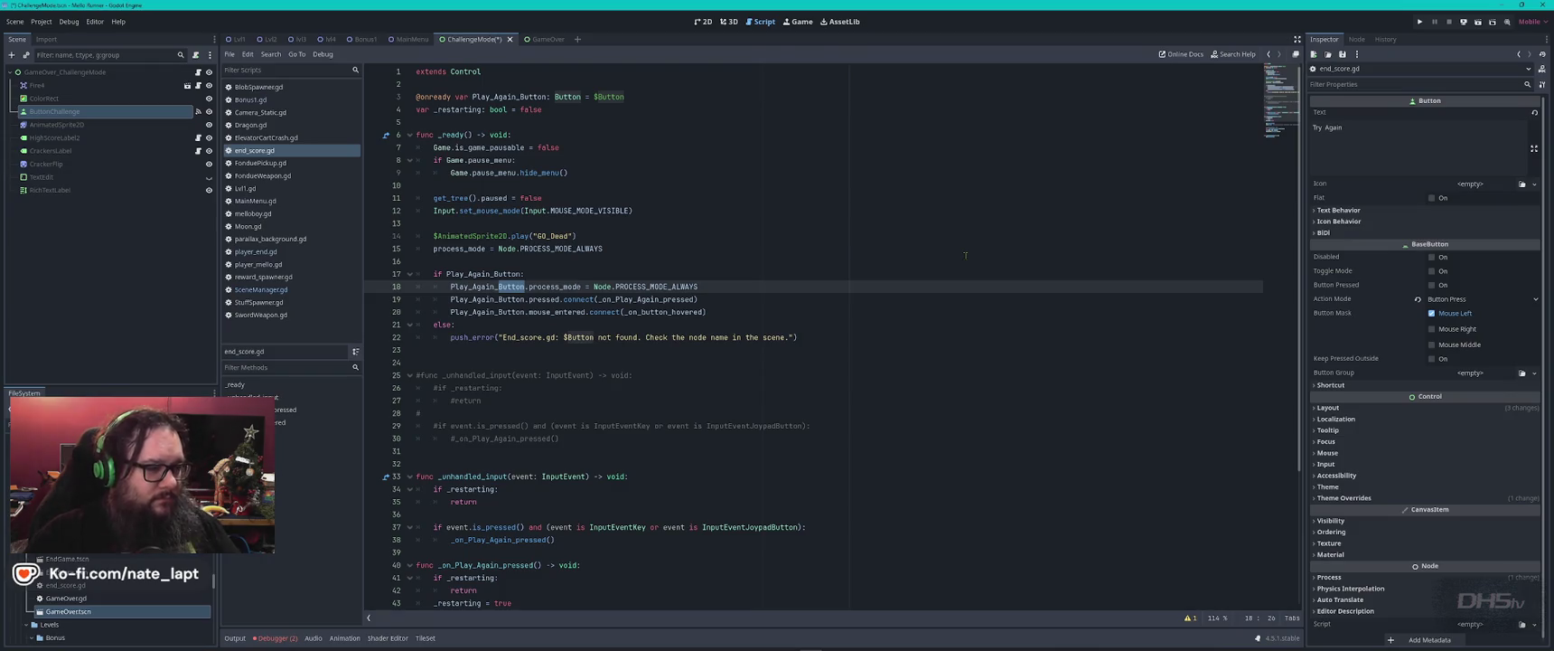
pyautogui.moveTo(441, 261)
pyautogui.mouseDown()
pyautogui.moveTo(687, 288)
pyautogui.moveTo(731, 309)
pyautogui.mouseUp()
pyautogui.hotkey('ctrl', 'c')
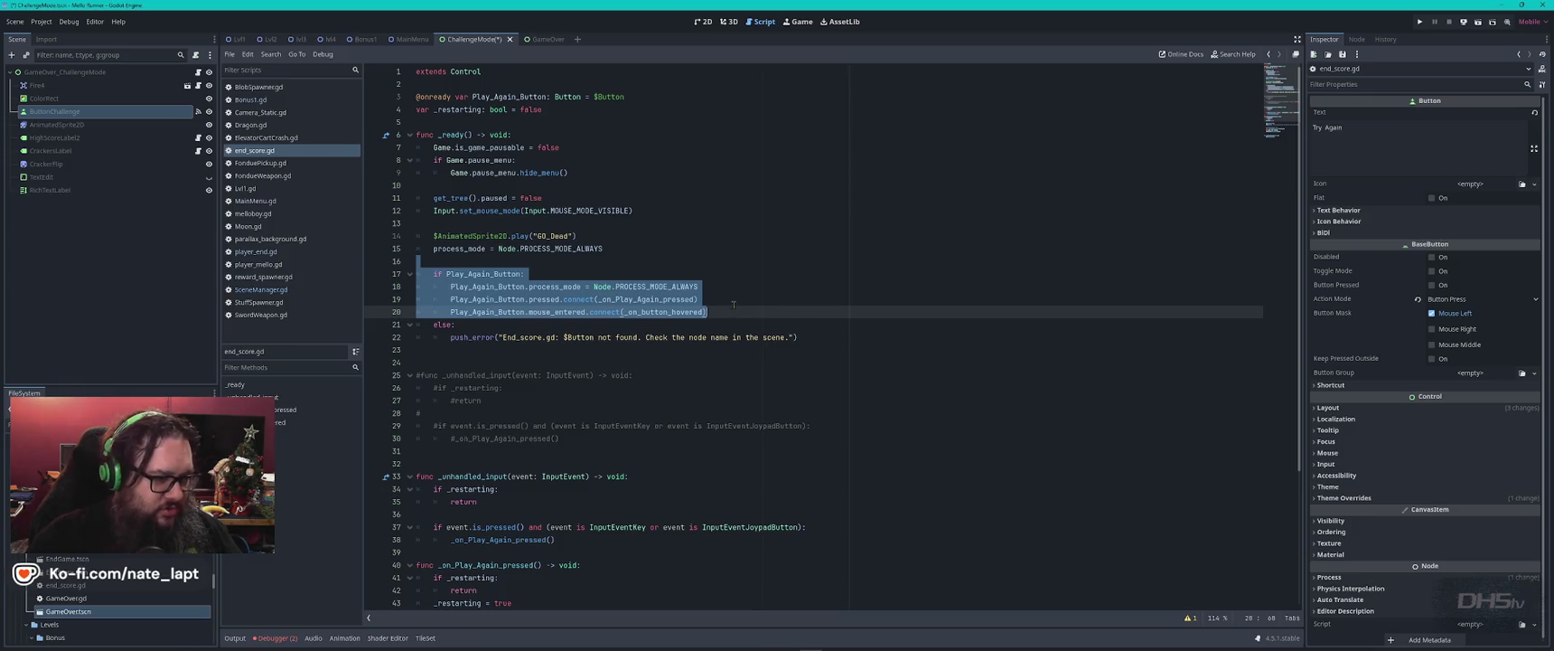
pyautogui.click(749, 304)
pyautogui.press('Down')
pyautogui.press('End')
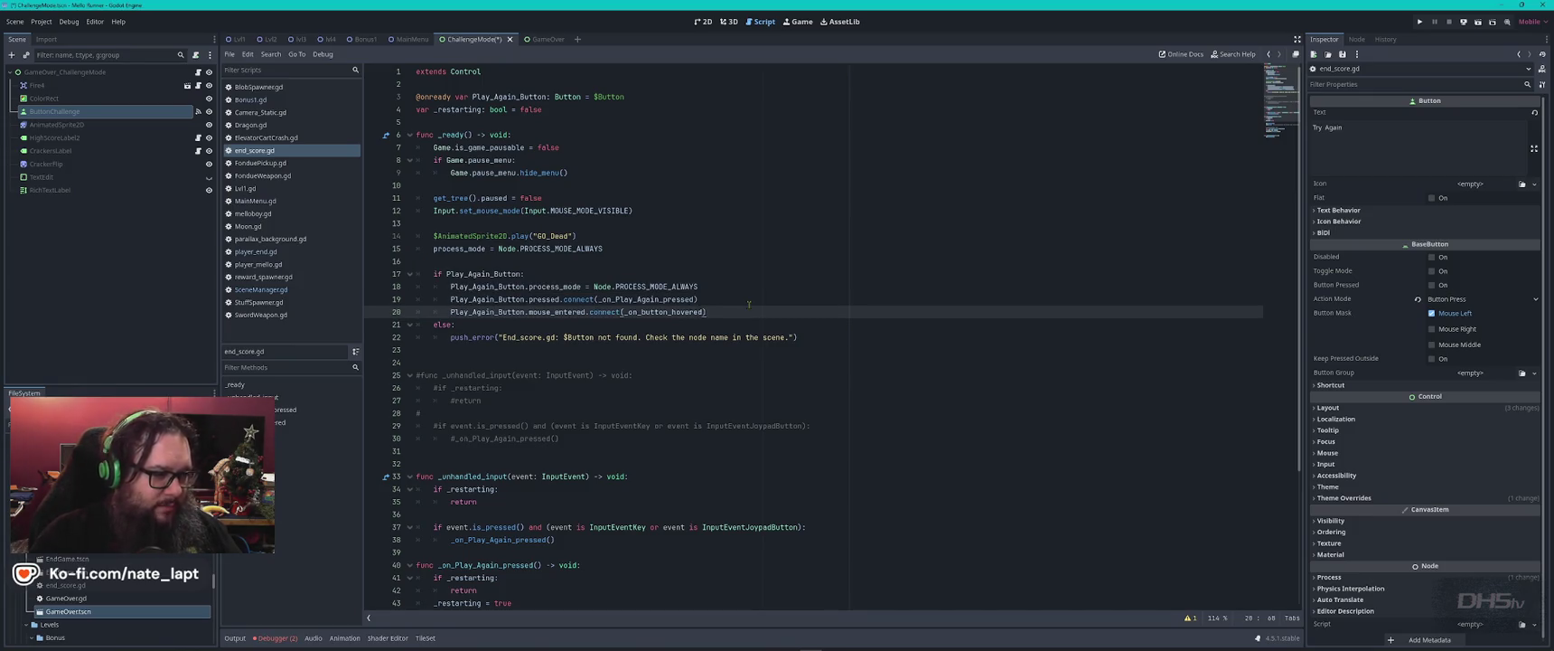
pyautogui.press('Return')
pyautogui.hotkey('ctrl', 'v')
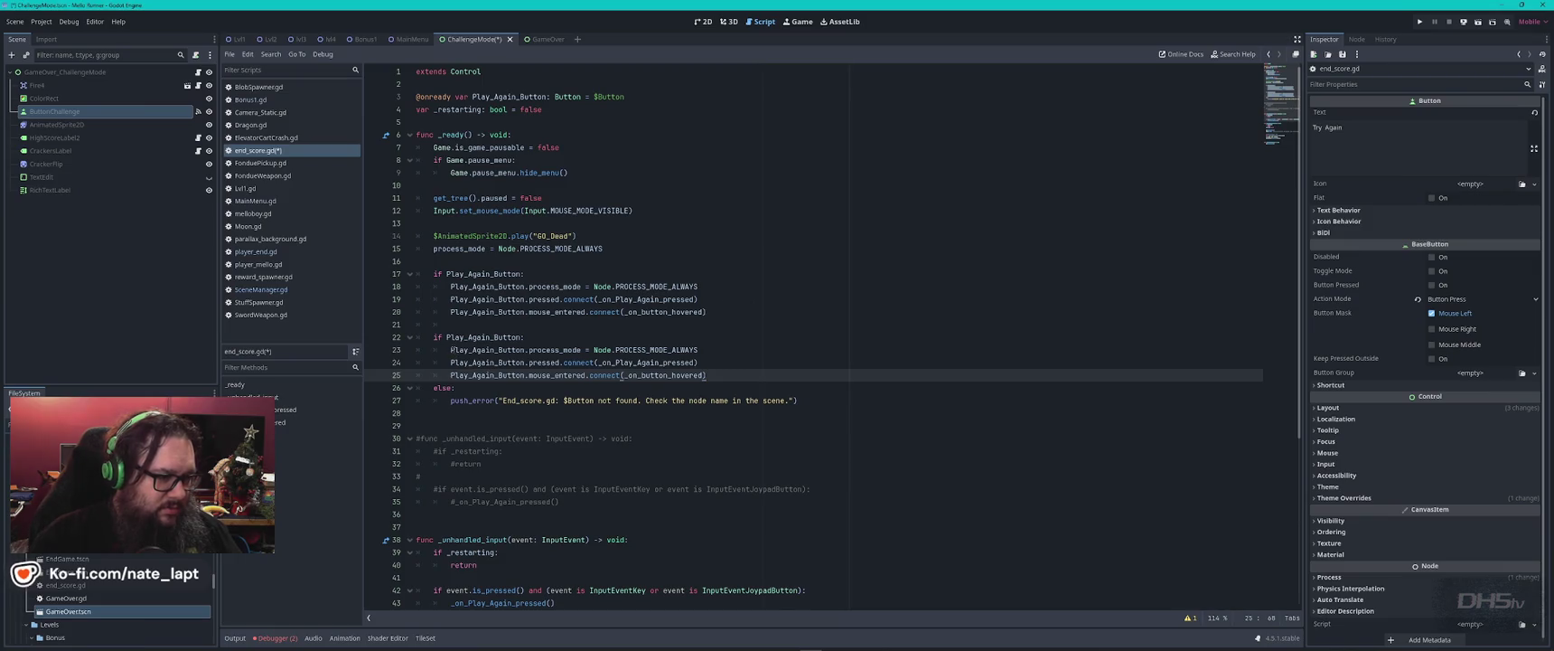
# - Change Play_Again_Button to Try_Again_Button in the copied block's references
pyautogui.click(455, 337)
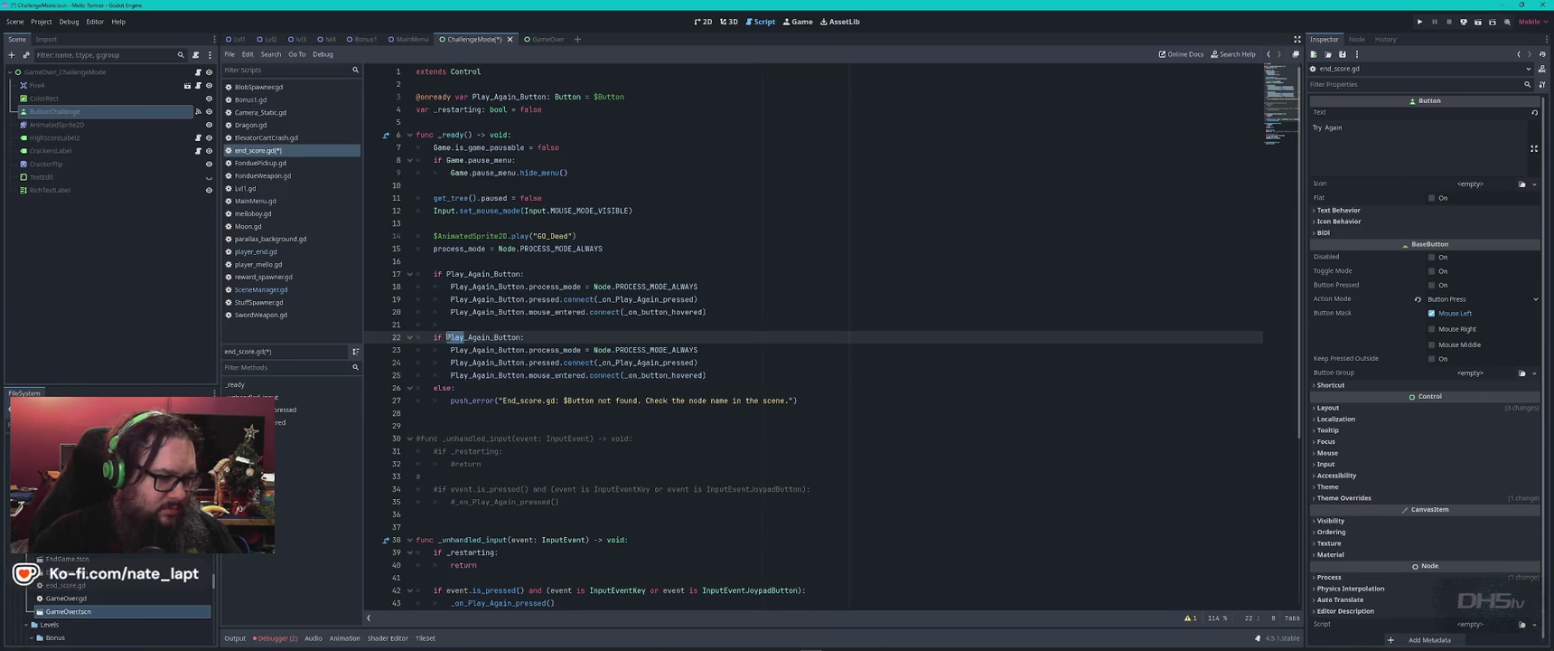
pyautogui.write('Try')
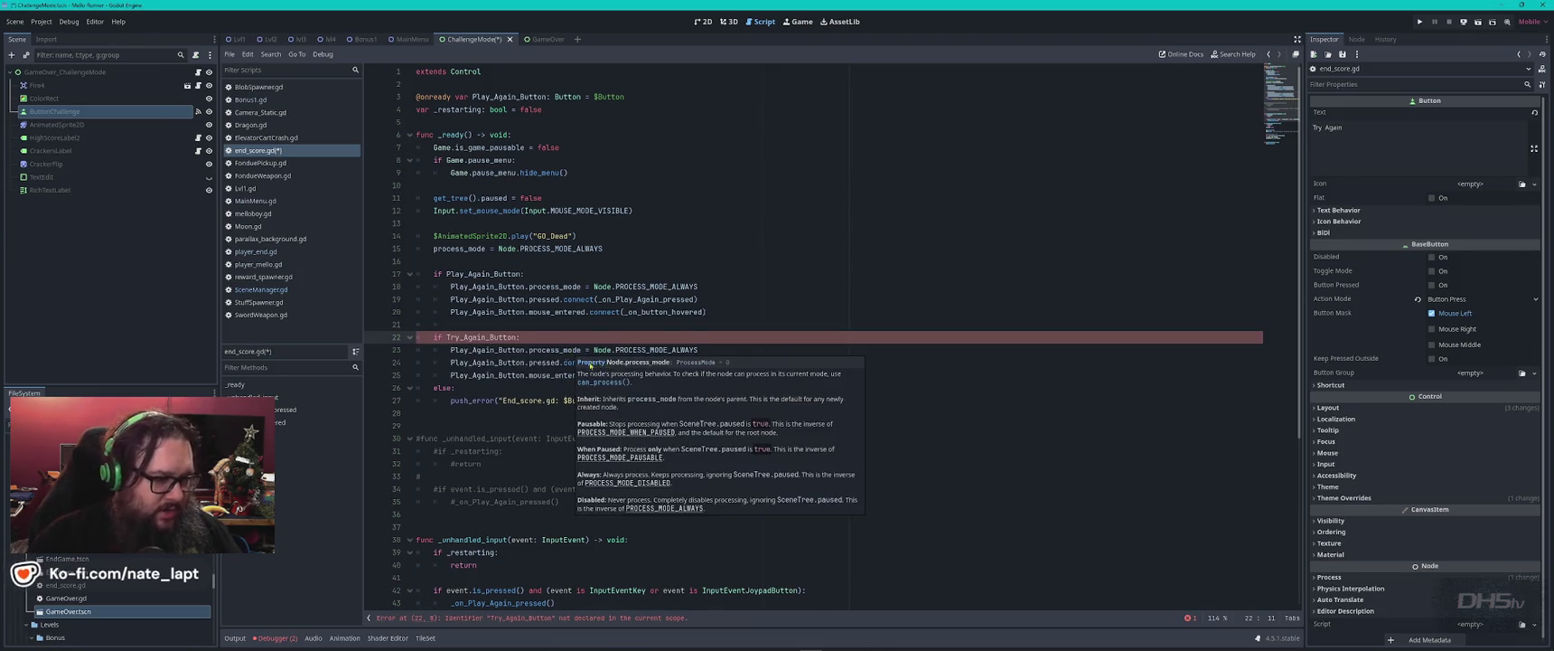
pyautogui.click(464, 349)
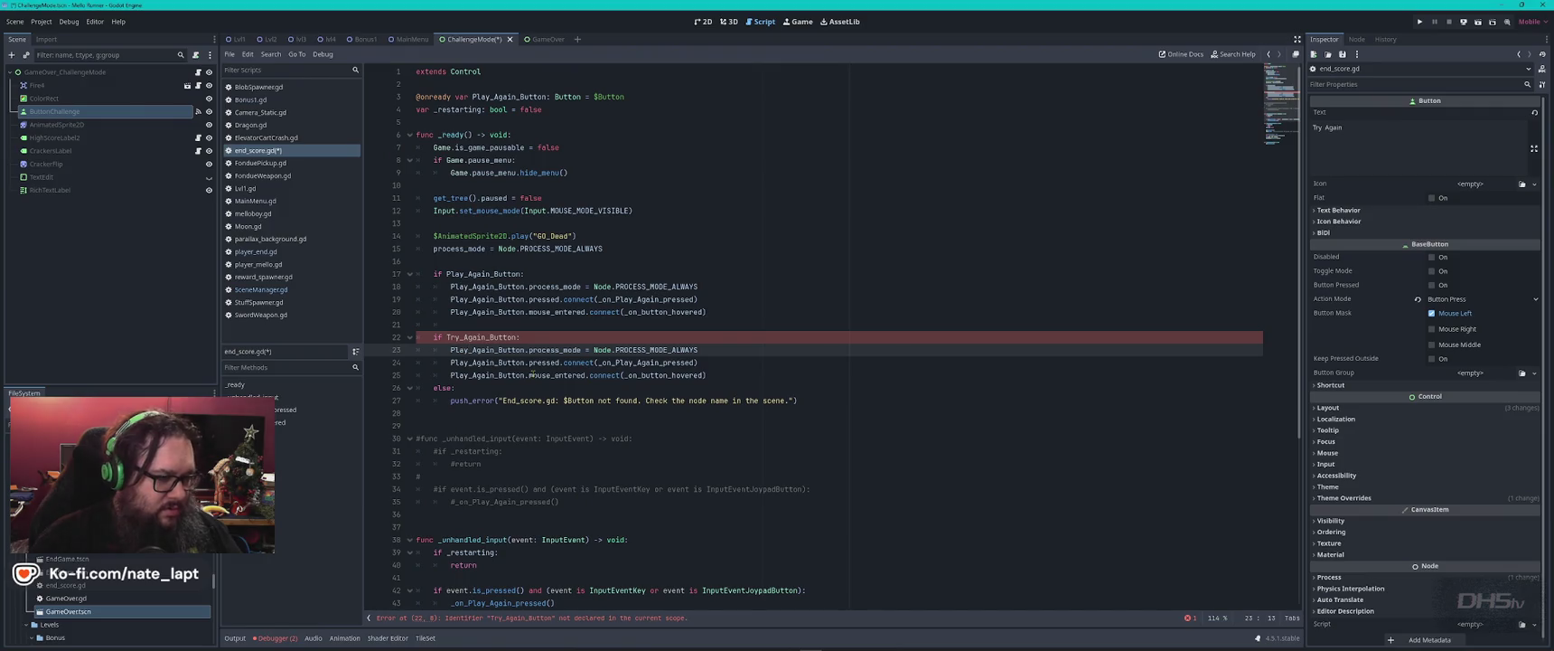
pyautogui.hotkey('ctrl', 'shift', 'Left')
pyautogui.write('Try')
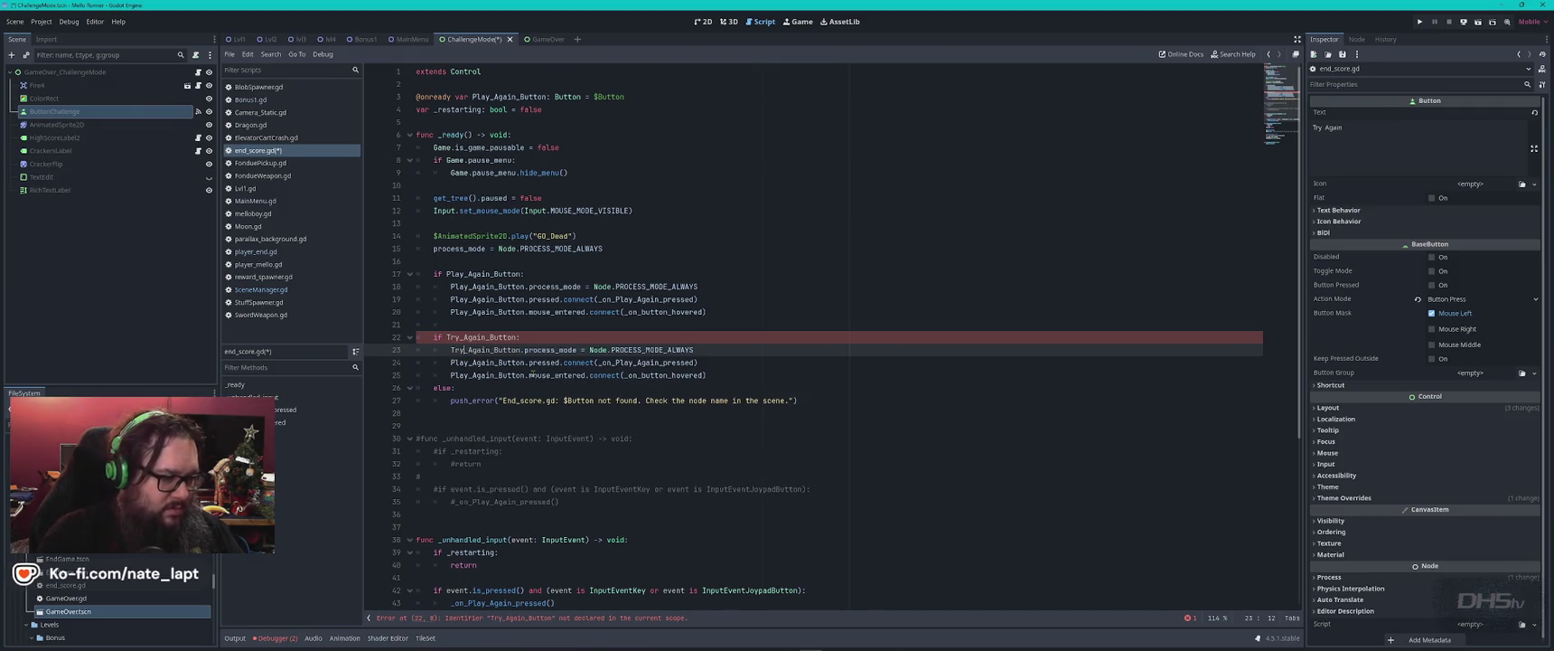
pyautogui.press('Escape')
pyautogui.press('Down')
pyautogui.hotkey('ctrl', 'shift', 'Left')
pyautogui.write('Tr')
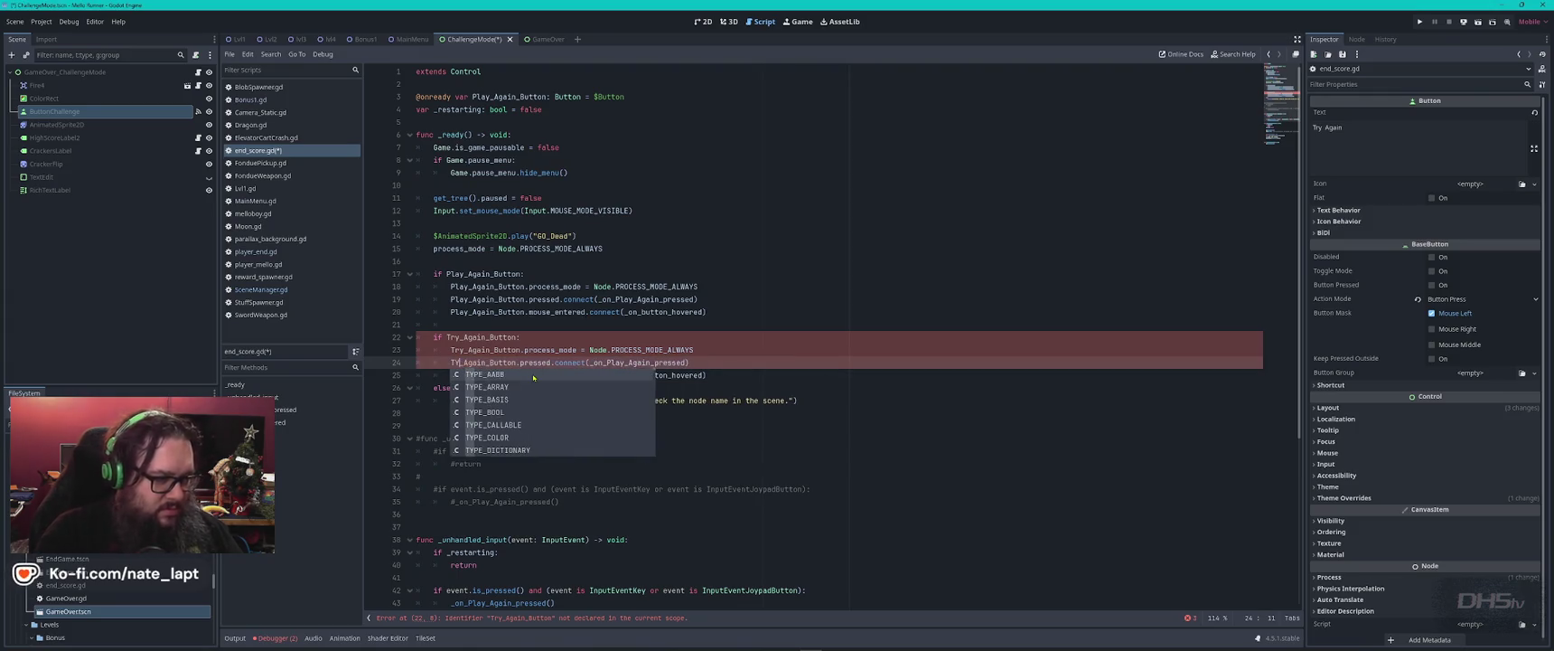
pyautogui.write('y')
pyautogui.press('Escape')
pyautogui.press('Down')
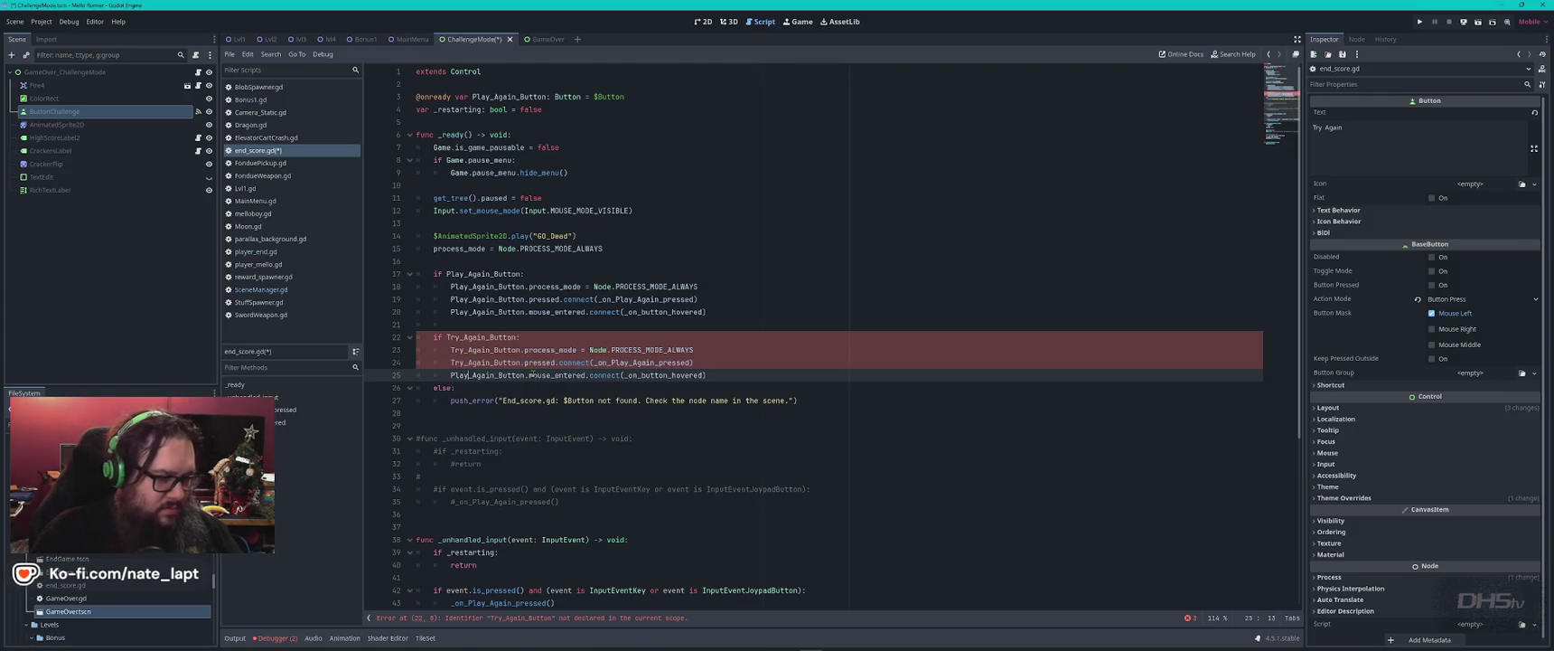
pyautogui.hotkey('ctrl', 'shift', 'Left')
pyautogui.write('Try')
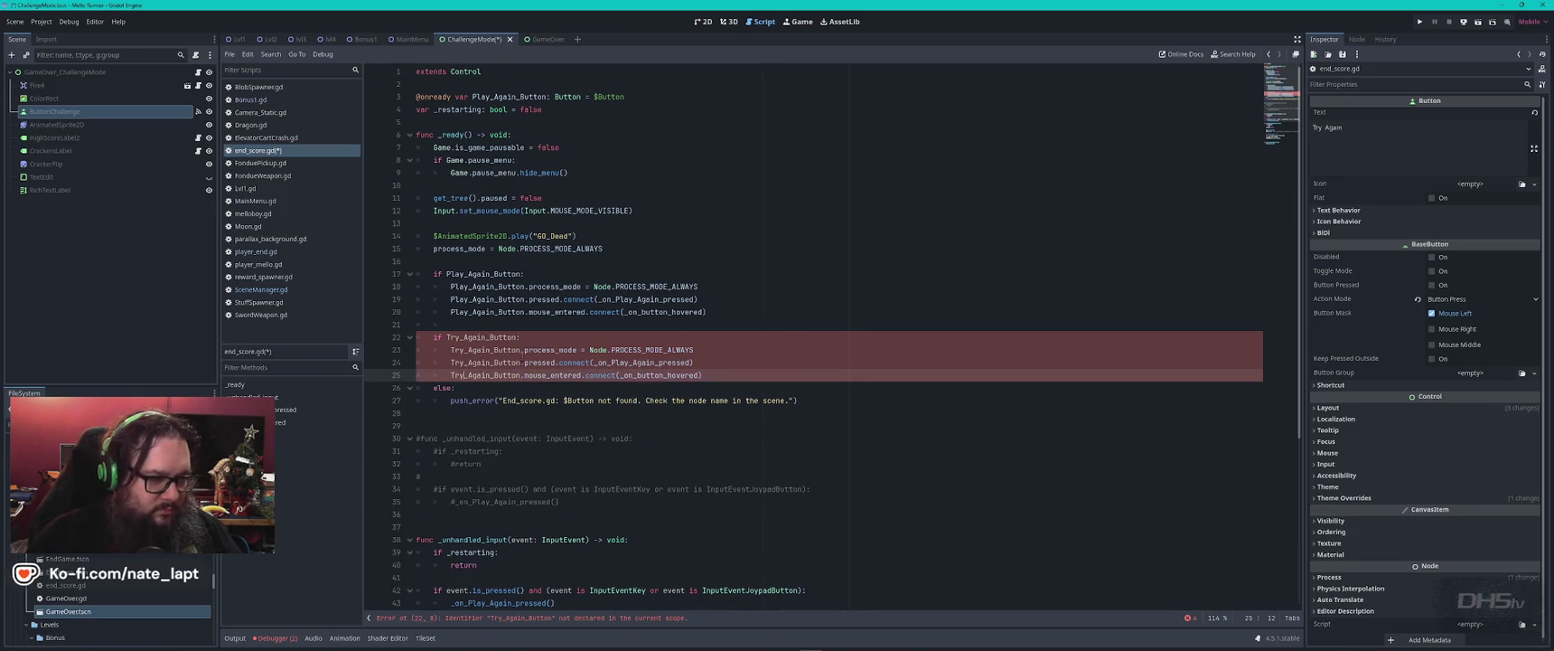
# - Point the copied pressed connection to the handler _on_Try_Again_pressed
pyautogui.click(630, 362)
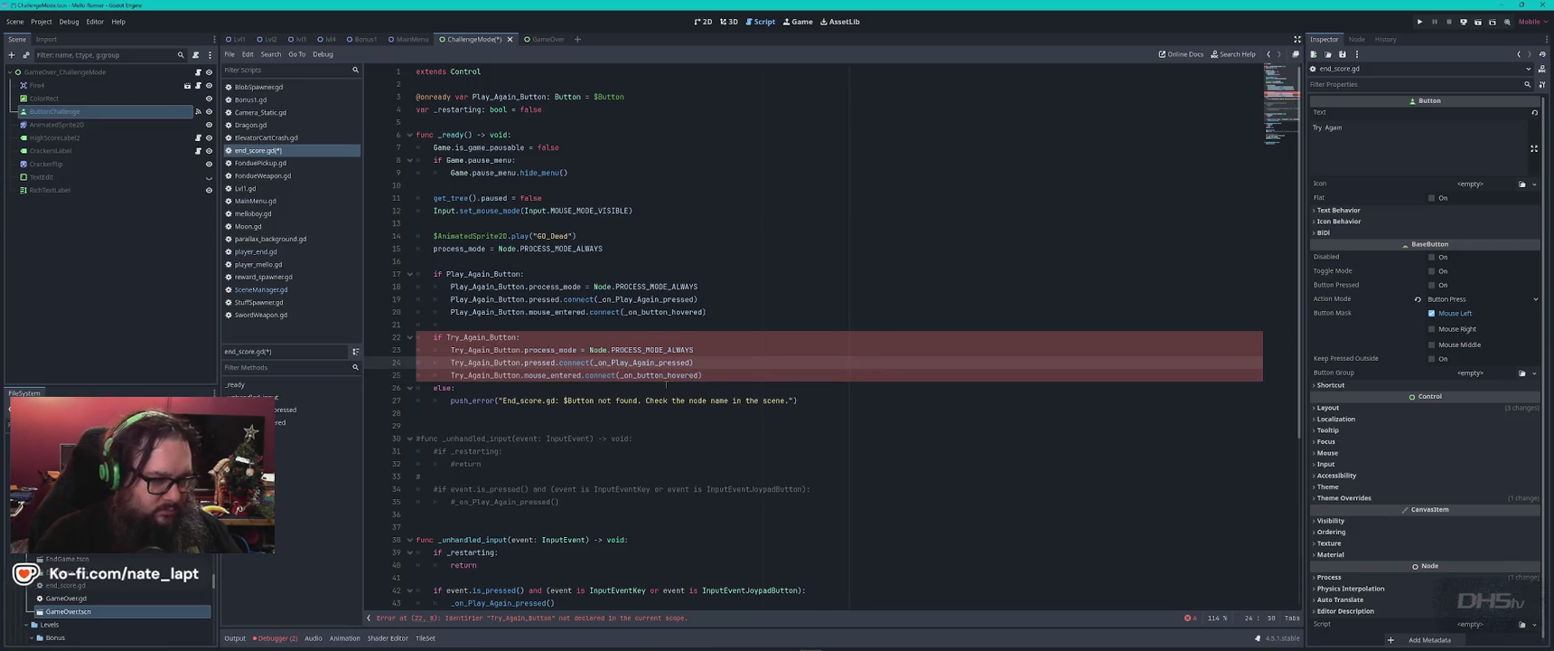
pyautogui.press('BackSpace')
pyautogui.write('Try_')
pyautogui.click(759, 363)
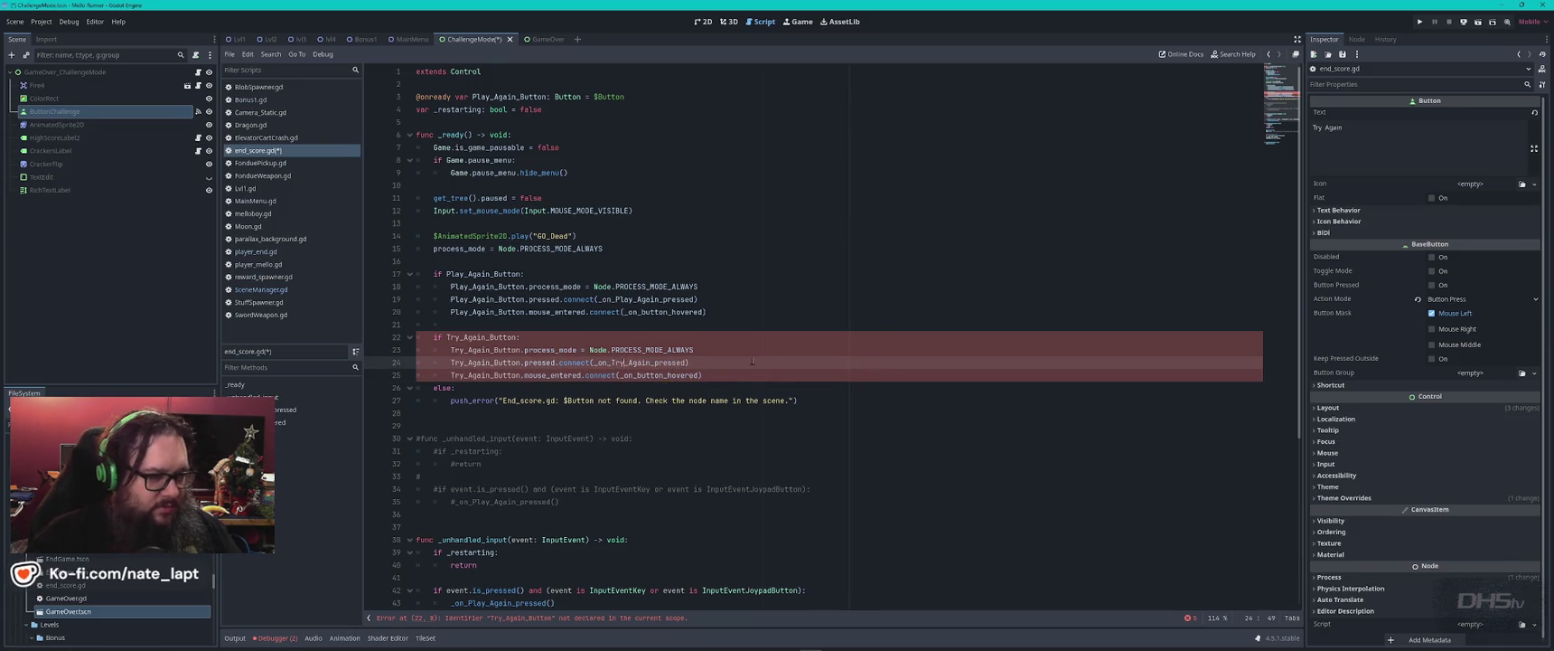
pyautogui.doubleClick(483, 274)
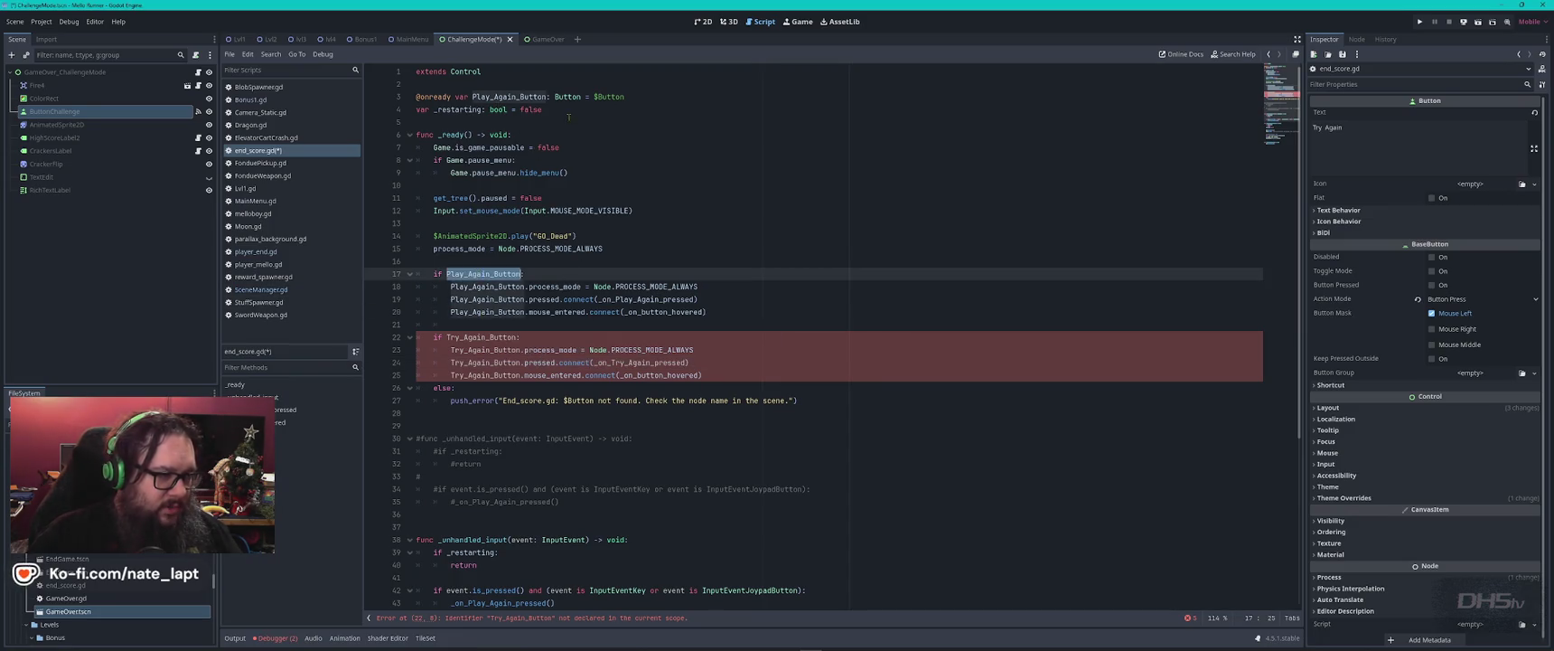
pyautogui.click(637, 96)
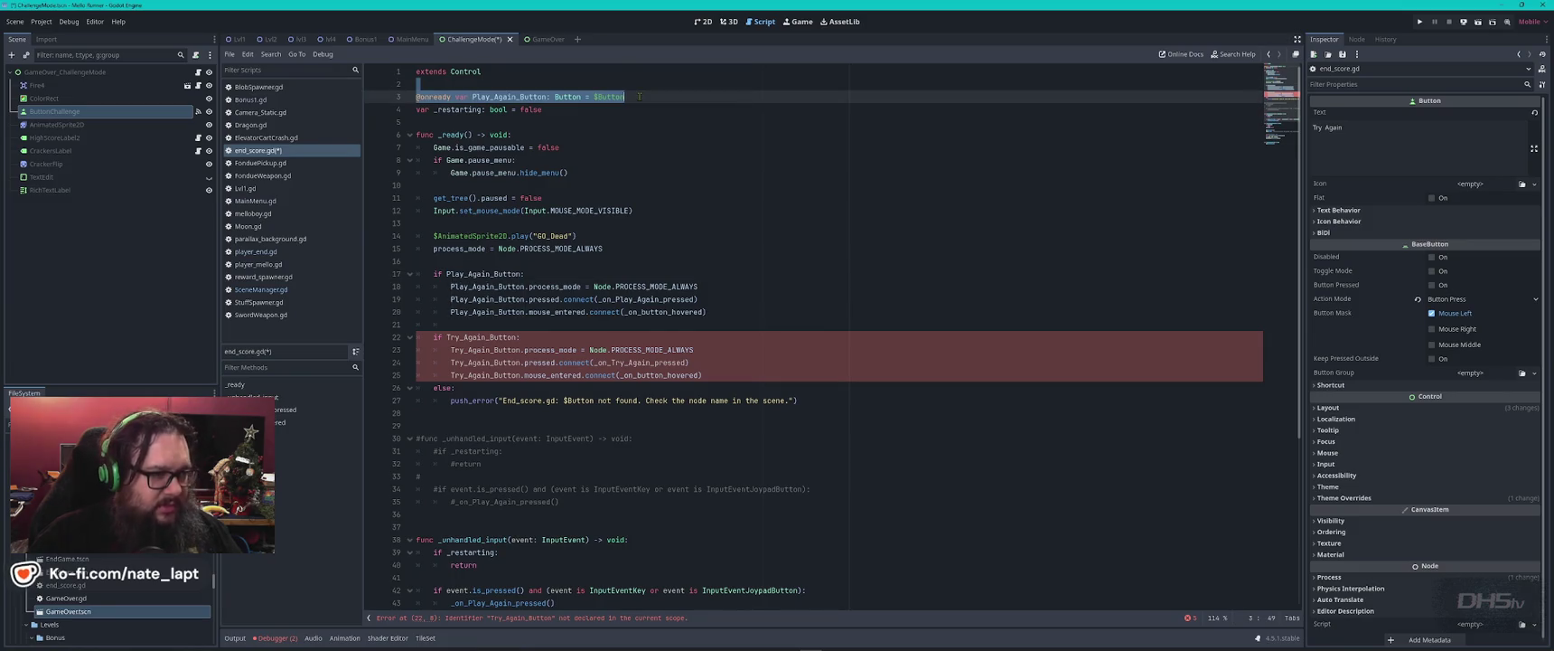
pyautogui.hotkey('ctrl', 'shift', 'd')
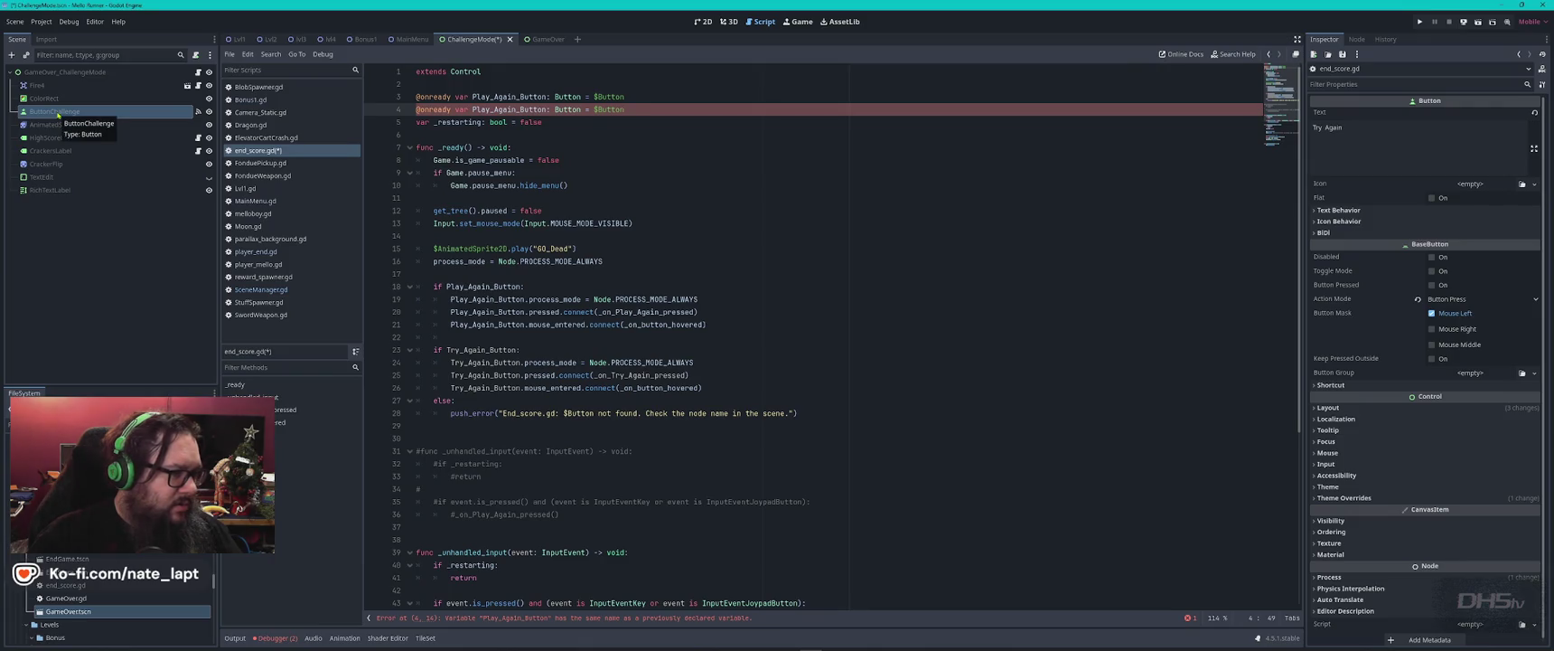
pyautogui.moveTo(57, 115); pyautogui.dragTo(705, 119)
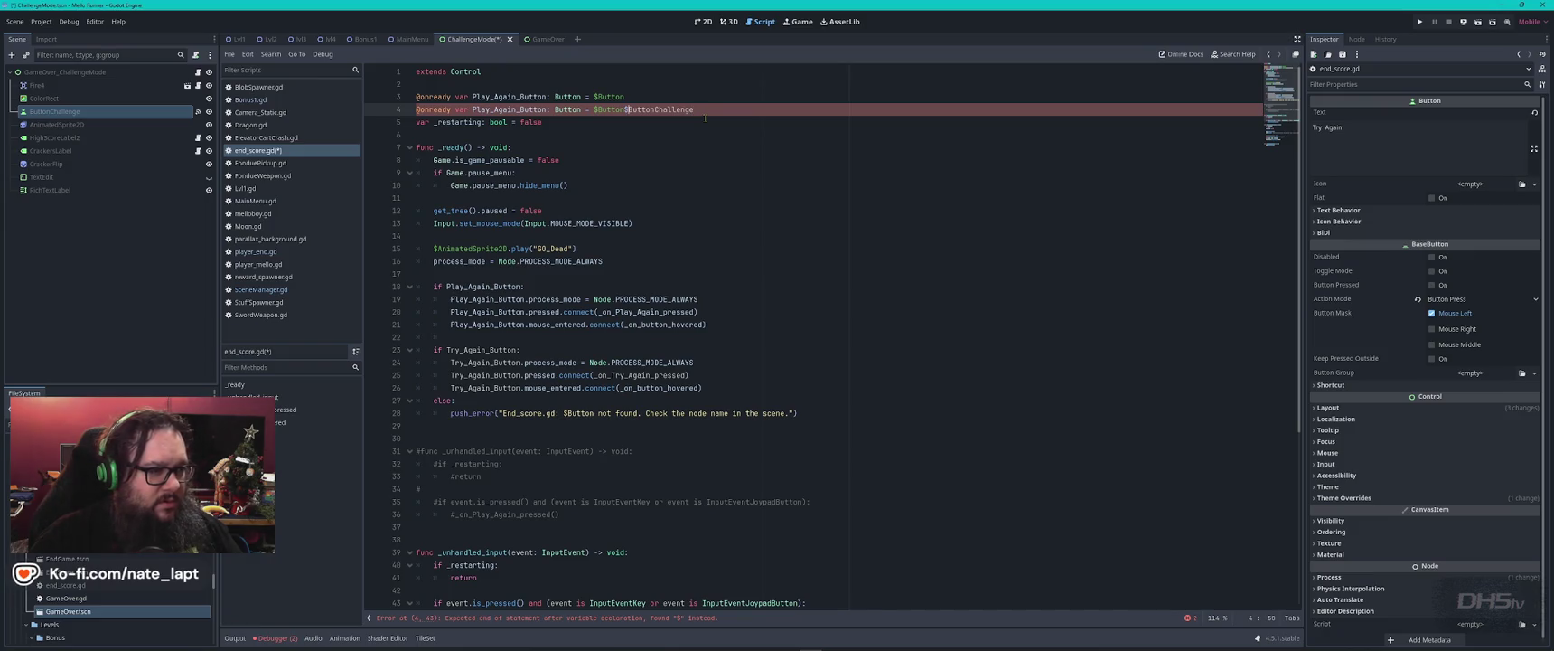
pyautogui.hotkey('ctrl', 'shift', 'Left')
pyautogui.press('BackSpace')
pyautogui.press('BackSpace')
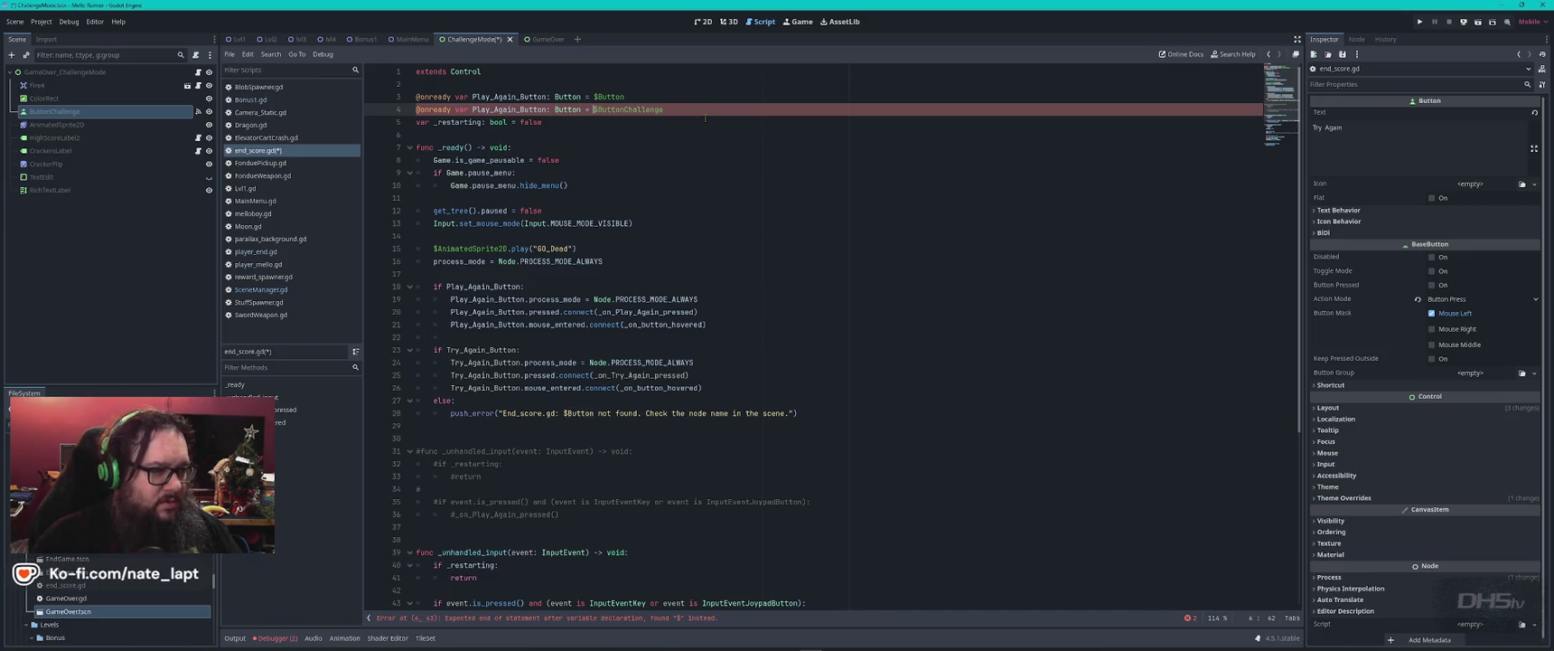
pyautogui.click(485, 109)
pyautogui.write('Try')
pyautogui.click(560, 147)
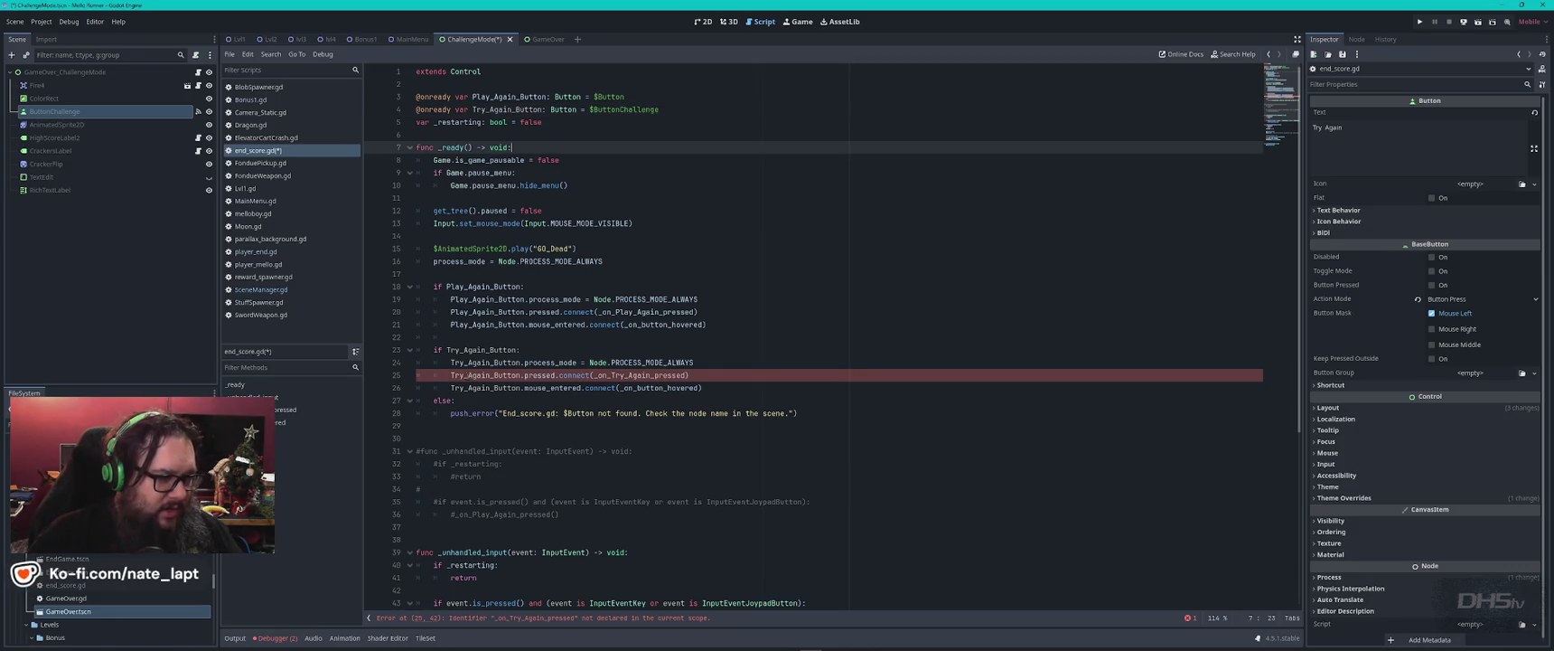
pyautogui.click(468, 375)
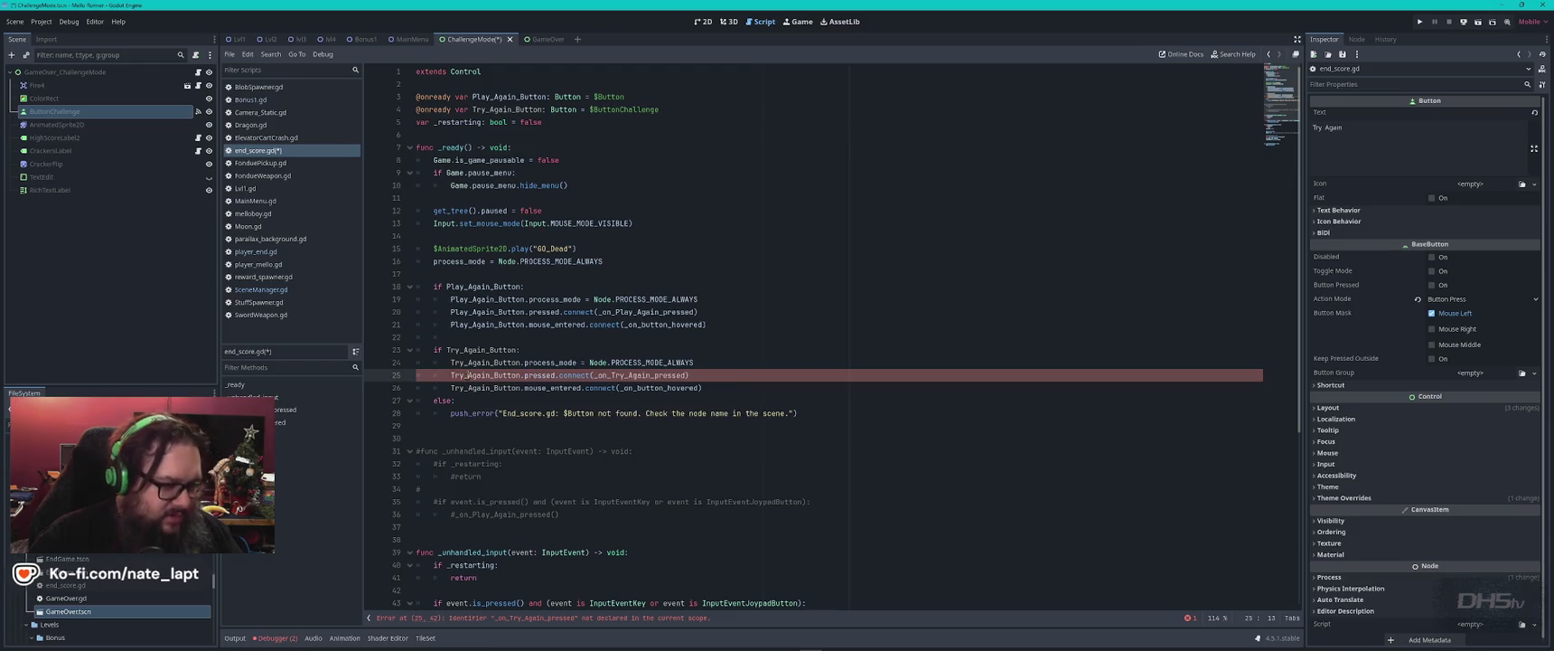
pyautogui.moveTo(588, 381)
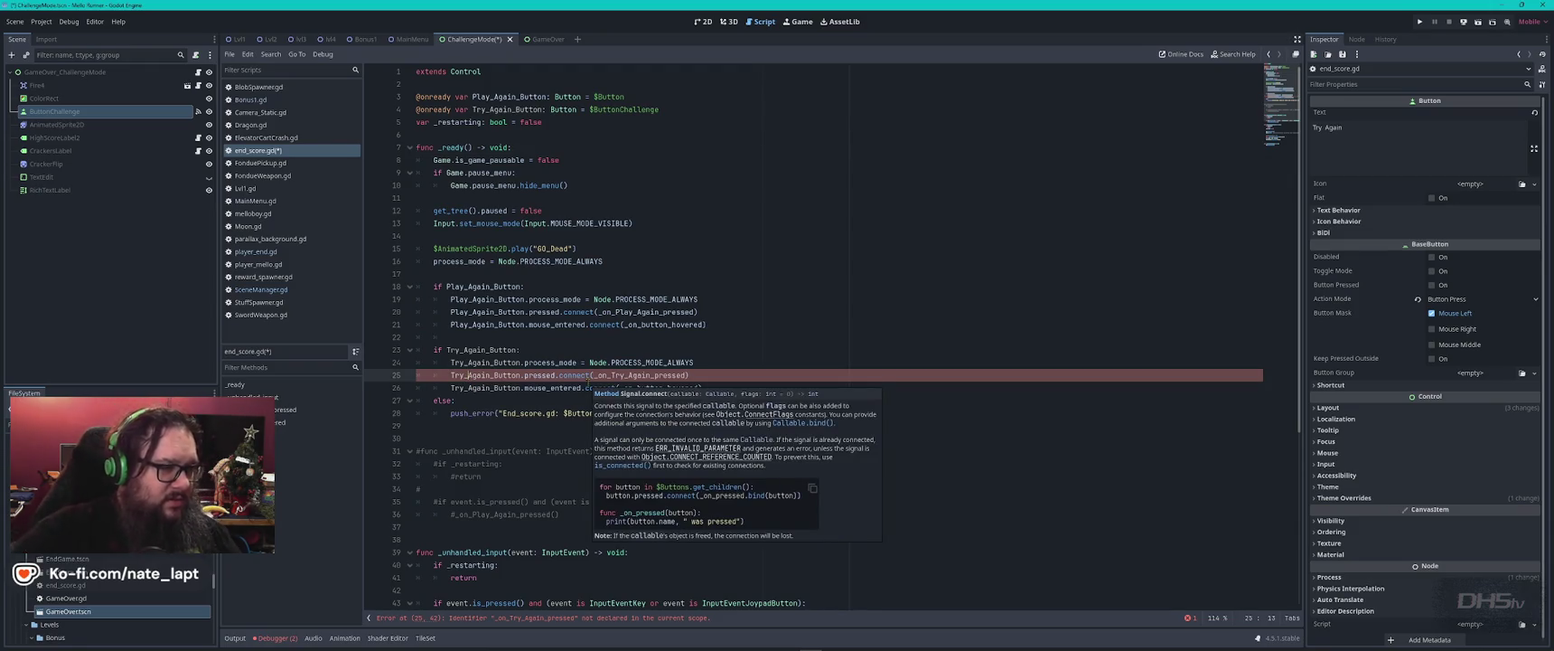
pyautogui.click(577, 375)
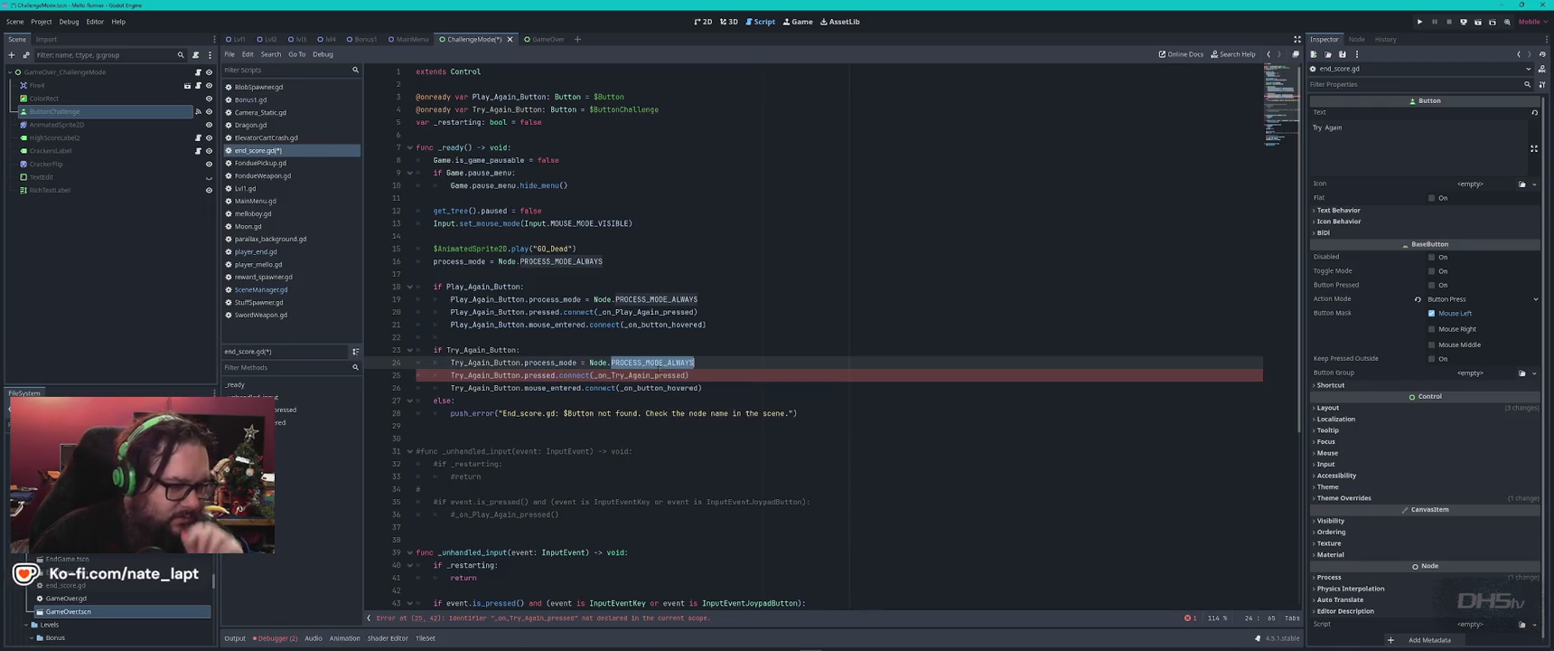
# - Paste a duplicate of the _on_Play_Again_pressed function below the original
pyautogui.click(664, 311)
pyautogui.doubleClick(664, 311)
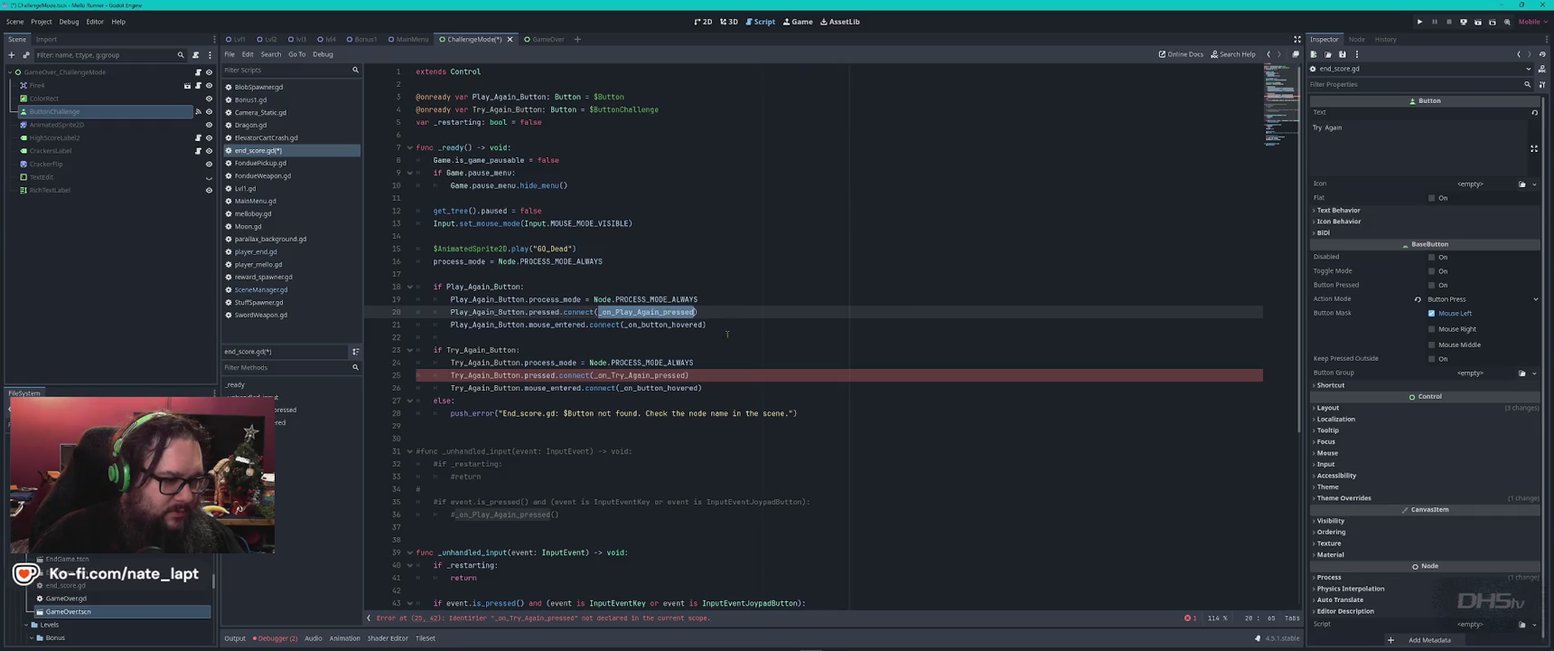
pyautogui.scroll(-2, 579, 438)
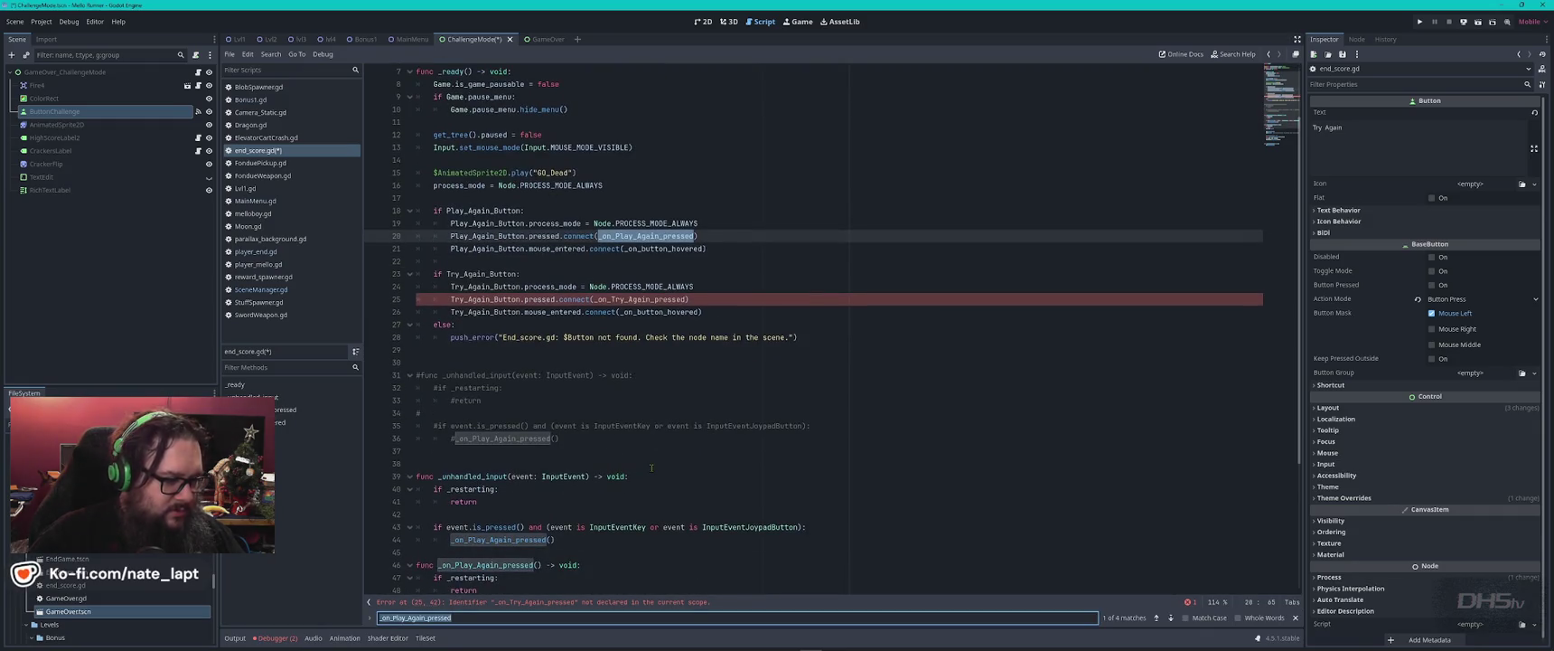
pyautogui.scroll(-5, 651, 468)
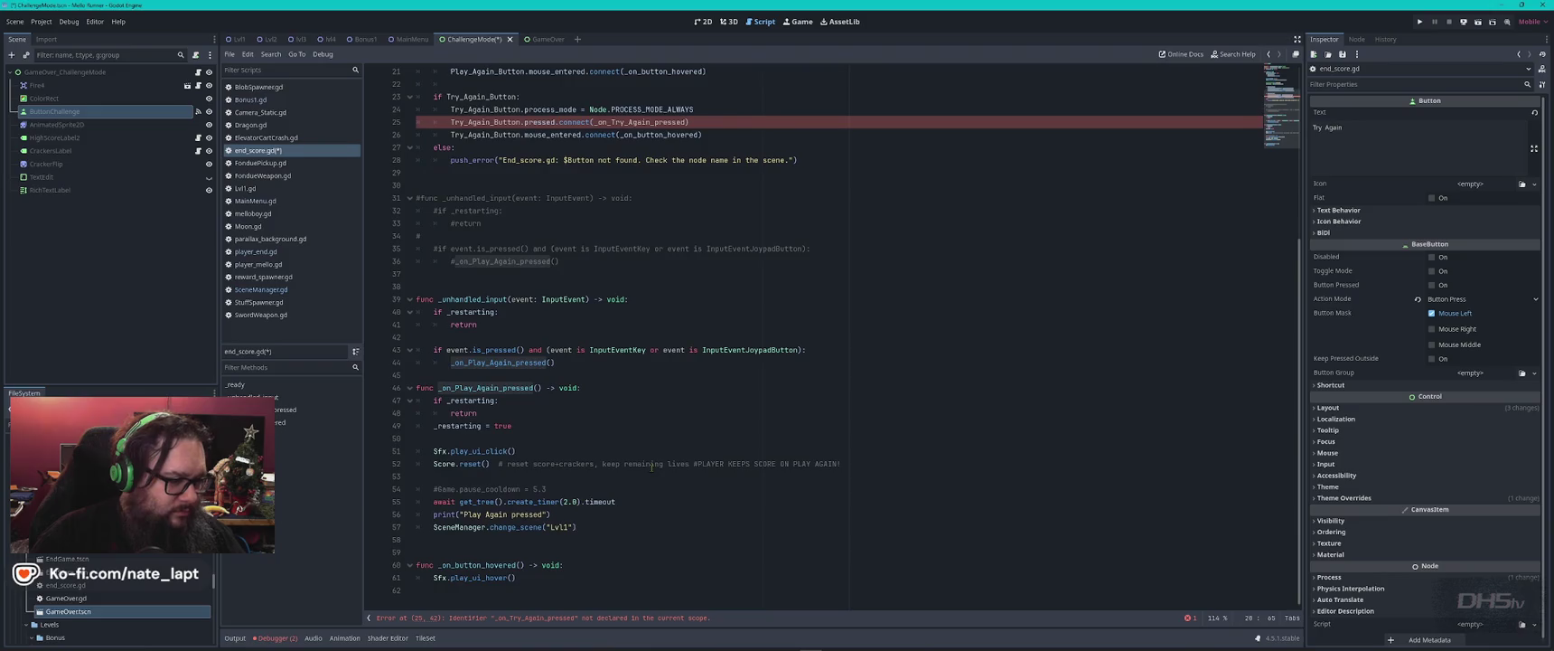
pyautogui.moveTo(418, 375)
pyautogui.mouseDown()
pyautogui.moveTo(633, 465)
pyautogui.moveTo(611, 525)
pyautogui.mouseUp()
pyautogui.hotkey('ctrl', 'c')
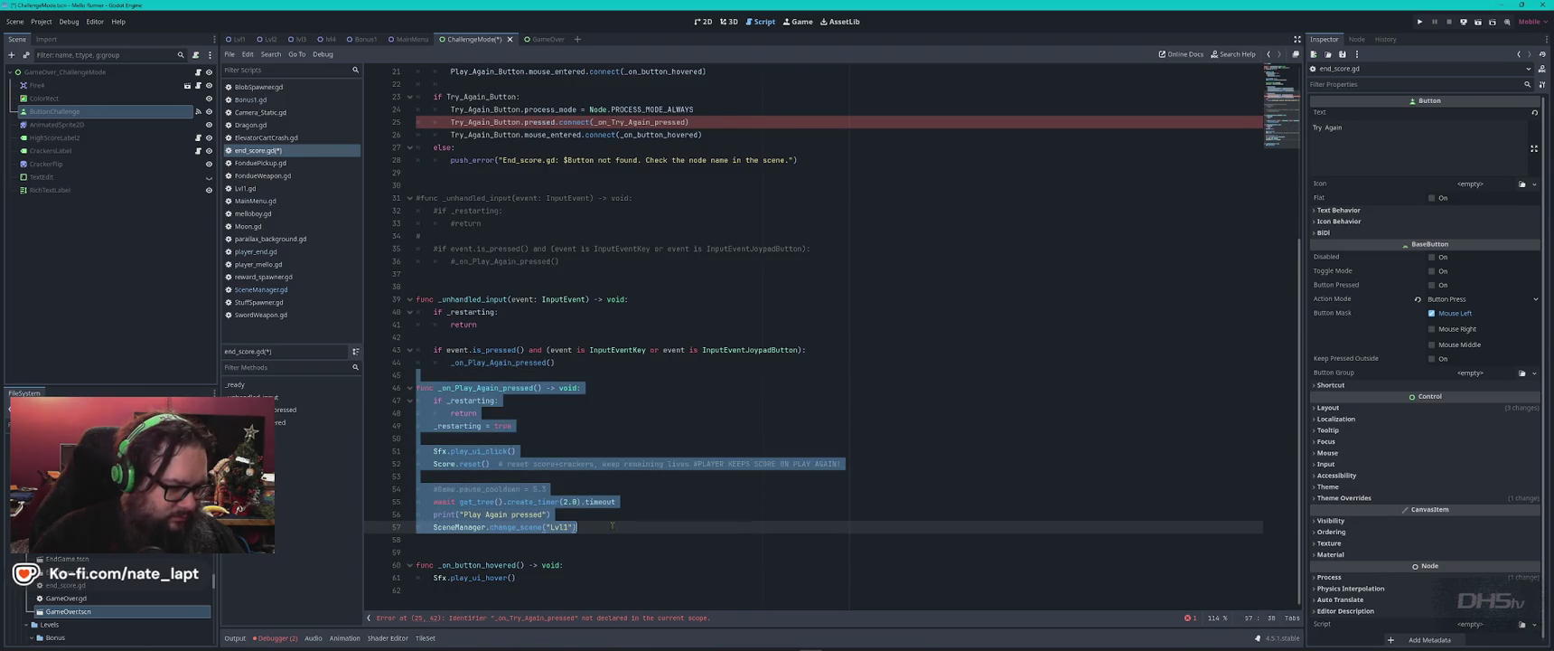
pyautogui.click(583, 542)
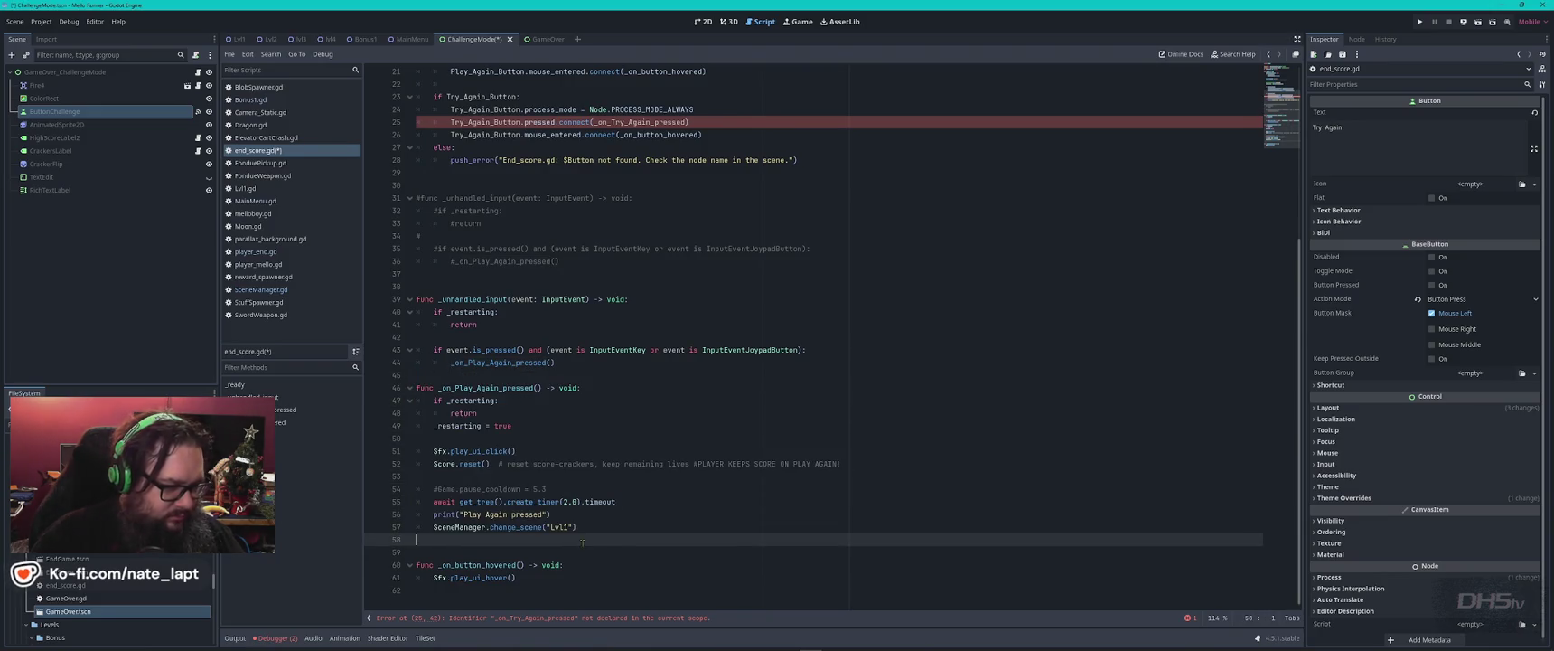
pyautogui.hotkey('ctrl', 'v')
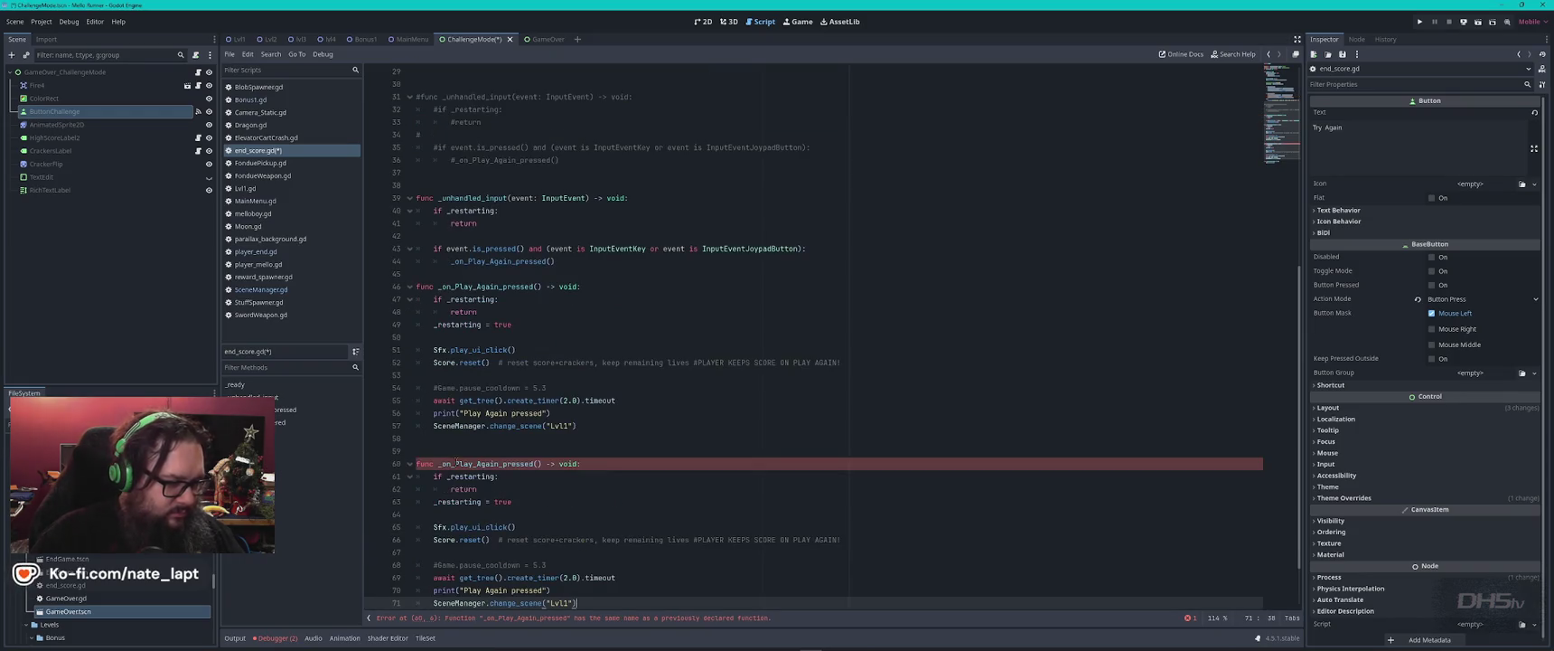
# - Rename the duplicated function on line 60 to _on_Try_Again_pressed
pyautogui.click(469, 464)
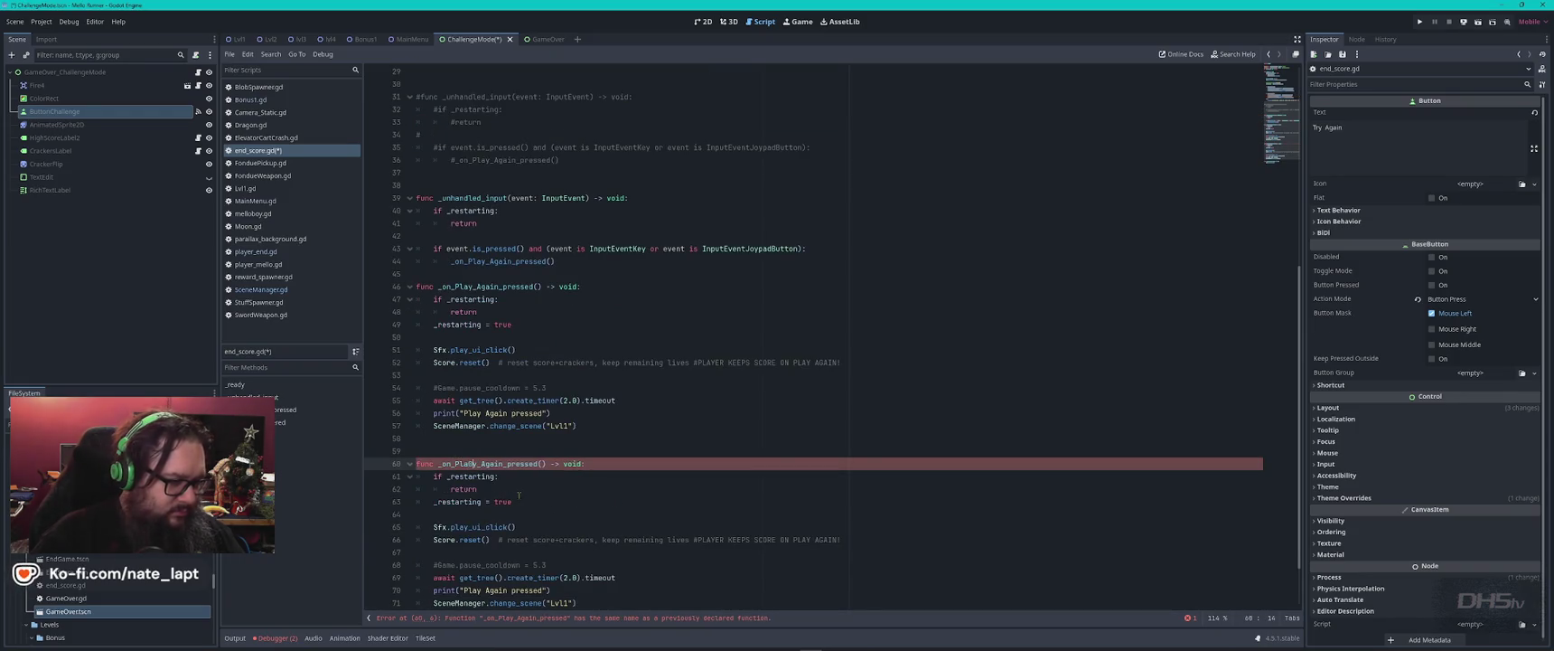
pyautogui.press('BackSpace')
pyautogui.press('BackSpace')
pyautogui.press('BackSpace')
pyautogui.write('Tr')
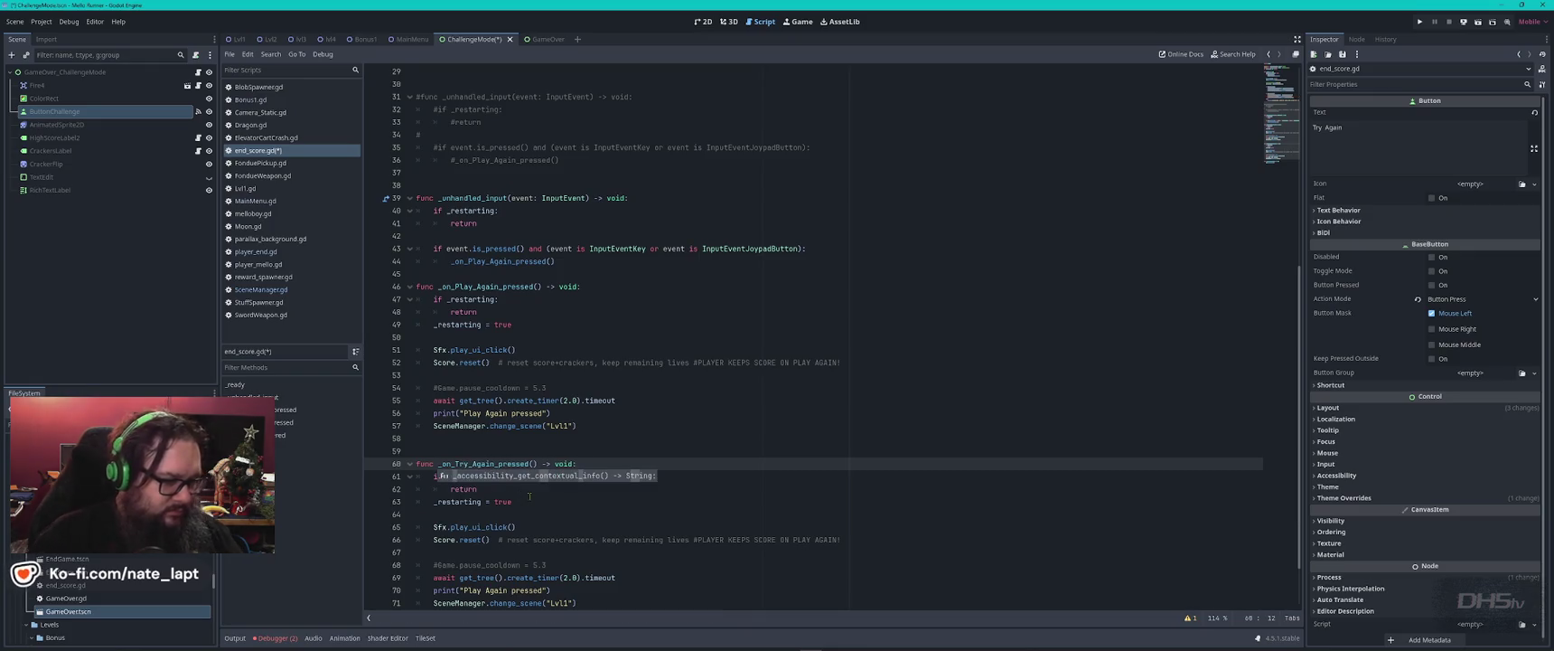
pyautogui.press('Up')
pyautogui.press('Up')
pyautogui.scroll(-2, 594, 483)
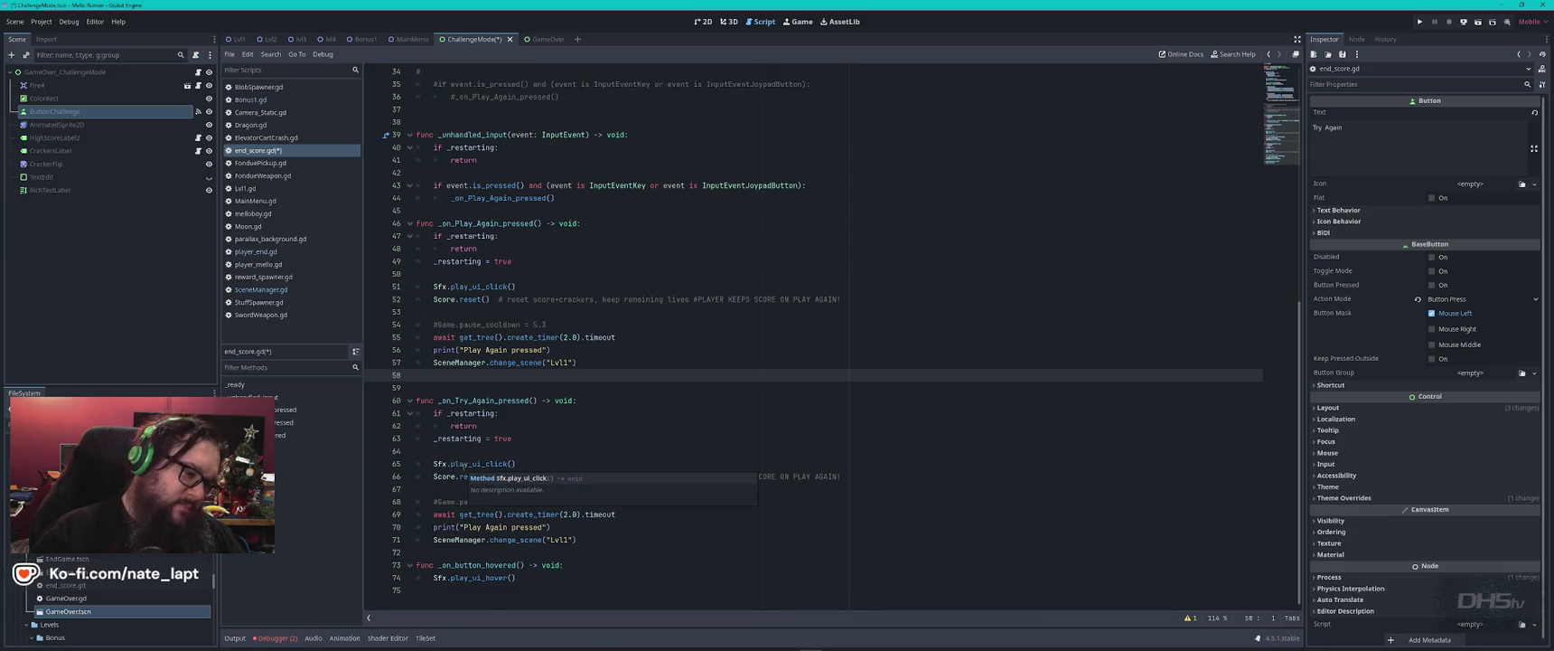
# - In _on_Try_Again_pressed, change the target scene to "Bonus1" and the timer to 1.0
pyautogui.click(564, 435)
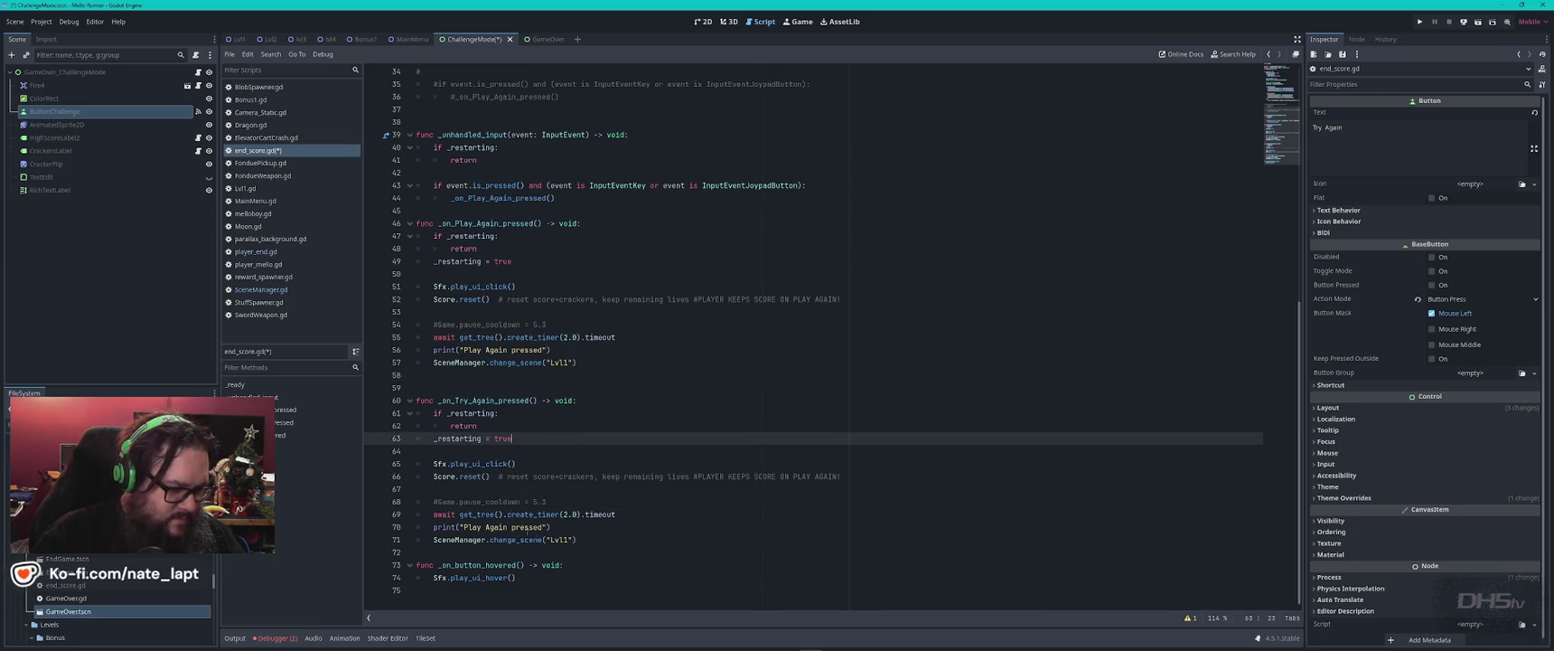
pyautogui.click(550, 539)
pyautogui.write('Bonus')
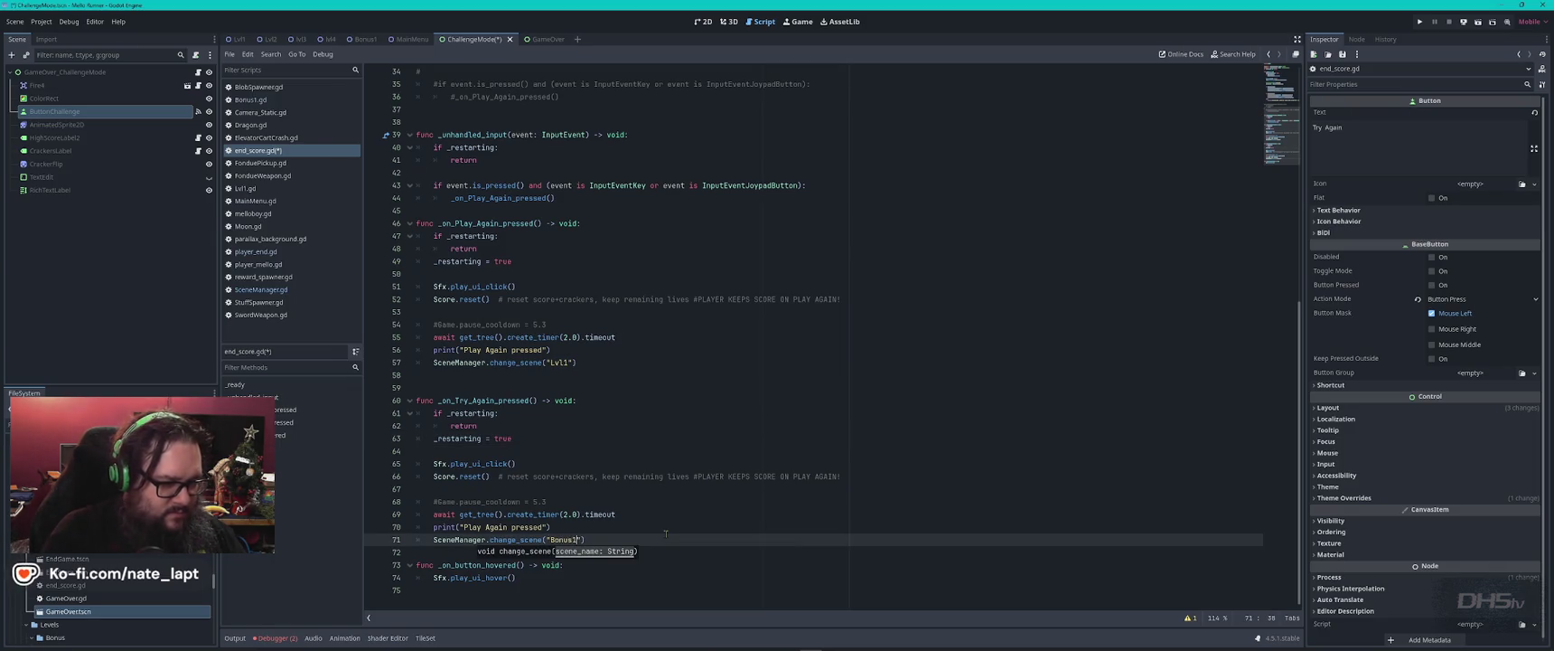
pyautogui.click(649, 527)
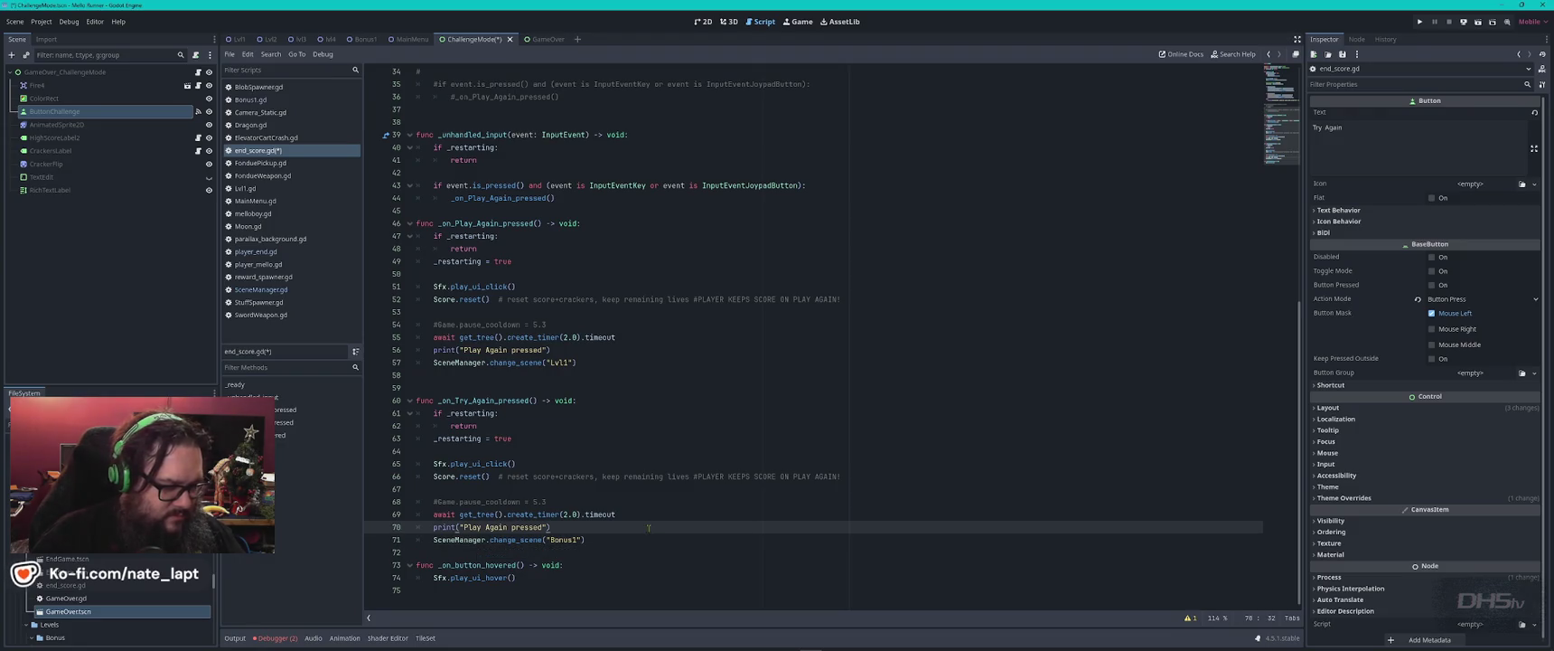
pyautogui.click(567, 513)
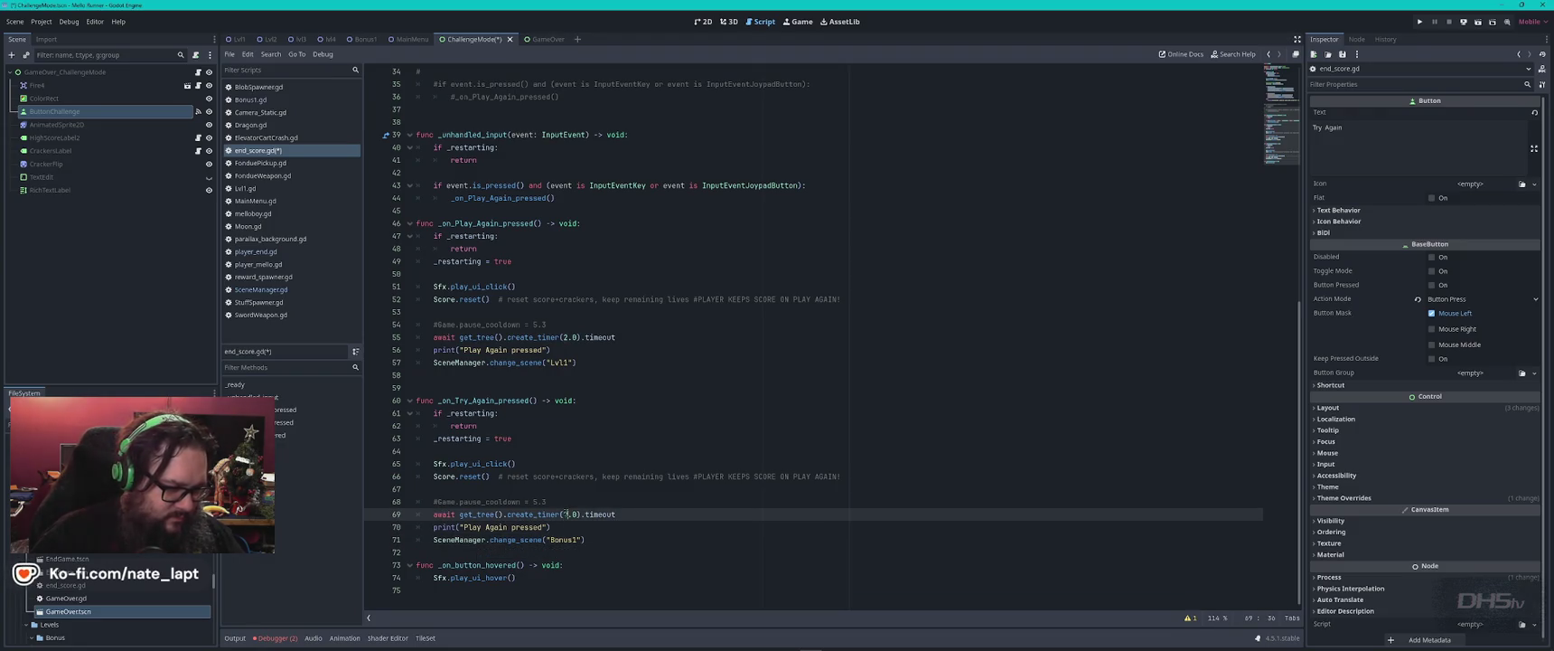
pyautogui.write('1')
pyautogui.press('Up')
pyautogui.press('Up')
pyautogui.press('Up')
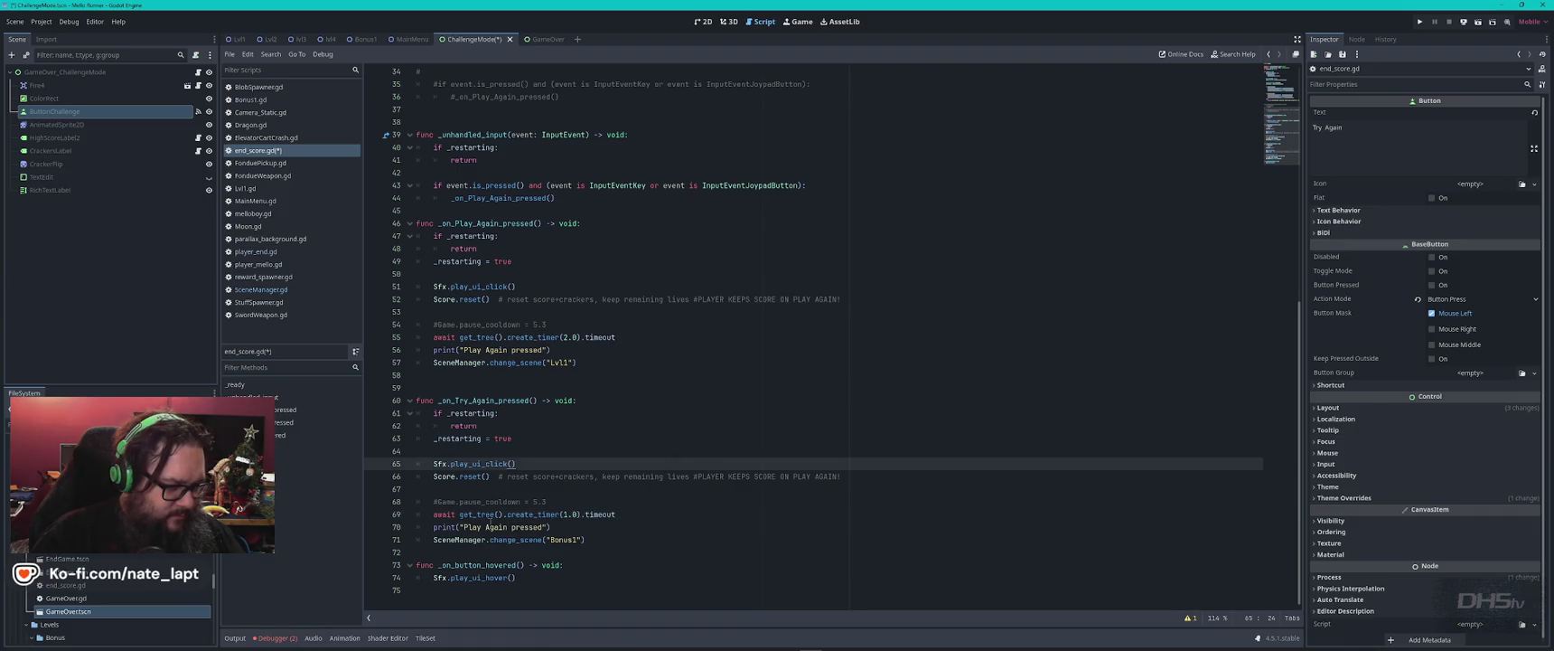
# - Change the handler's print message to "Try Again pressed"
pyautogui.doubleClick(472, 526)
pyautogui.write('Try')
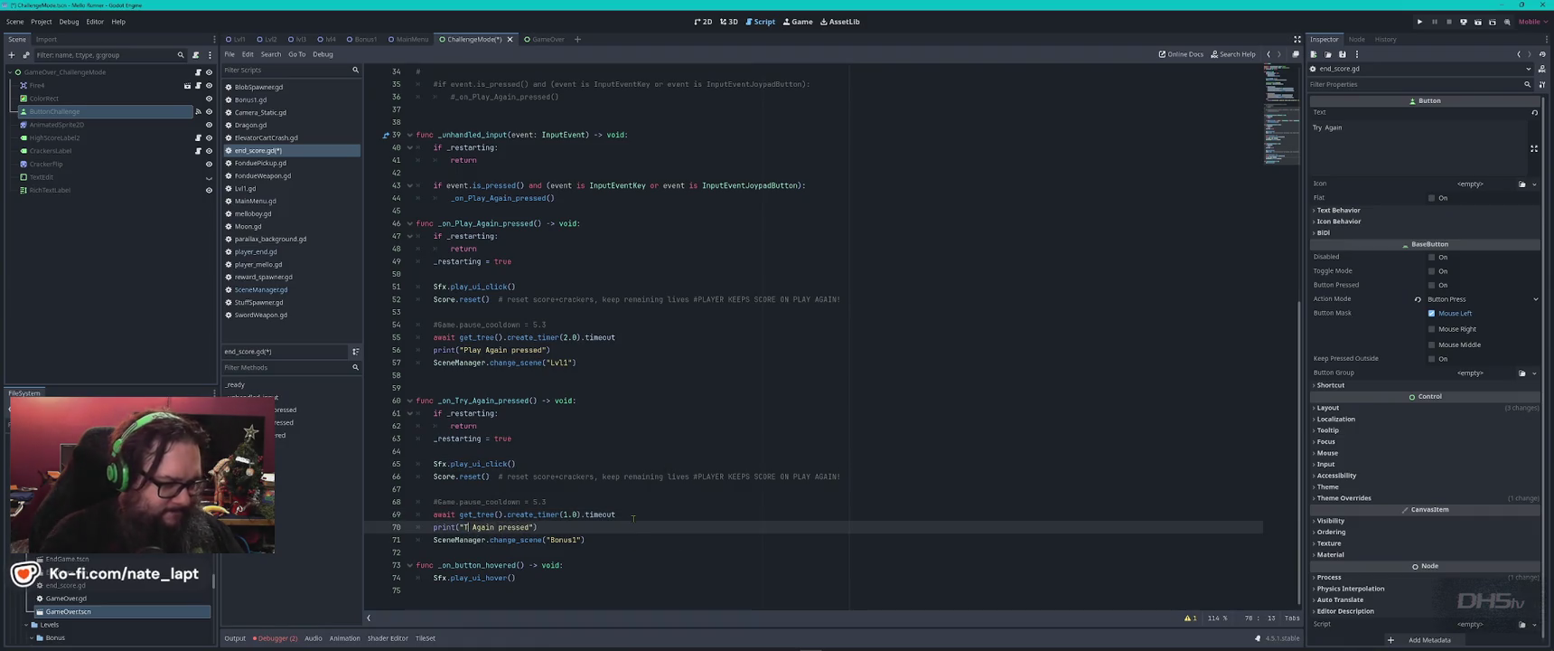
pyautogui.press('Escape')
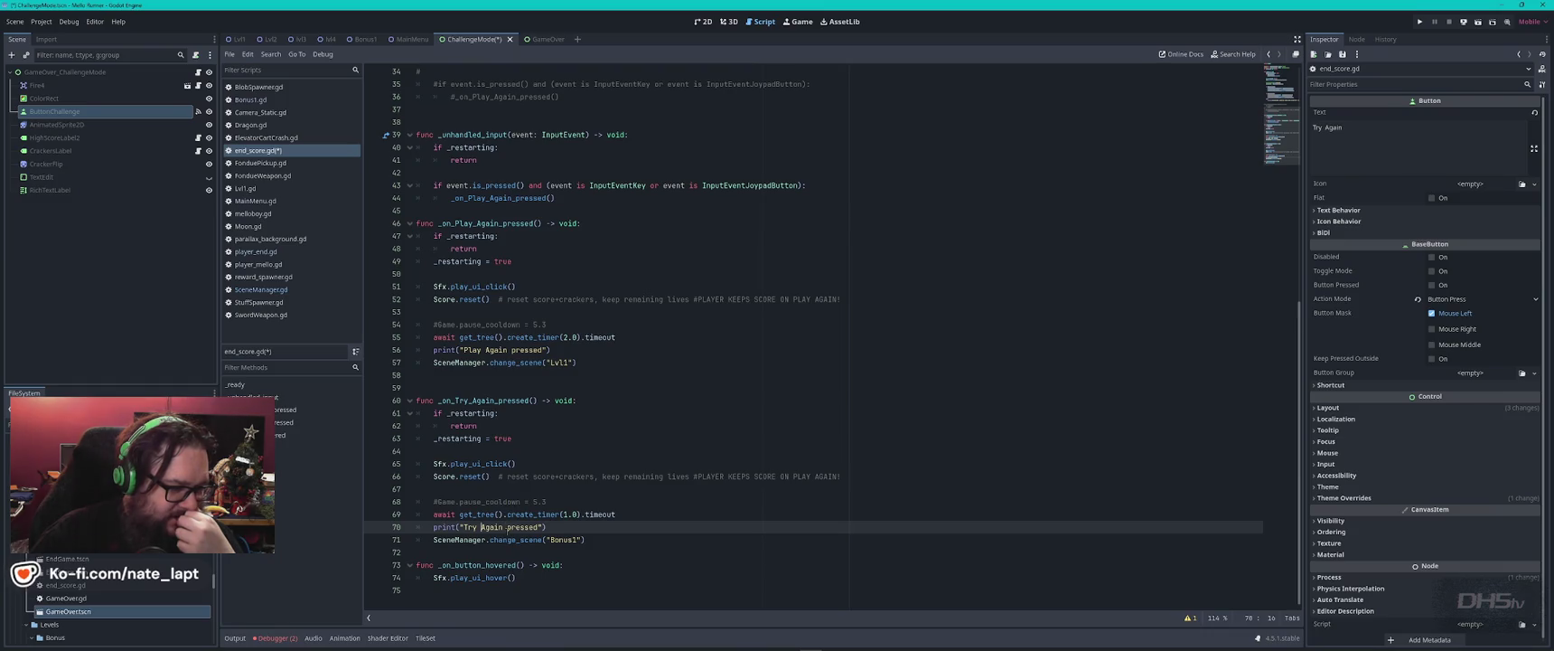
pyautogui.click(618, 539)
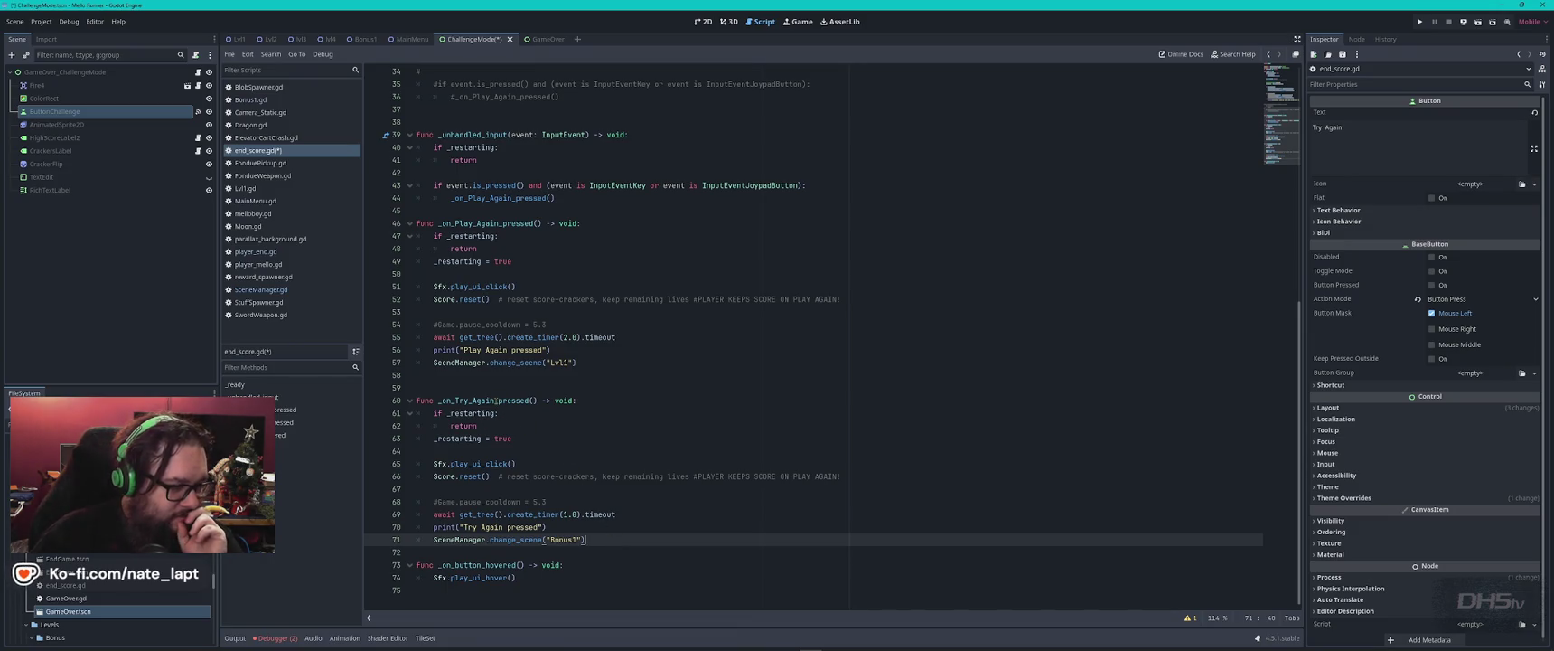
pyautogui.doubleClick(496, 401)
pyautogui.click(530, 414)
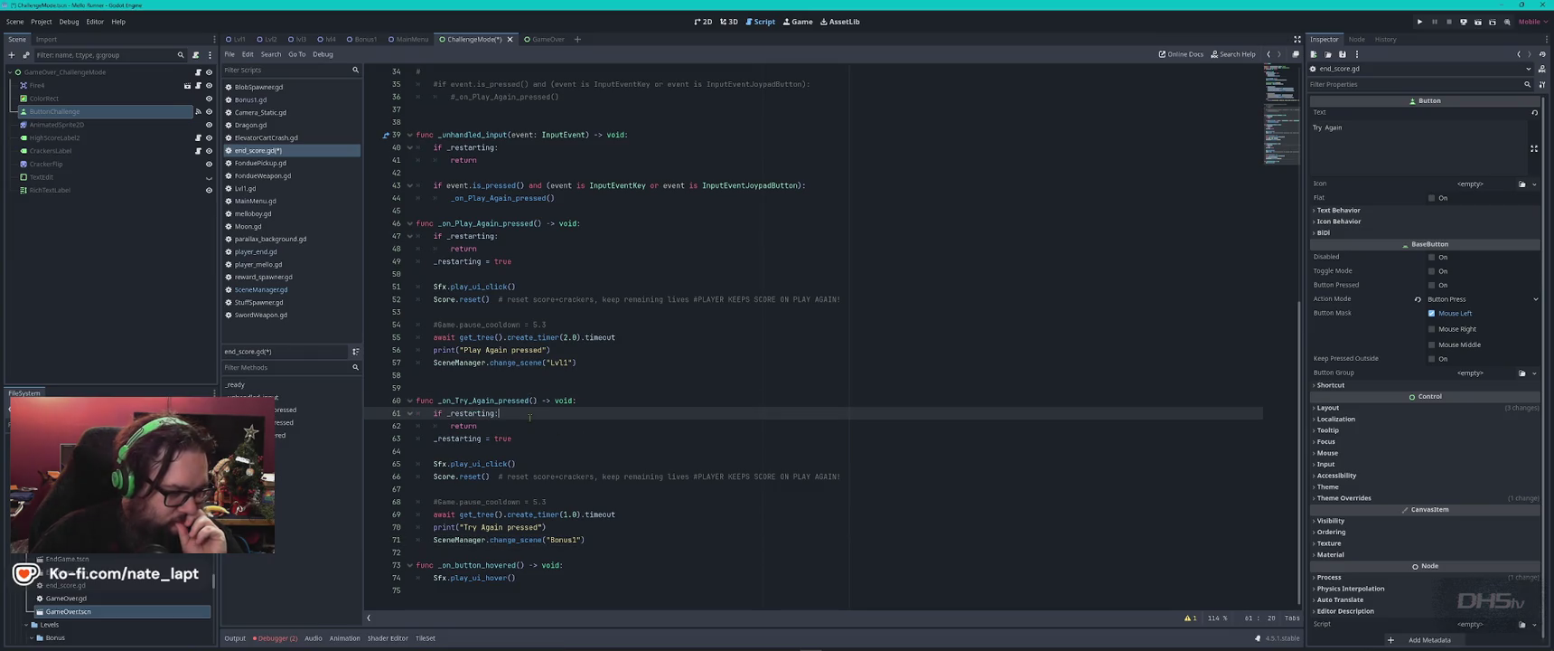
pyautogui.click(532, 438)
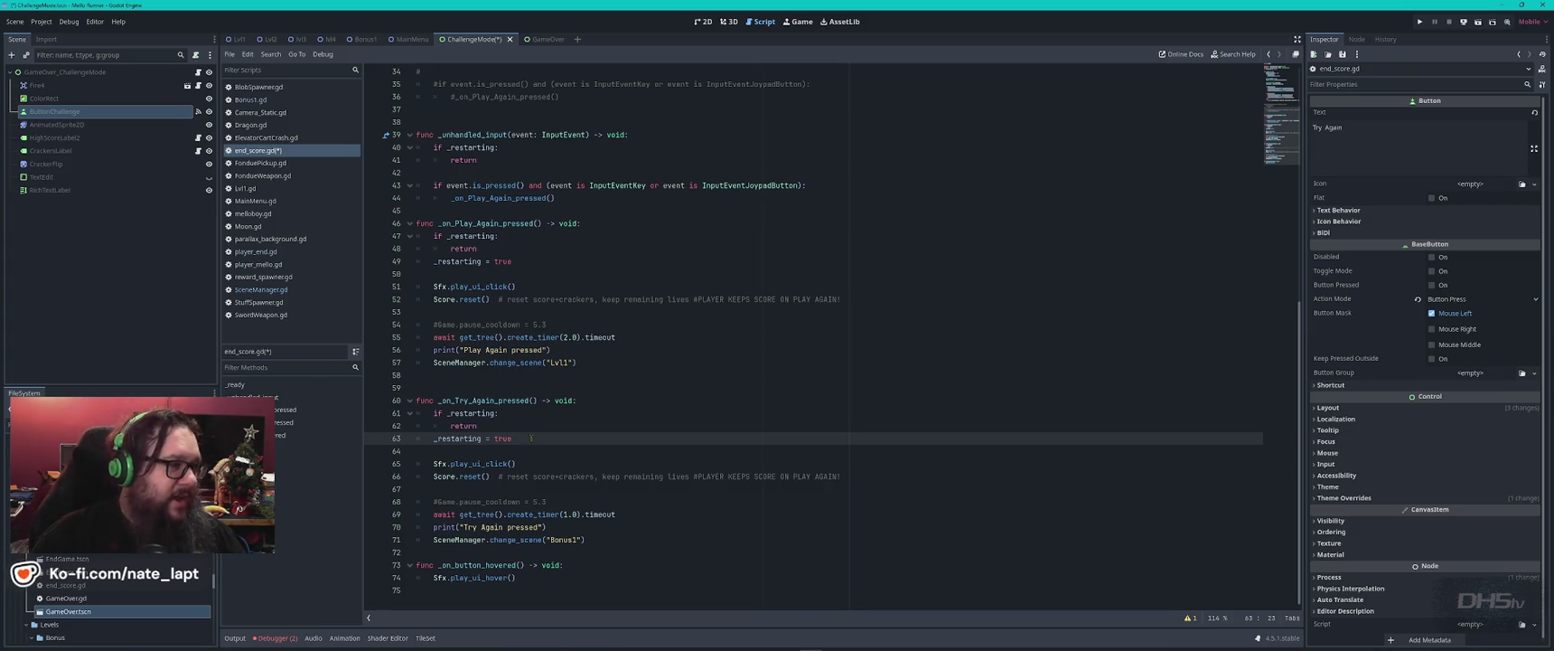
# - In the 2D view, copy the MainMenu scene's ButtonEnd node
pyautogui.click(702, 22)
pyautogui.scroll(2, 799, 291)
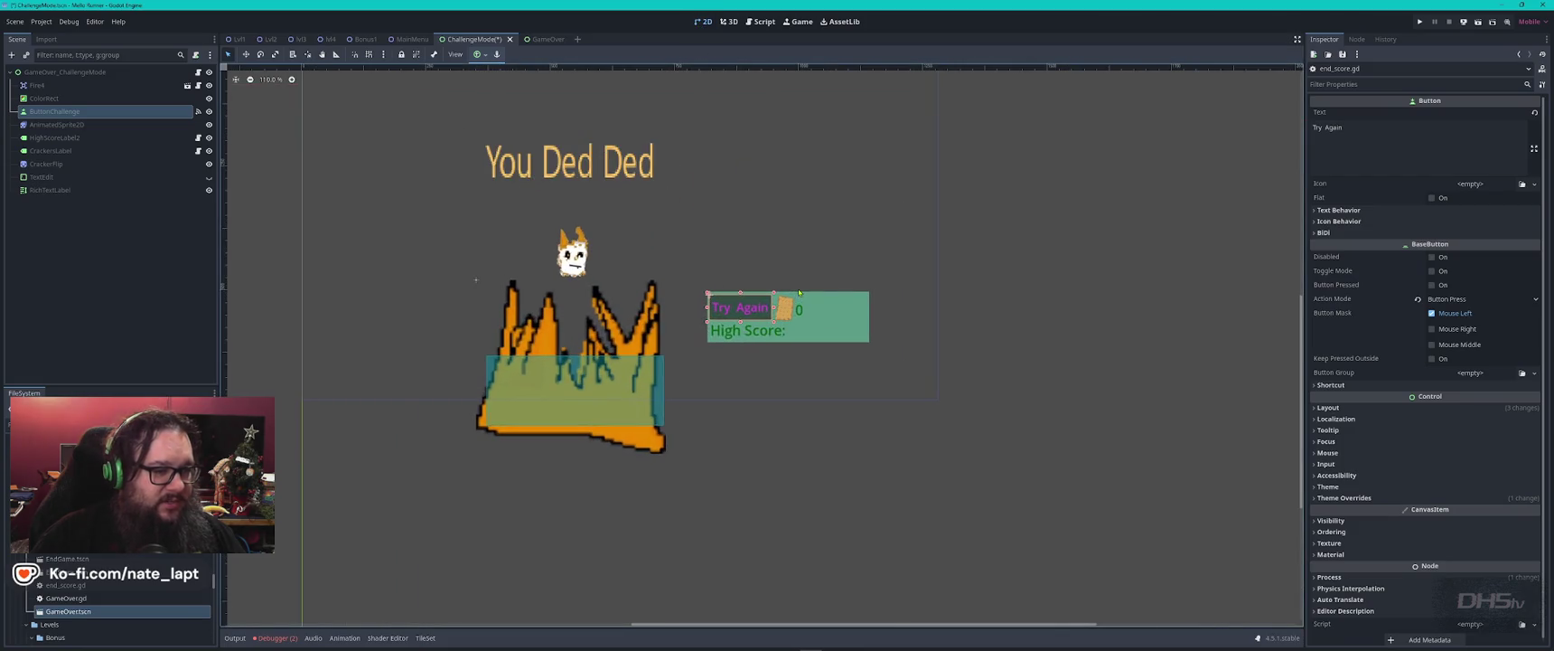
pyautogui.click(544, 39)
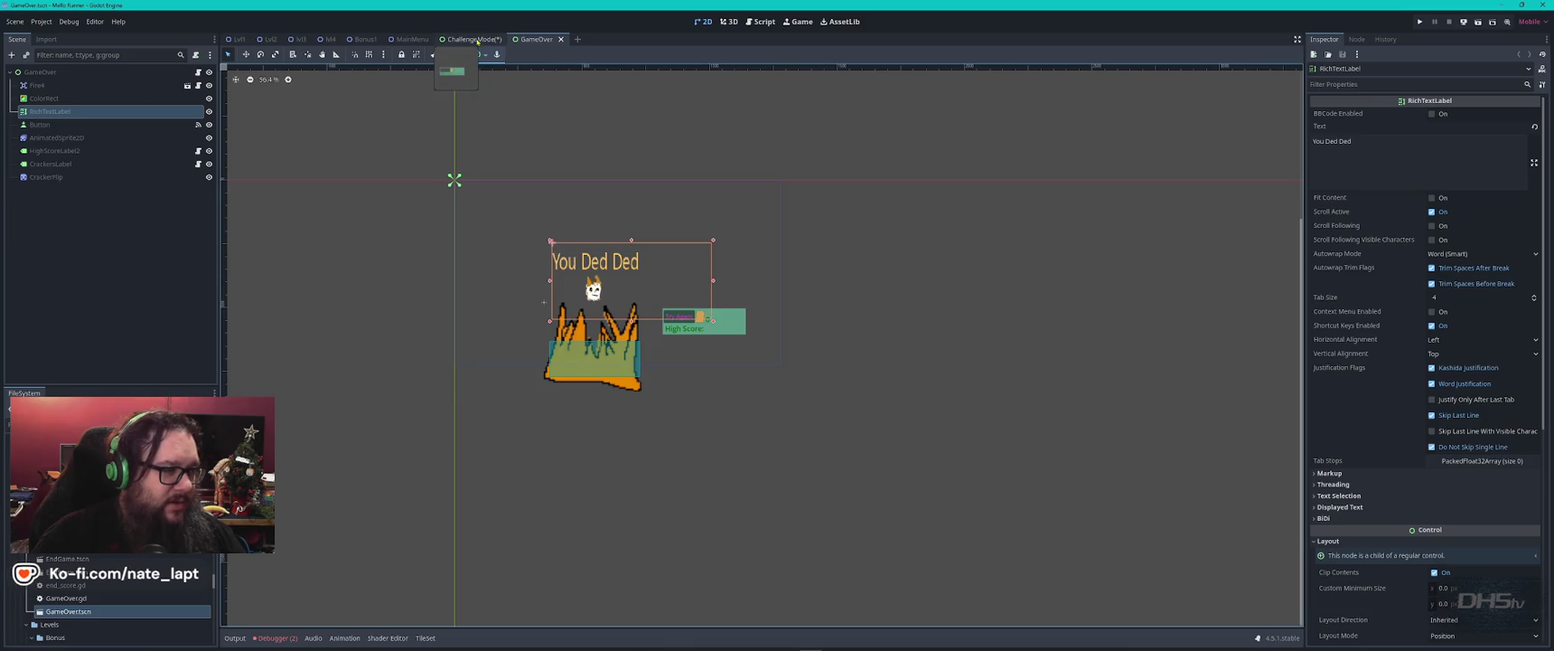
pyautogui.click(408, 39)
pyautogui.click(773, 329)
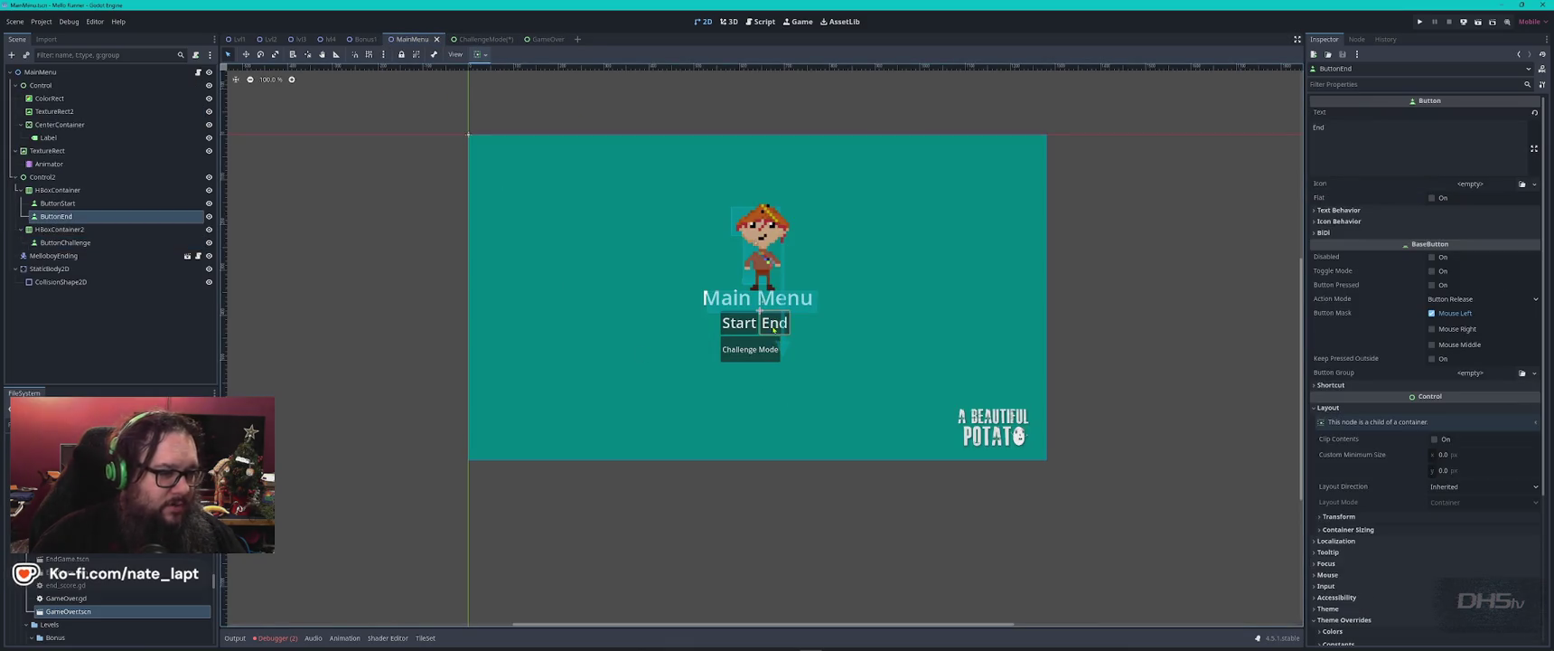
pyautogui.click(41, 216)
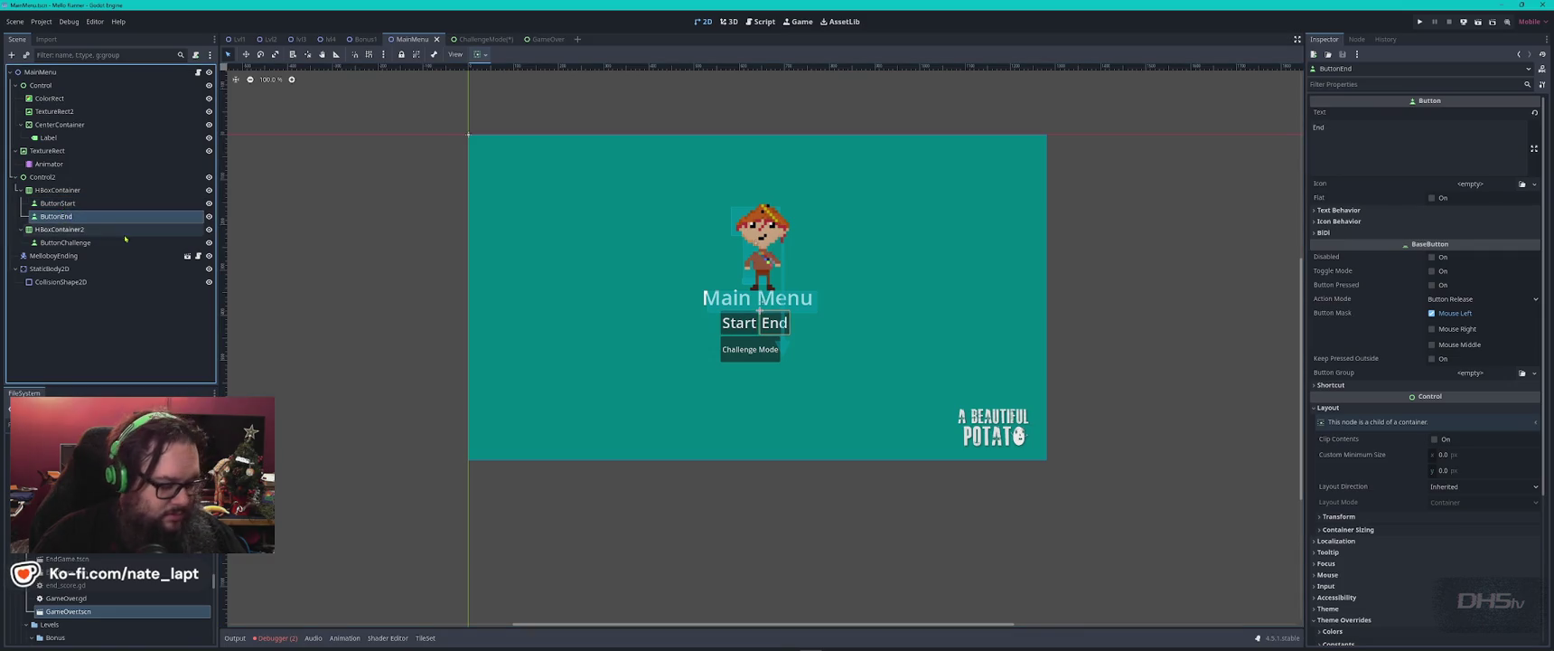
pyautogui.click(479, 39)
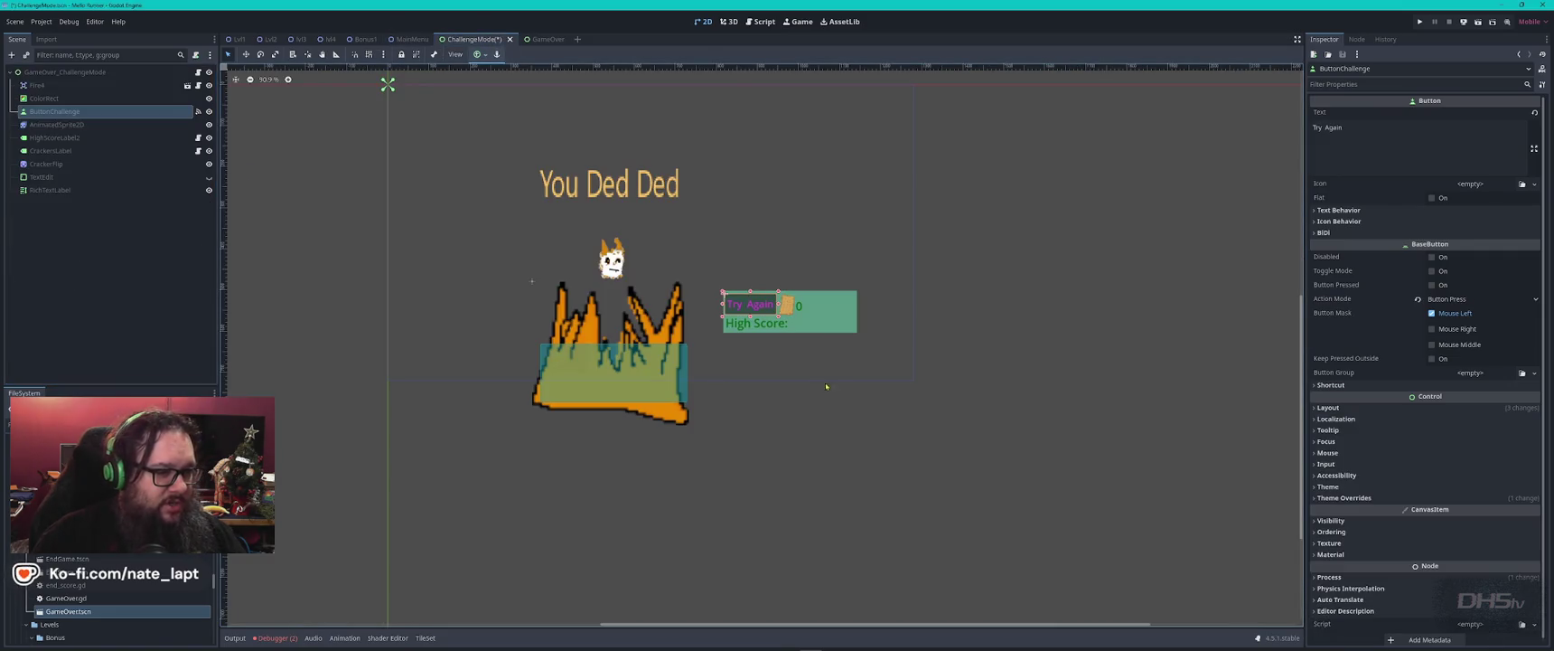
# - Paste ButtonEnd into ChallengeMode below the High Score panel, ordered above ButtonChallenge
pyautogui.hotkey('ctrl', 'v')
pyautogui.moveTo(750, 310)
pyautogui.mouseDown()
pyautogui.moveTo(833, 310)
pyautogui.moveTo(742, 350)
pyautogui.mouseUp()
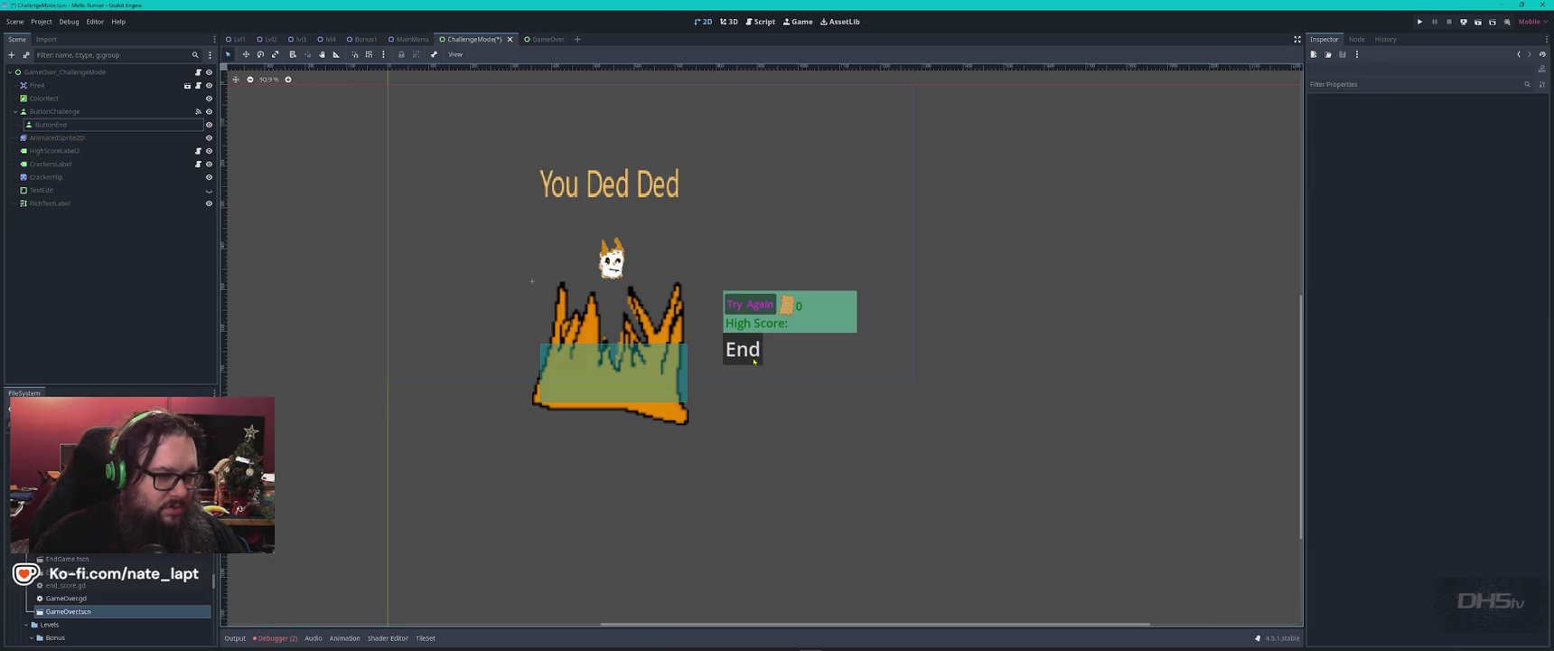
pyautogui.moveTo(65, 126); pyautogui.dragTo(52, 111)
pyautogui.scroll(4, 746, 343)
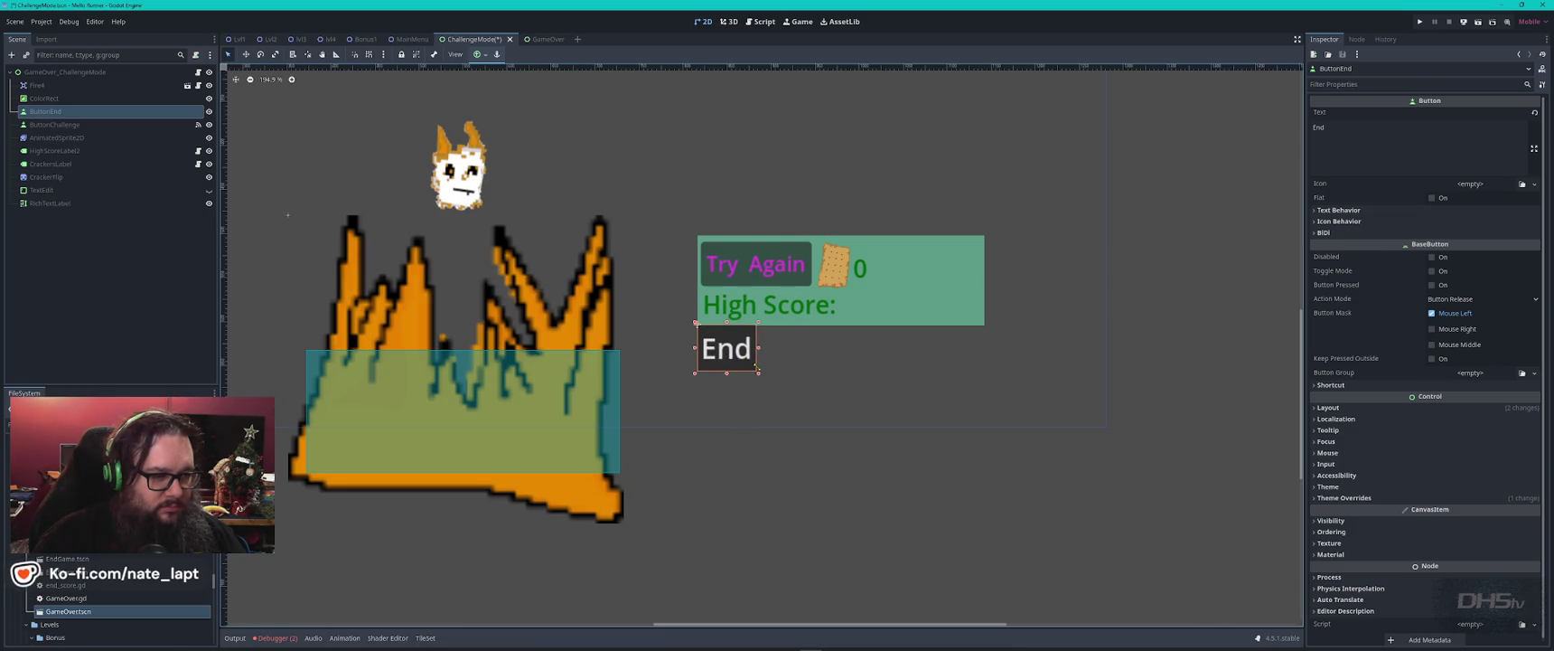
pyautogui.click(768, 271)
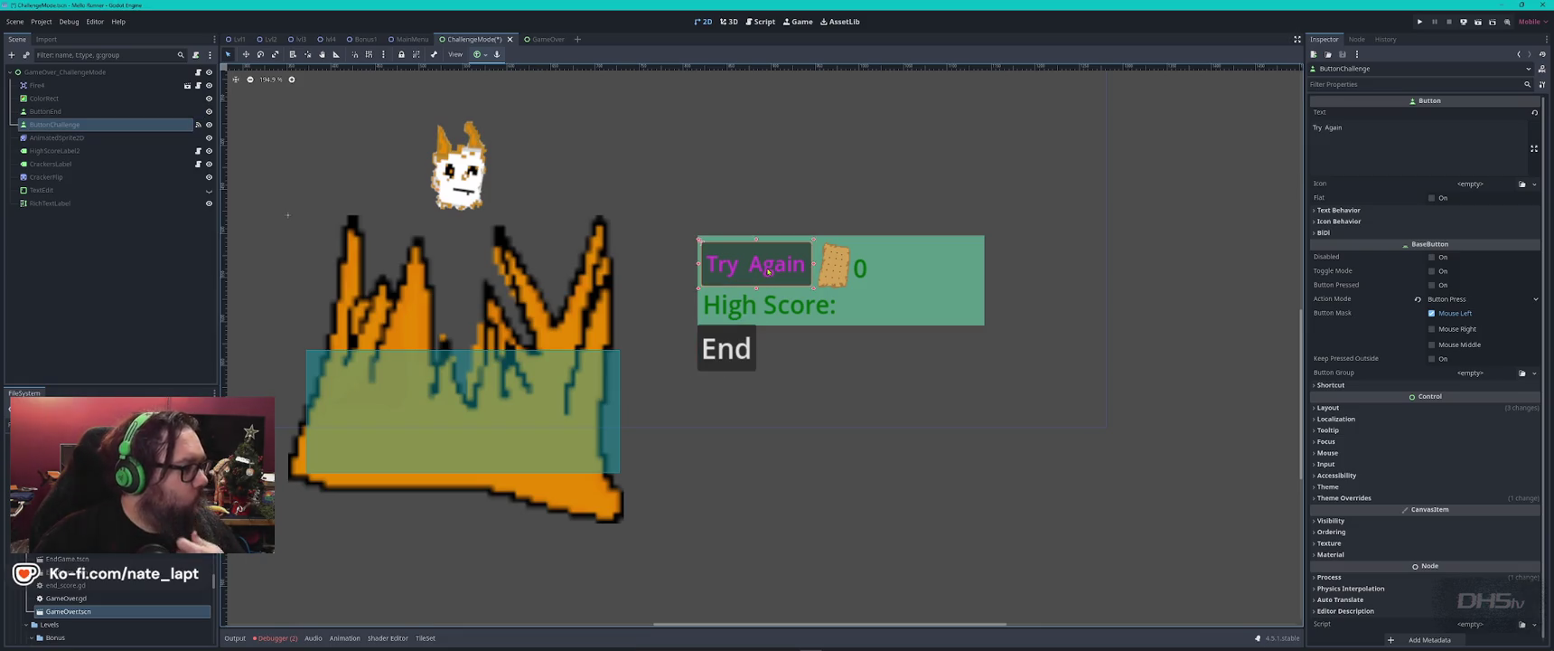
pyautogui.click(734, 355)
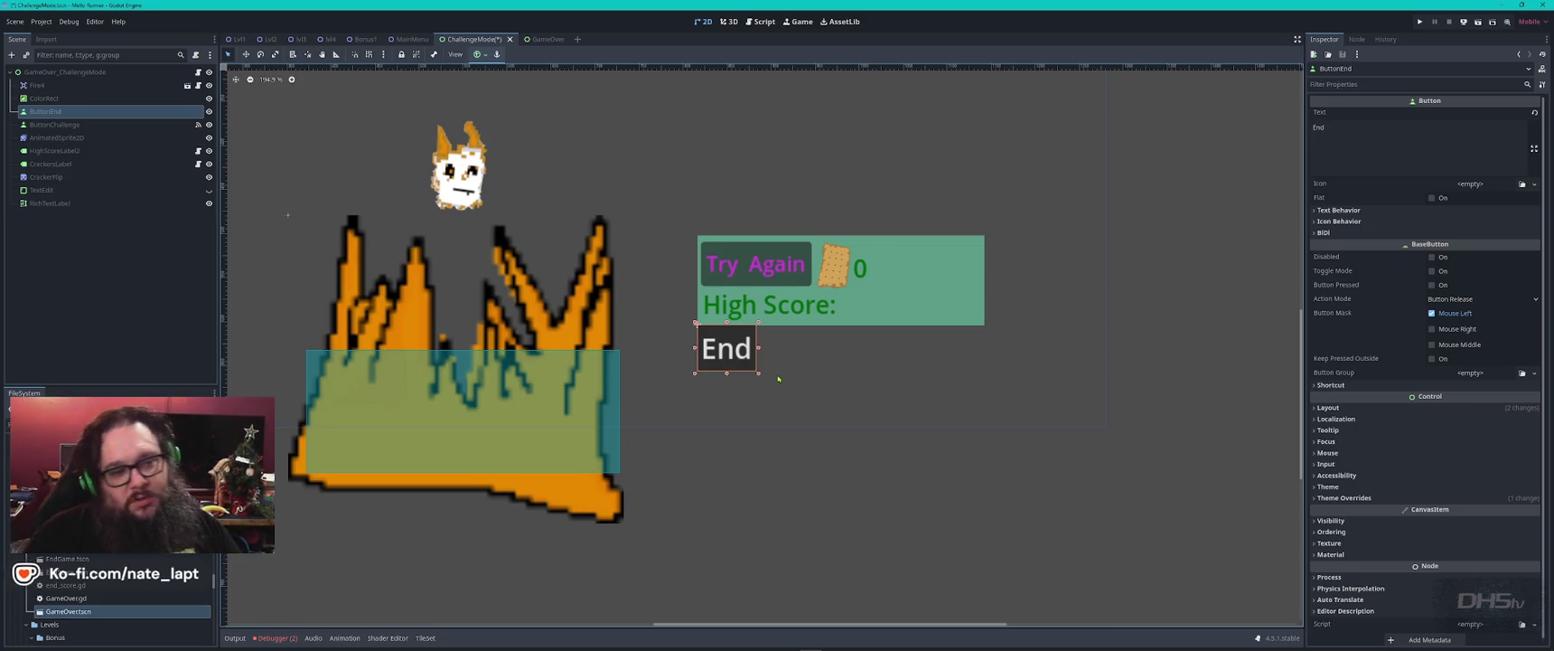
pyautogui.scroll(-5, 773, 369)
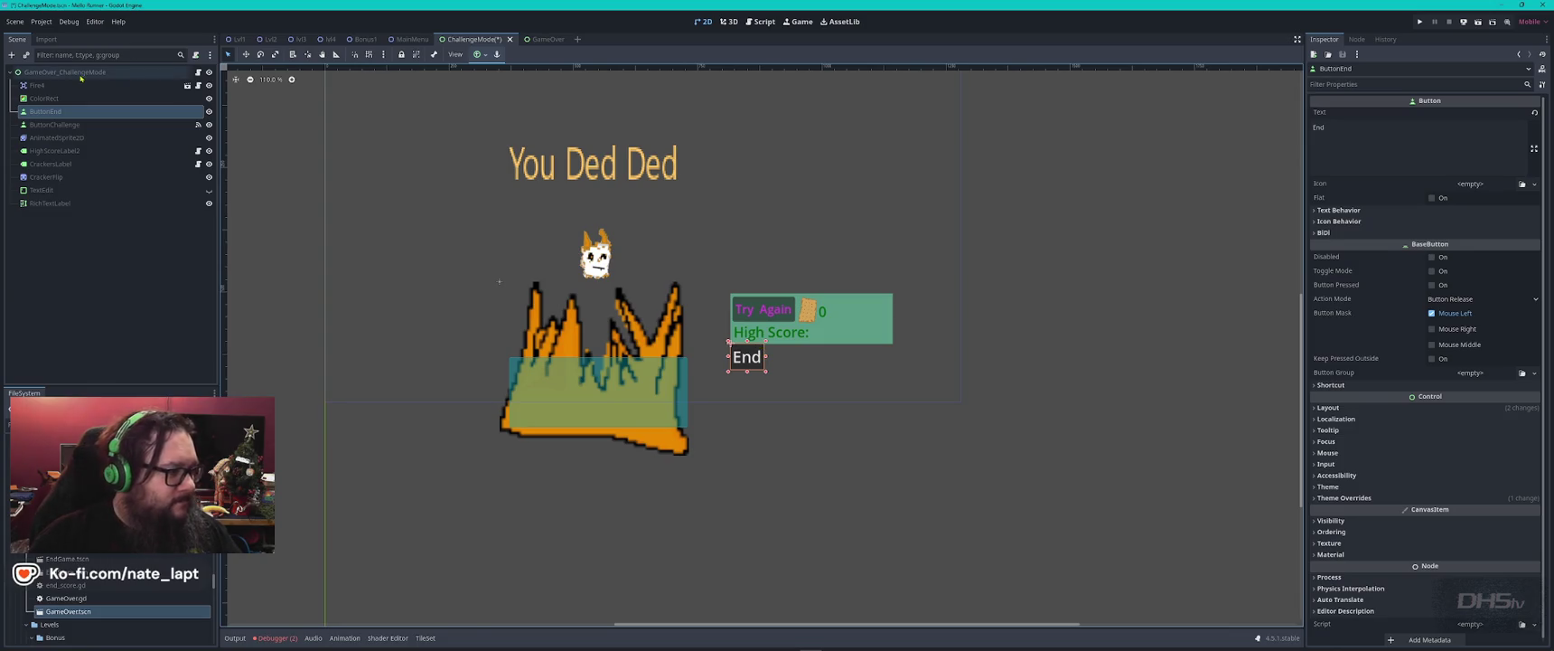
# - Paste the End button into the GameOver scene below the High Score panel and save the scenes
pyautogui.click(544, 39)
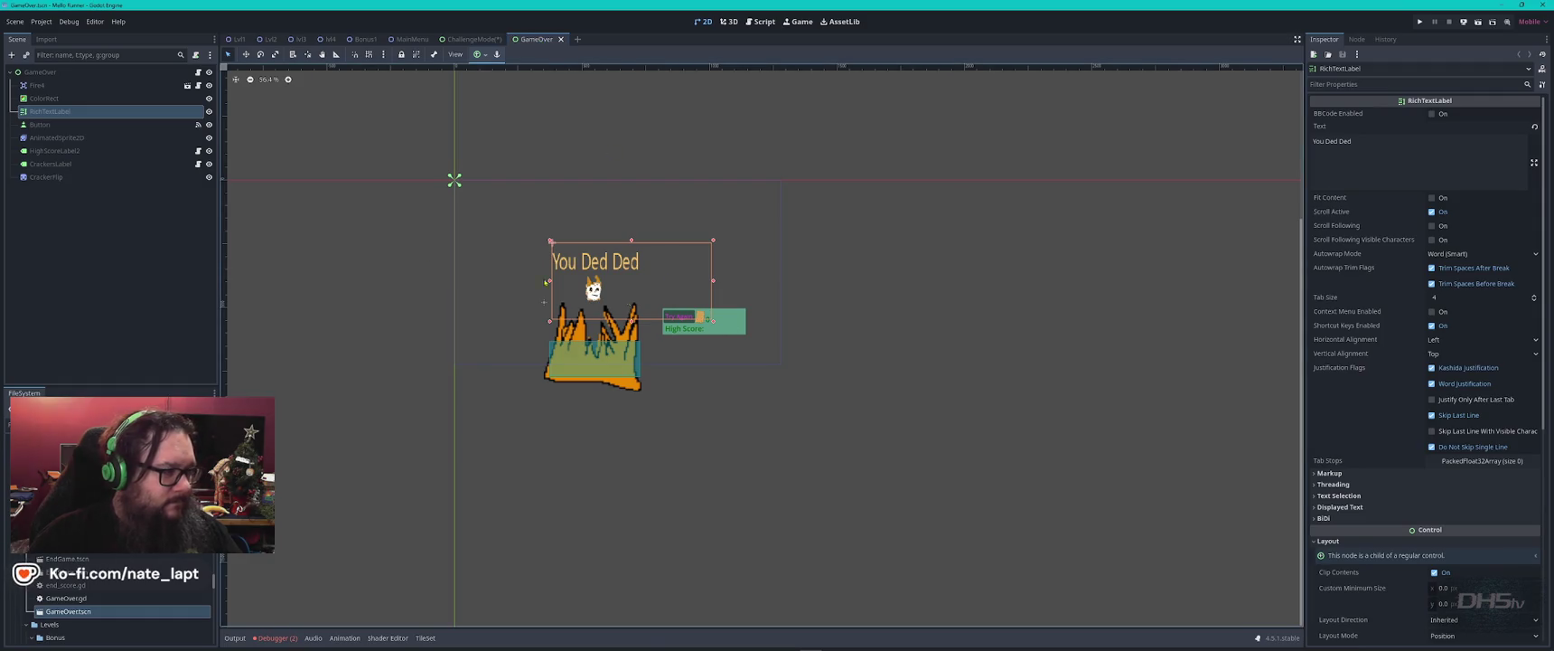
pyautogui.hotkey('ctrl', 'shift', 'v')
pyautogui.moveTo(473, 198)
pyautogui.mouseDown()
pyautogui.moveTo(763, 359)
pyautogui.moveTo(667, 357)
pyautogui.mouseUp()
pyautogui.scroll(8, 680, 351)
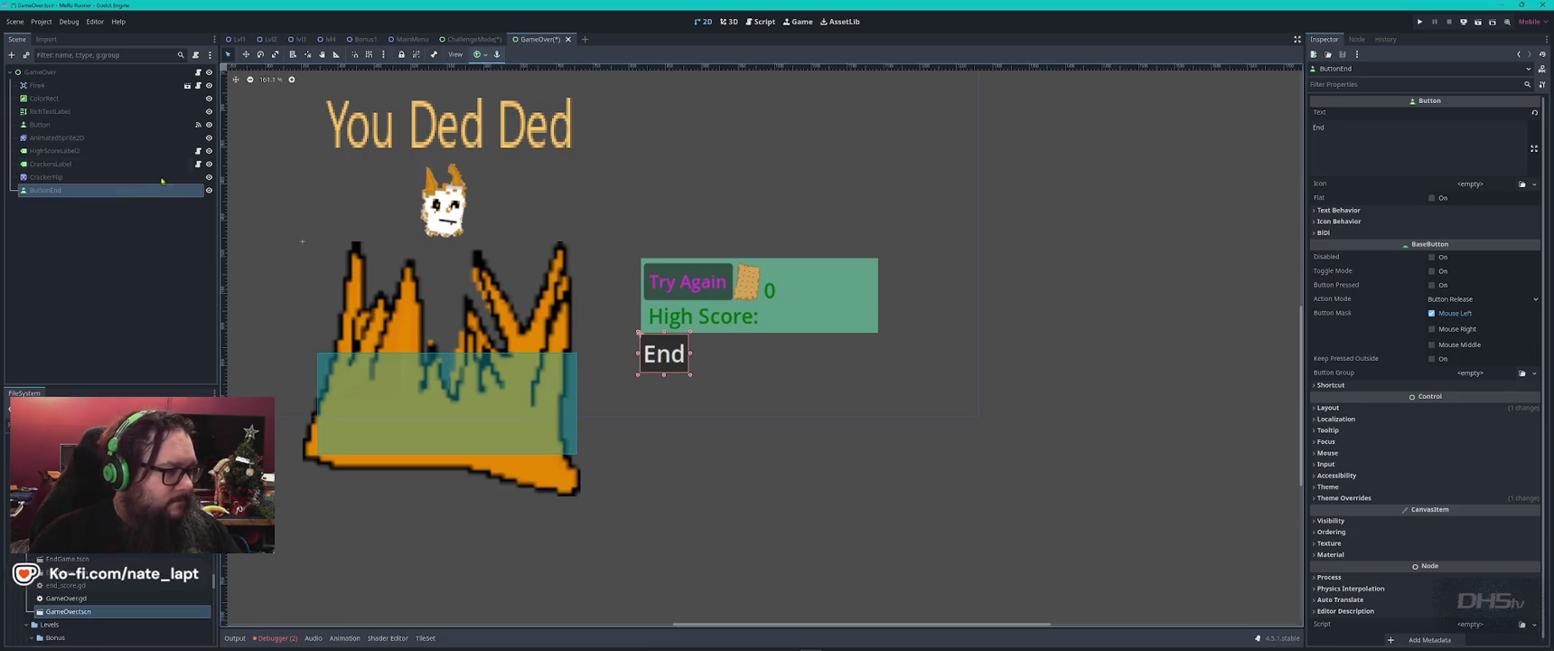
pyautogui.hotkey('ctrl', 's')
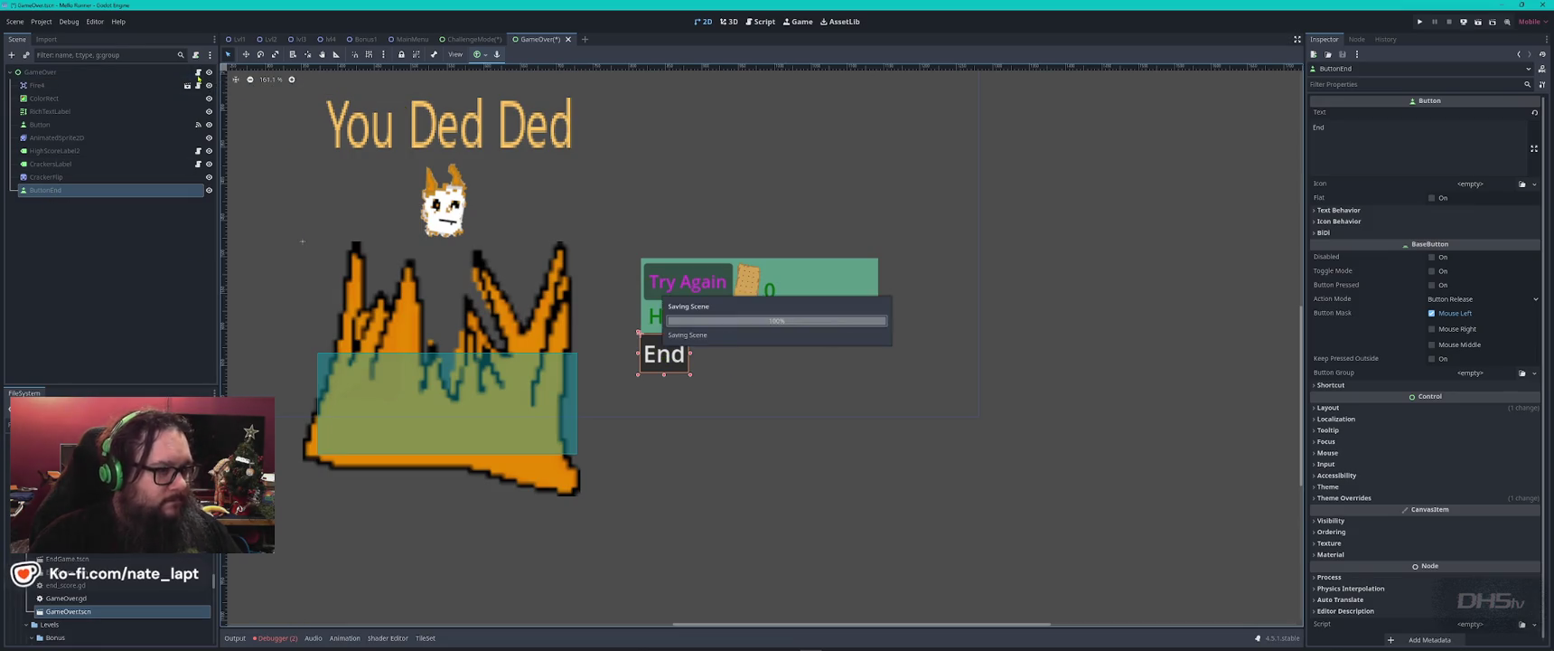
pyautogui.click(492, 40)
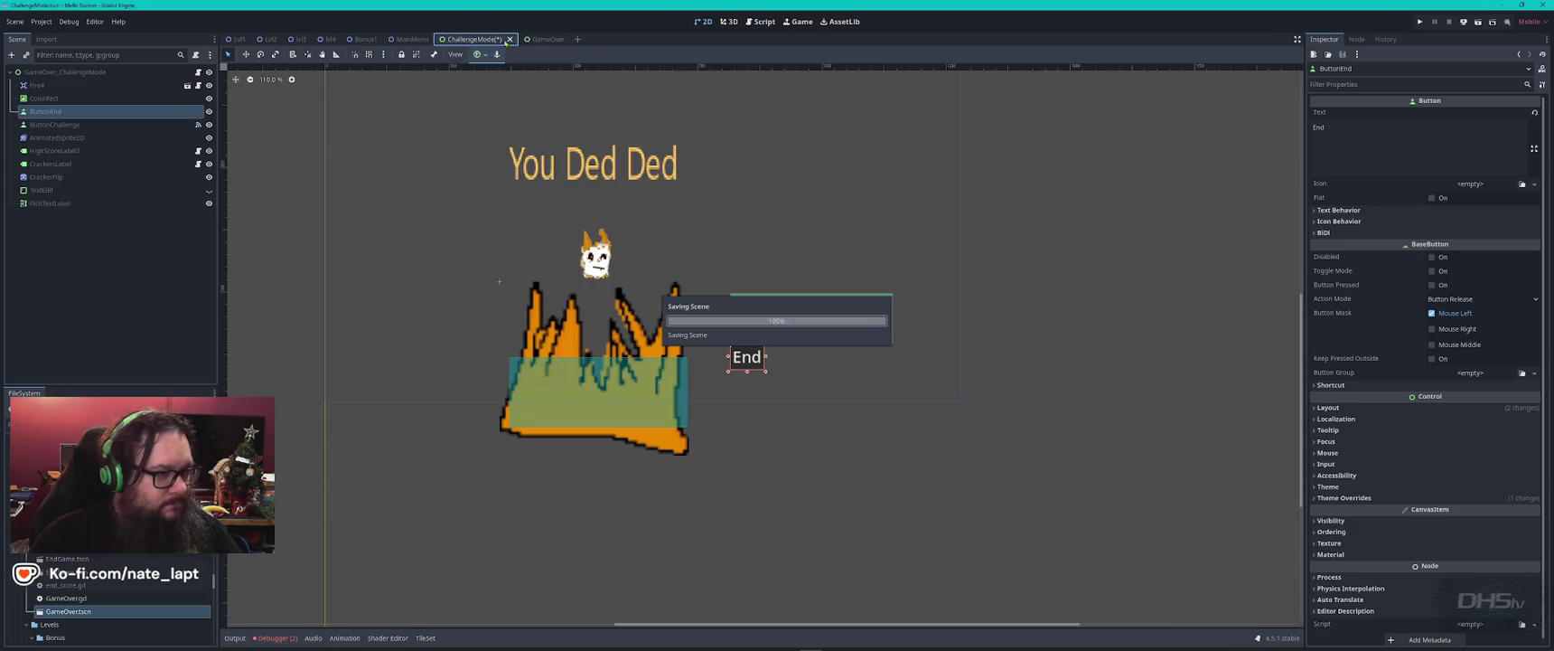
pyautogui.click(412, 39)
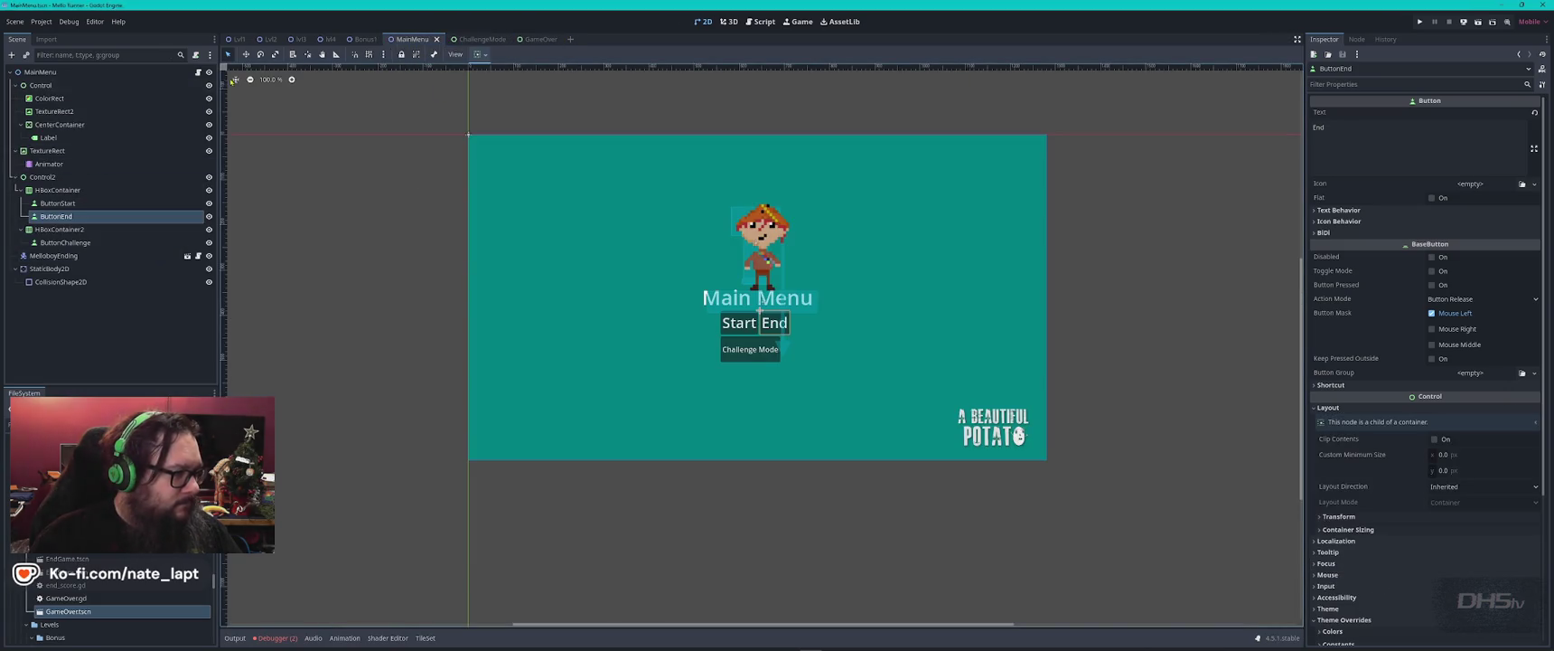
pyautogui.click(198, 72)
pyautogui.click(780, 283)
pyautogui.hotkey('ctrl', 'f')
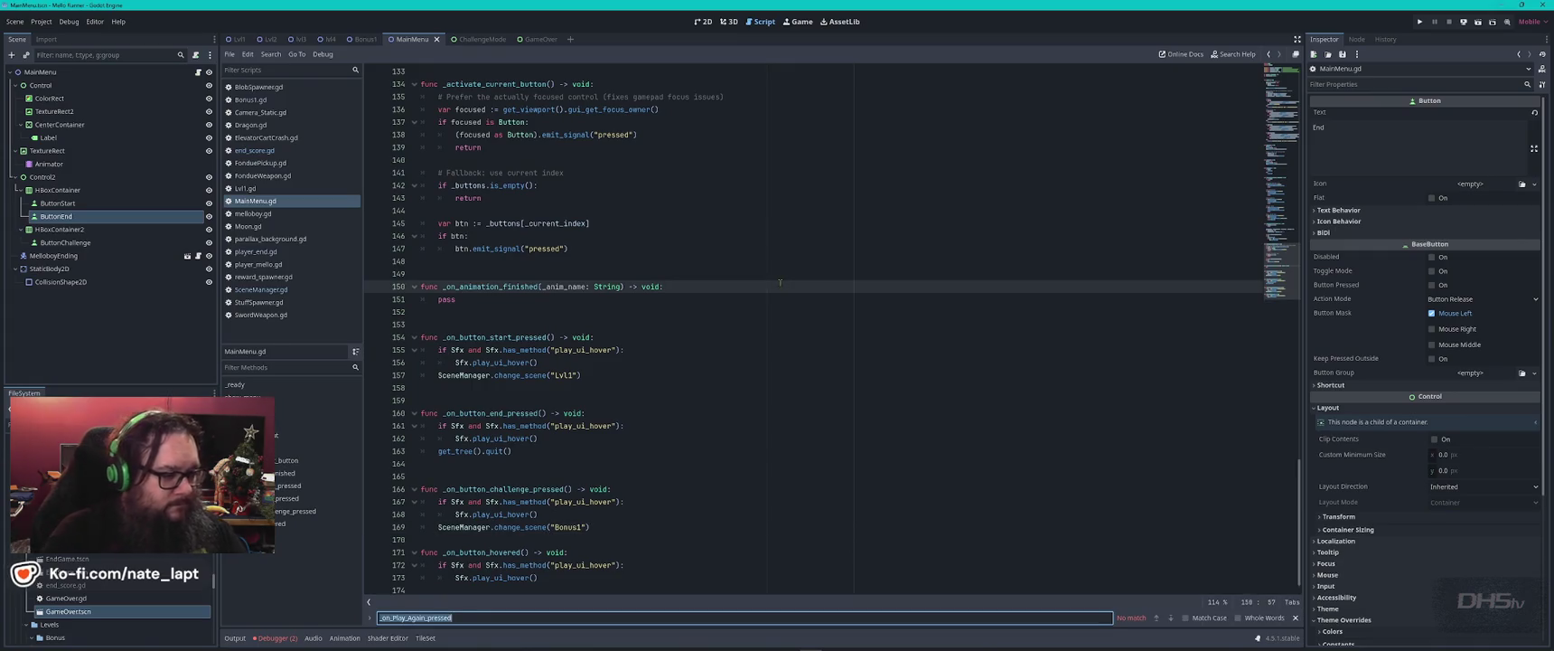
pyautogui.write('exit')
pyautogui.press('Escape')
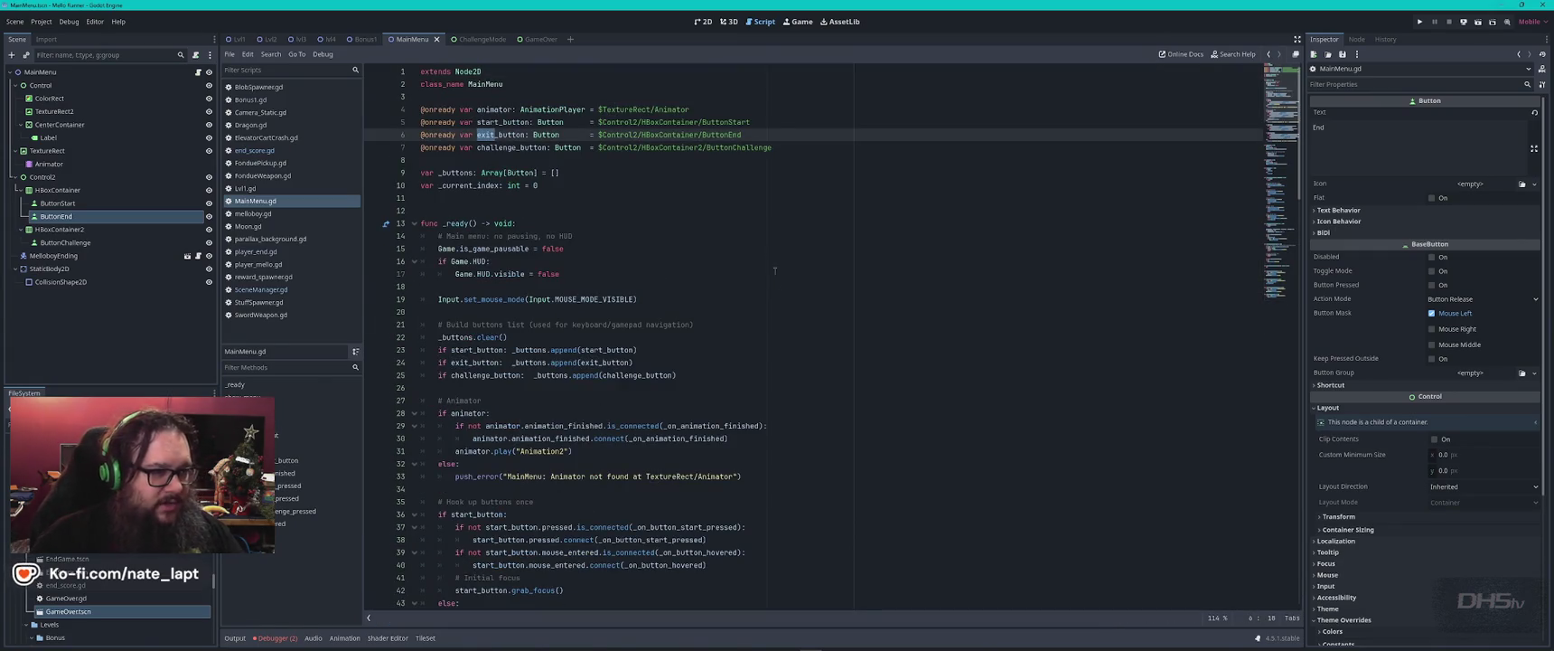
pyautogui.click(758, 121)
pyautogui.hotkey('shift', 'Down')
pyautogui.hotkey('ctrl', 'c')
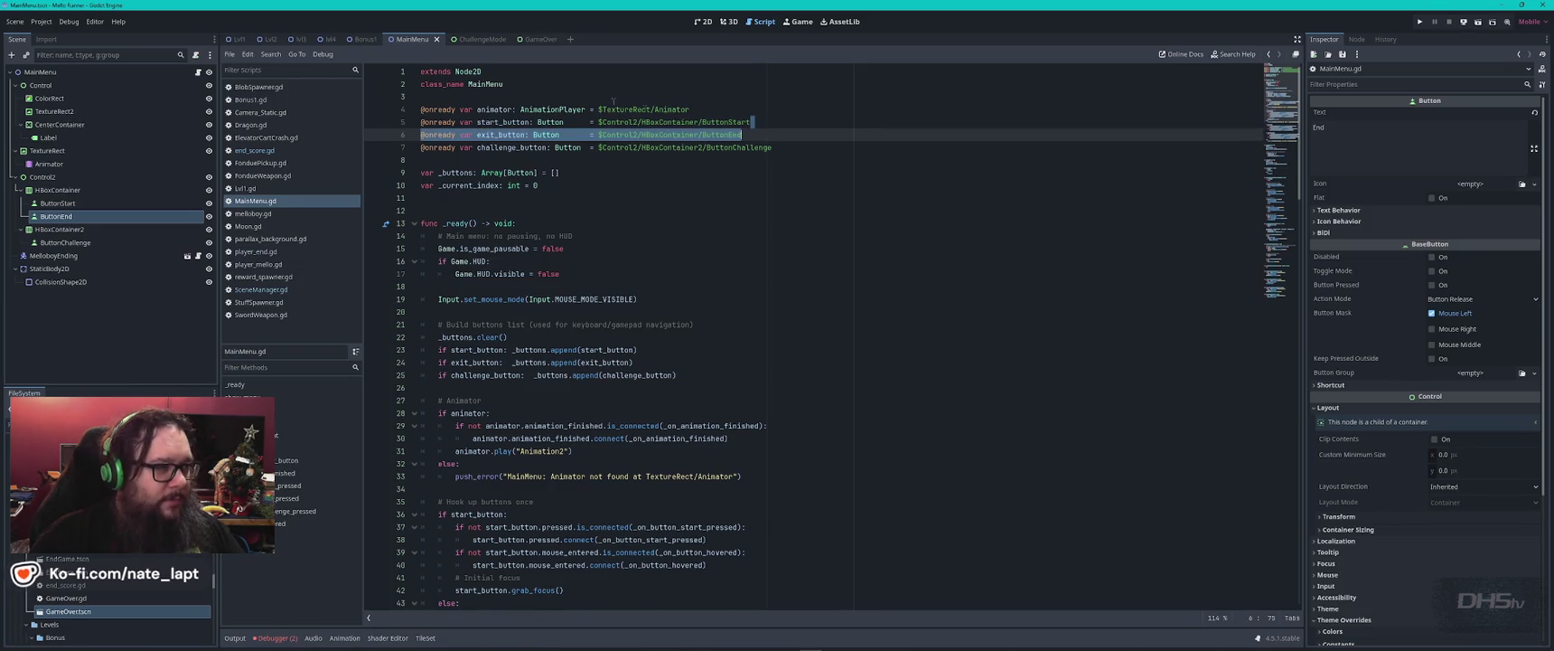
# - Paste the exit_button declaration into end_score.gd below the Try_Again_Button declaration
pyautogui.click(474, 38)
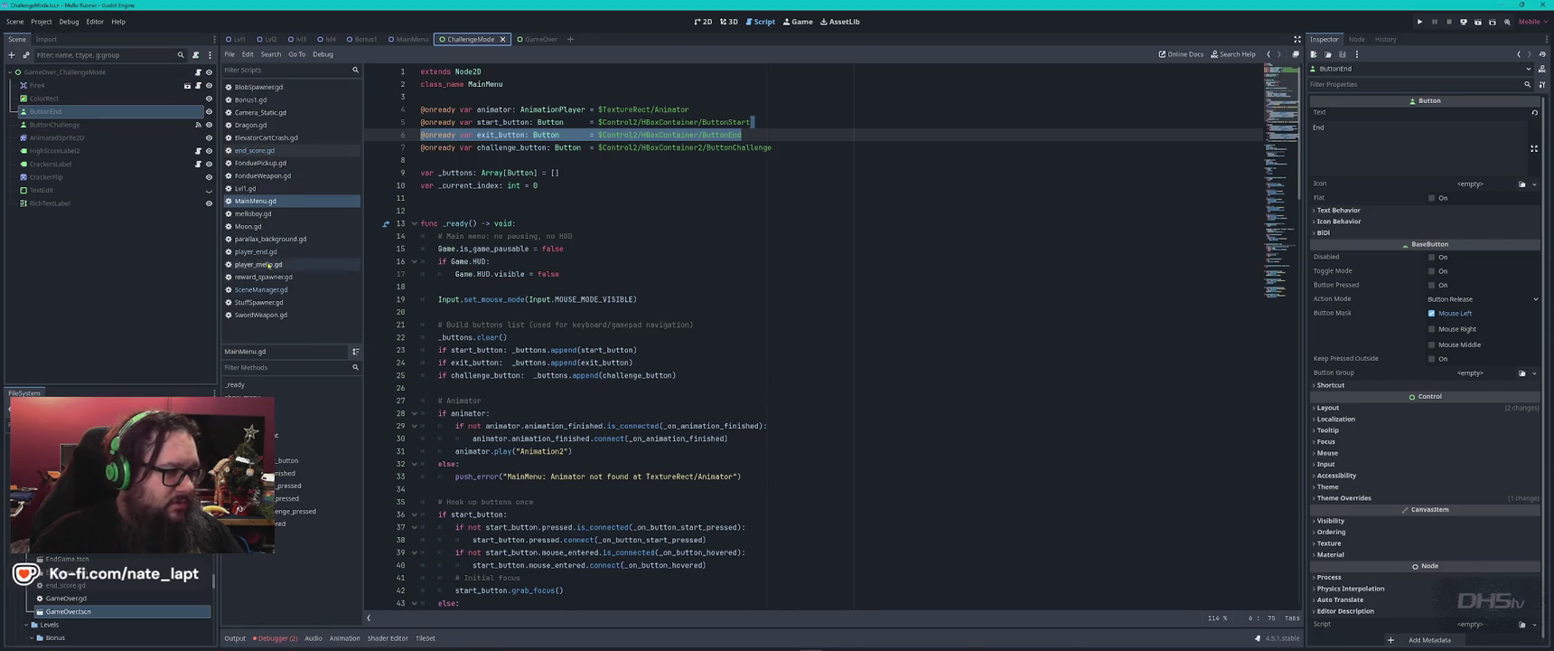
pyautogui.click(198, 73)
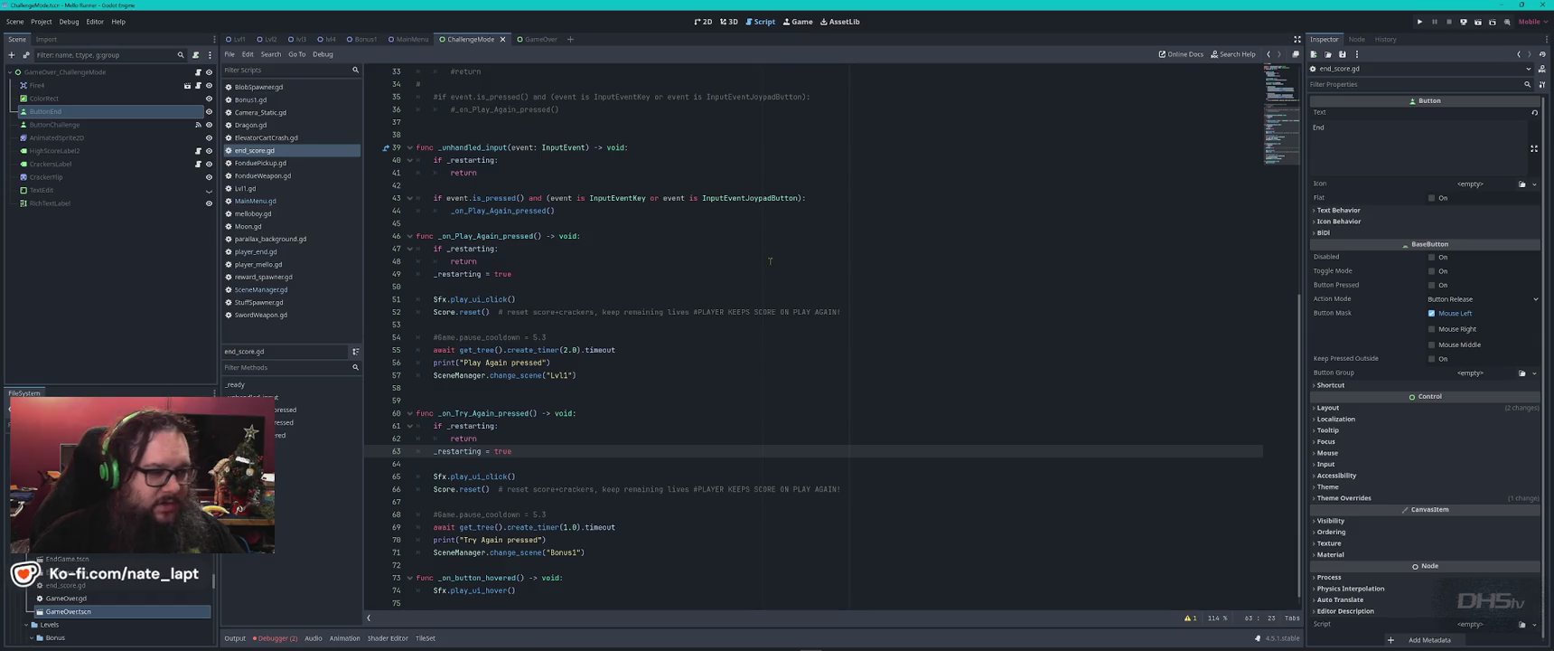
pyautogui.hotkey('ctrl', 'Home')
pyautogui.click(685, 110)
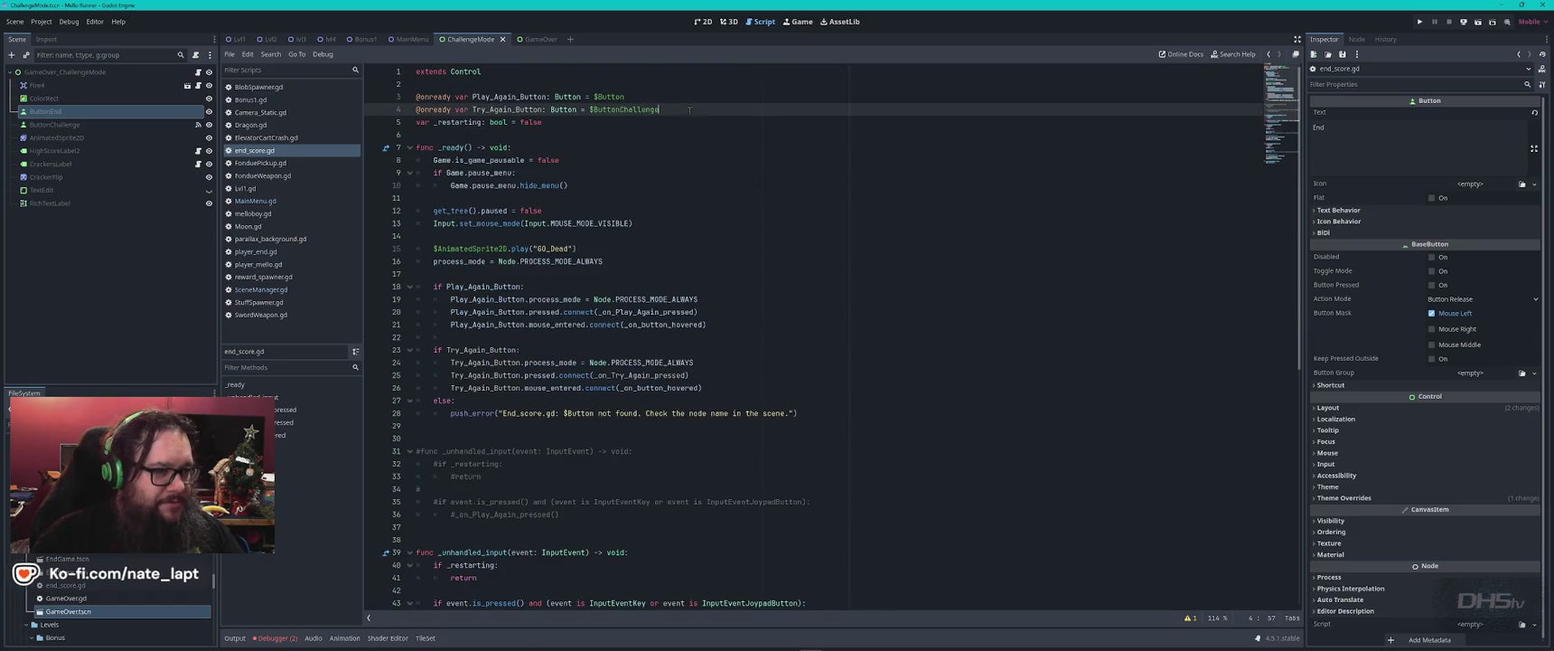
pyautogui.press('Return')
pyautogui.press('Return')
pyautogui.hotkey('ctrl', 'v')
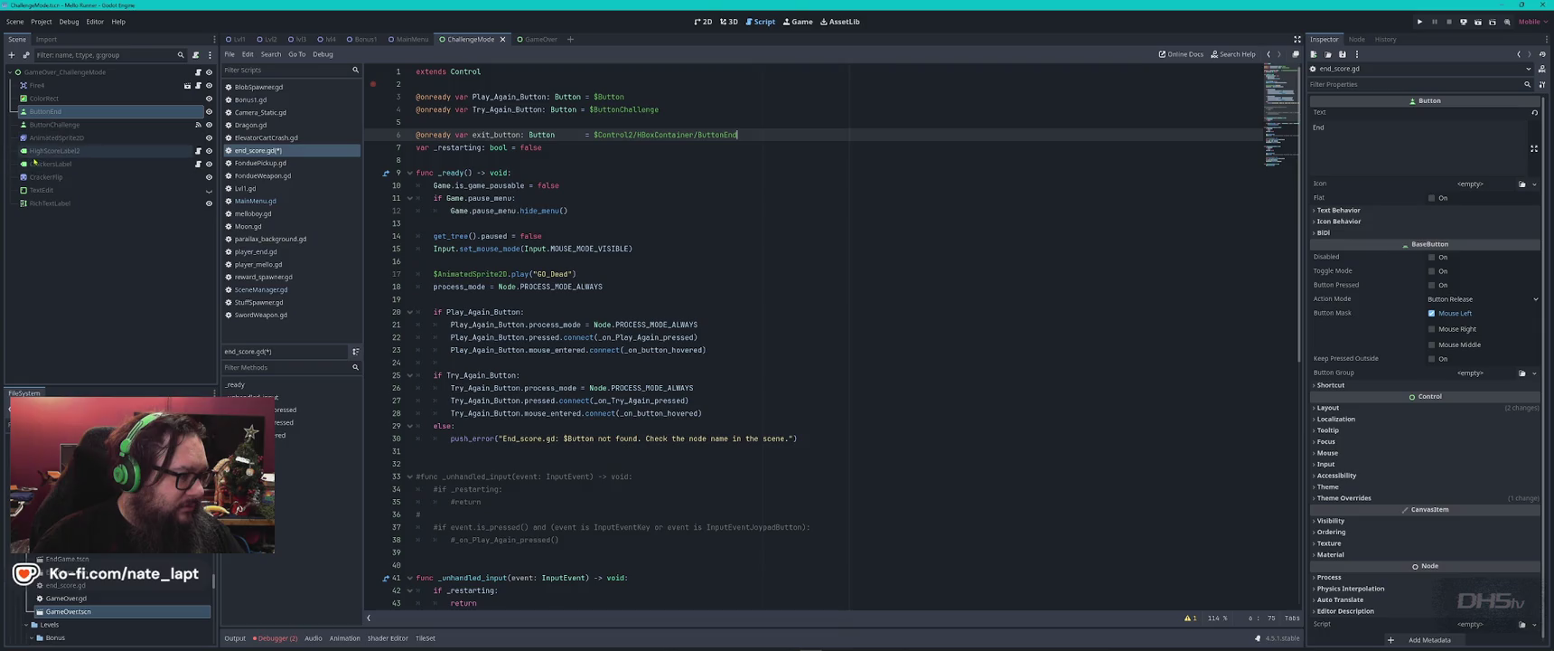
# - Bind exit_button to $ButtonEnd and tidy the line under the other button declarations
pyautogui.moveTo(45, 111); pyautogui.dragTo(777, 143)
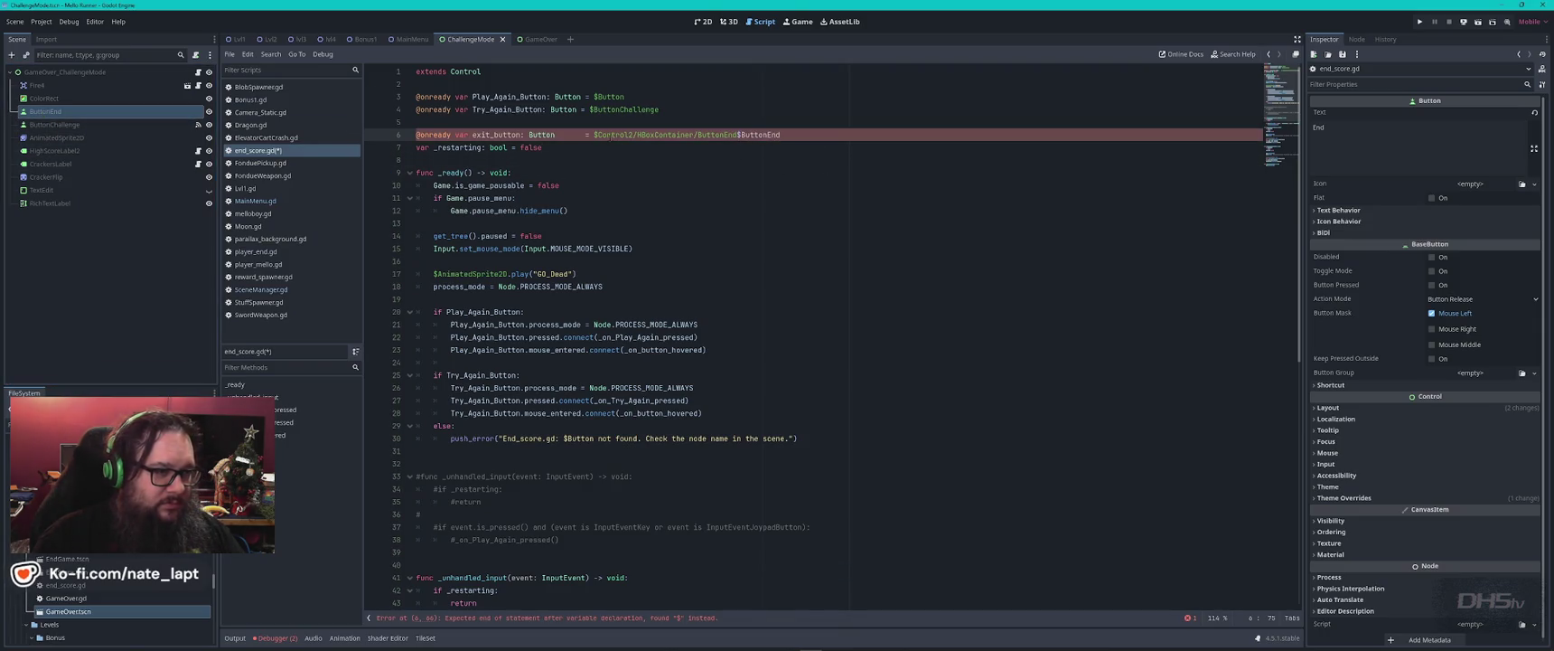
pyautogui.doubleClick(659, 135)
pyautogui.press('Delete')
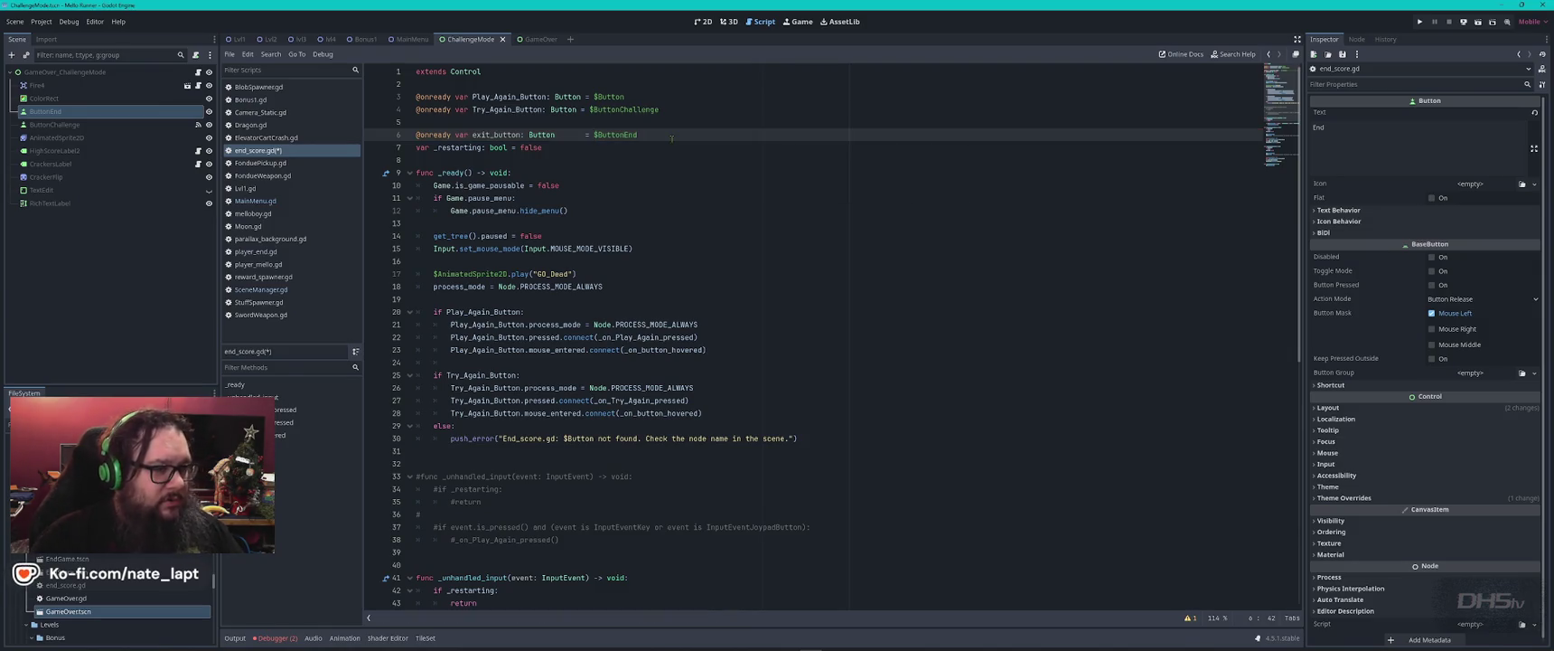
pyautogui.press('Home')
pyautogui.press('BackSpace')
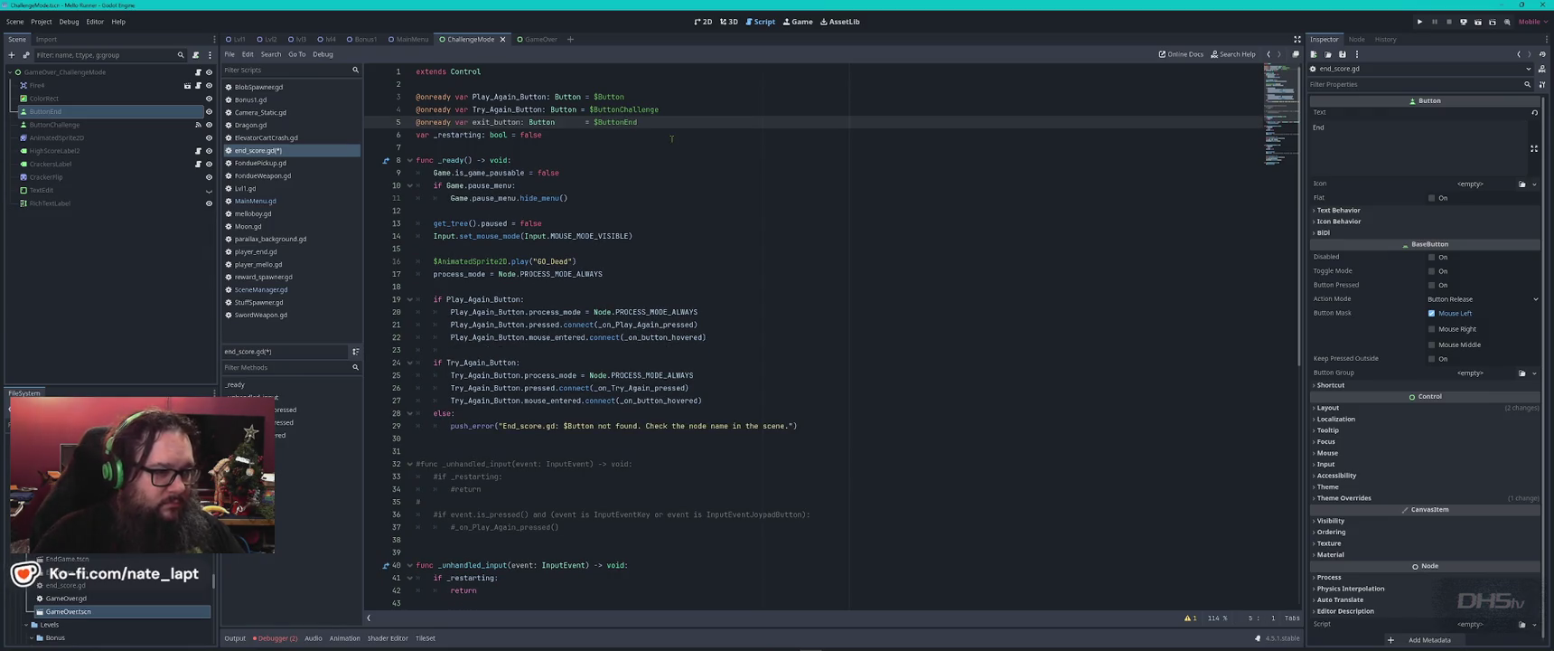
pyautogui.press('End')
pyautogui.press('Return')
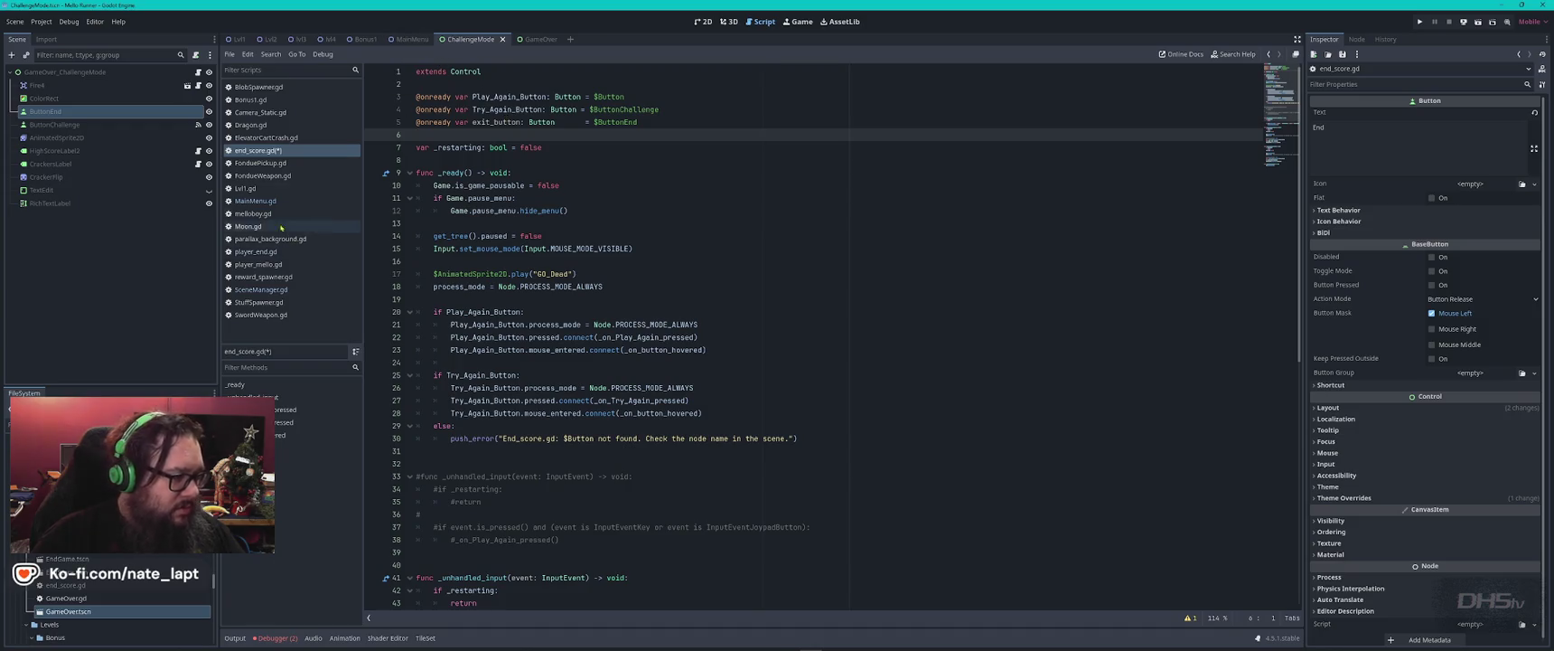
# - Find where exit_button is appended in MainMenu.gd
pyautogui.click(263, 201)
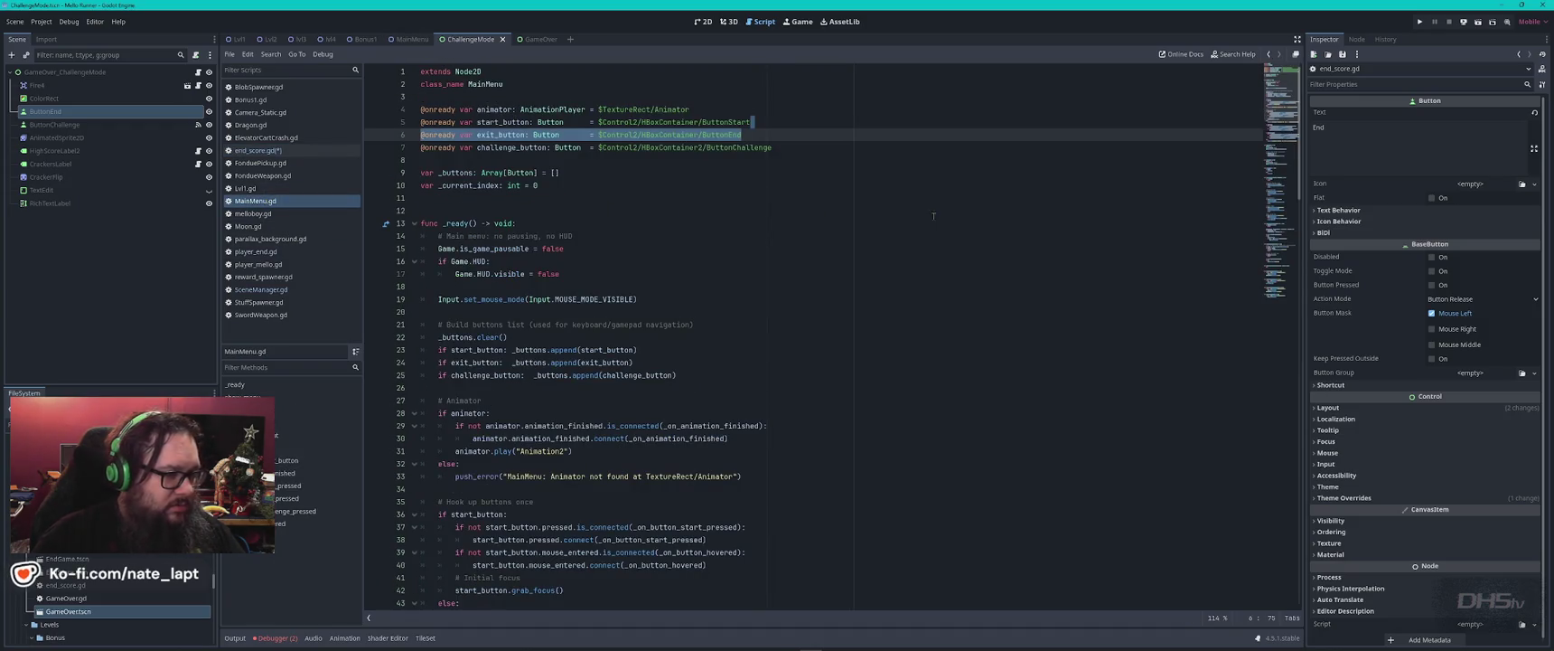
pyautogui.doubleClick(501, 135)
pyautogui.hotkey('ctrl', 'f')
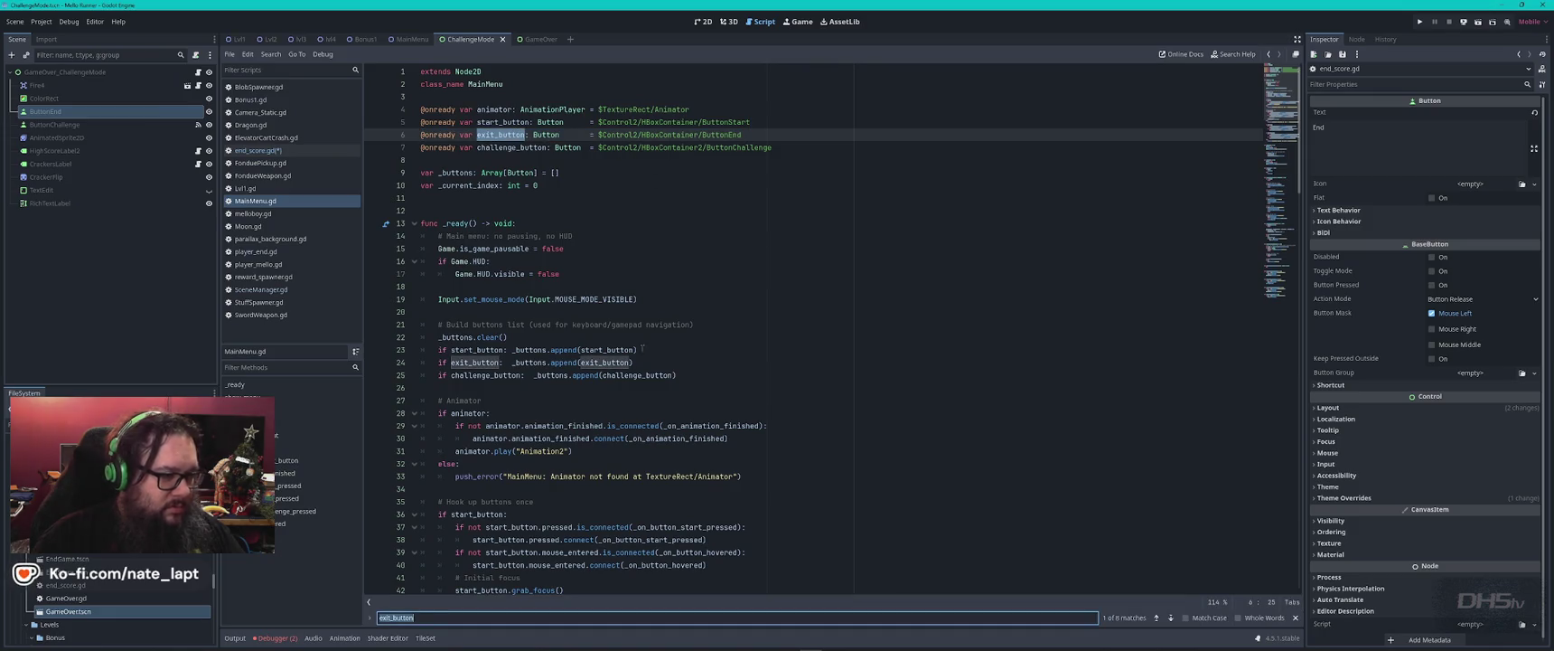
pyautogui.moveTo(642, 349); pyautogui.dragTo(655, 360)
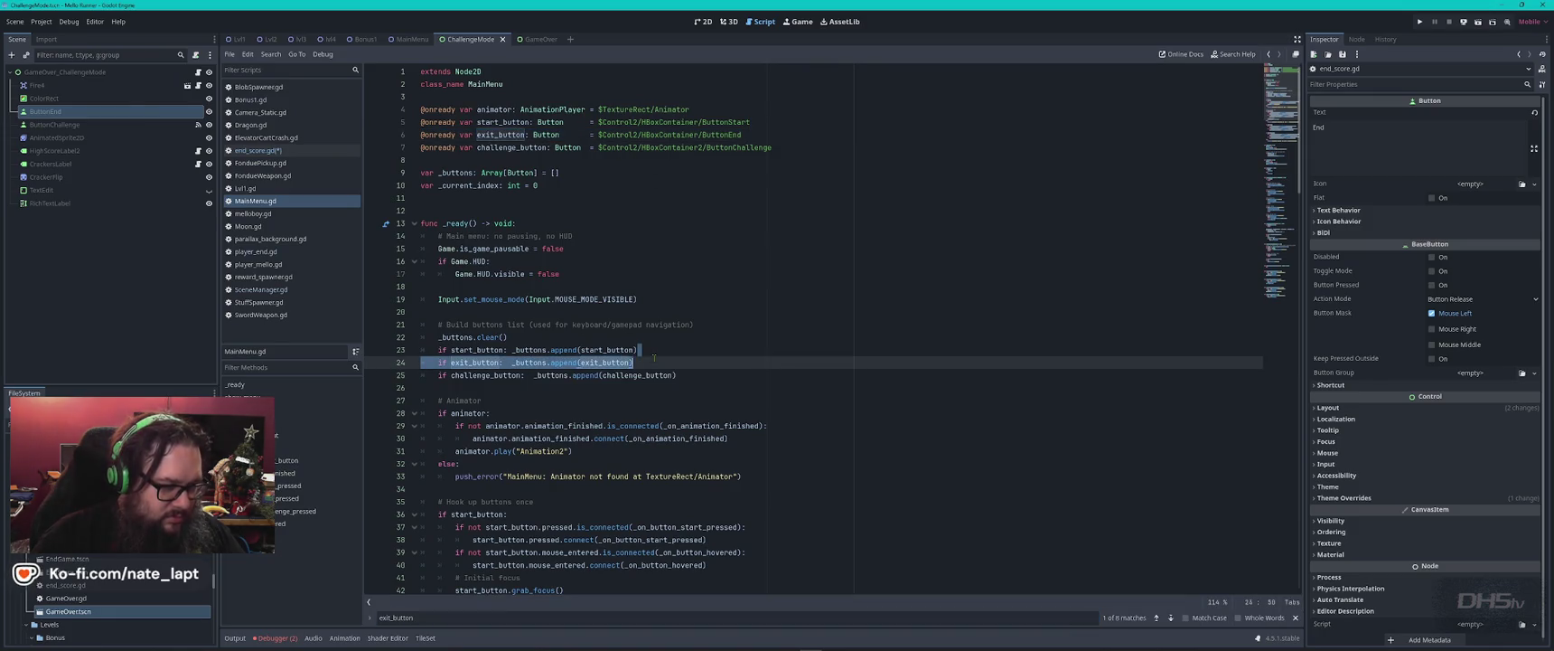
# - Compare with end_score.gd and select MainMenu.gd's _buttons.clear() and append block
pyautogui.click(267, 151)
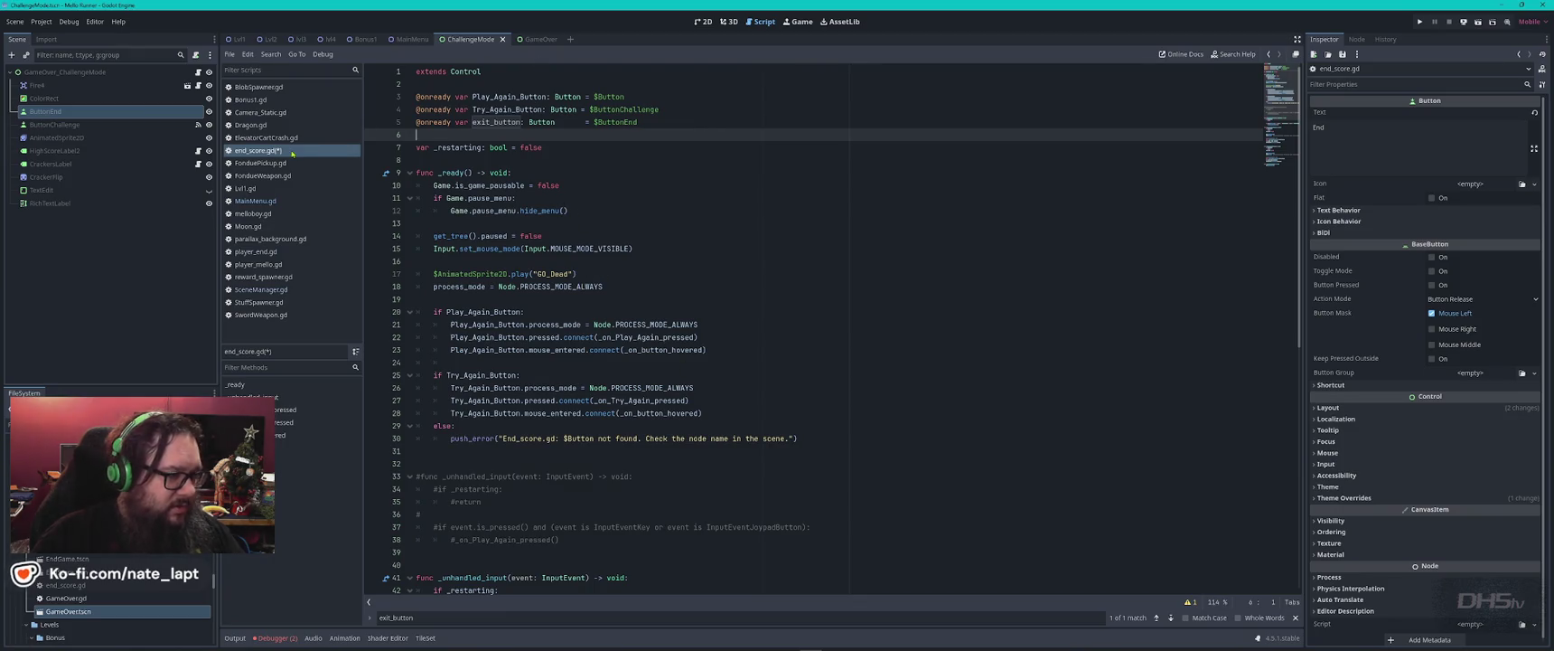
pyautogui.click(262, 201)
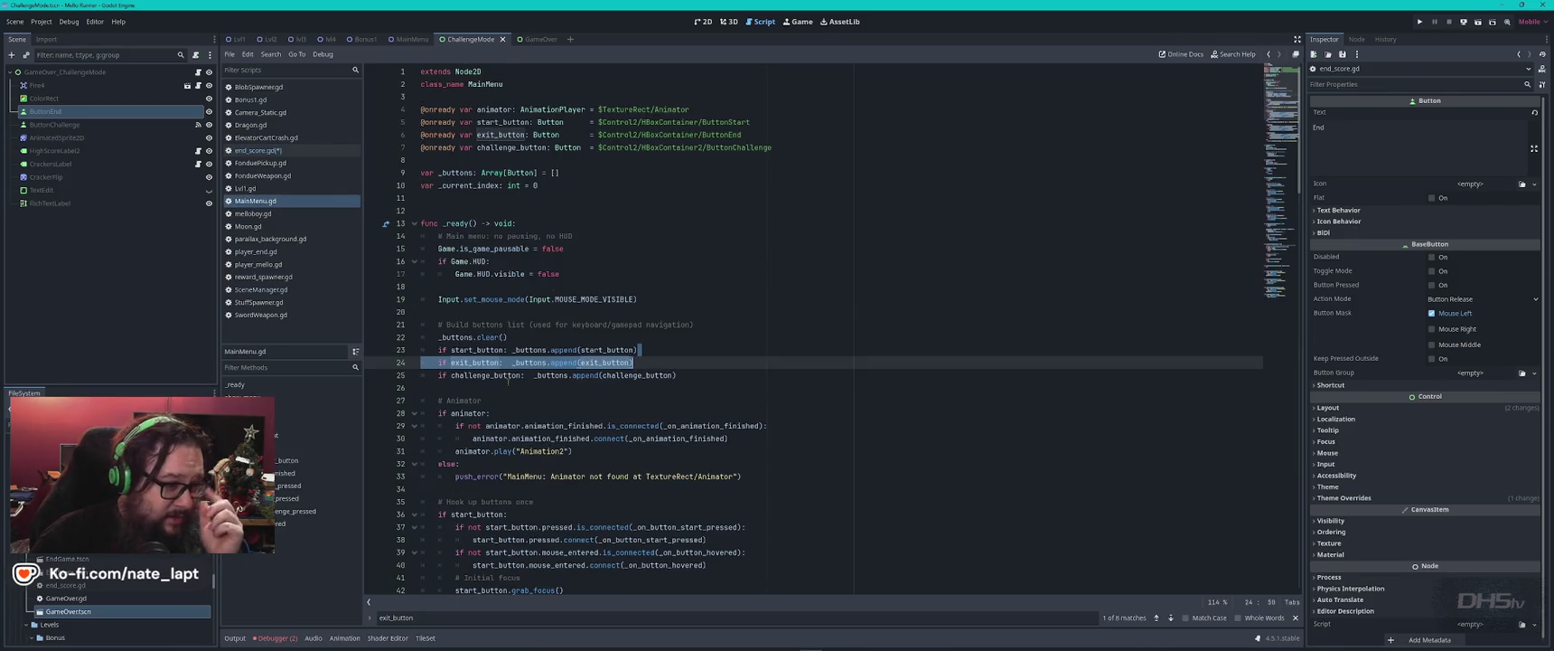
pyautogui.moveTo(536, 349)
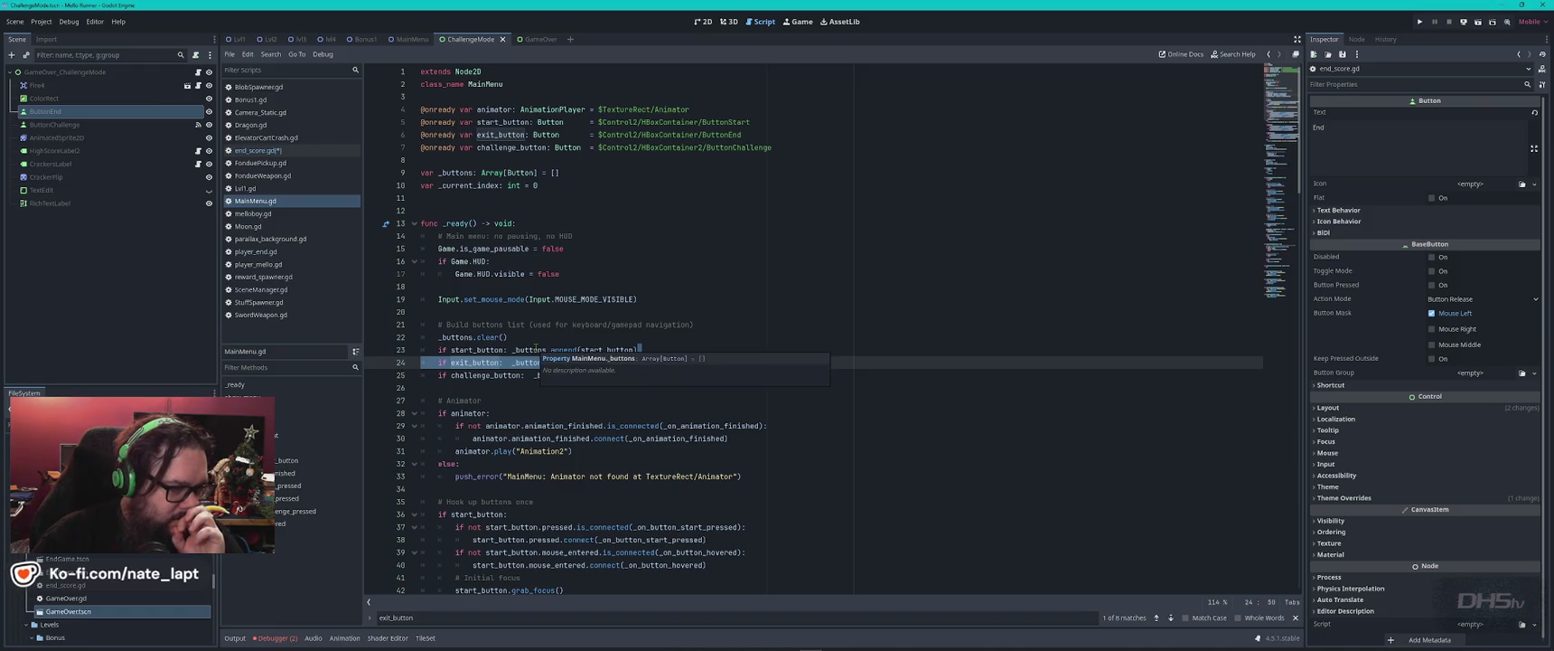
pyautogui.click(307, 150)
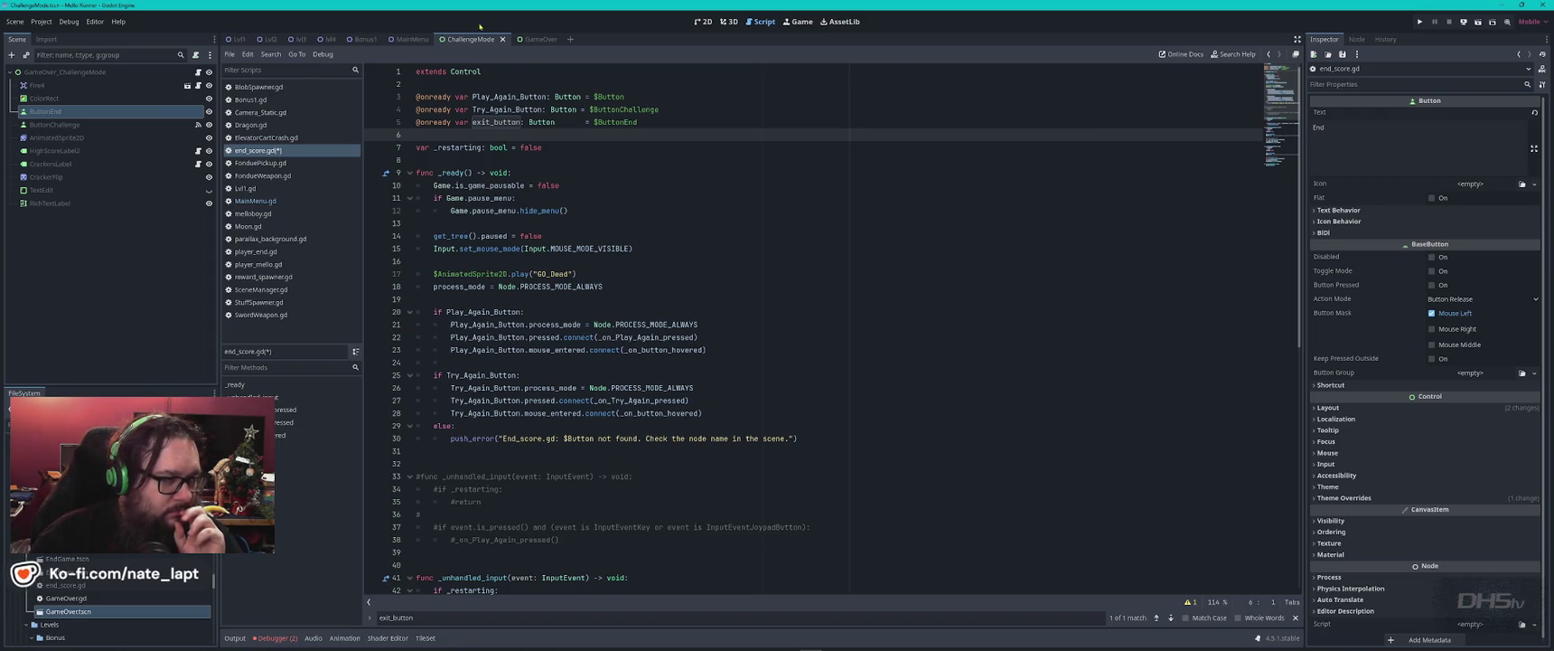
pyautogui.click(264, 201)
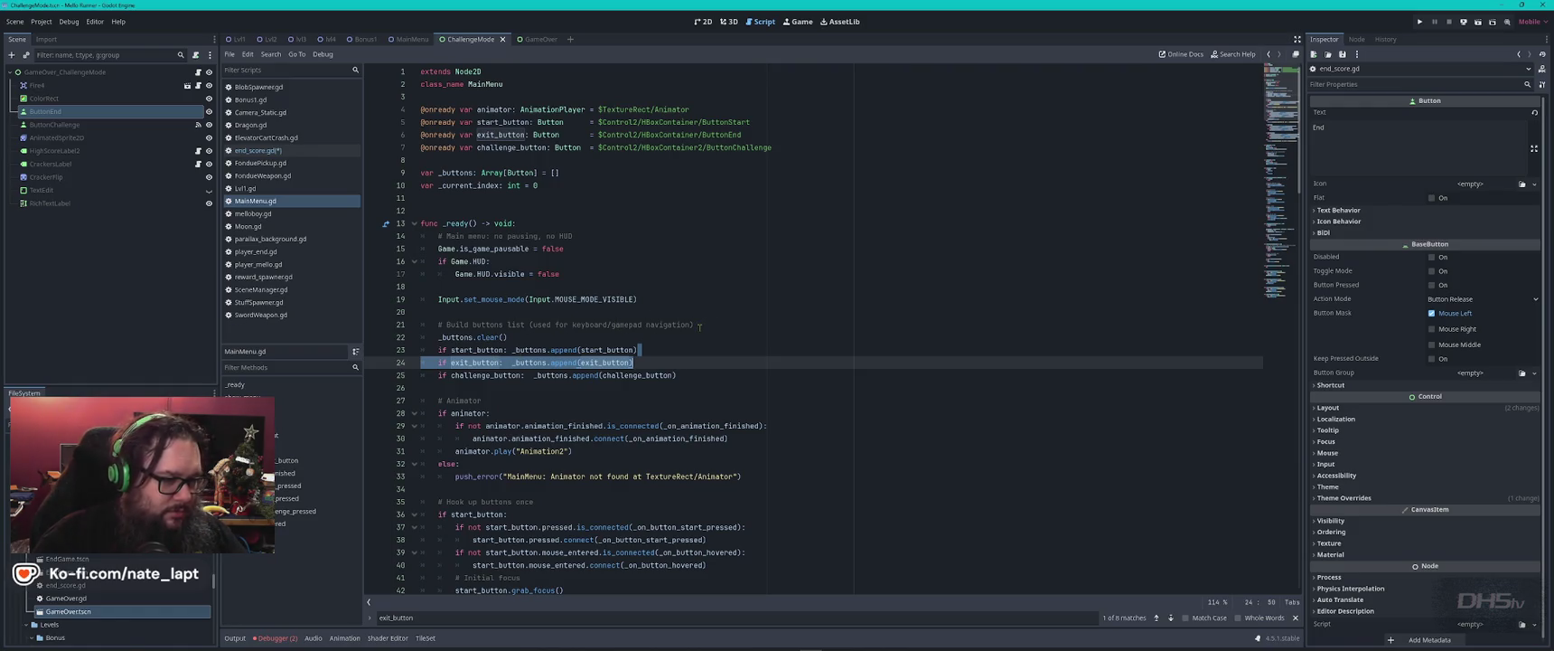
pyautogui.moveTo(702, 324); pyautogui.dragTo(711, 371)
pyautogui.hotkey('ctrl', 'c')
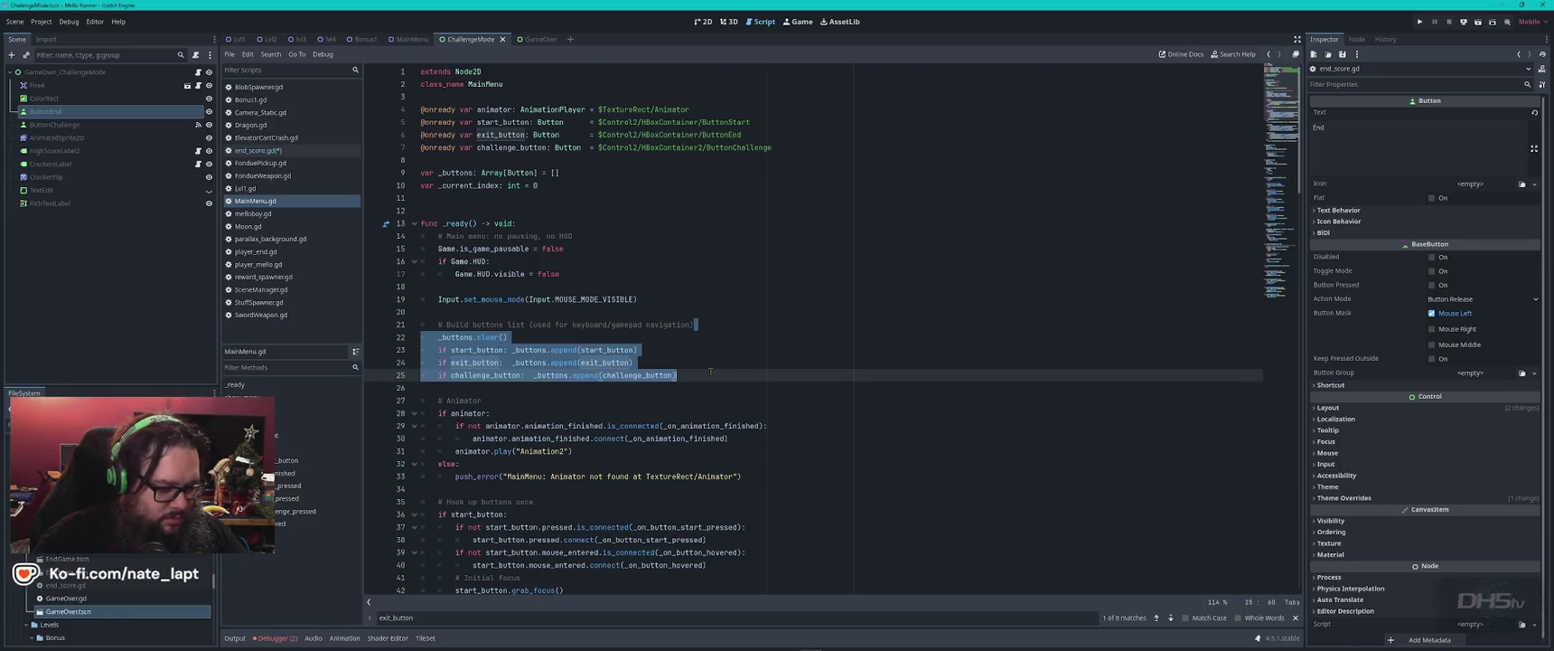
# - Paste the _buttons clear-and-append block into end_score.gd's _ready at line 16, dropping start_button
pyautogui.click(257, 150)
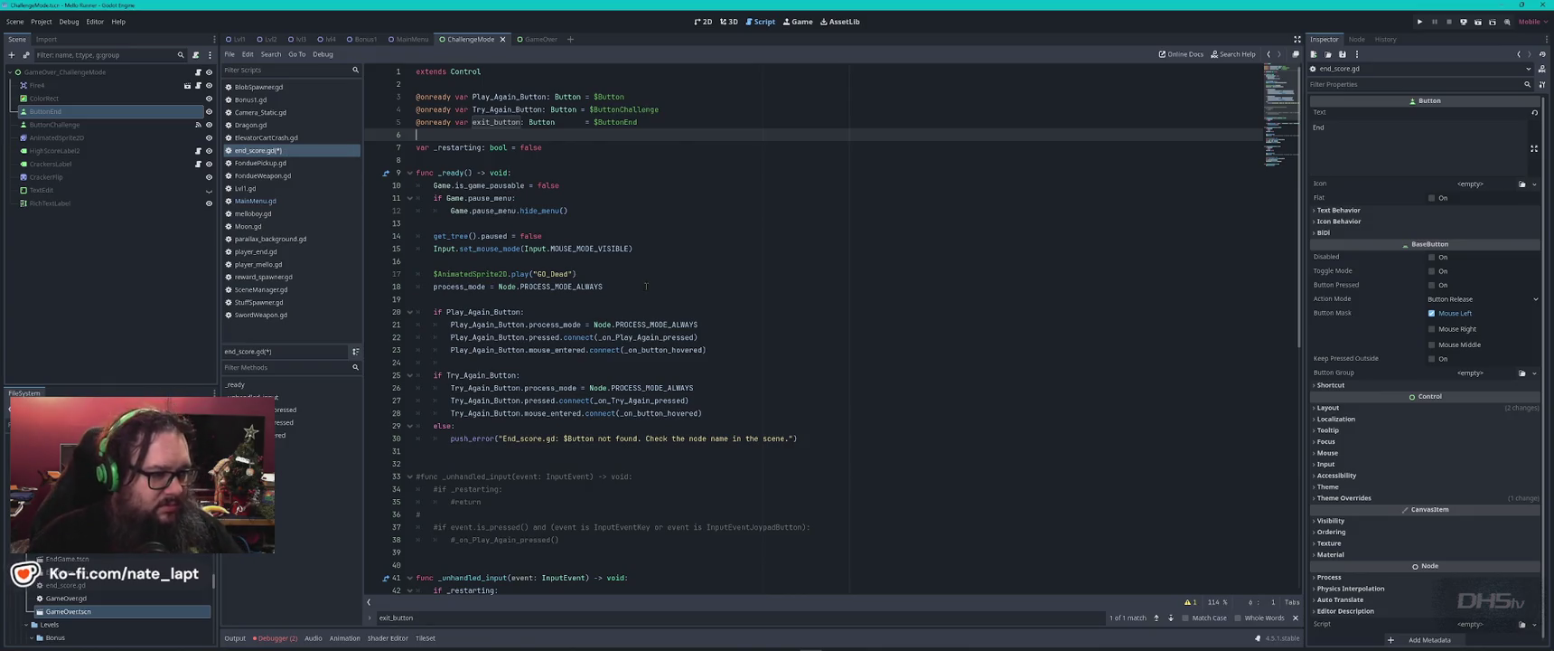
pyautogui.click(664, 260)
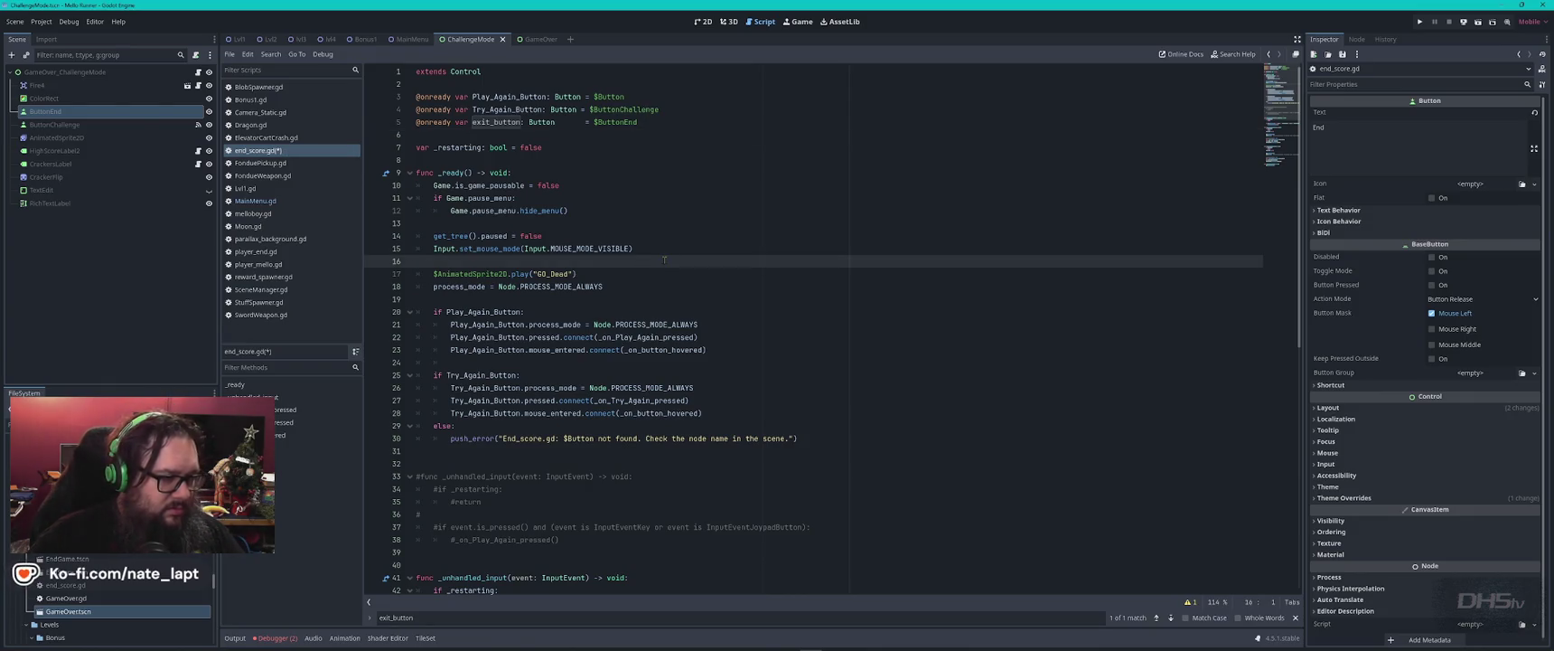
pyautogui.hotkey('ctrl', 'v')
pyautogui.press('Return')
pyautogui.press('Return')
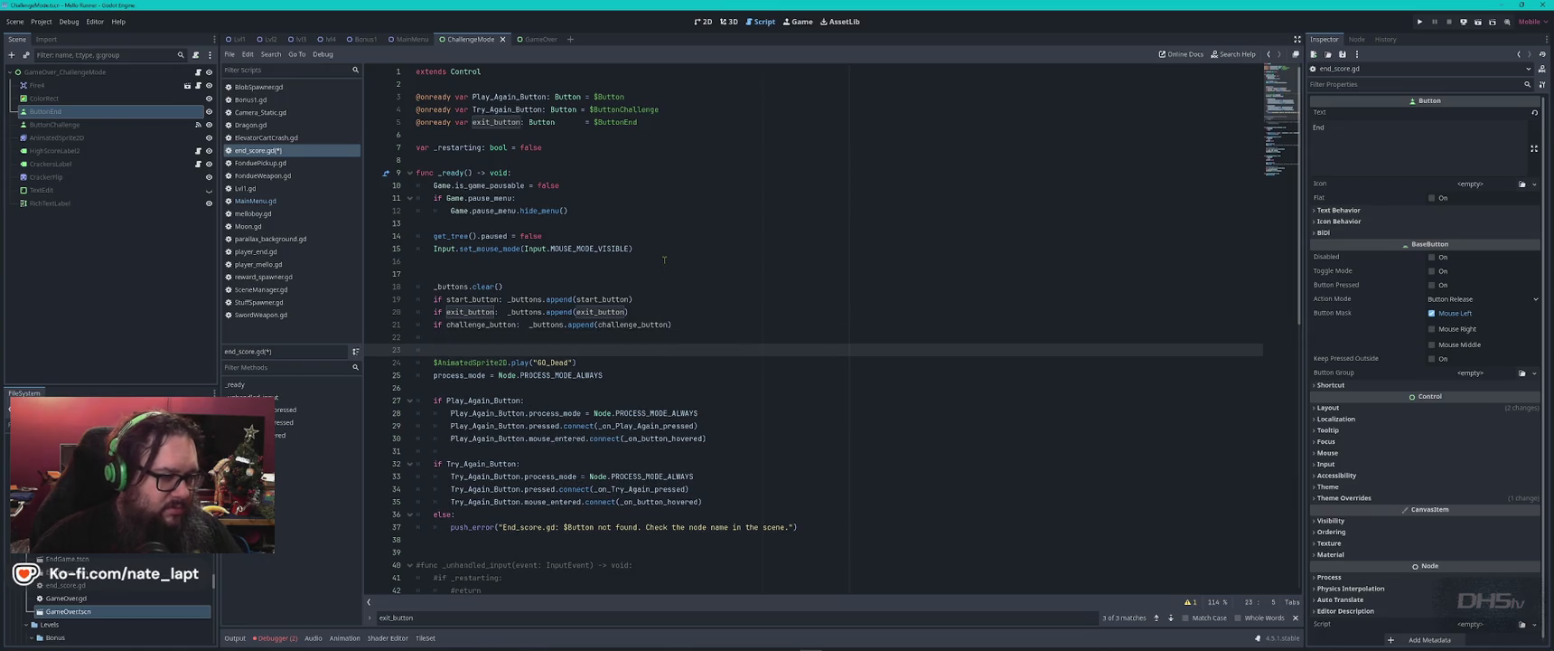
pyautogui.moveTo(417, 286); pyautogui.dragTo(662, 301)
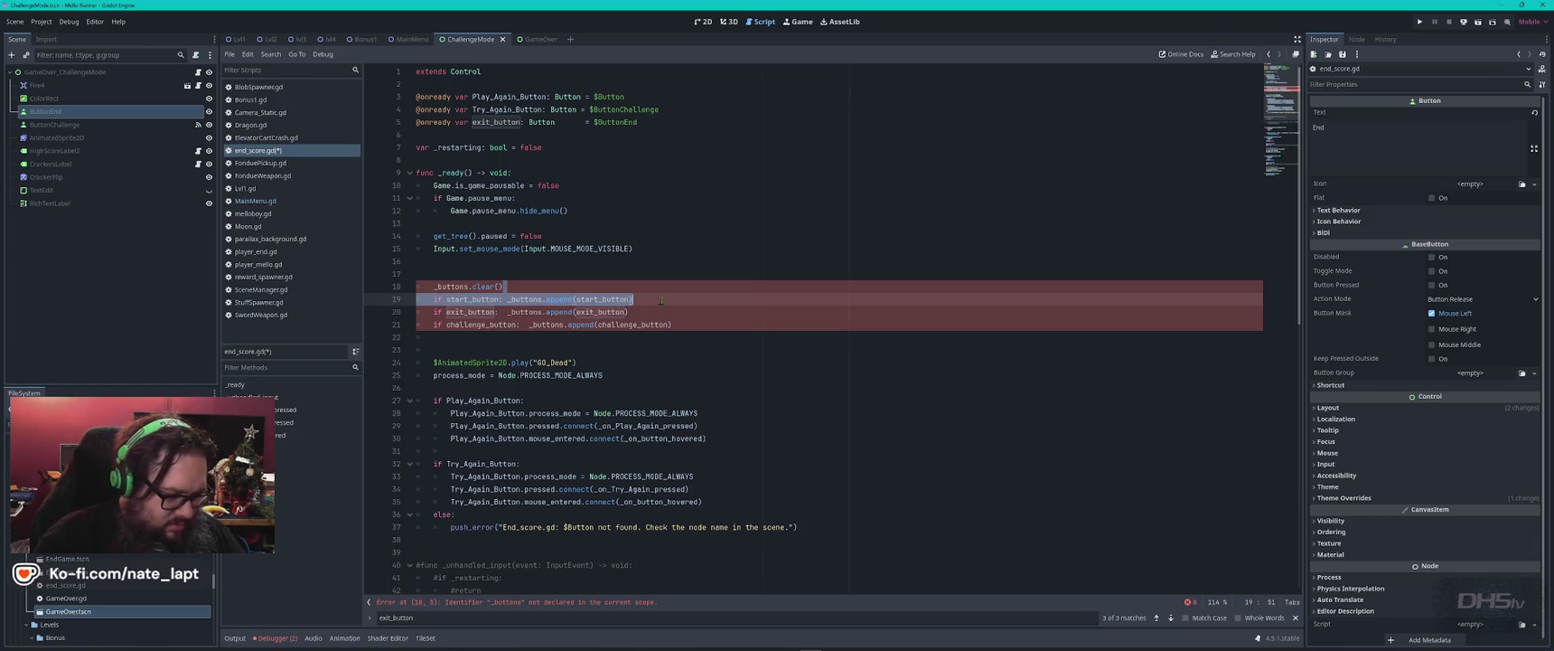
pyautogui.press('BackSpace')
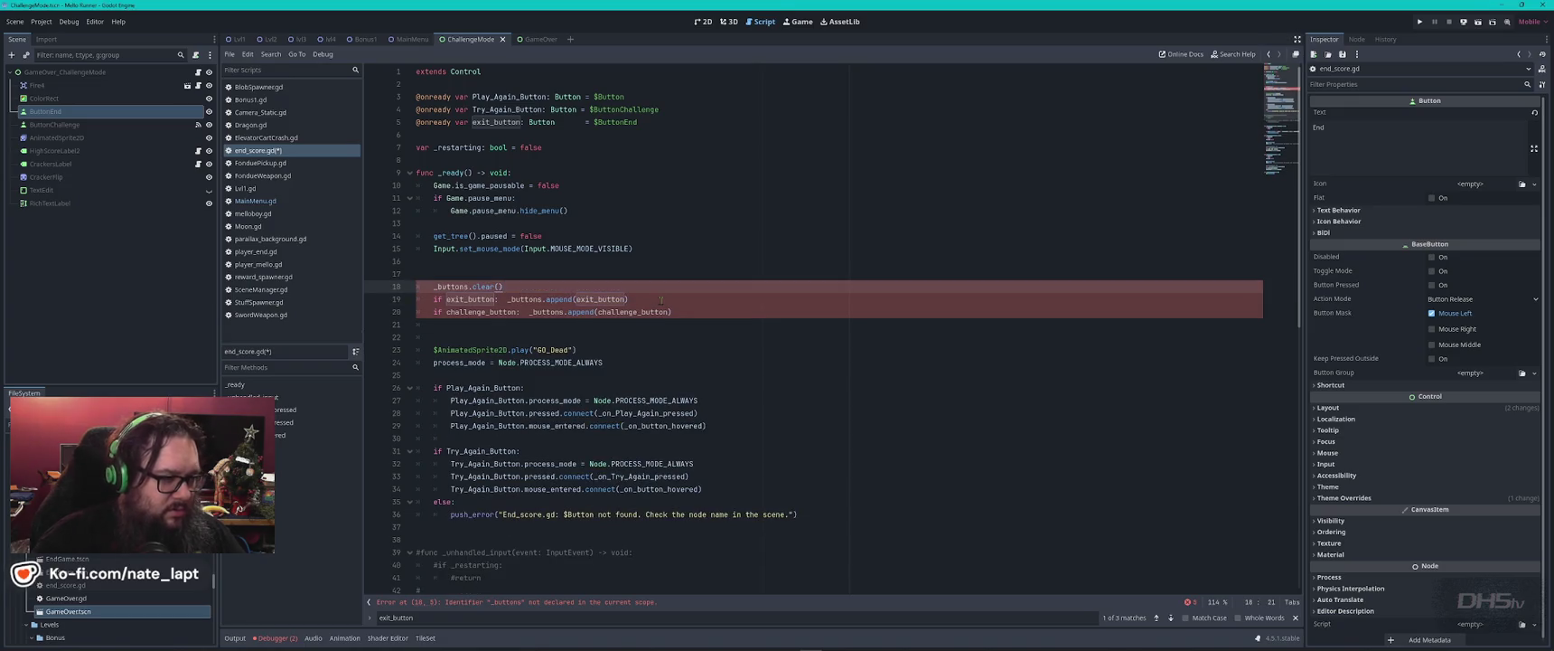
# - Locate and select the _buttons and _current_index declarations in MainMenu.gd
pyautogui.doubleClick(466, 287)
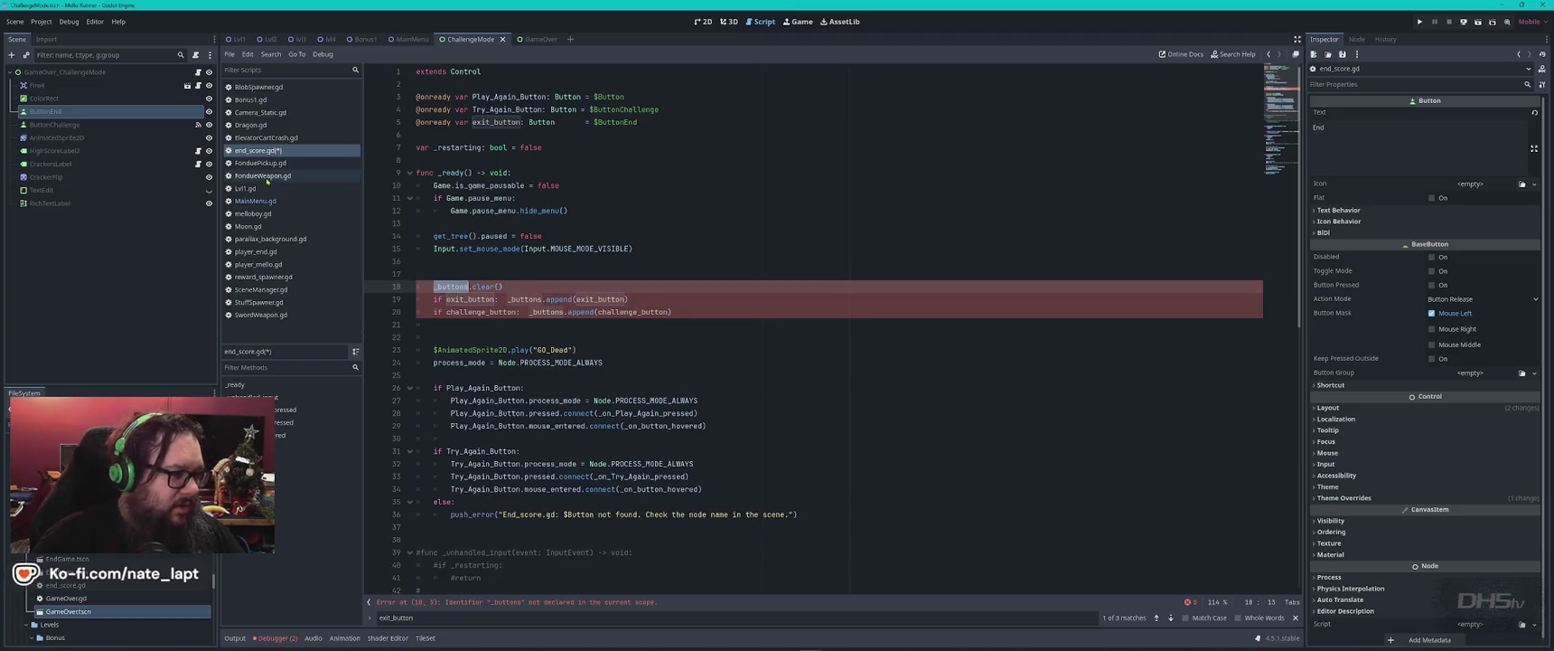
pyautogui.click(255, 201)
pyautogui.doubleClick(457, 338)
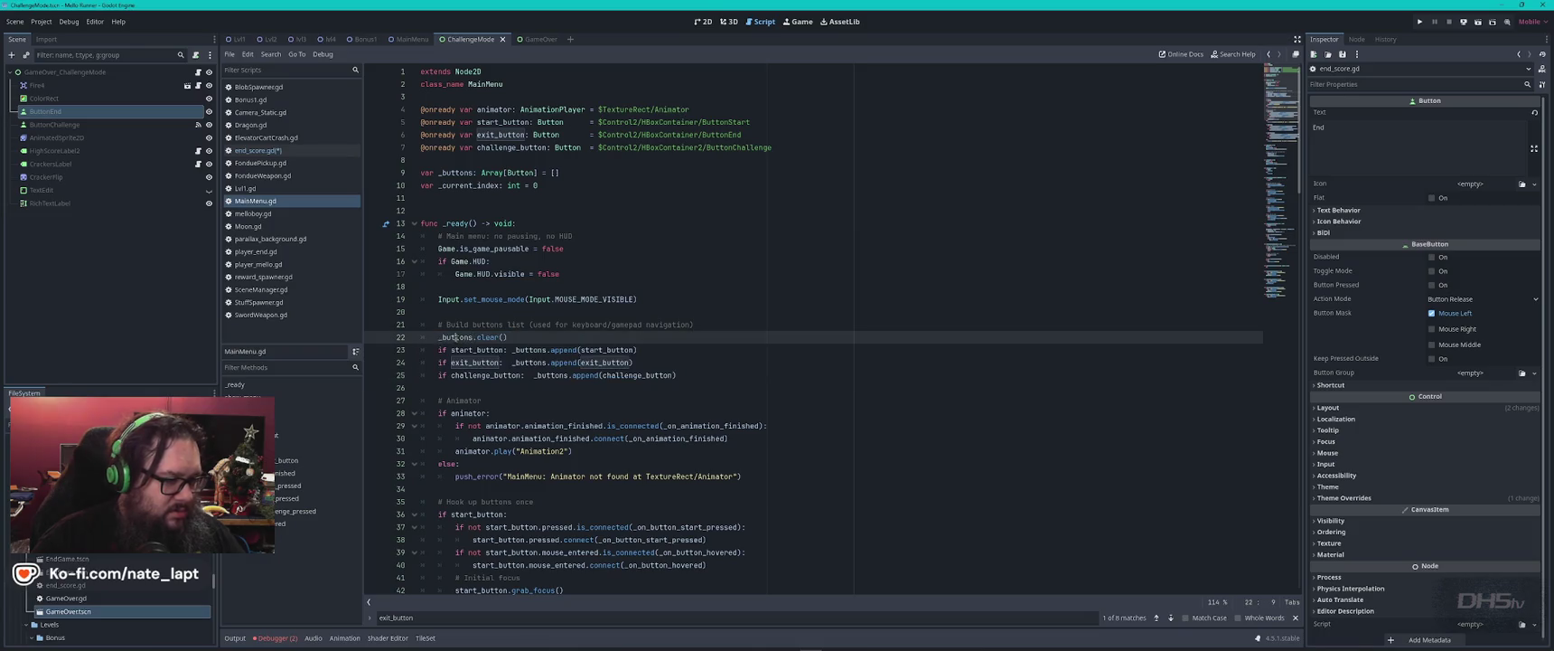
pyautogui.hotkey('ctrl', 'f')
pyautogui.press('Escape')
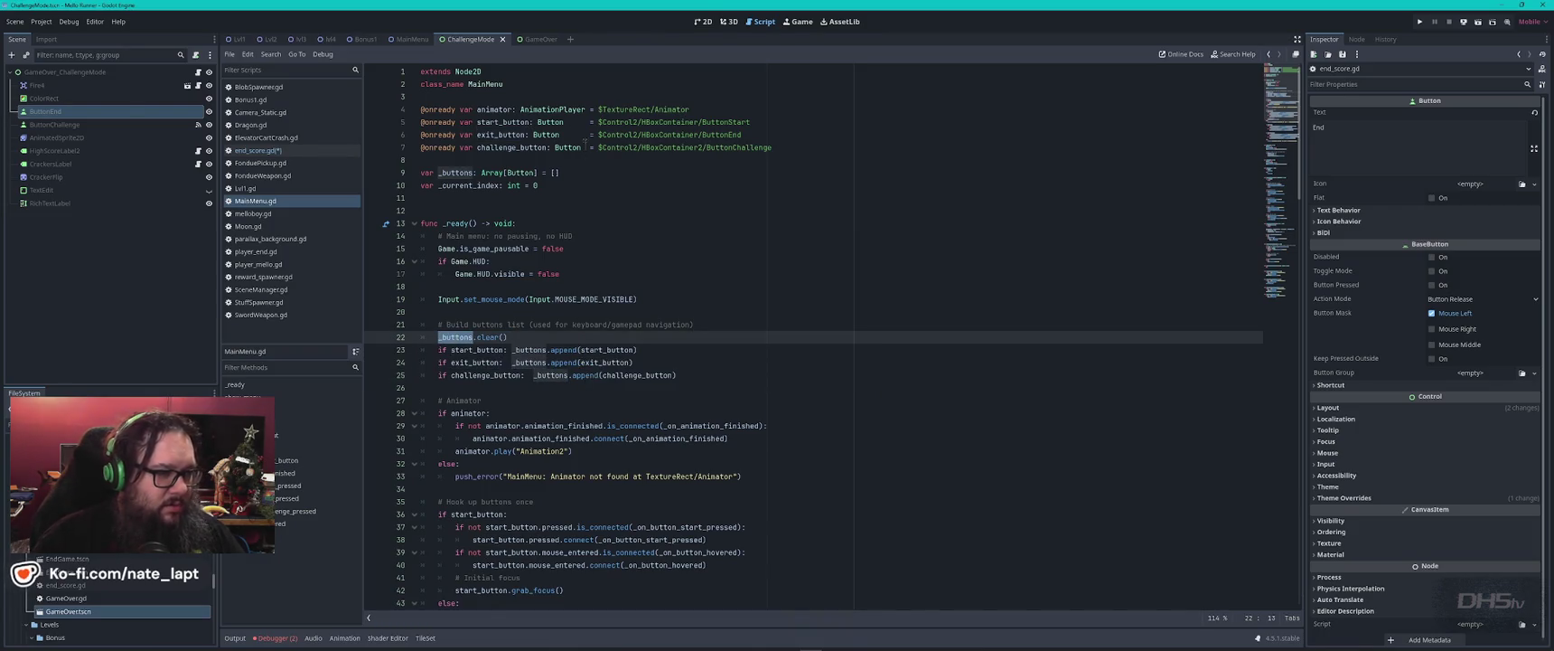
pyautogui.moveTo(421, 160); pyautogui.dragTo(576, 186)
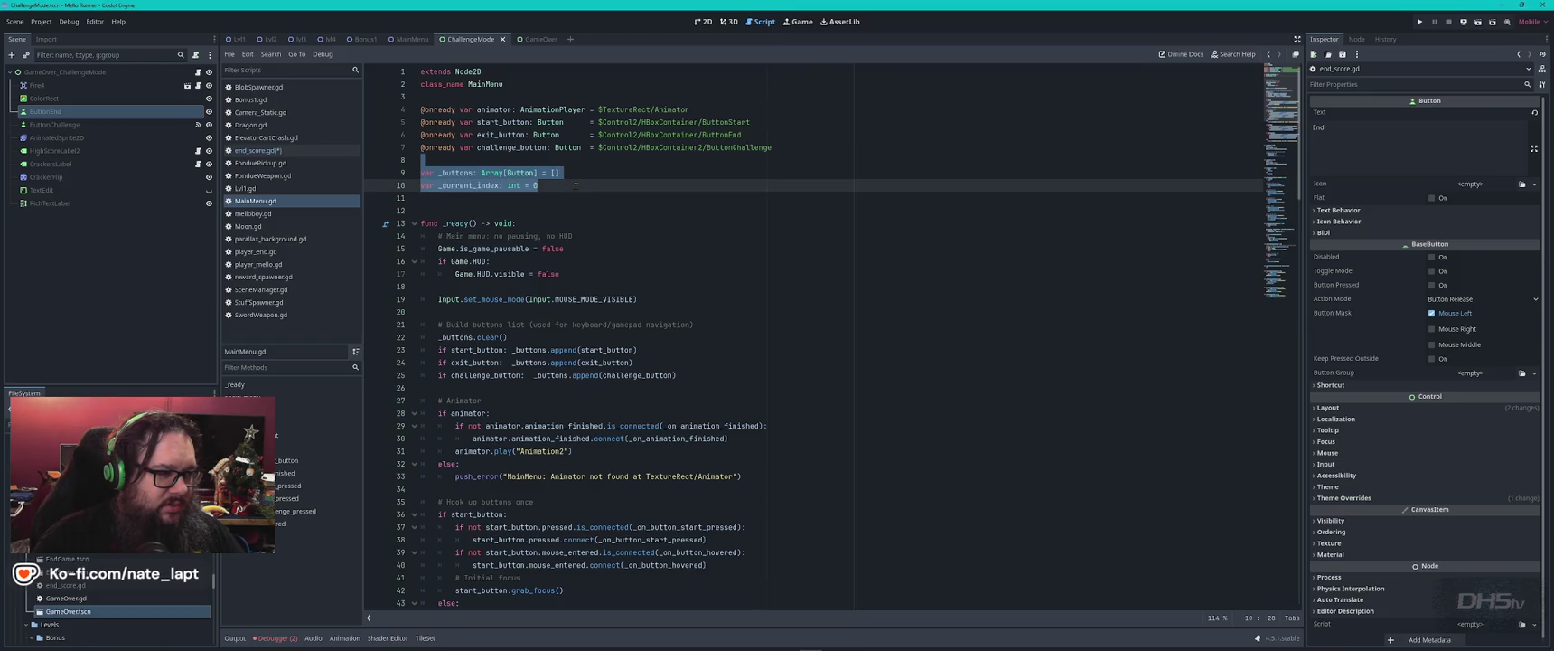
# - Check every use of _current_index in MainMenu.gd, then reselect both declarations
pyautogui.doubleClick(467, 185)
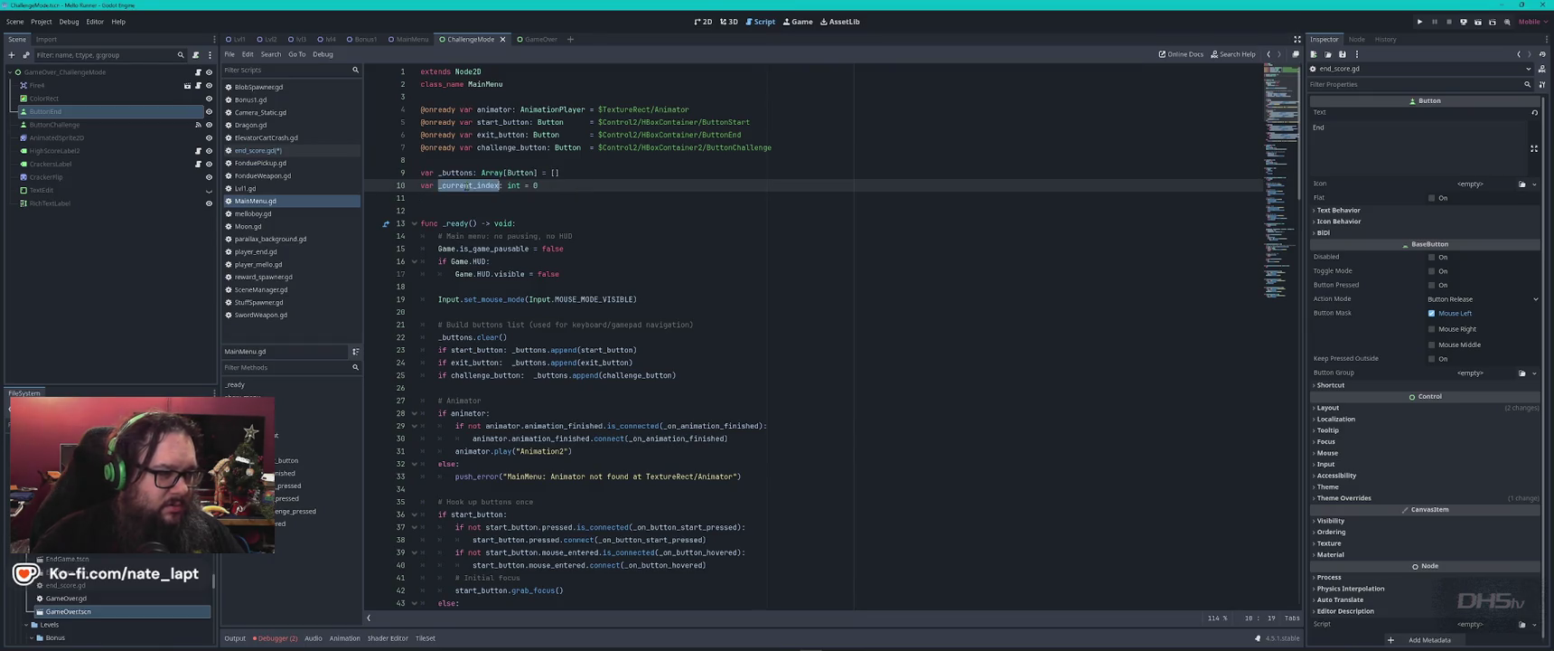
pyautogui.hotkey('ctrl', 'f')
pyautogui.press('Return')
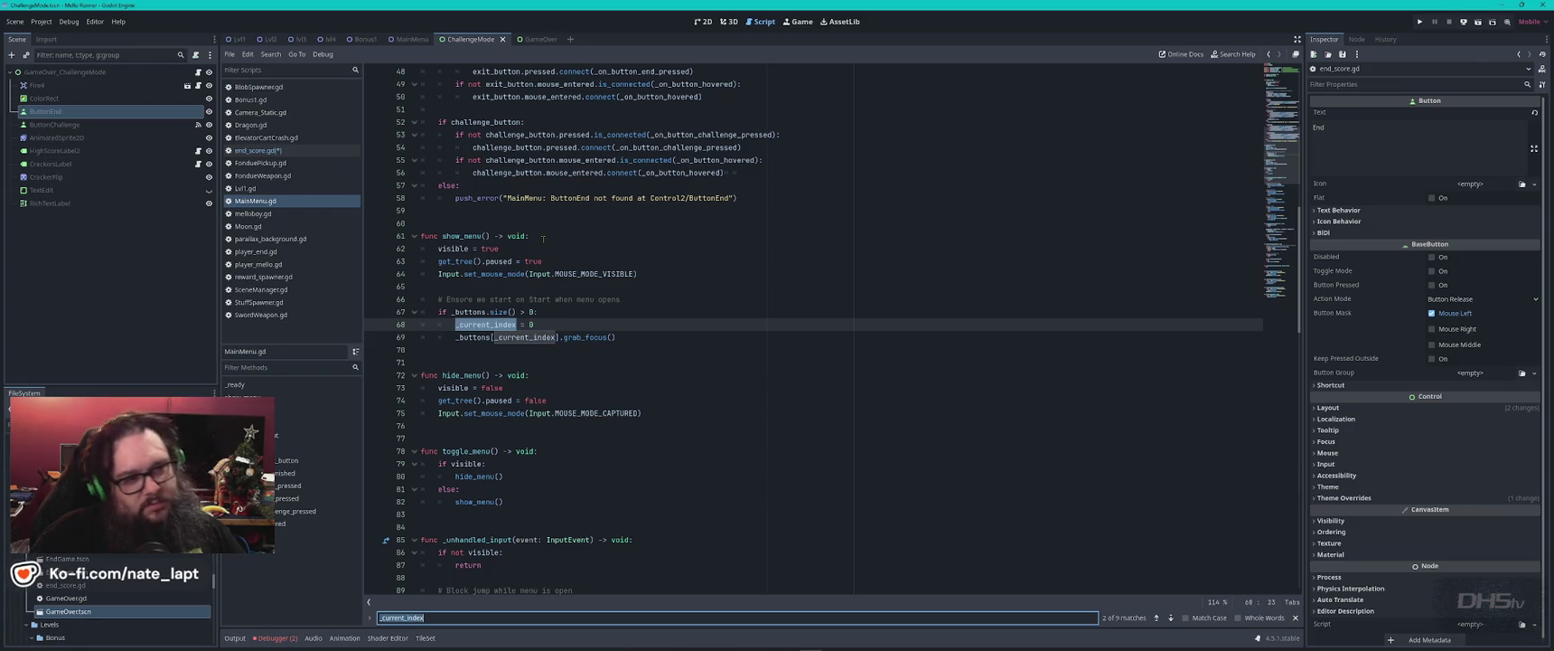
pyautogui.press('Return')
pyautogui.press('Return')
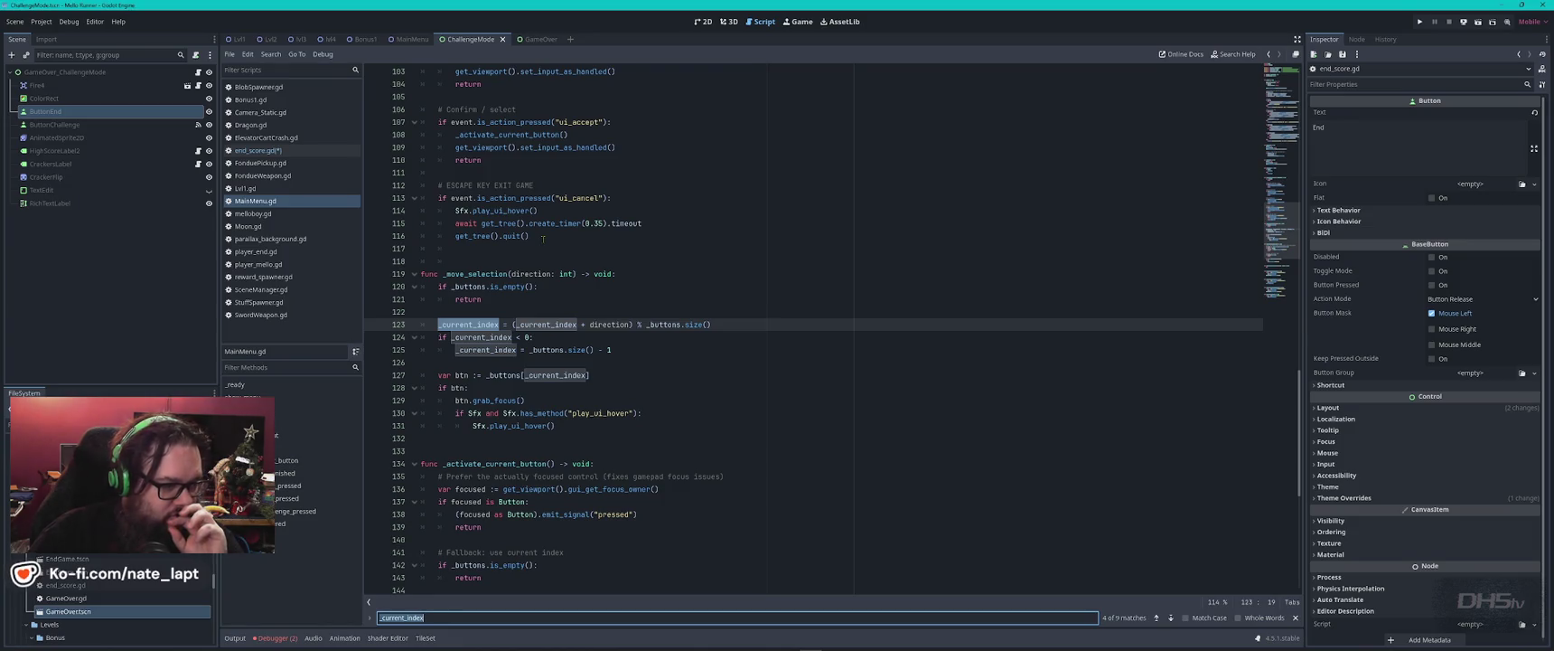
pyautogui.press('Return')
pyautogui.press('Return')
pyautogui.press('Return')
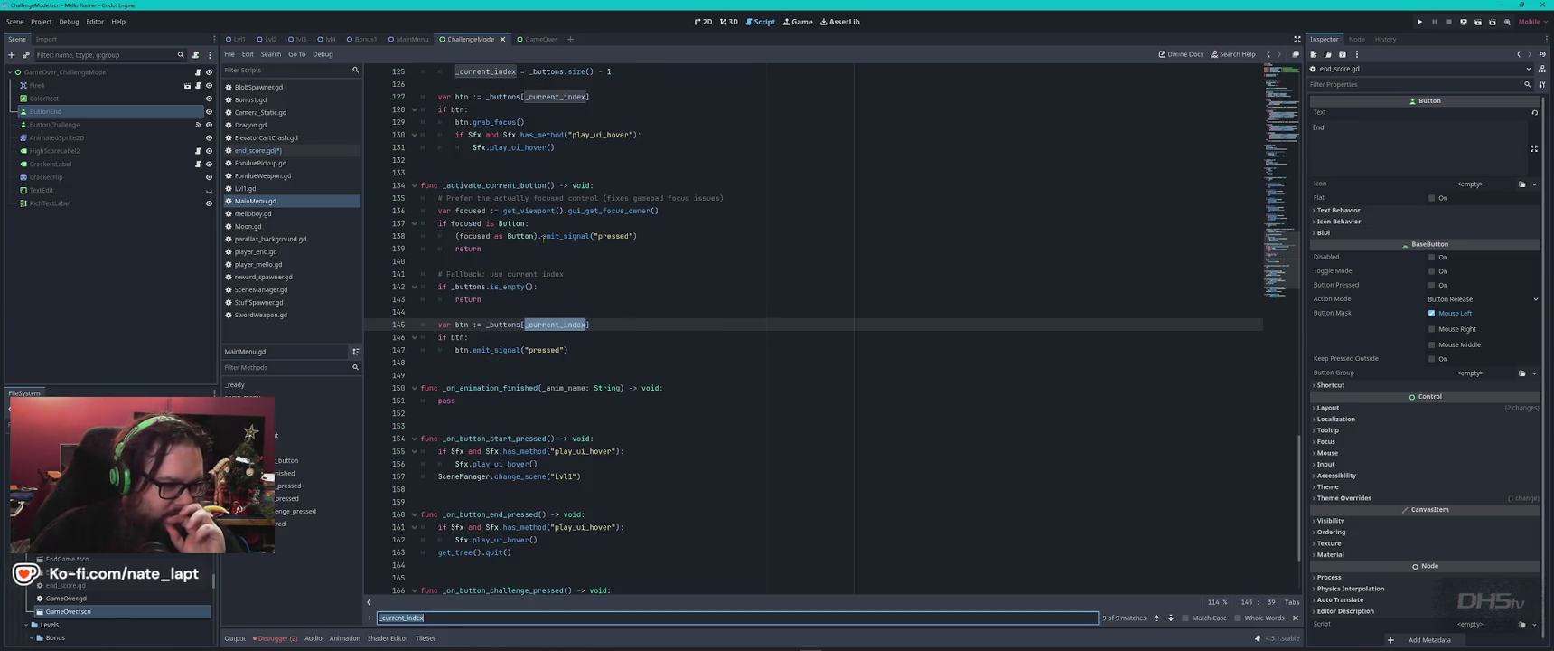
pyautogui.press('Return')
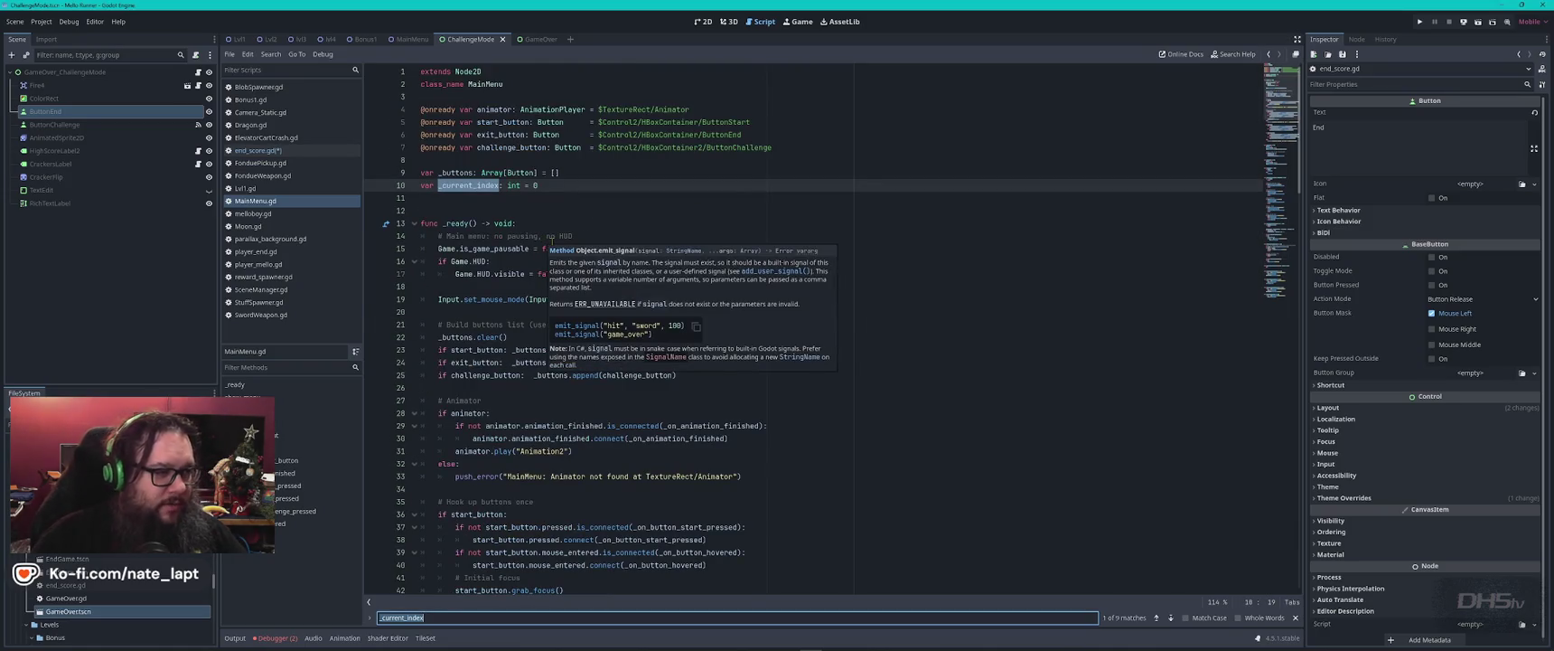
pyautogui.moveTo(561, 160); pyautogui.dragTo(578, 182)
pyautogui.hotkey('ctrl', 'c')
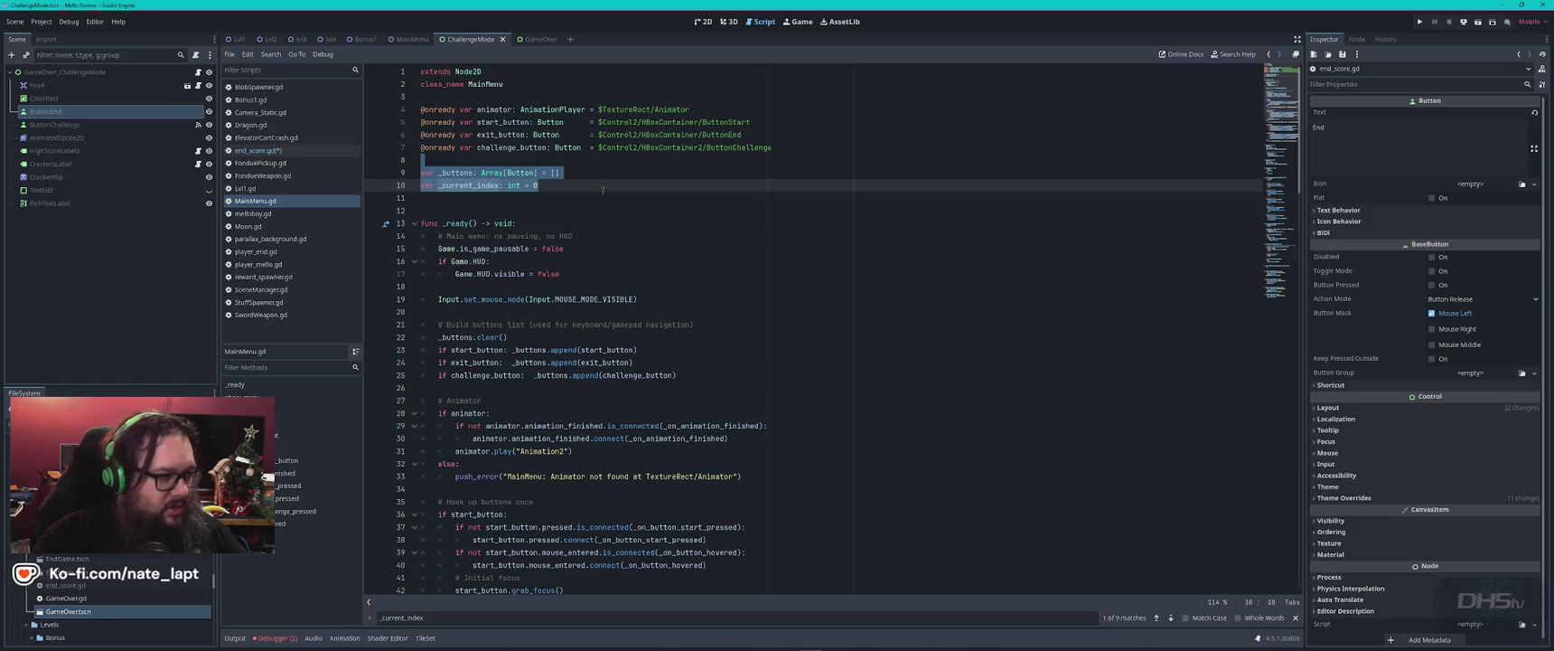
# - Return to end_score.gd and place the caret where the new declarations go
pyautogui.click(276, 151)
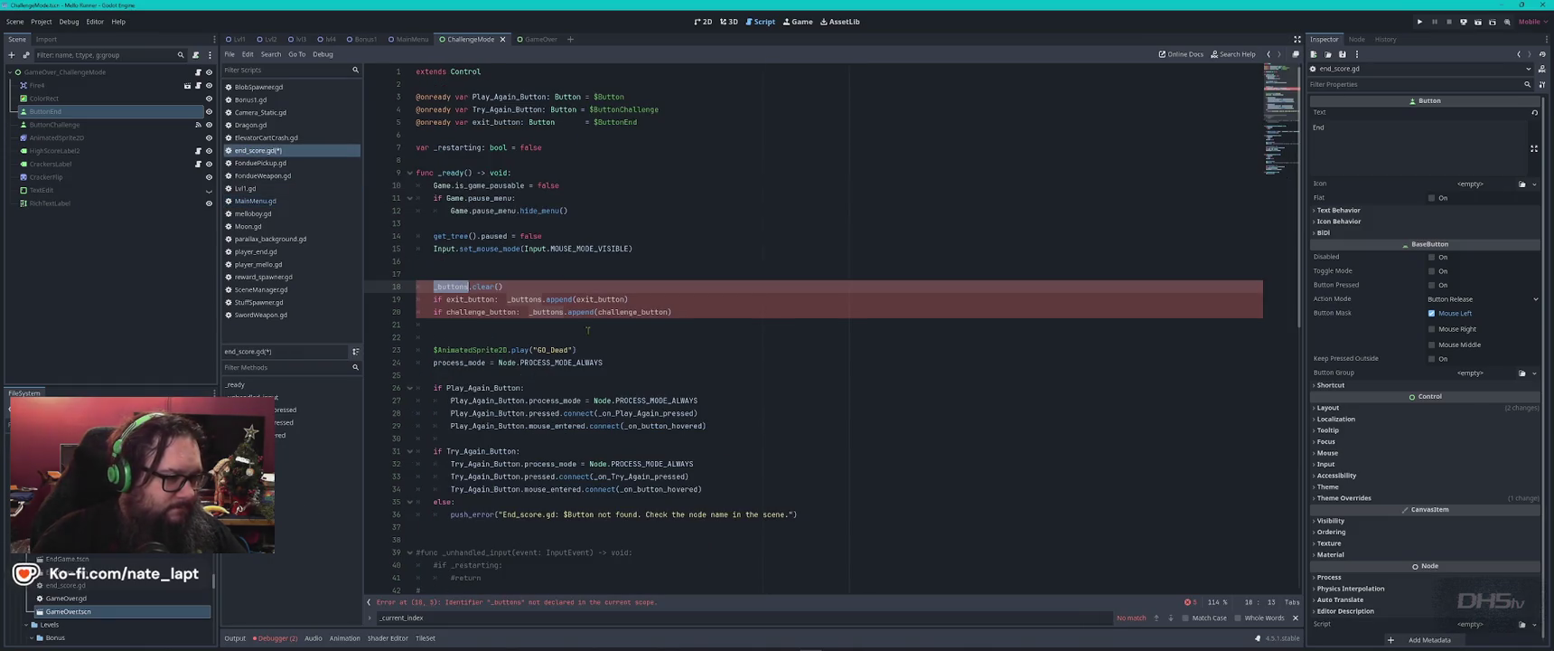
pyautogui.click(258, 201)
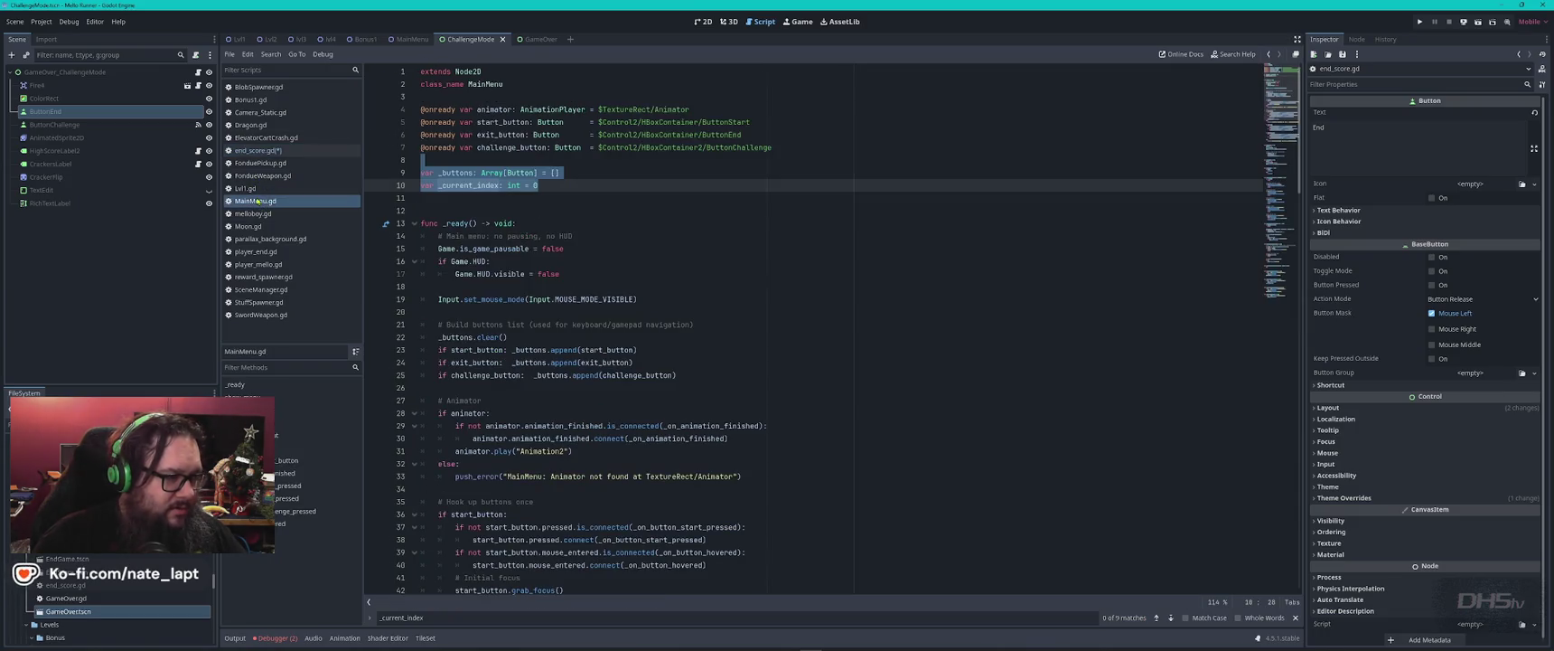
pyautogui.click(258, 150)
pyautogui.click(459, 137)
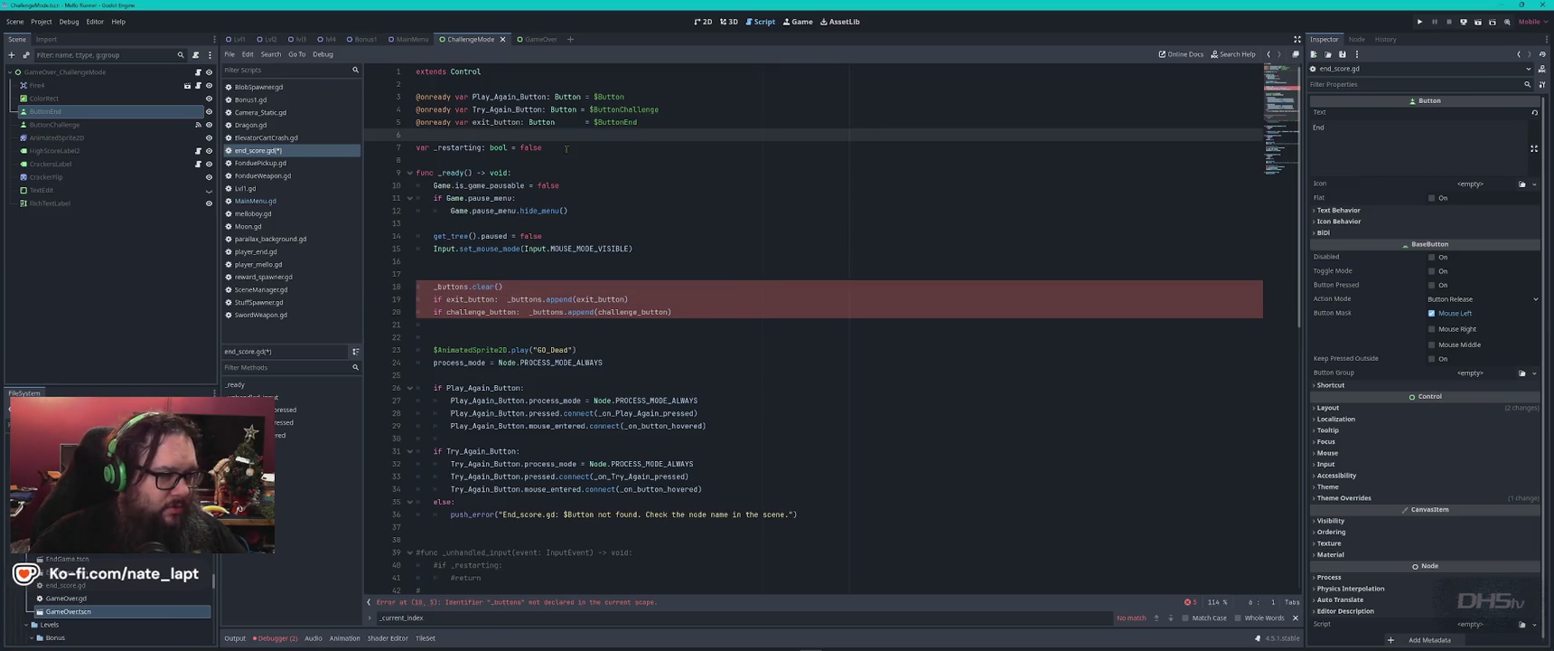
# - Paste the _buttons and _current_index declarations and inspect the undeclared challenge_button
pyautogui.hotkey('ctrl', 'v')
pyautogui.press('Return')
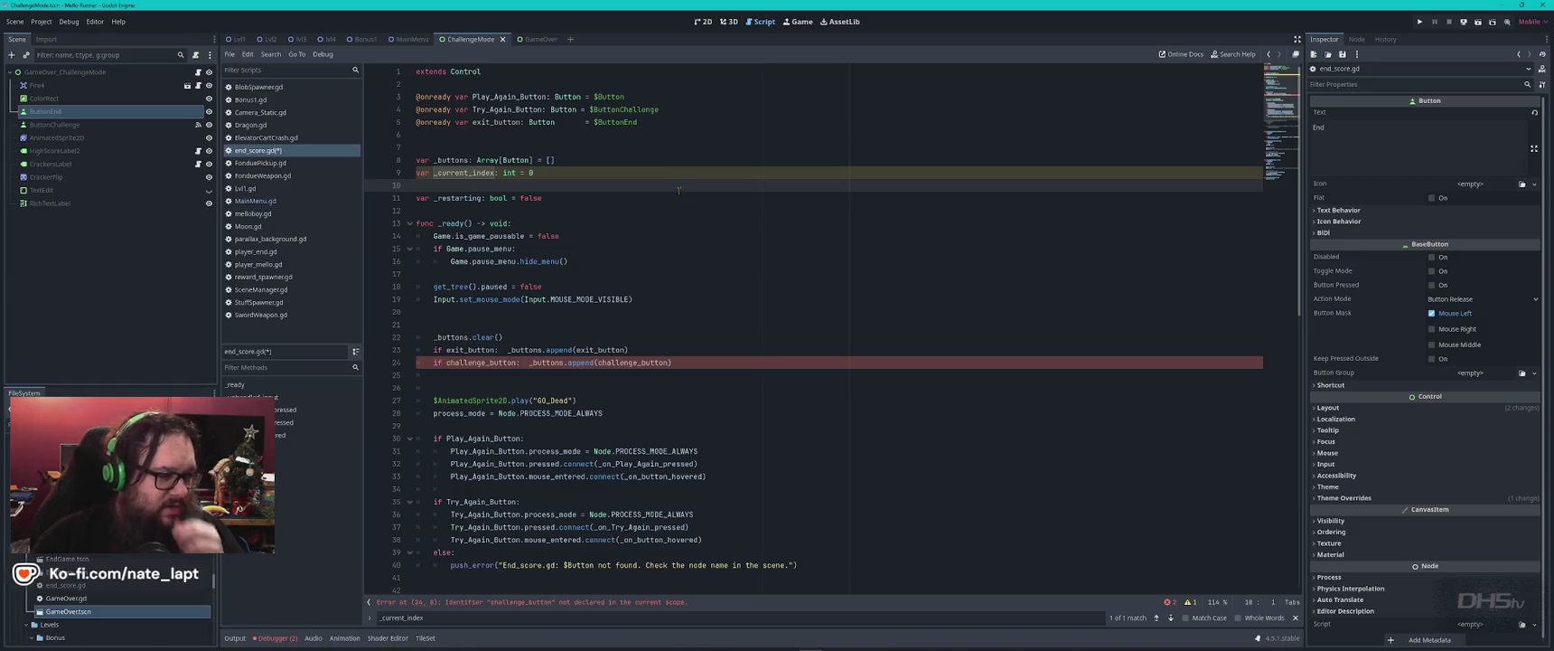
pyautogui.doubleClick(498, 362)
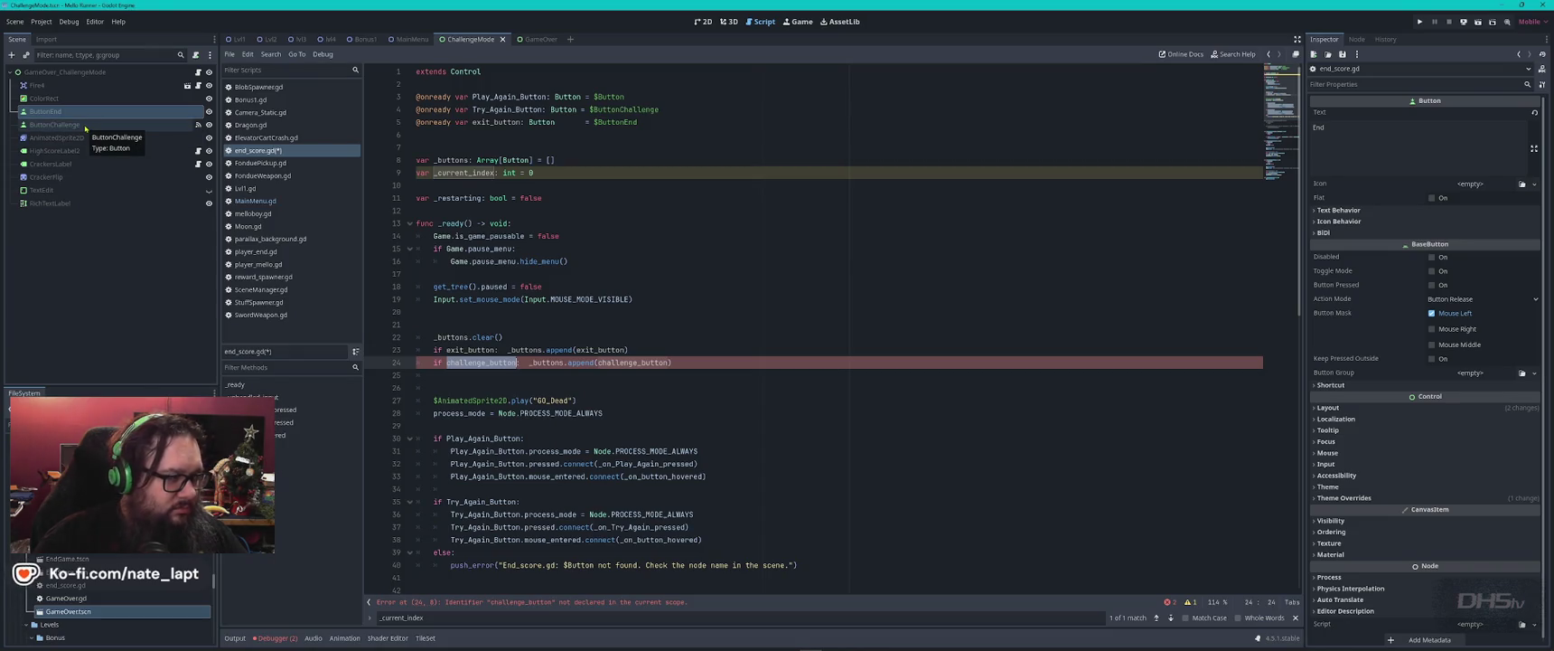
pyautogui.click(67, 124)
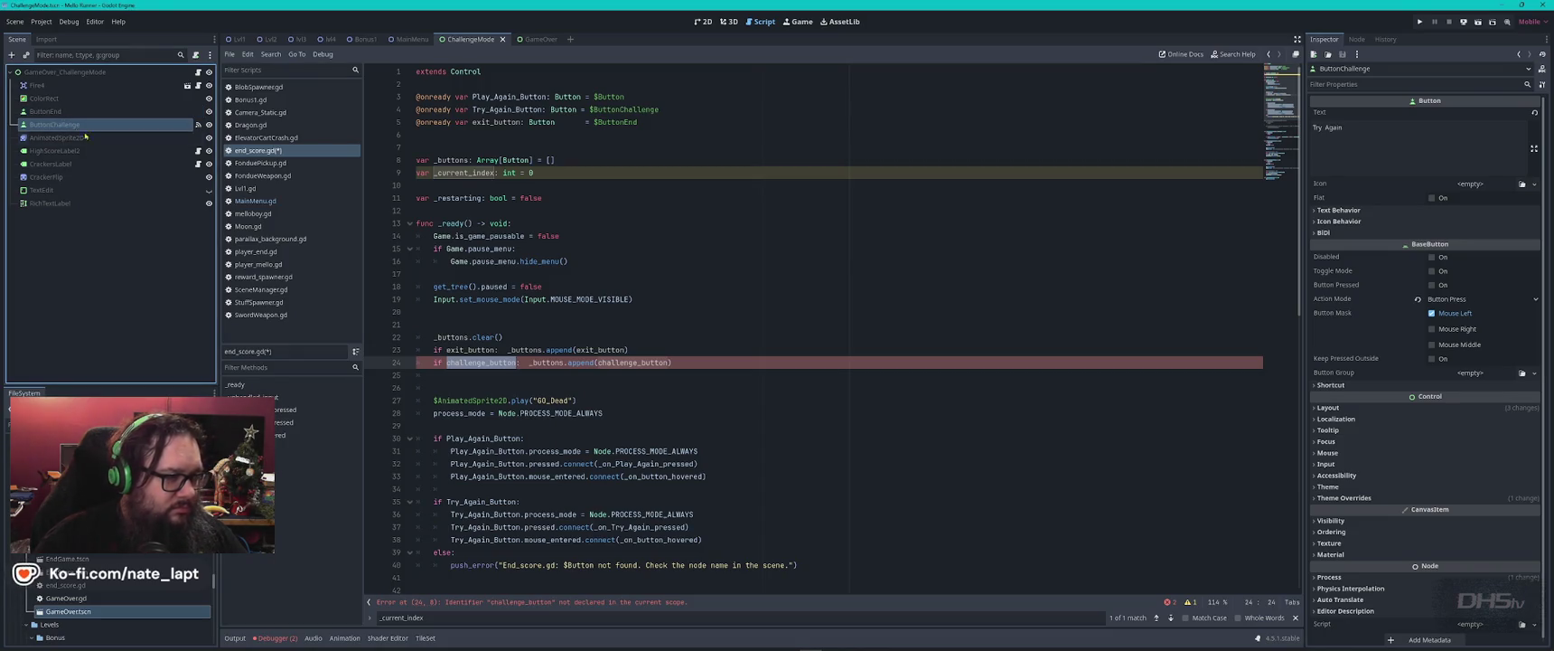
# - Replace both challenge_button references on line 24 with Try_Again_Button
pyautogui.doubleClick(513, 109)
pyautogui.hotkey('ctrl', 'c')
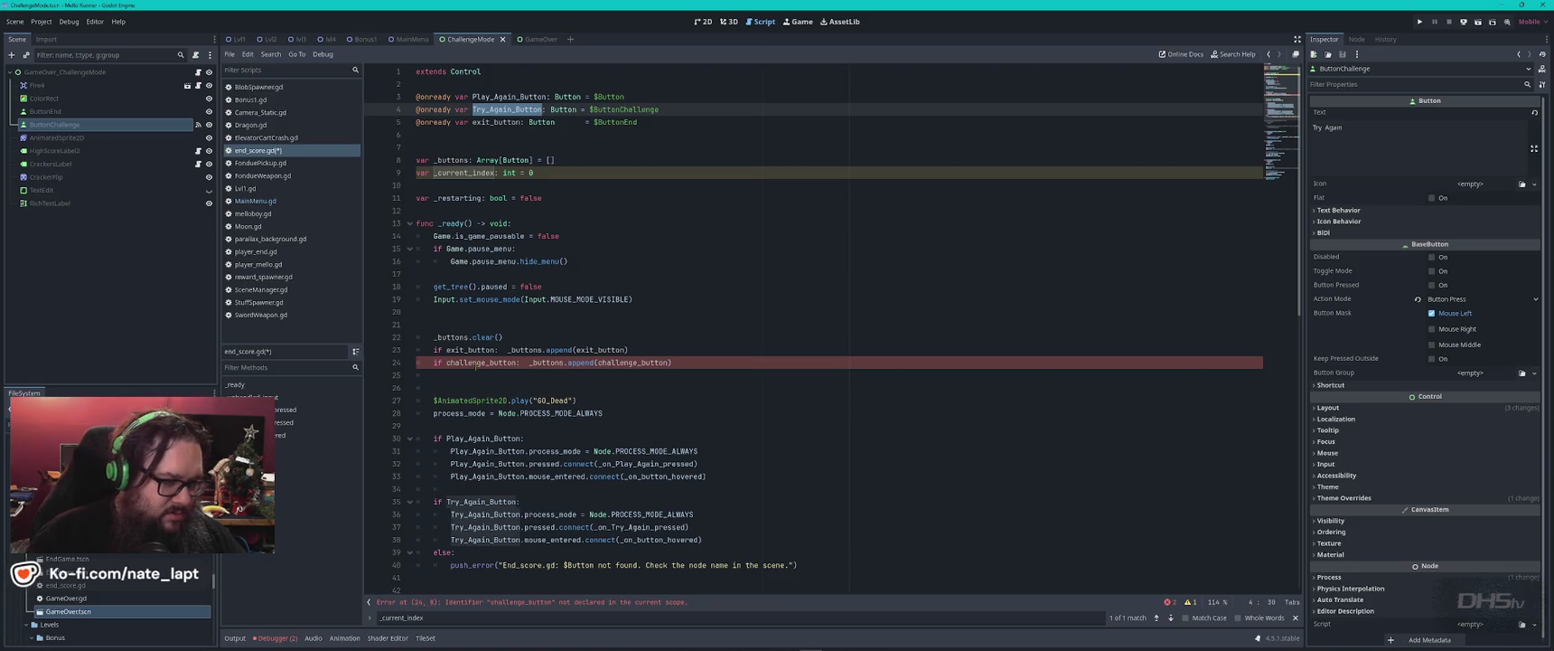
pyautogui.doubleClick(639, 361)
pyautogui.hotkey('ctrl', 'v')
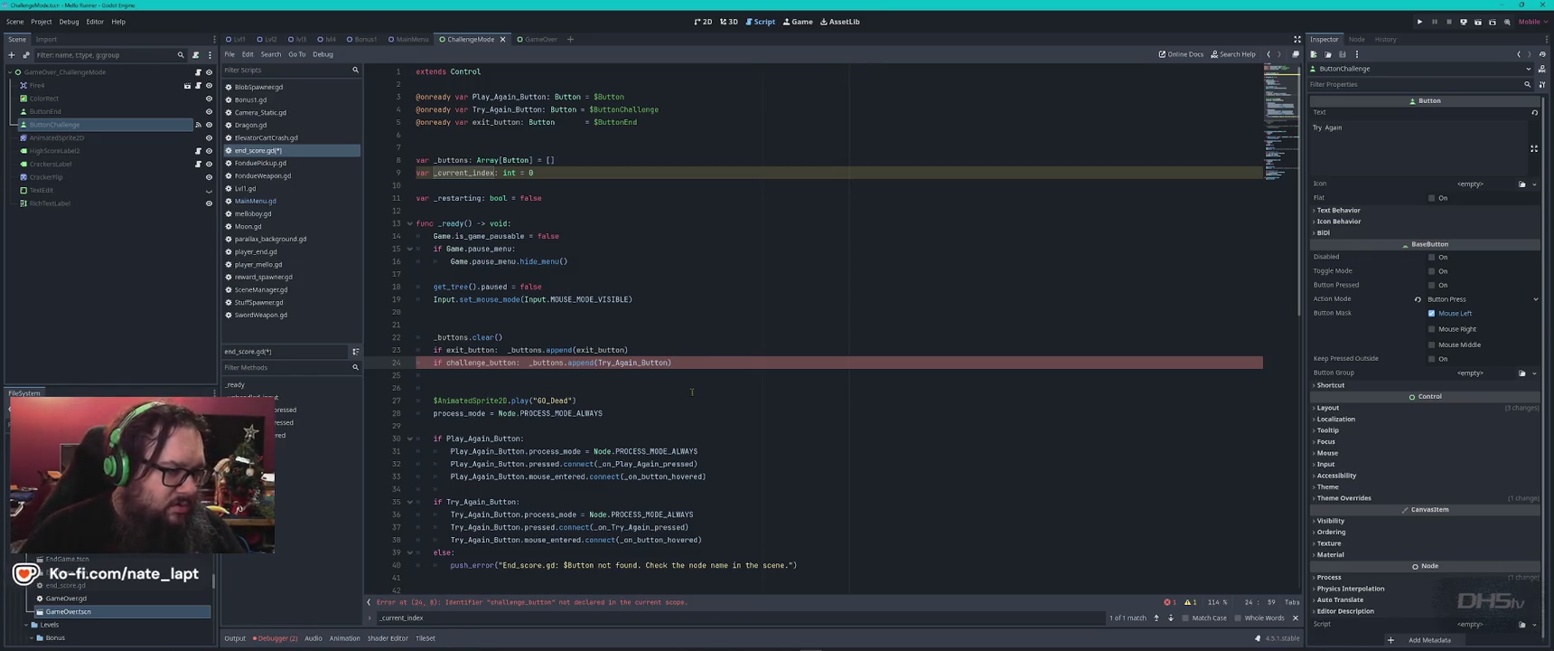
pyautogui.doubleClick(473, 362)
pyautogui.hotkey('ctrl', 'v')
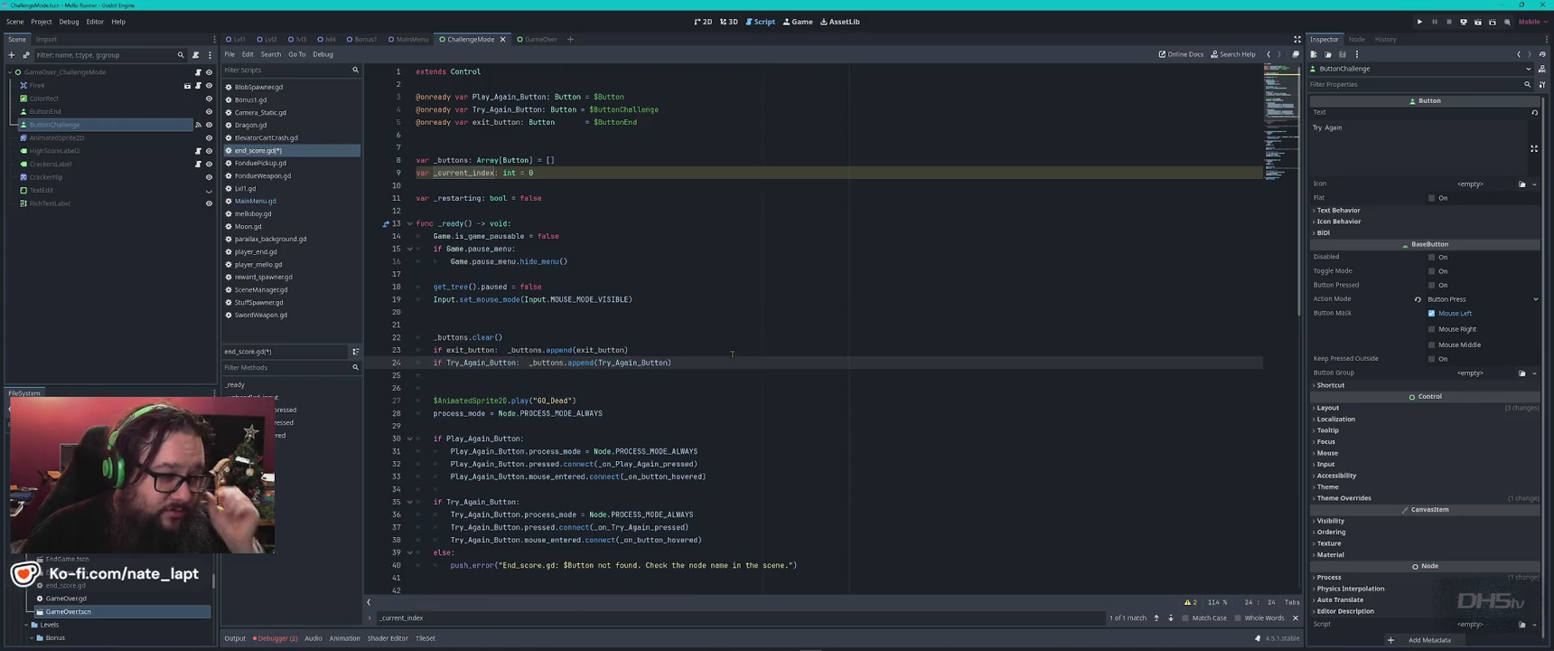
pyautogui.click(738, 336)
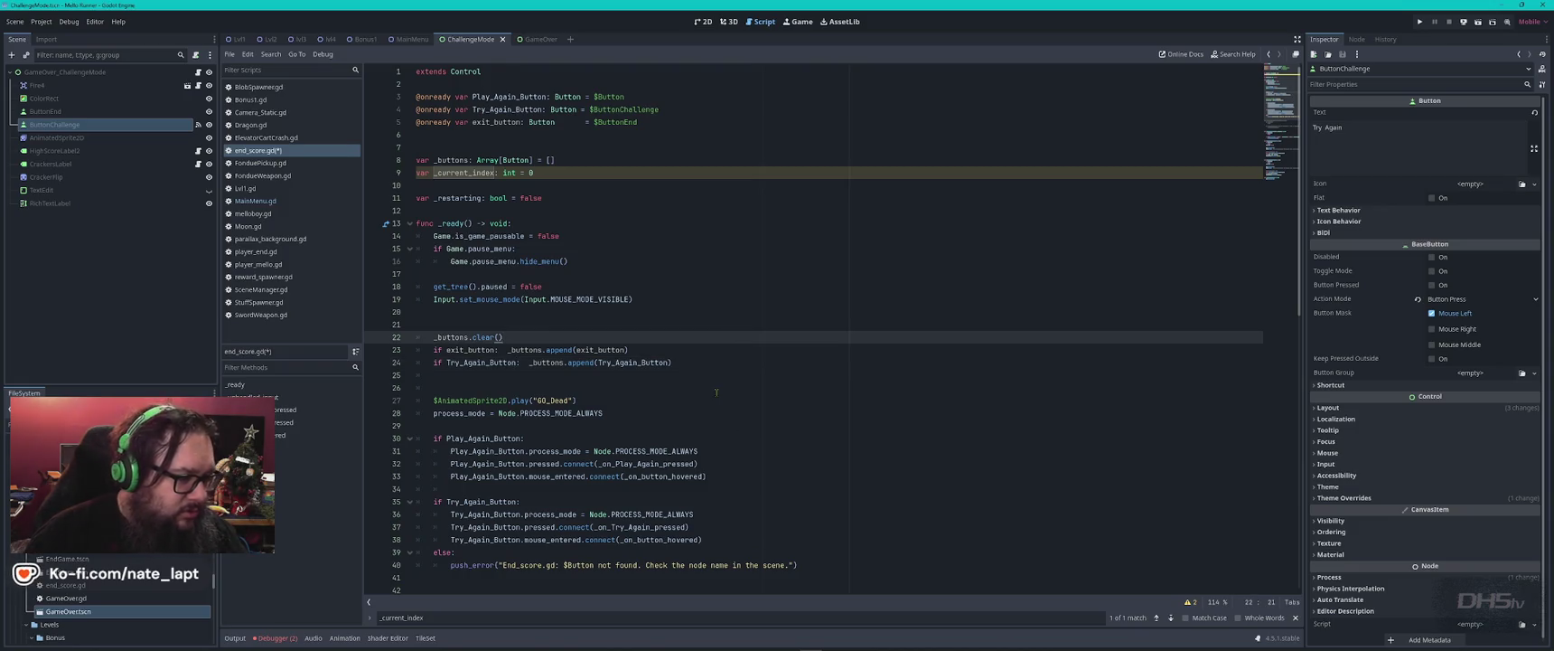
pyautogui.scroll(-1, 717, 393)
pyautogui.doubleClick(470, 311)
pyautogui.scroll(1, 641, 349)
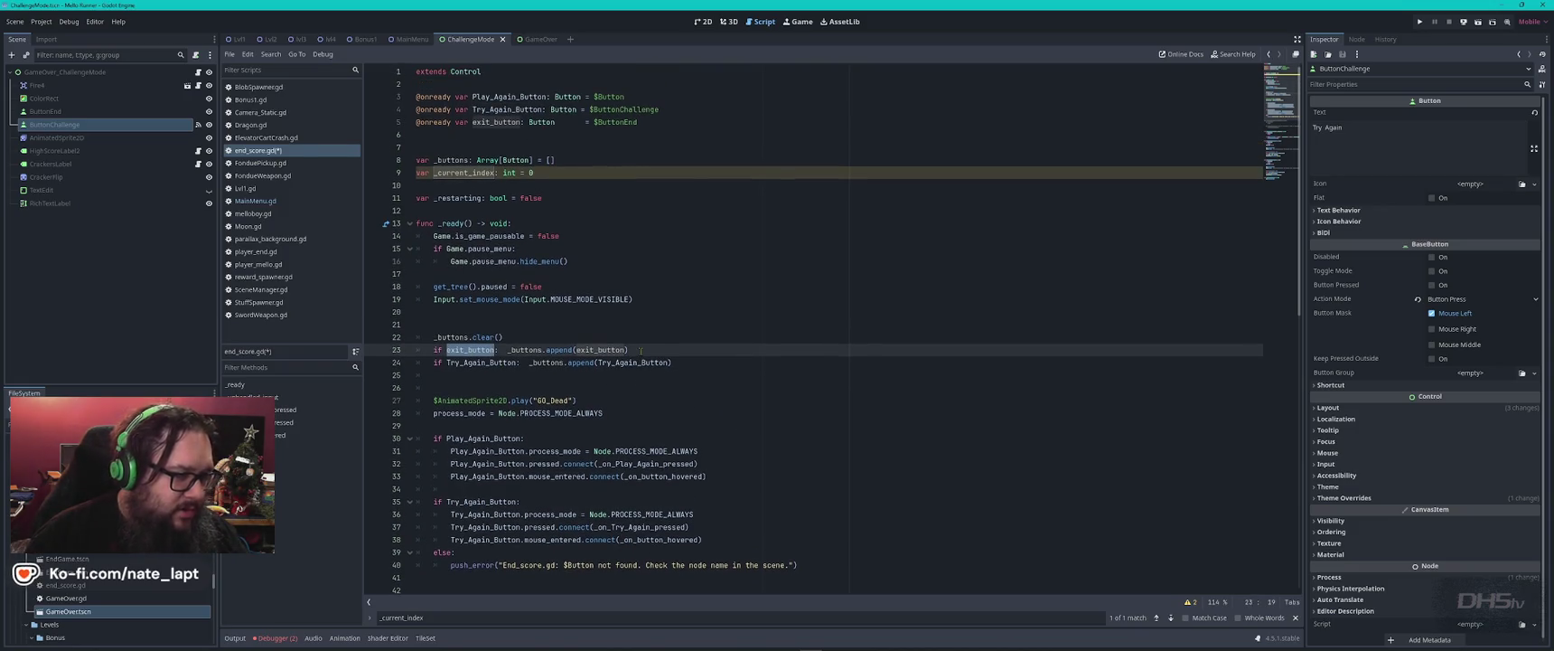
pyautogui.click(543, 174)
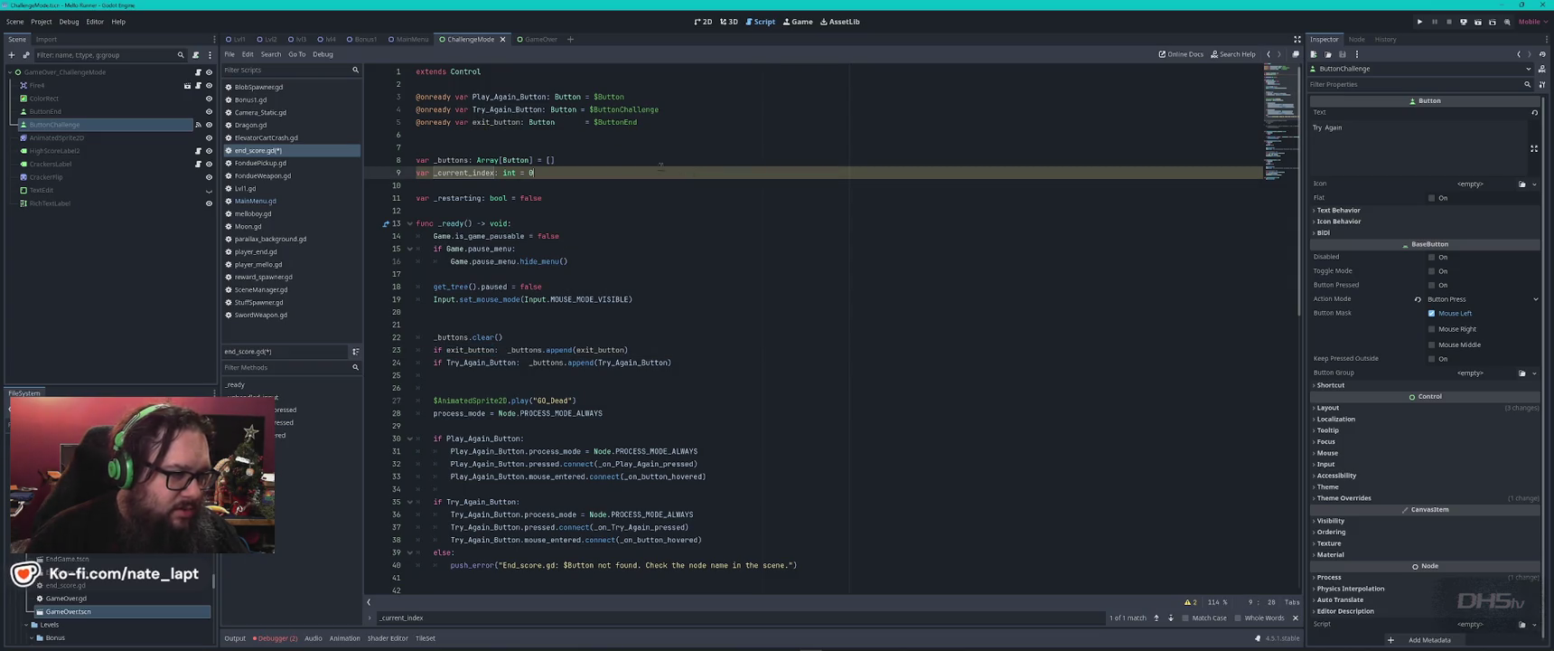
pyautogui.click(262, 201)
pyautogui.doubleClick(500, 135)
pyautogui.hotkey('ctrl', 'f')
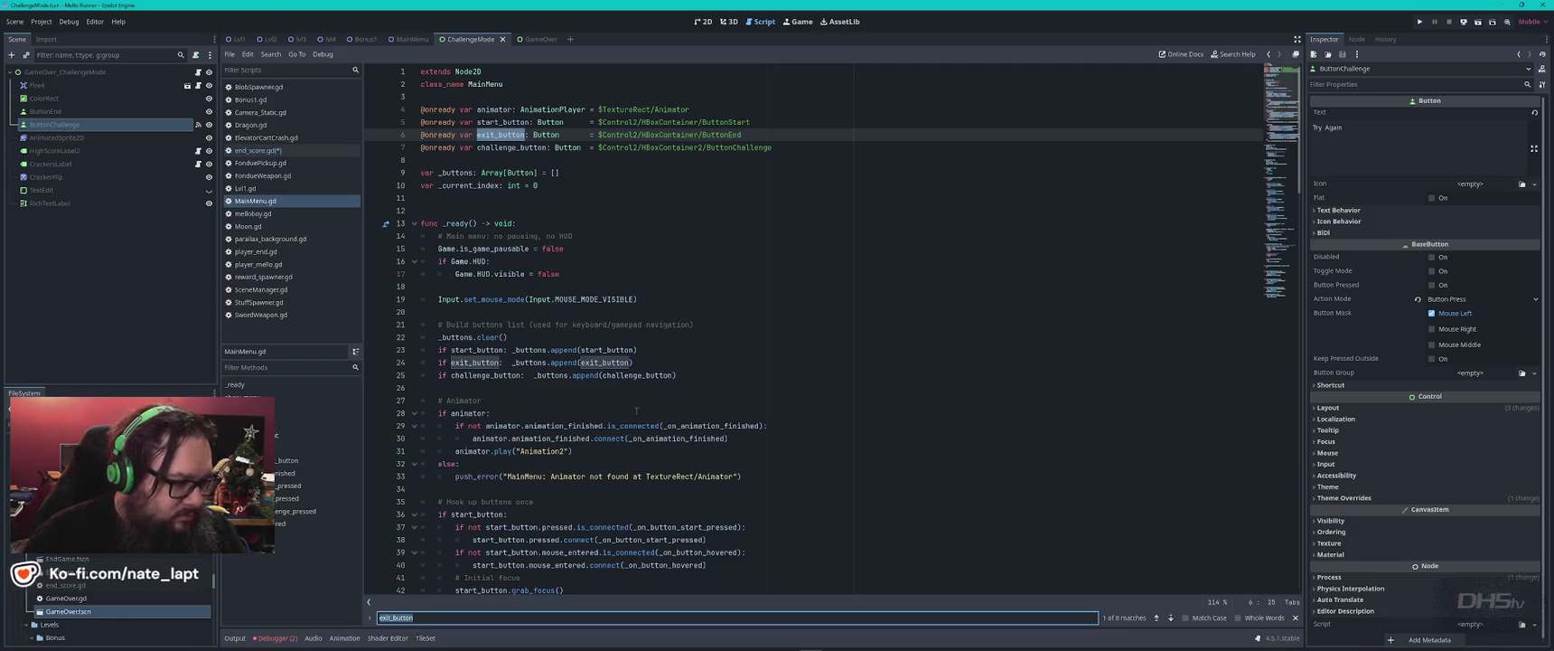
pyautogui.moveTo(622, 438)
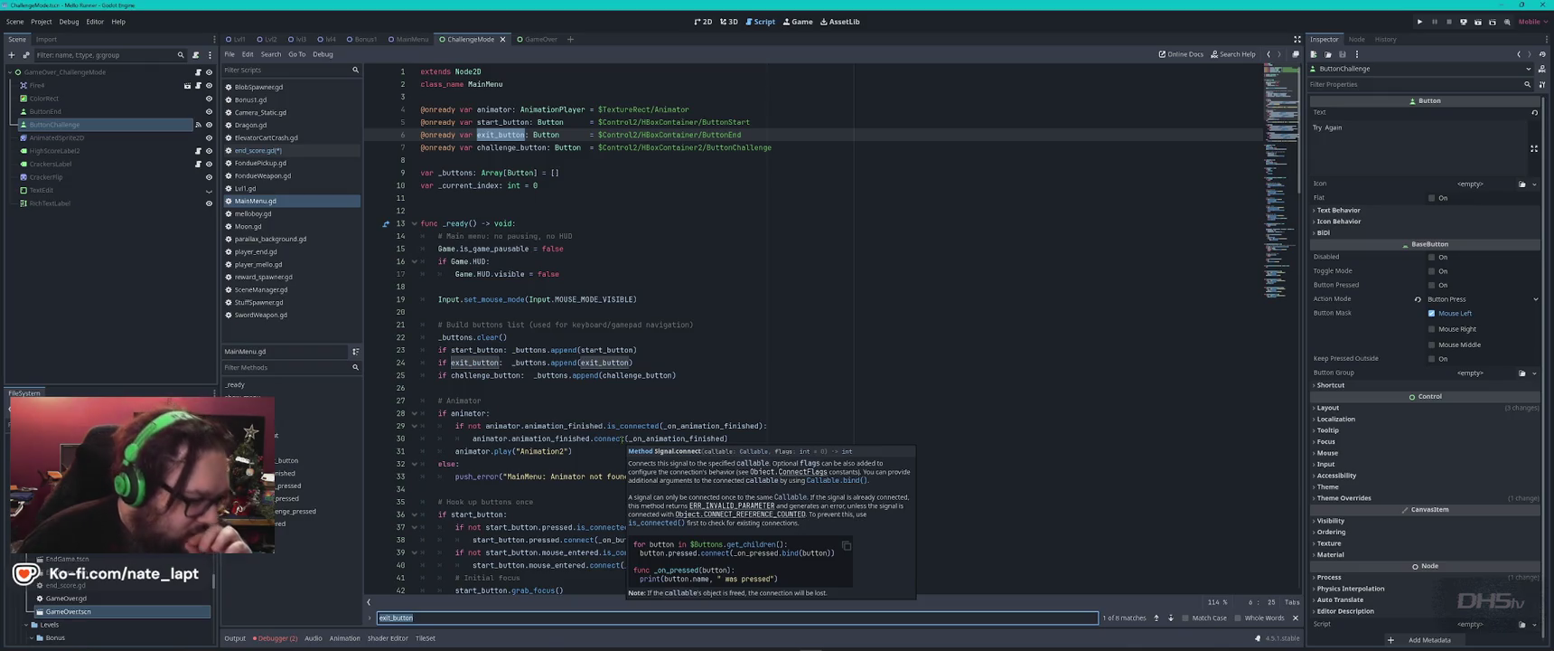
pyautogui.scroll(-2, 583, 382)
pyautogui.scroll(-6, 583, 382)
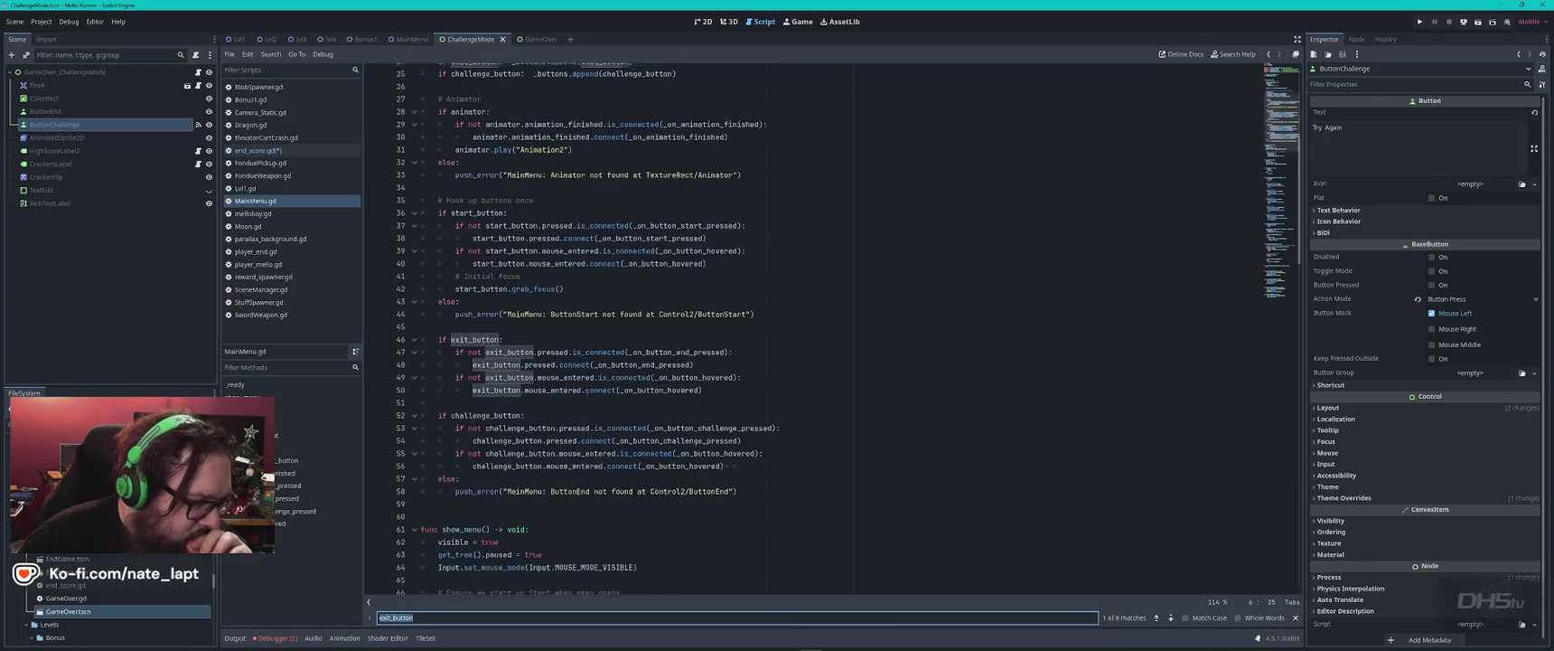
pyautogui.moveTo(526, 323)
pyautogui.mouseDown()
pyautogui.moveTo(723, 389)
pyautogui.moveTo(750, 417)
pyautogui.moveTo(762, 396)
pyautogui.mouseUp()
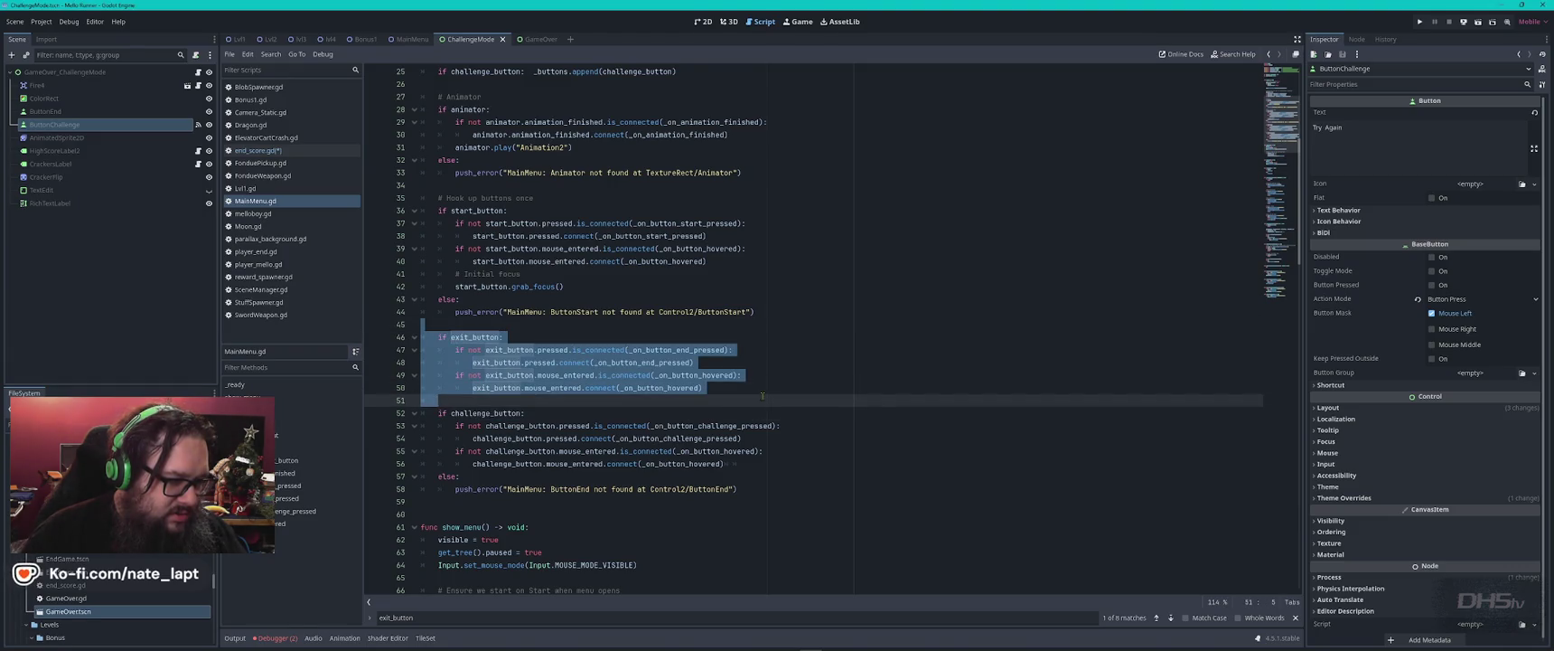
pyautogui.click(275, 152)
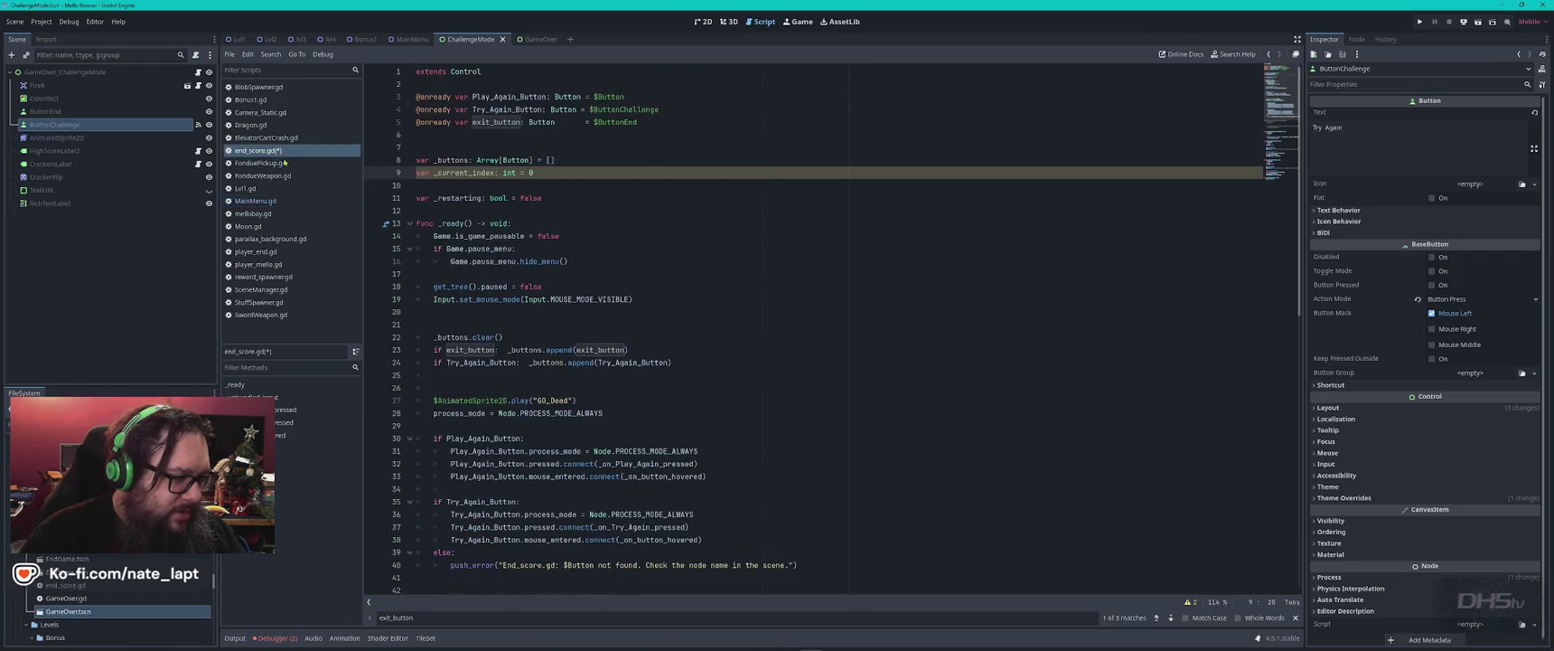
# - Copy MainMenu.gd's exit_button and challenge_button hookup blocks over end_score.gd's Try_Again_Button block
pyautogui.scroll(-3, 714, 416)
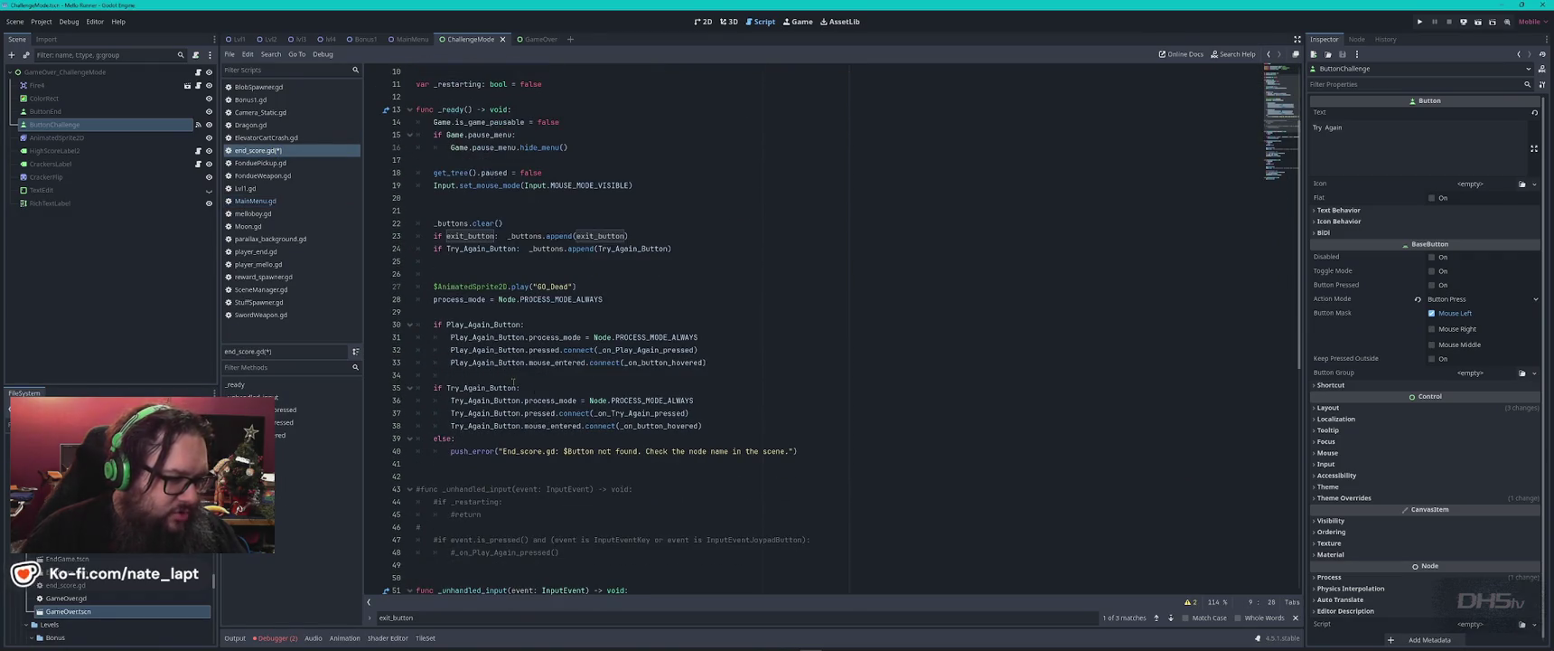
pyautogui.moveTo(513, 383)
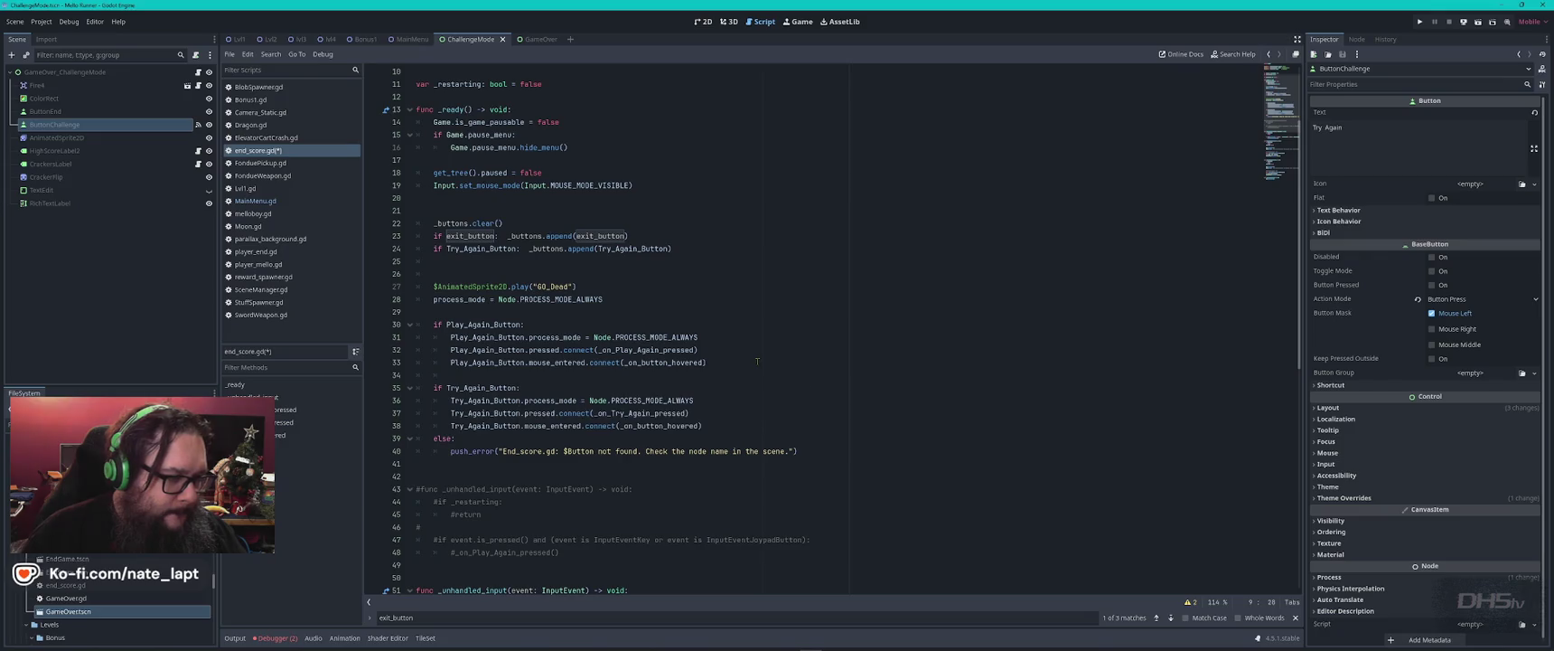
pyautogui.scroll(3, 757, 360)
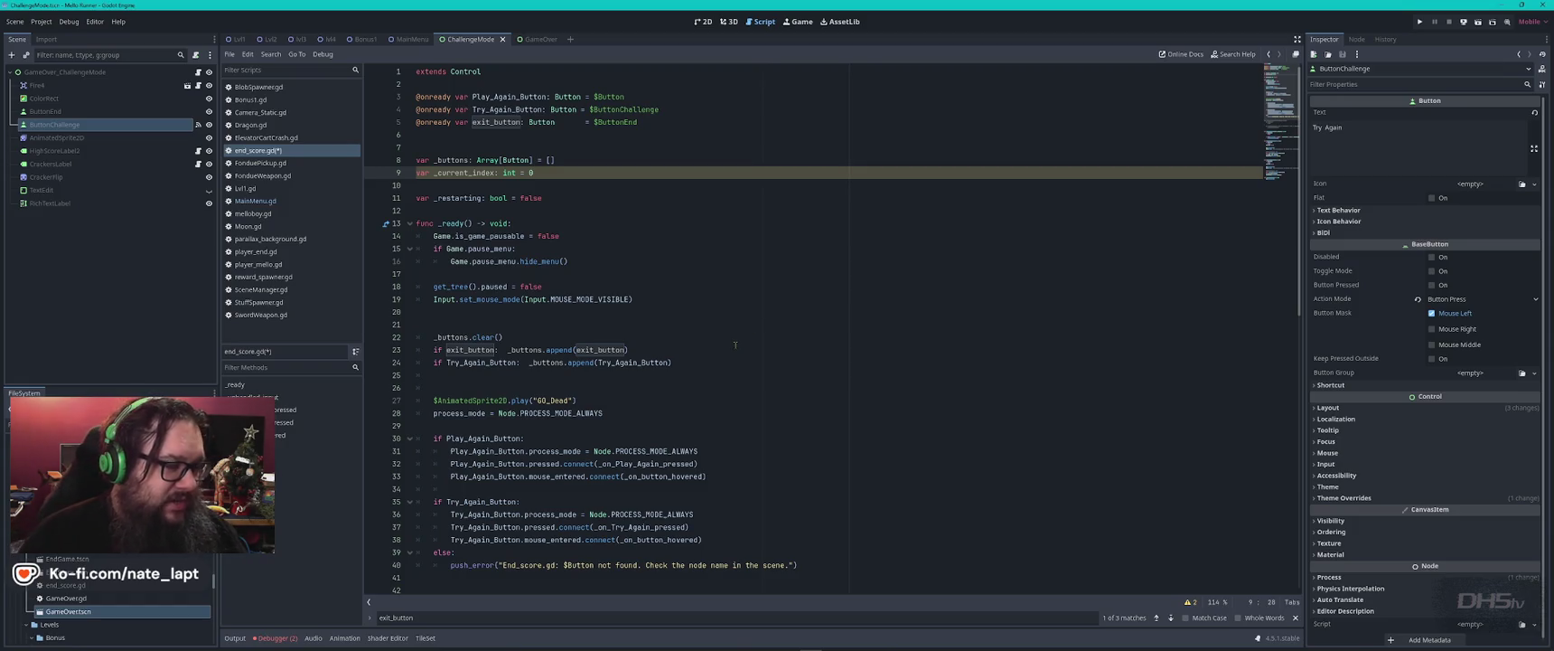
pyautogui.click(256, 201)
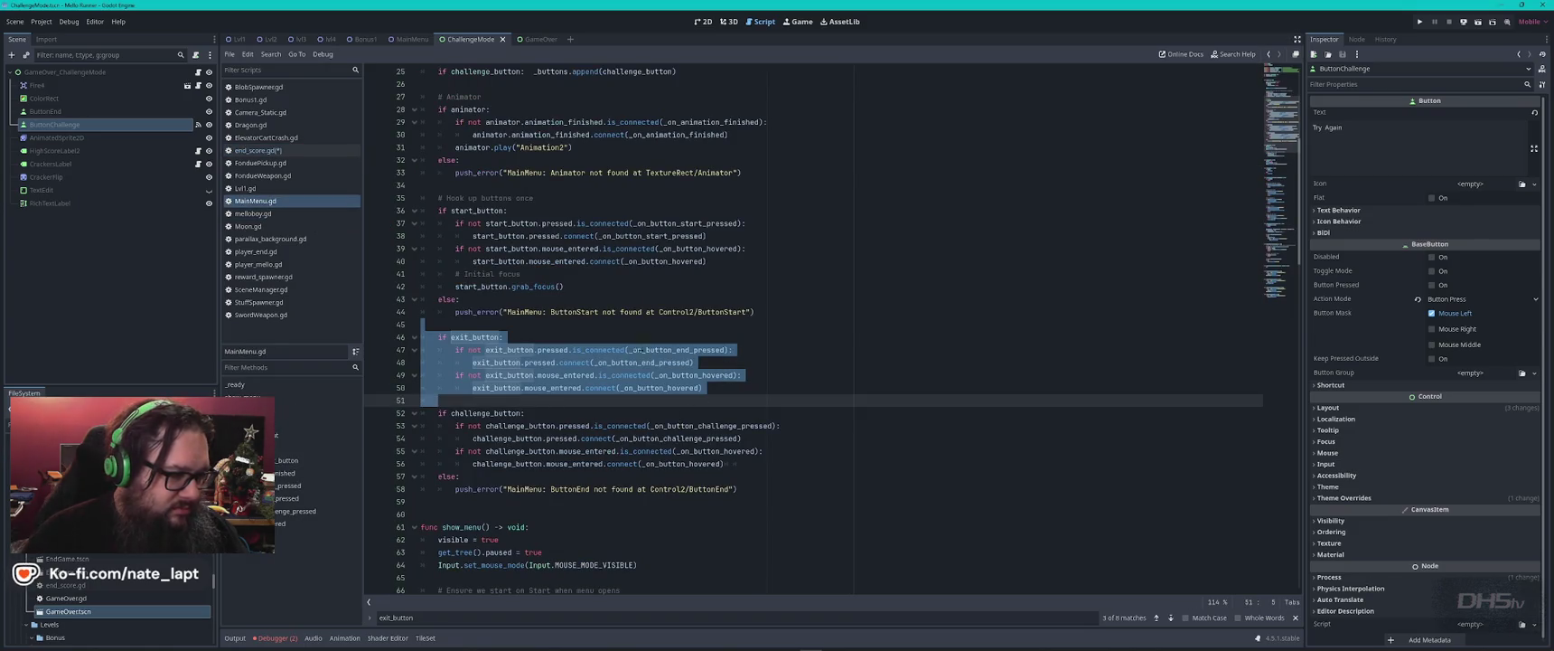
pyautogui.moveTo(422, 323)
pyautogui.mouseDown()
pyautogui.moveTo(506, 341)
pyautogui.moveTo(687, 436)
pyautogui.moveTo(837, 458)
pyautogui.mouseUp()
pyautogui.hotkey('ctrl', 'c')
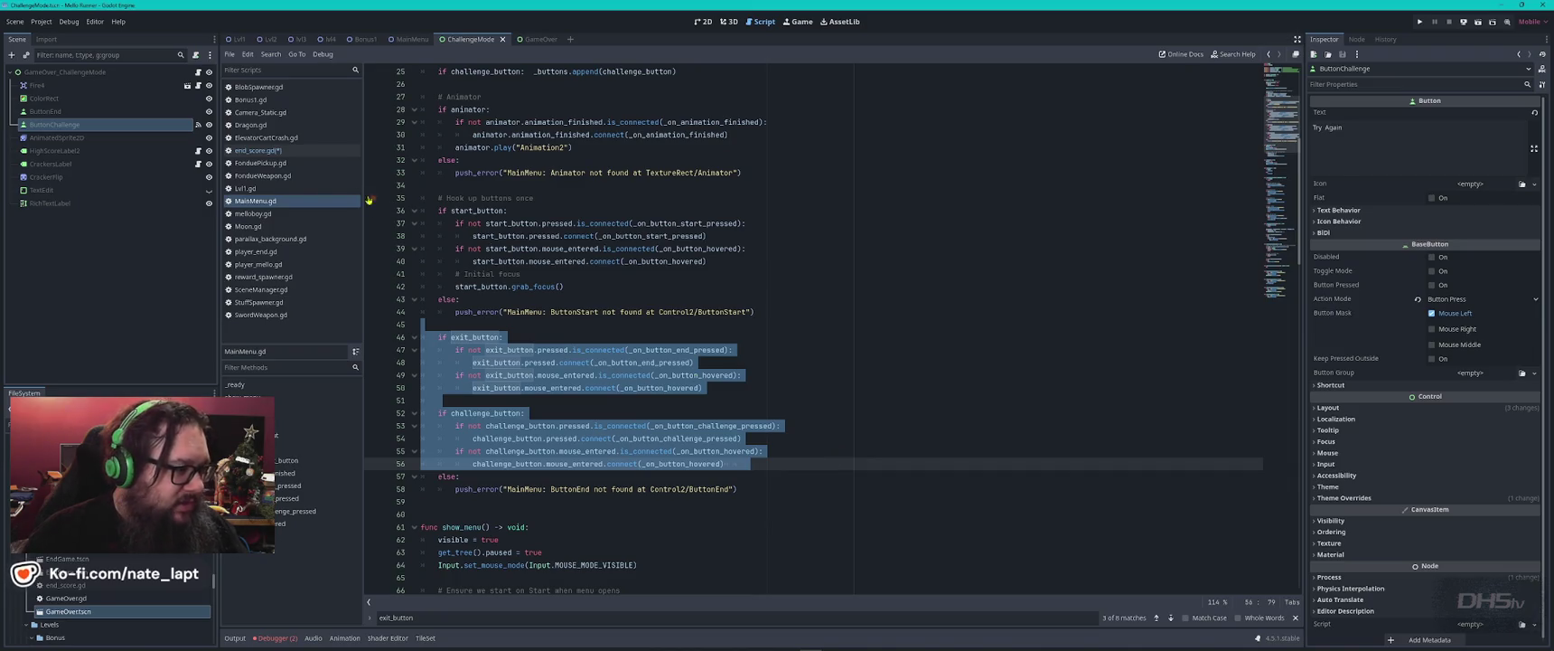
pyautogui.click(257, 150)
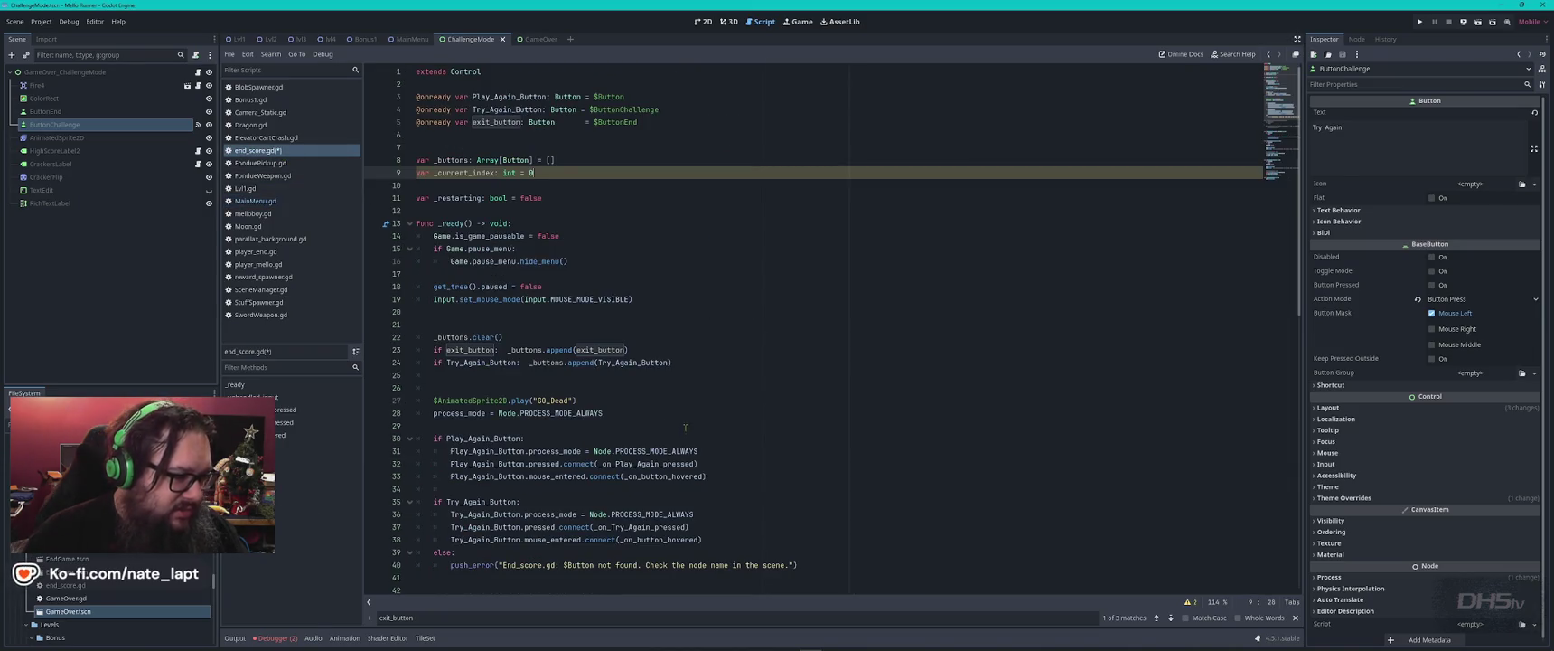
pyautogui.scroll(-4, 581, 387)
pyautogui.moveTo(453, 337)
pyautogui.mouseDown()
pyautogui.moveTo(757, 377)
pyautogui.moveTo(704, 389)
pyautogui.mouseUp()
pyautogui.hotkey('ctrl', 'v')
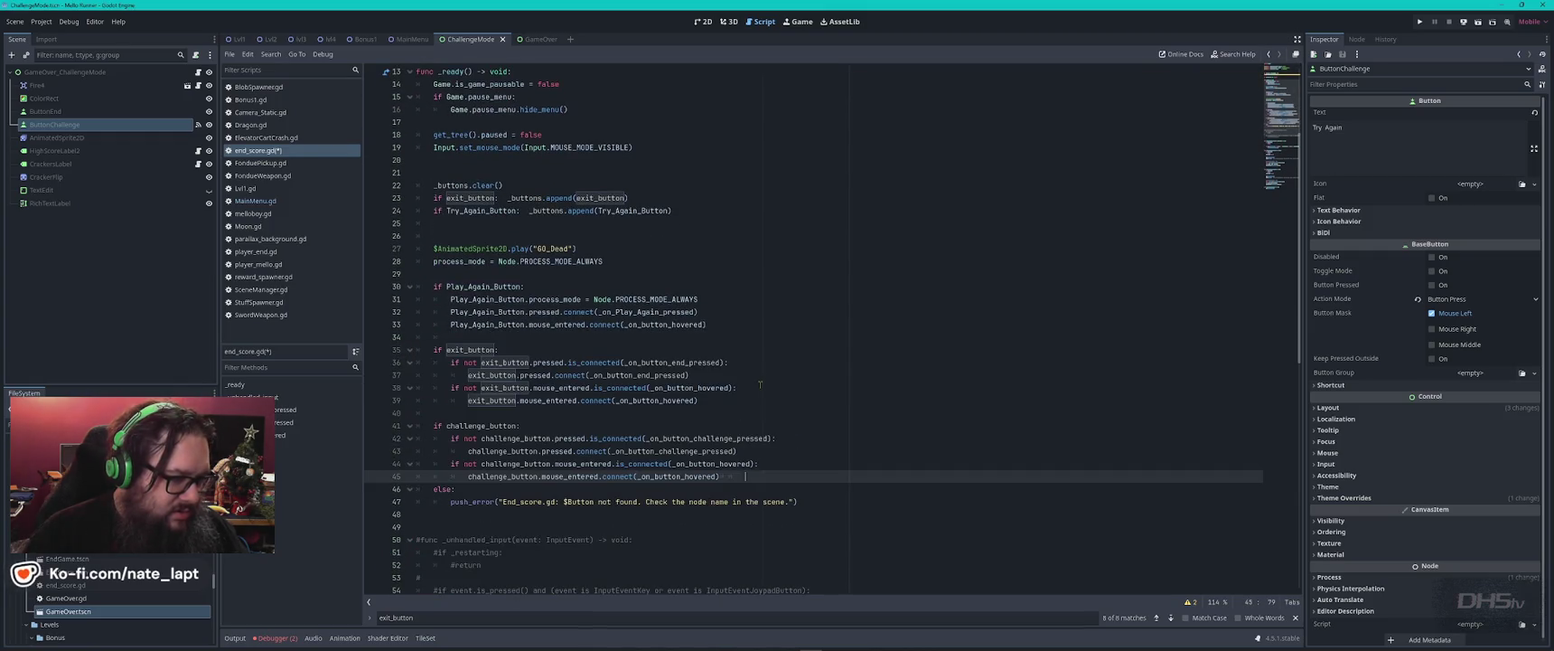
# - Rename Try_Again_Button to challenge_button on line 4 and both places on line 24
pyautogui.doubleClick(488, 426)
pyautogui.hotkey('ctrl', 'c')
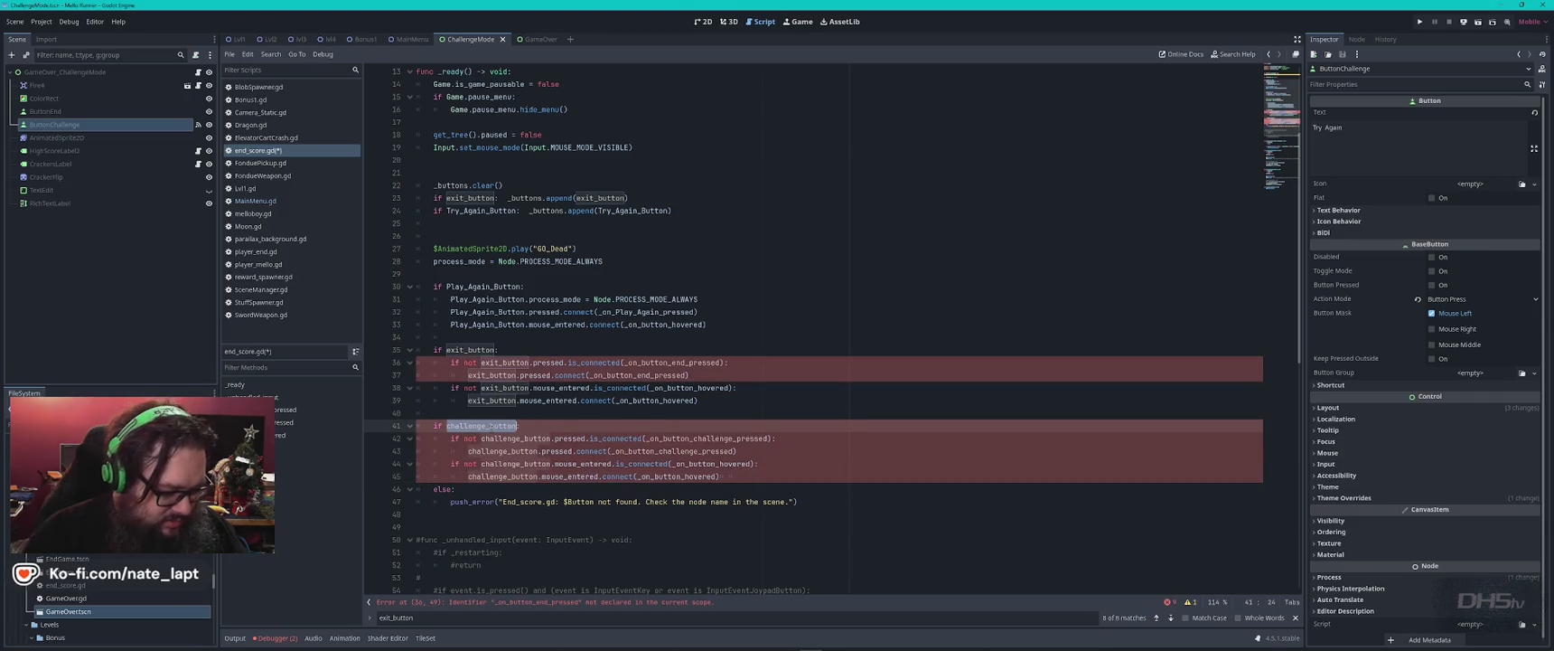
pyautogui.scroll(4, 483, 387)
pyautogui.doubleClick(503, 109)
pyautogui.hotkey('ctrl', 'v')
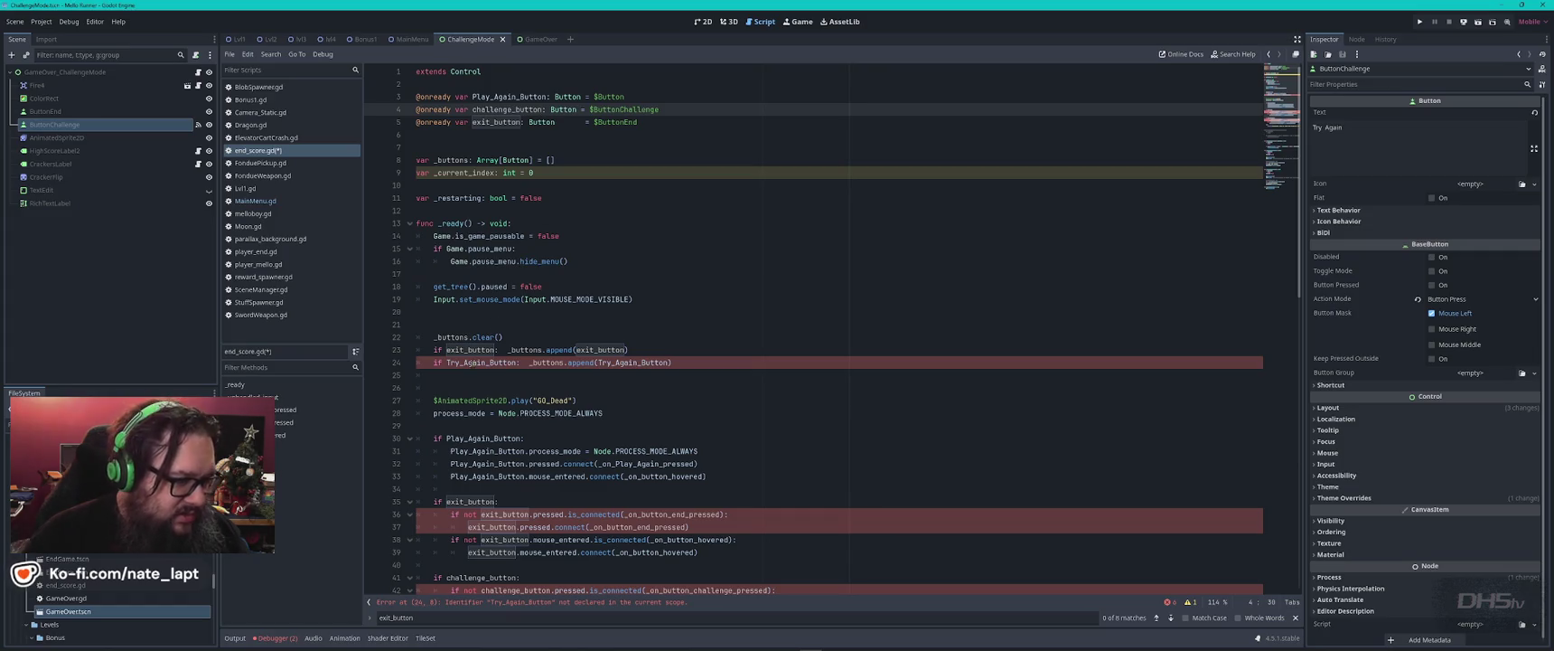
pyautogui.doubleClick(474, 362)
pyautogui.hotkey('ctrl', 'v')
pyautogui.doubleClick(632, 363)
pyautogui.hotkey('ctrl', 'v')
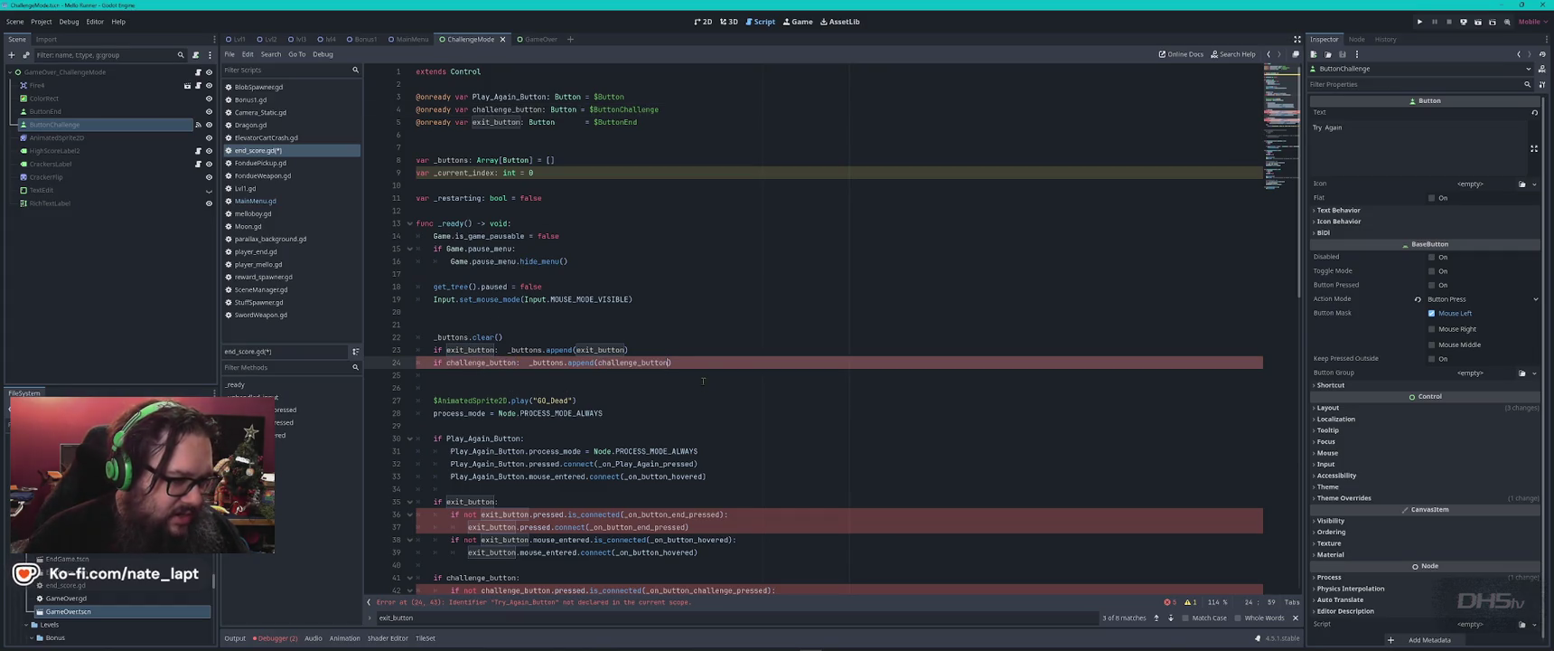
pyautogui.press('Down')
pyautogui.press('Down')
pyautogui.press('Down')
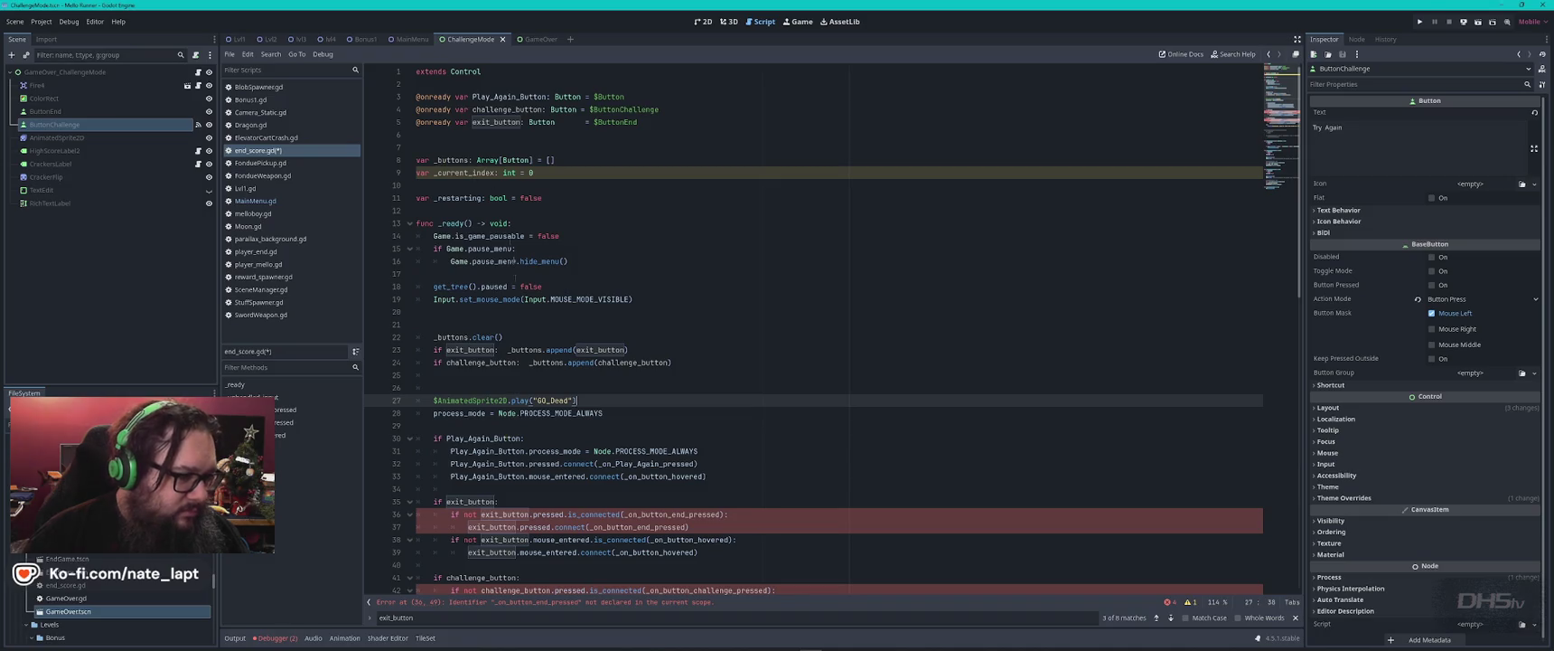
pyautogui.scroll(-5, 521, 374)
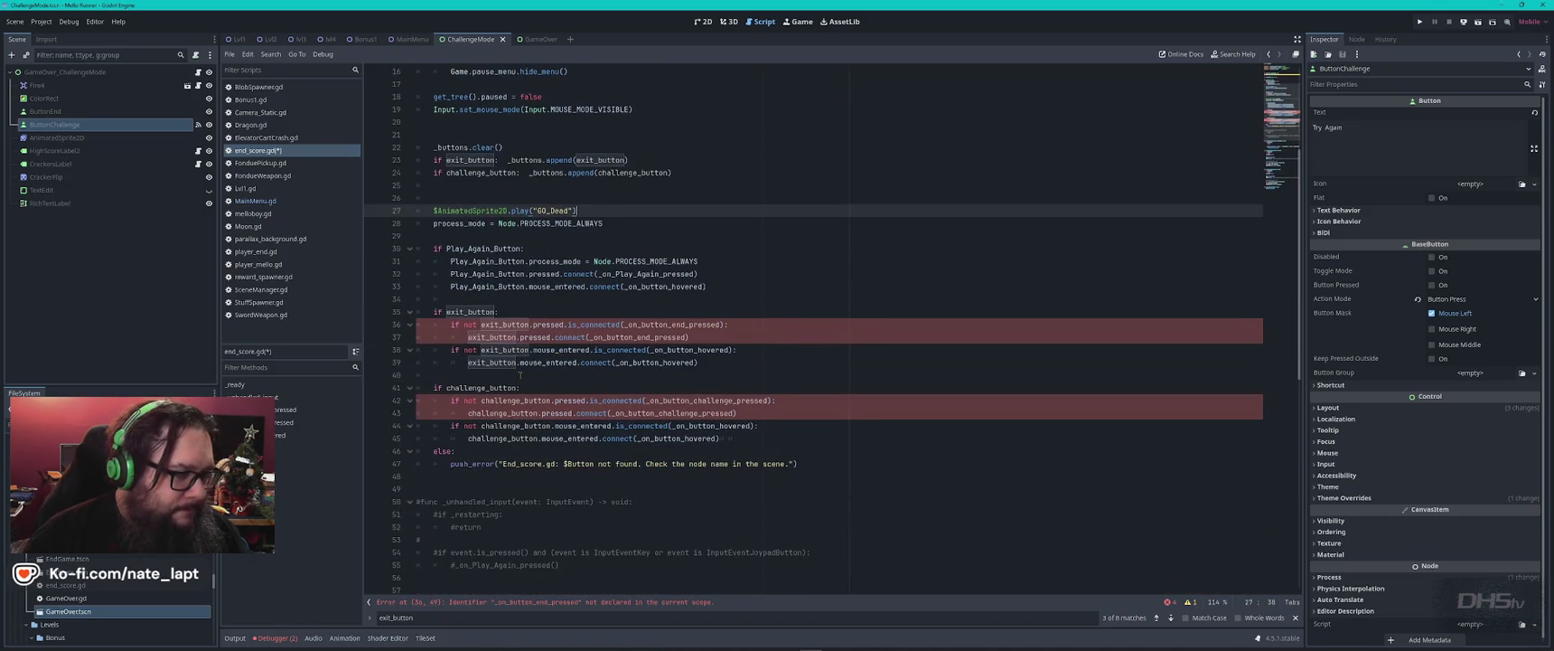
# - Find the _on_button_end_pressed definition on line 160 of MainMenu.gd
pyautogui.click(256, 200)
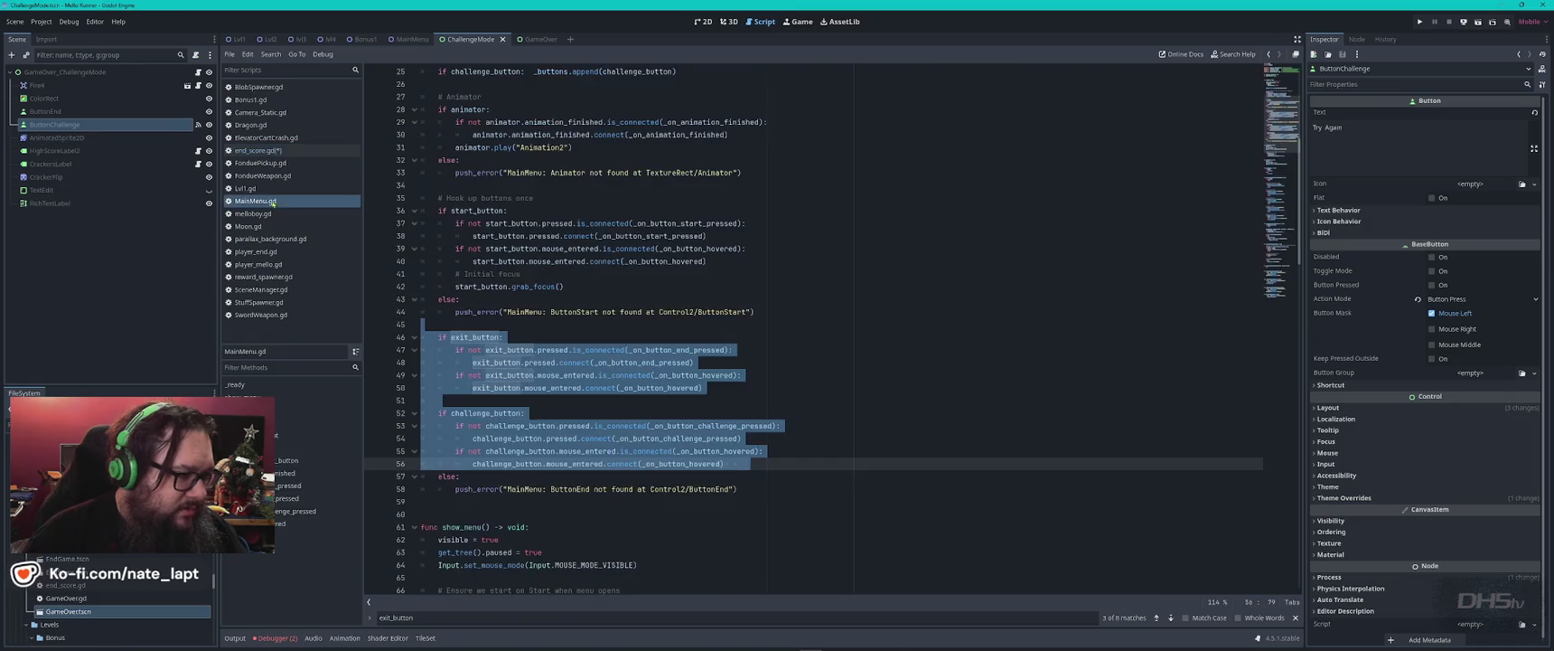
pyautogui.doubleClick(472, 336)
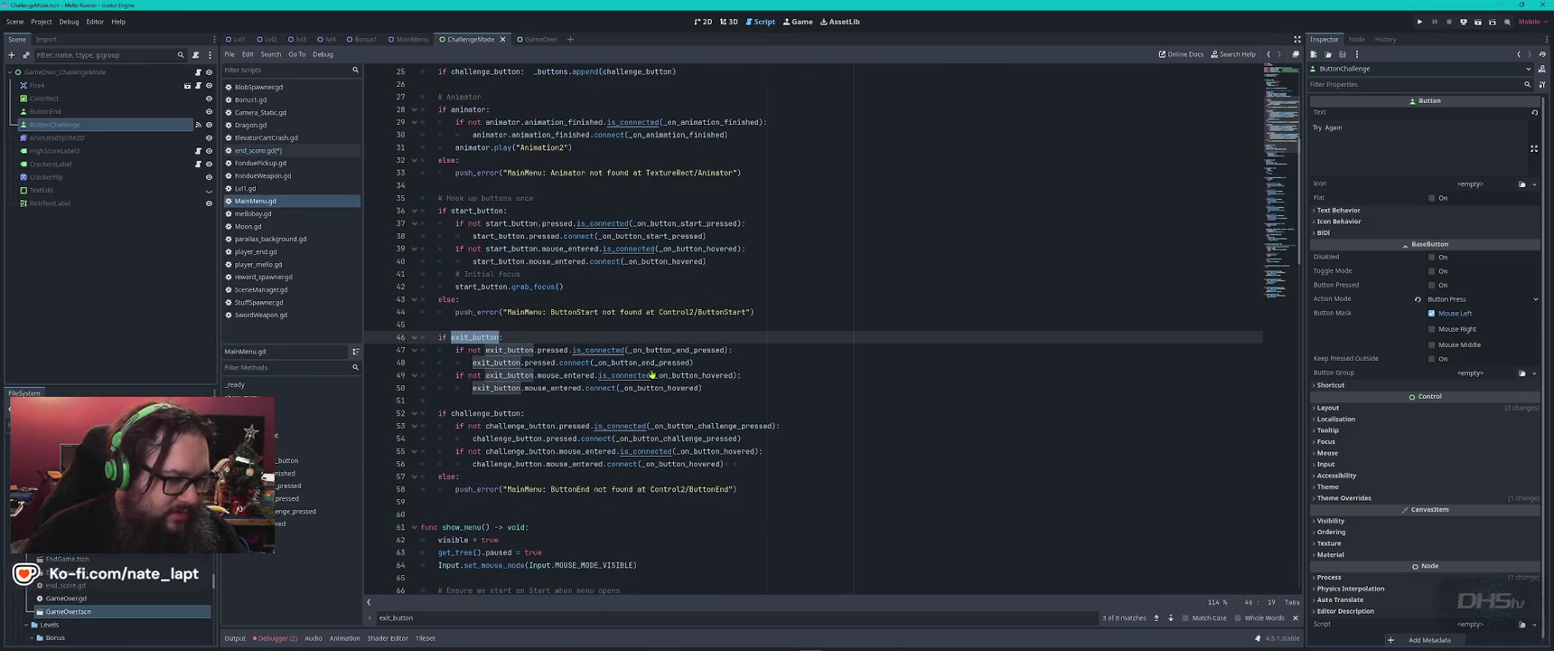
pyautogui.moveTo(630, 351); pyautogui.dragTo(723, 352)
pyautogui.hotkey('ctrl', 'f')
pyautogui.press('Return')
pyautogui.press('Return')
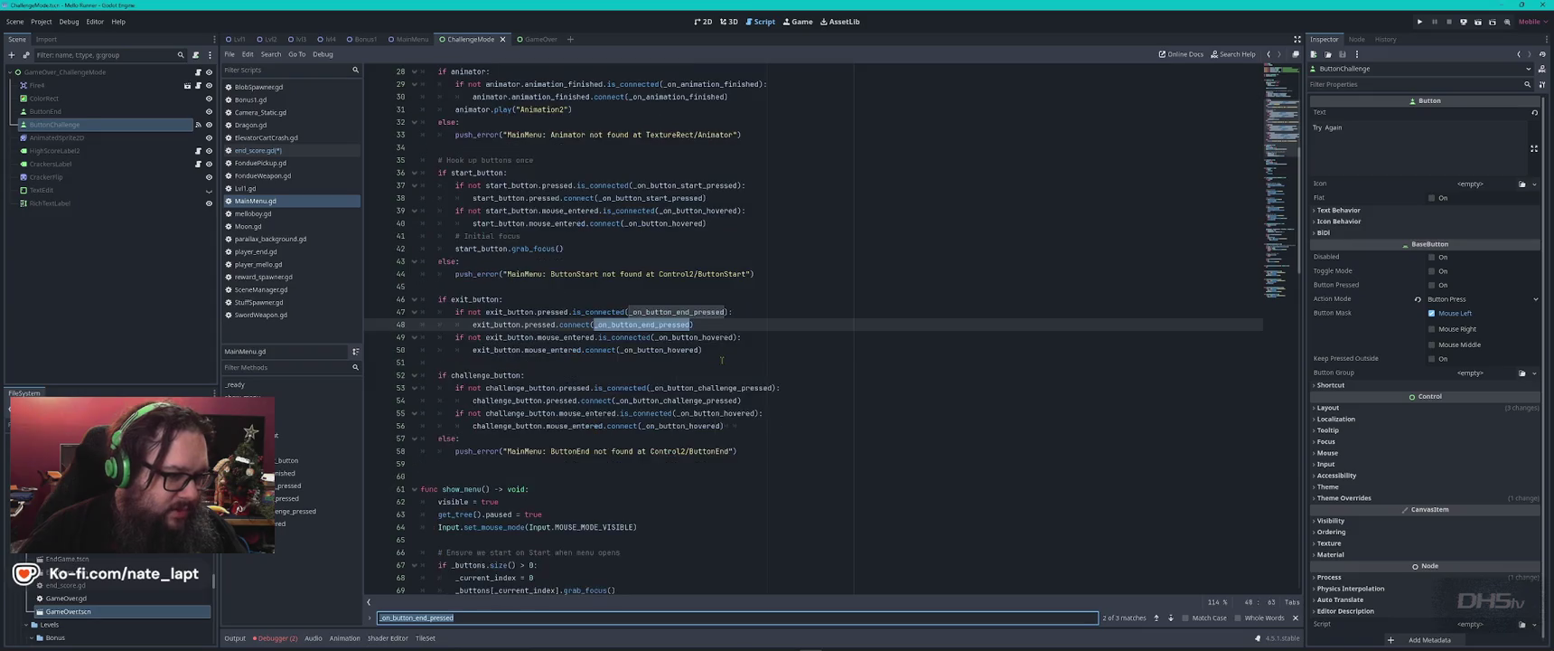
pyautogui.press('Escape')
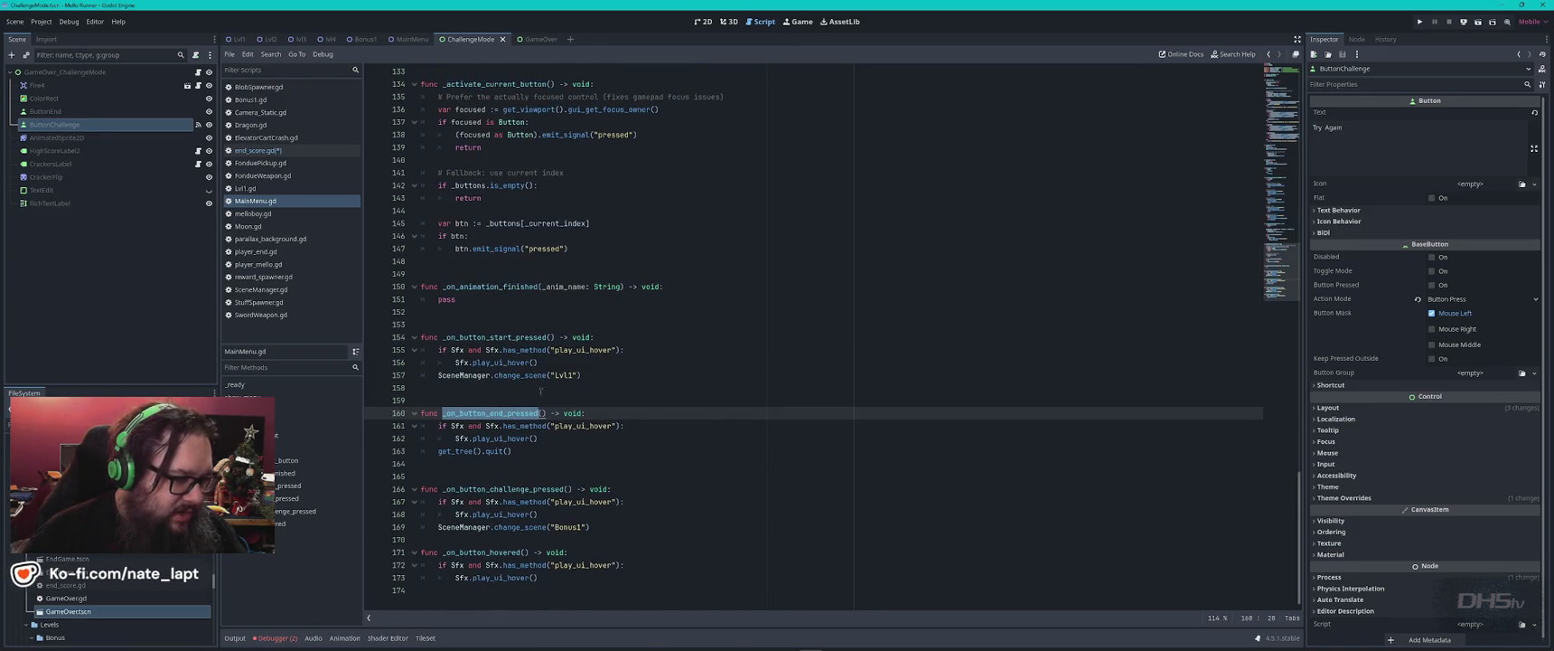
# - Replace end_score.gd's _on_Try_Again_pressed with MainMenu.gd's _on_button_end_pressed and _on_button_challenge_pressed handlers
pyautogui.click(489, 396)
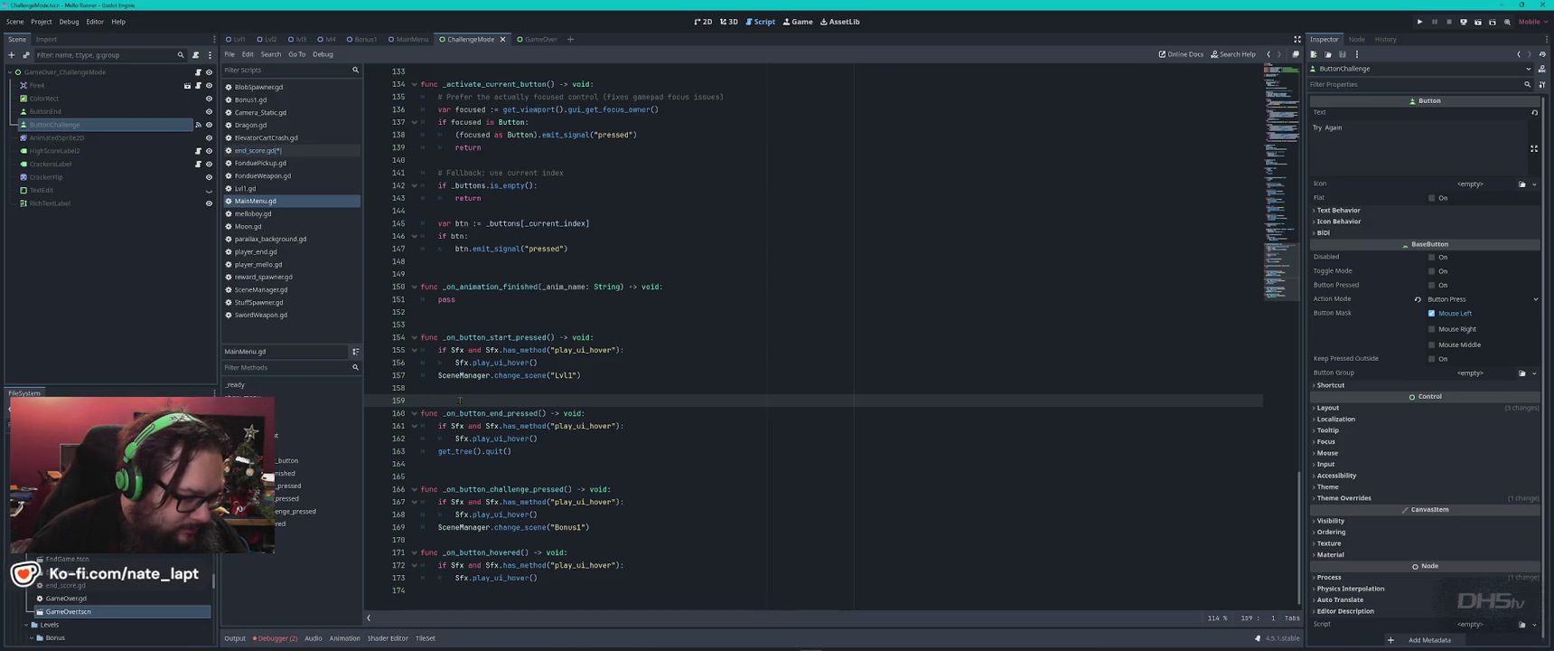
pyautogui.moveTo(460, 400)
pyautogui.mouseDown()
pyautogui.moveTo(524, 528)
pyautogui.moveTo(614, 524)
pyautogui.mouseUp()
pyautogui.hotkey('ctrl', 'c')
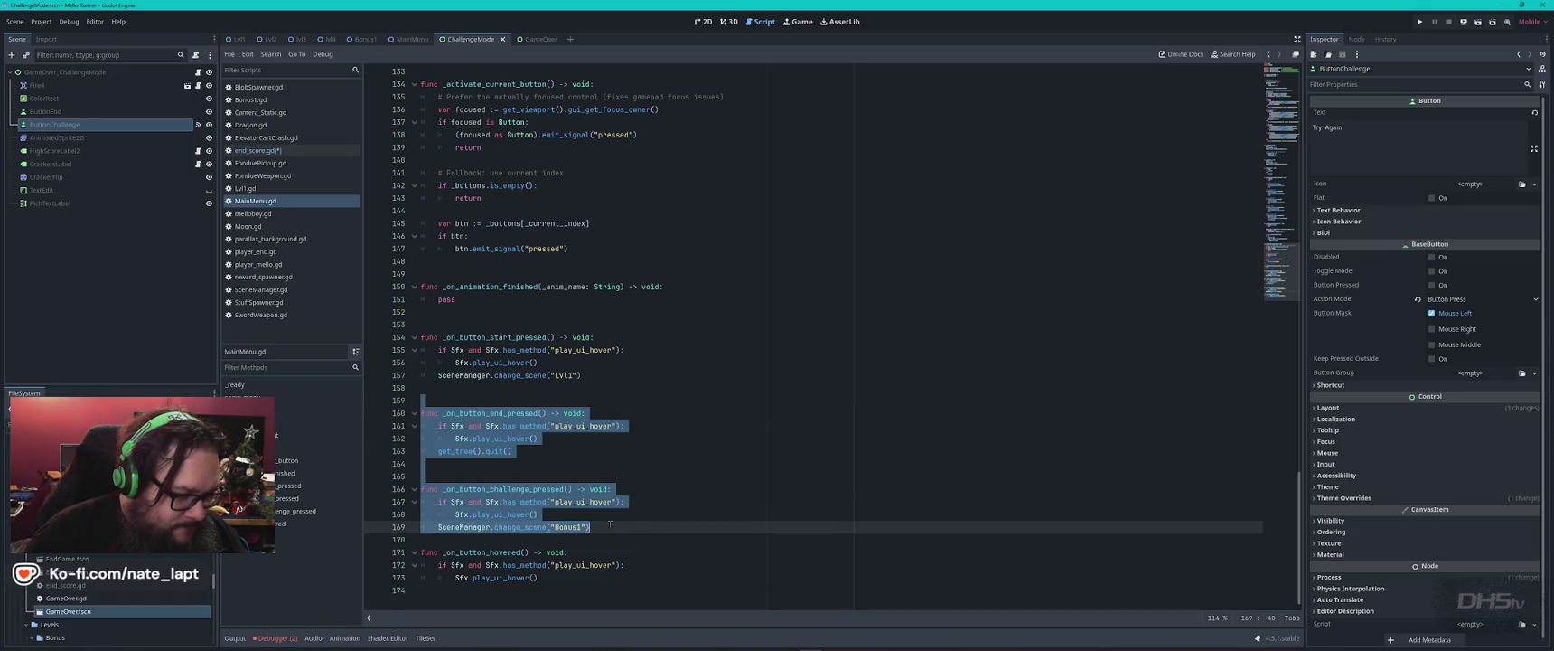
pyautogui.click(258, 150)
pyautogui.scroll(-10, 581, 406)
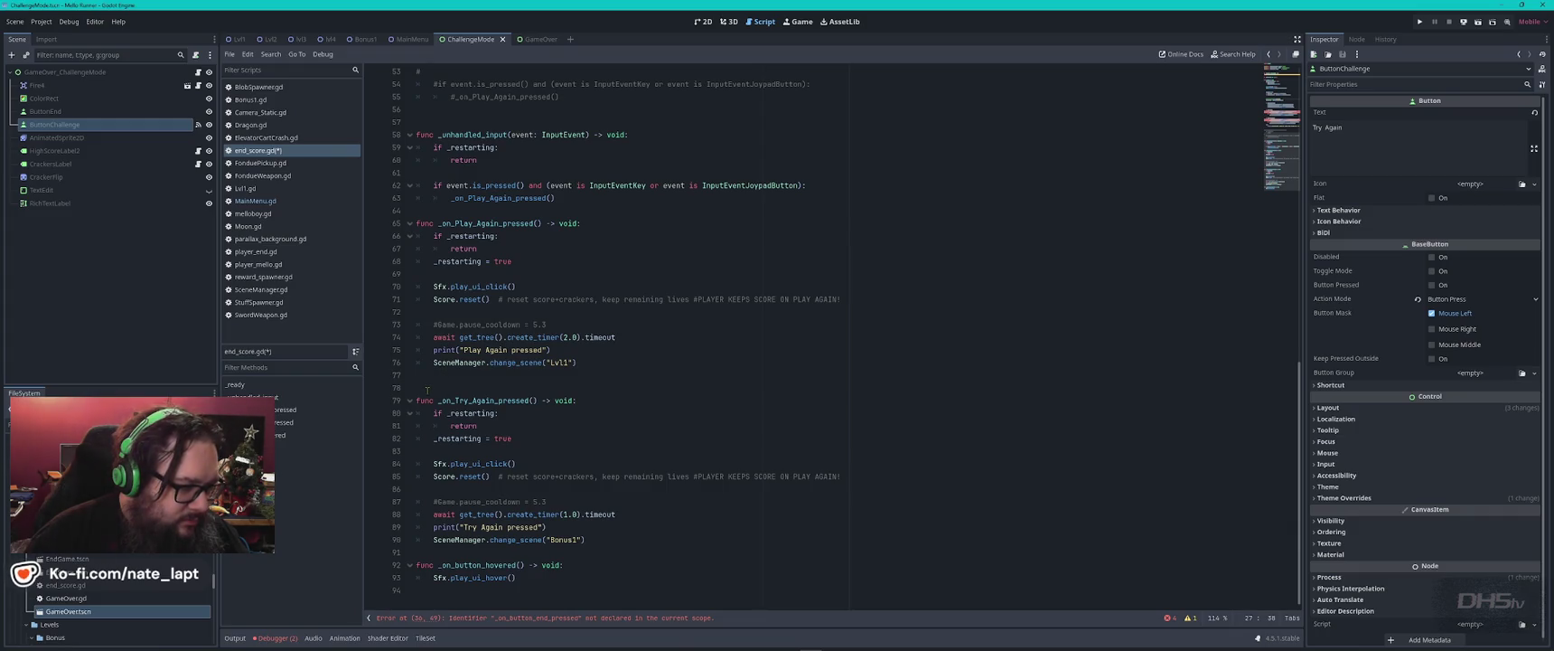
pyautogui.moveTo(427, 388)
pyautogui.mouseDown()
pyautogui.moveTo(543, 424)
pyautogui.moveTo(632, 502)
pyautogui.moveTo(650, 540)
pyautogui.mouseUp()
pyautogui.hotkey('ctrl', 'v')
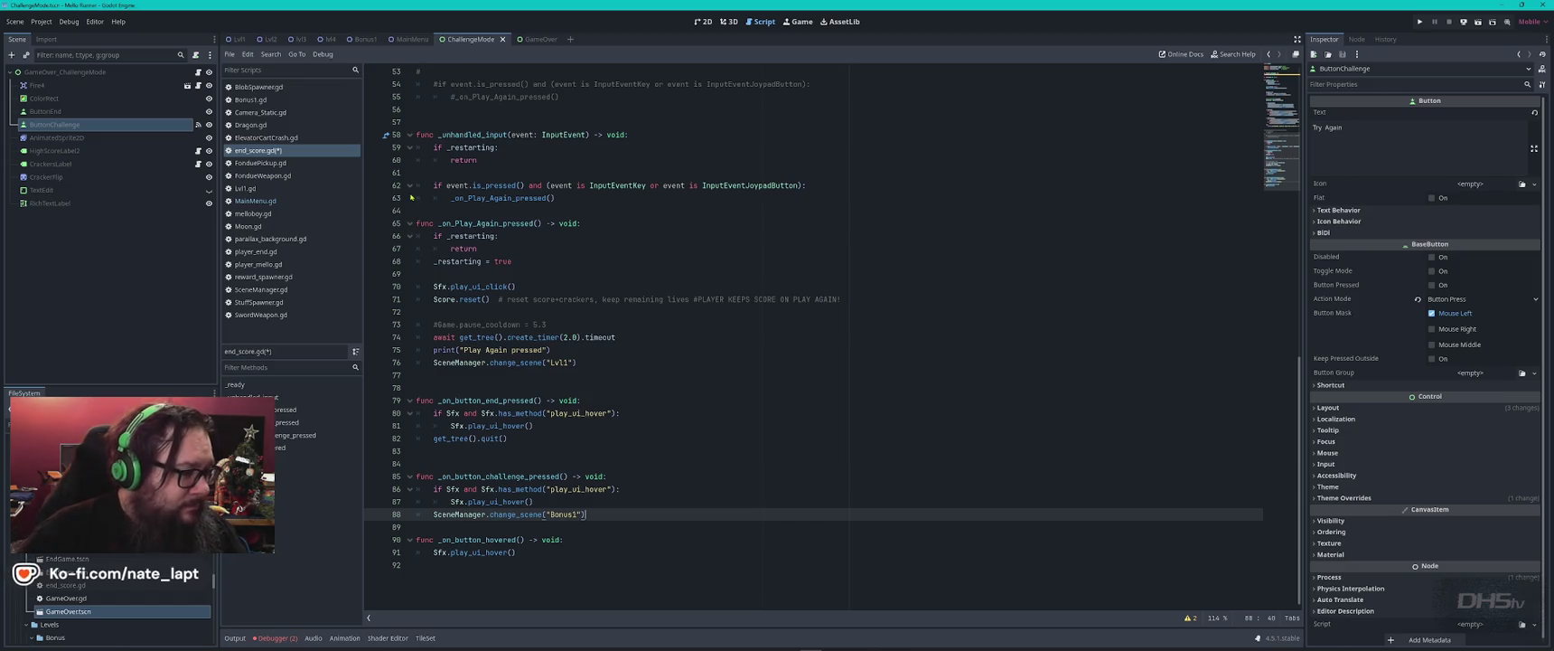
pyautogui.click(255, 201)
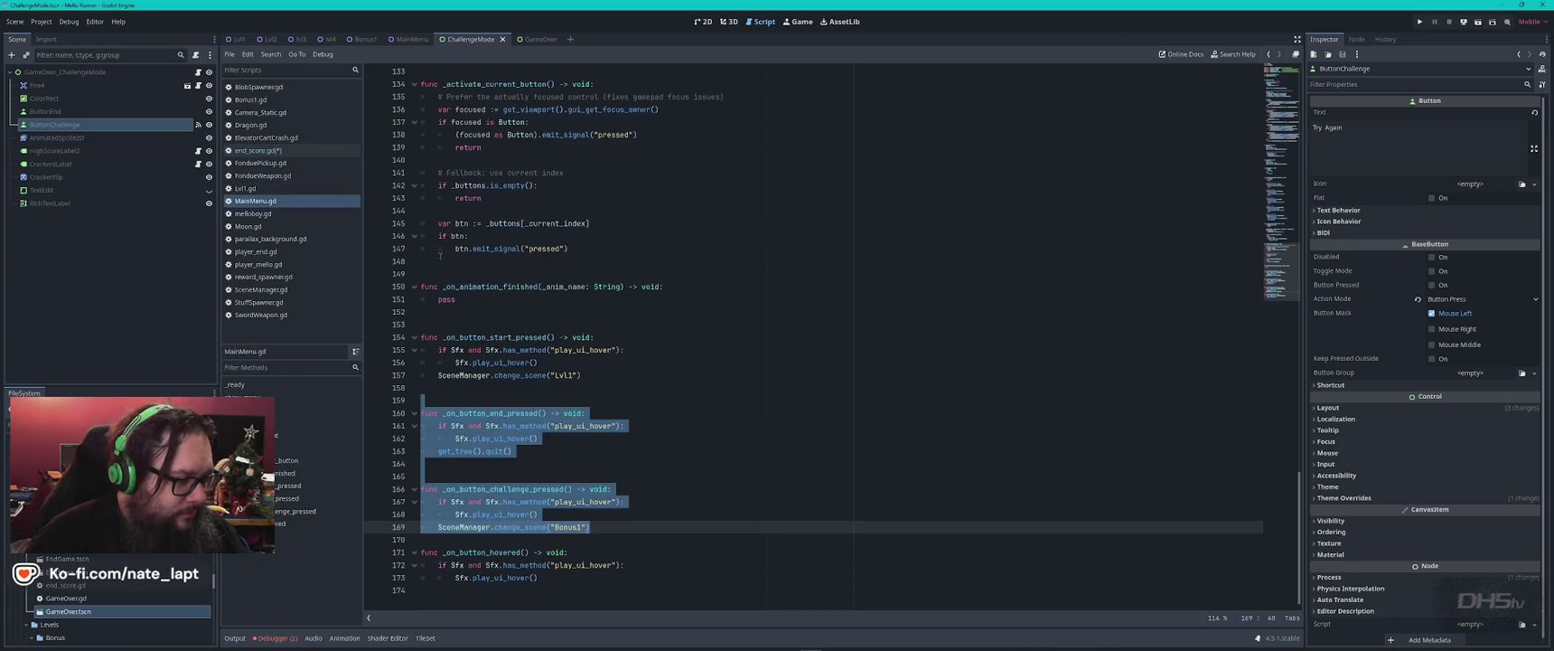
pyautogui.click(588, 413)
# - Scroll MainMenu.gd up to its _unhandled_input function and select its name
pyautogui.click(257, 150)
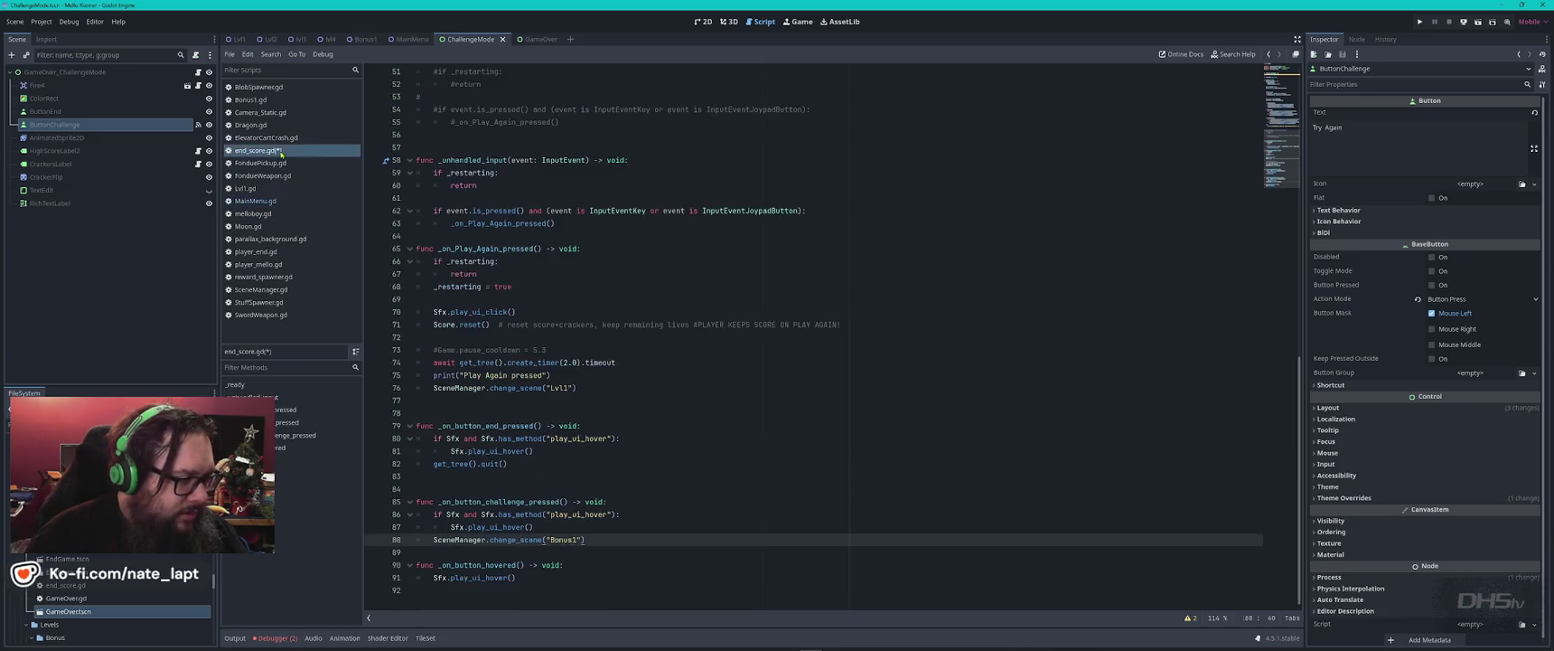
pyautogui.click(256, 201)
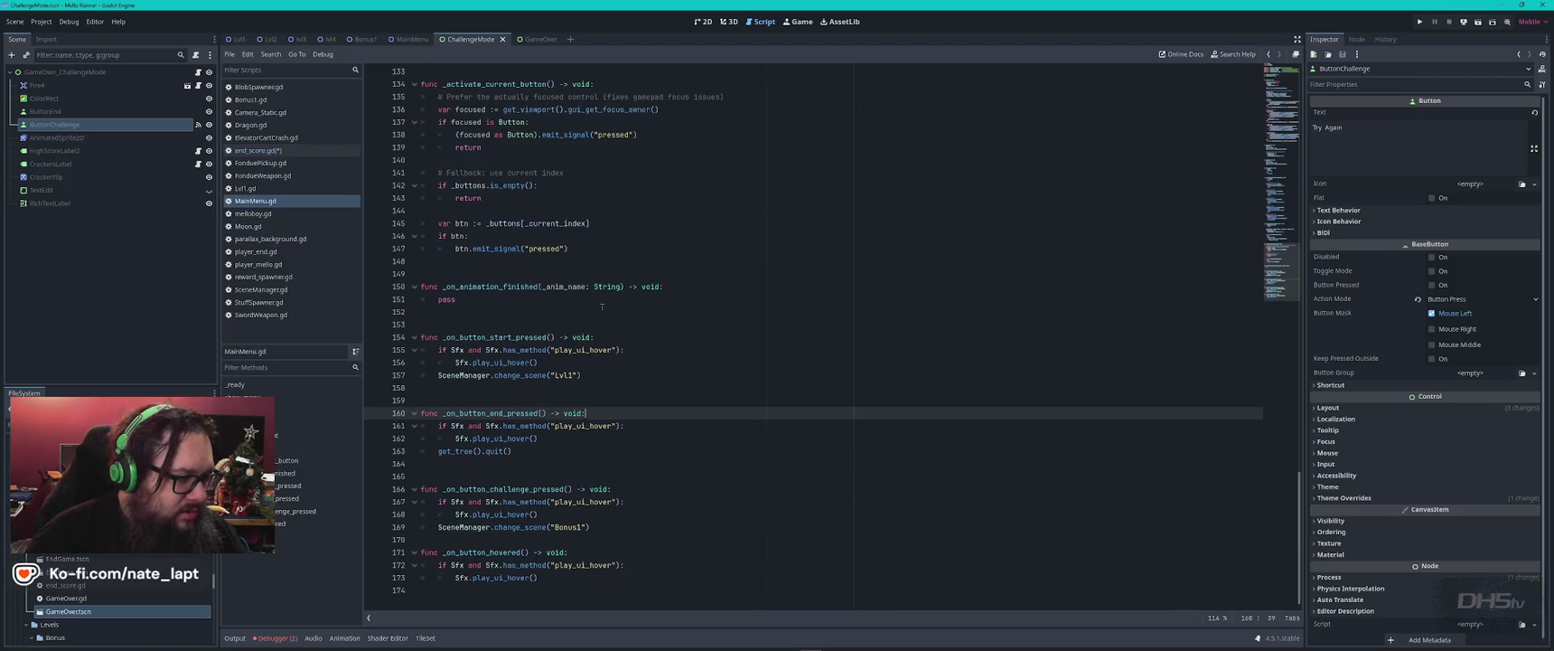
pyautogui.doubleClick(500, 224)
pyautogui.scroll(3, 592, 264)
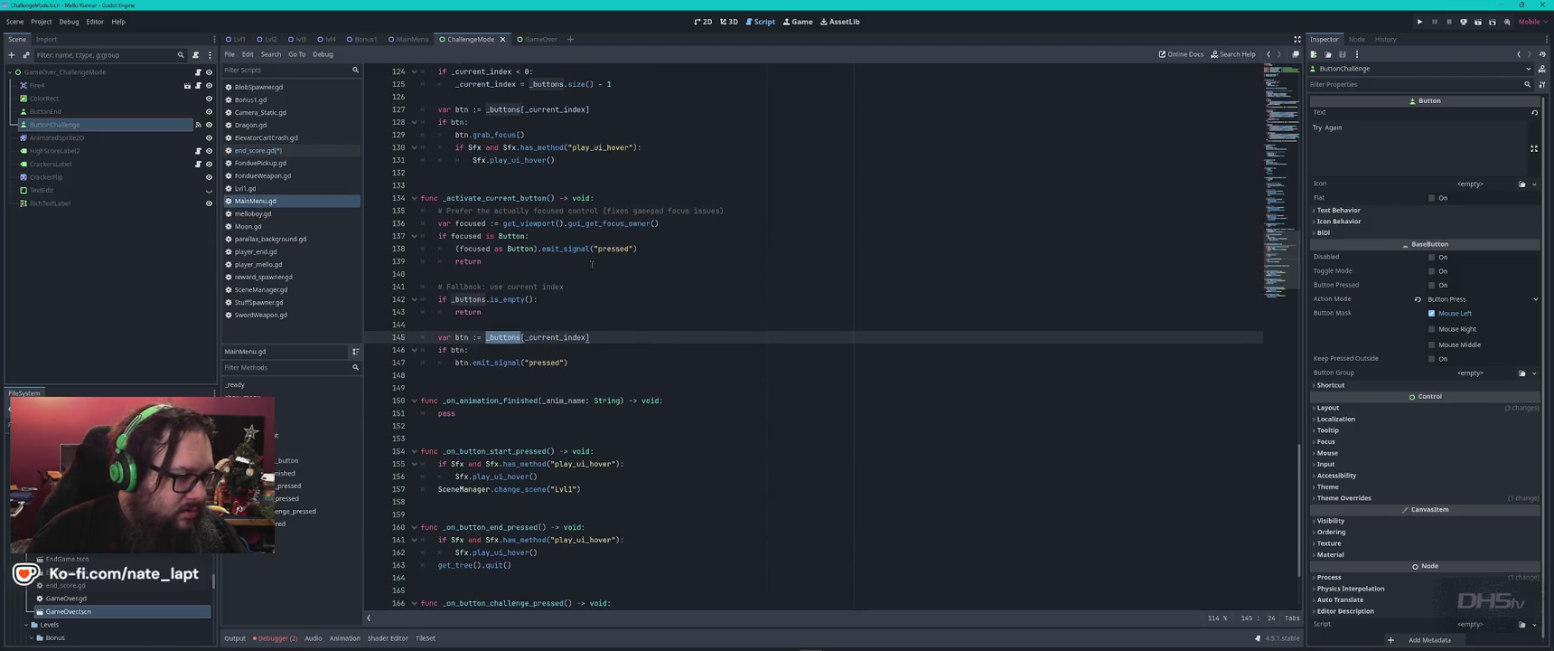
pyautogui.click(510, 185)
pyautogui.scroll(2, 510, 213)
pyautogui.scroll(3, 509, 214)
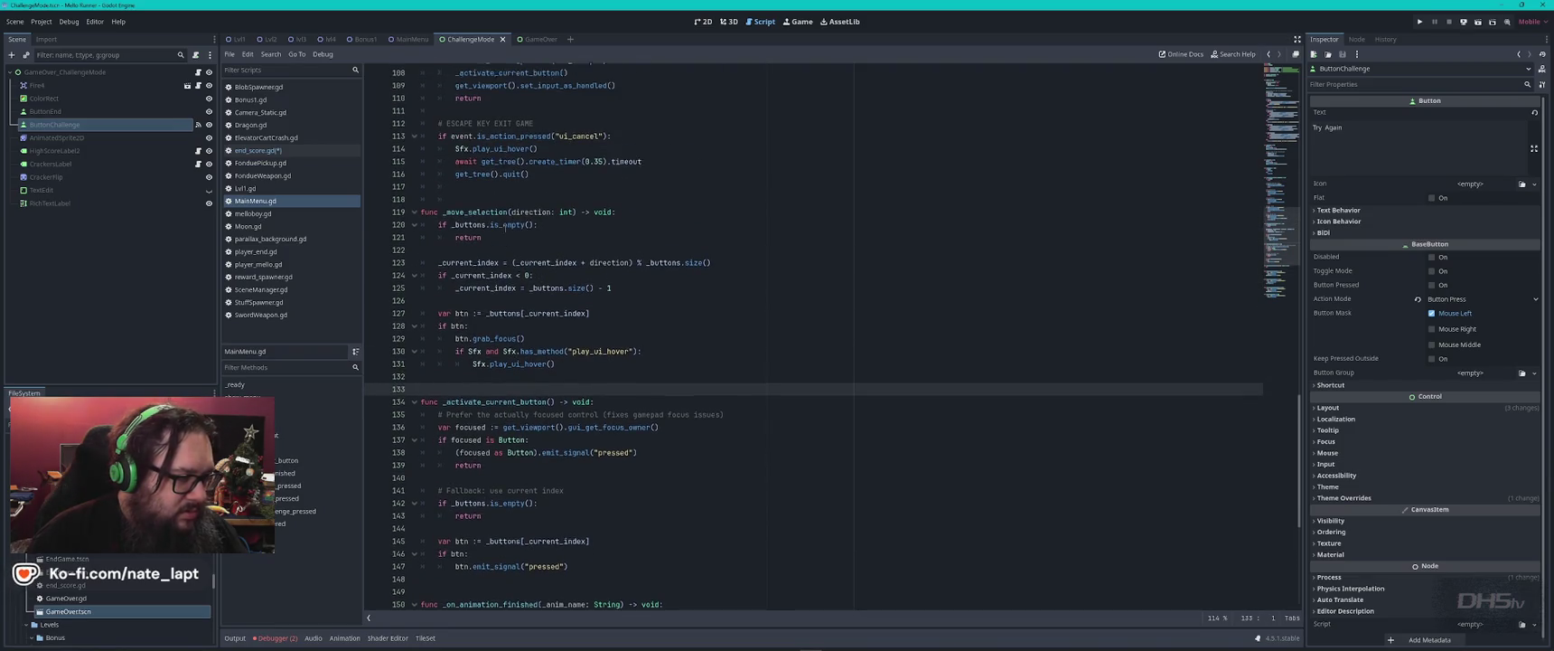
pyautogui.scroll(8, 506, 227)
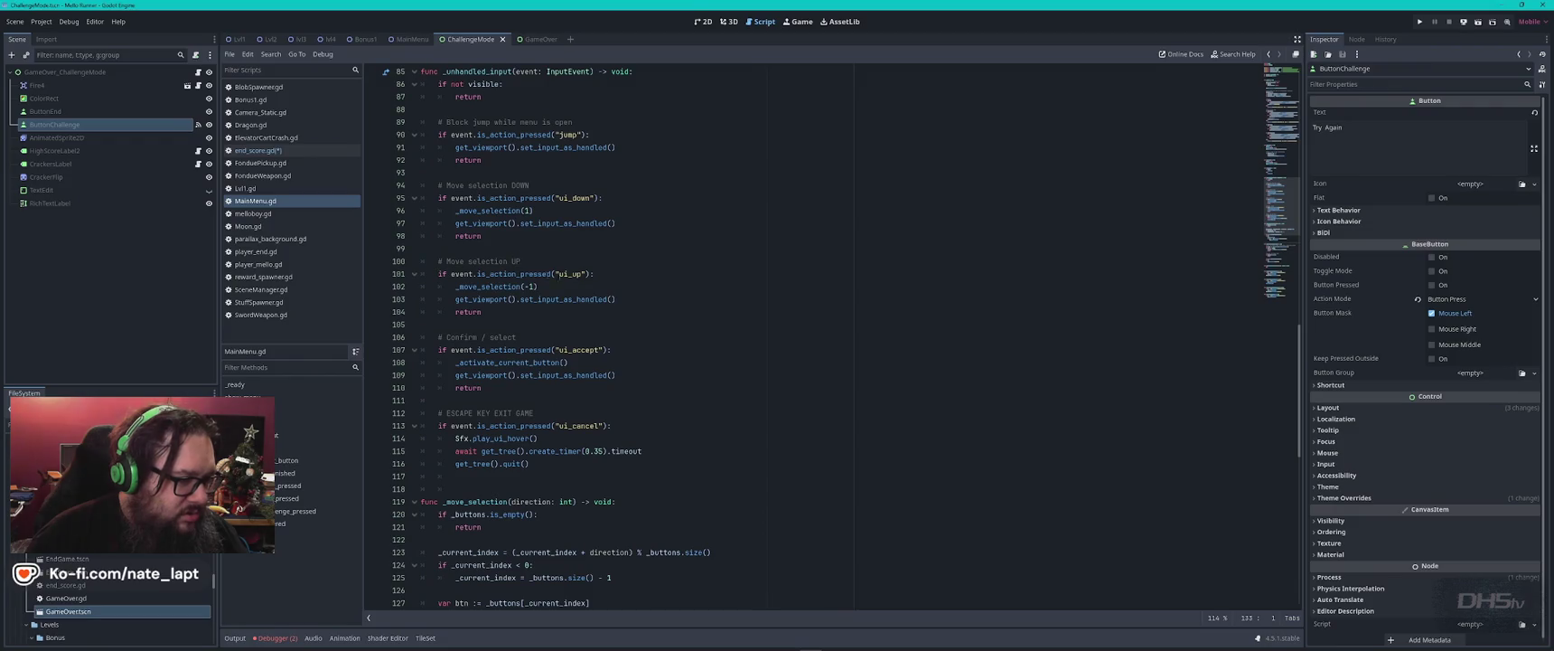
pyautogui.scroll(5, 482, 249)
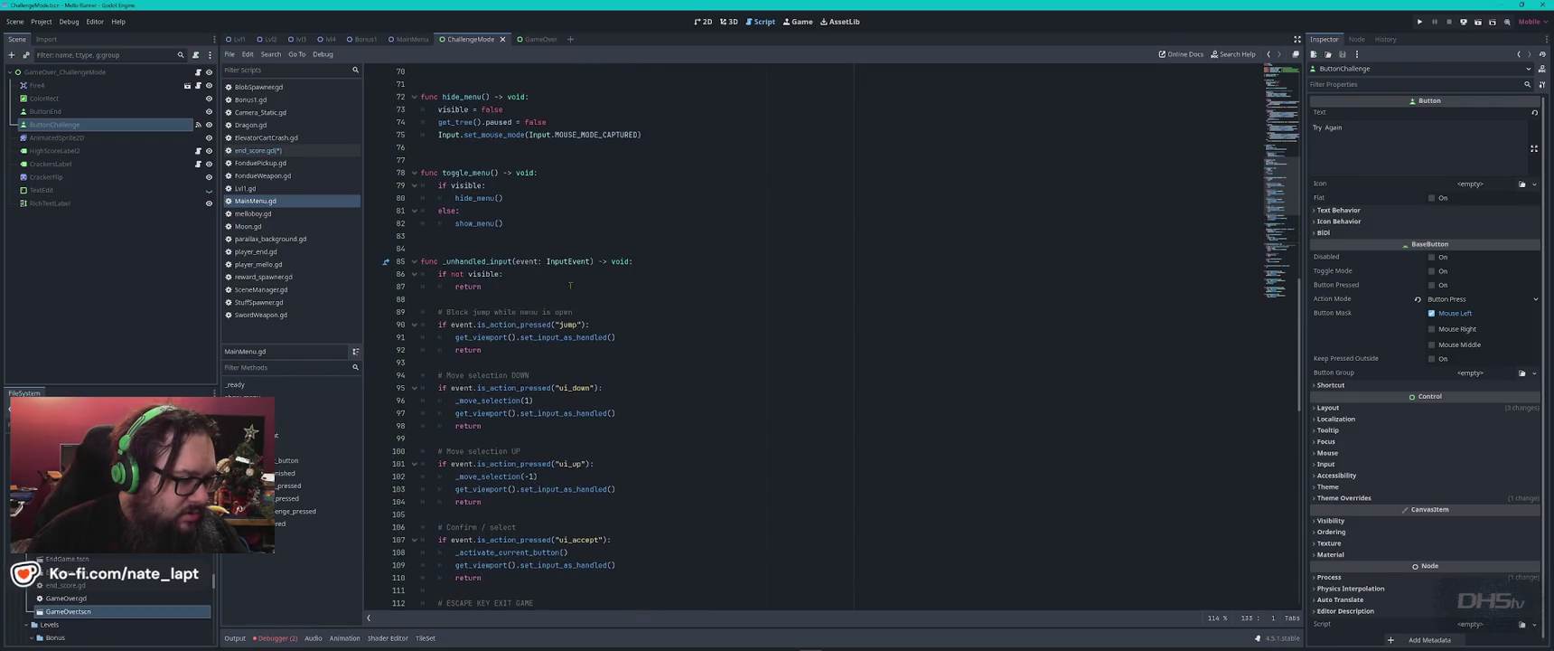
pyautogui.click(482, 248)
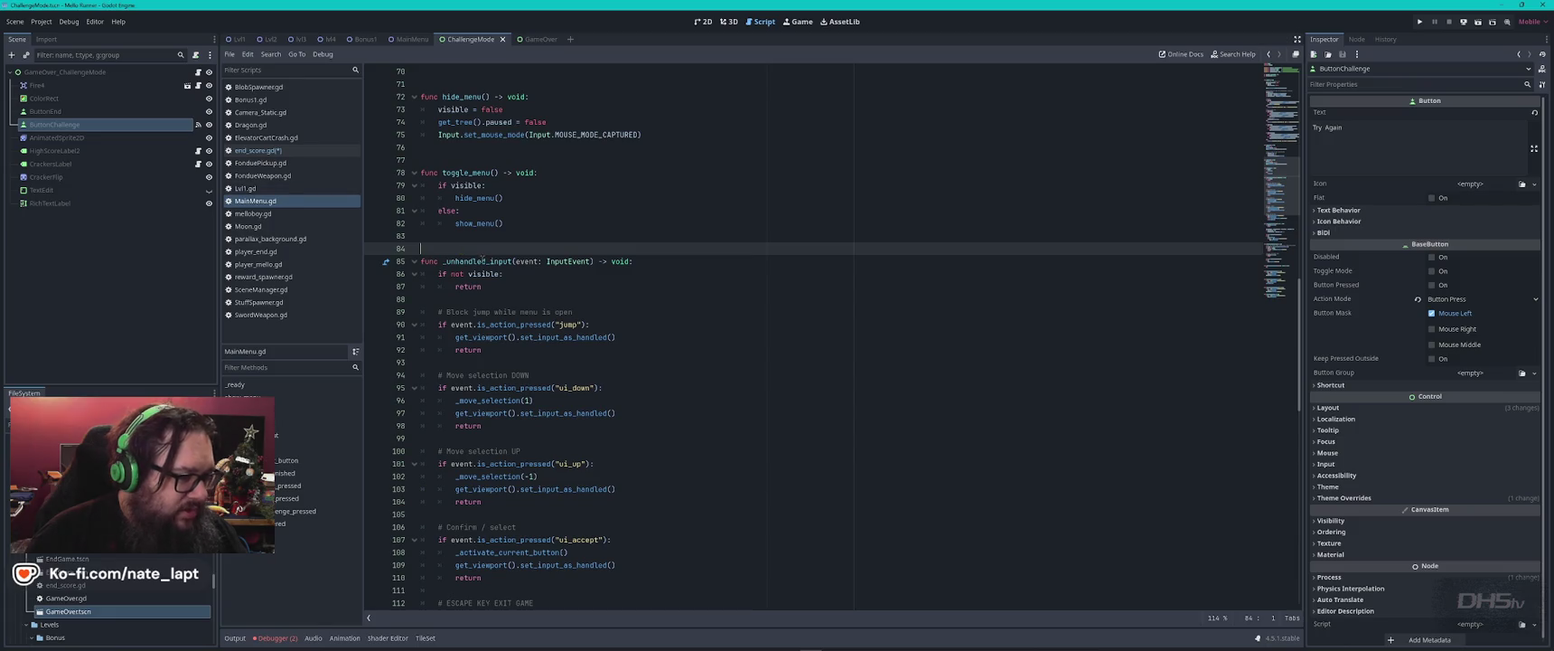
pyautogui.doubleClick(484, 262)
# - Find end_score.gd's _unhandled_input on line 58 and compare it with MainMenu.gd's version
pyautogui.click(258, 150)
pyautogui.hotkey('ctrl', 'f')
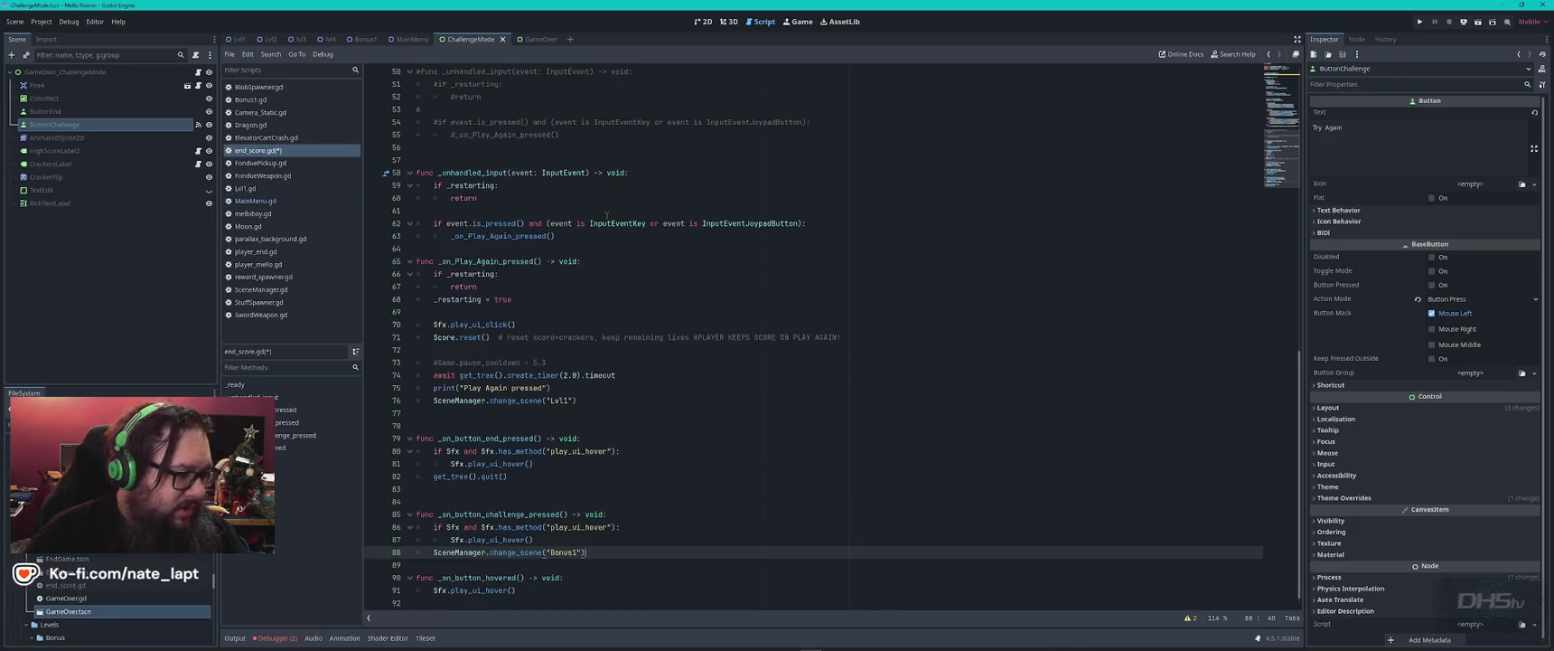
pyautogui.press('Return')
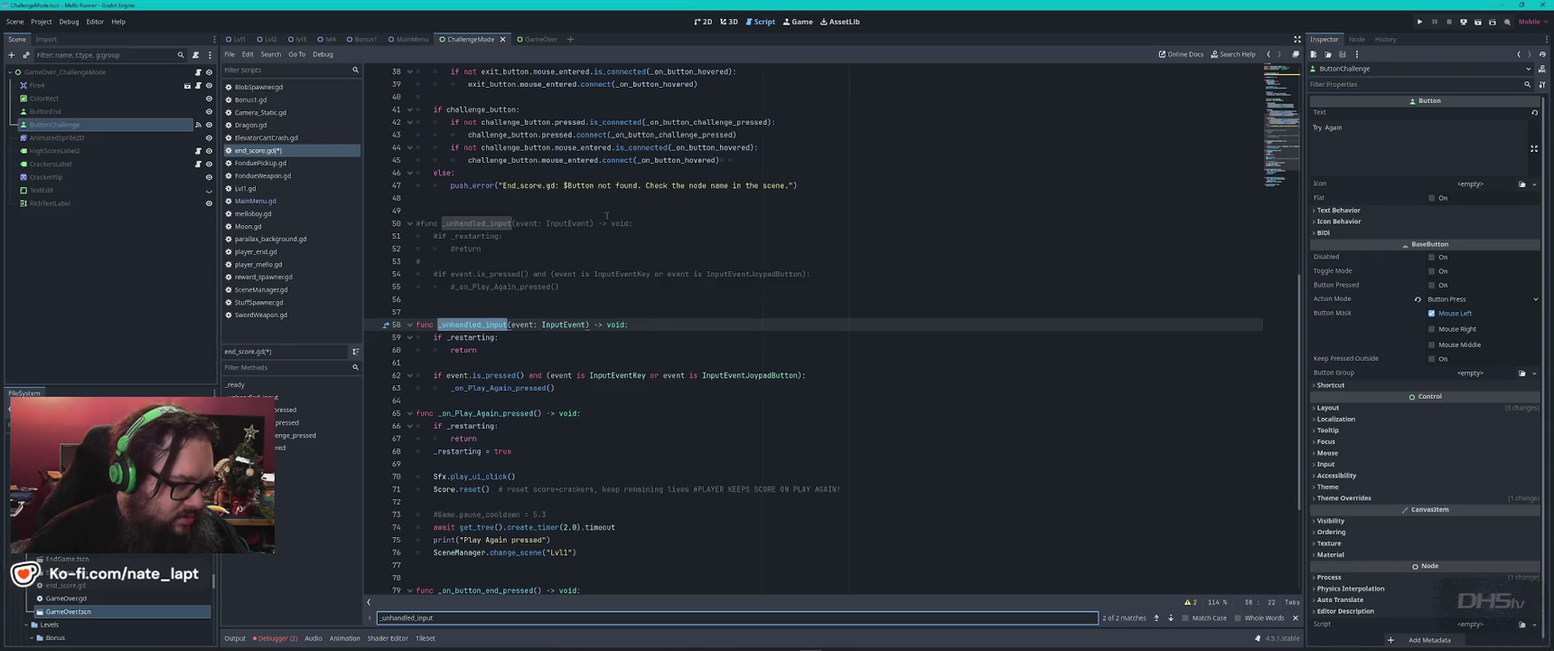
pyautogui.press('Escape')
pyautogui.scroll(-5, 602, 265)
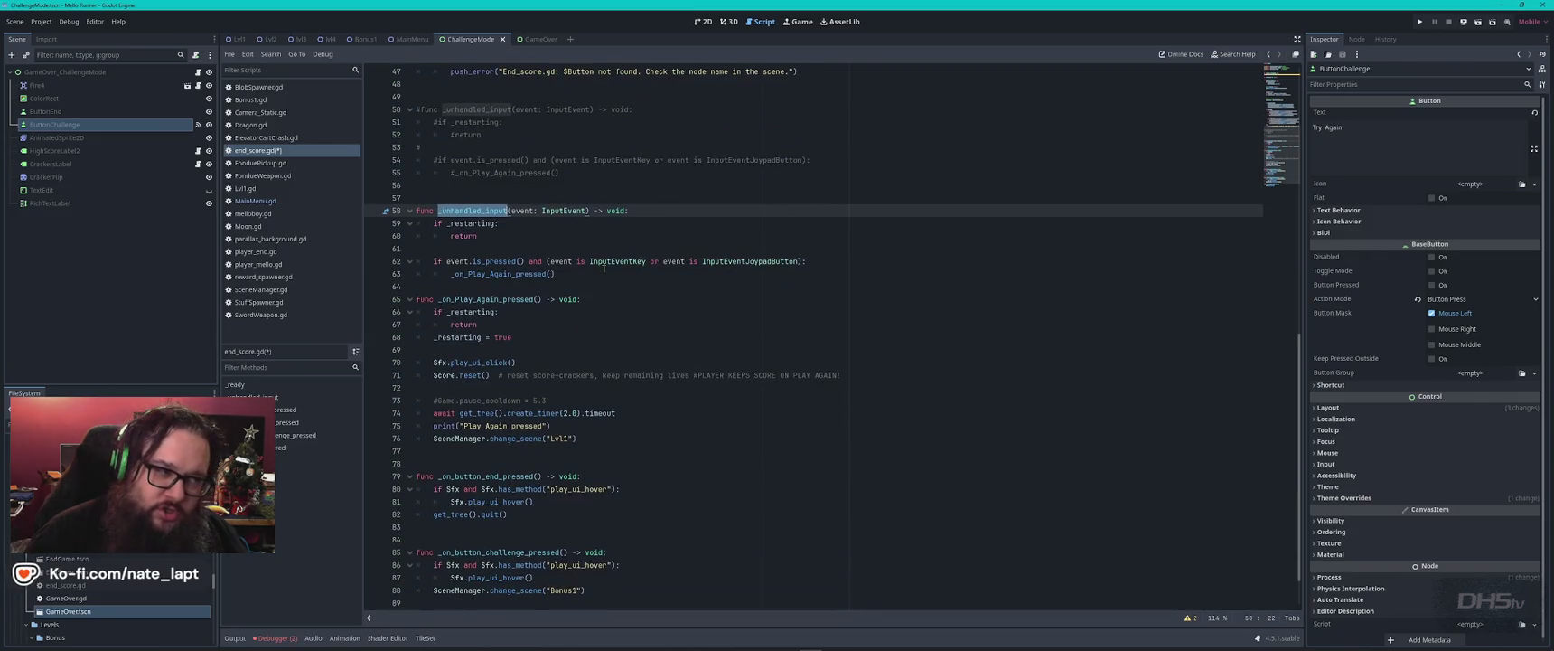
pyautogui.hotkey('alt', 'Left')
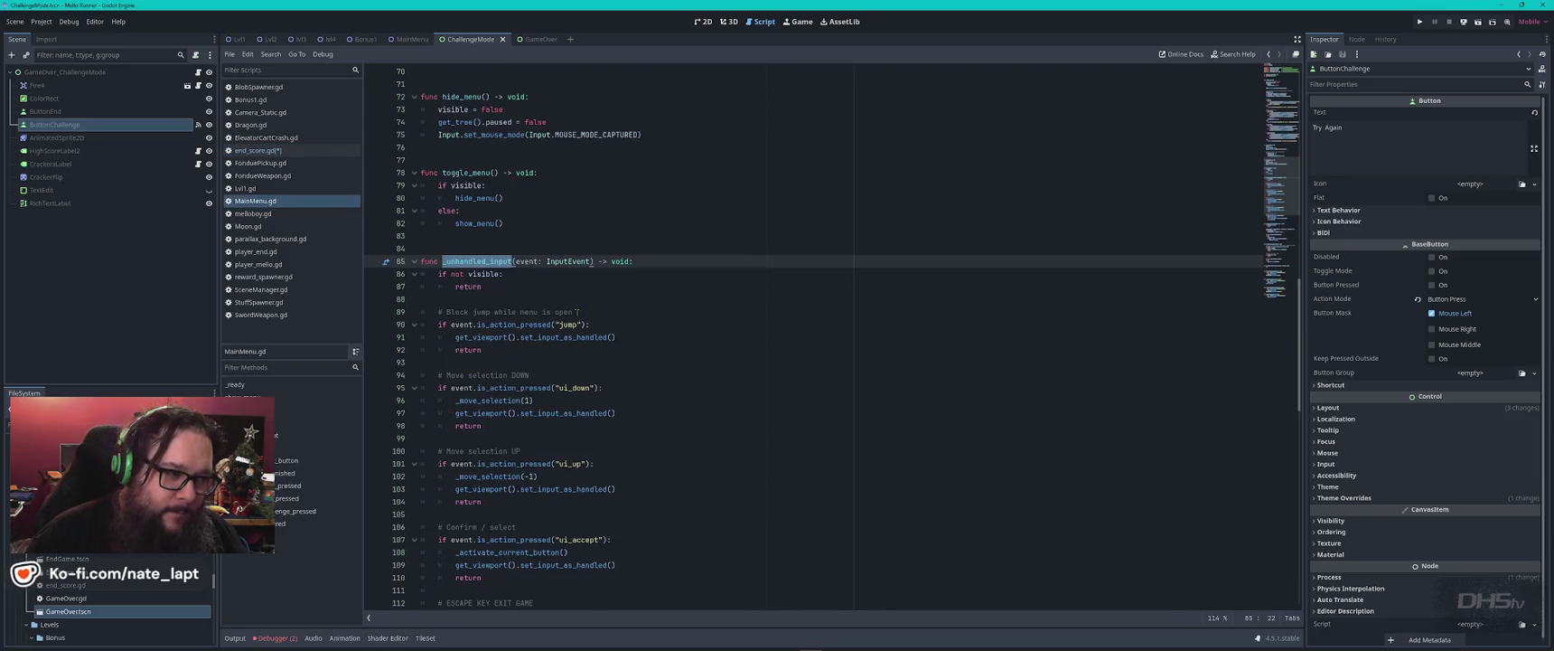
pyautogui.scroll(-3, 647, 342)
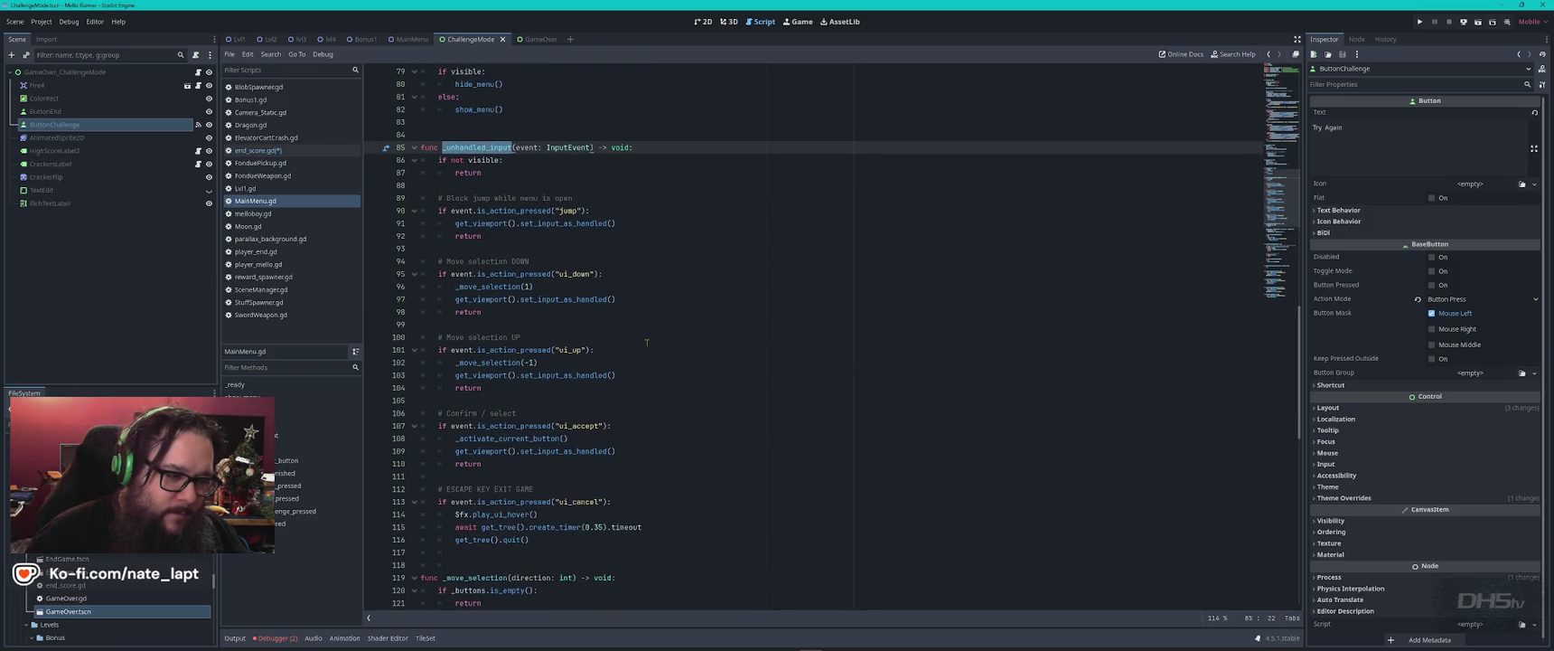
pyautogui.scroll(-2, 647, 342)
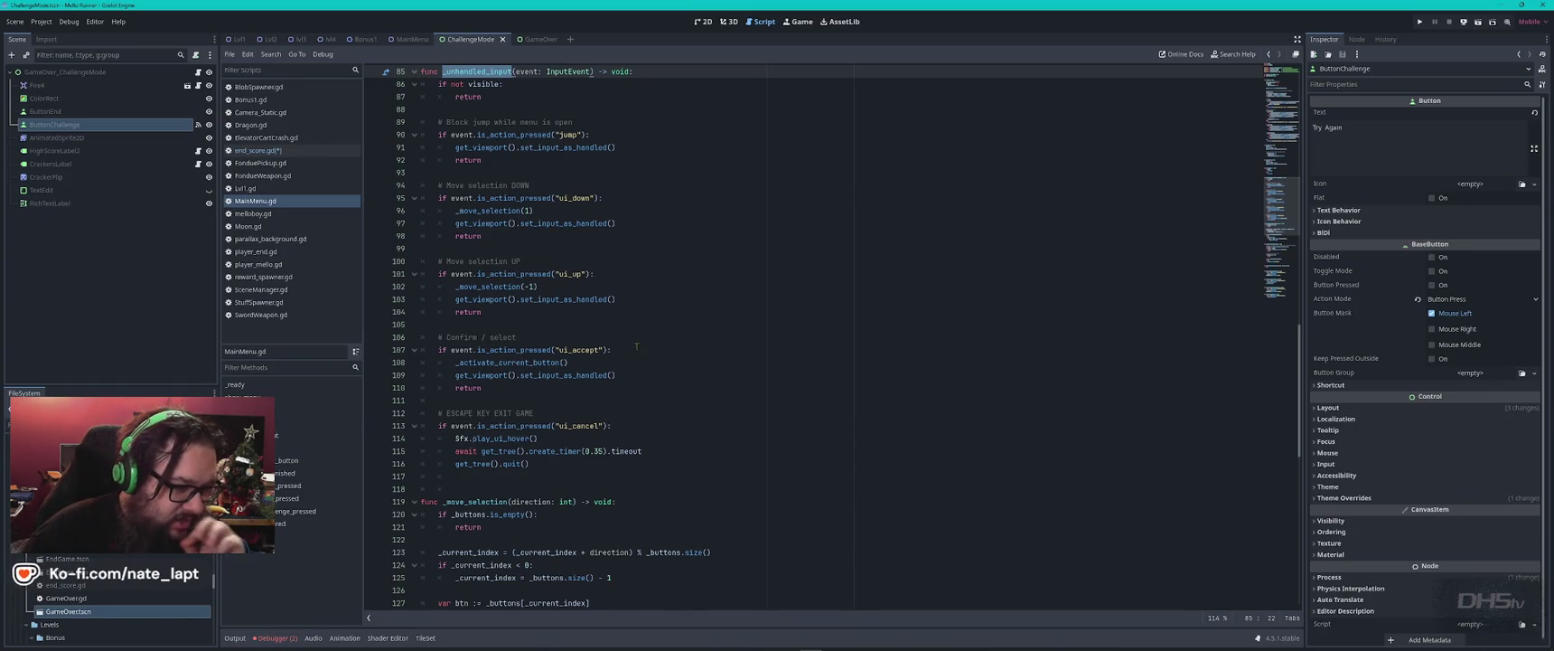
pyautogui.scroll(2, 636, 346)
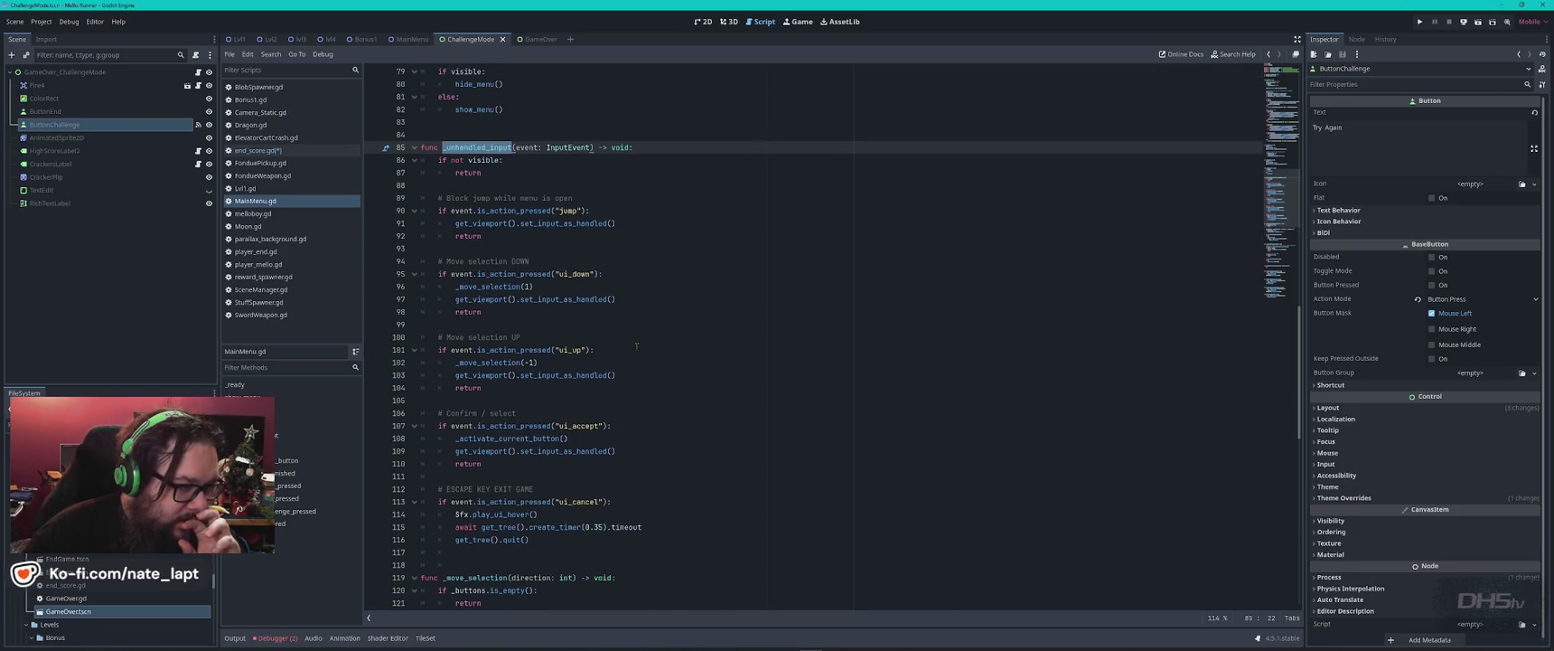
pyautogui.scroll(-1, 636, 347)
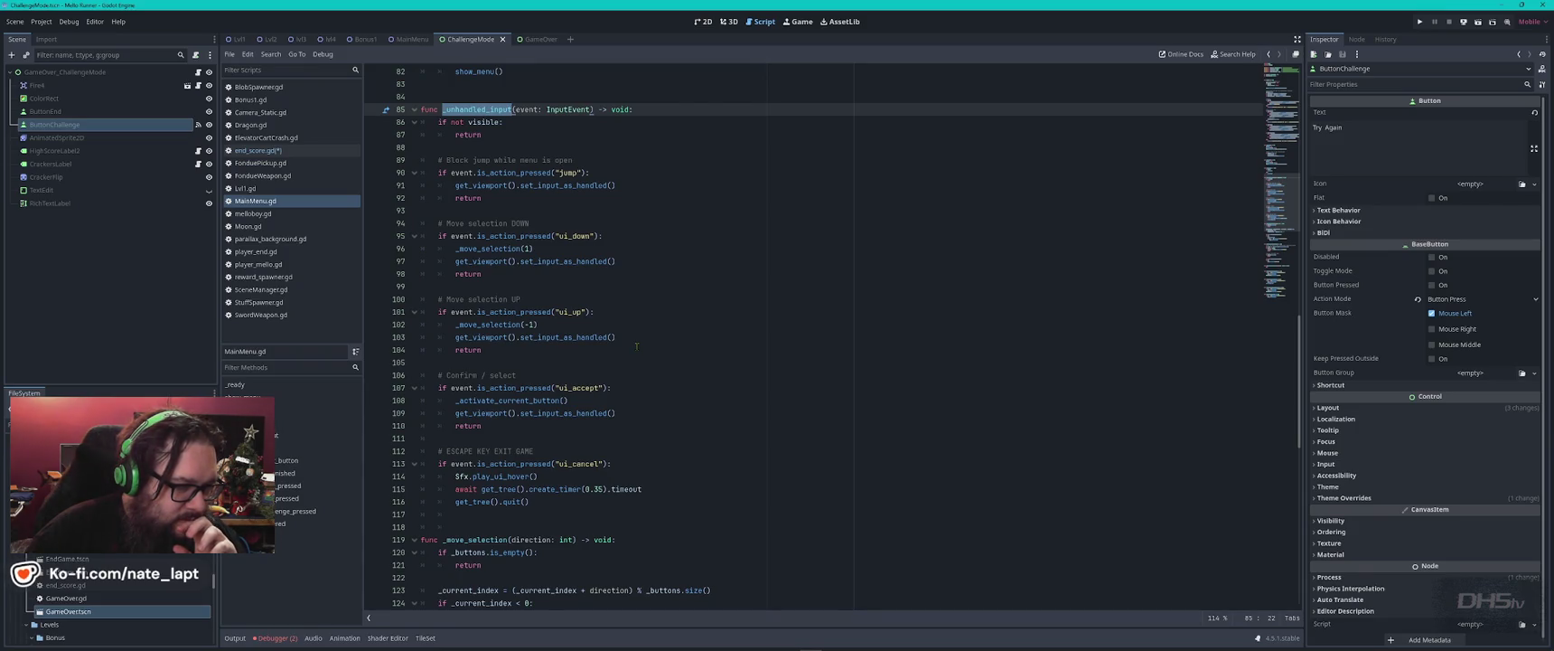
pyautogui.click(434, 97)
pyautogui.scroll(5, 558, 206)
pyautogui.scroll(1, 559, 230)
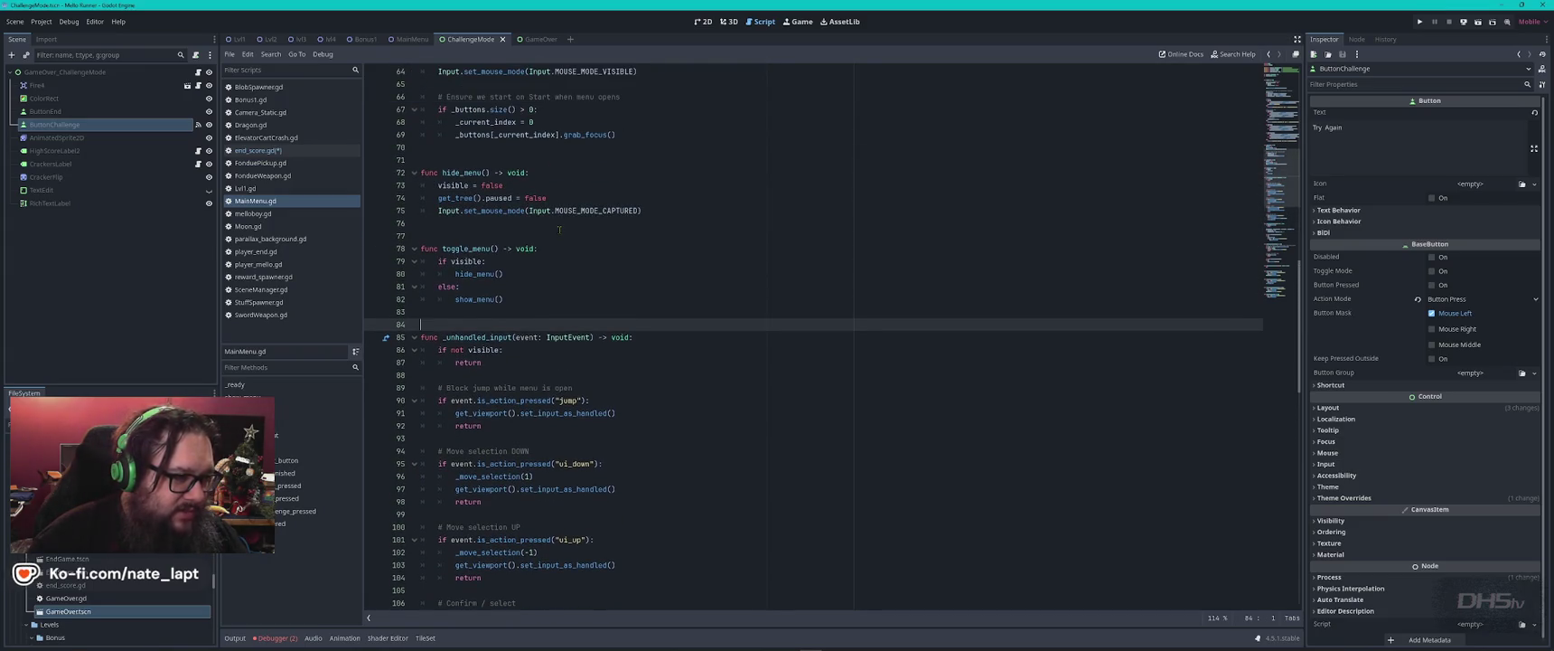
pyautogui.moveTo(472, 271)
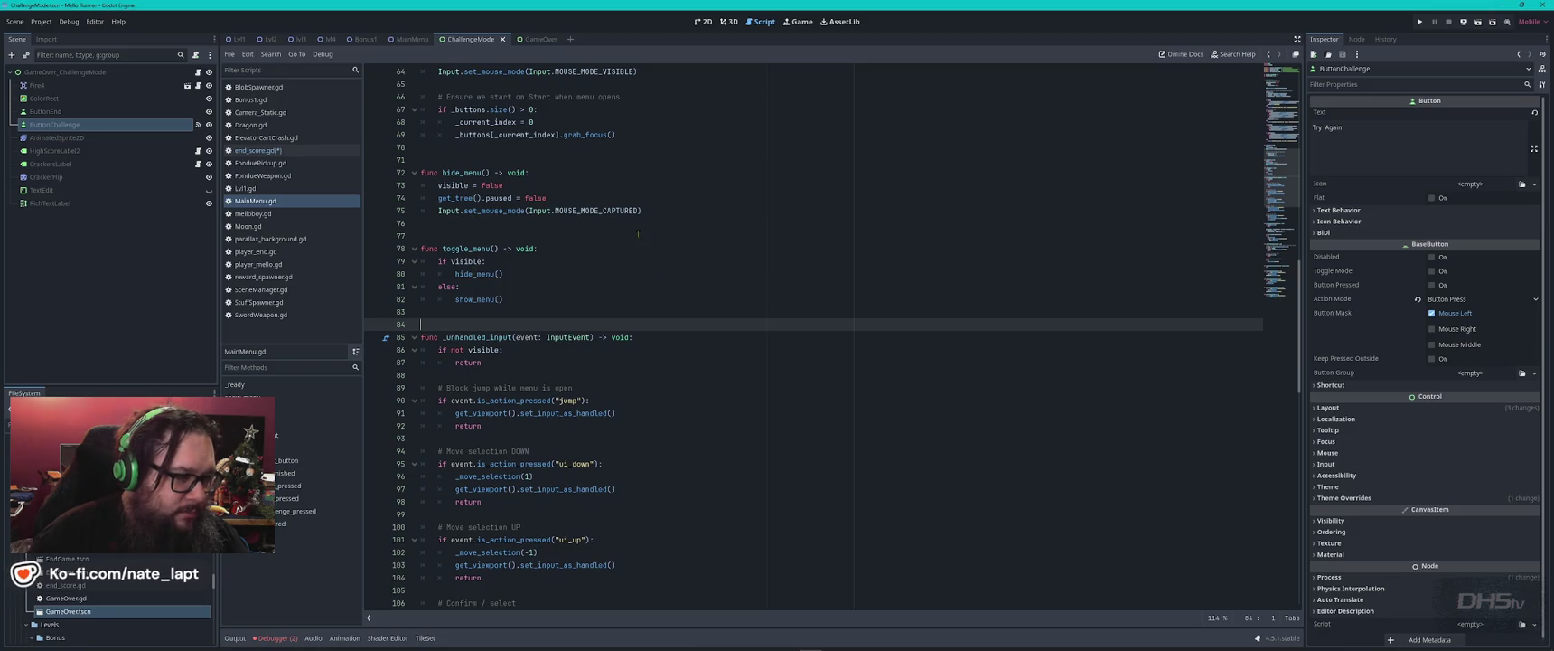
pyautogui.doubleClick(475, 274)
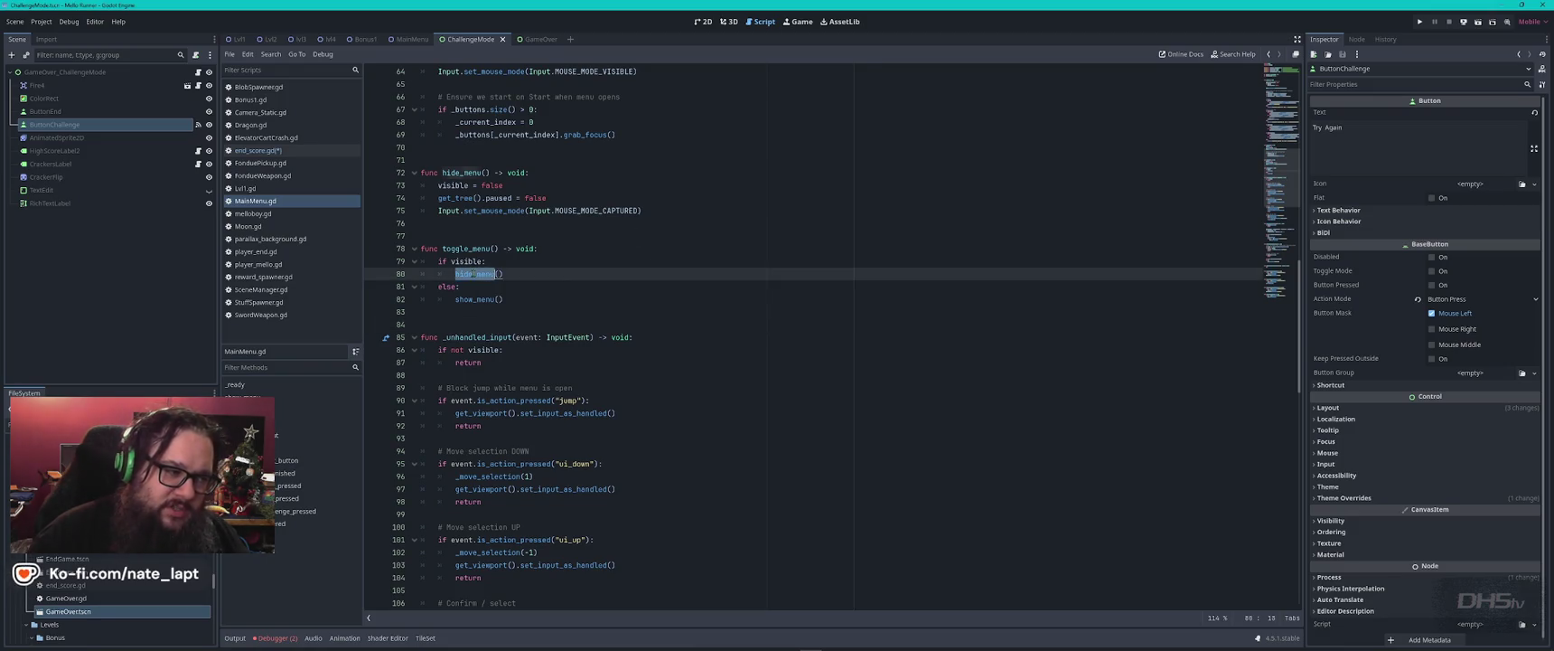
pyautogui.hotkey('ctrl', 'f')
pyautogui.press('Return')
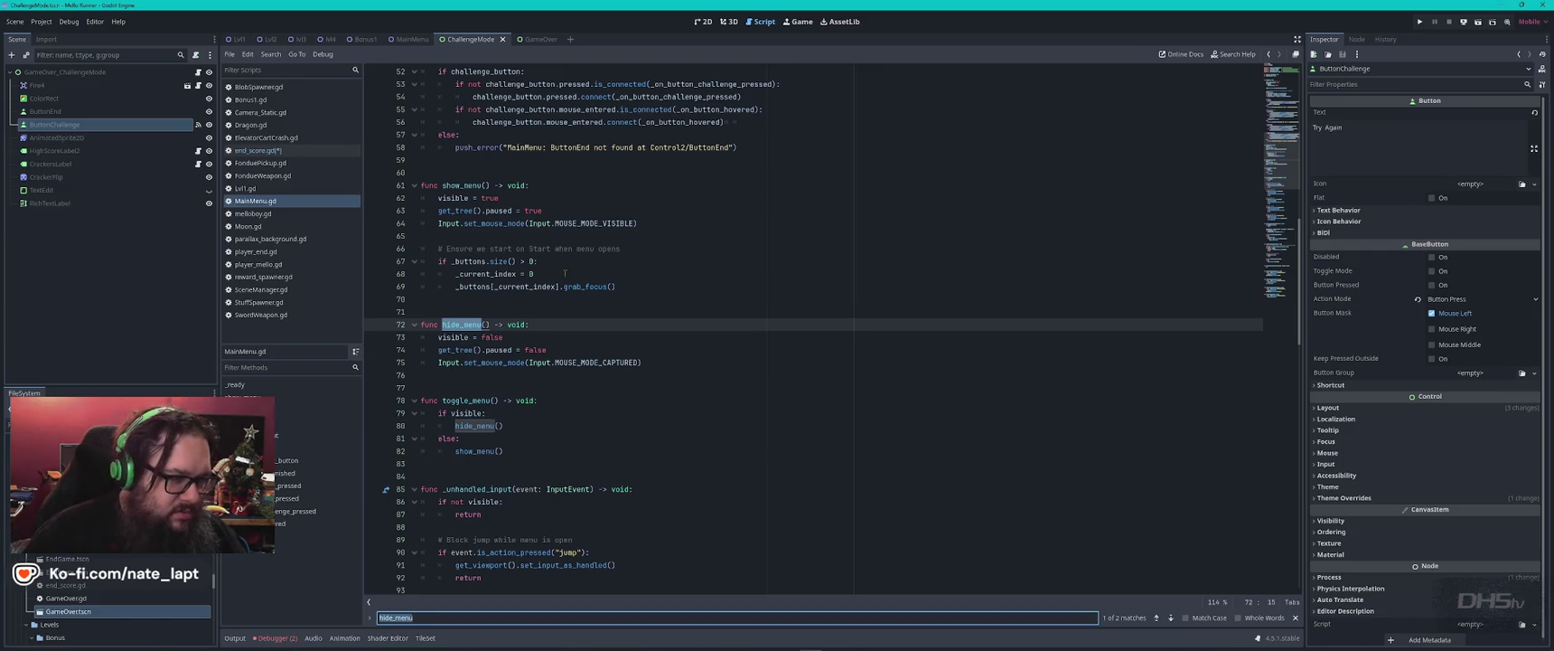
pyautogui.scroll(3, 565, 275)
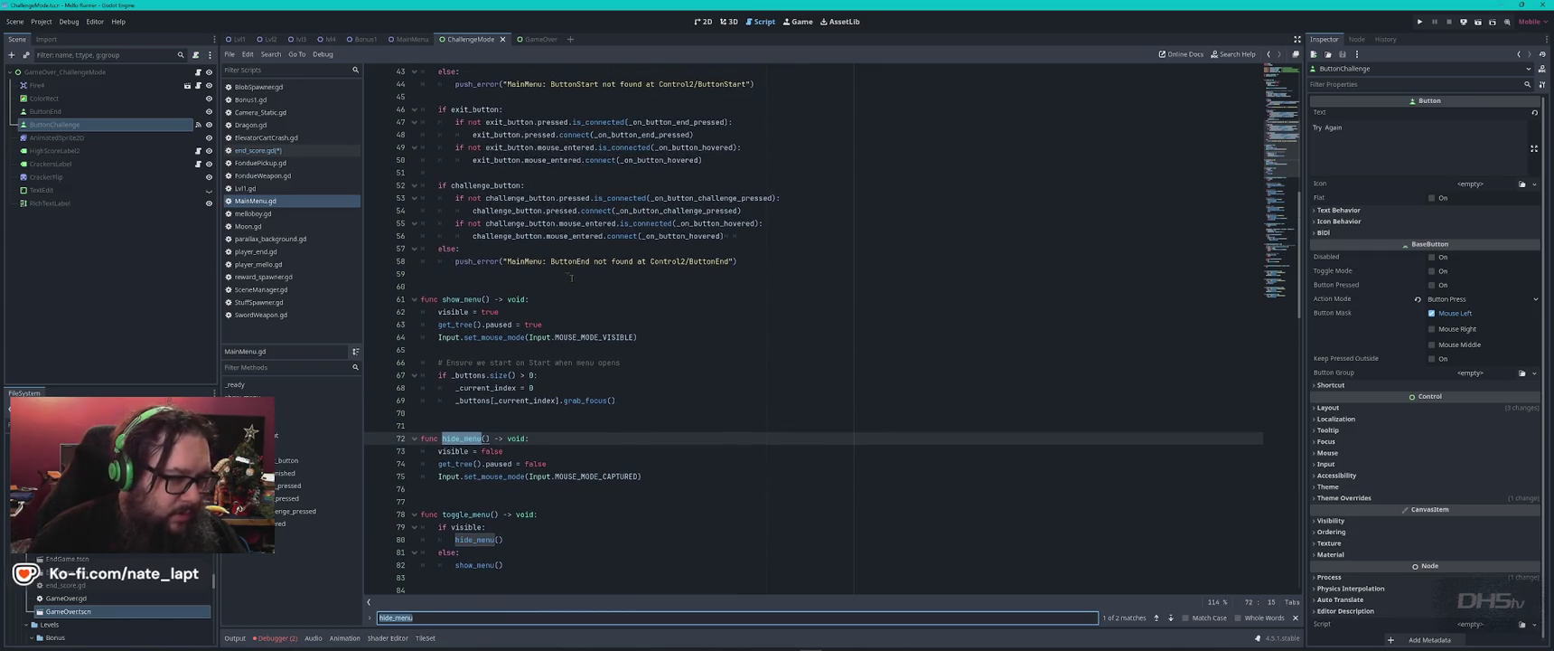
pyautogui.click(508, 289)
pyautogui.scroll(-11, 488, 335)
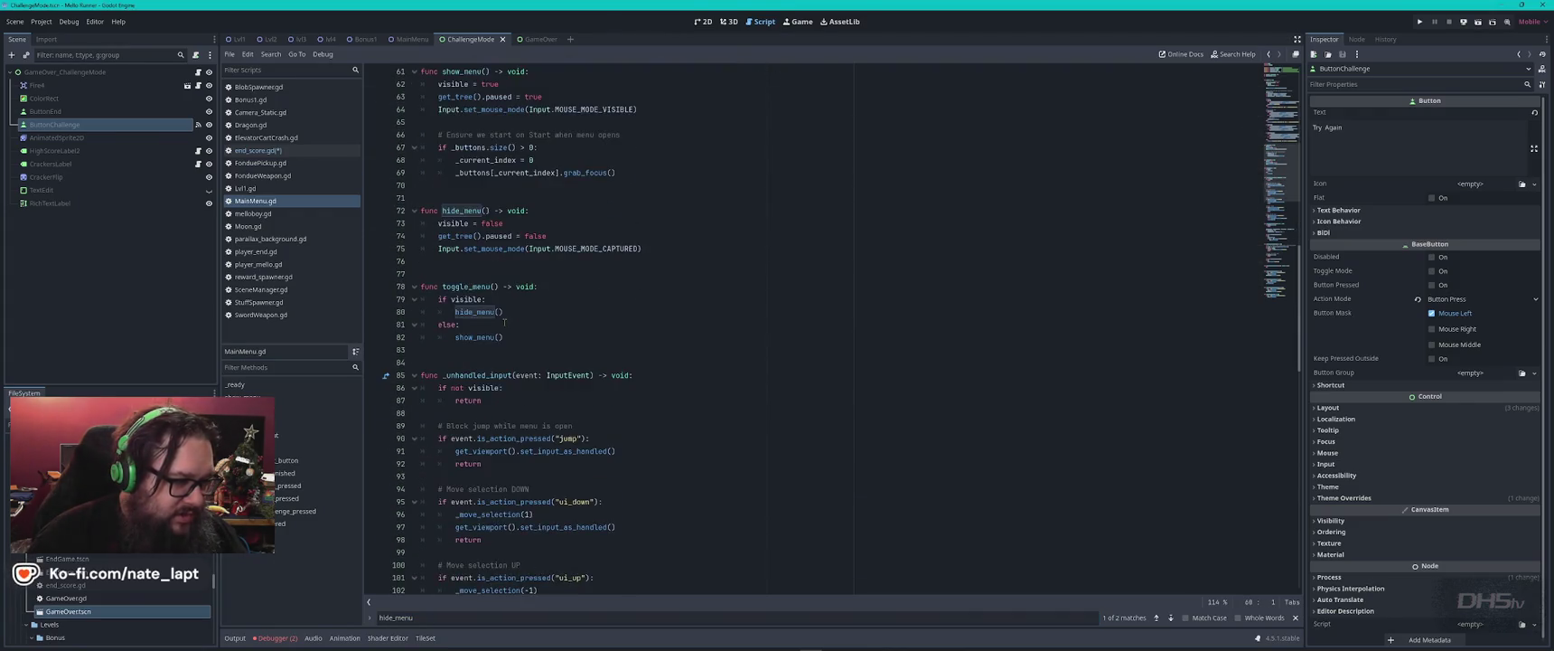
pyautogui.scroll(-7, 479, 361)
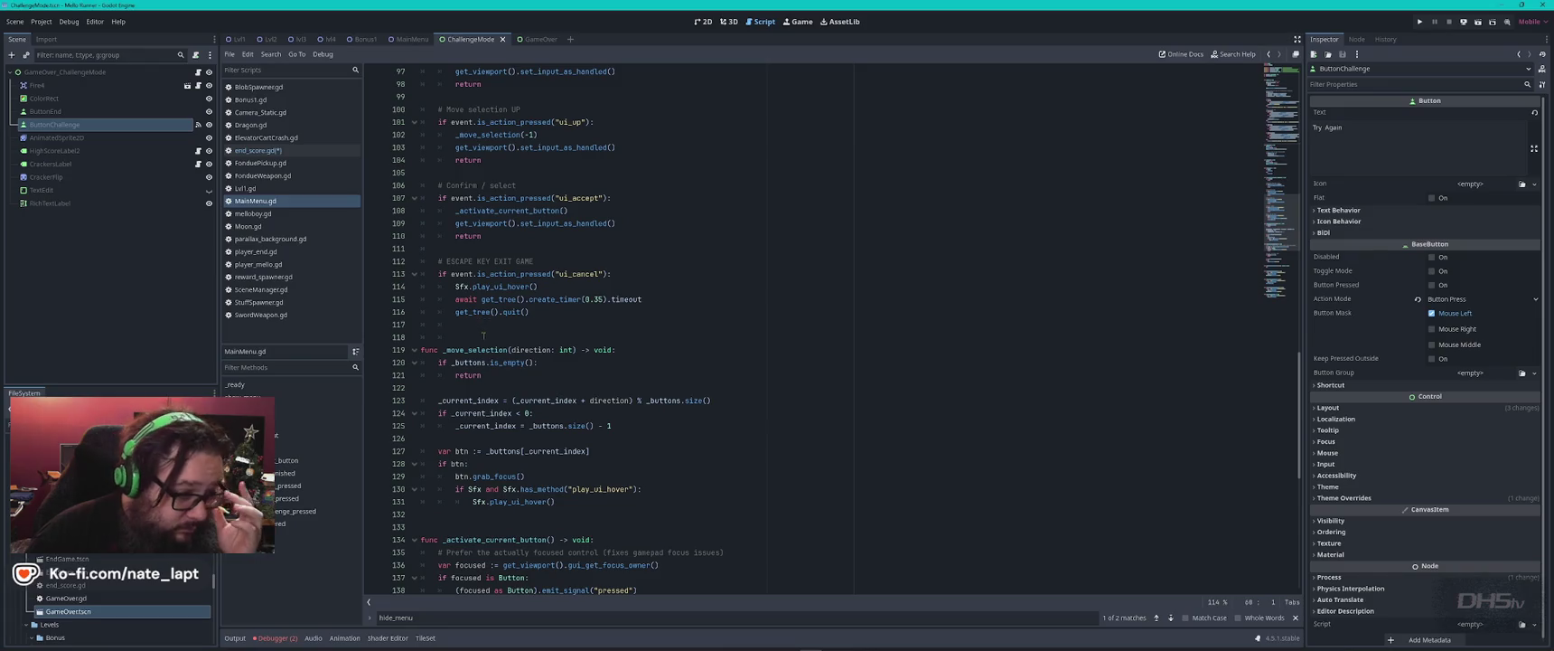
pyautogui.moveTo(486, 365)
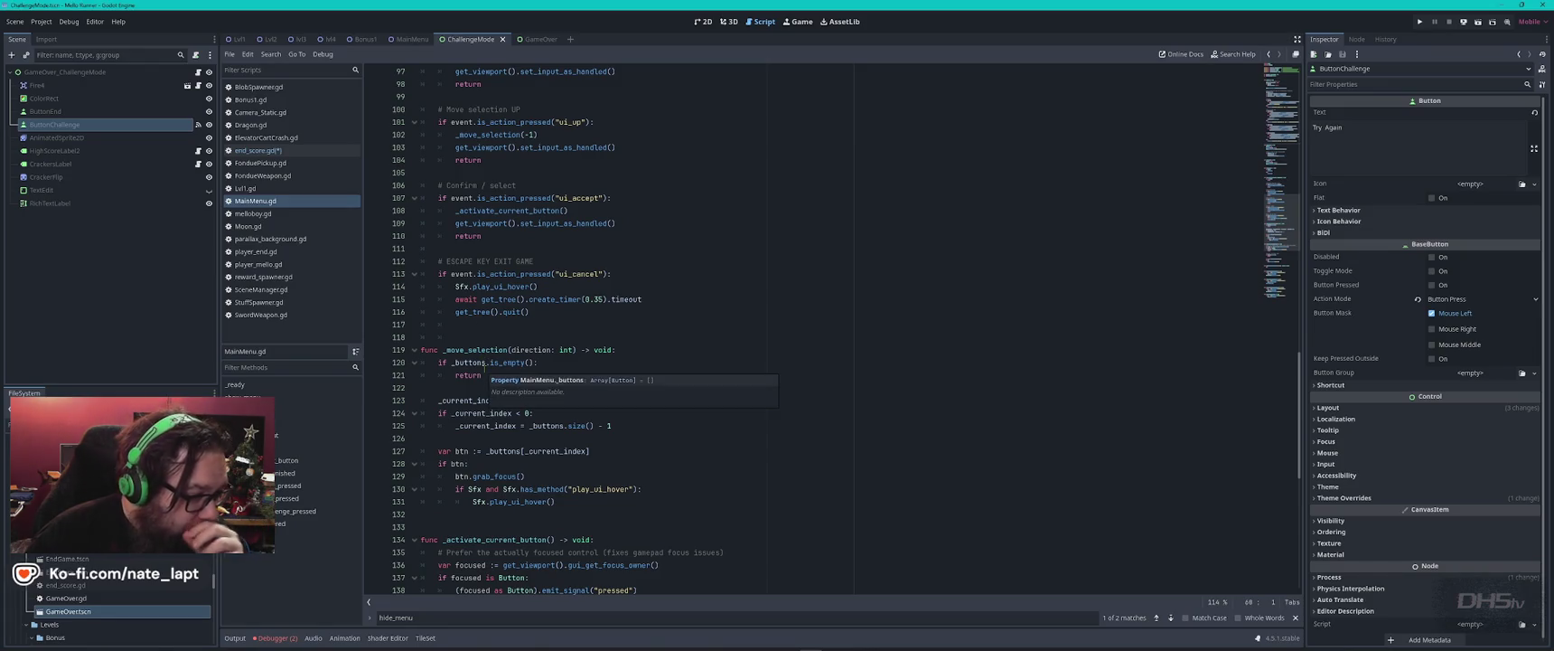
pyautogui.scroll(-5, 485, 365)
pyautogui.scroll(-2, 484, 365)
pyautogui.scroll(20, 485, 363)
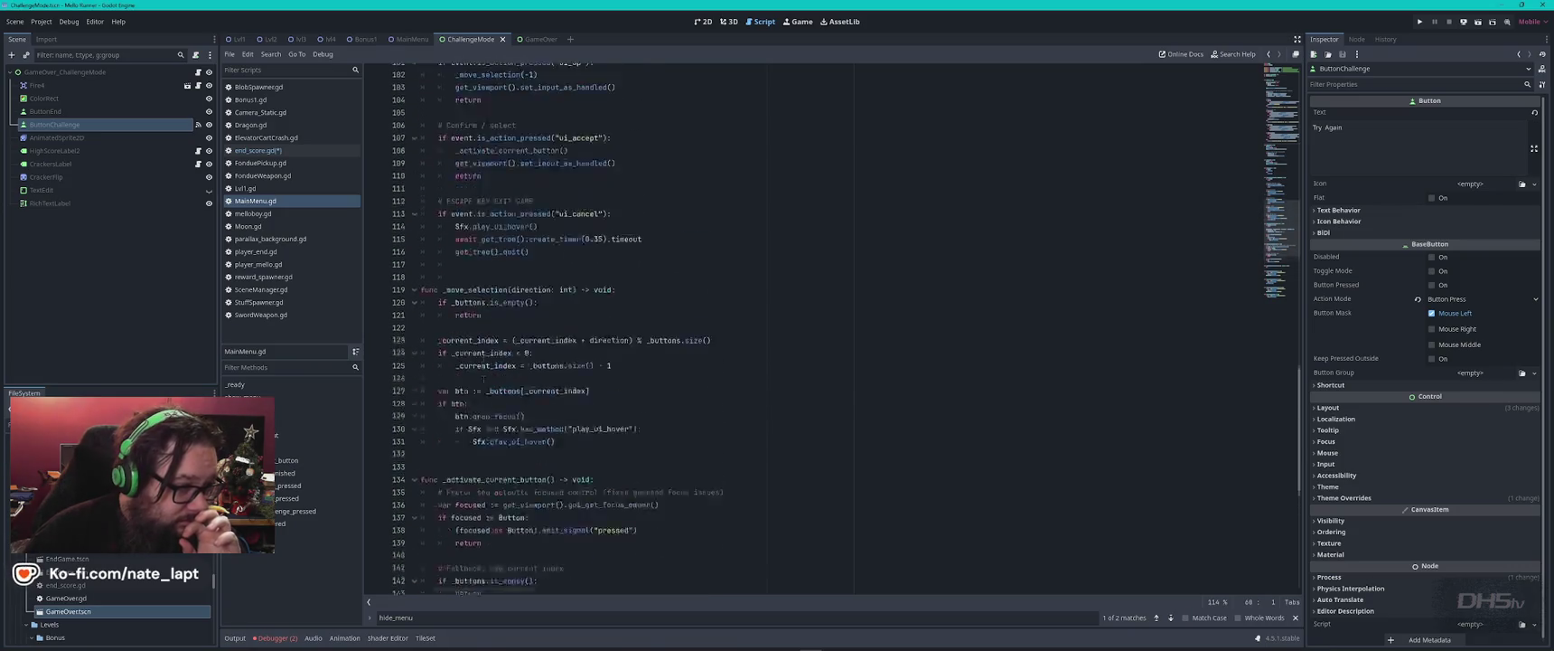
pyautogui.scroll(6, 484, 364)
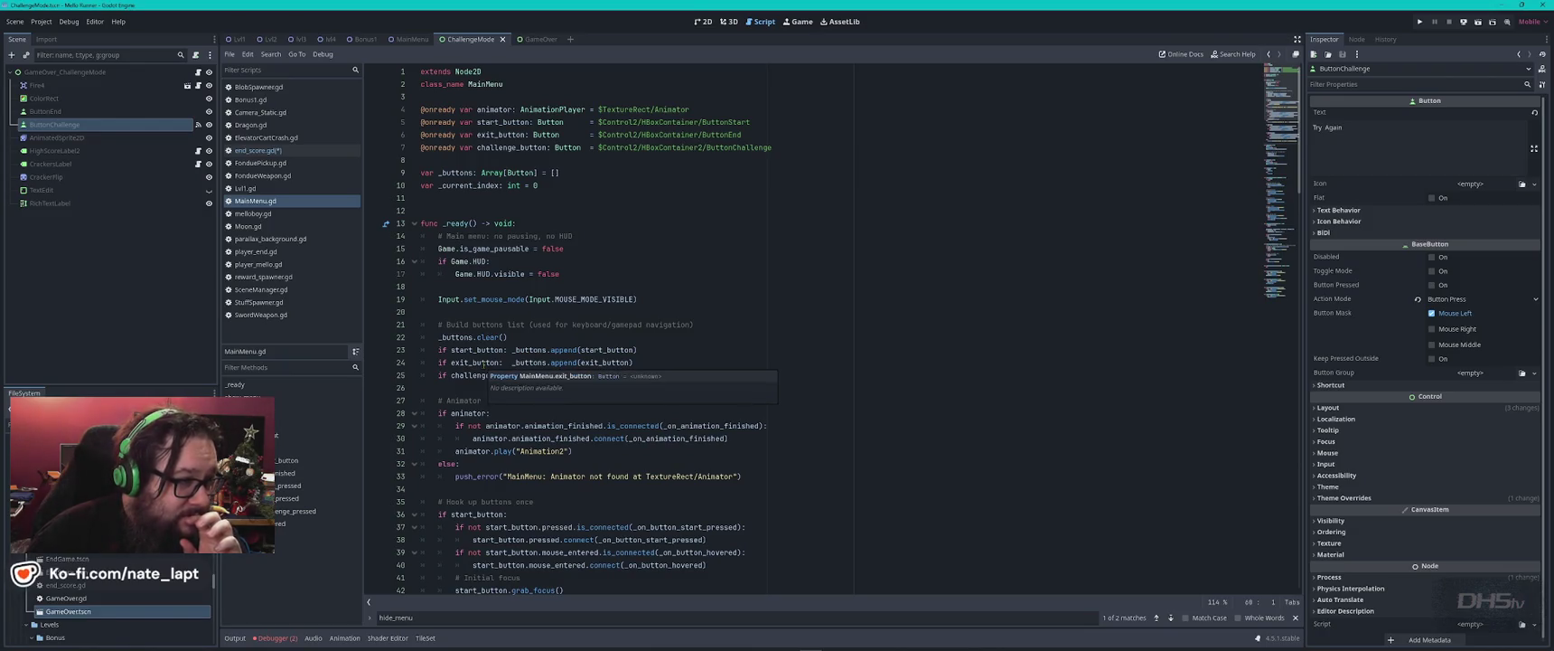
pyautogui.click(412, 39)
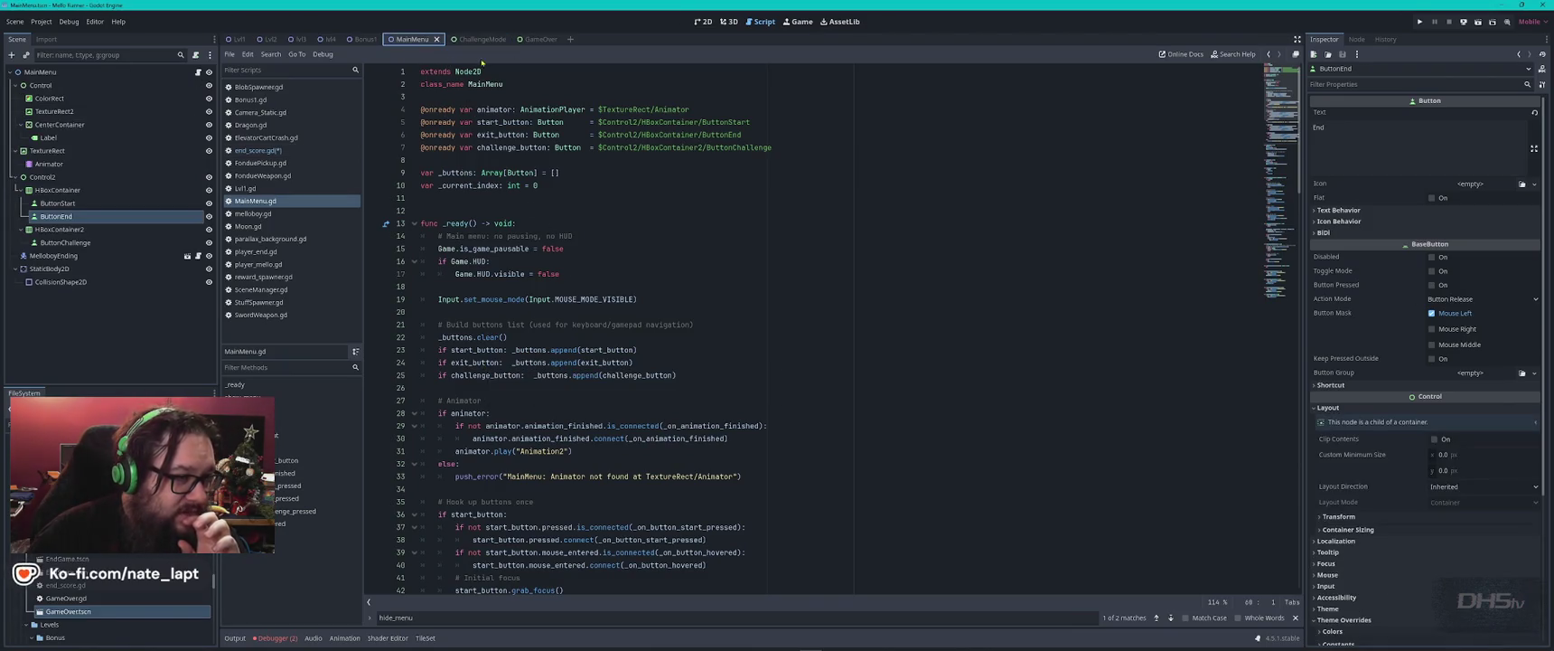
pyautogui.click(703, 21)
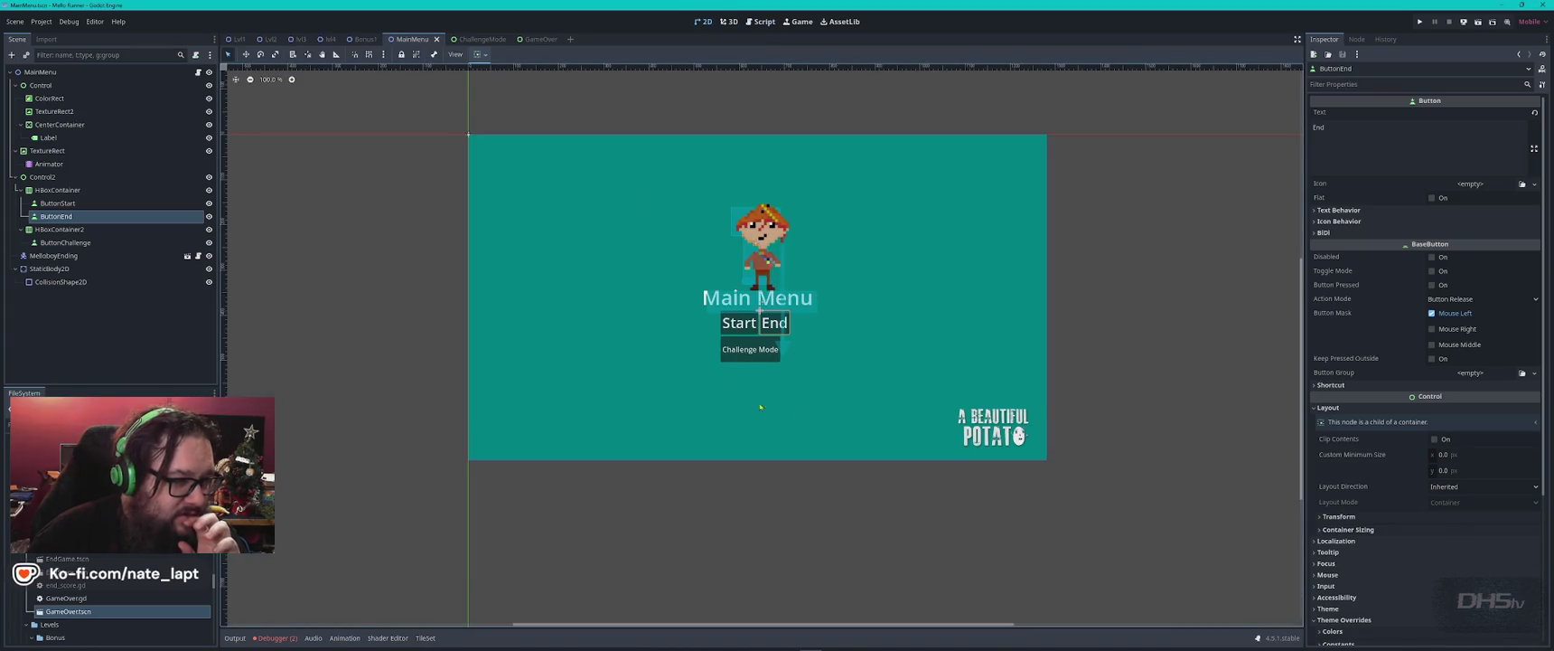
pyautogui.click(471, 39)
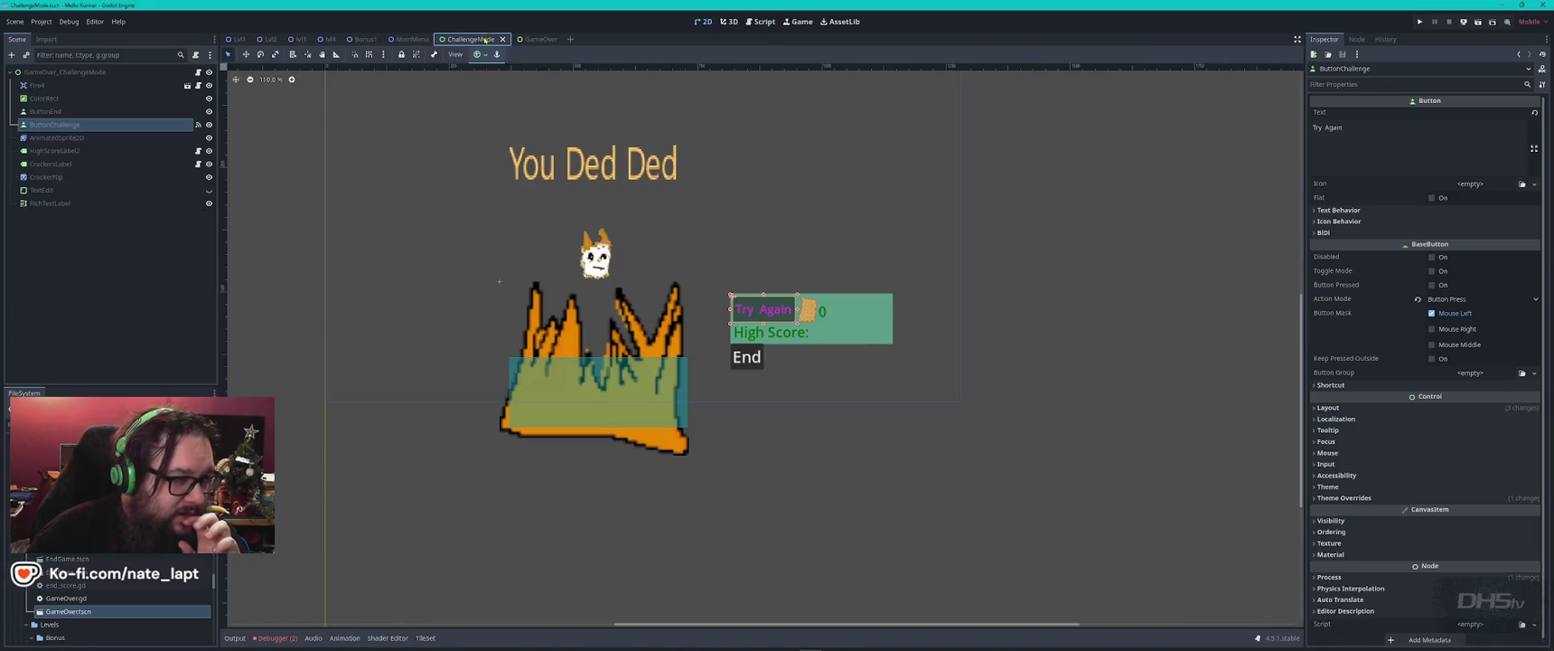
pyautogui.click(538, 39)
pyautogui.moveTo(525, 260); pyautogui.dragTo(616, 295)
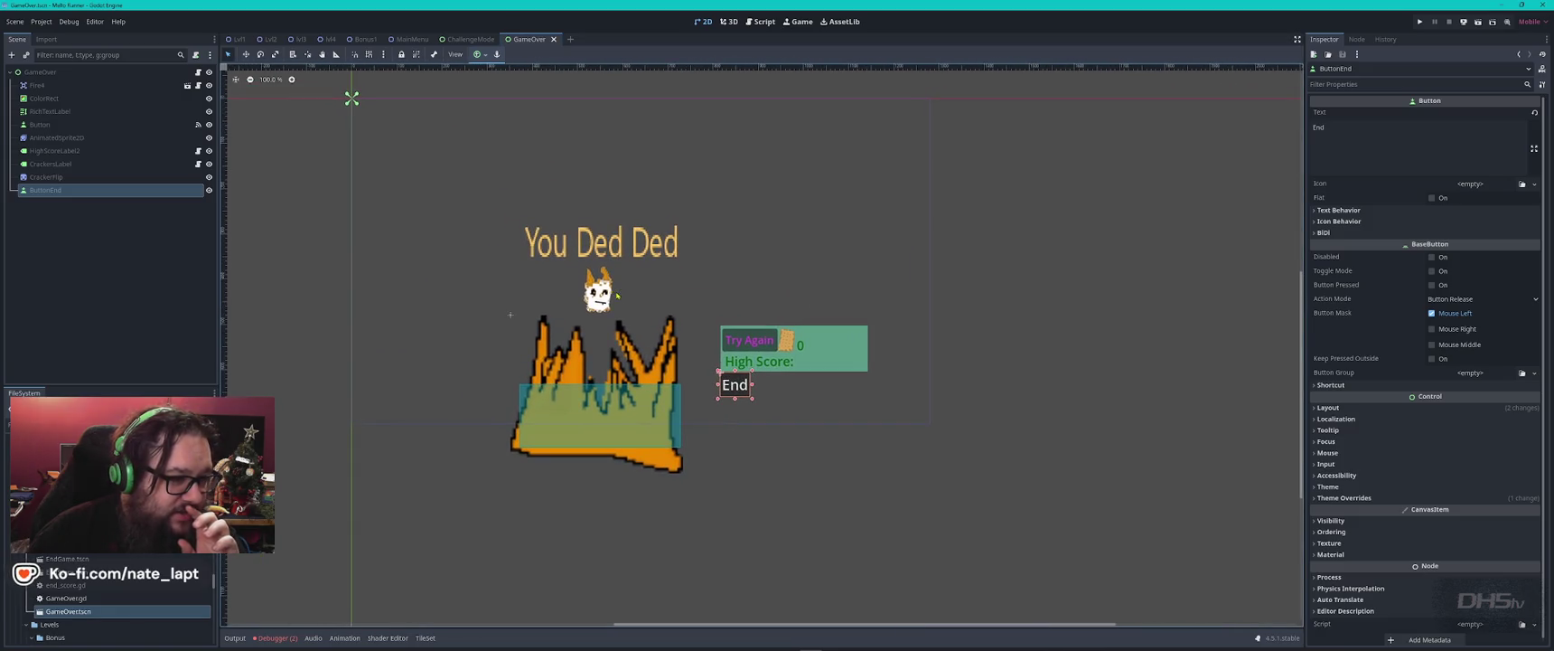
pyautogui.click(464, 40)
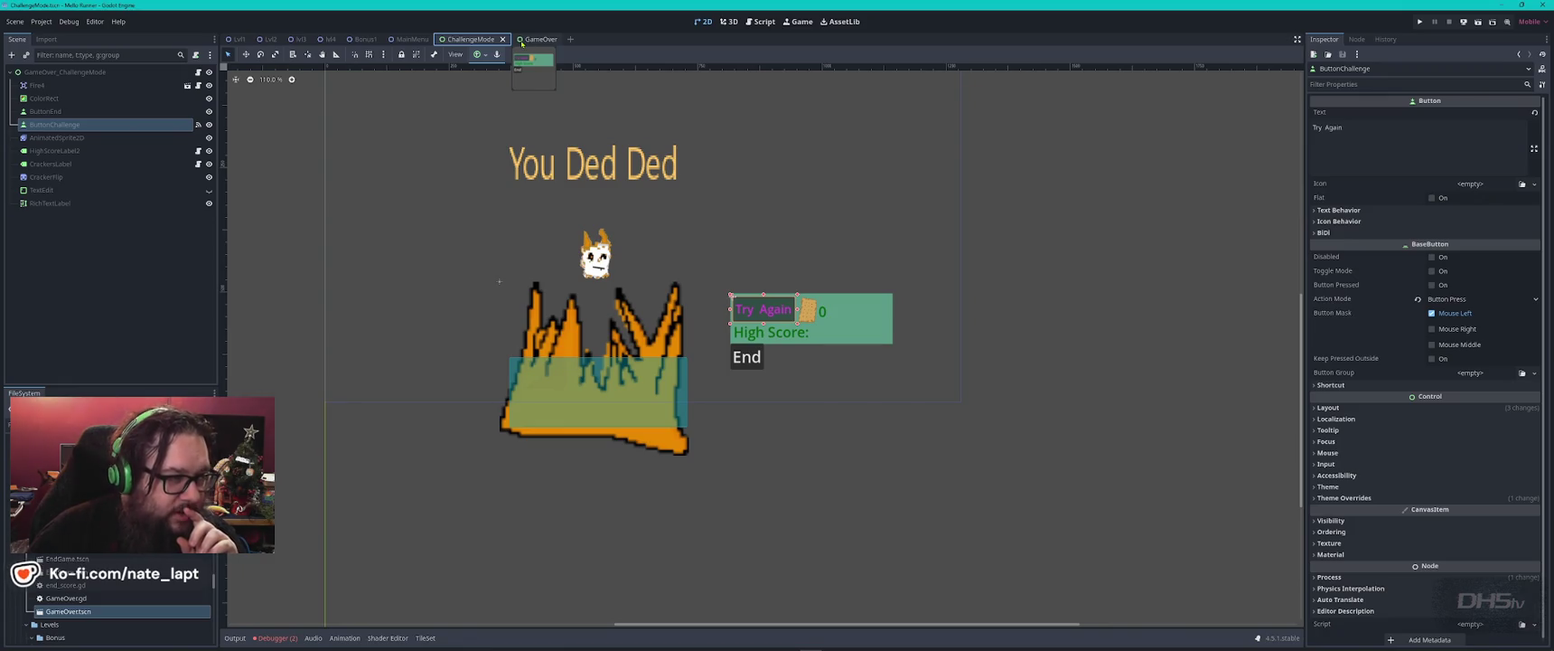
pyautogui.click(760, 21)
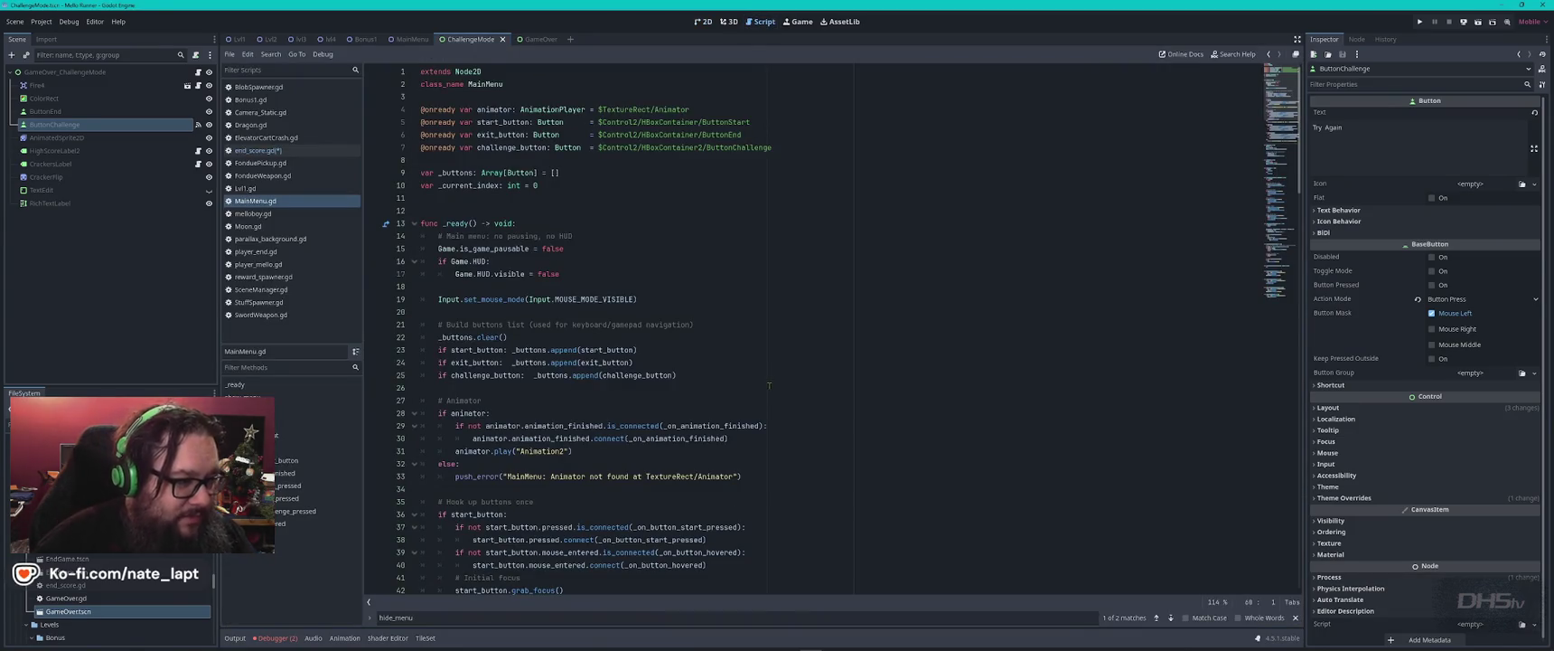
pyautogui.scroll(-5, 770, 385)
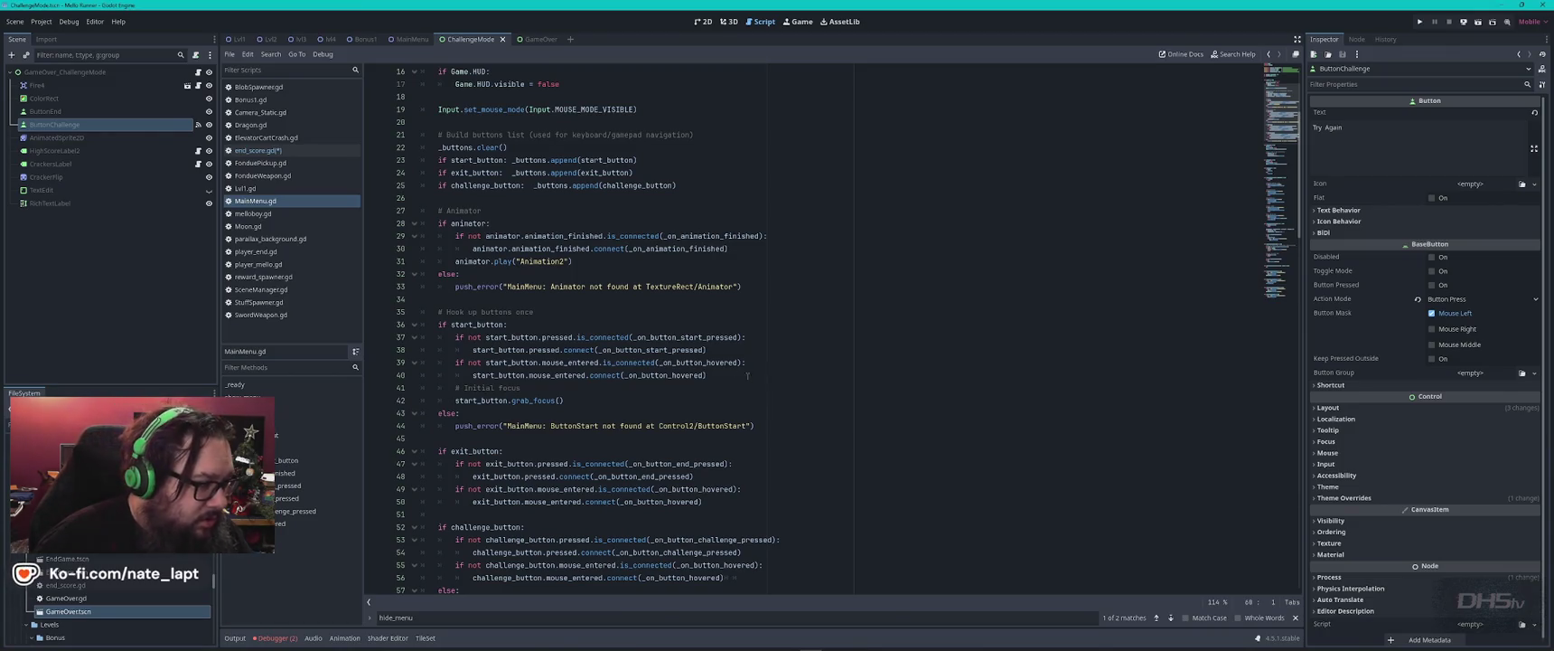
pyautogui.scroll(2, 751, 376)
pyautogui.scroll(3, 770, 325)
pyautogui.scroll(-7, 527, 302)
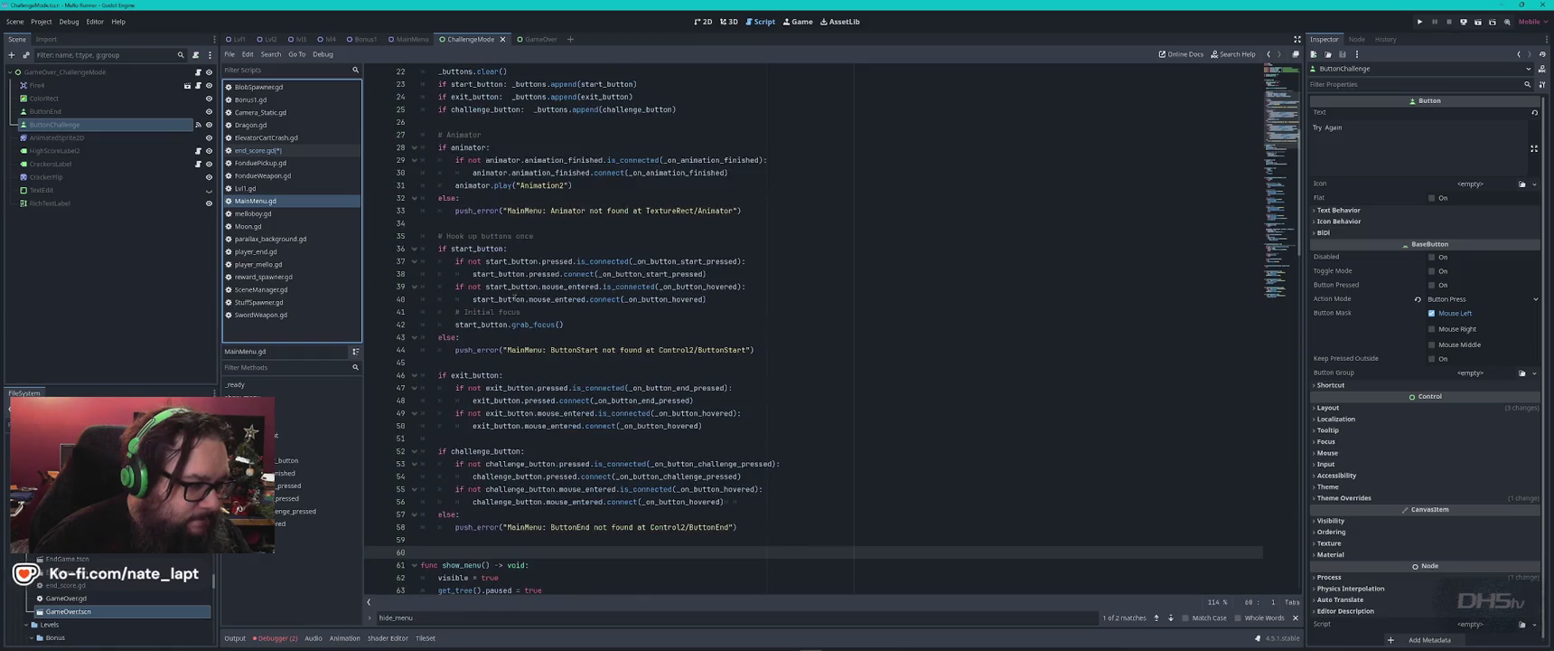
pyautogui.scroll(-4, 514, 299)
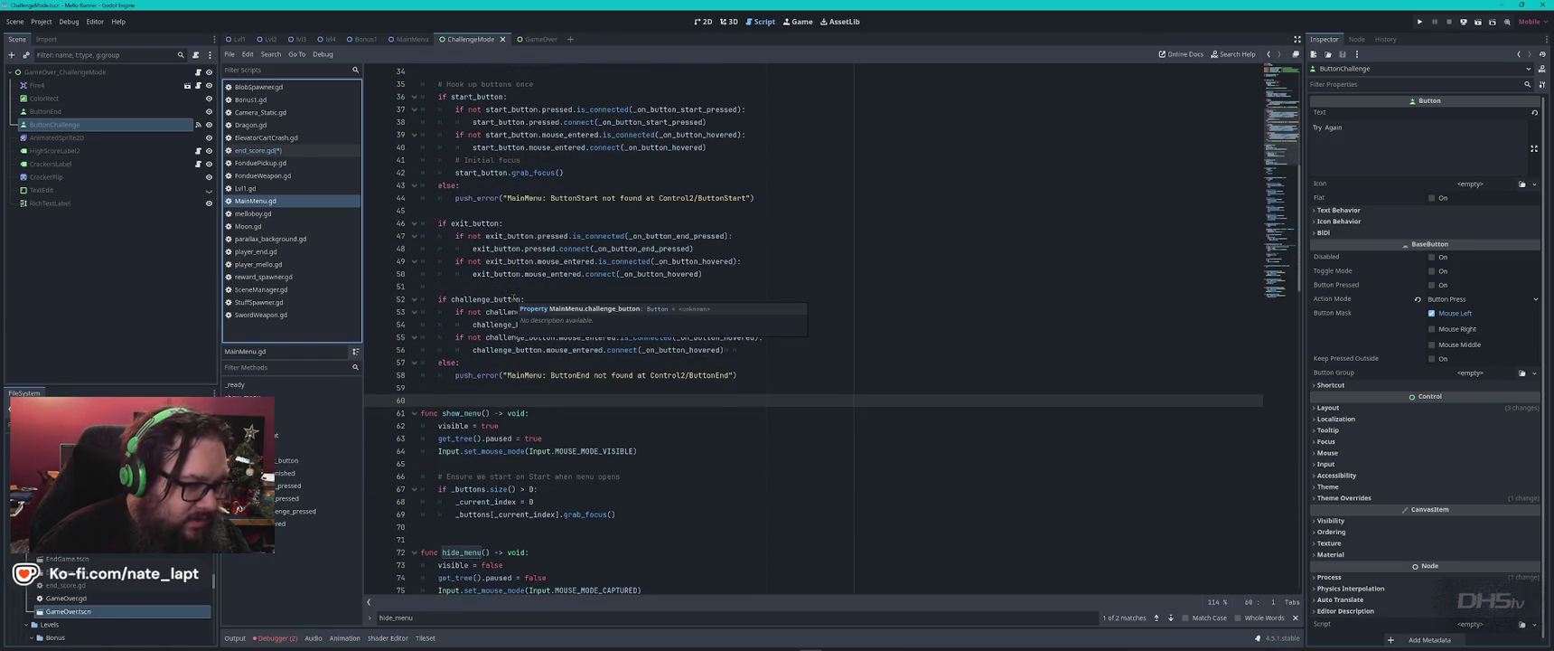
pyautogui.click(464, 389)
pyautogui.scroll(-18, 470, 393)
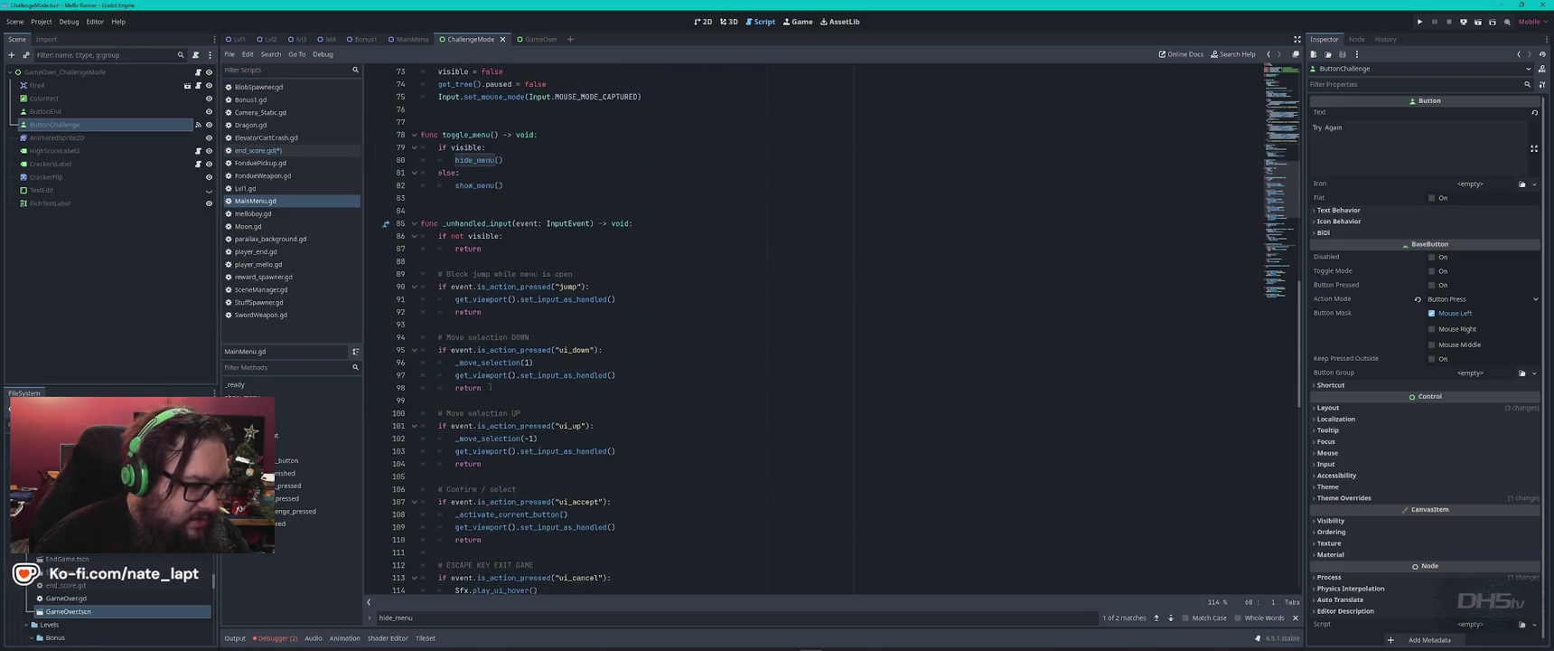
pyautogui.scroll(-5, 487, 382)
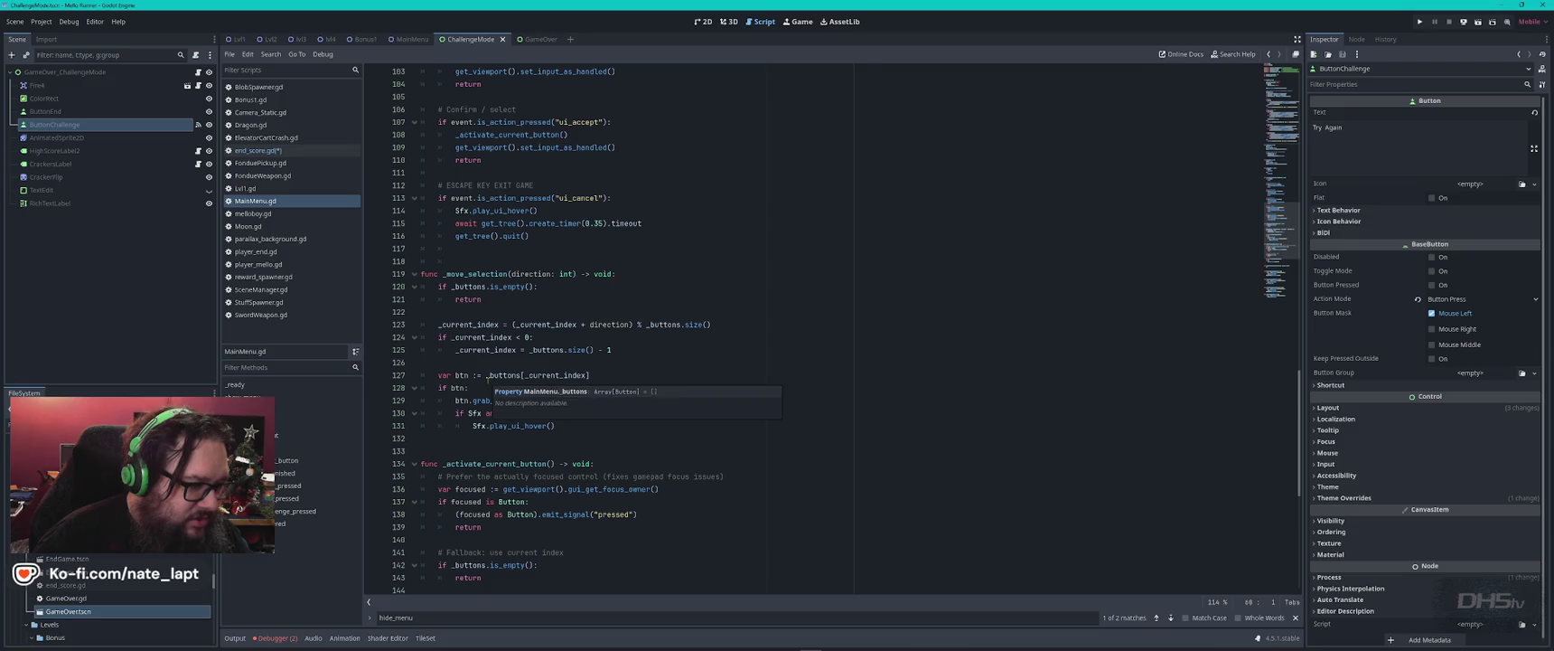
pyautogui.scroll(-5, 488, 381)
pyautogui.scroll(-3, 488, 380)
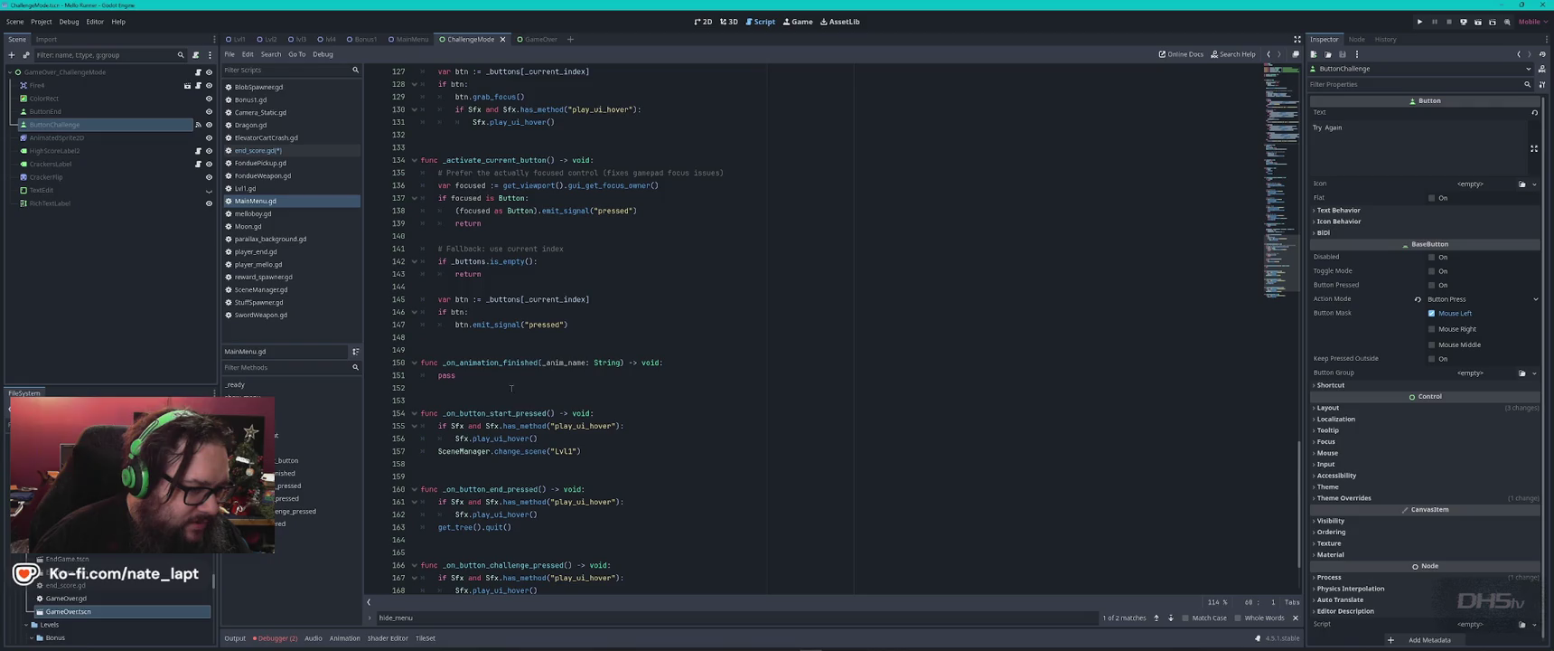
pyautogui.scroll(-3, 509, 387)
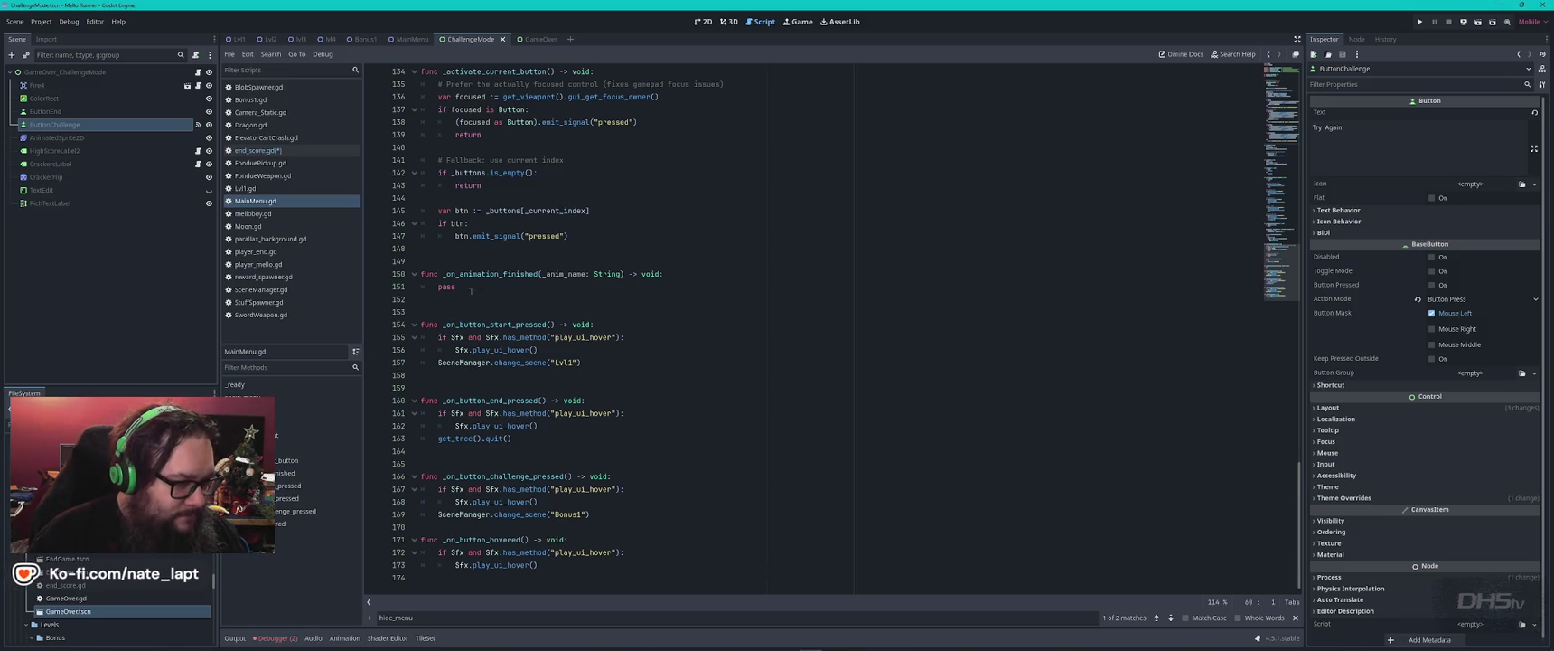
# - Select MainMenu.gd's _activate_current_button function and inspect end_score.gd around empty line 49
pyautogui.keyDown('shift'); pyautogui.click(462, 251); pyautogui.keyUp('shift')
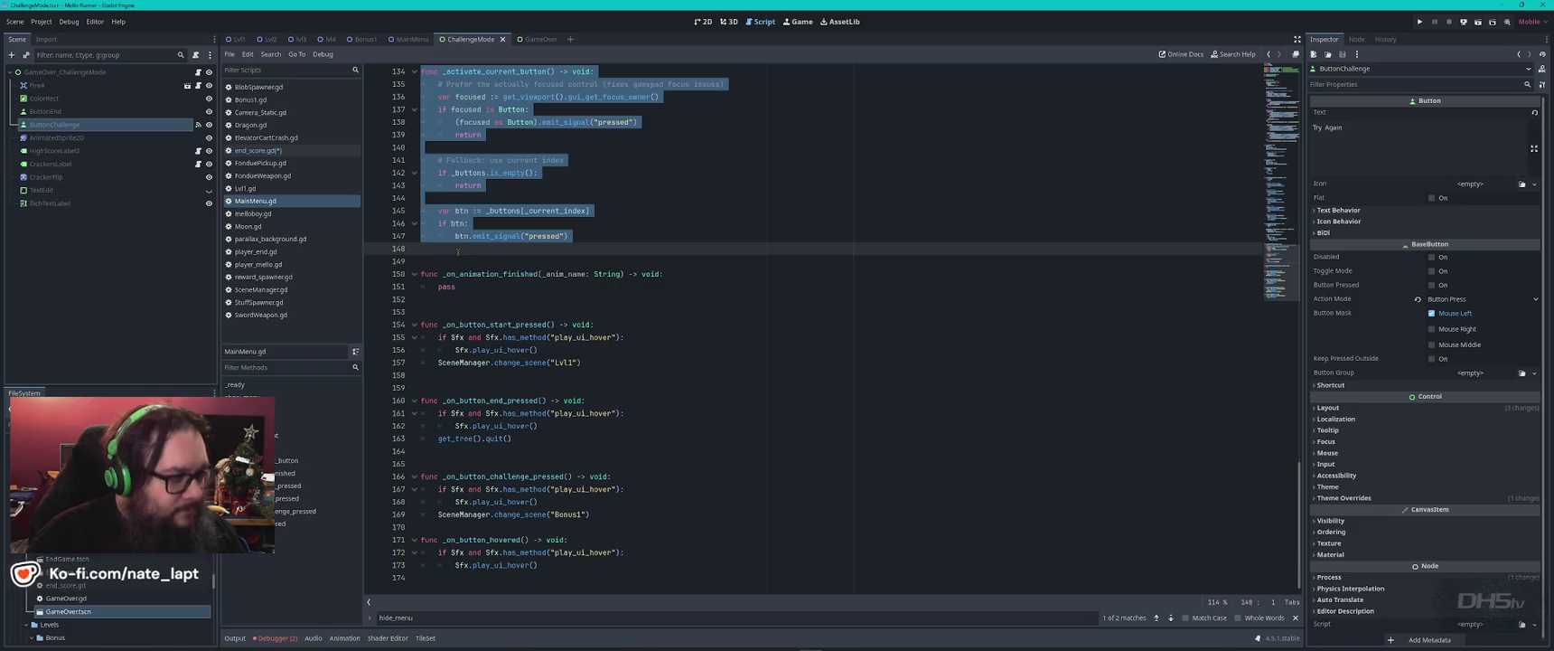
pyautogui.click(289, 151)
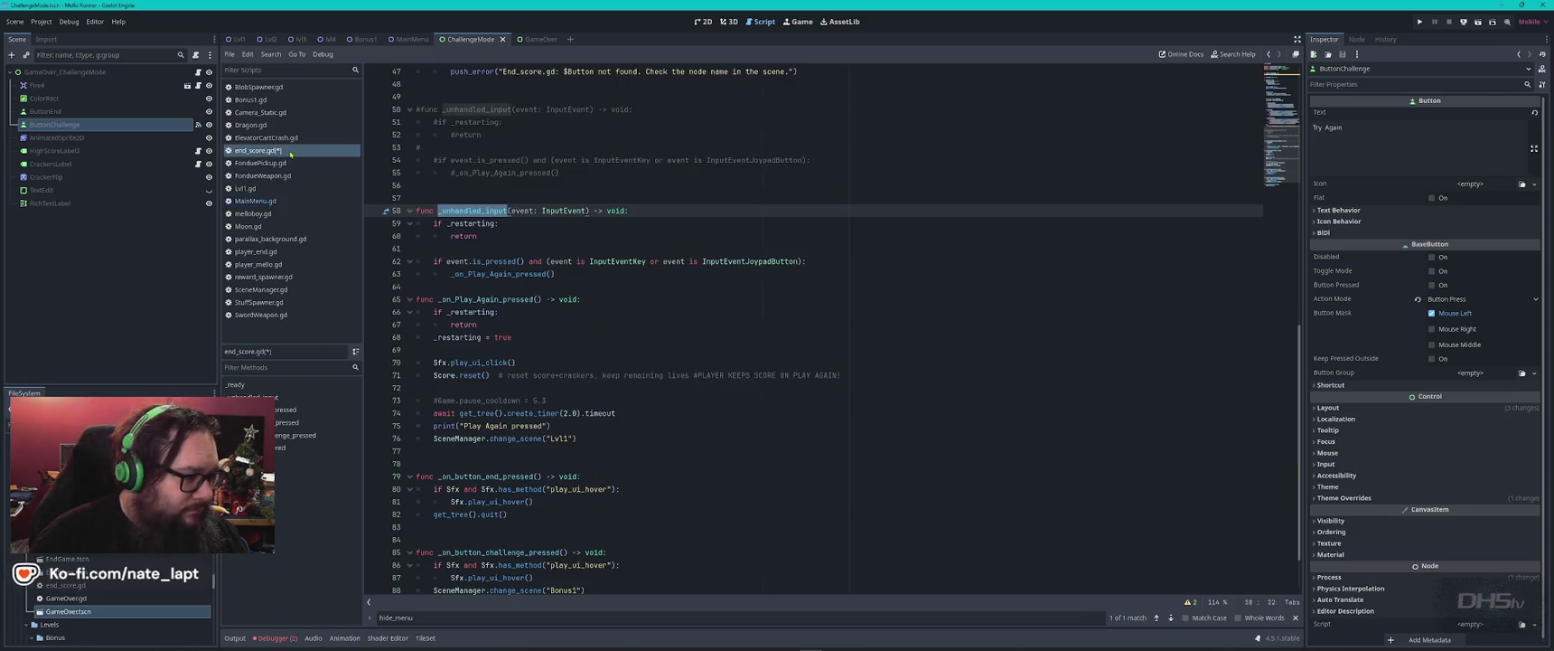
pyautogui.scroll(3, 433, 206)
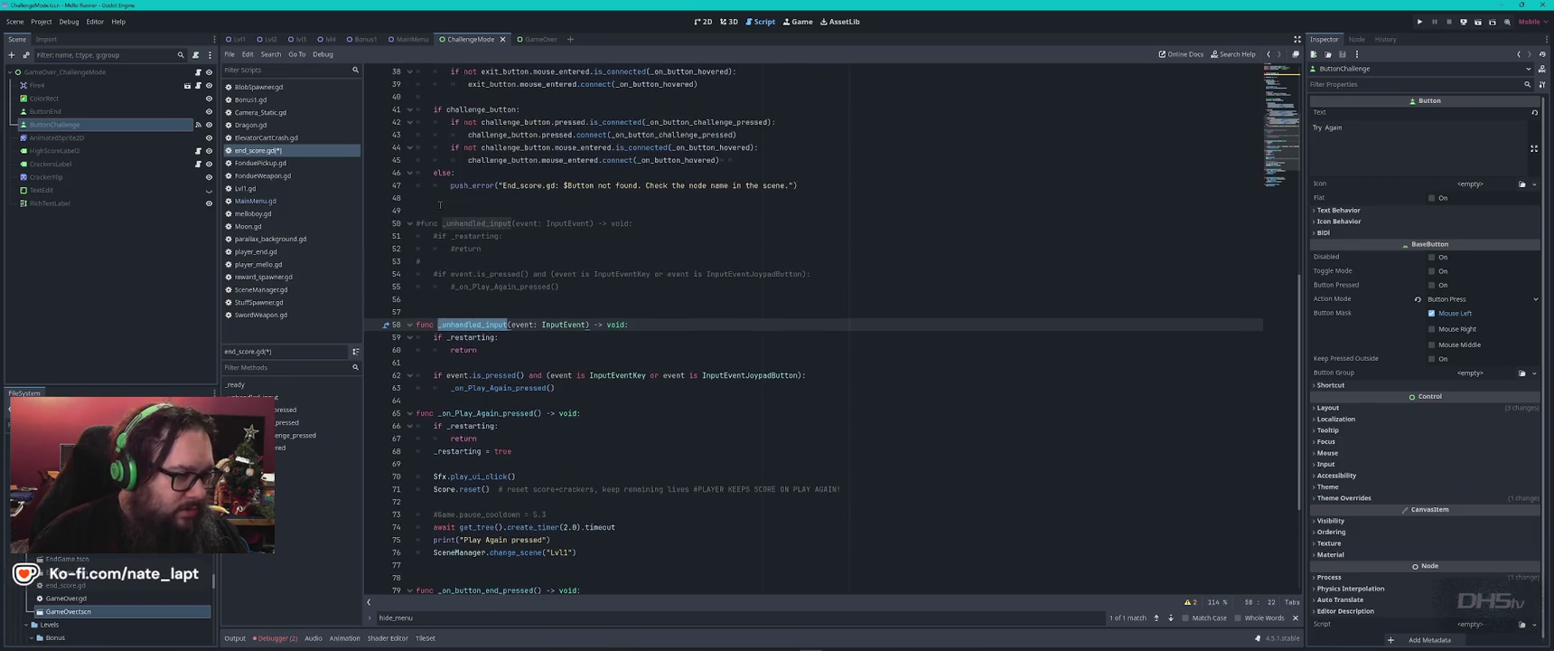
pyautogui.click(426, 210)
pyautogui.scroll(6, 470, 226)
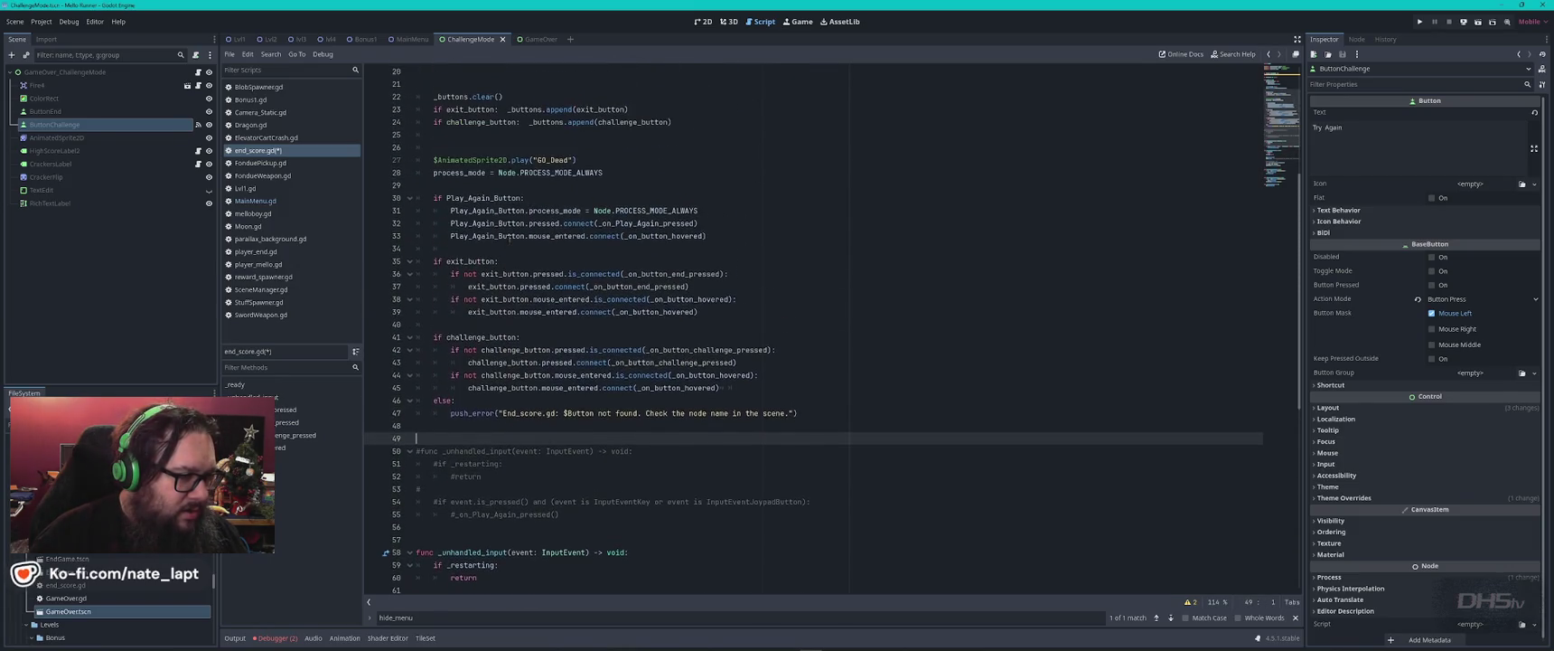
pyautogui.scroll(-2, 510, 237)
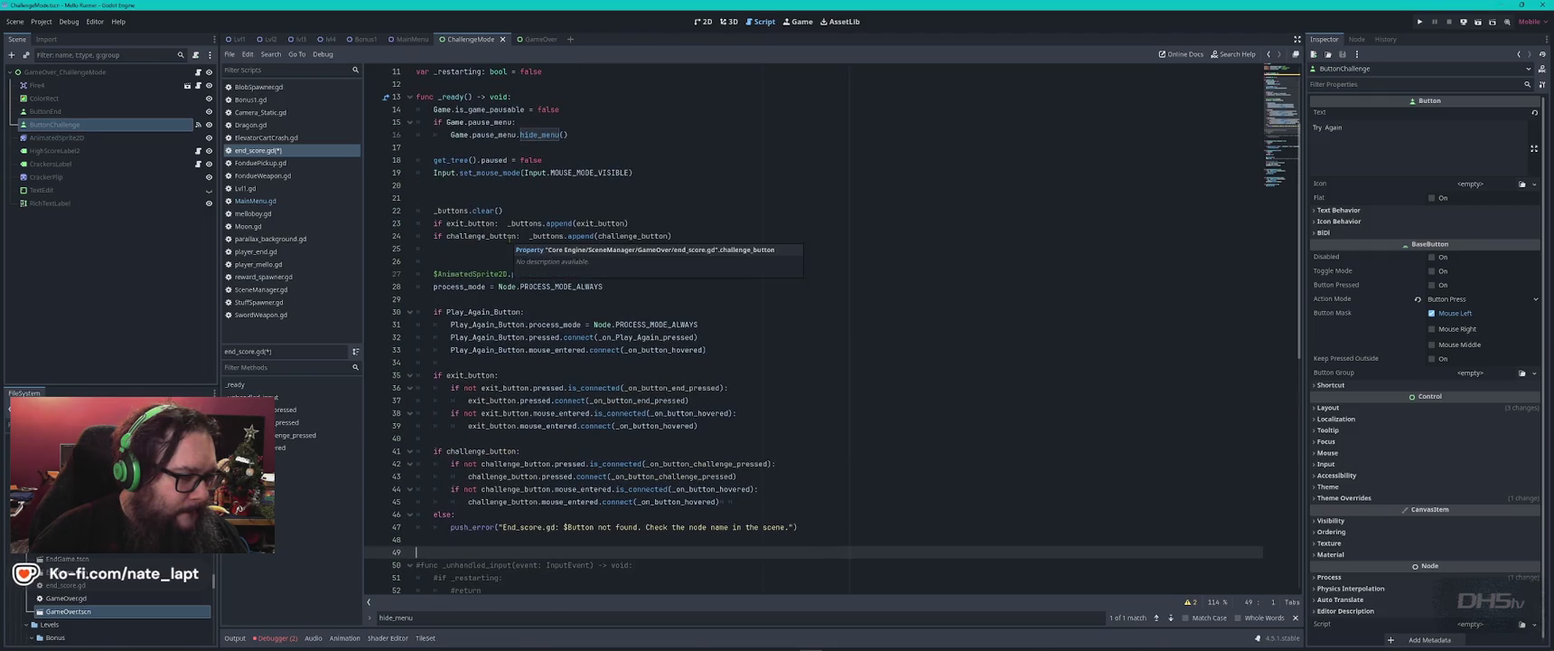
pyautogui.scroll(-3, 504, 271)
pyautogui.scroll(-6, 504, 281)
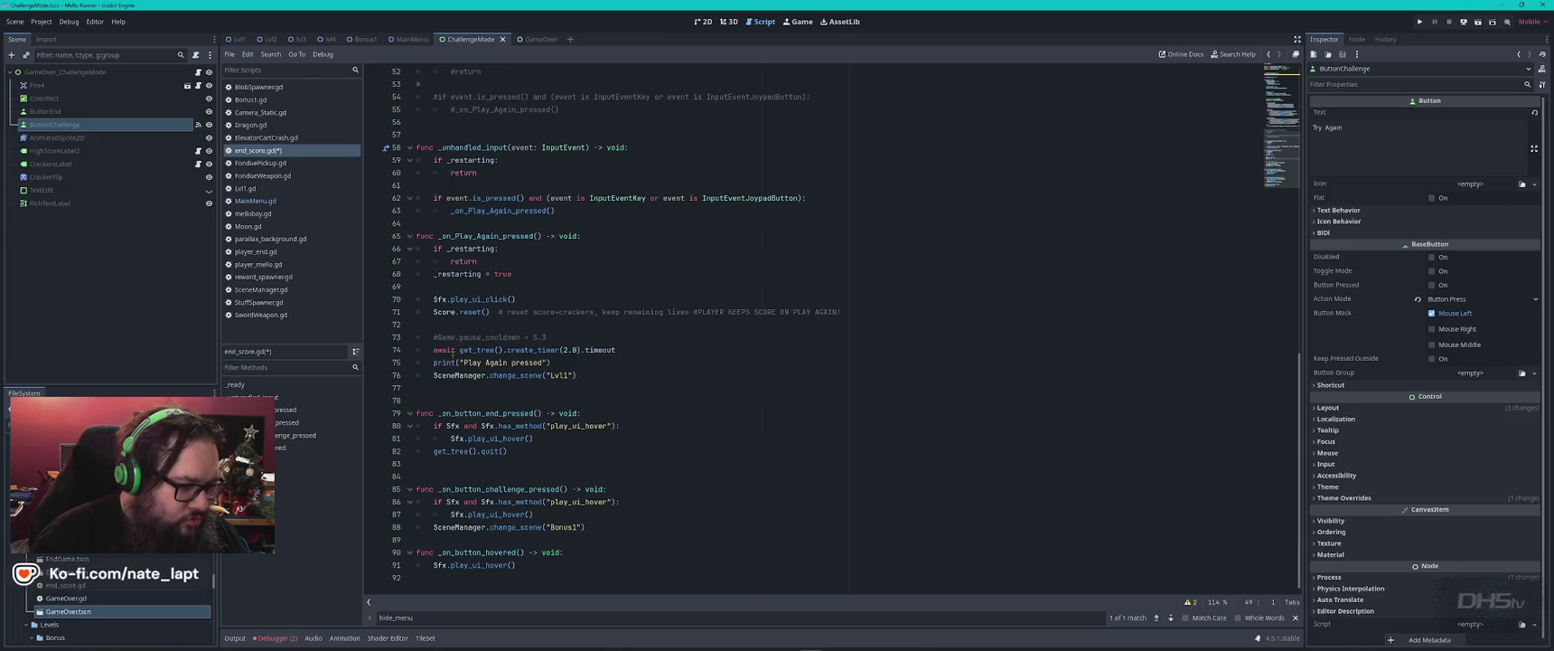
# - Review more of MainMenu.gd's code, then go back to the top of end_score.gd
pyautogui.click(255, 201)
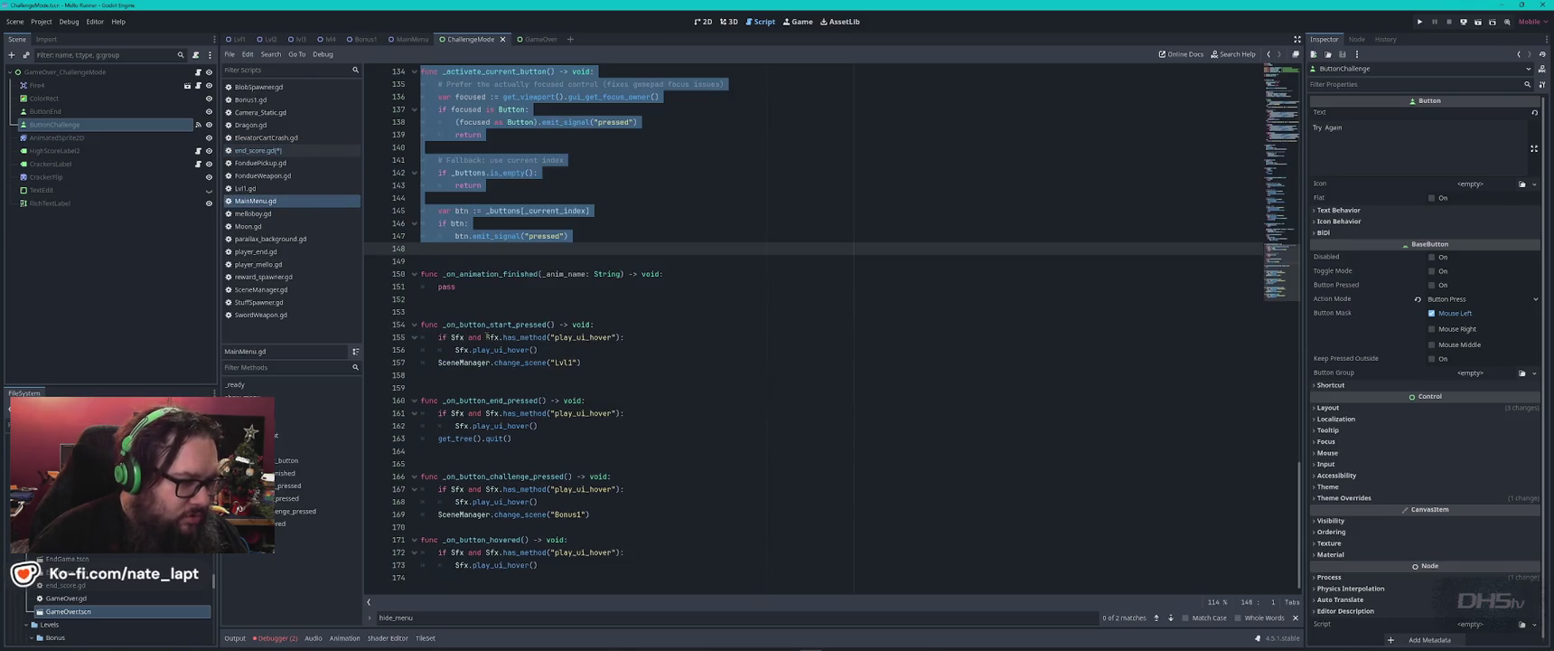
pyautogui.scroll(-3, 493, 339)
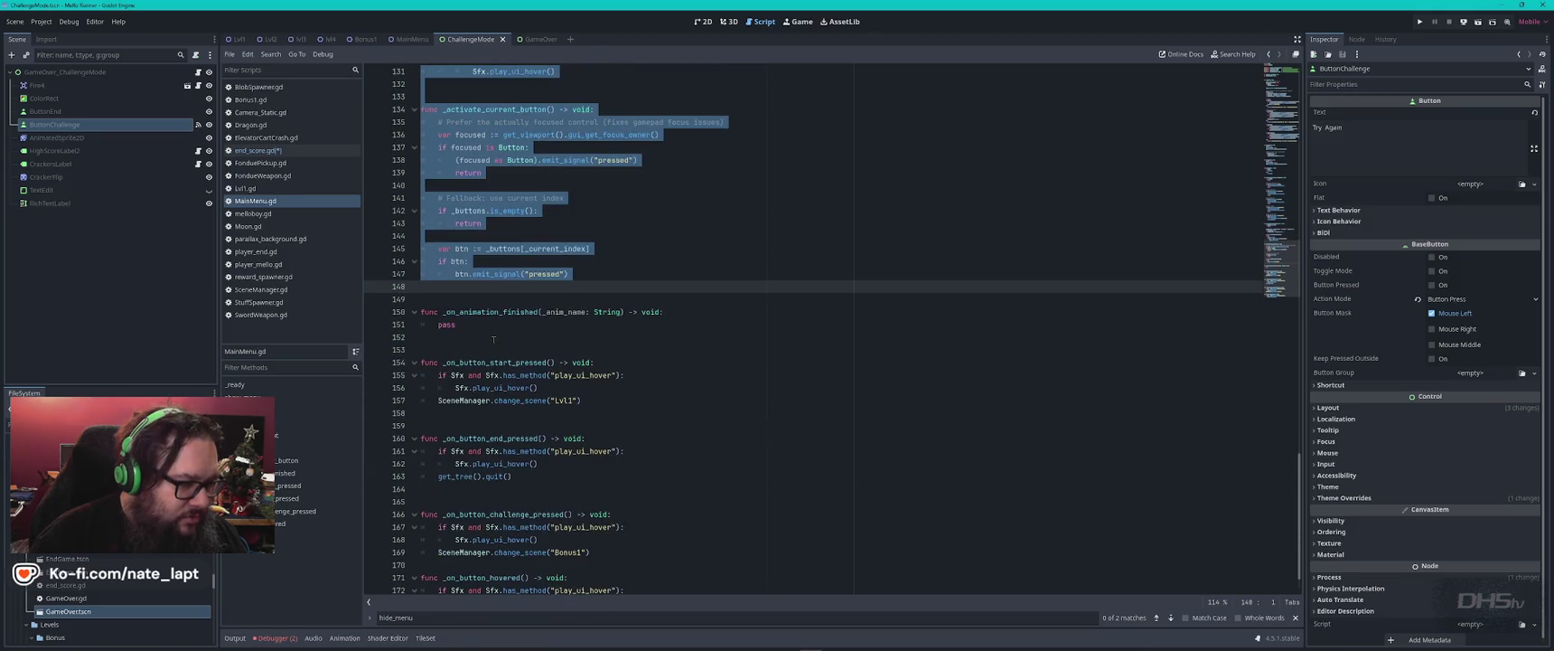
pyautogui.scroll(-1, 489, 319)
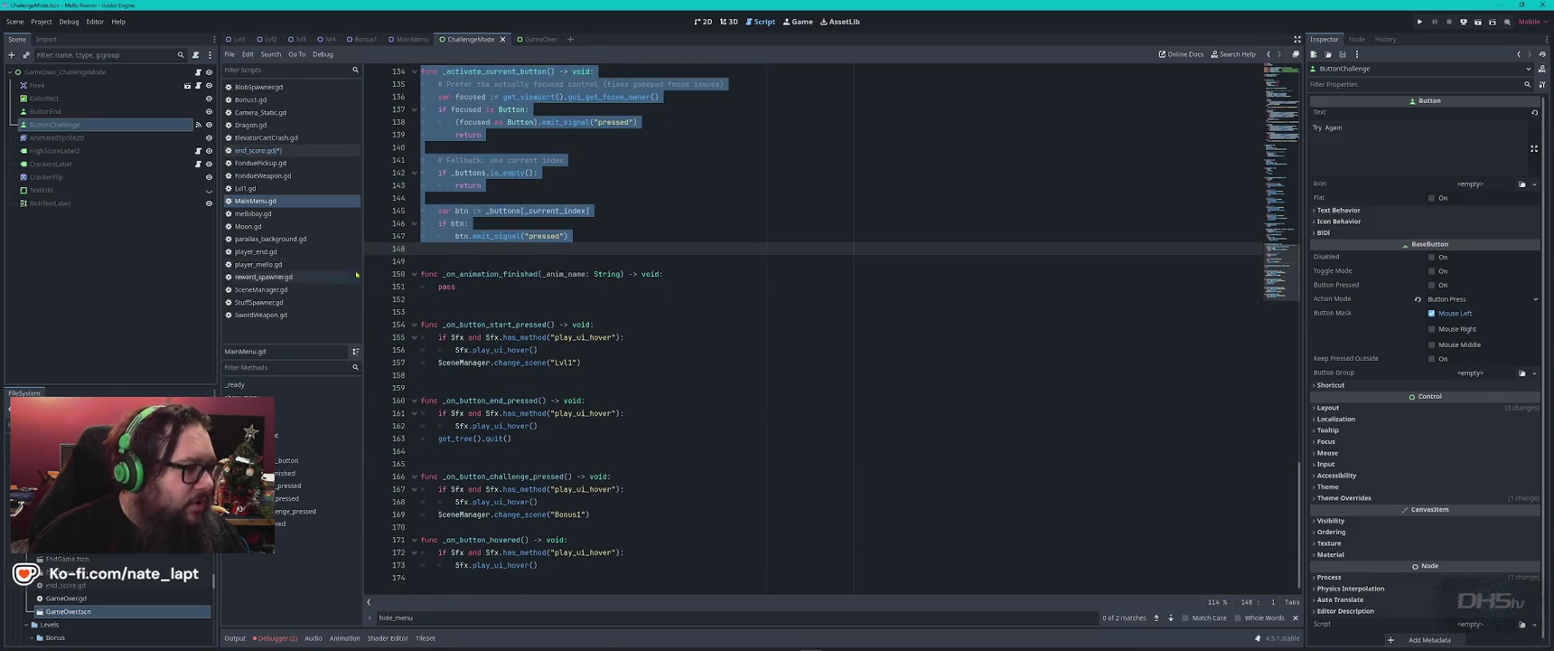
pyautogui.click(257, 150)
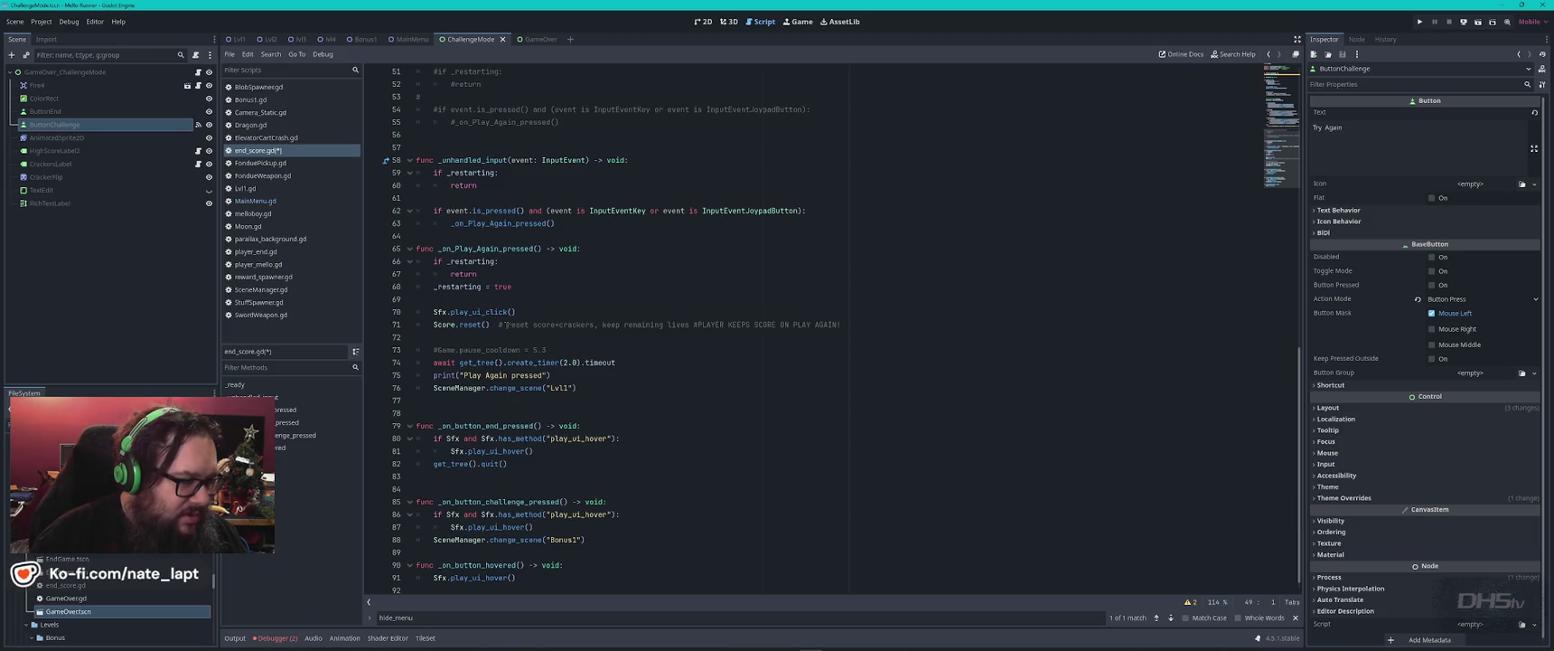
pyautogui.scroll(2, 506, 324)
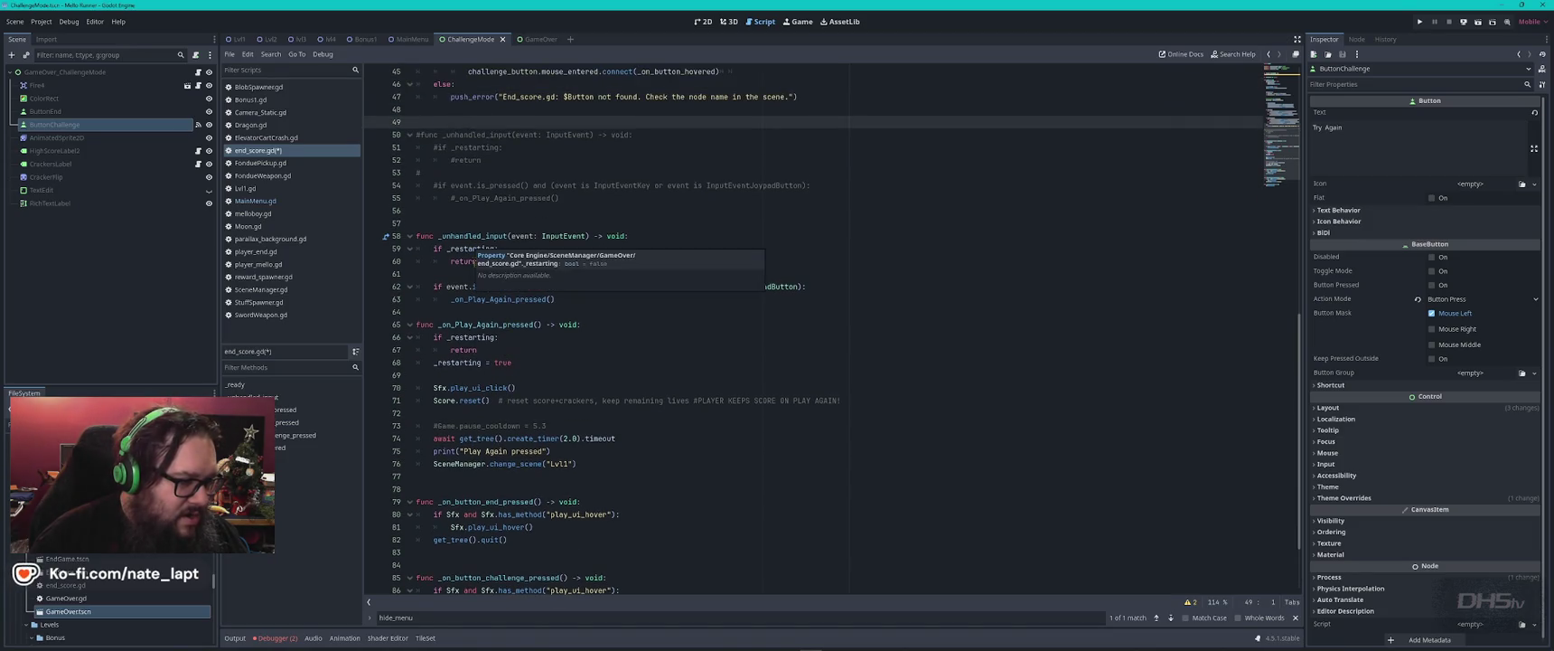
# - Replace all of end_score.gd with the pasted navigation code, then reopen MainMenu.gd to compare
pyautogui.hotkey('ctrl', 'a')
pyautogui.hotkey('ctrl', 'v')
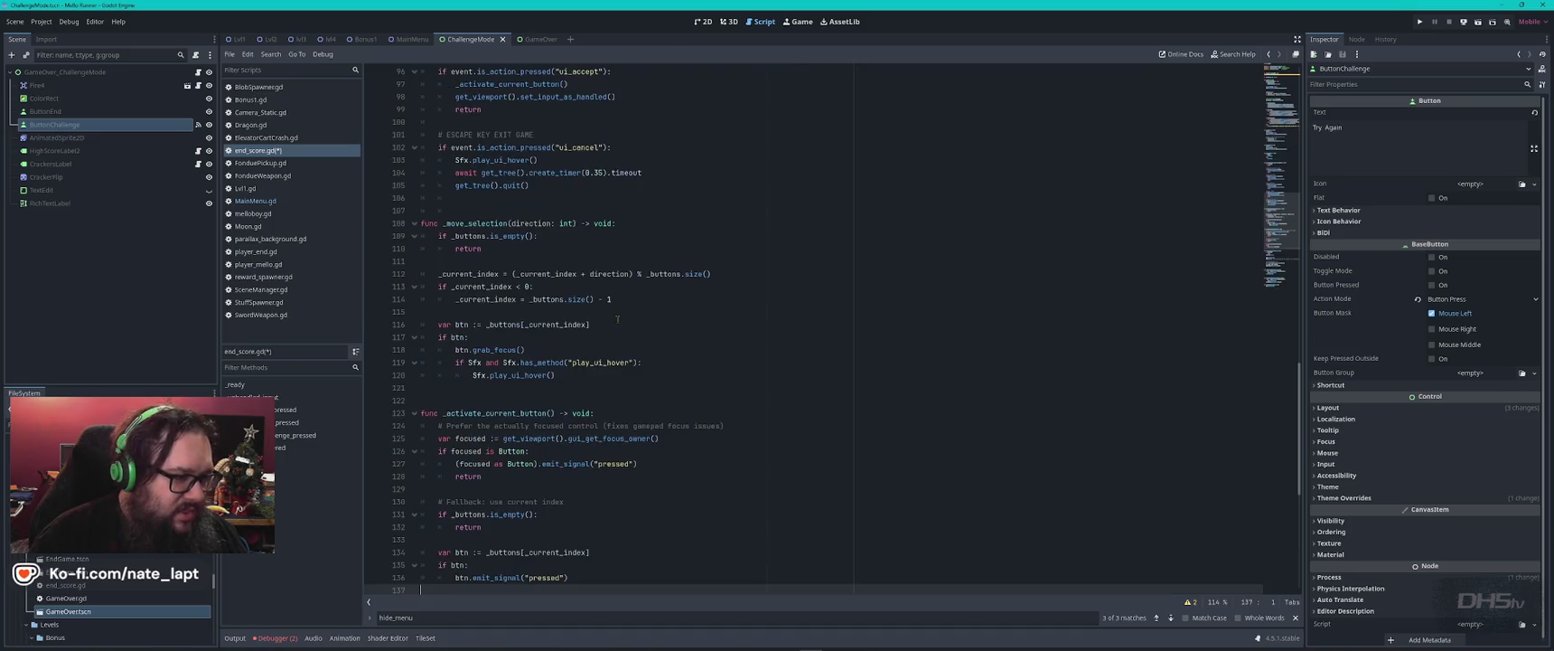
pyautogui.scroll(-4, 597, 341)
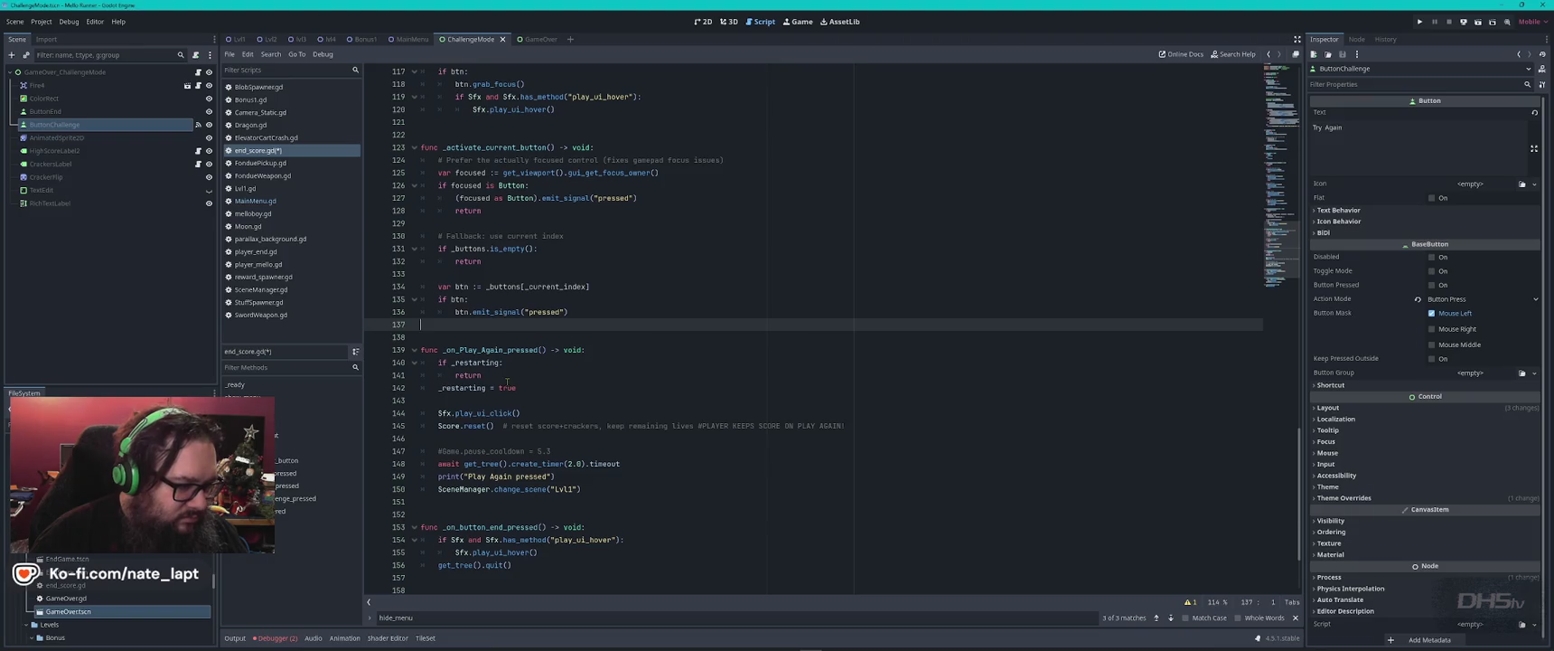
pyautogui.scroll(-2, 507, 381)
pyautogui.scroll(-1, 507, 381)
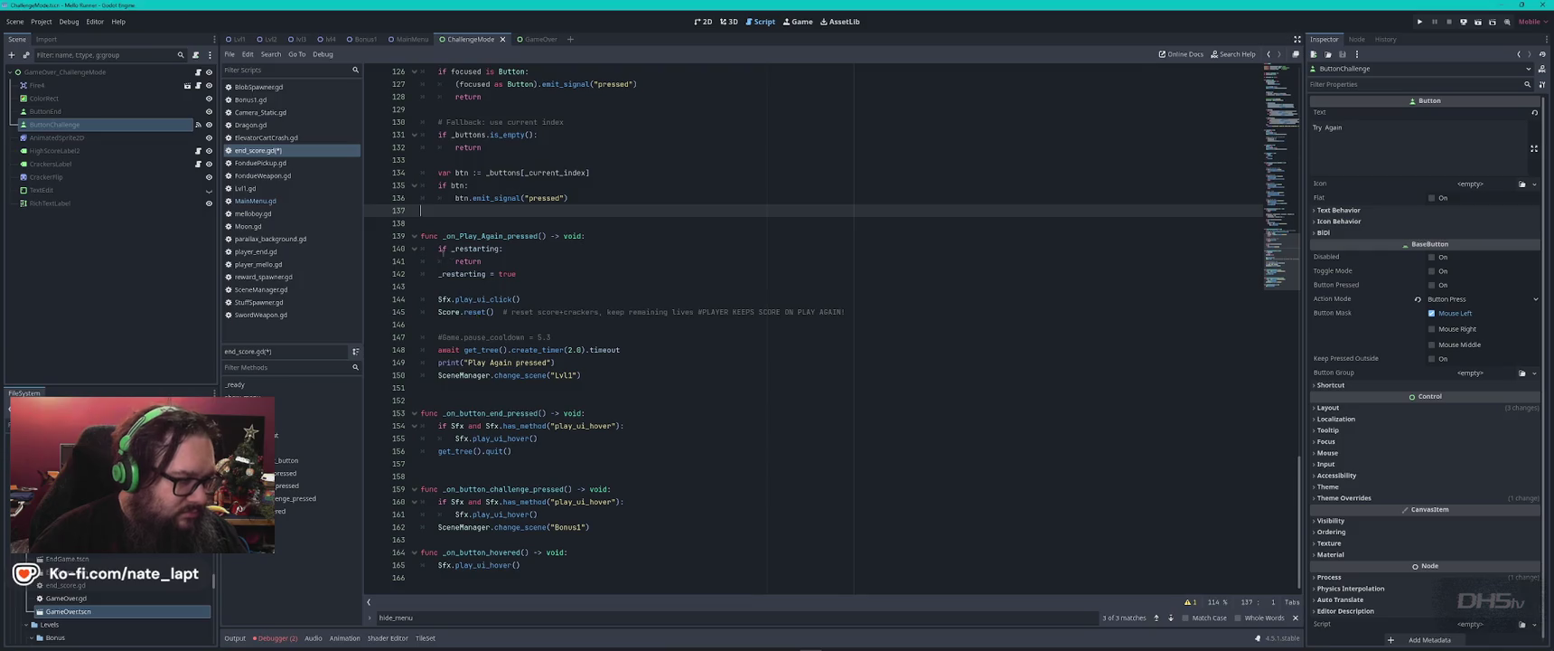
pyautogui.click(256, 201)
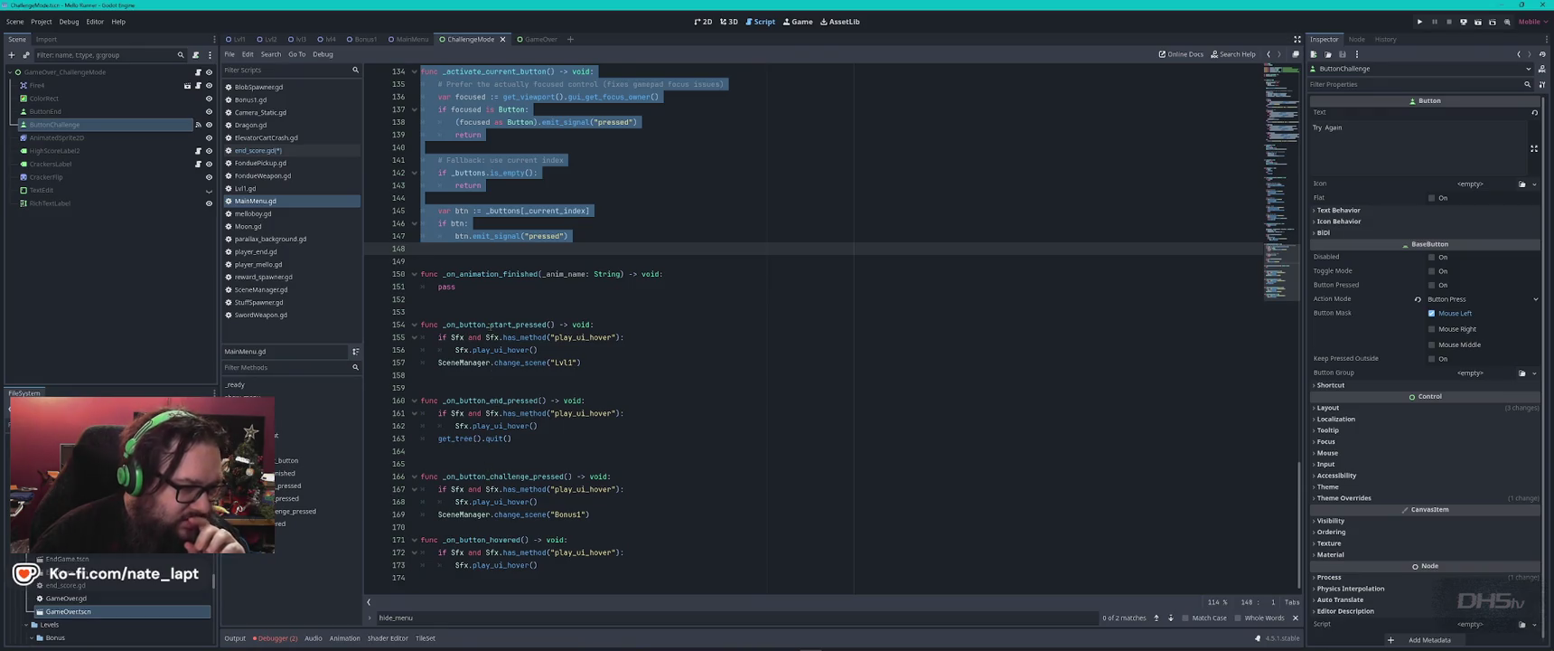
pyautogui.click(500, 273)
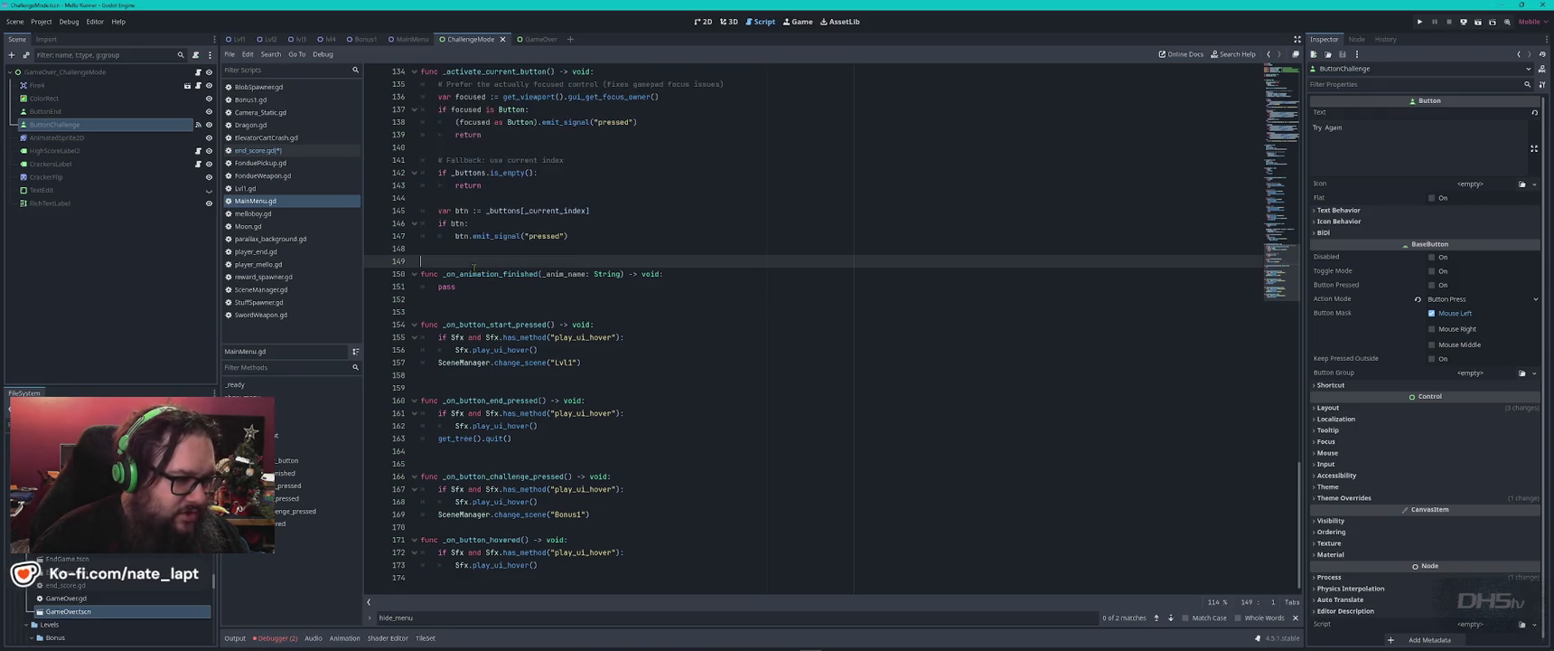
# - Find the _on_animation_finished definition in MainMenu.gd by searching its matches
pyautogui.doubleClick(500, 273)
pyautogui.hotkey('ctrl', 'f')
pyautogui.press('Return')
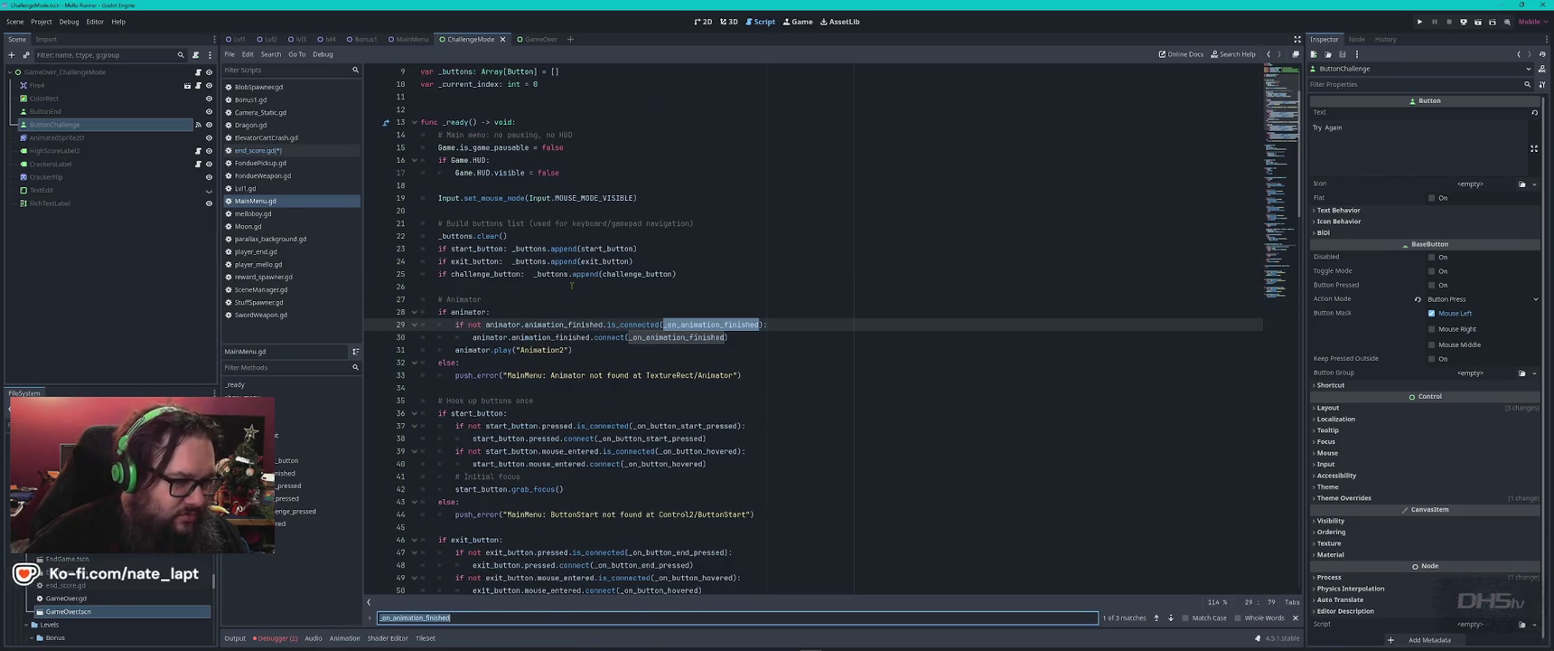
pyautogui.press('Return')
pyautogui.press('Return')
pyautogui.press('Return')
pyautogui.press('Return')
pyautogui.press('Return')
pyautogui.press('Escape')
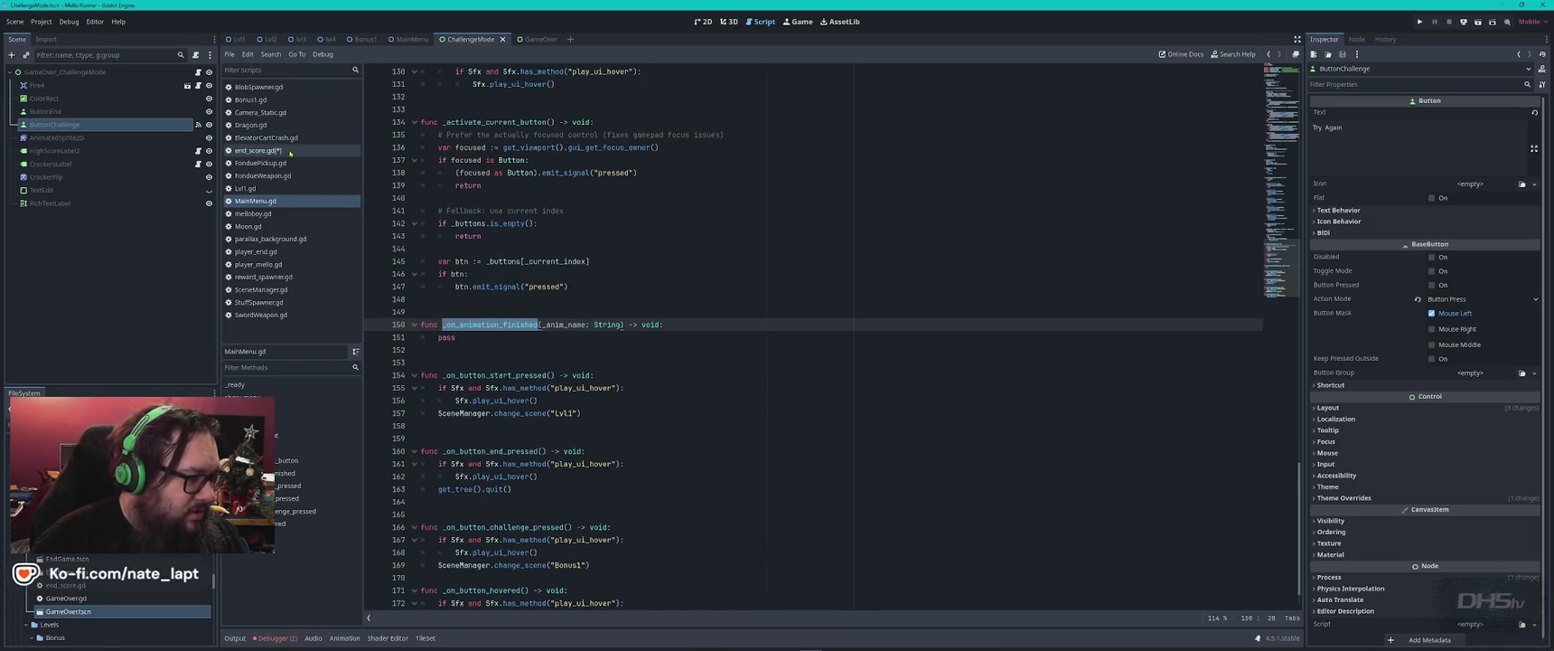
# - Check the uses of _buttons in end_score.gd, save the script, and run the project
pyautogui.click(257, 150)
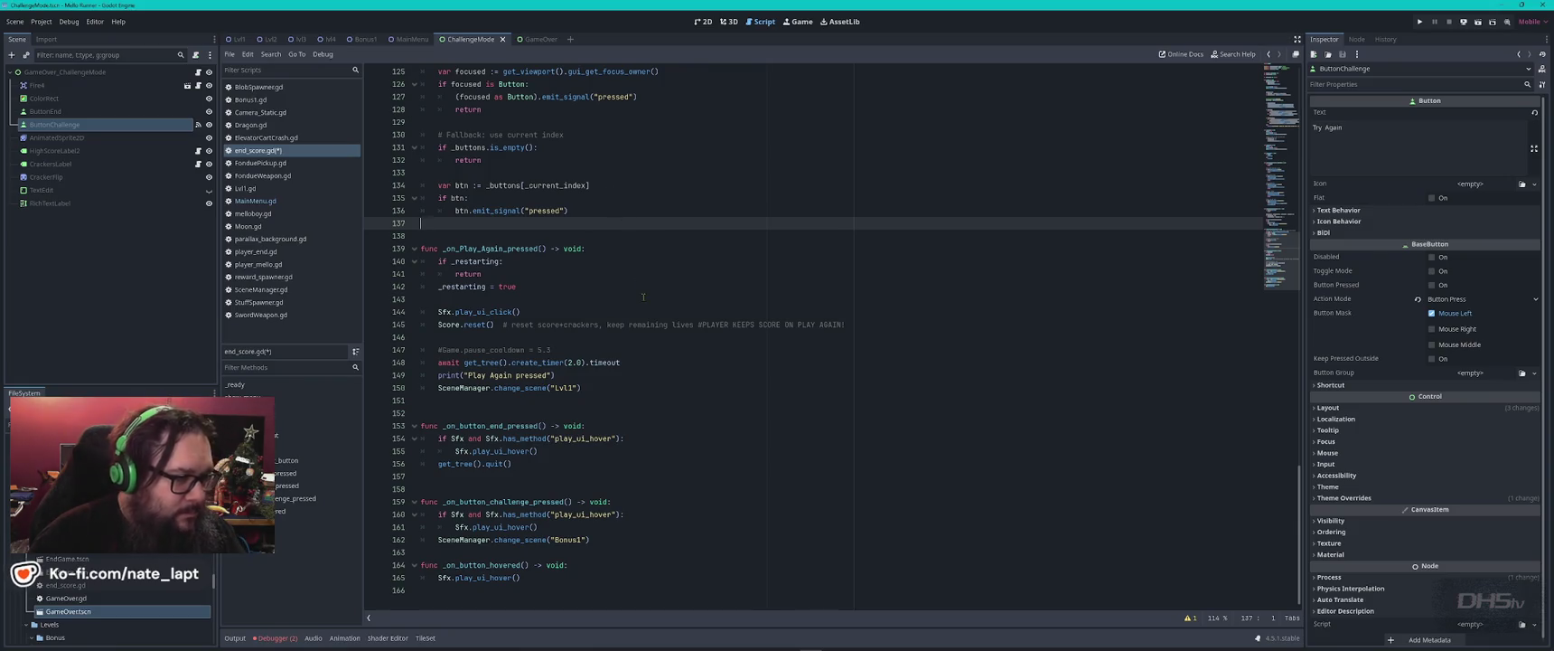
pyautogui.doubleClick(511, 184)
pyautogui.hotkey('ctrl', 'f')
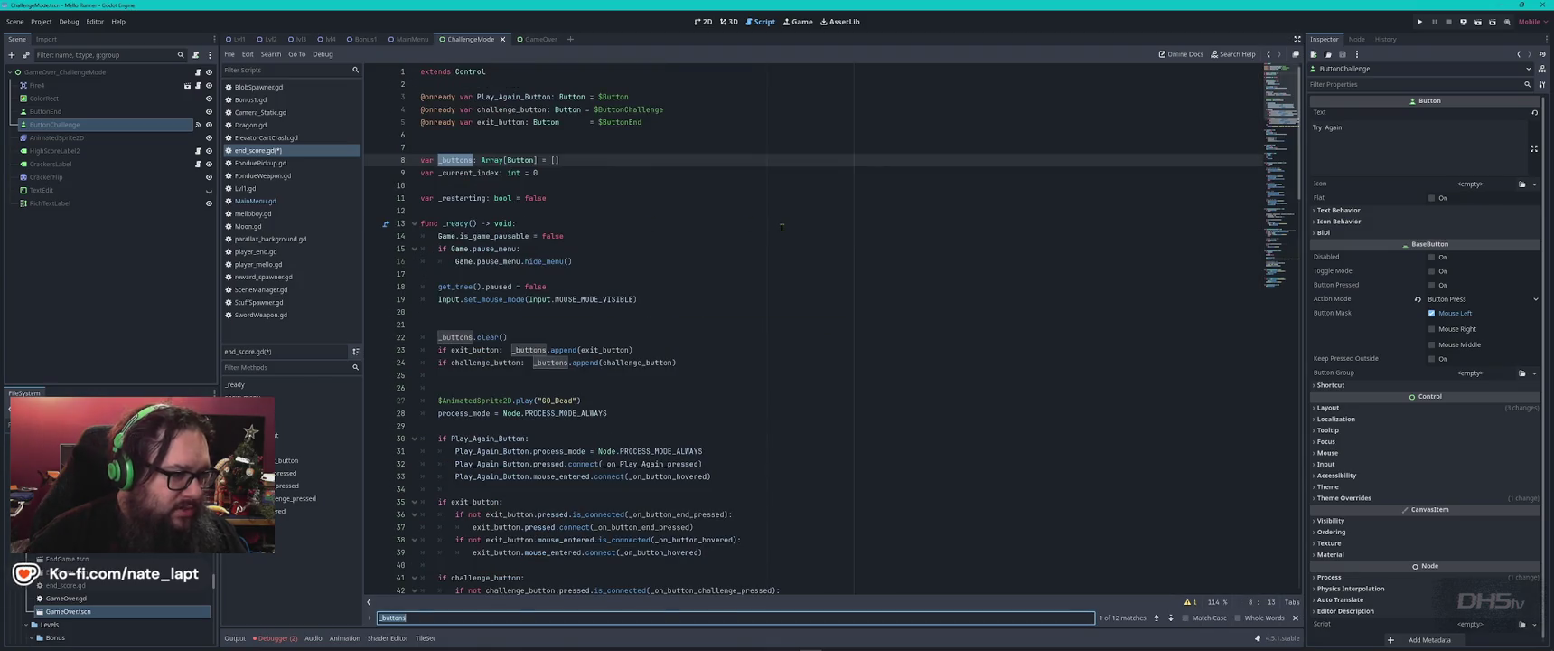
pyautogui.press('Escape')
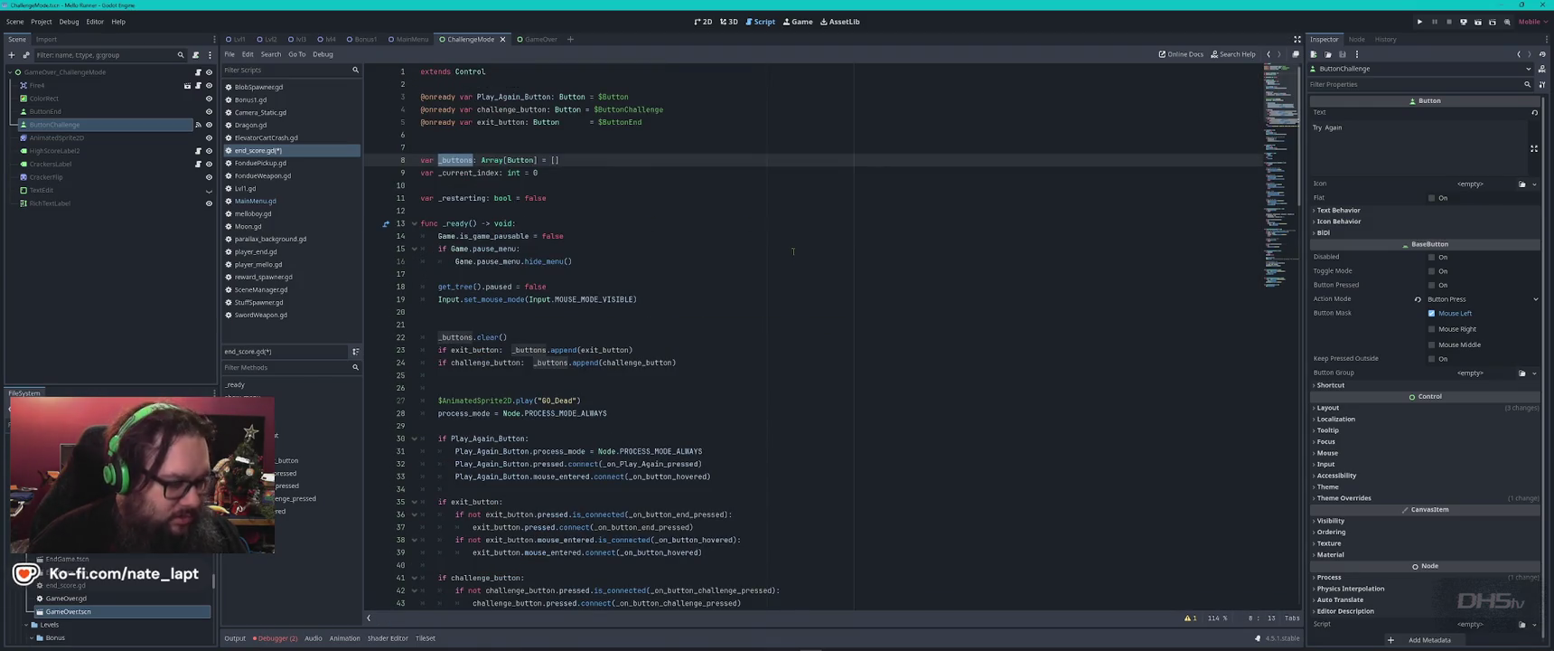
pyautogui.hotkey('ctrl', 's')
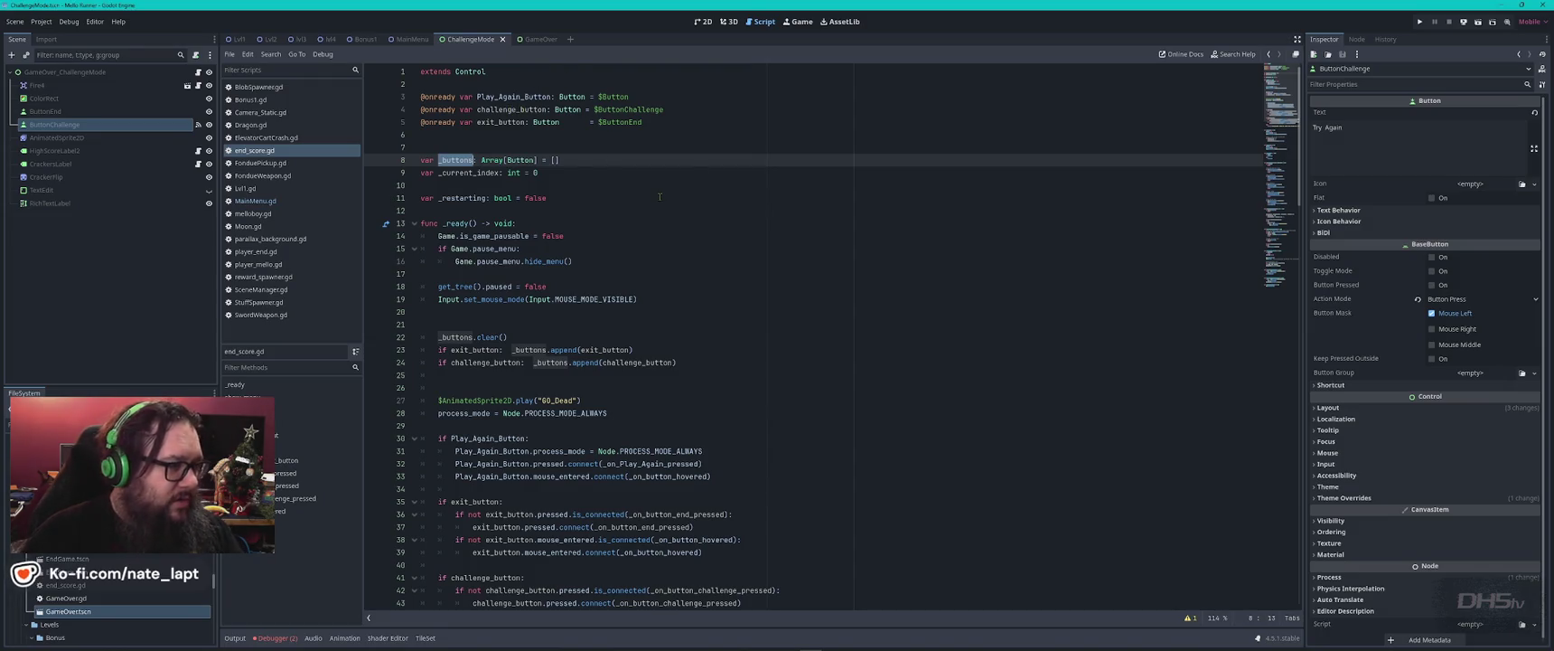
pyautogui.press('F5')
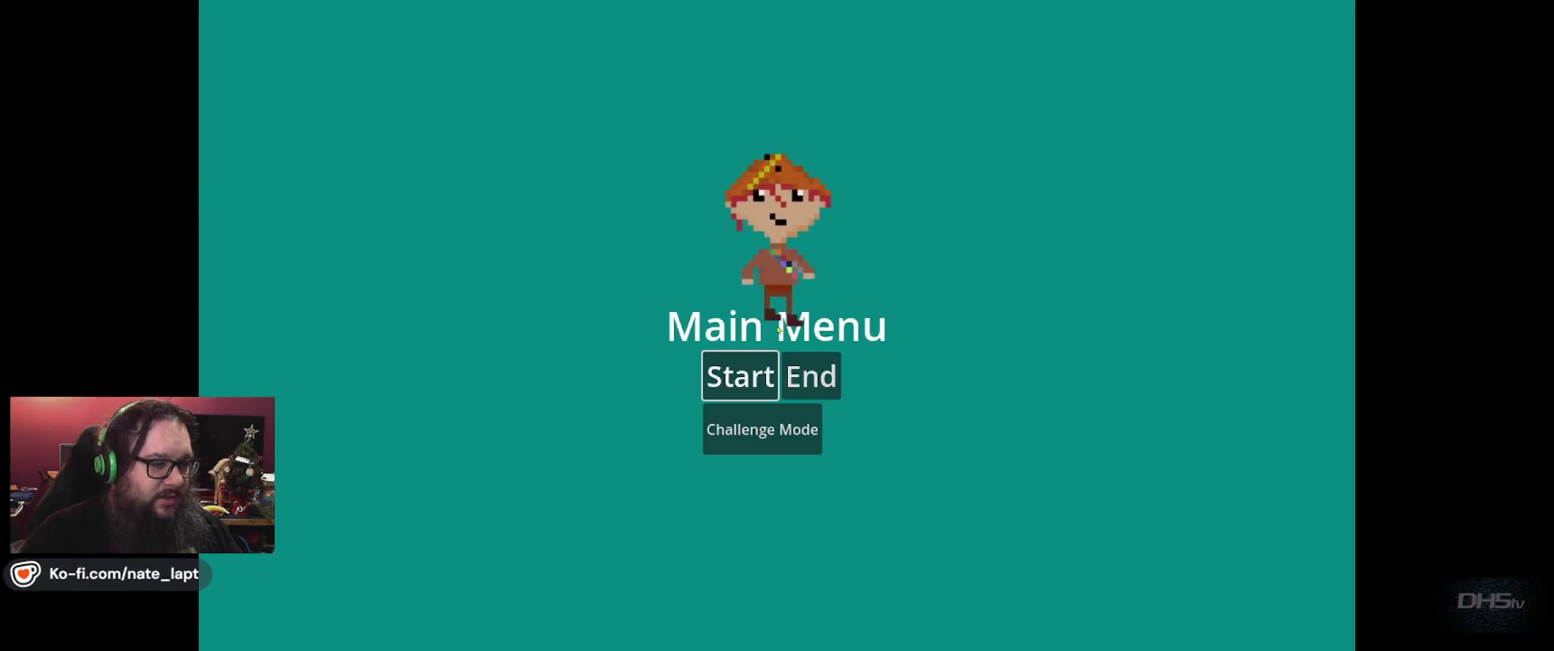
# - Test keyboard navigation by activating Start, restarting, and entering Challenge Mode with Enter, then stop
pyautogui.press('Return')
pyautogui.press('F8')
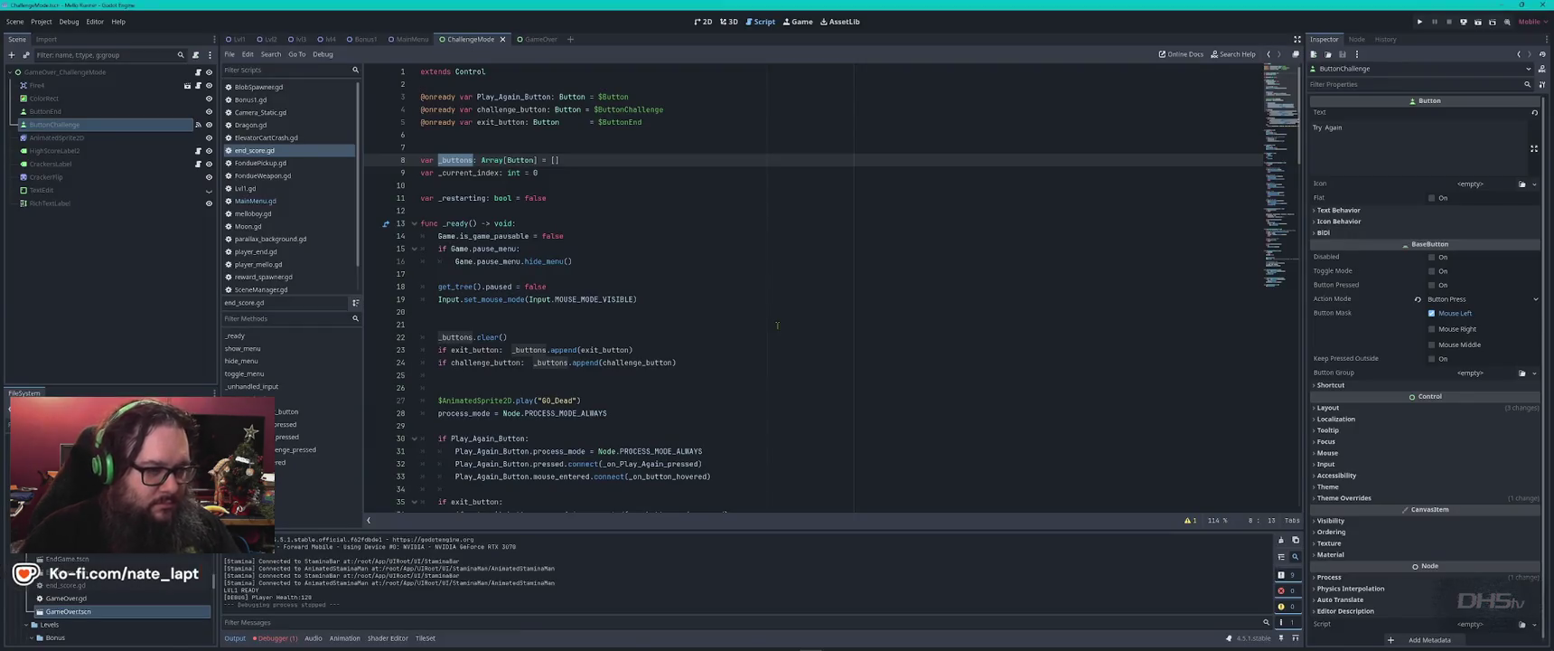
pyautogui.press('F5')
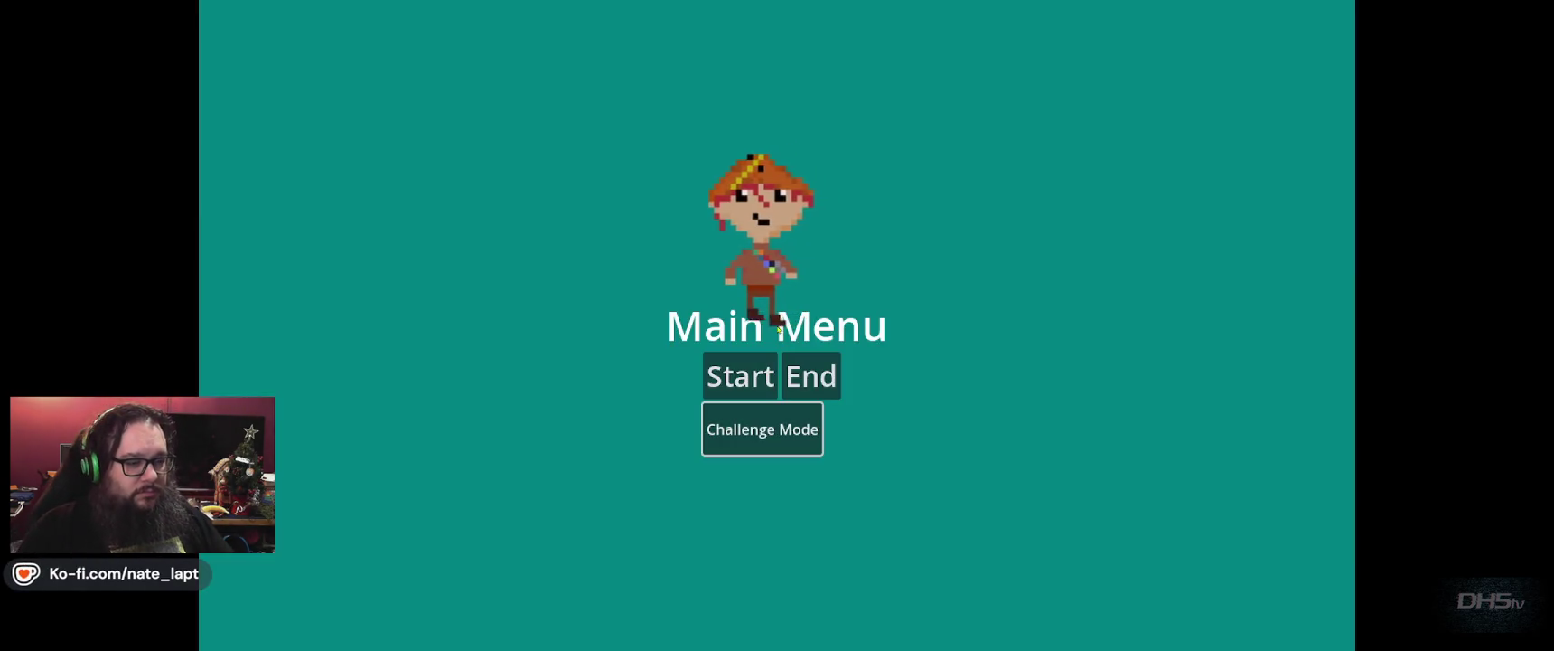
pyautogui.press('Return')
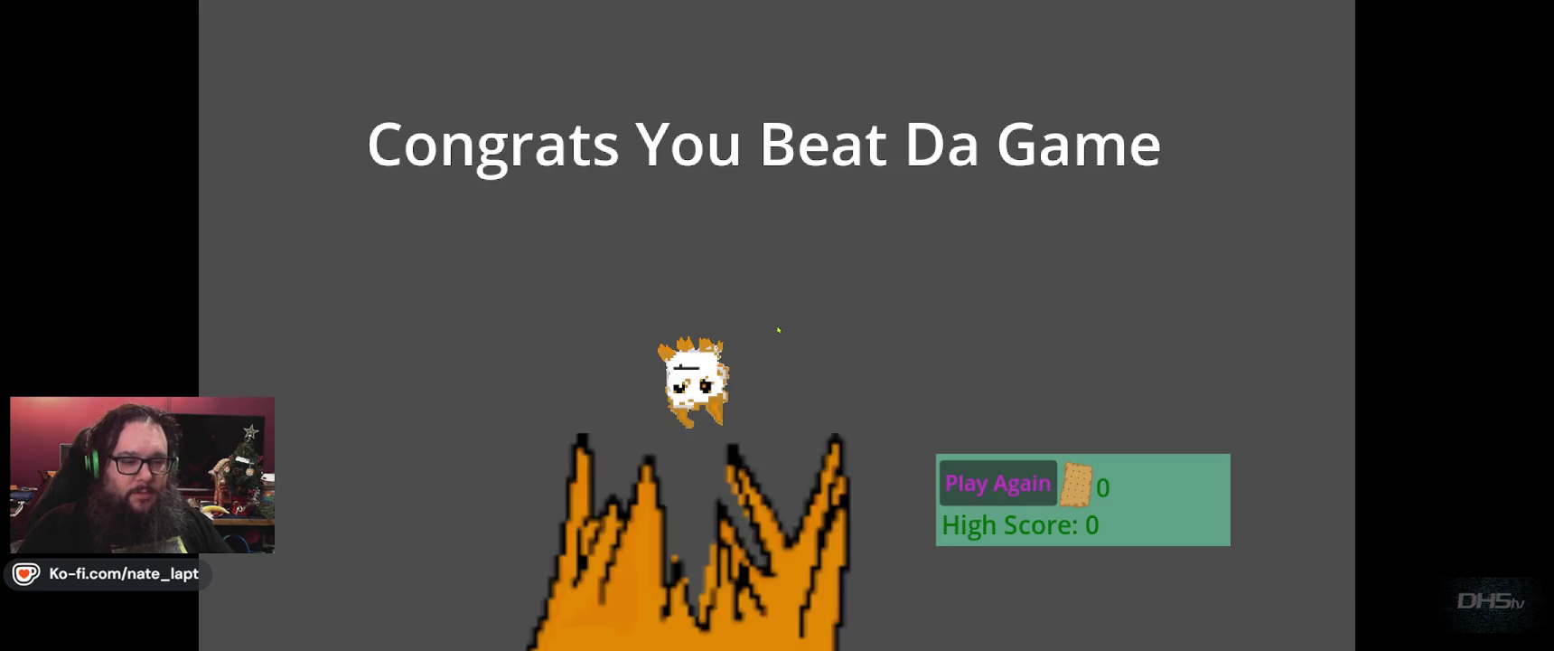
pyautogui.press('F8')
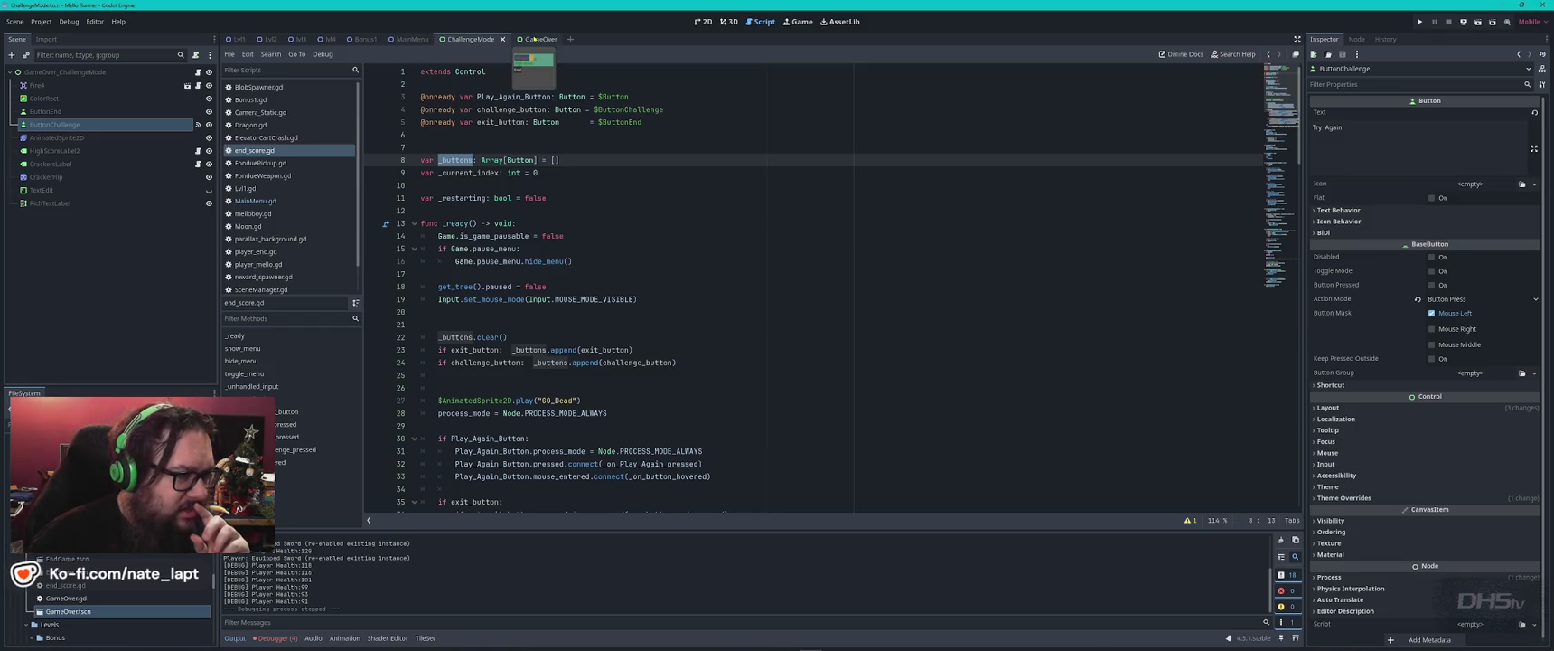
# - Open the EndScore scene, review end_score.gd down to line 155, then view the GameOver scene in 2D
pyautogui.click(267, 153)
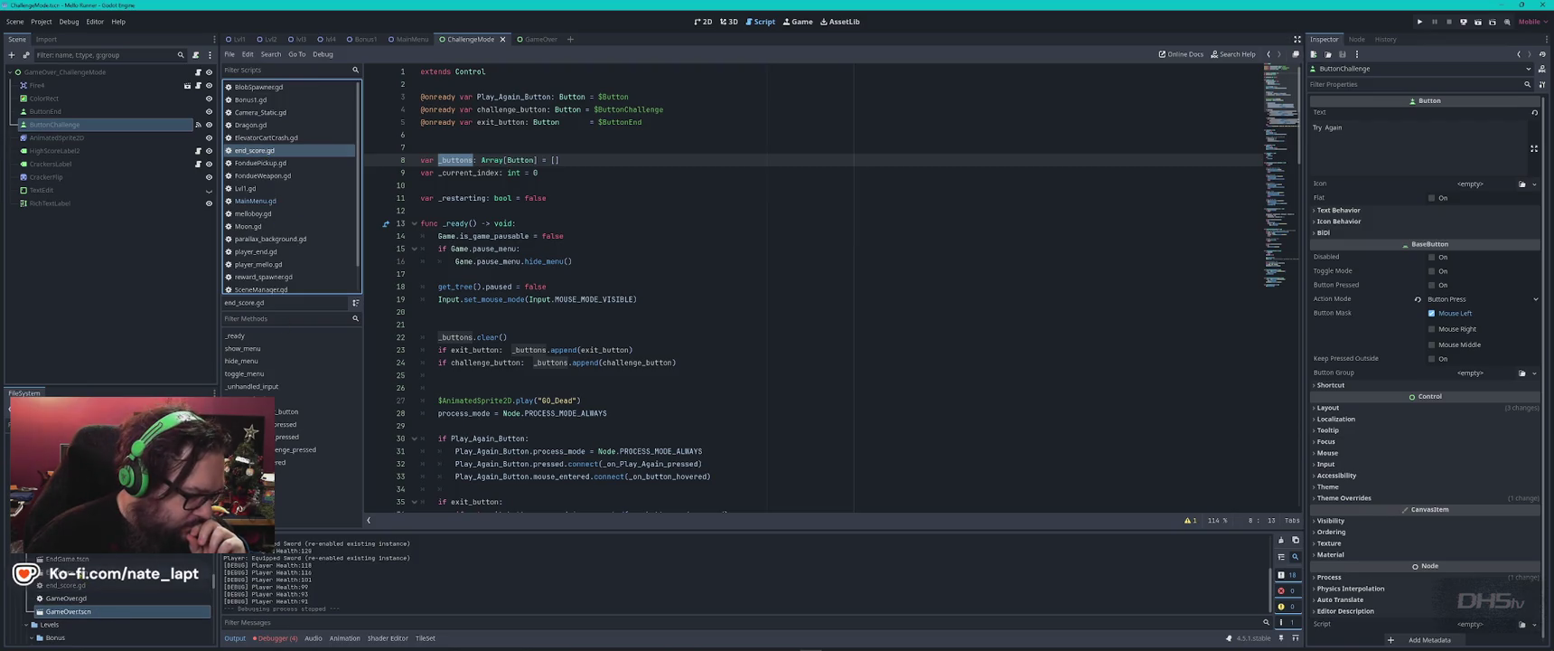
pyautogui.doubleClick(68, 572)
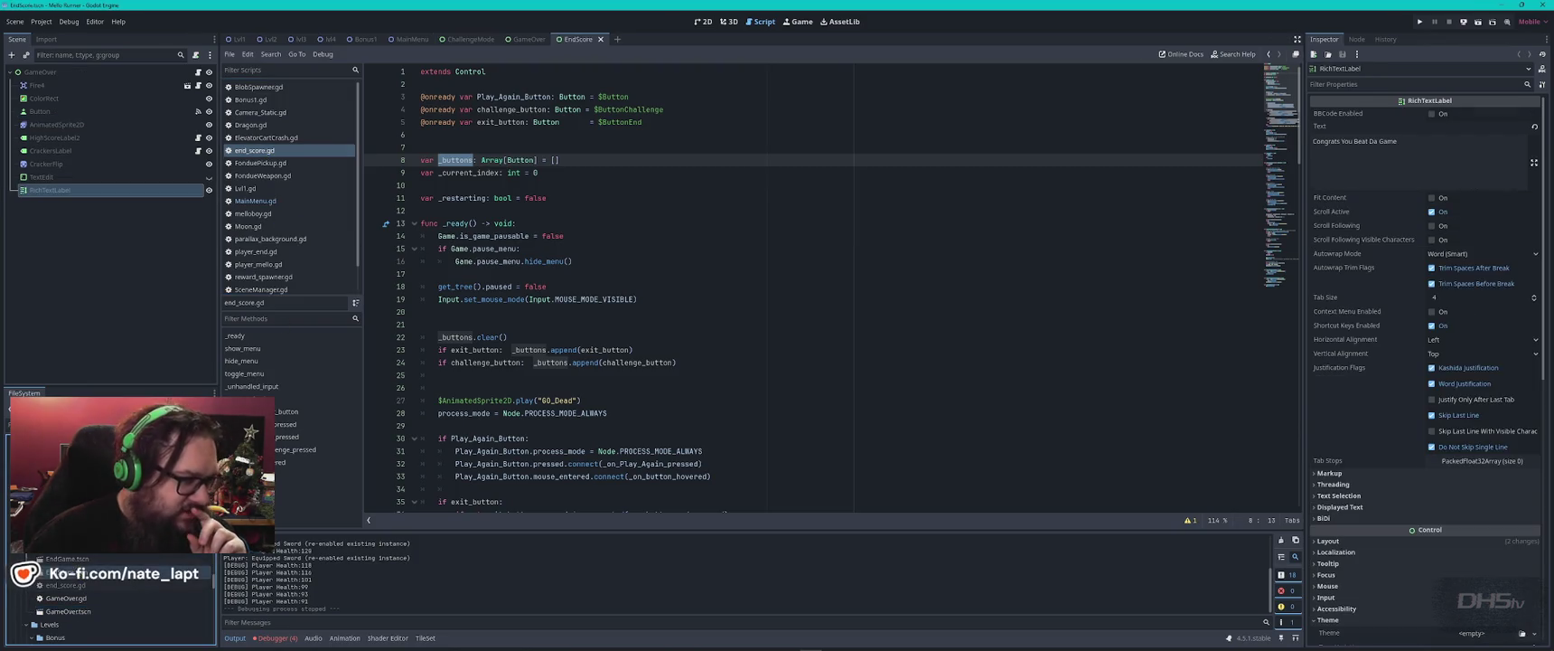
pyautogui.click(199, 73)
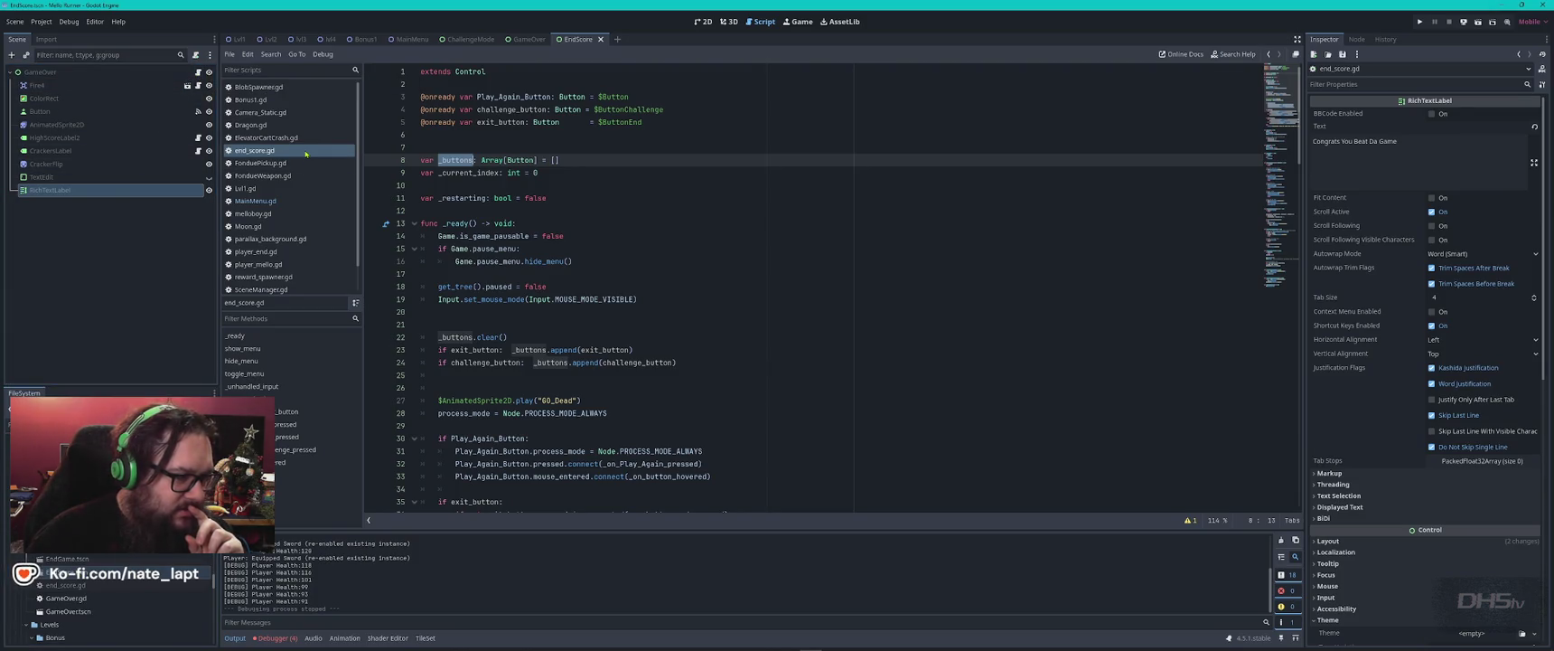
pyautogui.scroll(-20, 661, 328)
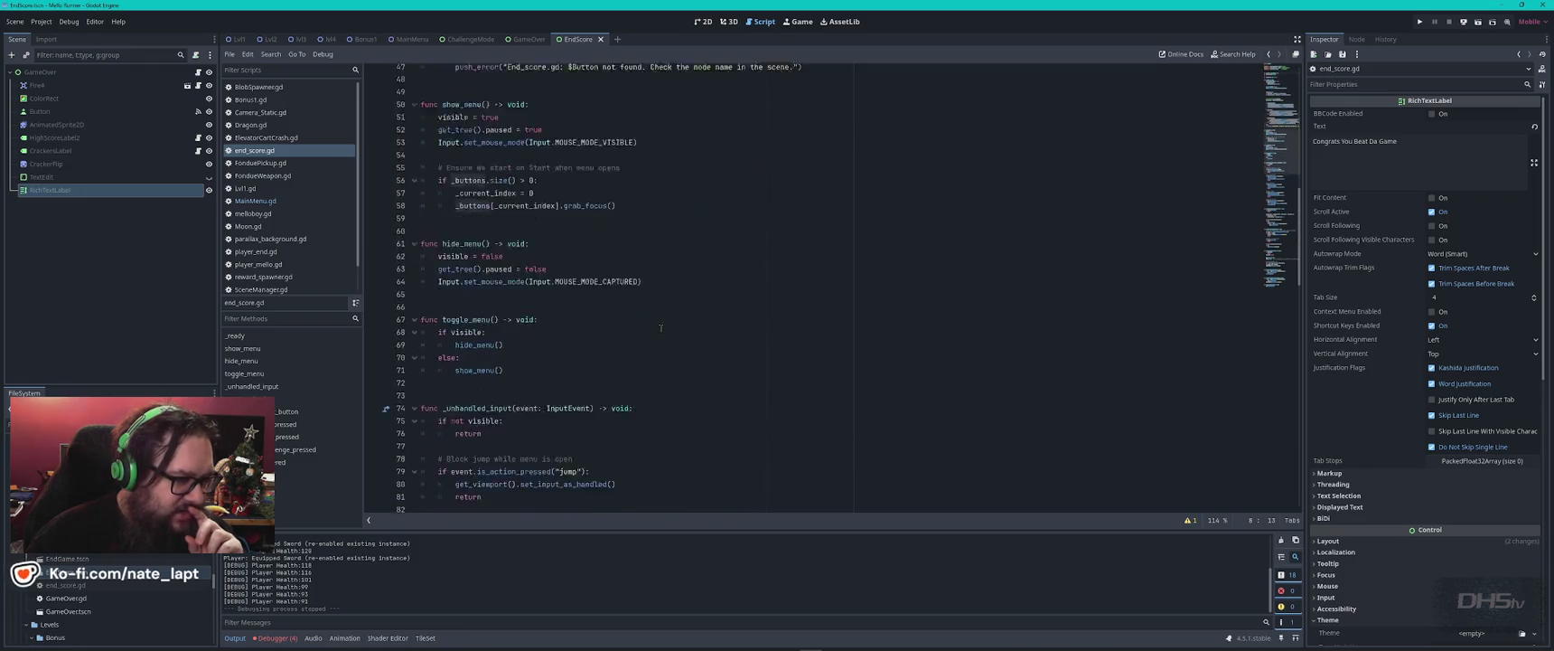
pyautogui.scroll(-20, 660, 328)
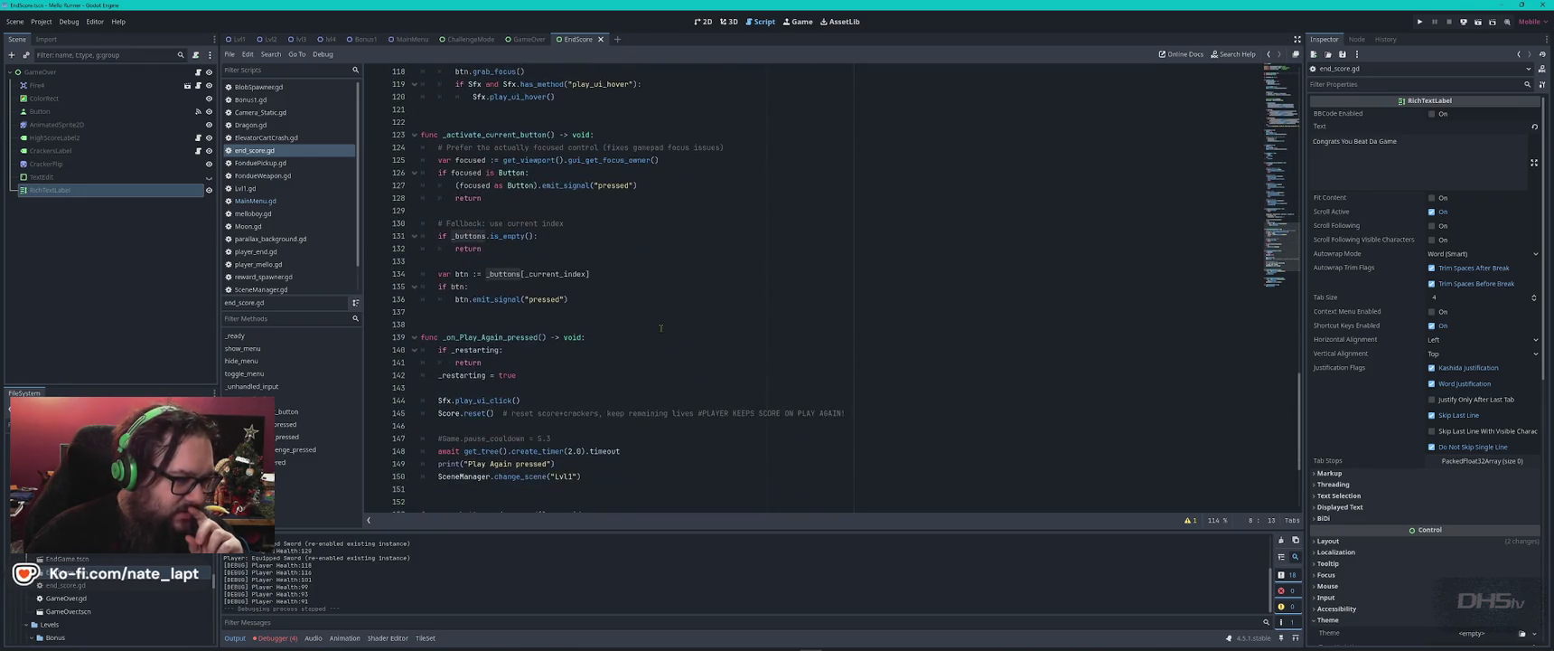
pyautogui.scroll(-3, 660, 328)
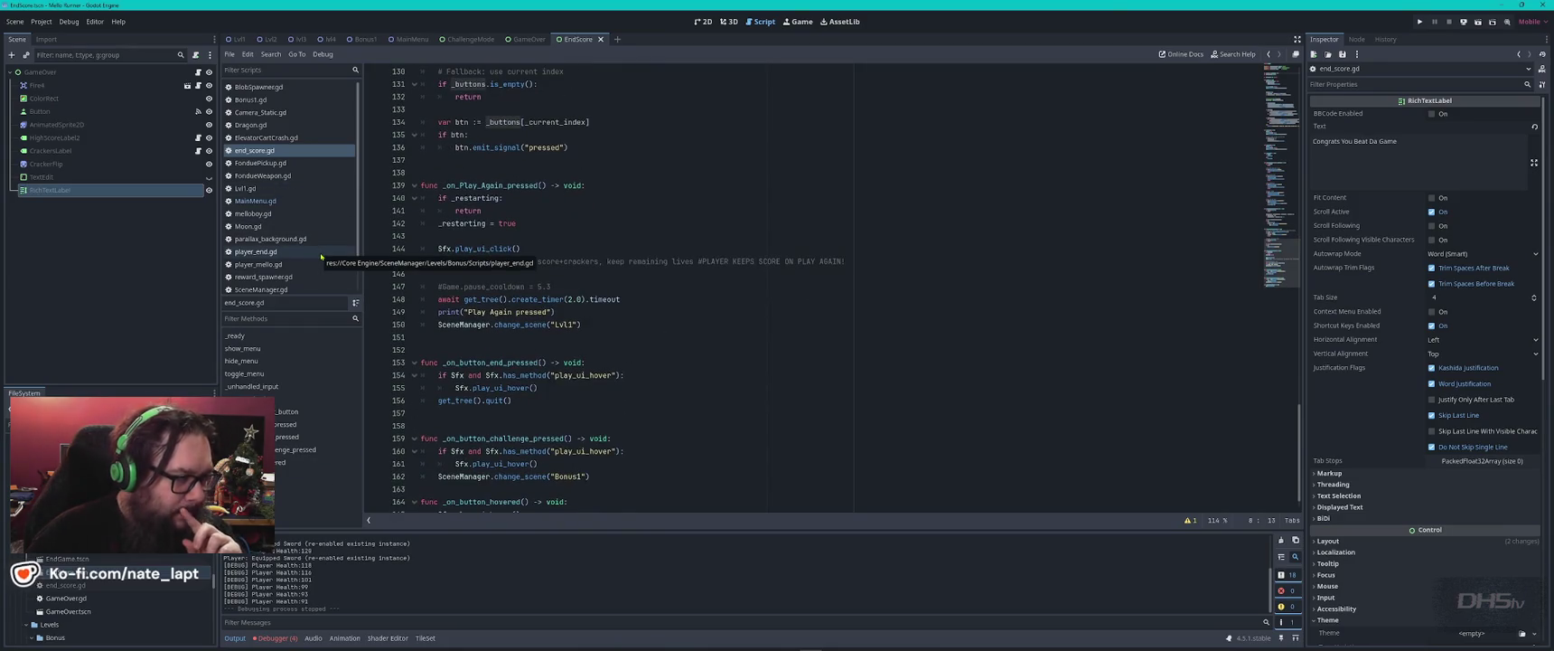
pyautogui.scroll(-1, 714, 361)
pyautogui.click(720, 364)
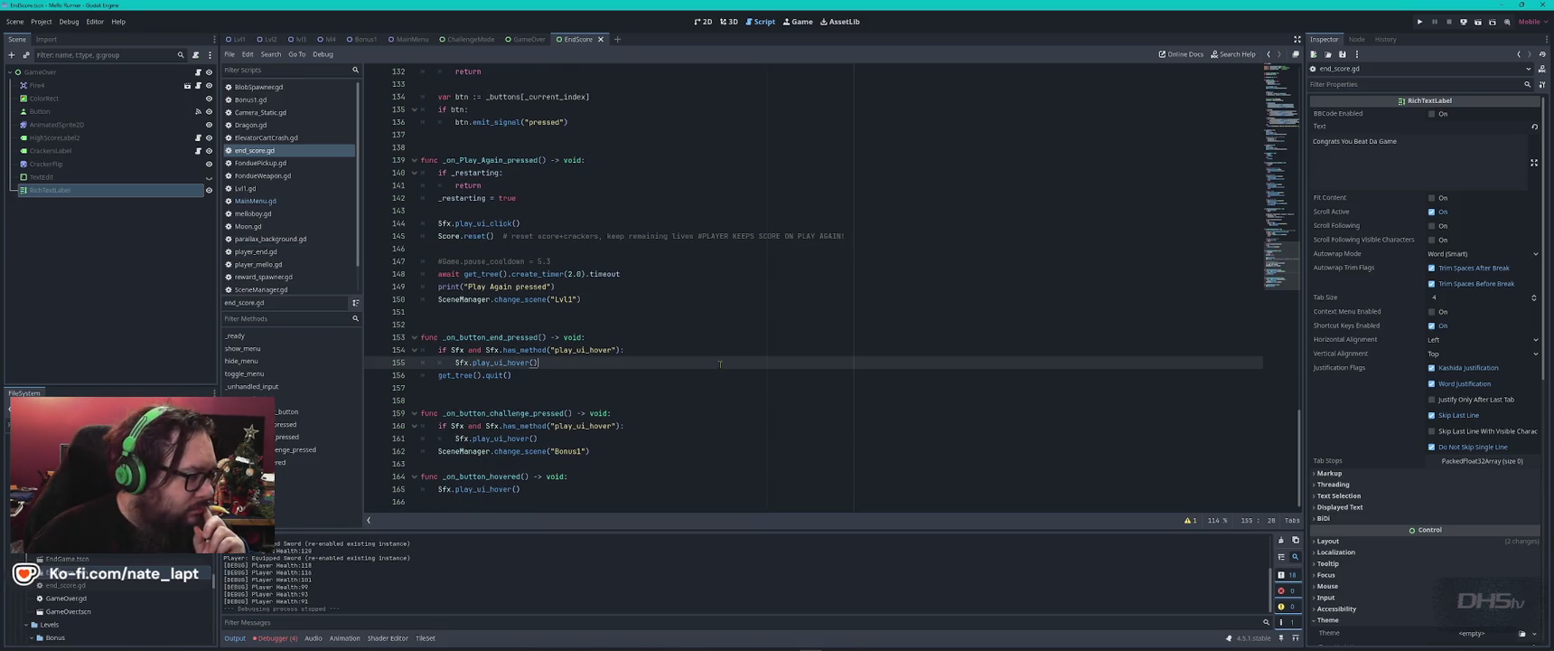
pyautogui.click(703, 20)
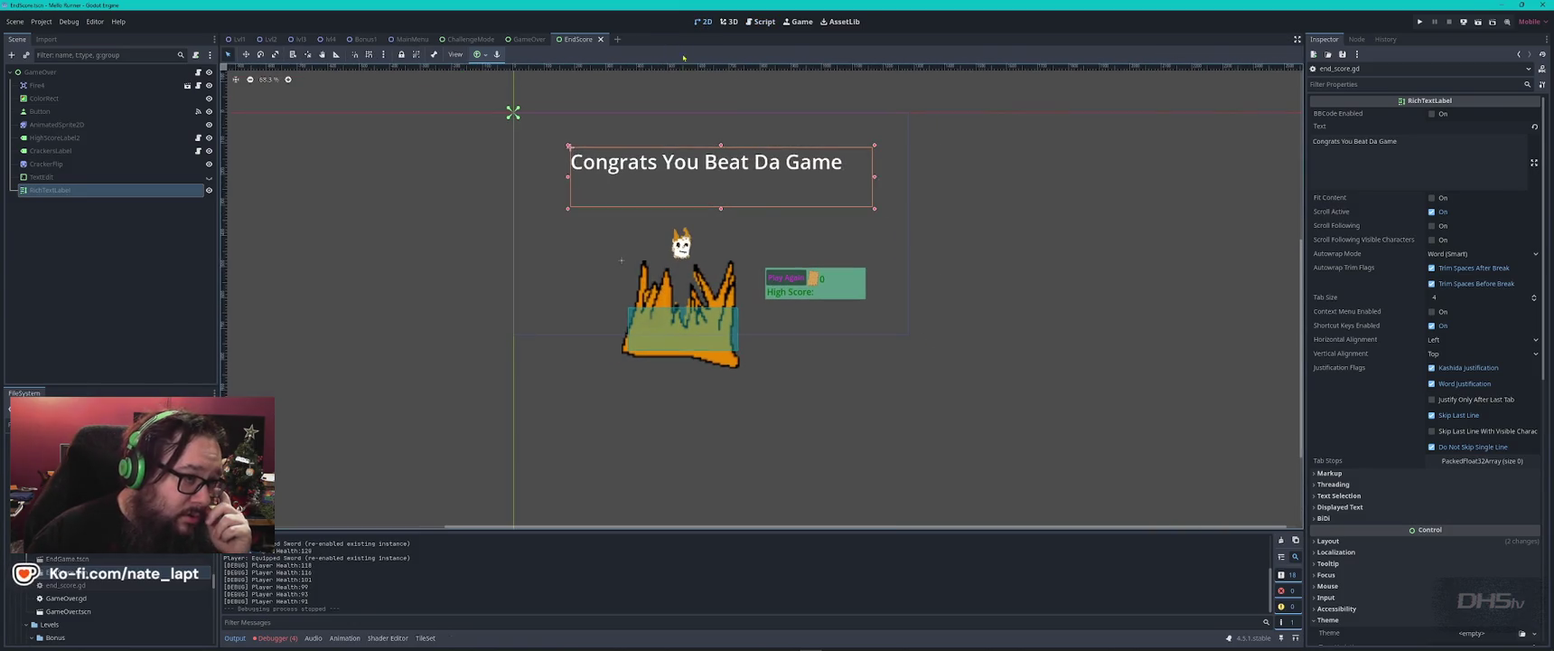
pyautogui.click(529, 39)
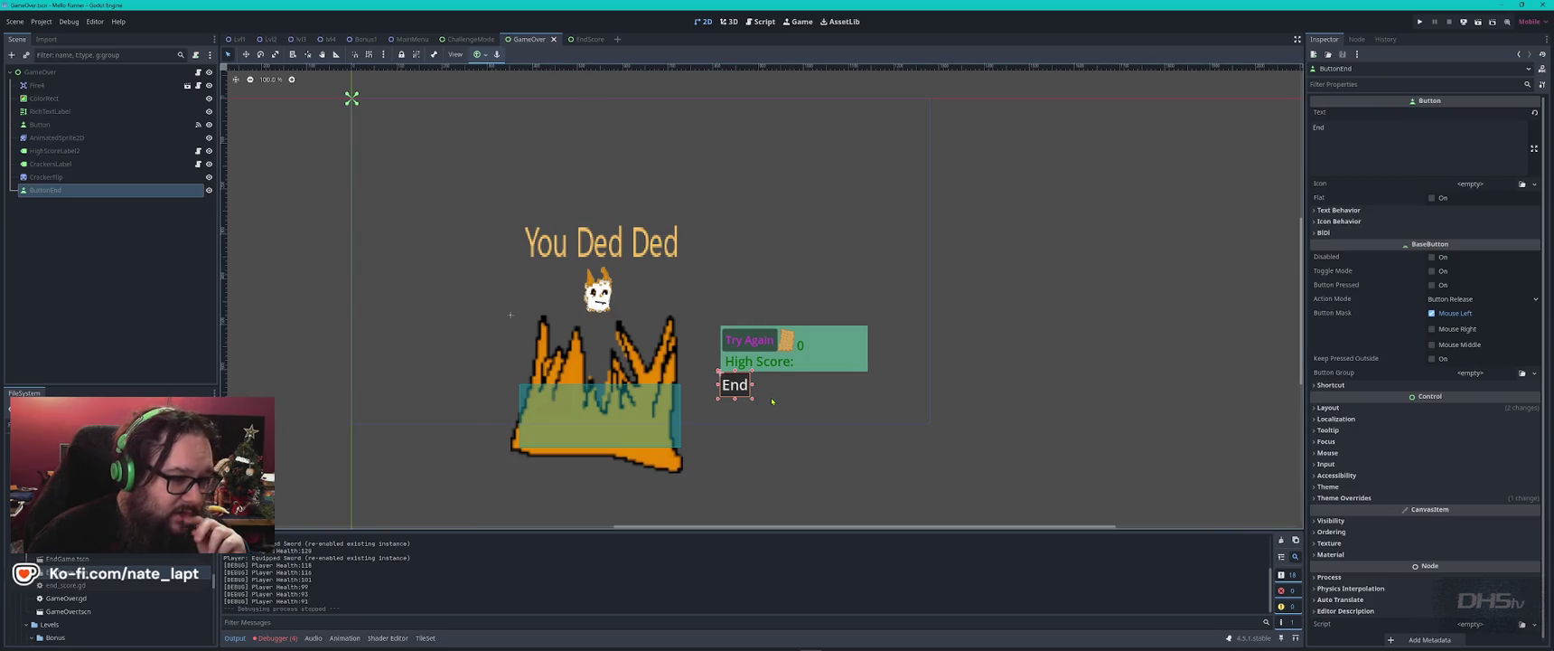
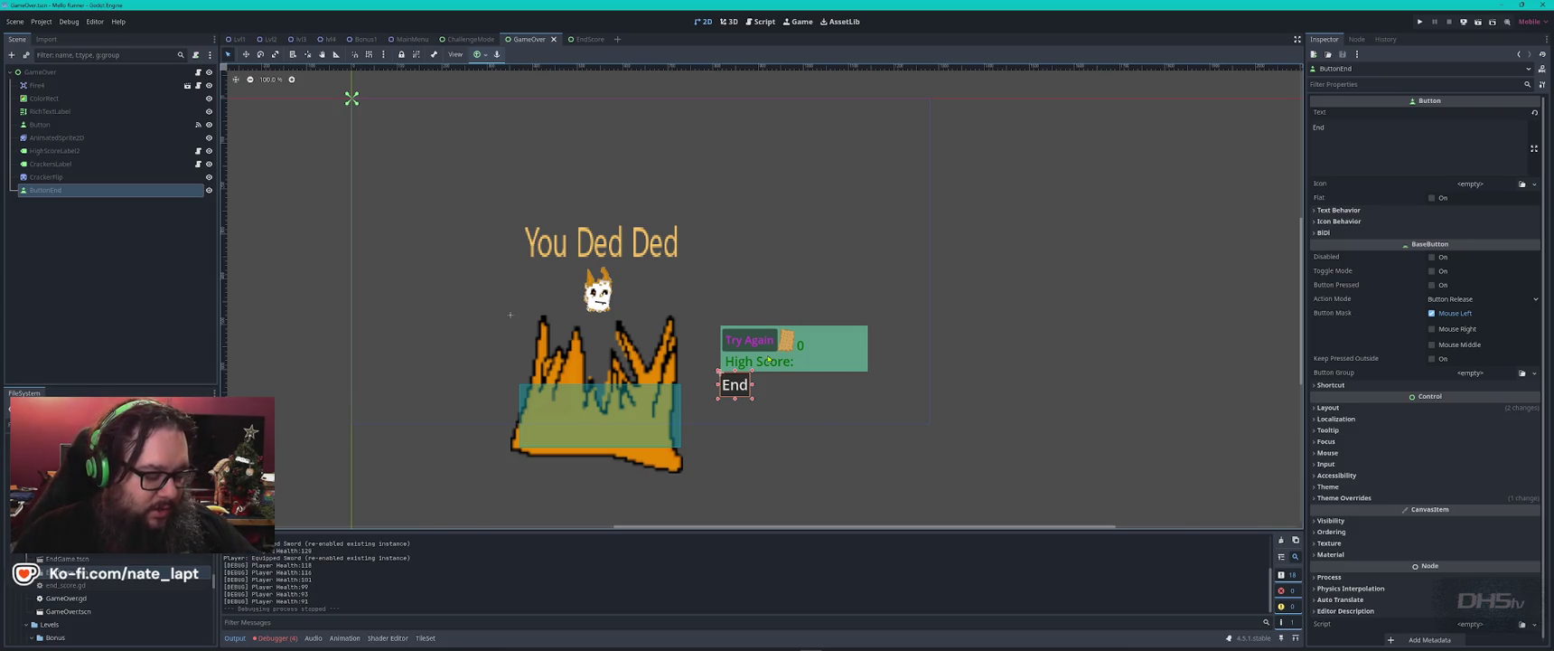
# - Bring up the EndScore scene and review the _ready function in end_score.gd
pyautogui.click(593, 41)
pyautogui.moveTo(593, 42)
pyautogui.mouseDown()
pyautogui.moveTo(511, 43)
pyautogui.moveTo(580, 43)
pyautogui.mouseUp()
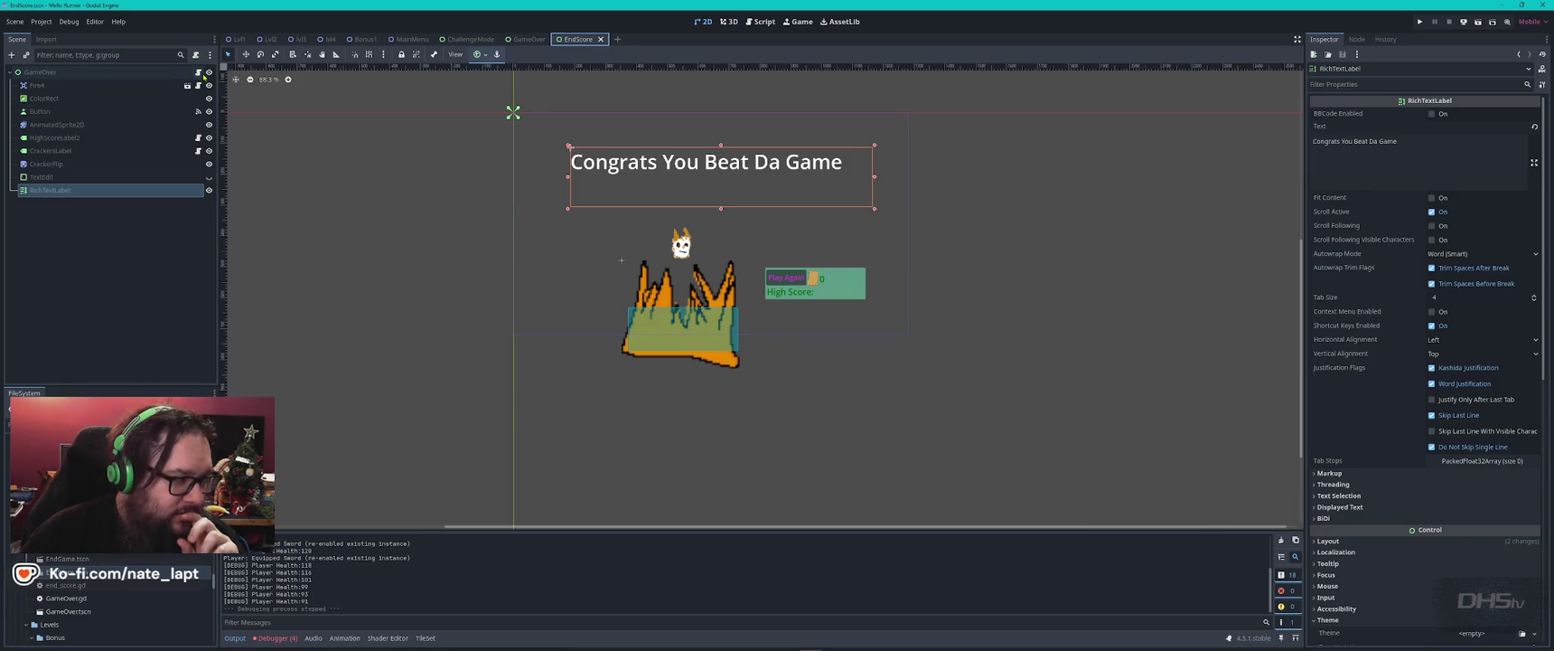
pyautogui.click(198, 72)
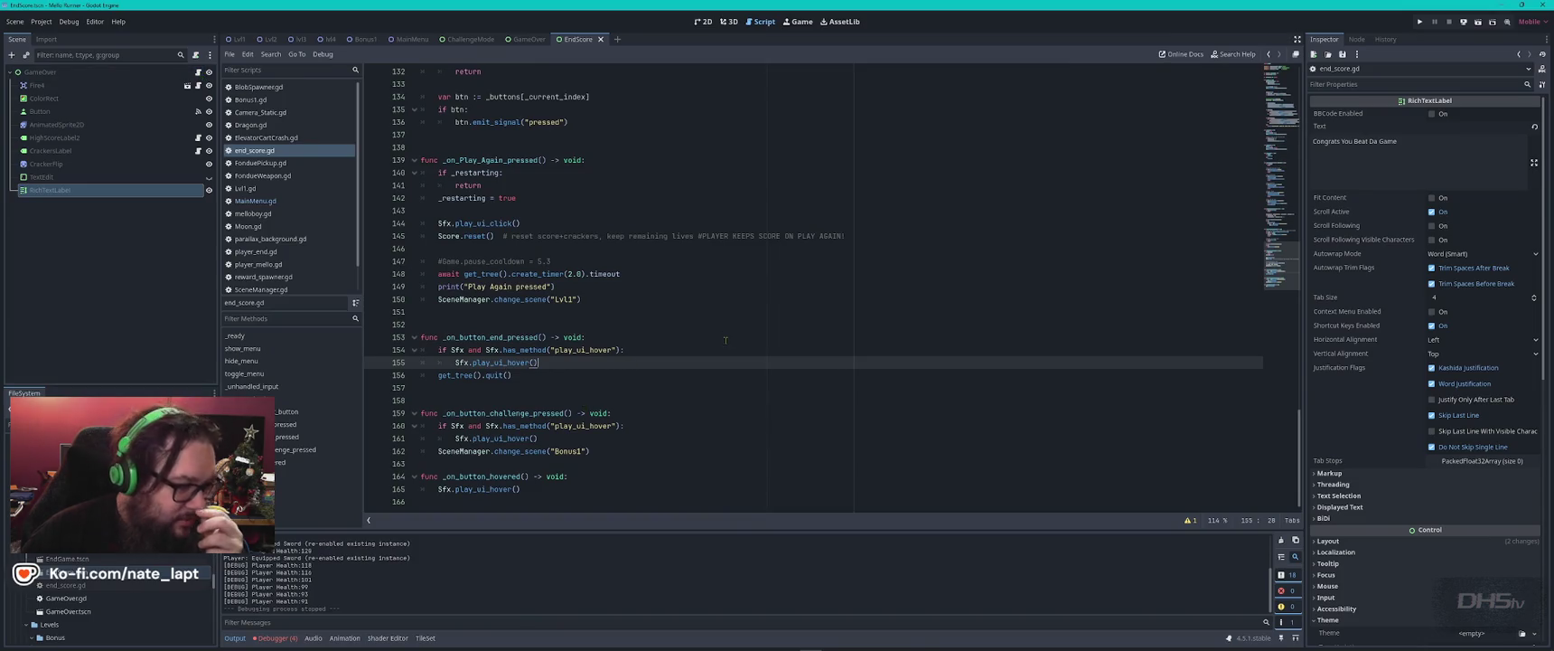
pyautogui.scroll(20, 725, 340)
pyautogui.scroll(4, 710, 329)
pyautogui.click(696, 224)
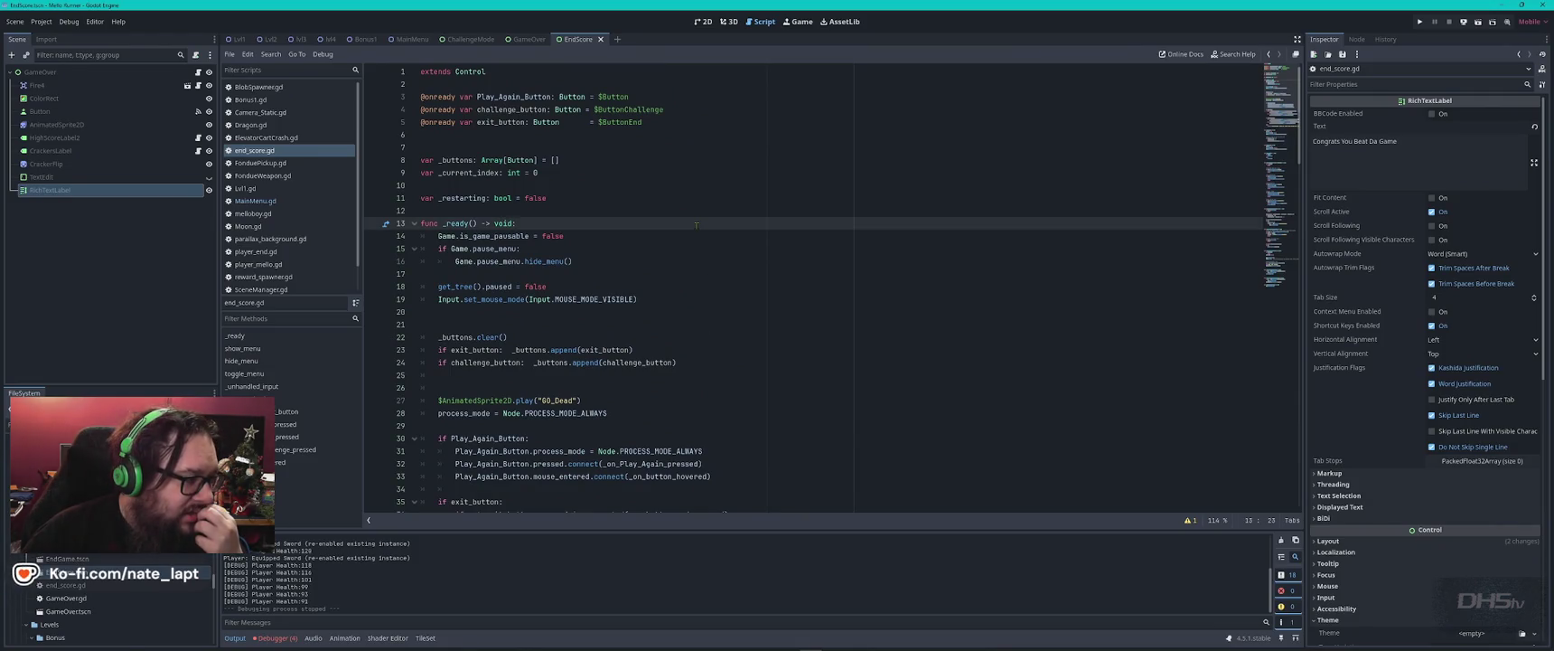
# - Select EndScore's Play Again button node and go back to the 2D view
pyautogui.click(522, 40)
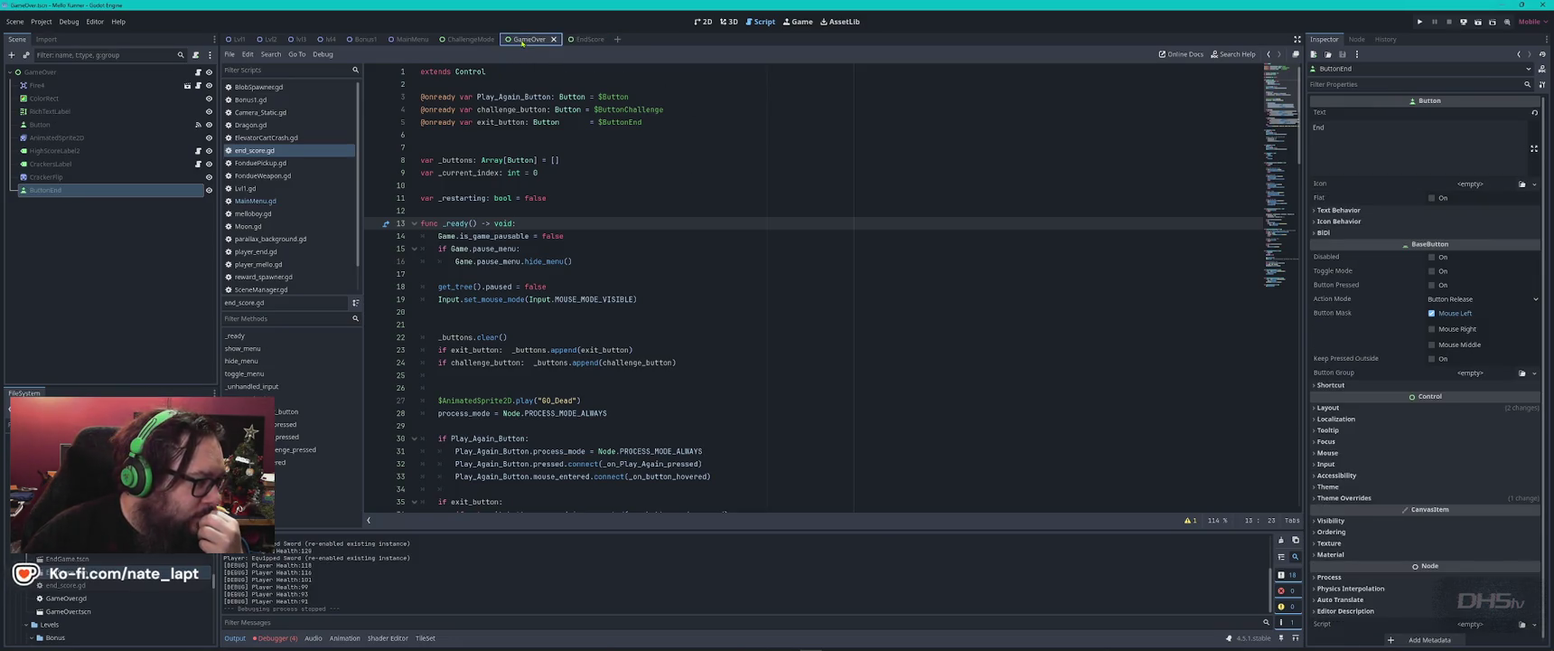
pyautogui.click(583, 40)
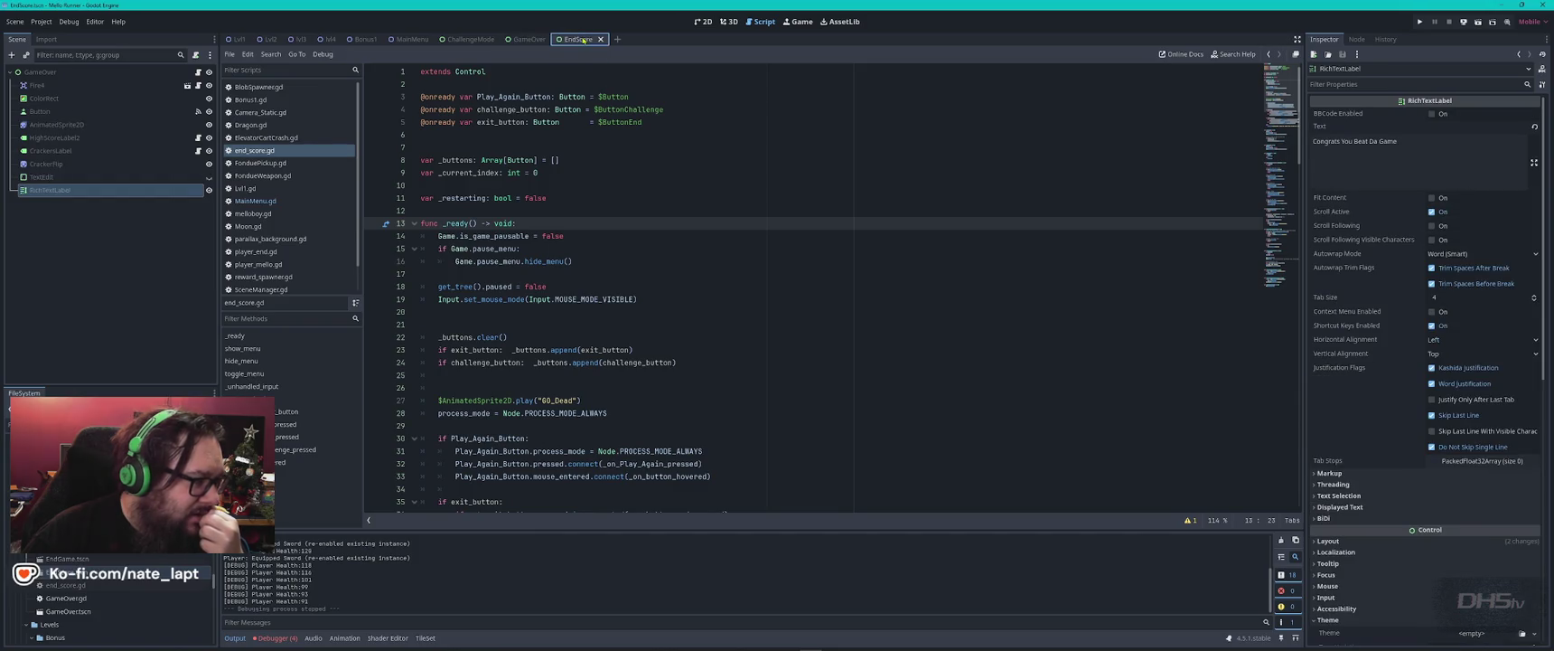
pyautogui.click(99, 111)
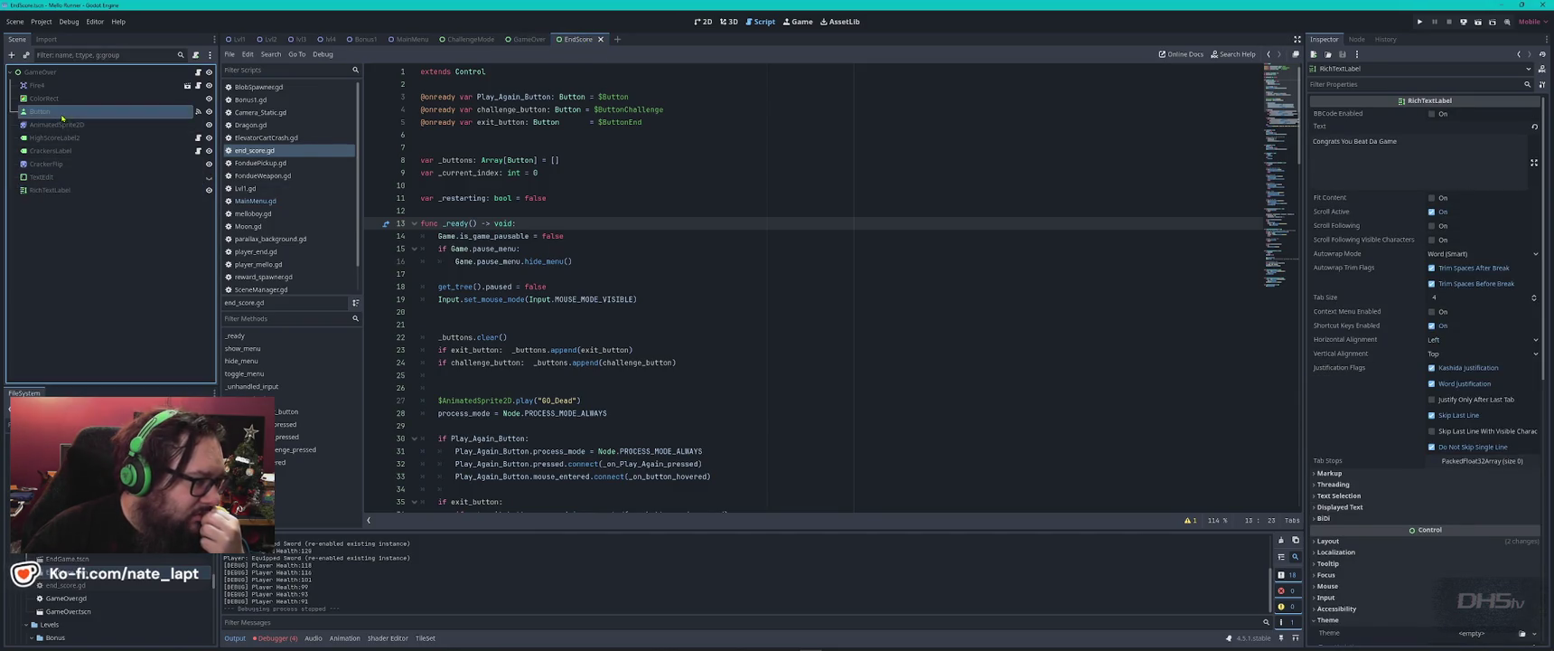
pyautogui.click(703, 21)
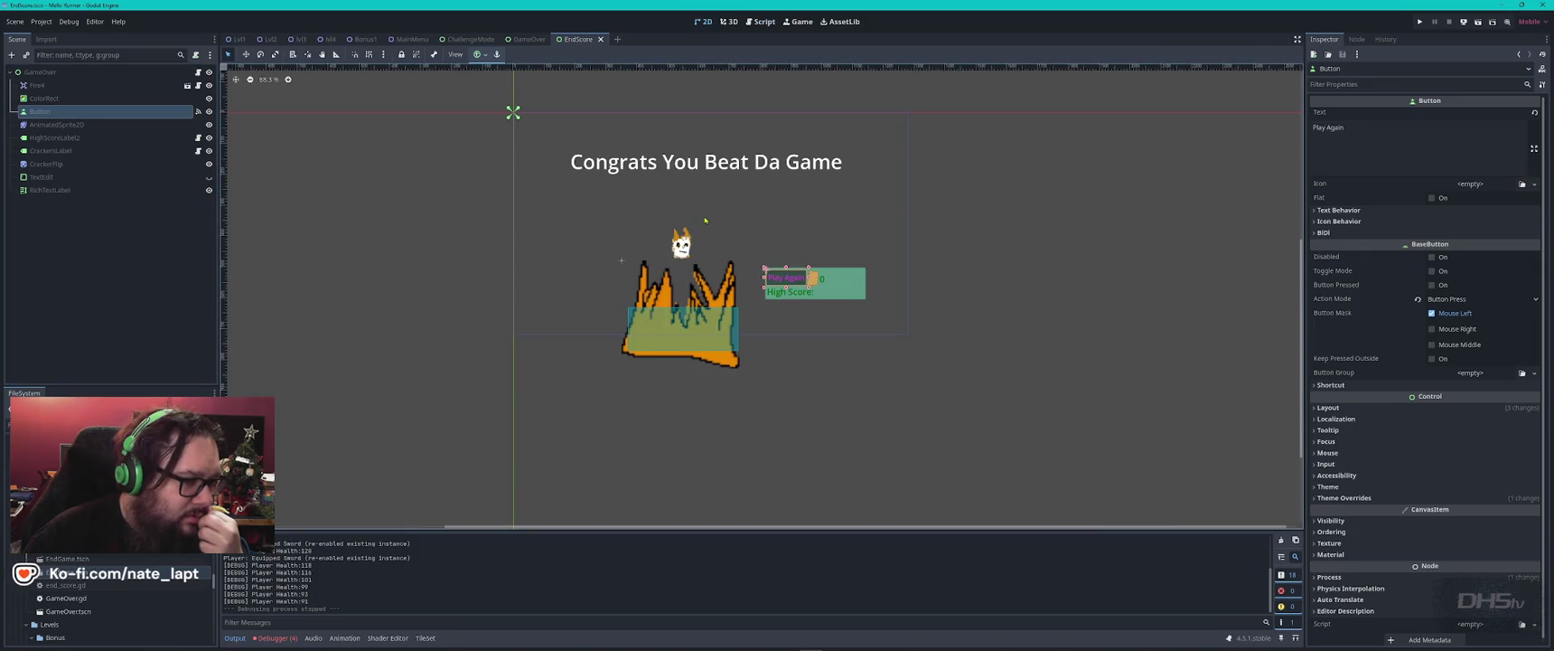
# - Glance at the ChallengeMode scene, then select the Try Again button in GameOver
pyautogui.click(524, 39)
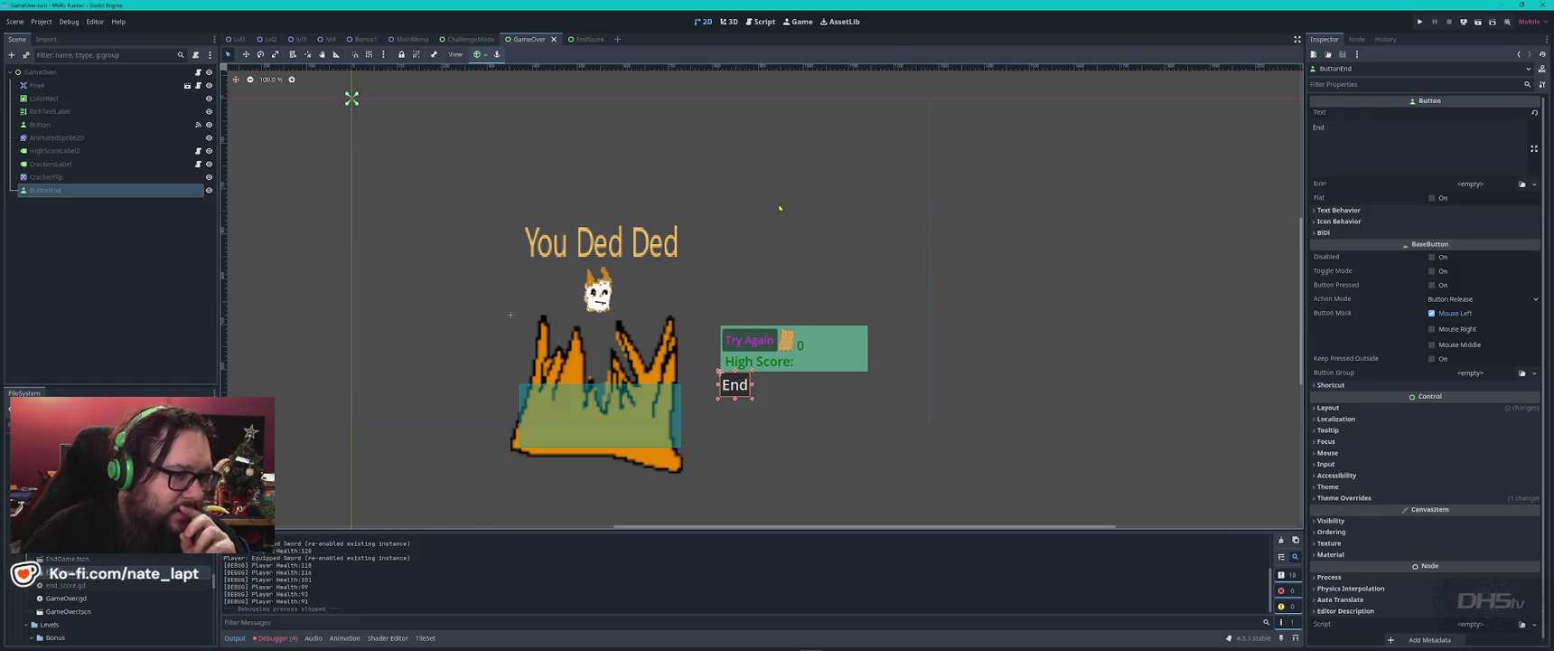
pyautogui.click(468, 39)
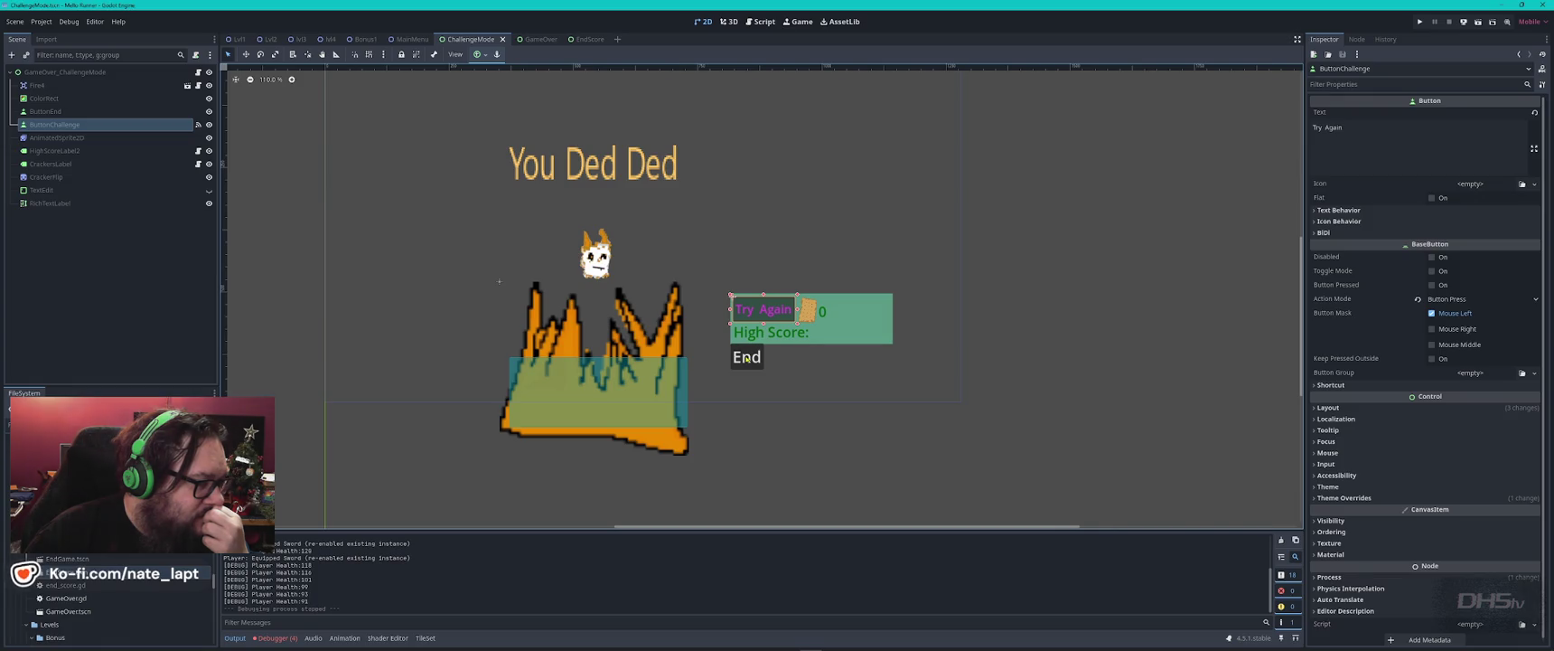
pyautogui.click(533, 38)
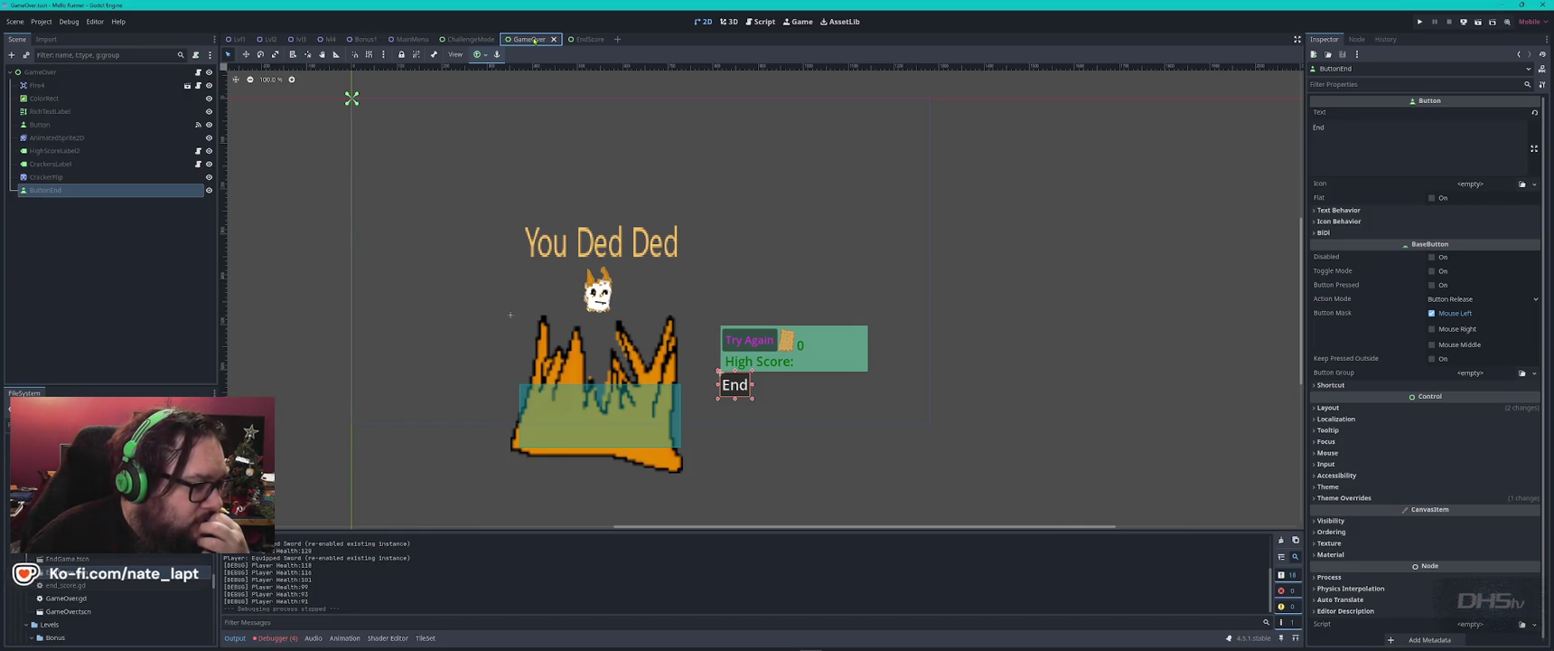
pyautogui.click(745, 340)
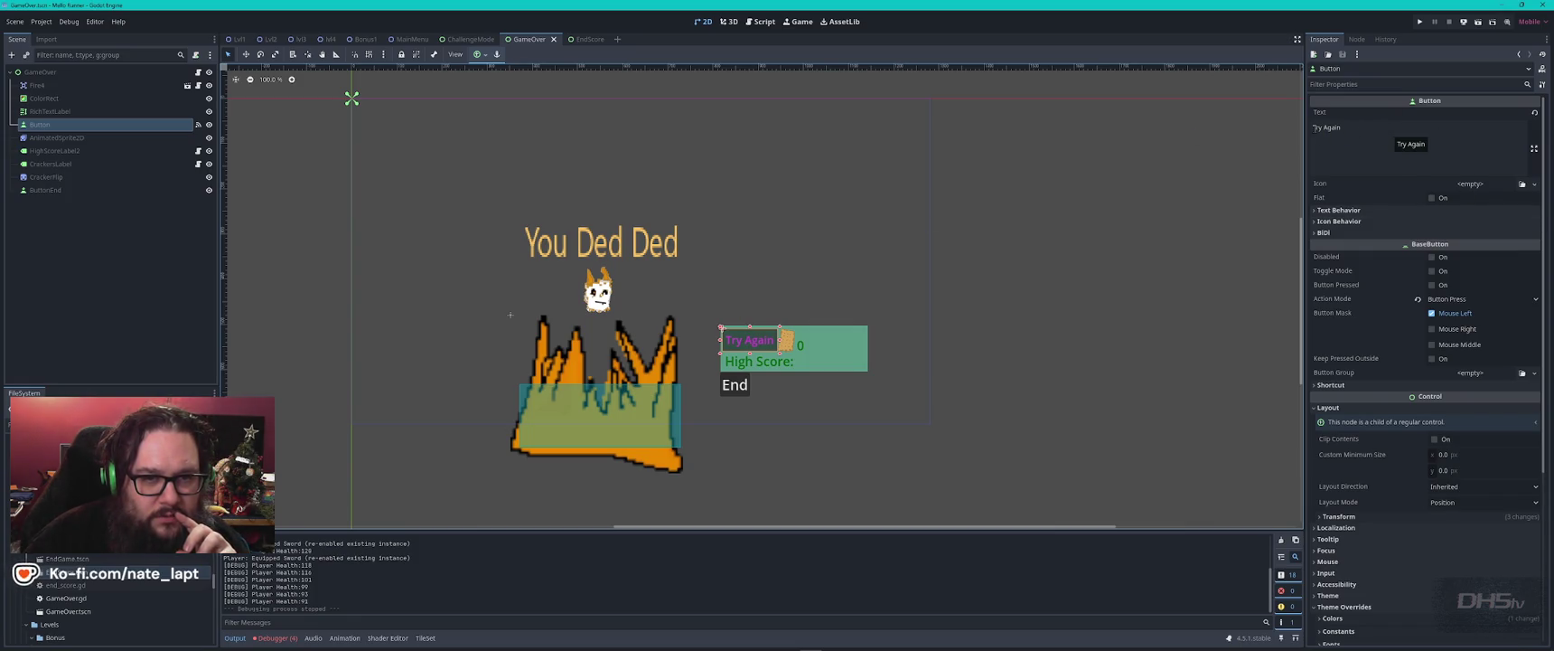
# - Change the GameOver button label from 'Try Again' to 'Play Again' and save
pyautogui.click(1428, 151)
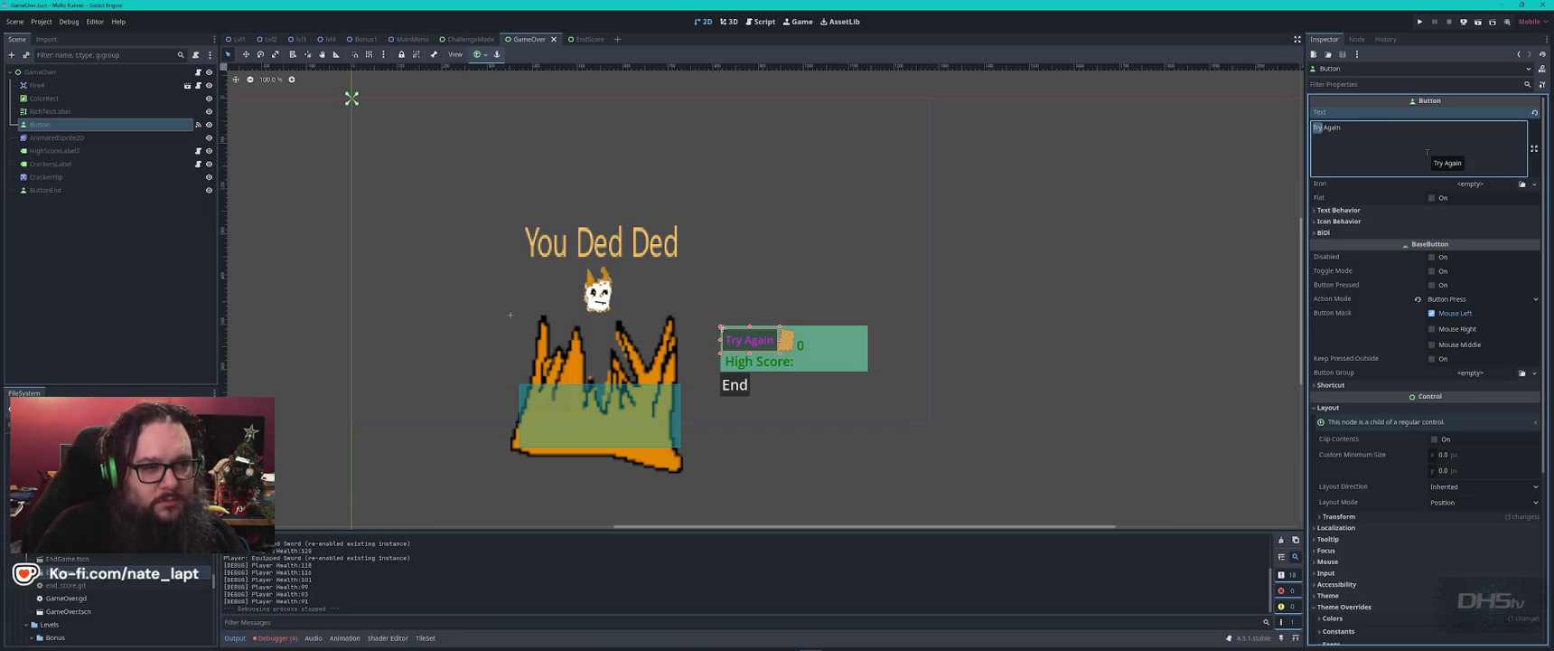
pyautogui.write('Play')
pyautogui.hotkey('ctrl', 's')
# - Move to the EndScore scene and bring up actions for its Button node
pyautogui.click(589, 39)
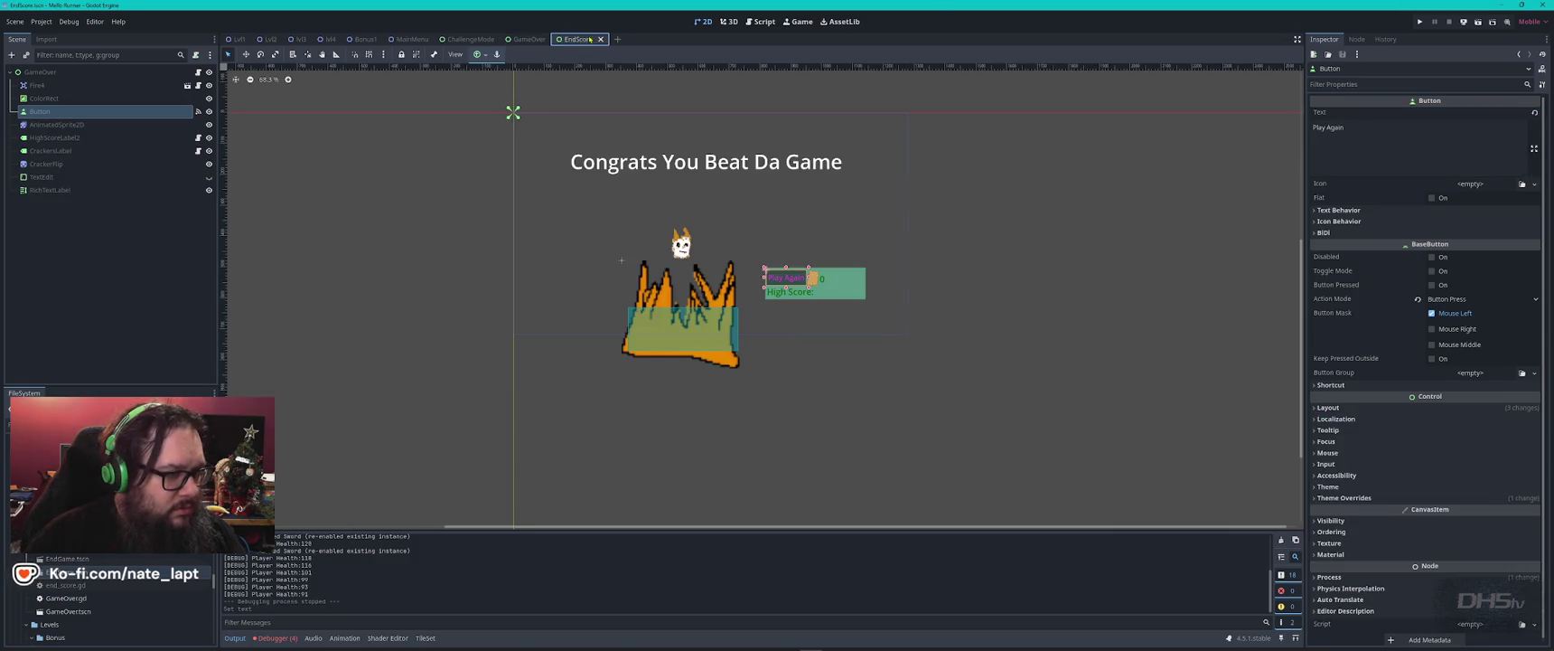
pyautogui.click(524, 39)
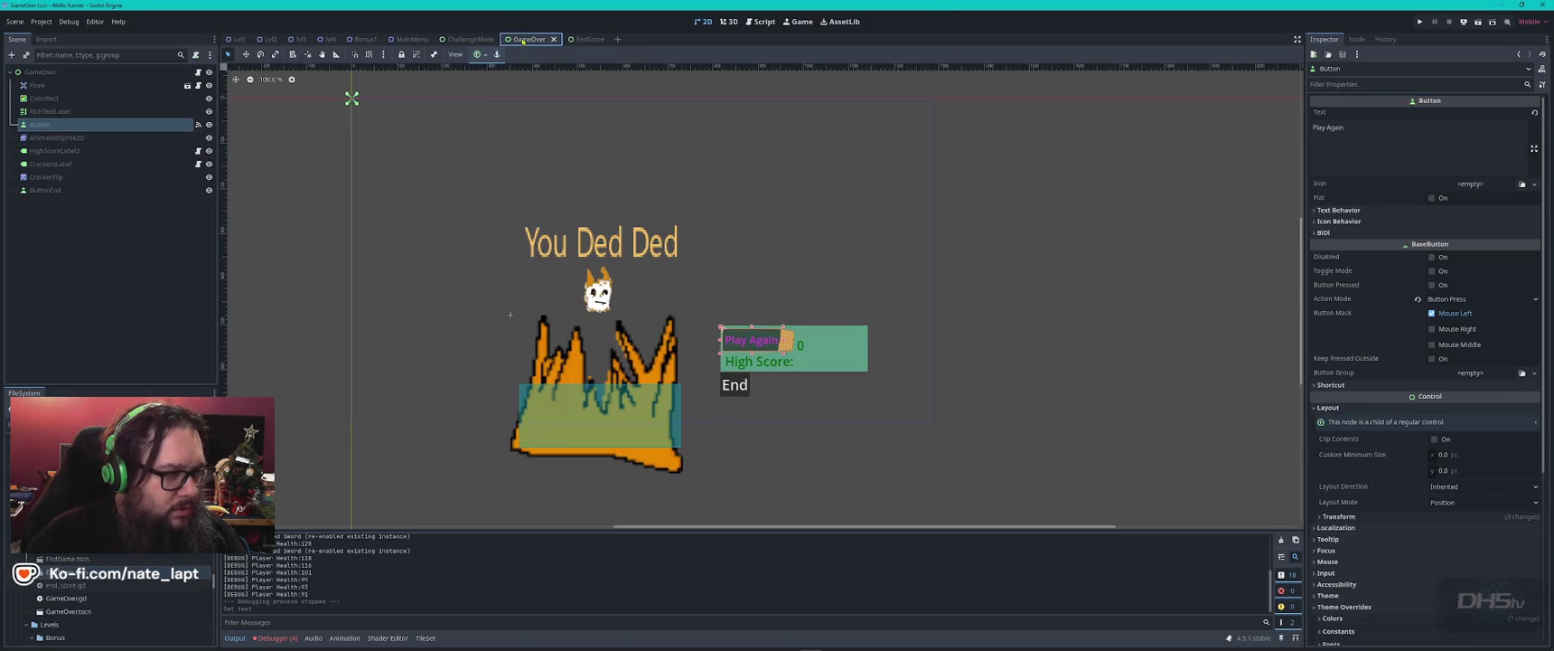
pyautogui.click(580, 39)
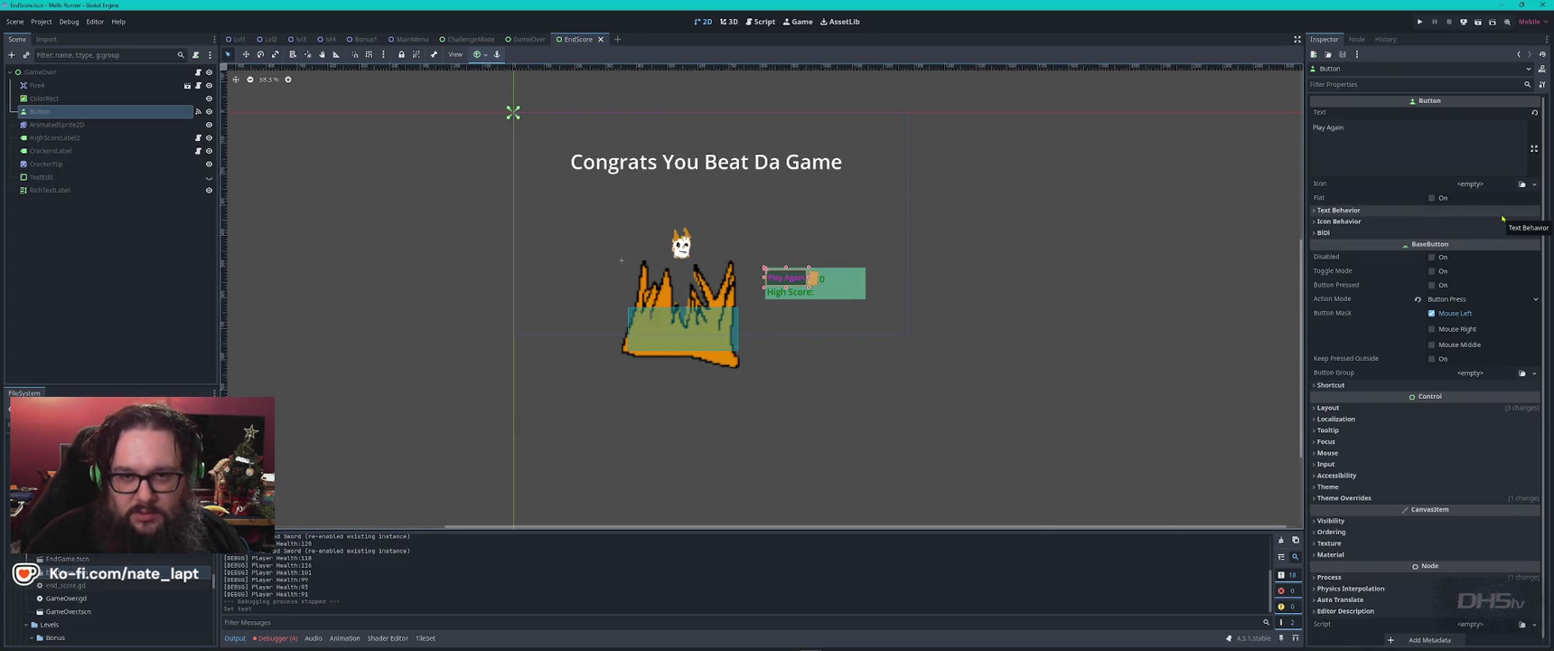
pyautogui.rightClick(54, 112)
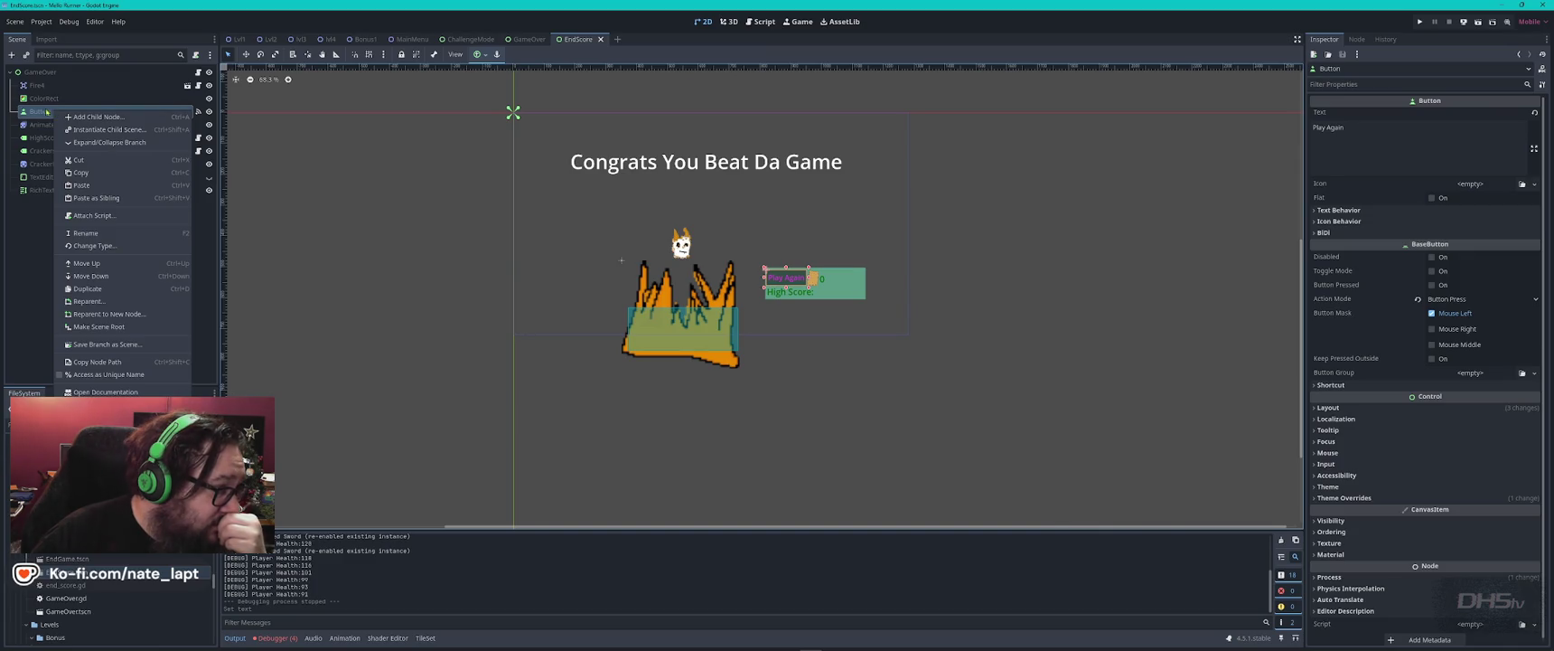
# - Select EndScore's Play Again button and preview its icon choices without changing them
pyautogui.click(36, 110)
pyautogui.click(44, 98)
pyautogui.click(45, 111)
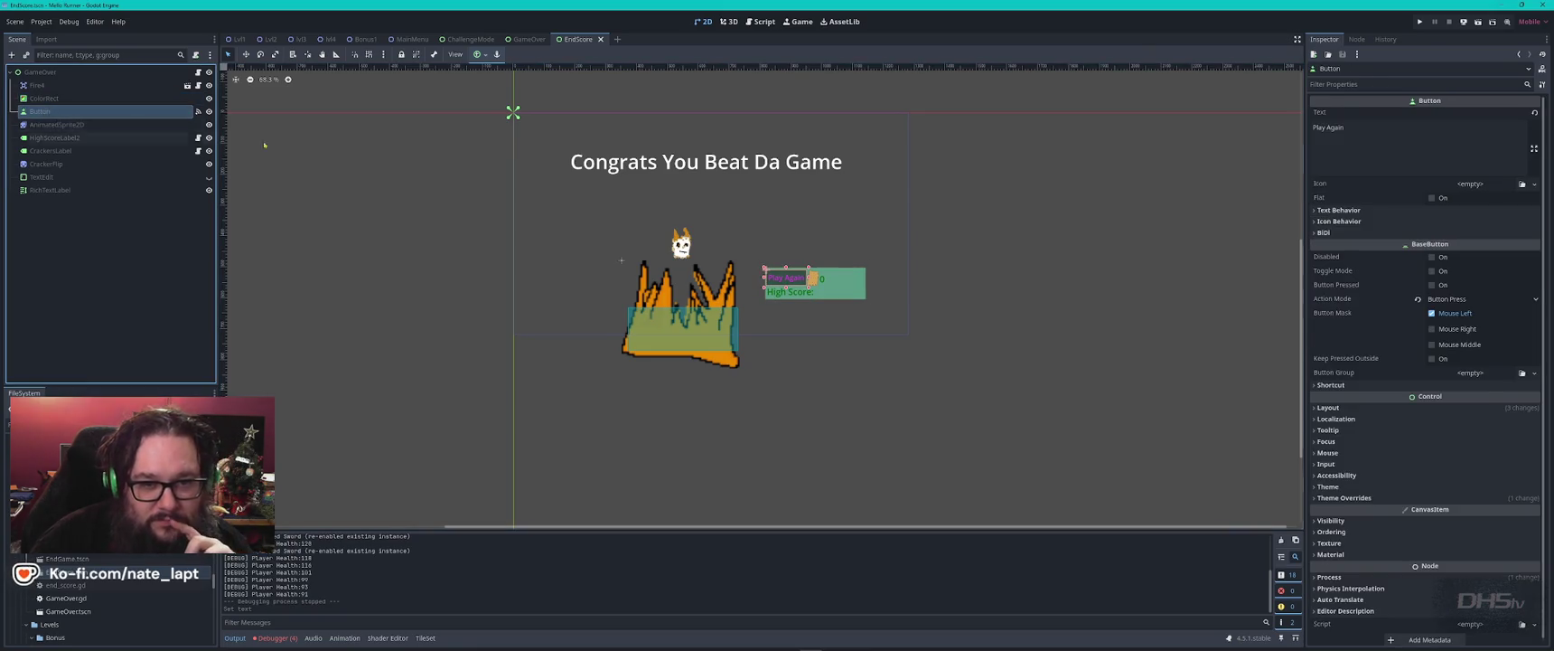
pyautogui.click(1536, 184)
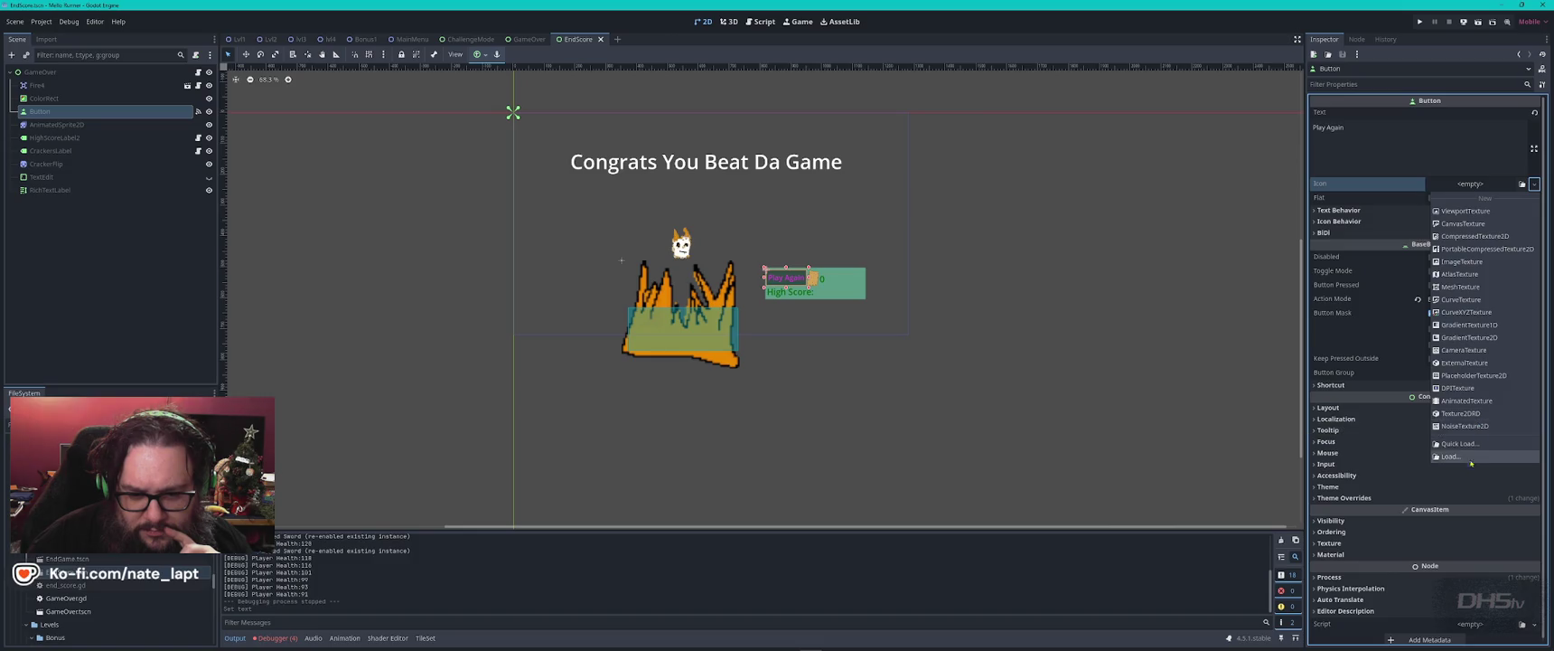
pyautogui.click(1432, 495)
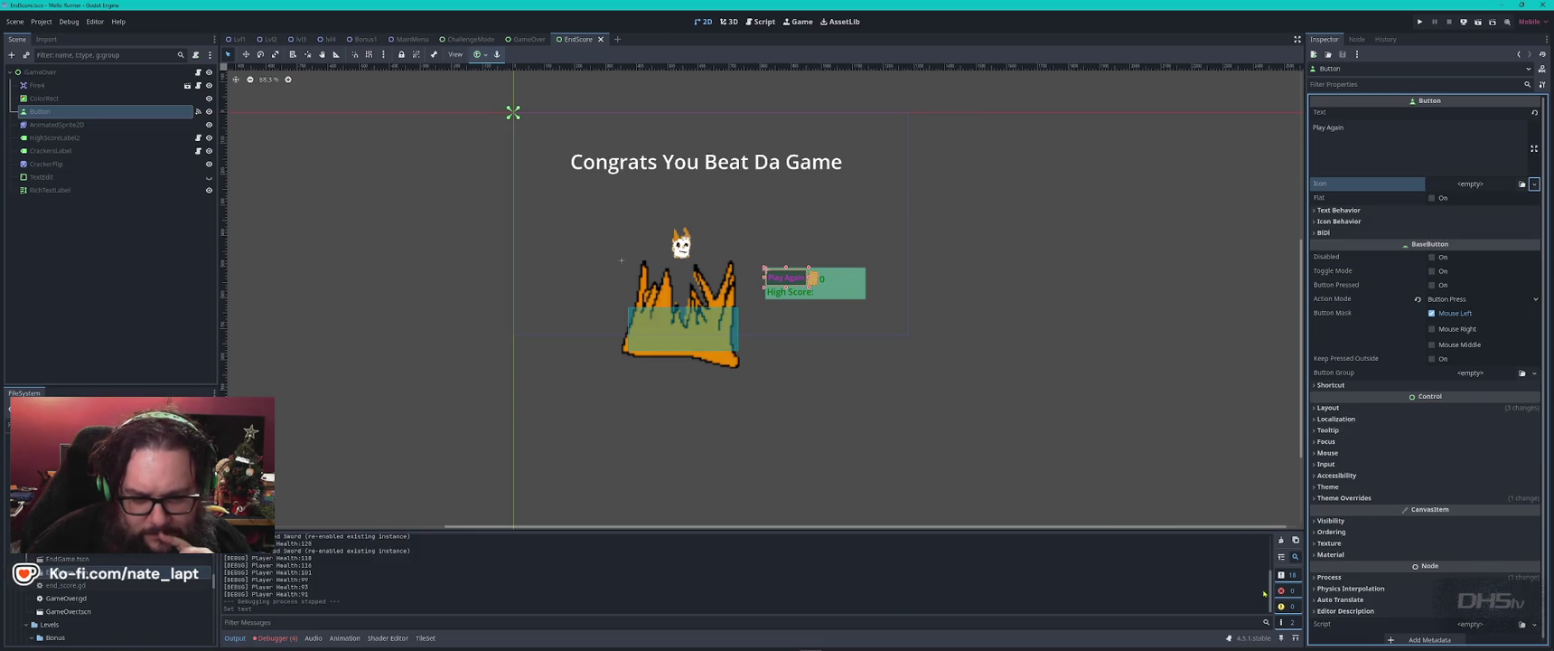
# - Filter the button's properties and inspect Text Behavior, Layout, Theme Overrides and Material sections
pyautogui.click(1364, 83)
pyautogui.write('make')
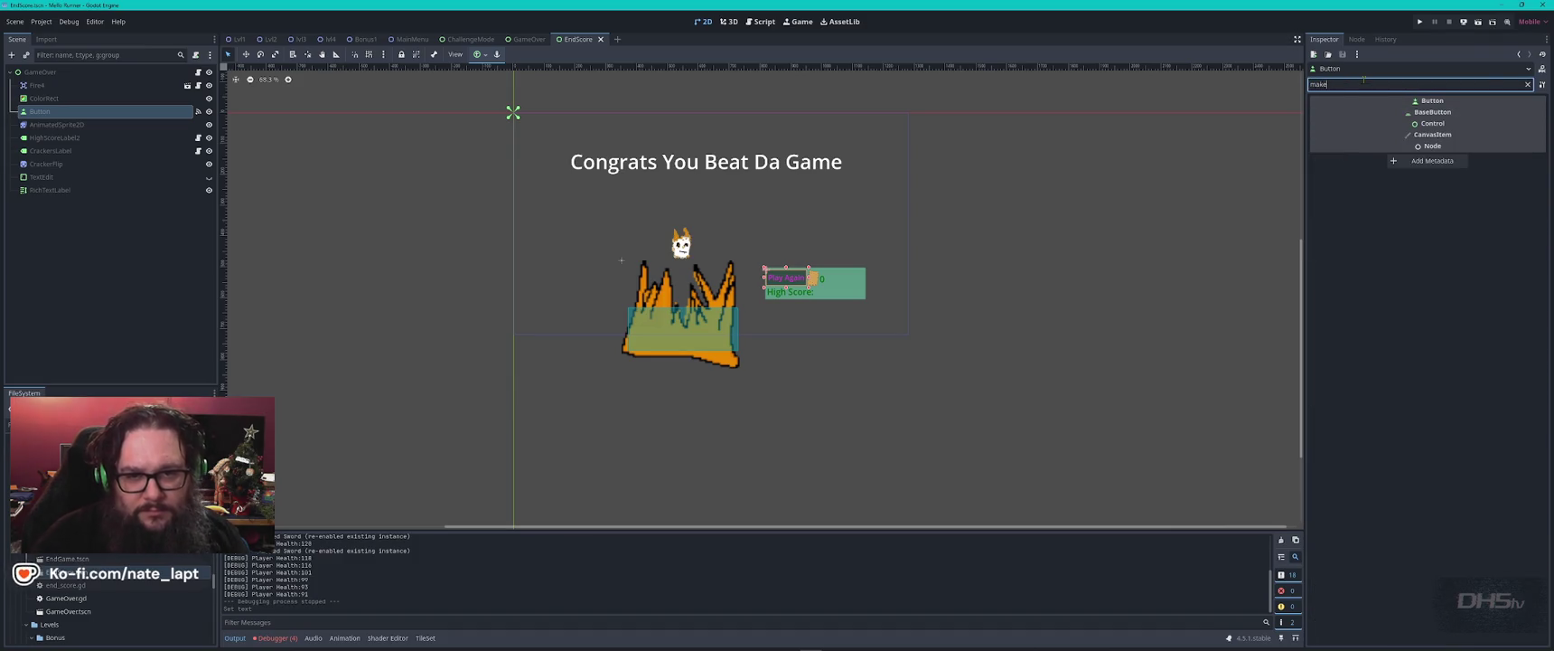
pyautogui.write('un')
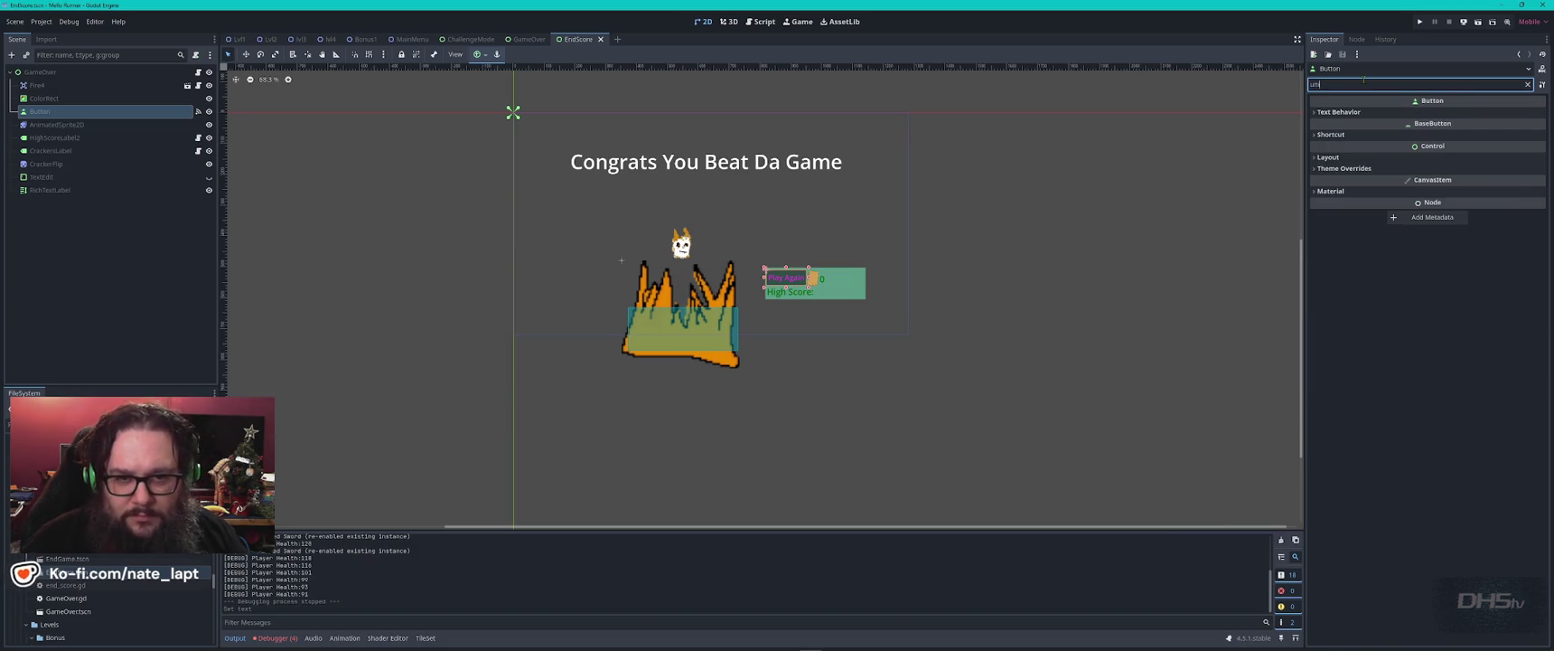
pyautogui.click(1317, 113)
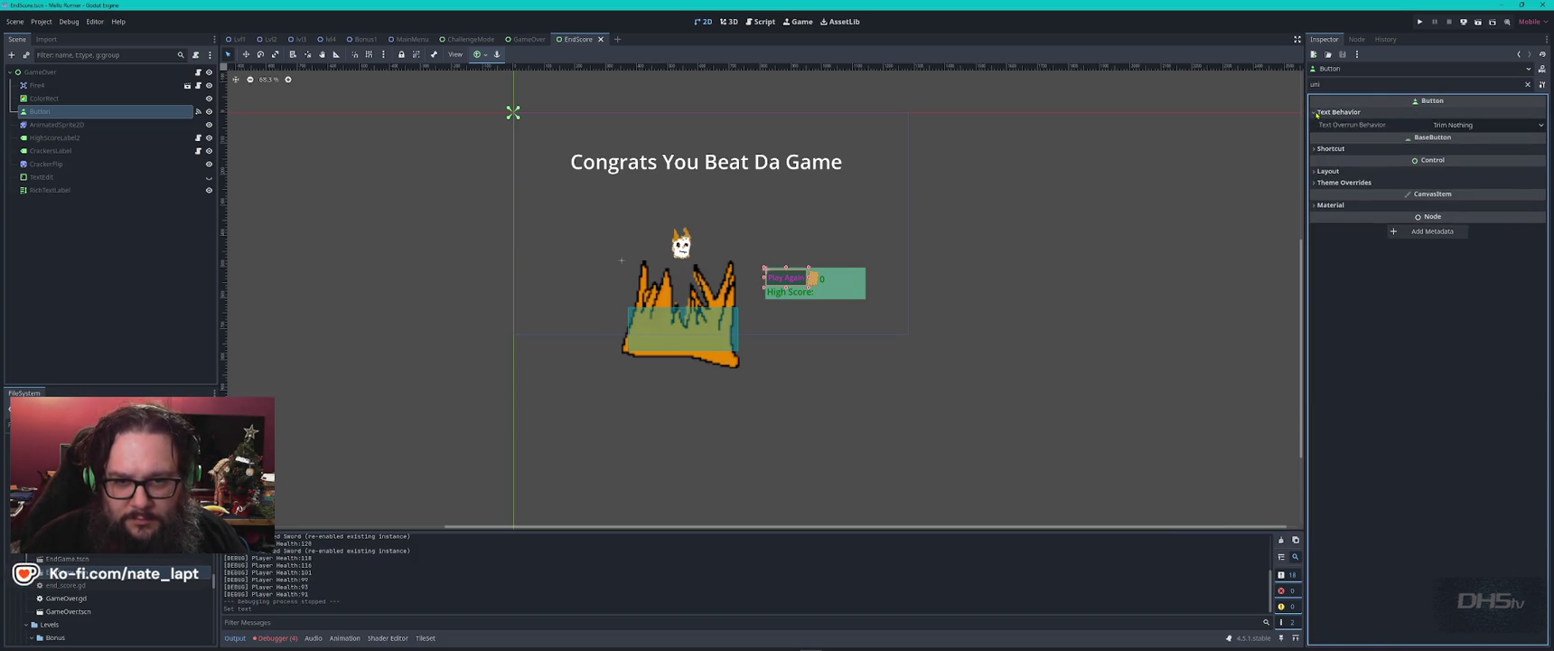
pyautogui.click(1505, 125)
pyautogui.click(1491, 108)
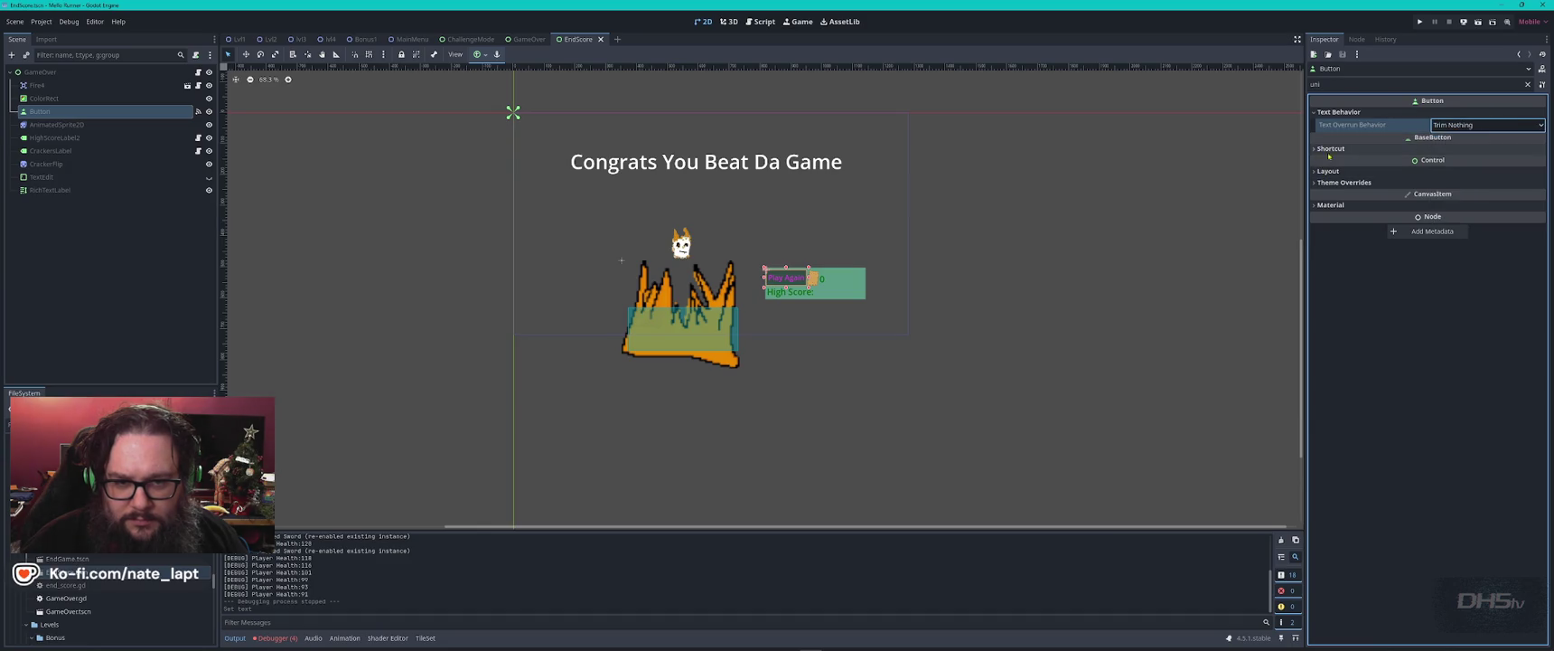
pyautogui.click(1313, 171)
pyautogui.click(1314, 232)
pyautogui.click(1320, 242)
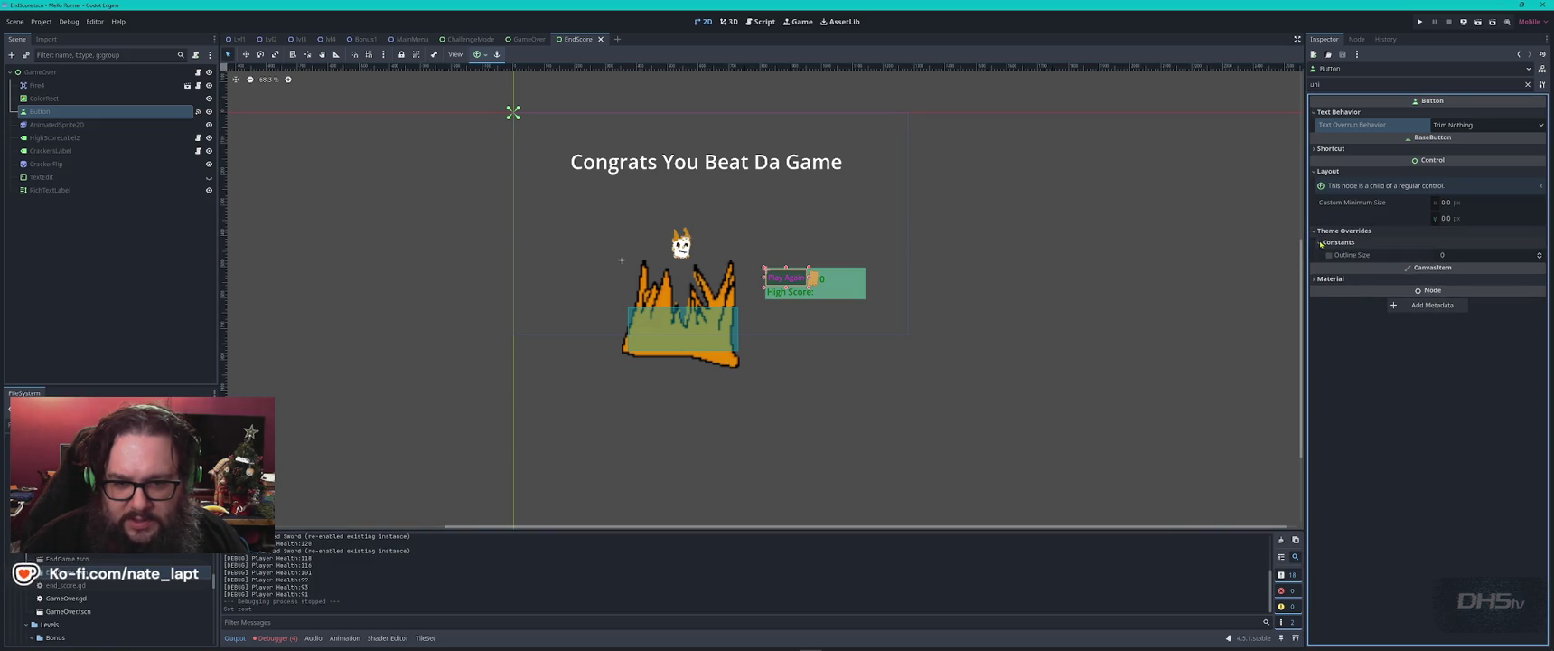
pyautogui.click(1328, 278)
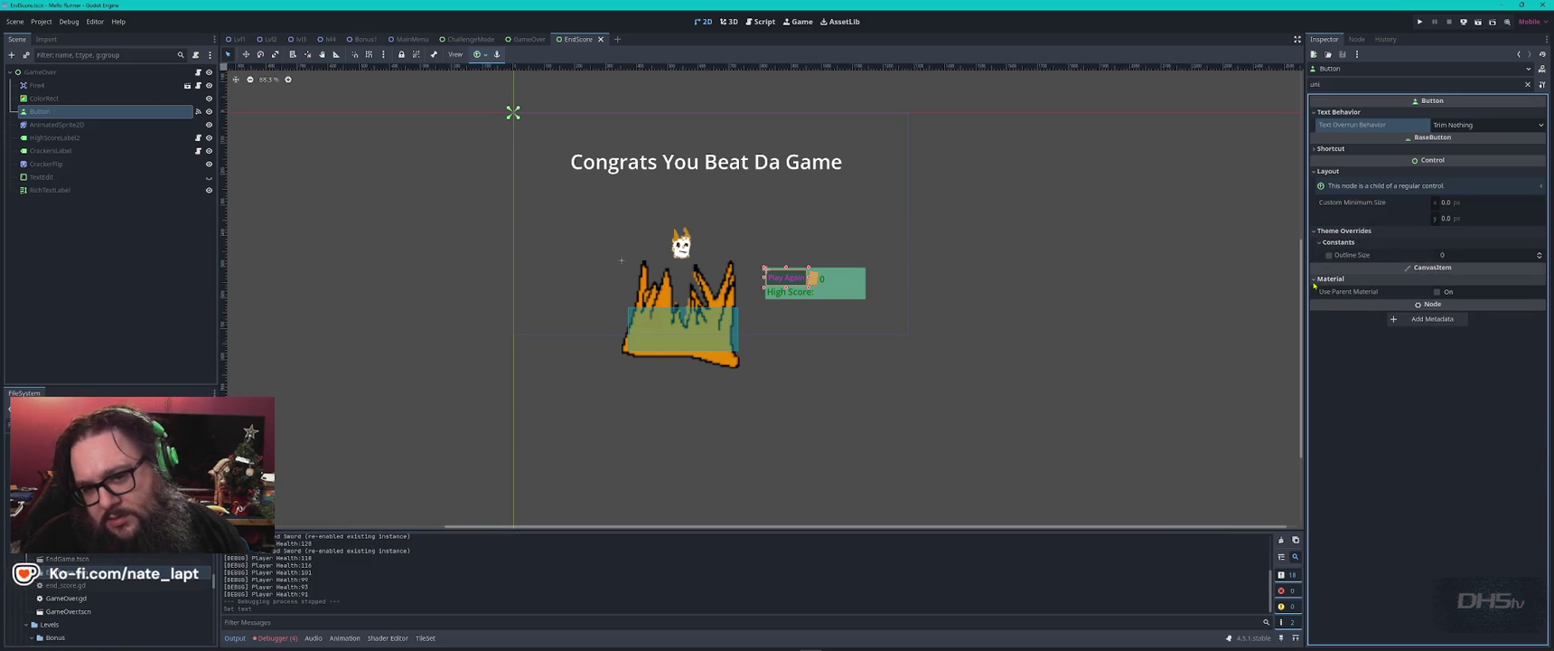
pyautogui.click(1527, 85)
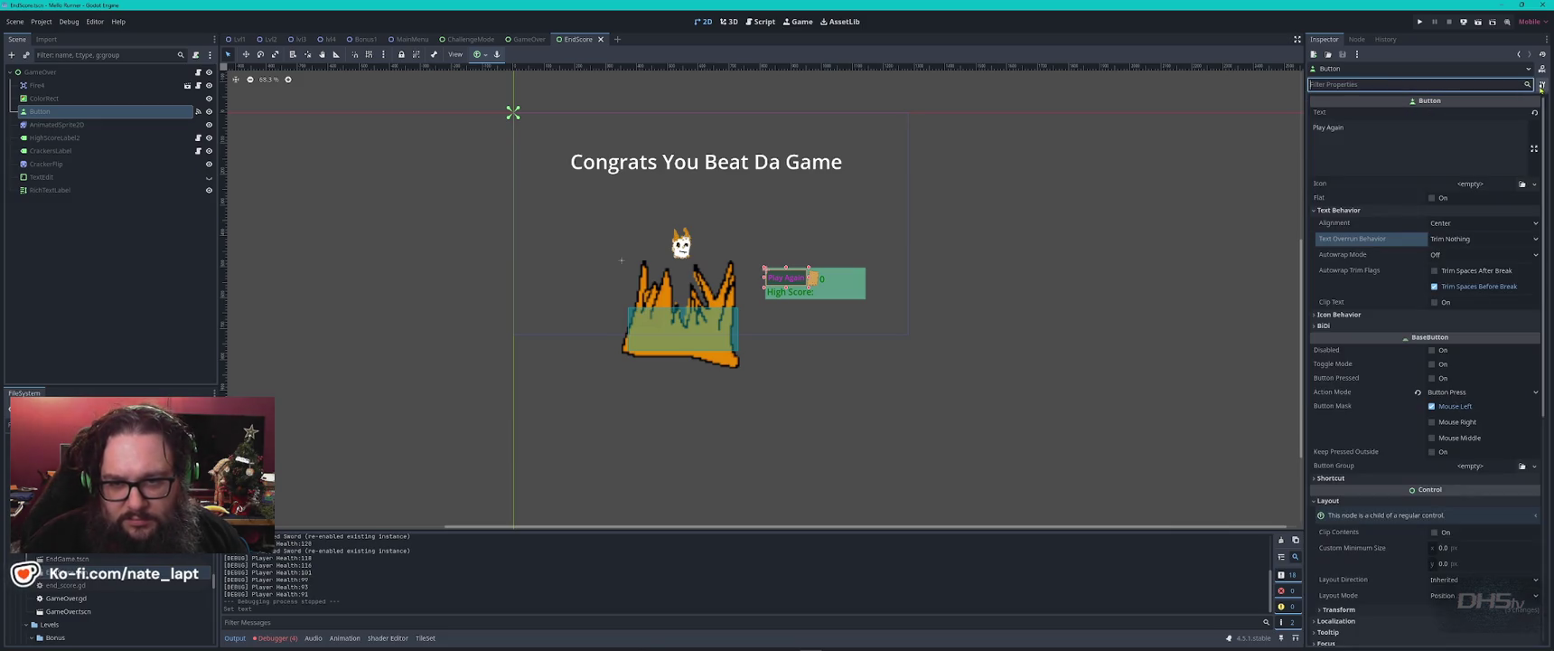
pyautogui.click(1542, 85)
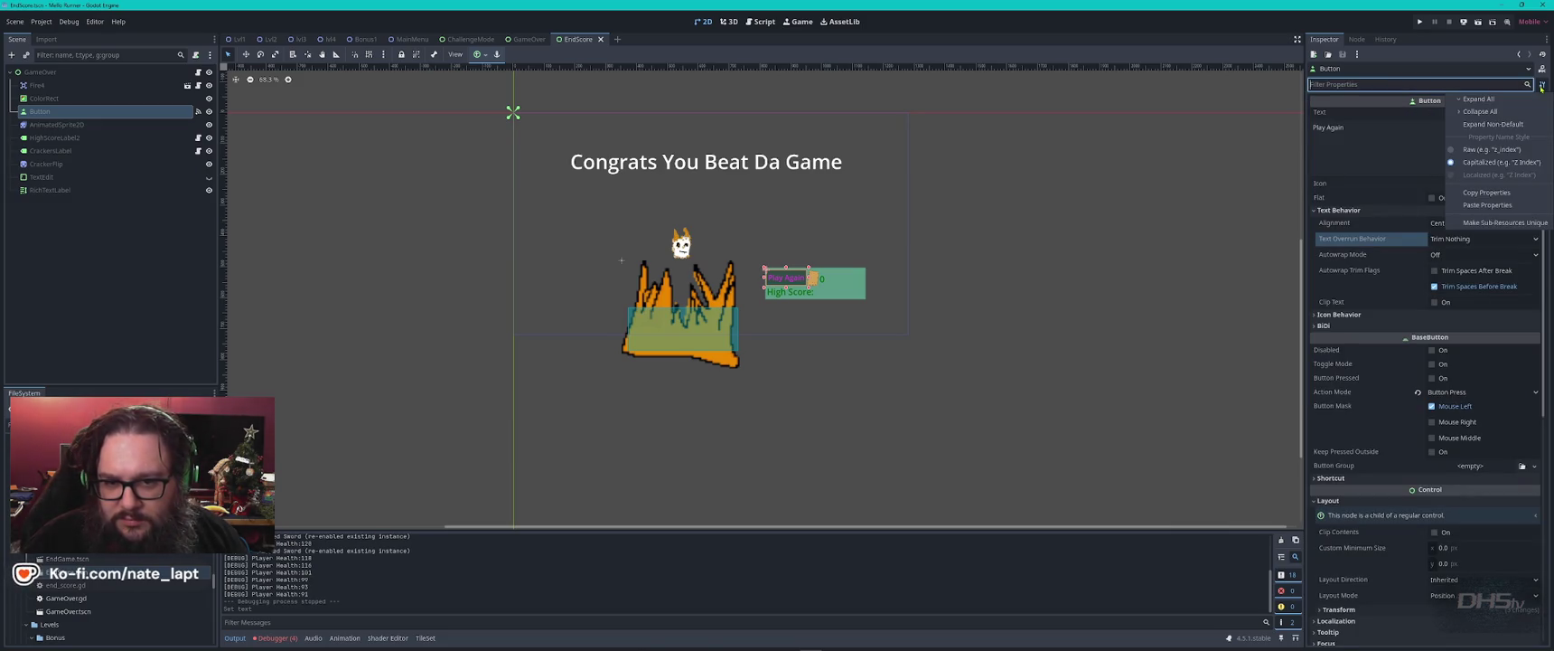
pyautogui.click(1541, 86)
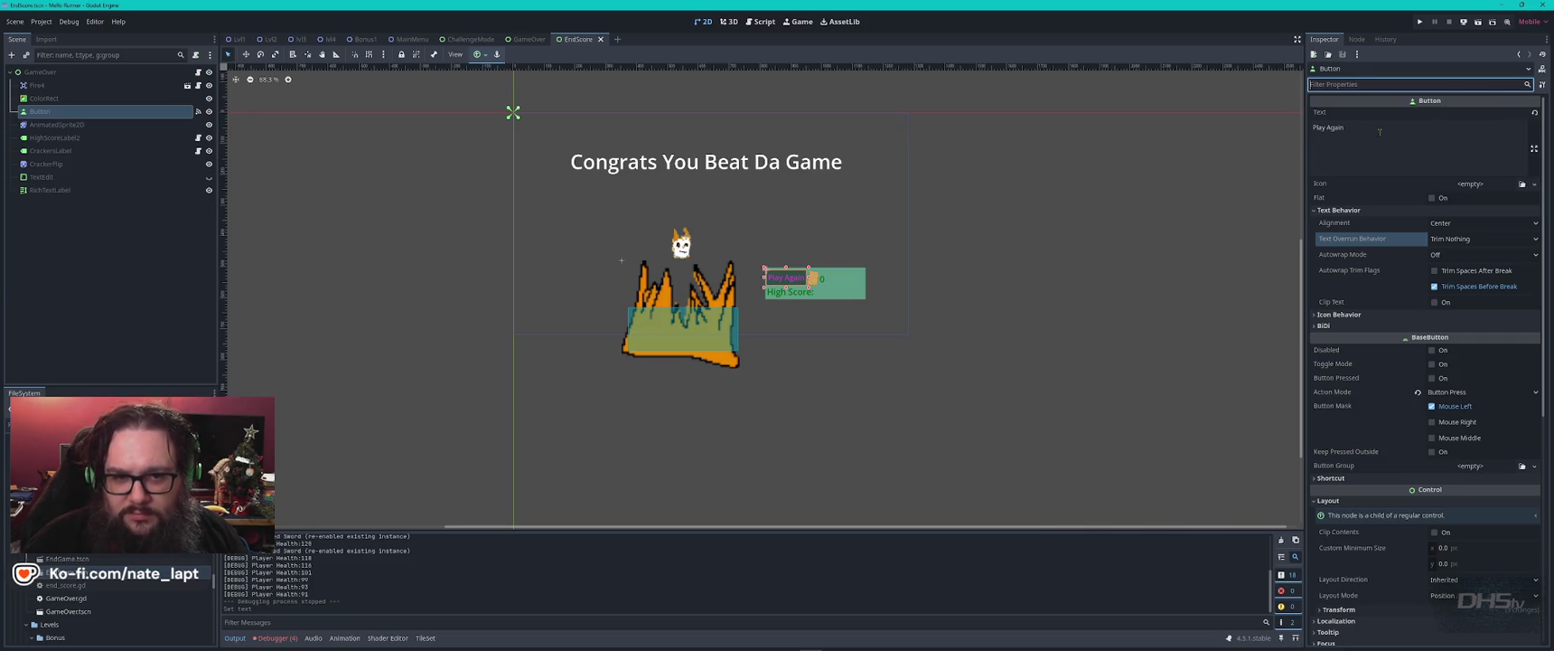
# - Append 'asdfasdf' to the button's text and save the EndScore scene
pyautogui.click(1380, 132)
pyautogui.write('asdfasdf')
pyautogui.hotkey('ctrl', 's')
pyautogui.click(526, 40)
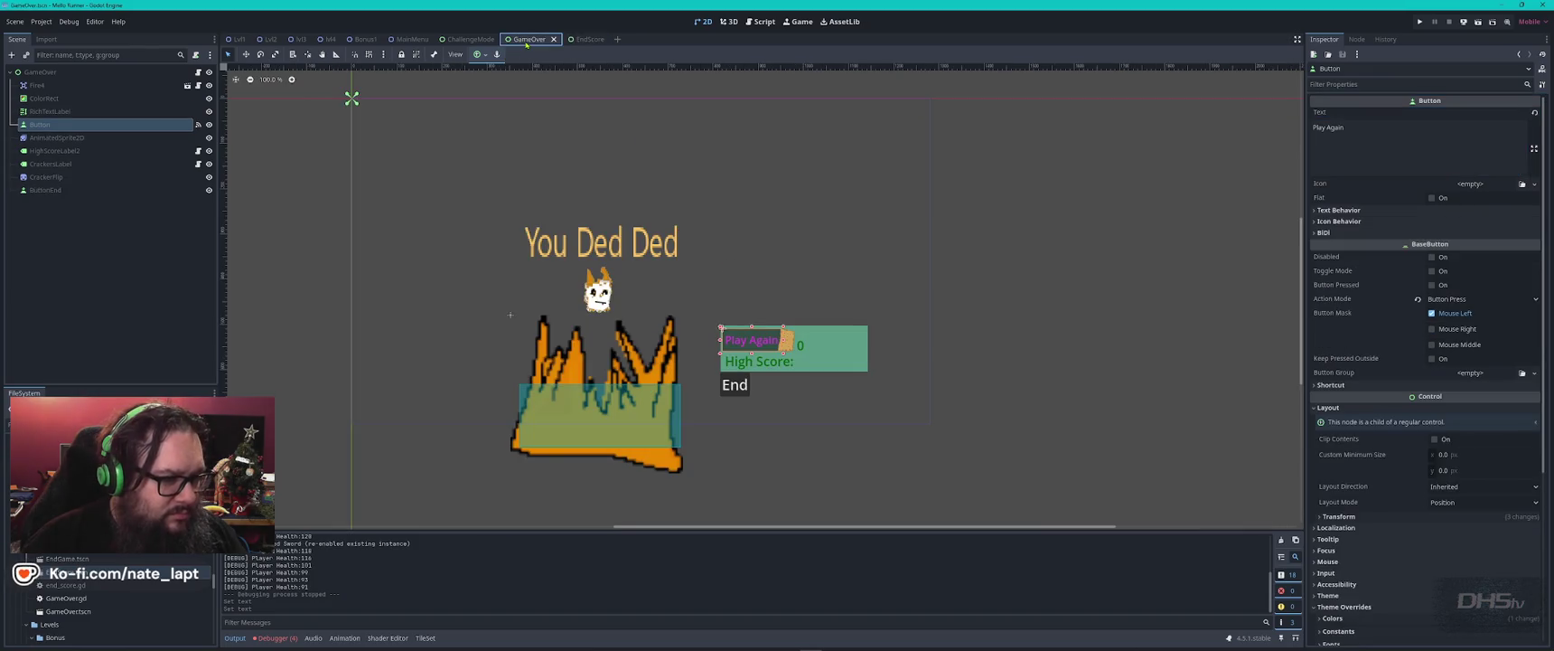
# - Replace the EndScore button label with 'Try Again' and save the scene
pyautogui.click(587, 40)
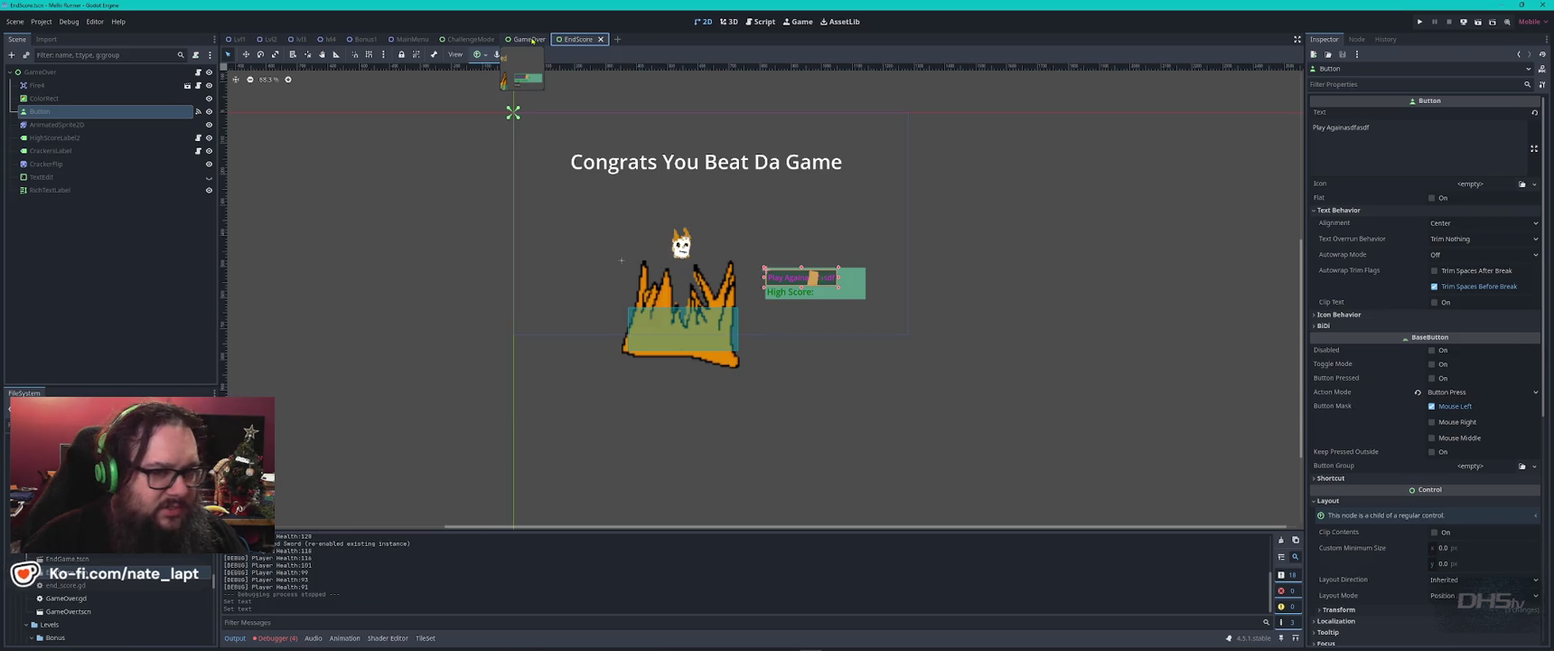
pyautogui.tripleClick(1341, 127)
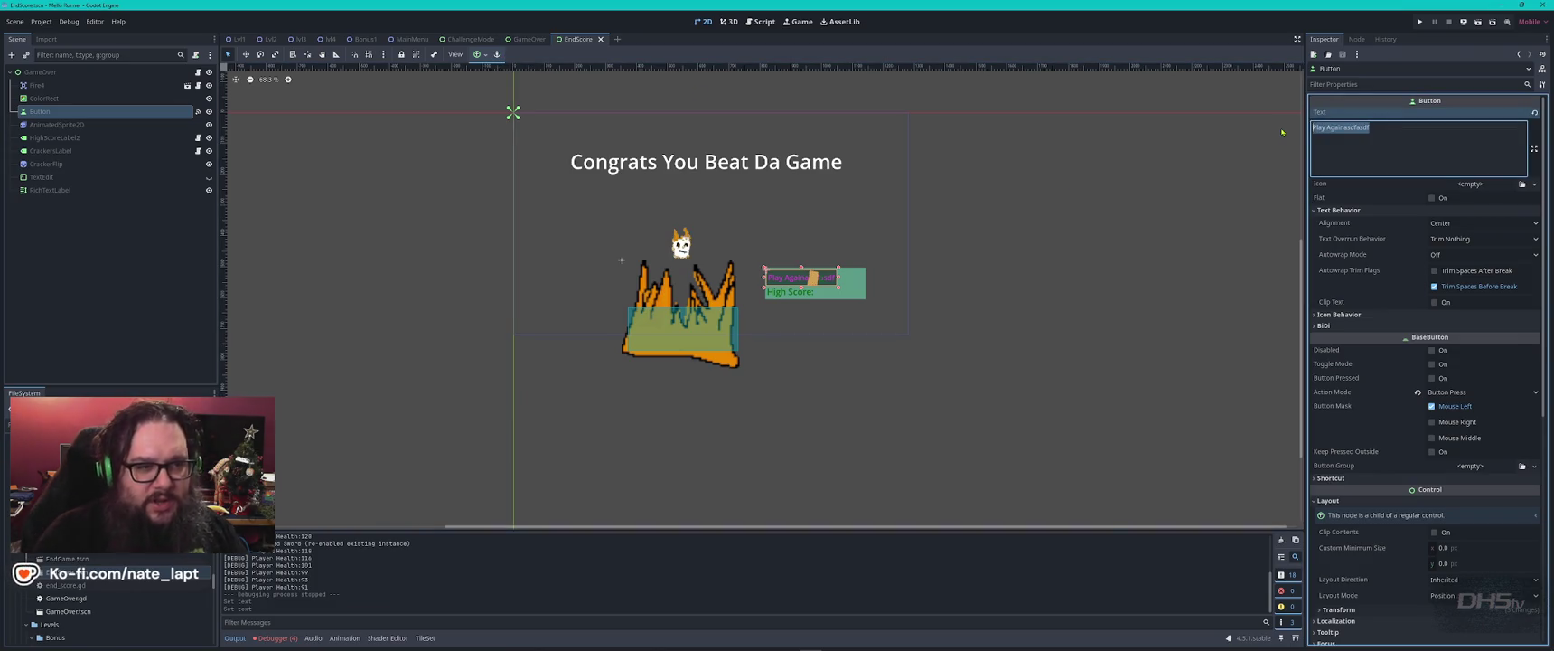
pyautogui.write('Try')
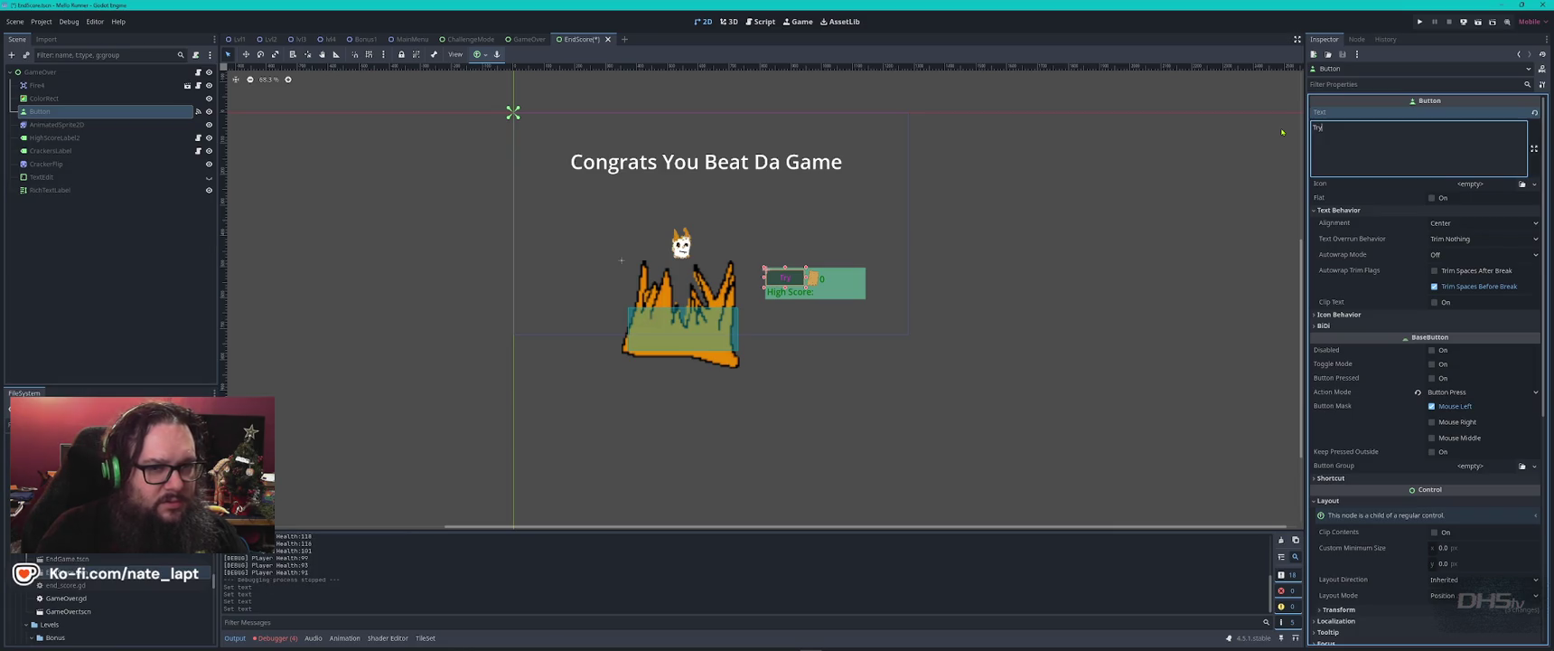
pyautogui.write(' Again')
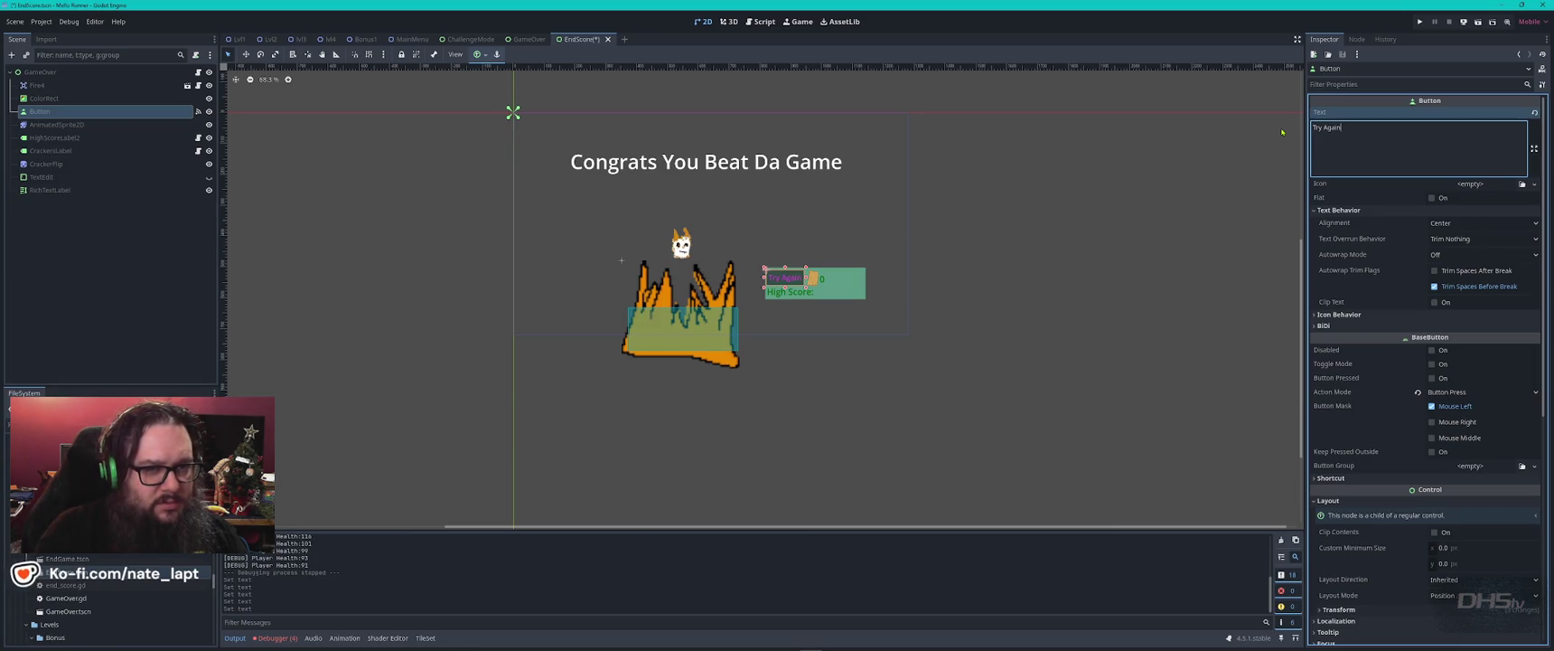
pyautogui.hotkey('ctrl', 's')
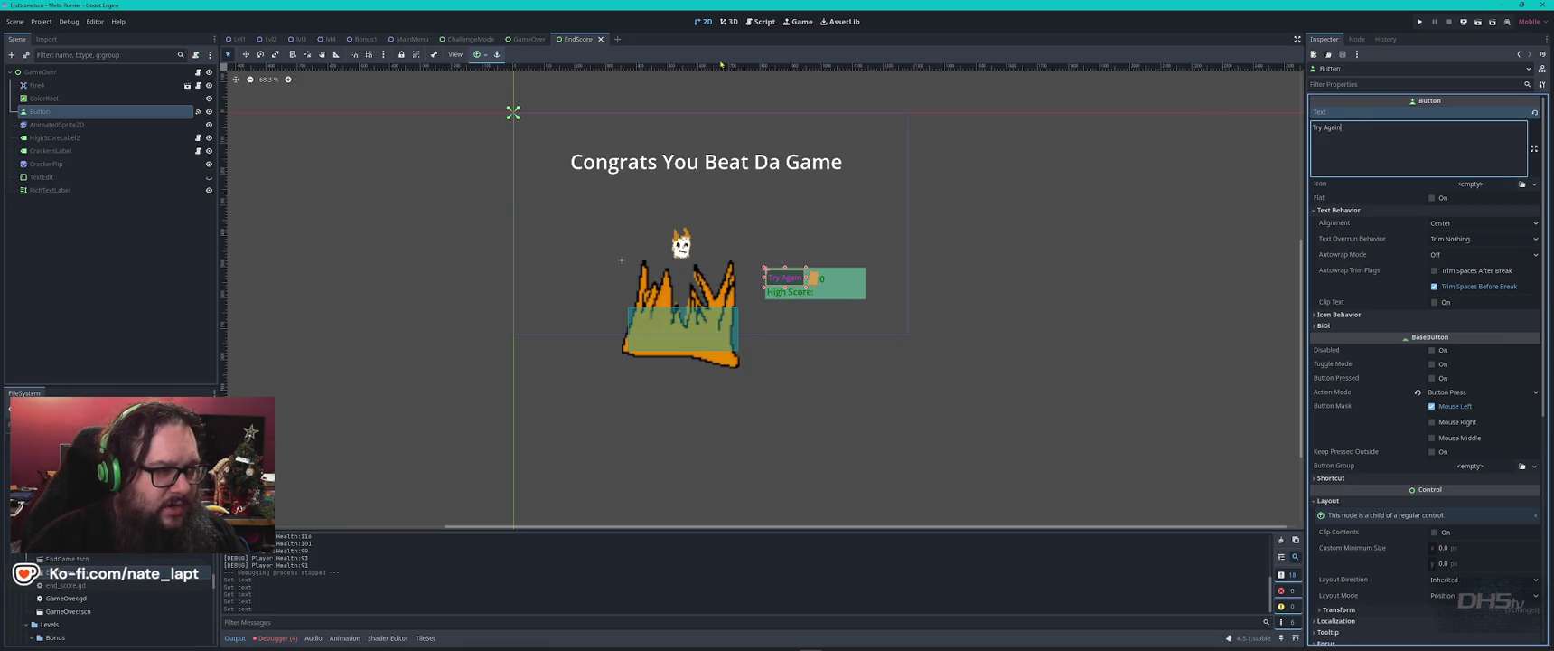
# - Check ButtonChallenge's icon options in ChallengeMode, then come back to EndScore
pyautogui.click(529, 40)
pyautogui.click(460, 39)
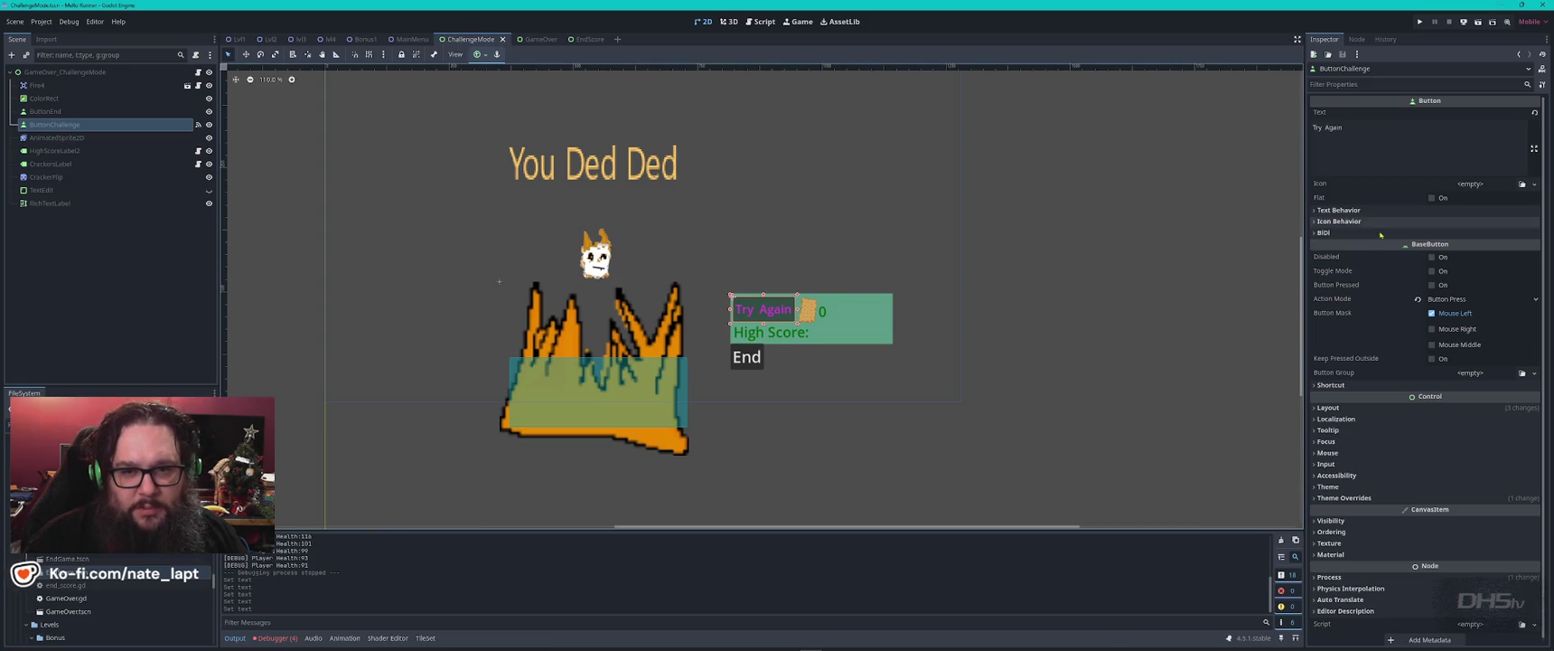
pyautogui.click(1534, 183)
pyautogui.click(1536, 188)
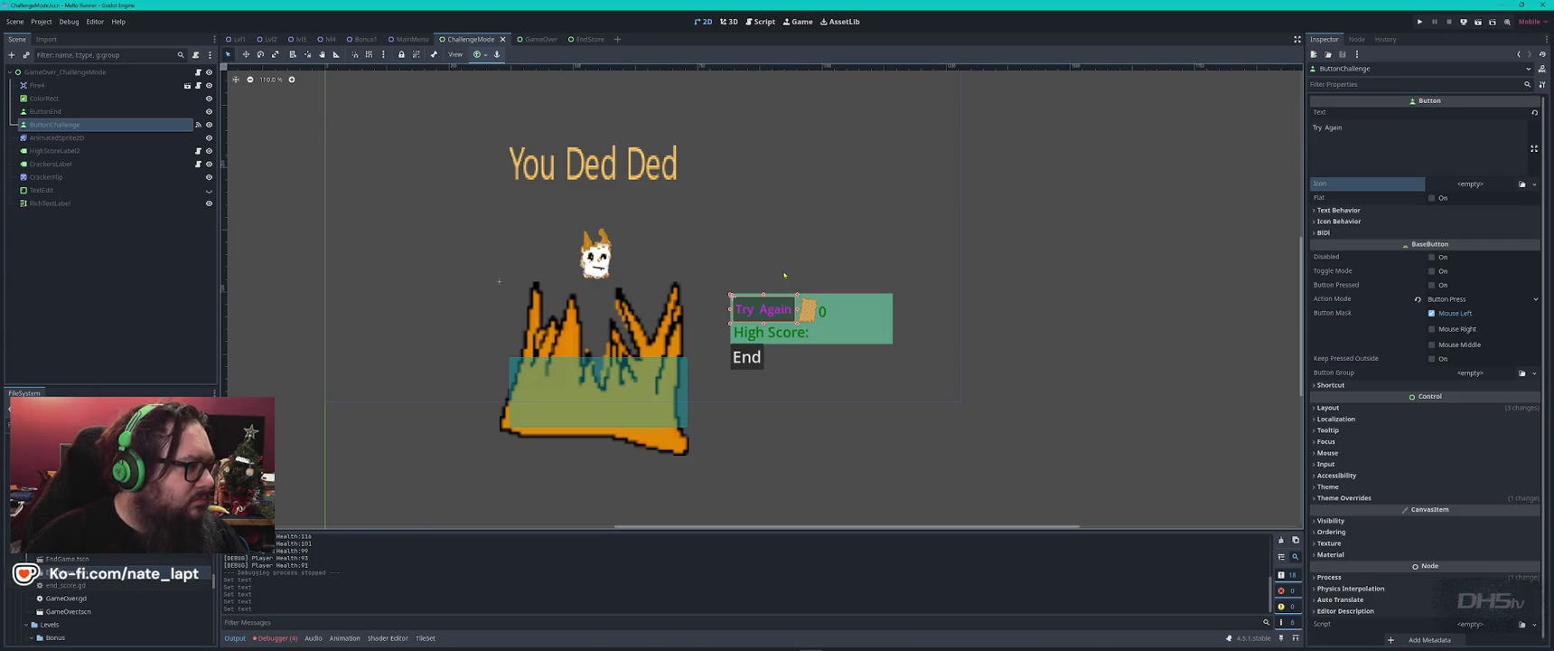
pyautogui.click(580, 39)
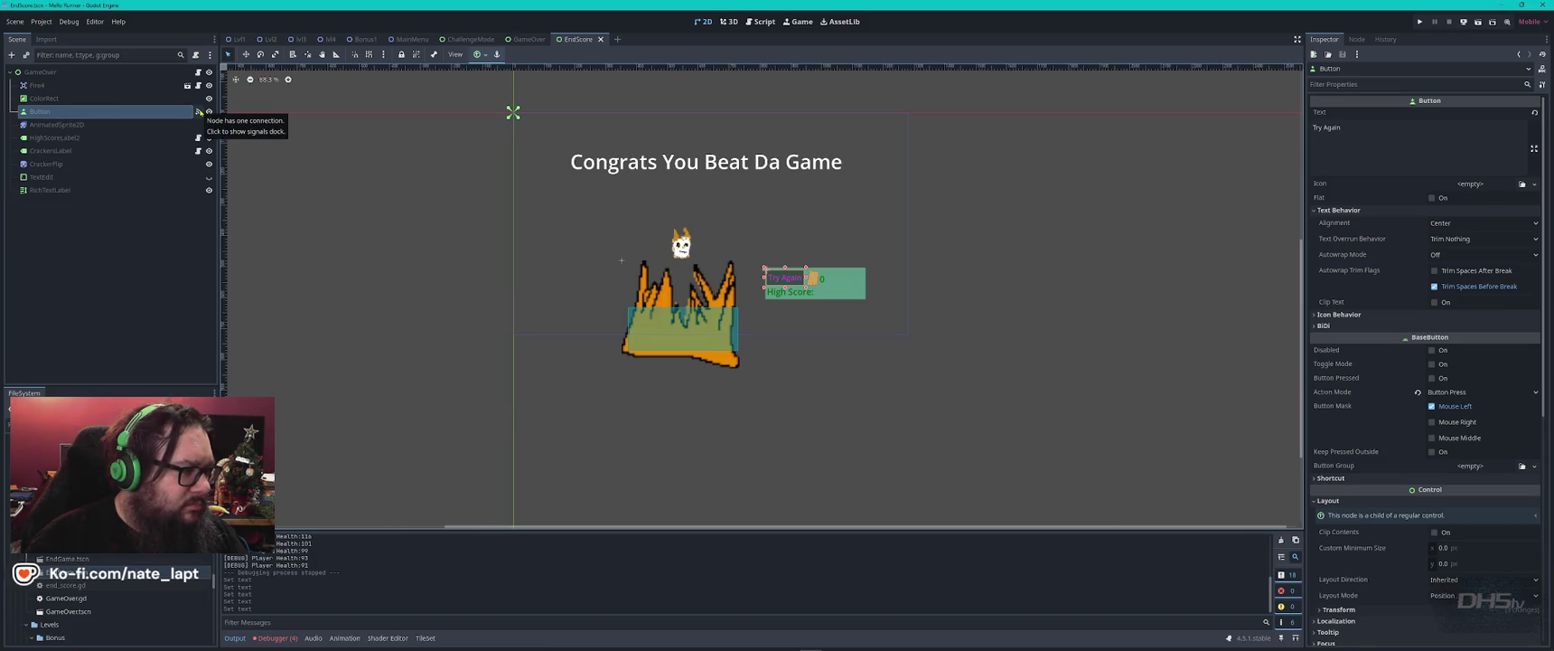
# - Show the EndScore button's signals and open end_score.gd in the Script editor
pyautogui.click(199, 112)
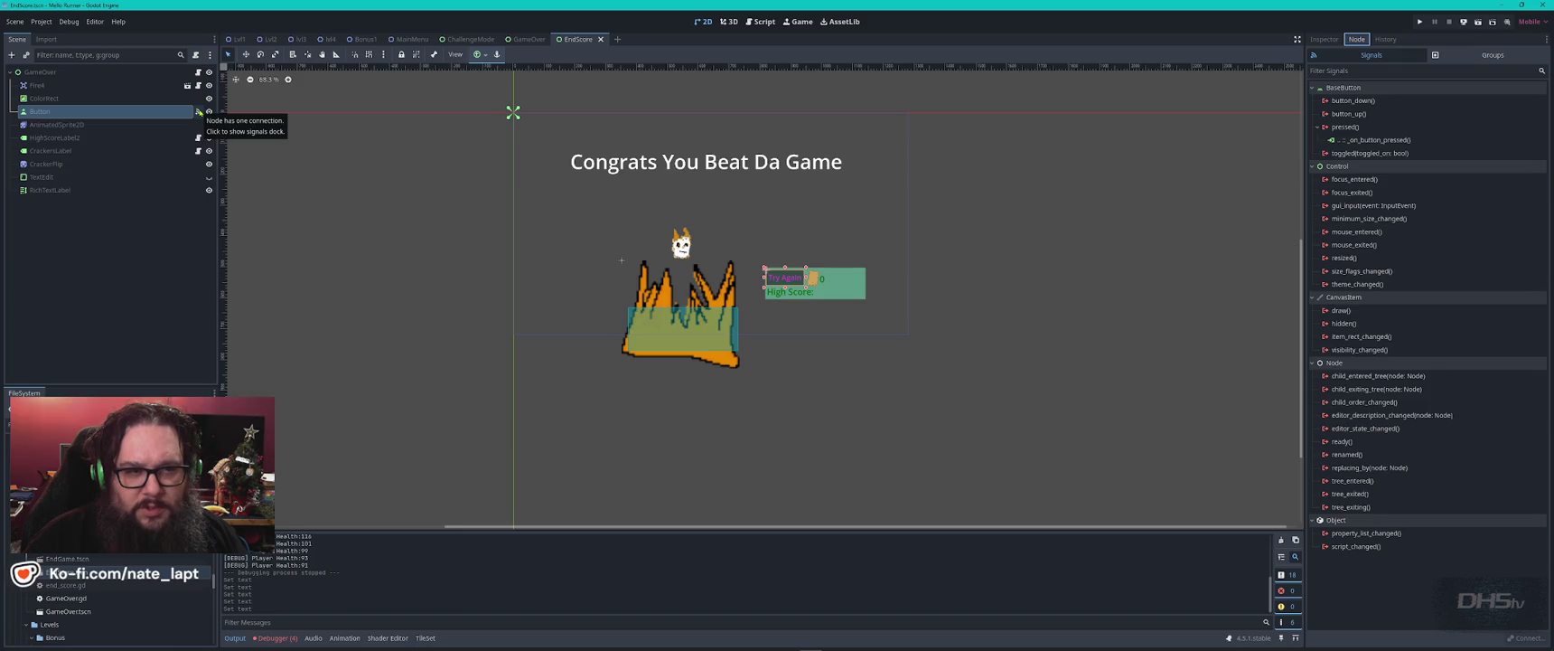
pyautogui.click(758, 21)
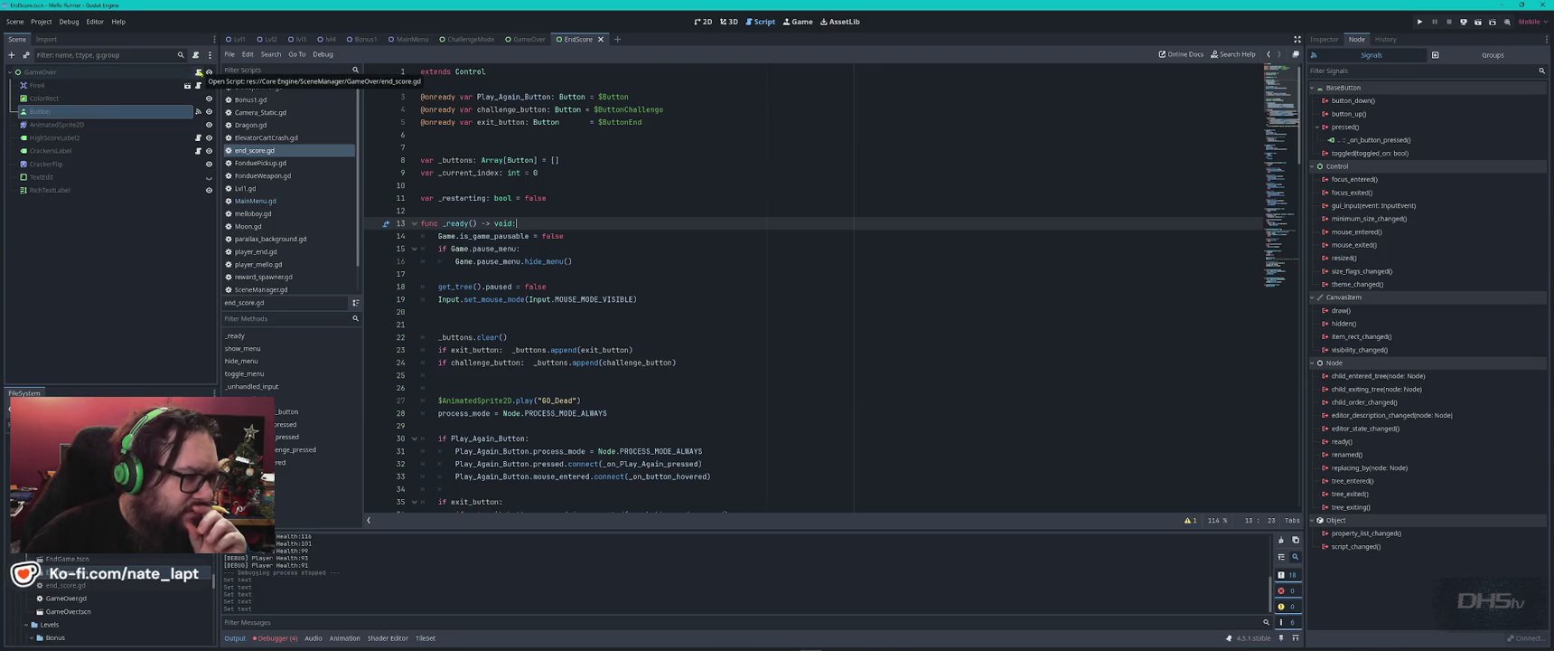
pyautogui.click(470, 39)
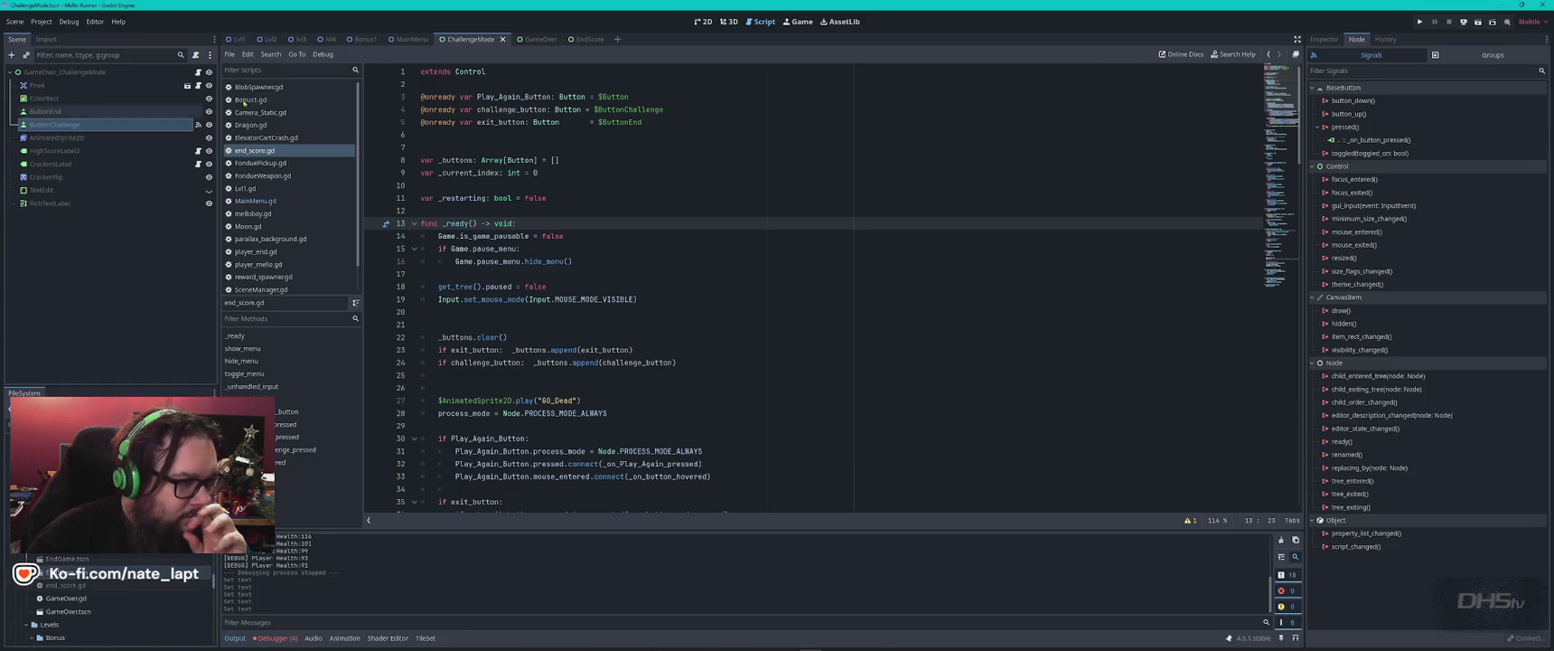
pyautogui.click(586, 39)
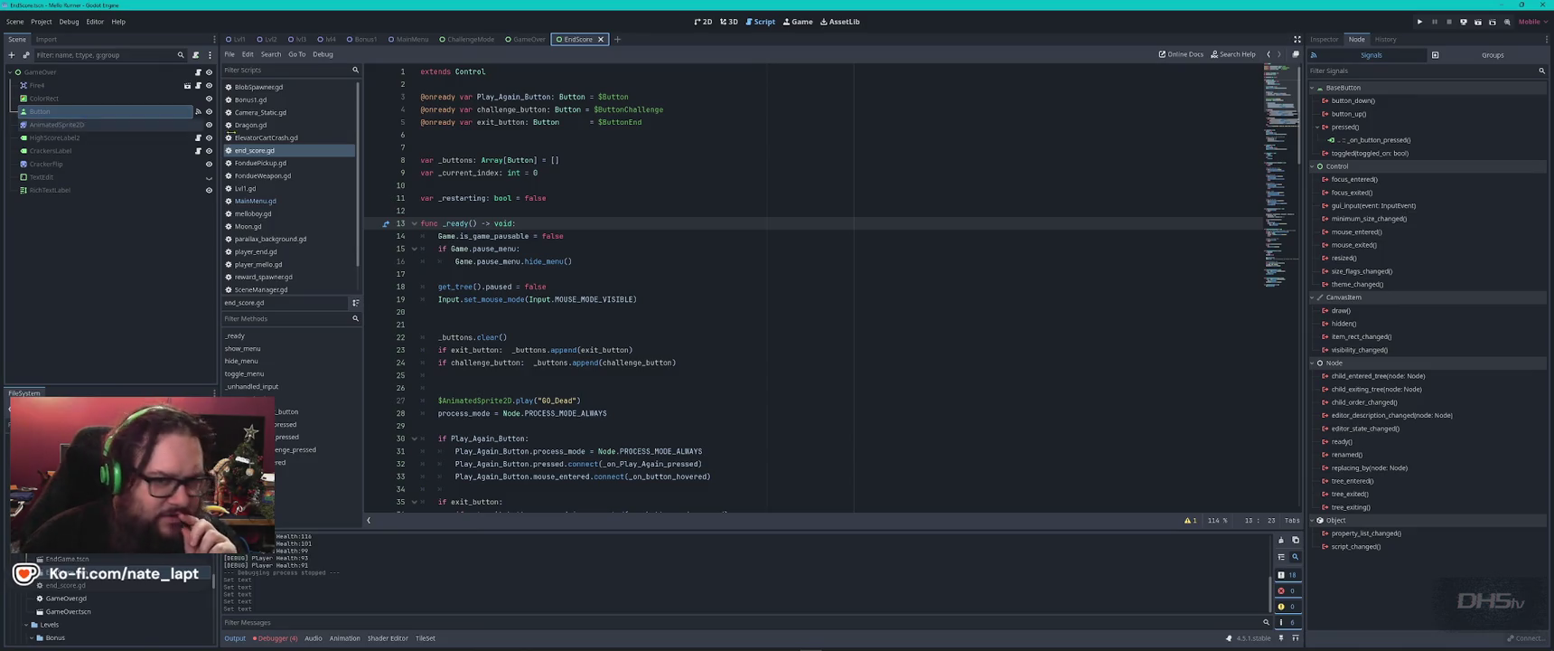
# - Inspect the button's pressed → _on_button_pressed connection and close the editor unchanged
pyautogui.click(1323, 40)
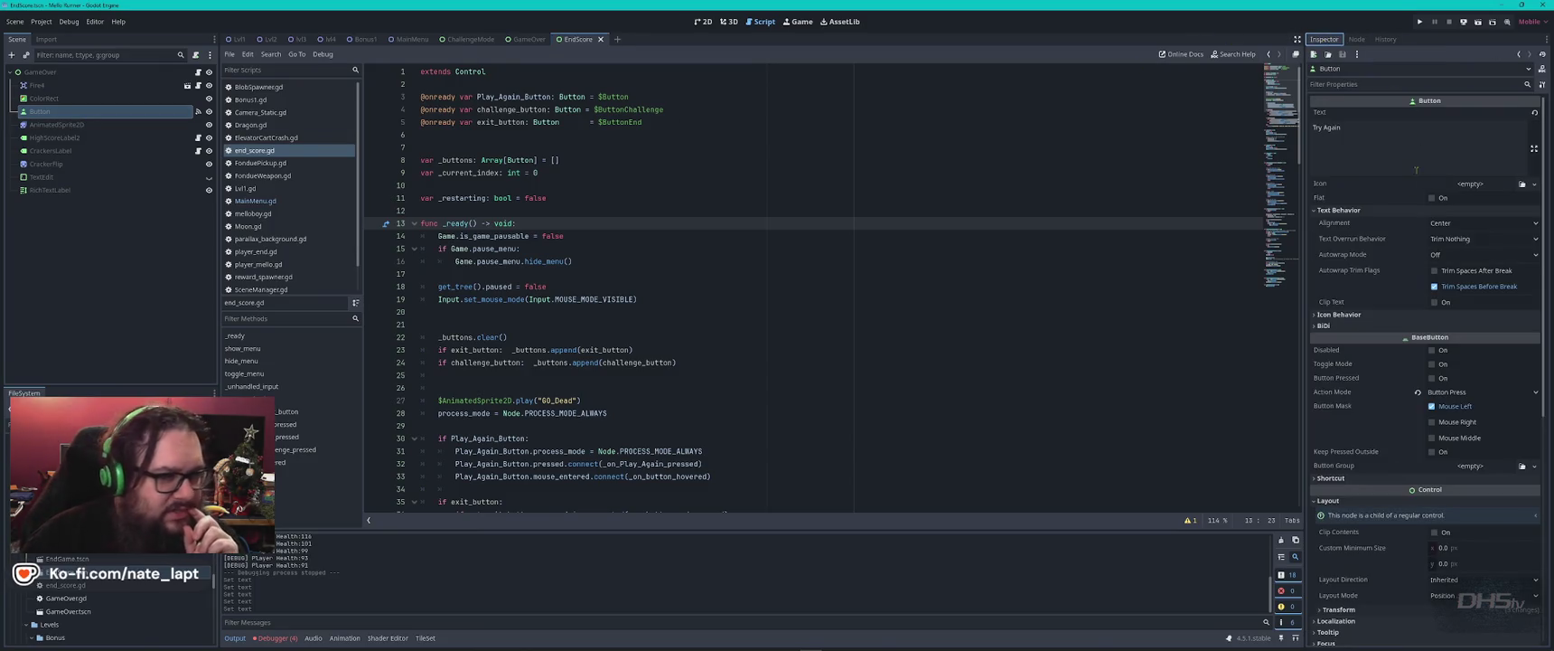
pyautogui.click(1357, 39)
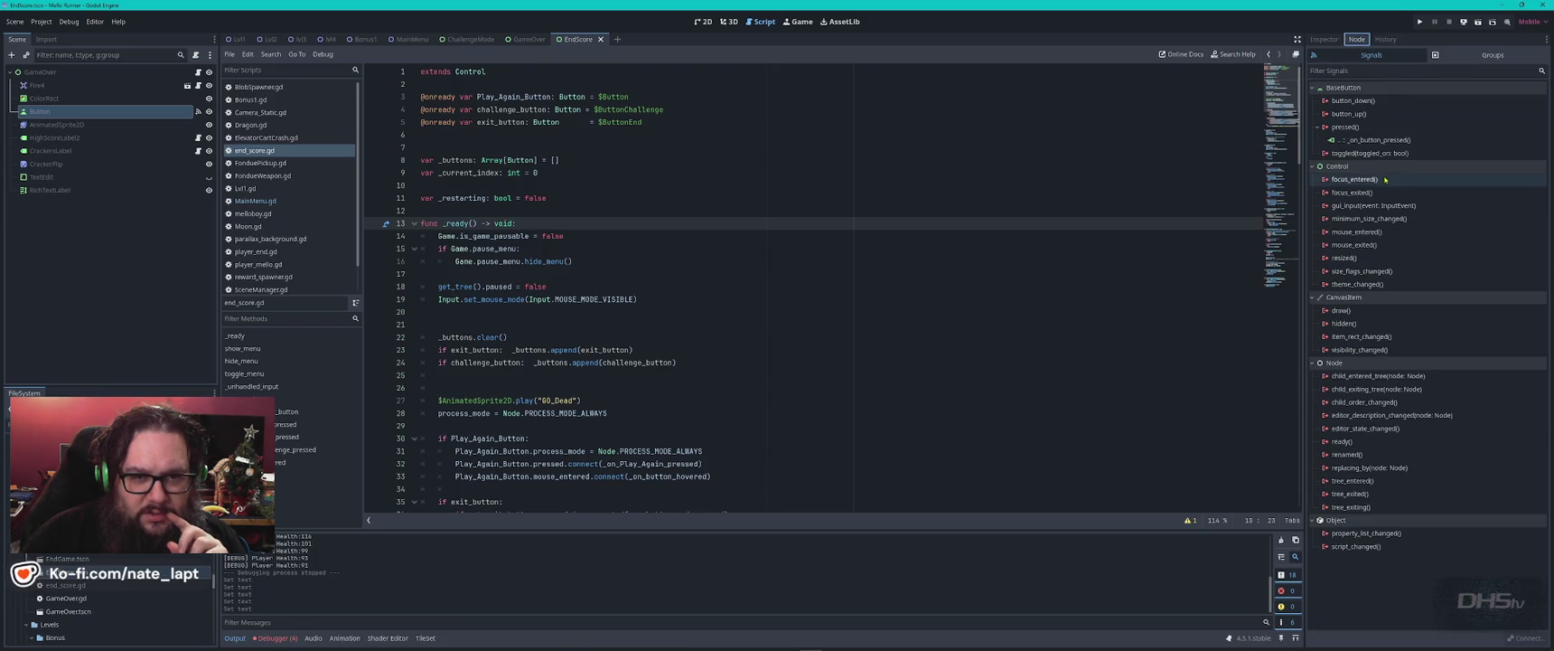
pyautogui.click(1360, 141)
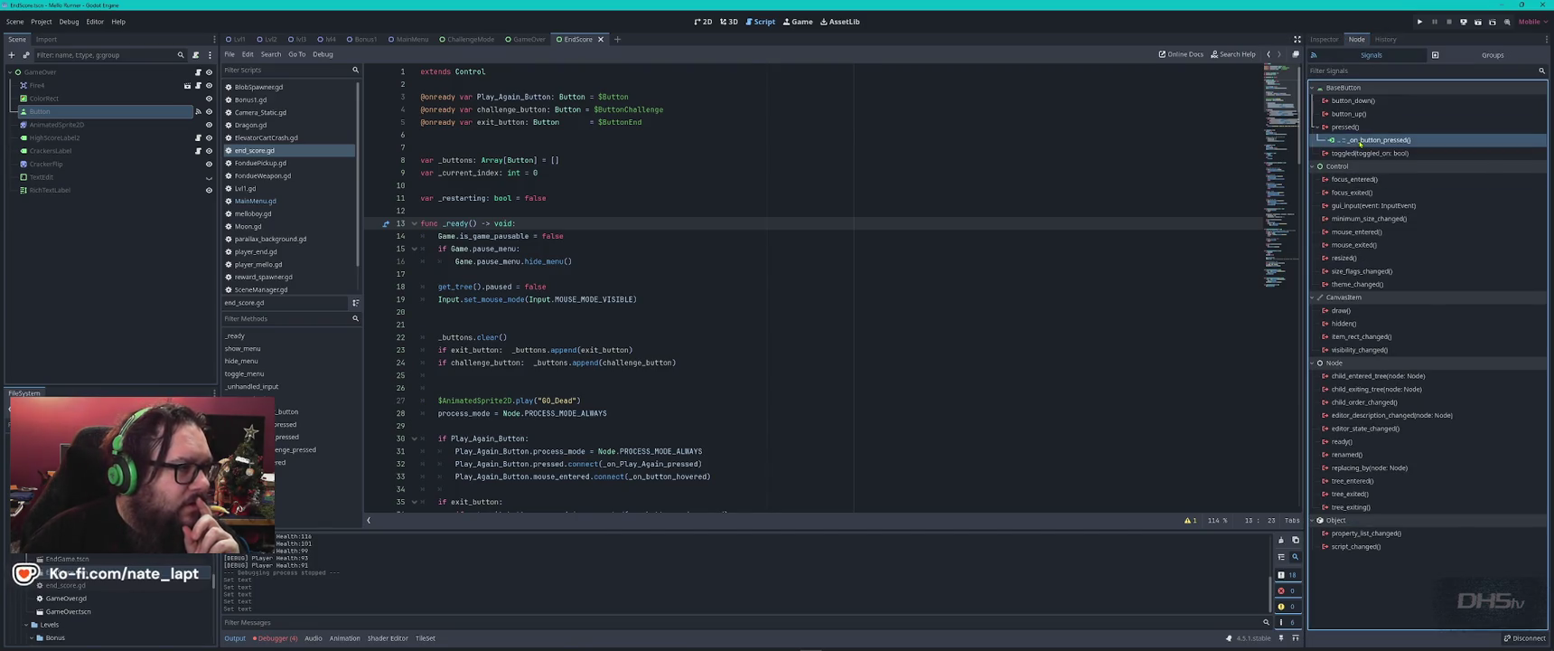
pyautogui.rightClick(1372, 142)
pyautogui.click(1383, 149)
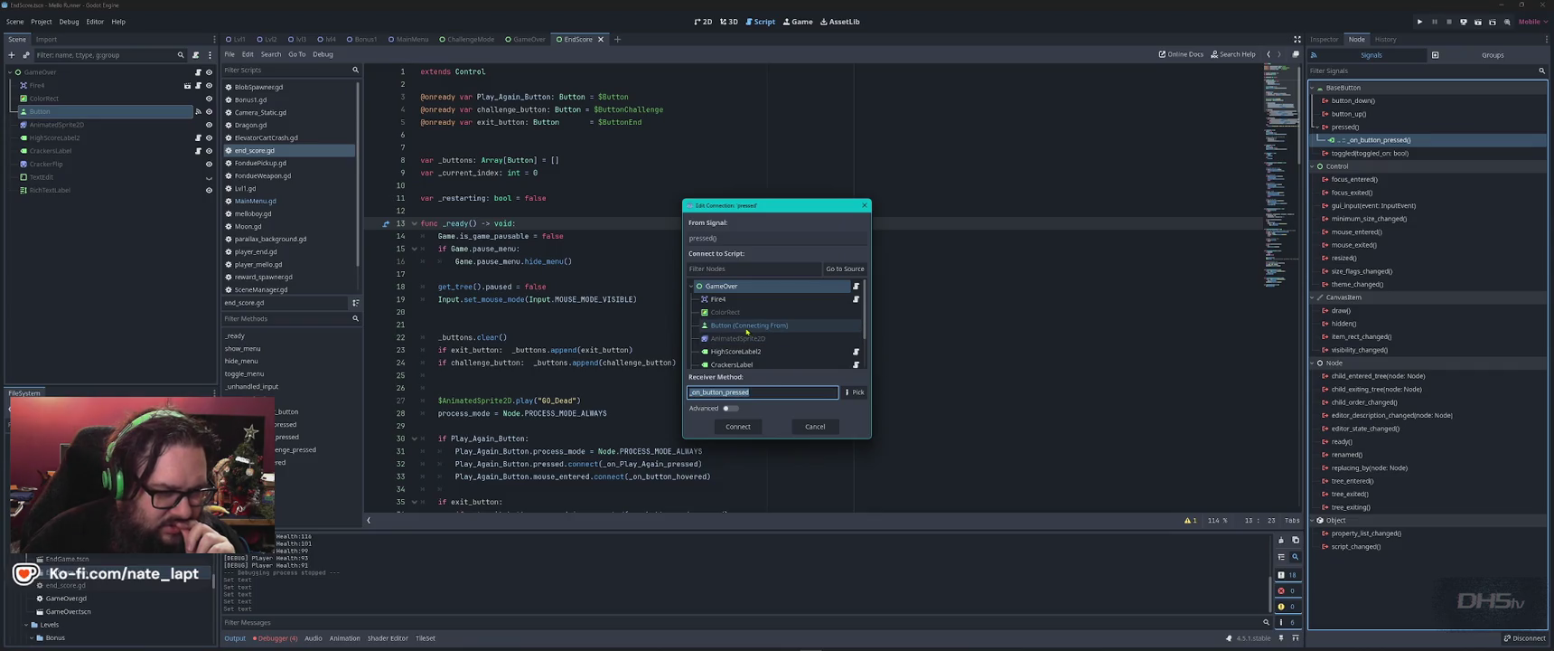
pyautogui.press('Escape')
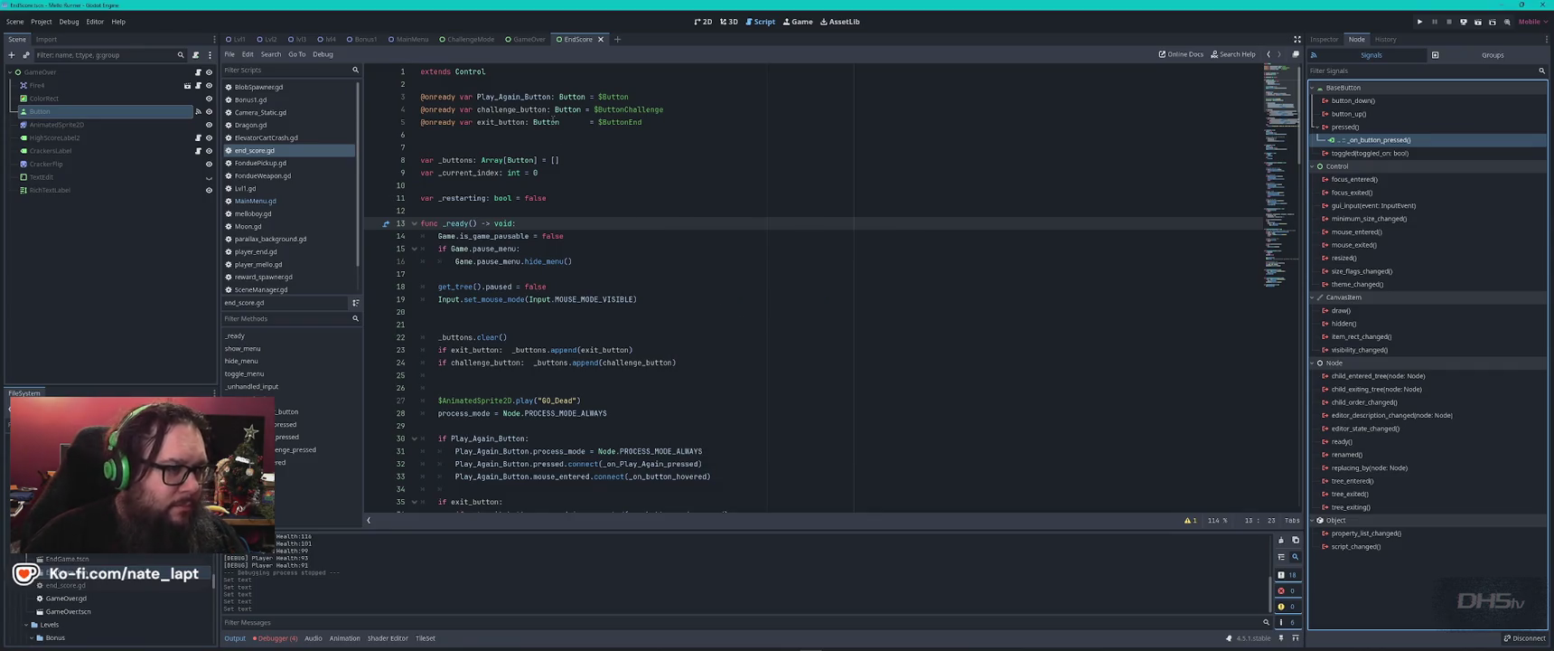
# - Review ButtonChallenge's pressed connection and its advanced options in ChallengeMode, cancelling without changes
pyautogui.click(468, 40)
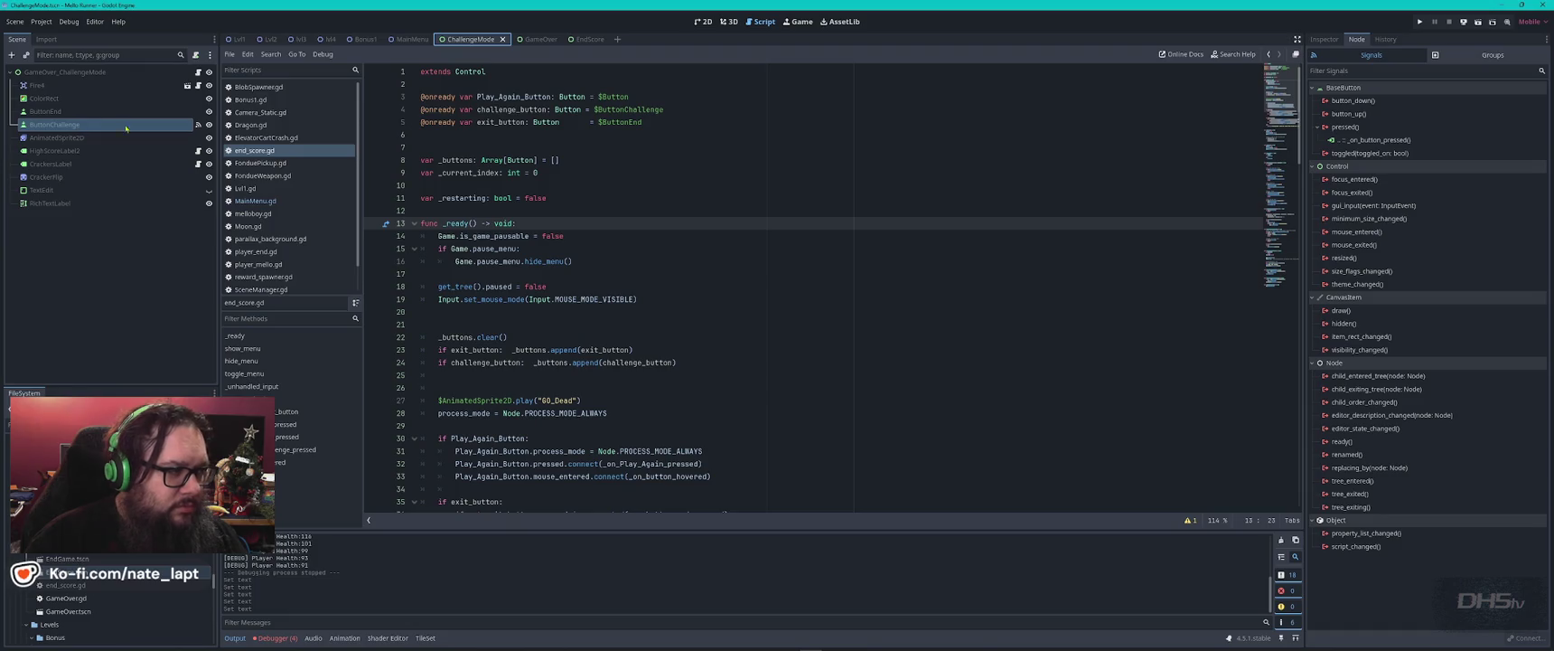
pyautogui.rightClick(1385, 140)
pyautogui.click(1400, 144)
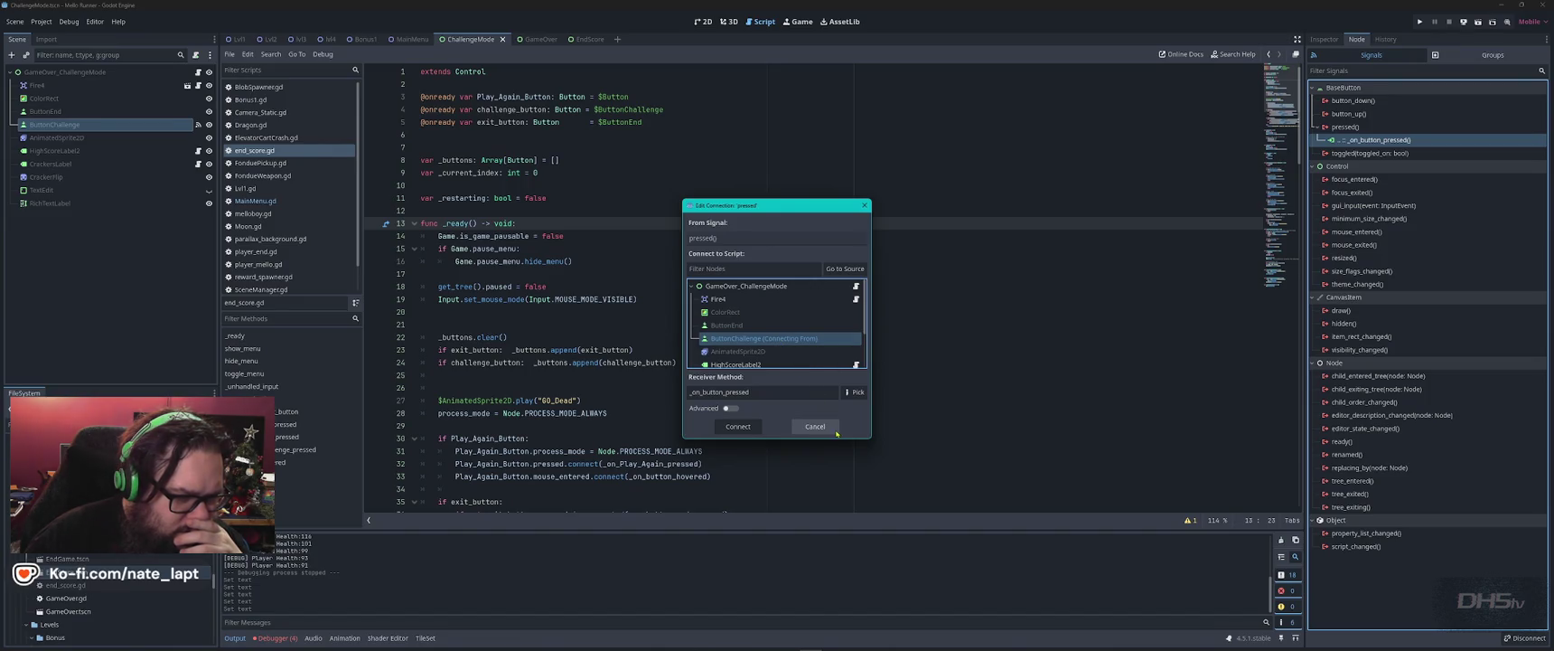
pyautogui.click(729, 408)
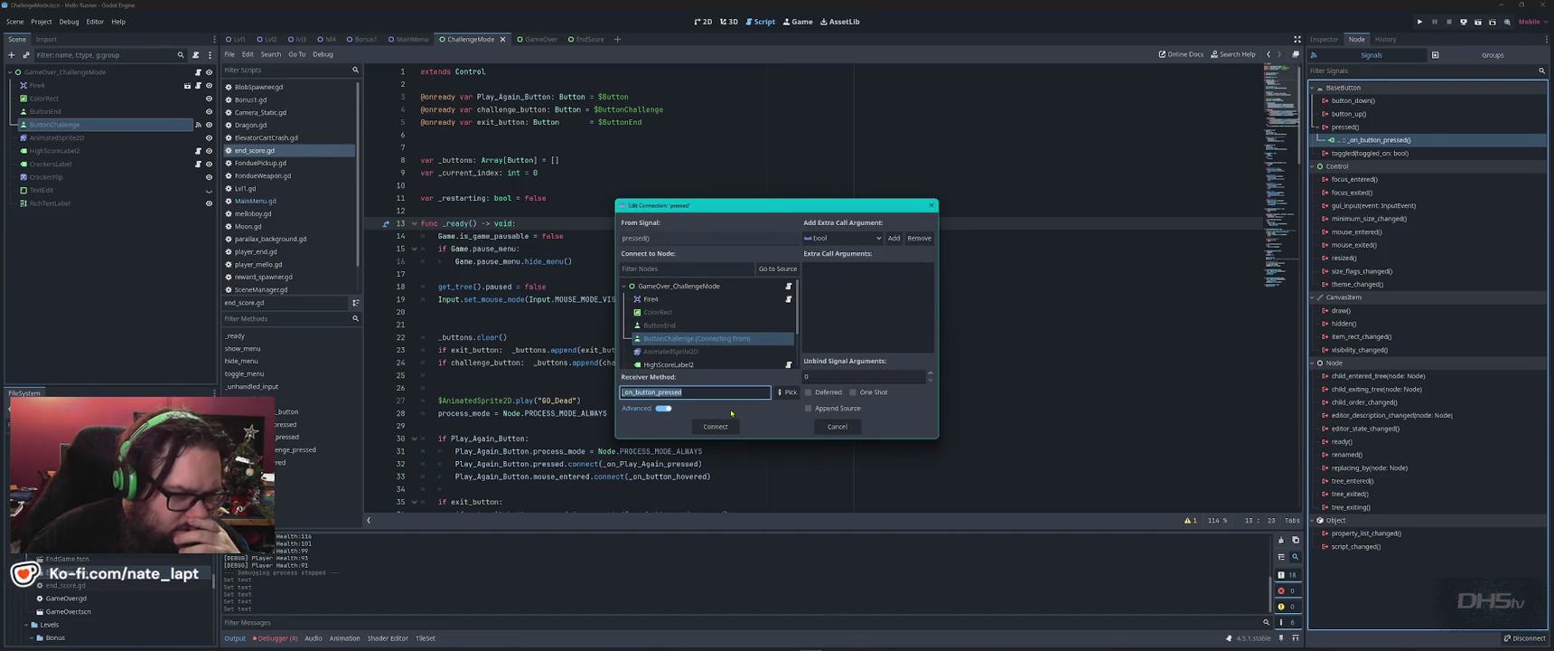
pyautogui.click(838, 428)
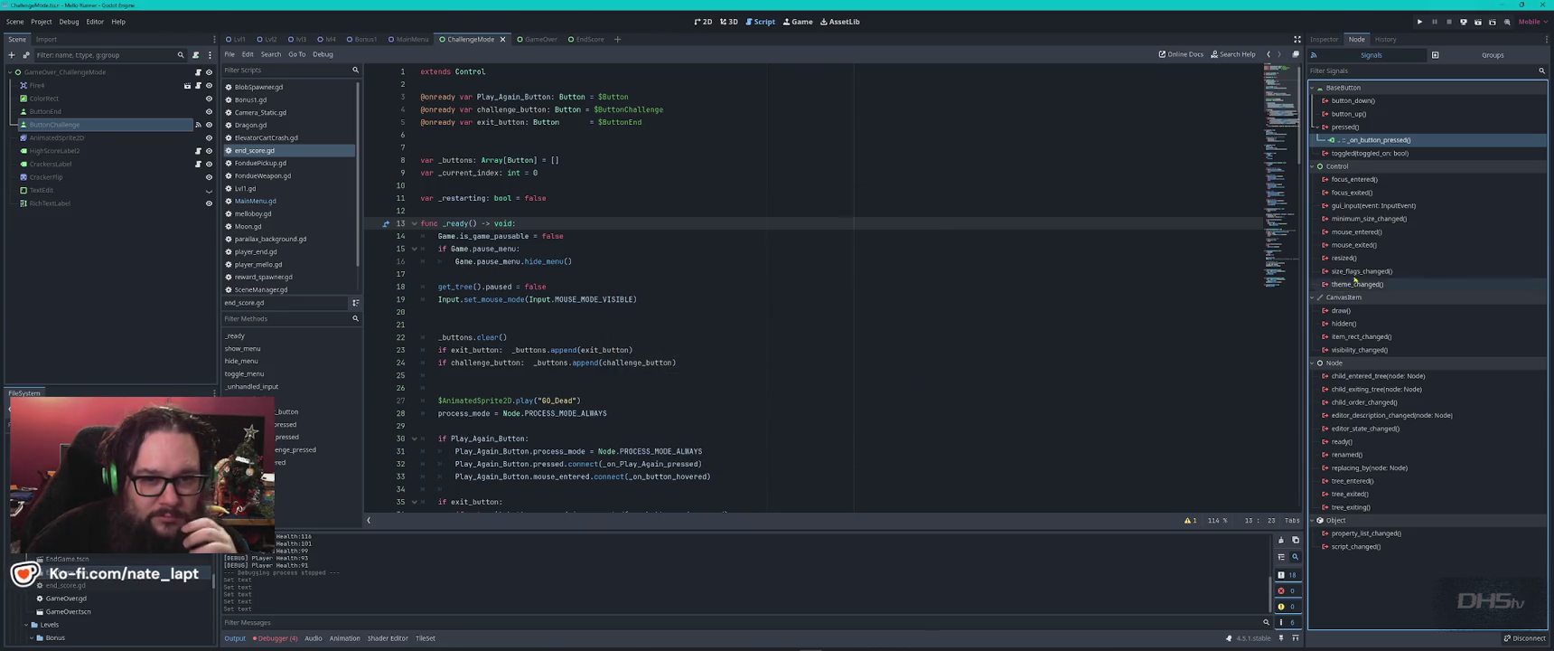
pyautogui.moveTo(1504, 247)
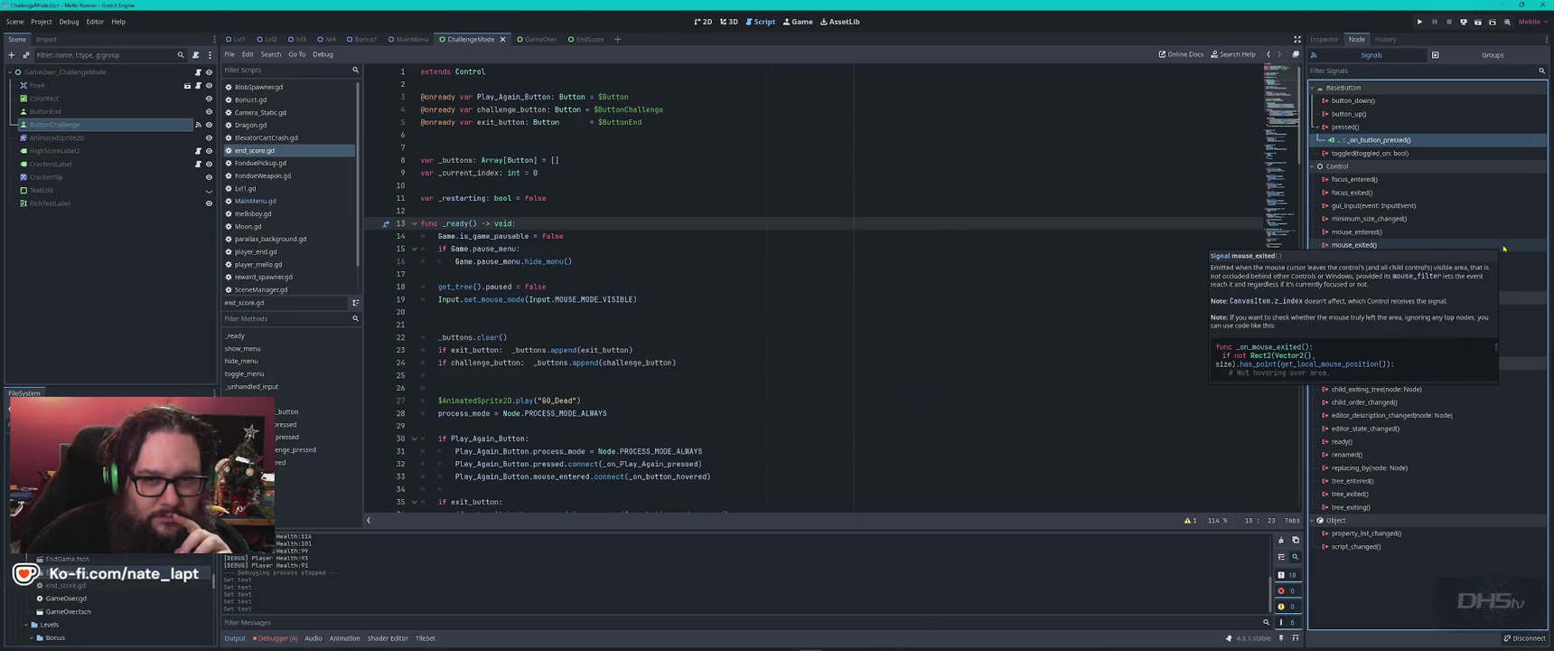
pyautogui.click(1317, 40)
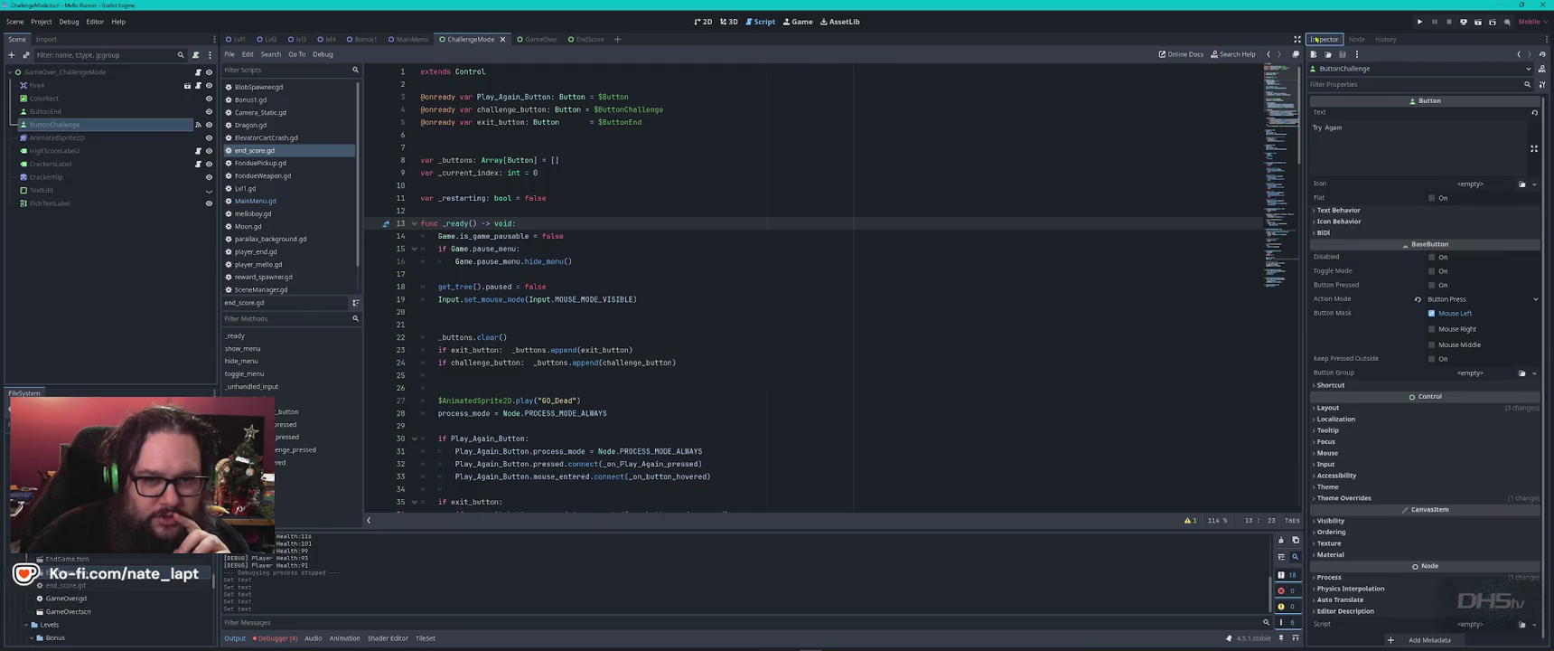
# - Append 'ASDAS' to ButtonChallenge's label and save the ChallengeMode scene
pyautogui.click(1534, 184)
pyautogui.click(1534, 183)
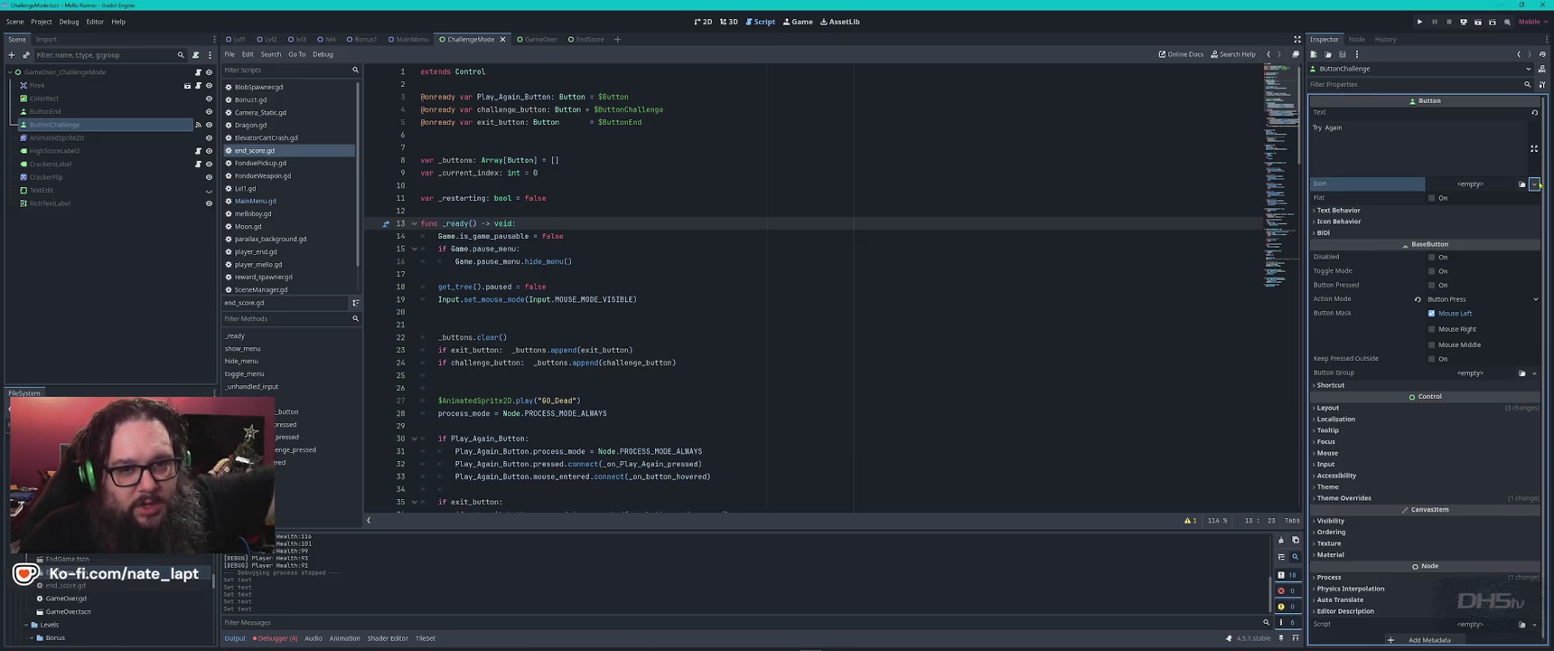
pyautogui.click(1535, 184)
pyautogui.click(1403, 140)
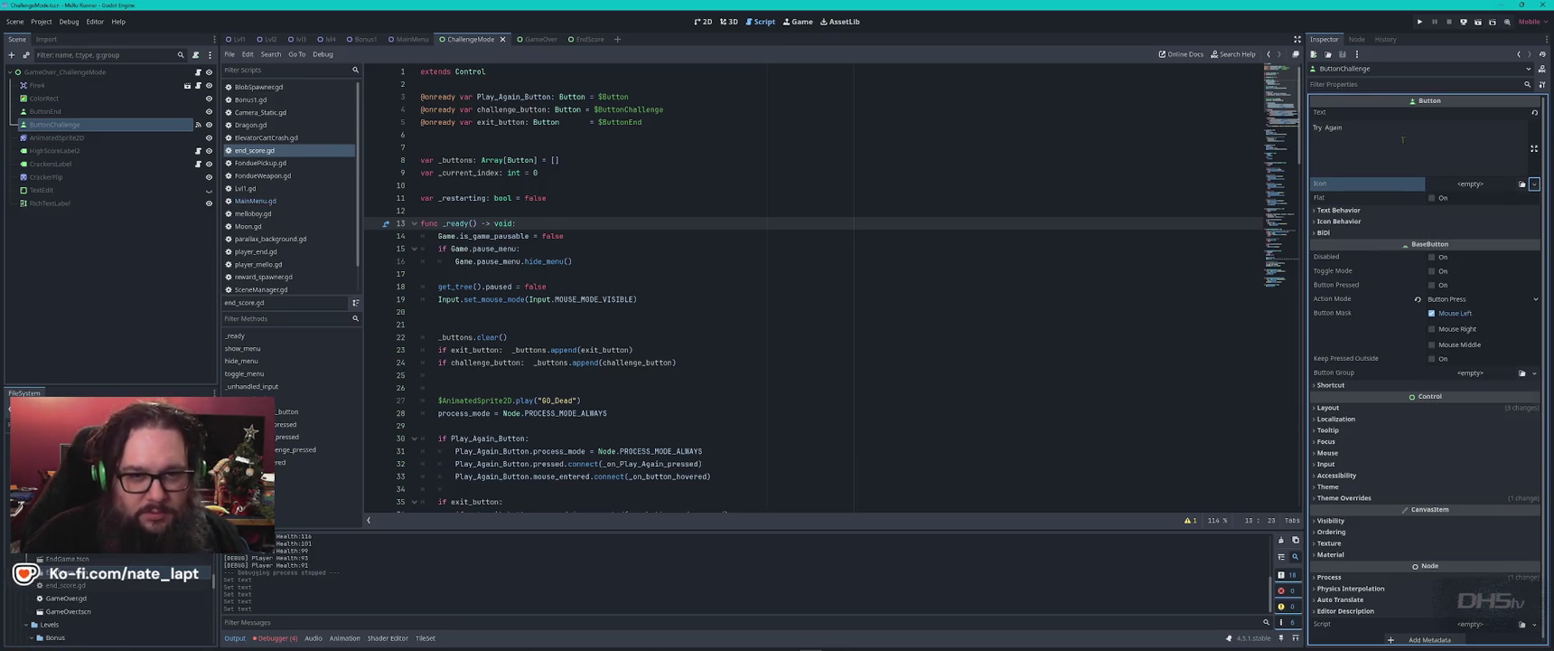
pyautogui.click(1393, 138)
pyautogui.press('capslock')
pyautogui.write('ASDAS')
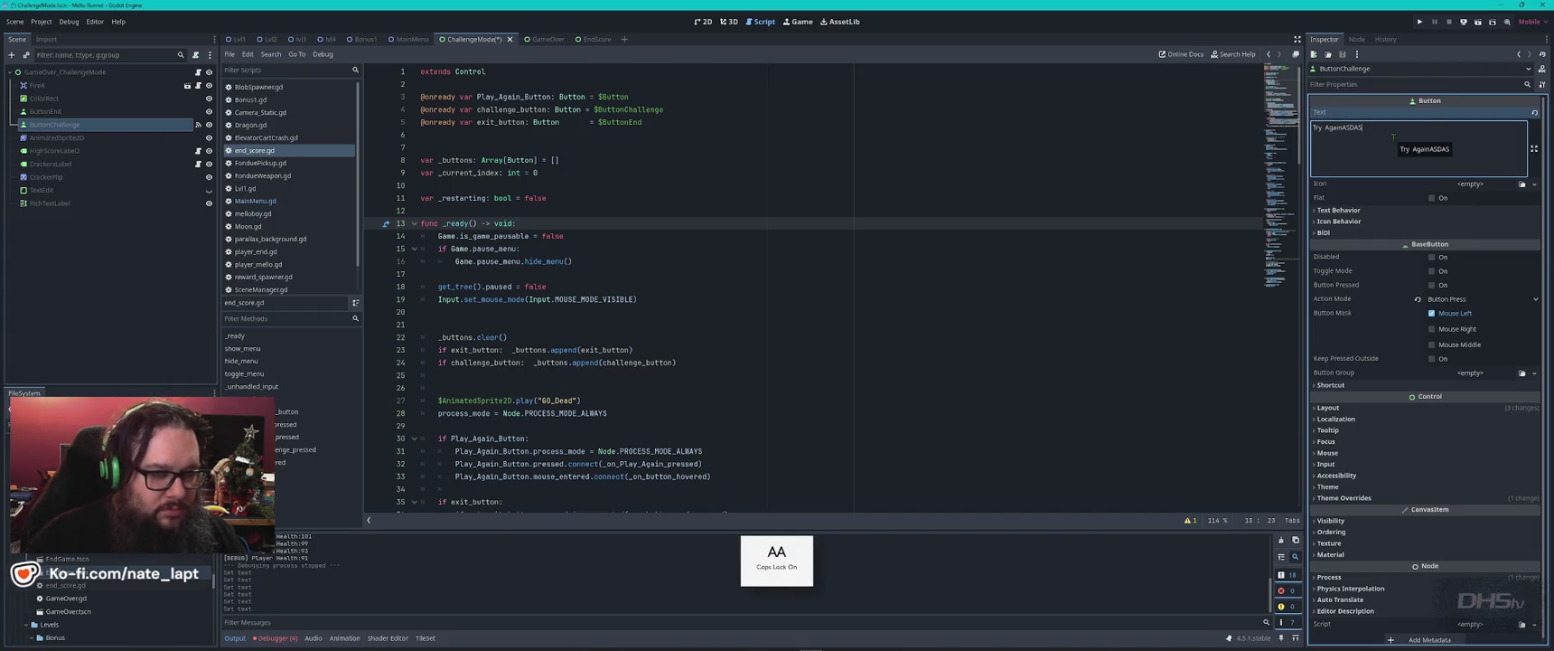
pyautogui.press('capslock')
pyautogui.hotkey('ctrl', 's')
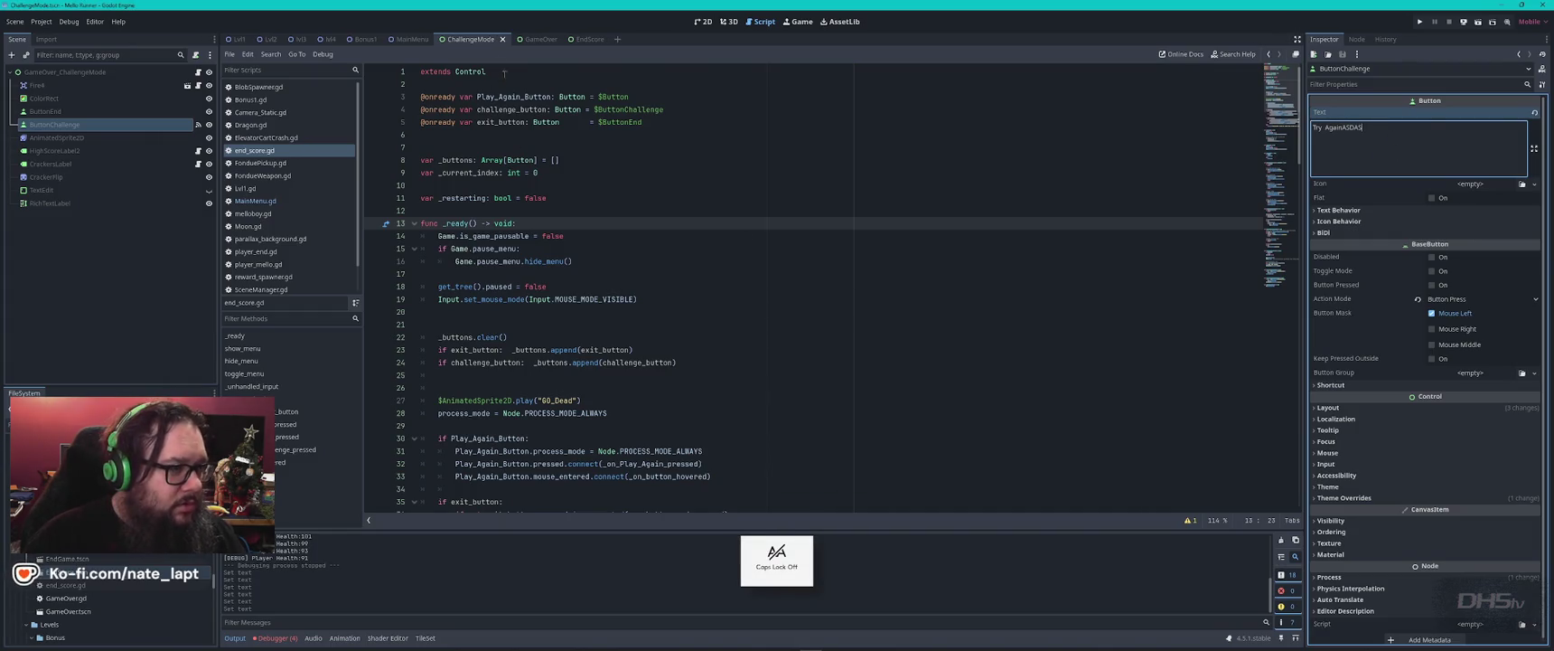
pyautogui.click(703, 21)
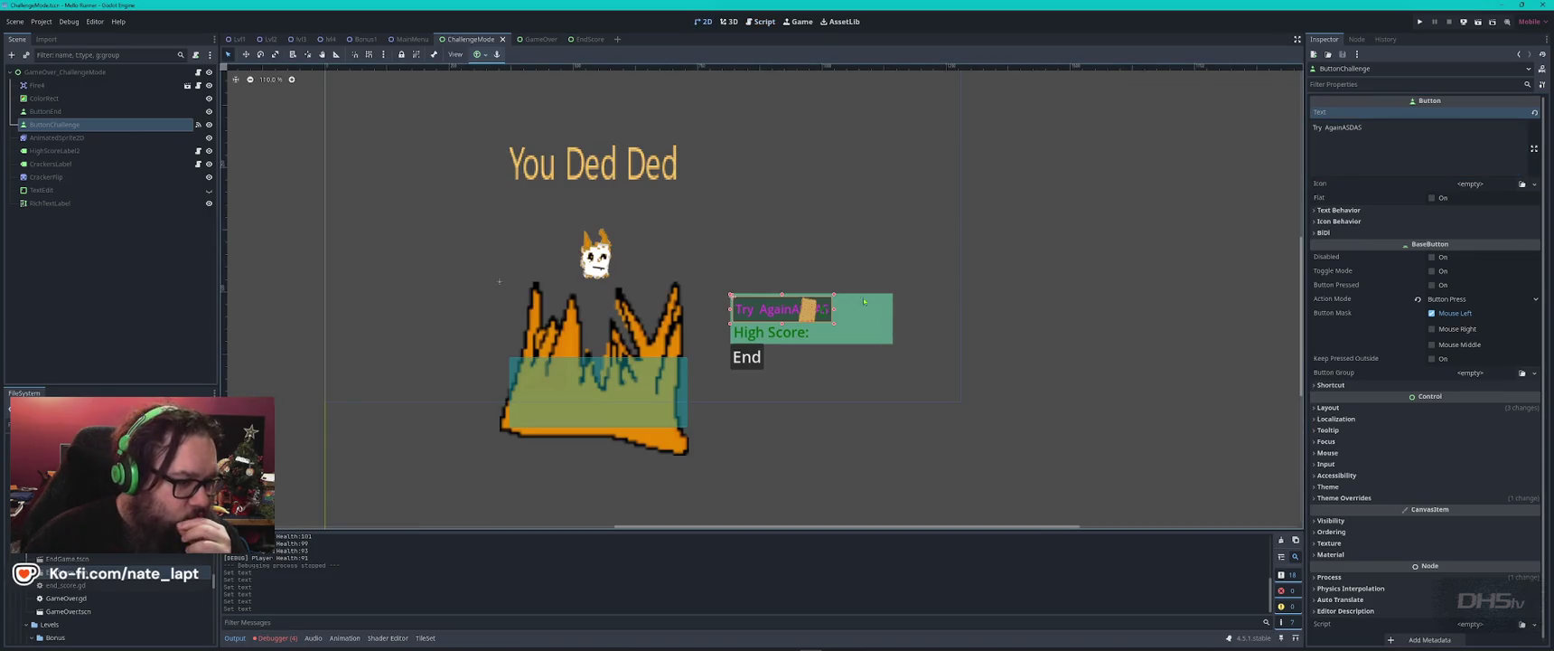
# - Delete the stray 'ASDAS' so ButtonChallenge's label reads 'Try Again'
pyautogui.click(583, 39)
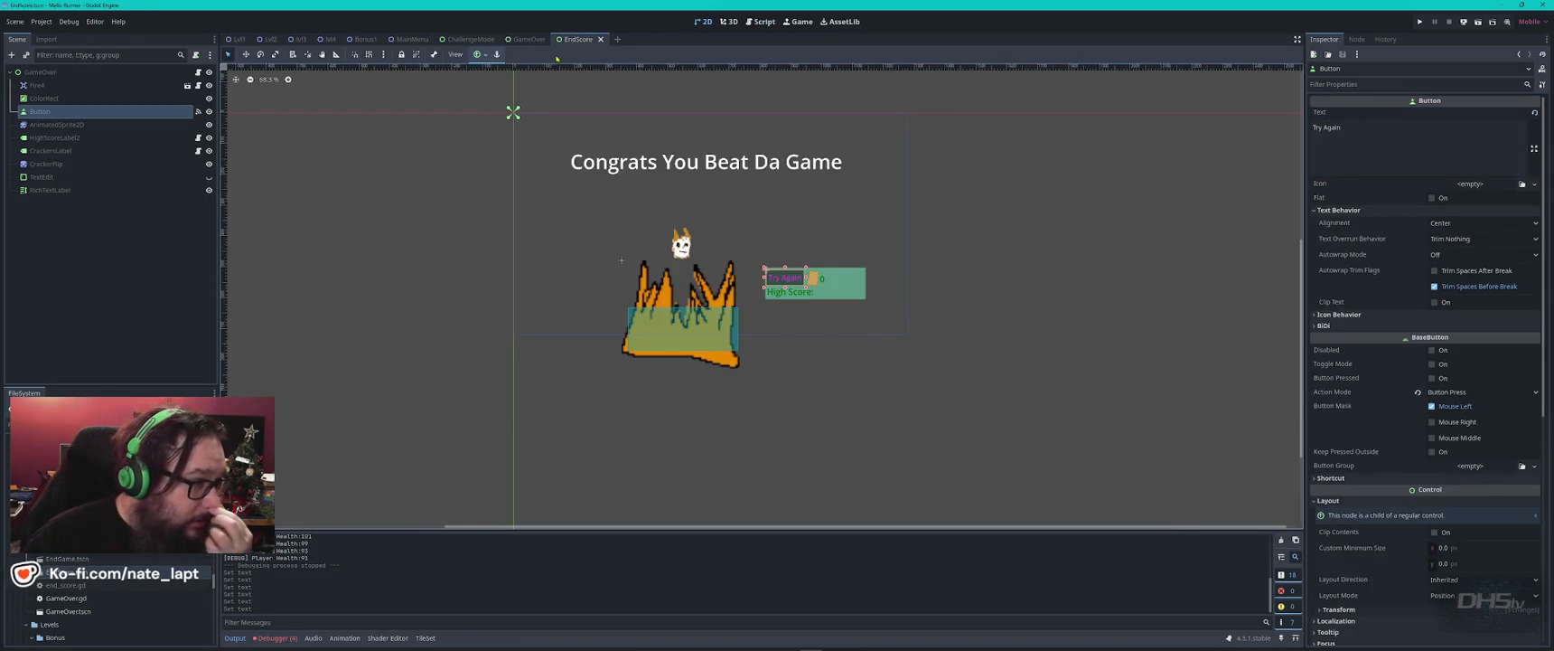
pyautogui.click(522, 39)
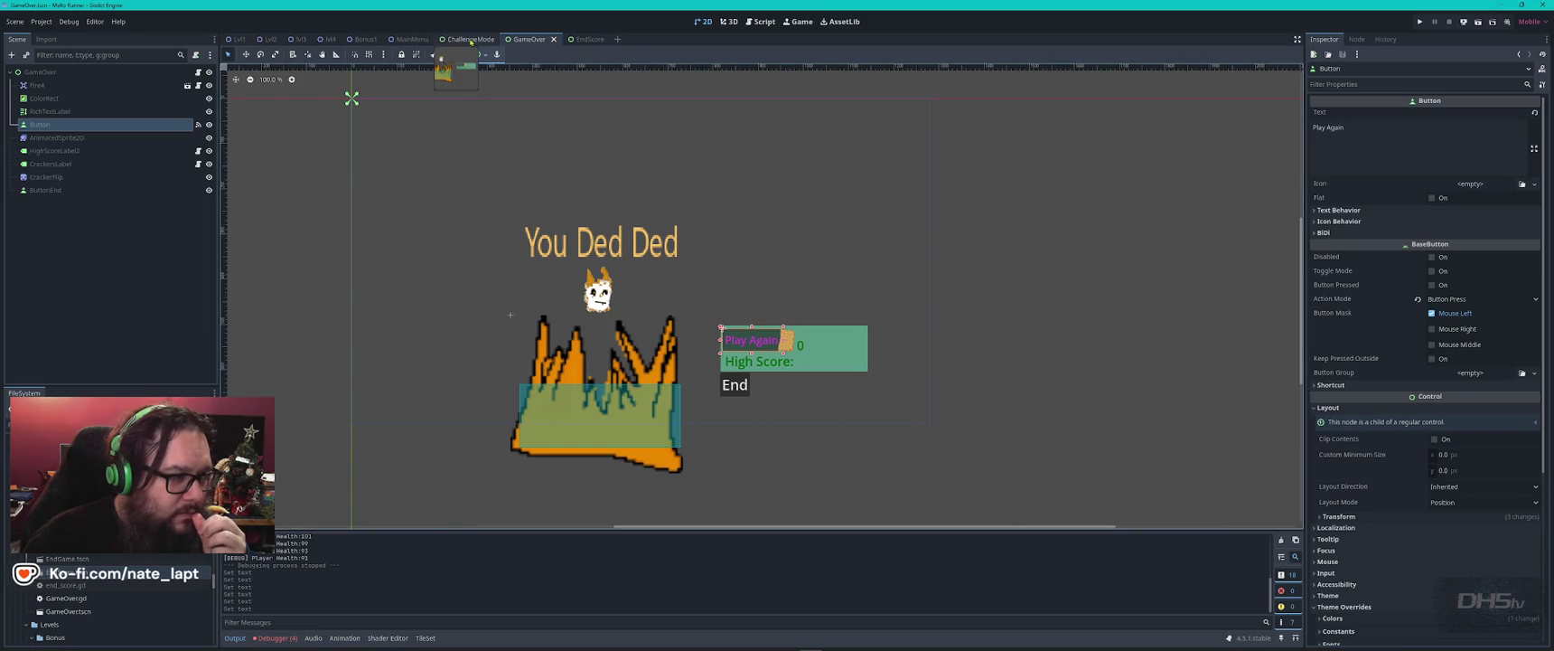
pyautogui.click(465, 39)
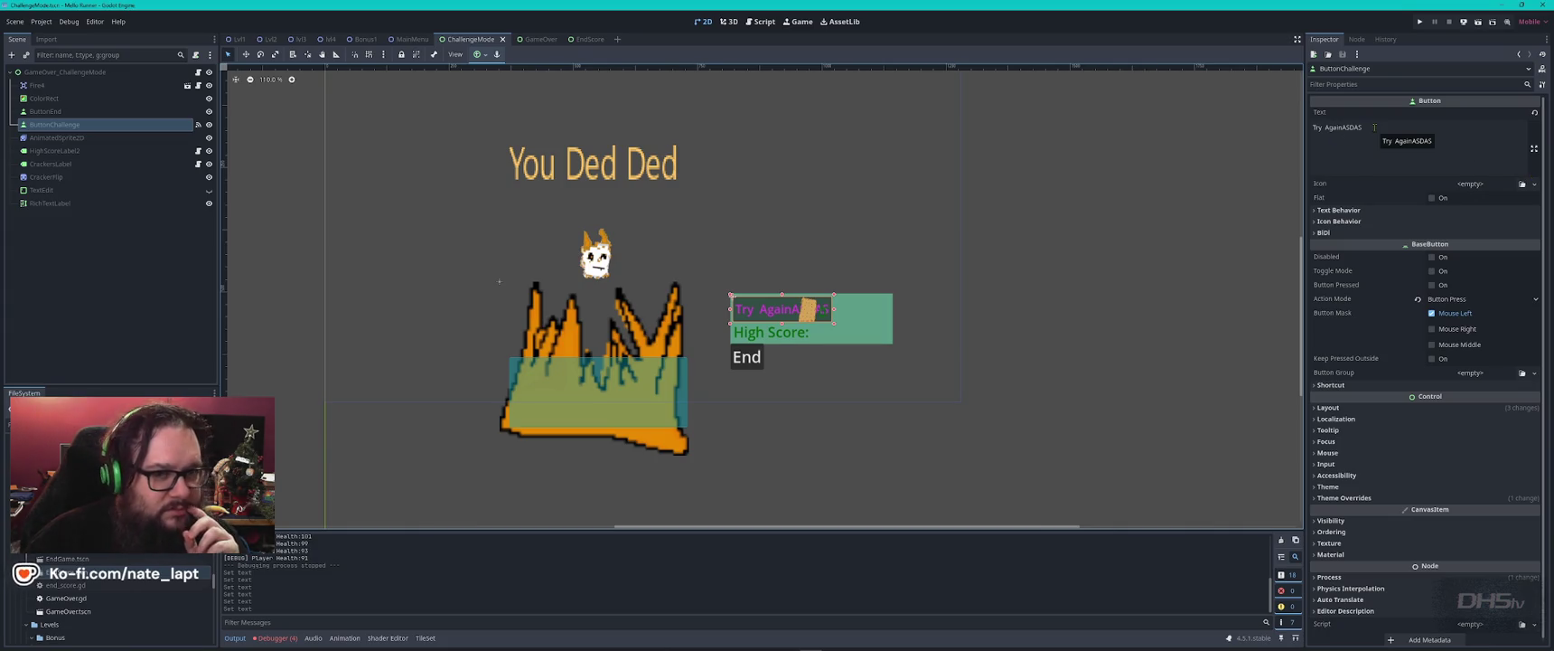
pyautogui.moveTo(1344, 128); pyautogui.dragTo(1392, 128)
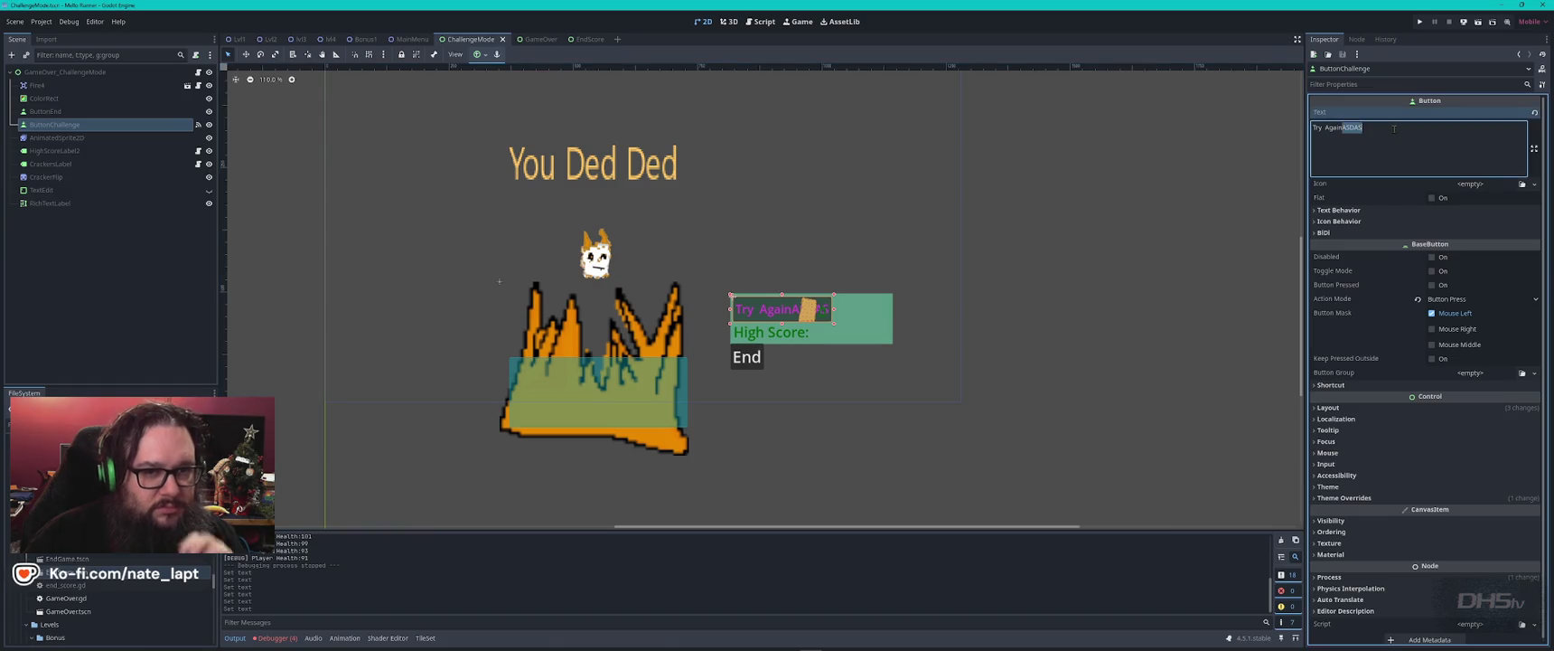
pyautogui.press('BackSpace')
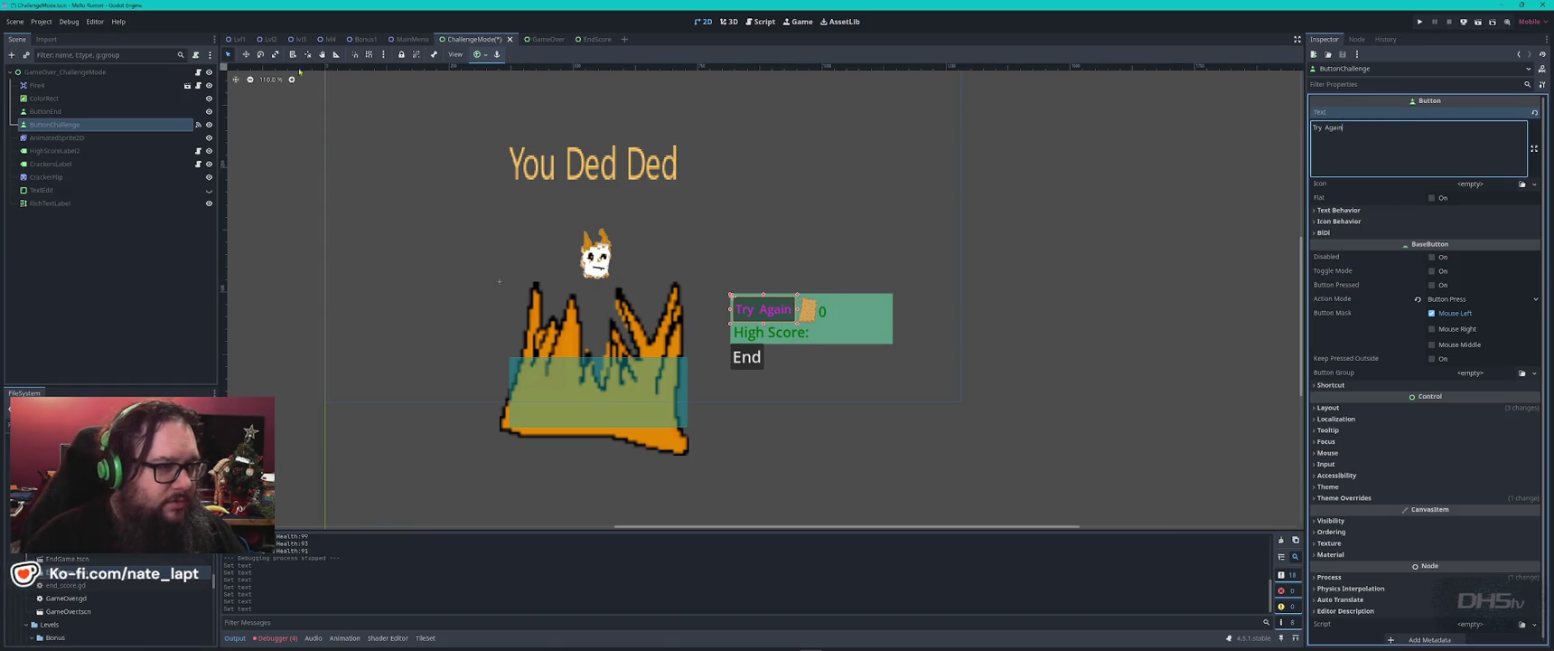
pyautogui.click(590, 40)
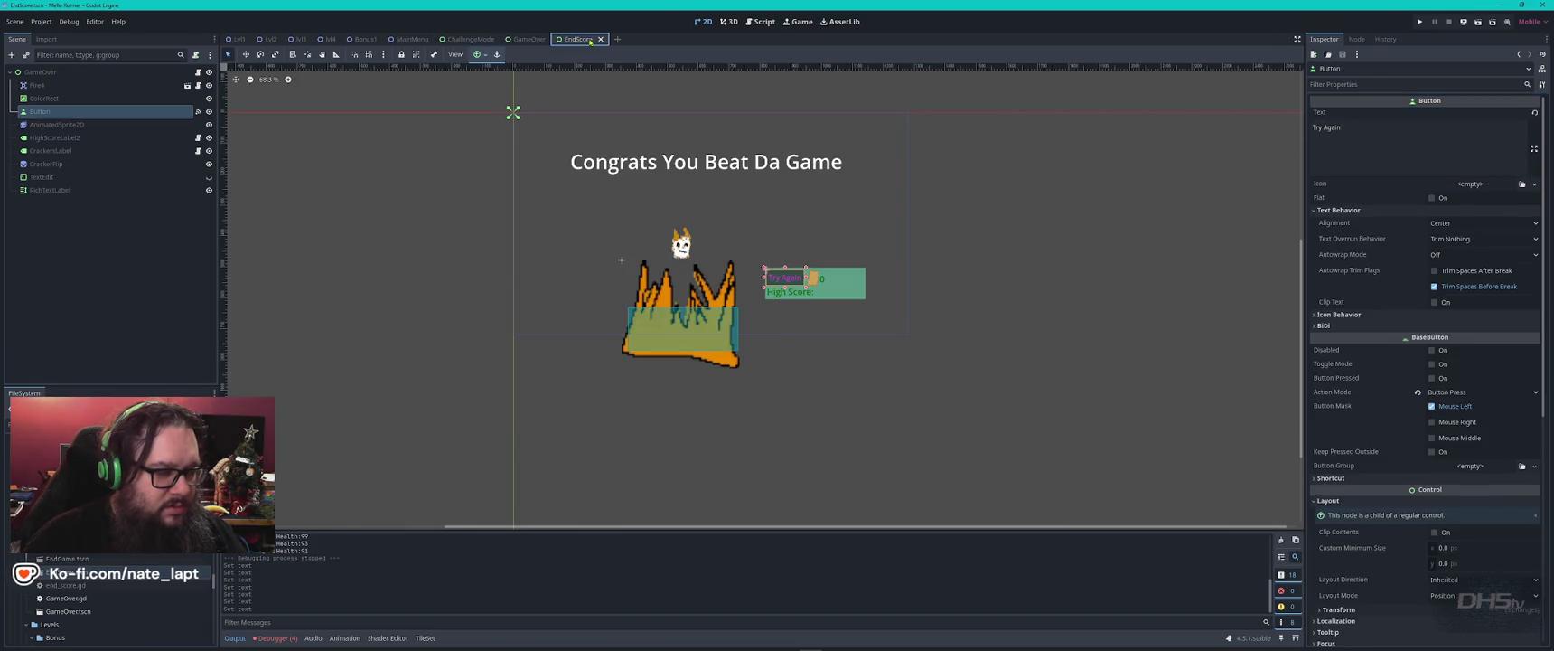
pyautogui.click(530, 39)
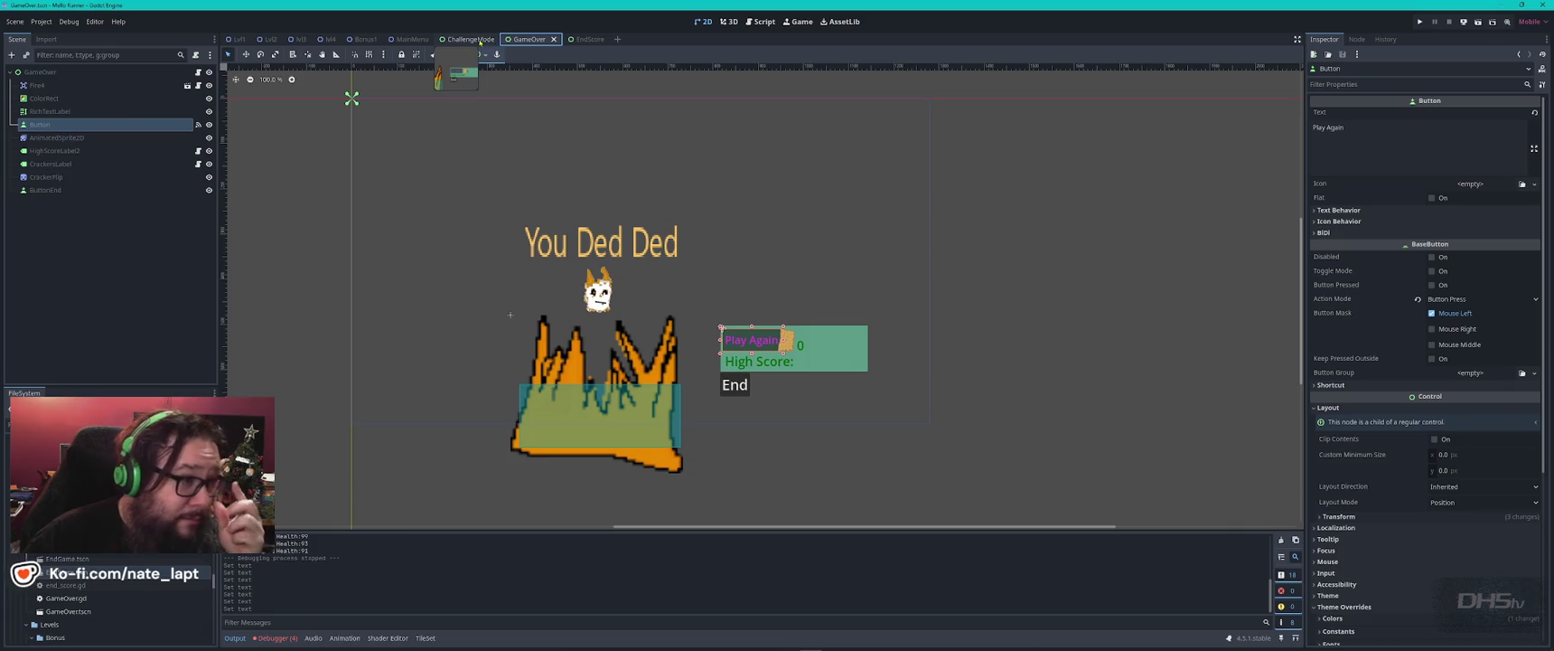
pyautogui.click(575, 40)
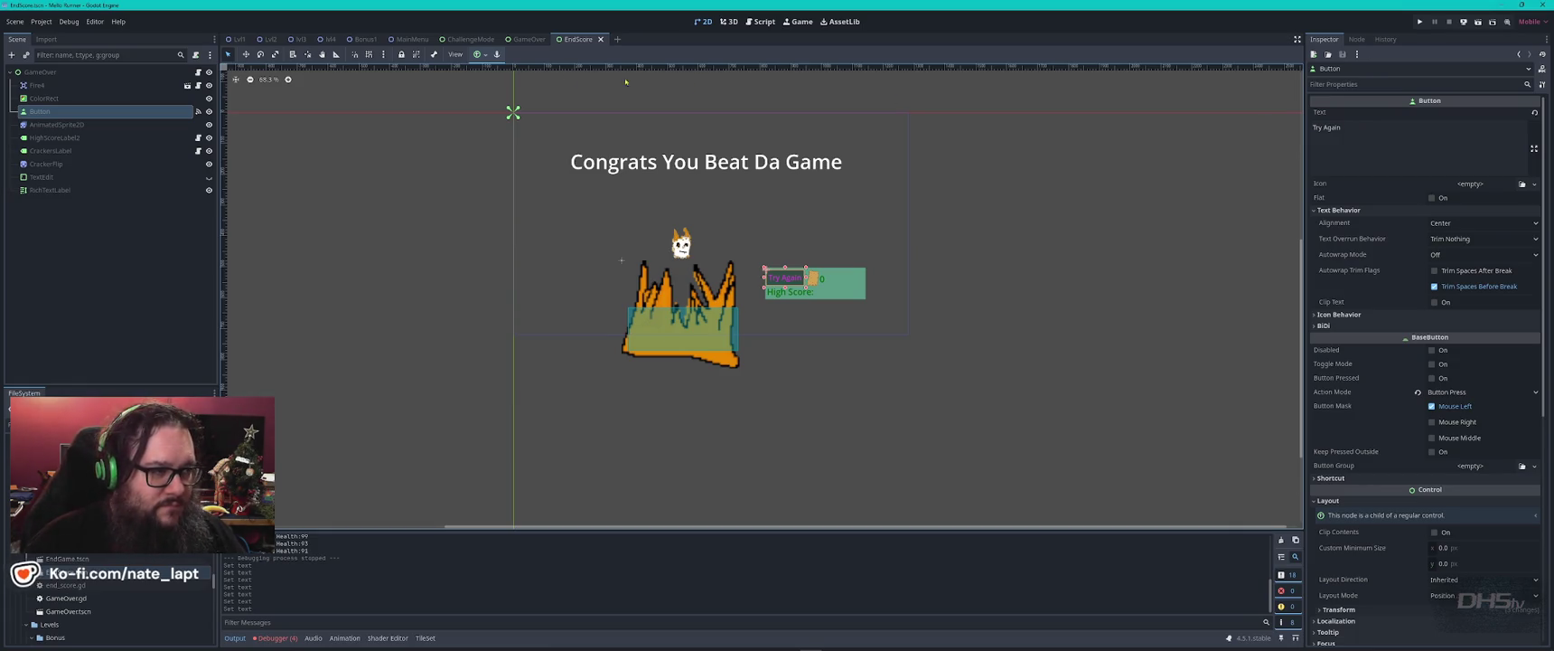
pyautogui.click(469, 40)
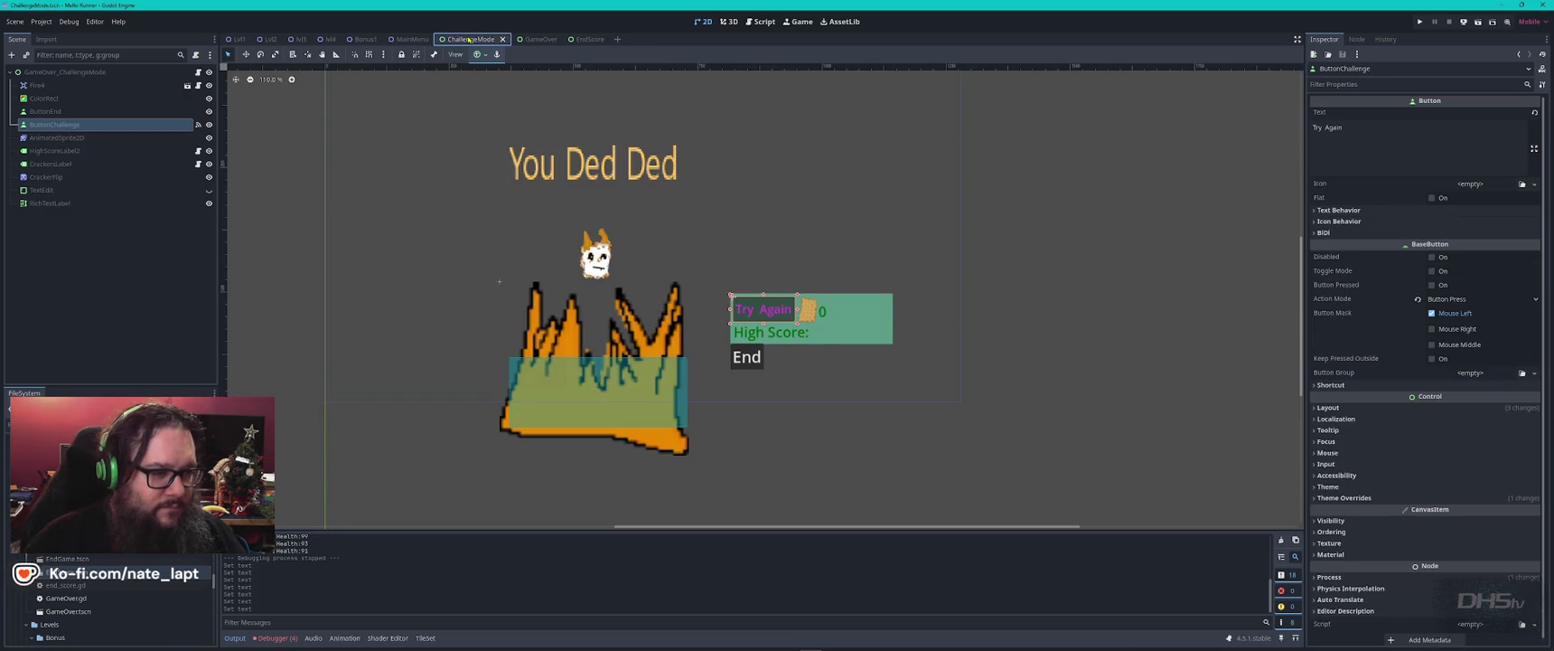
# - Rename ChallengeMode's button label to 'Challenge' and save the scene
pyautogui.tripleClick(1391, 135)
pyautogui.write('Cha')
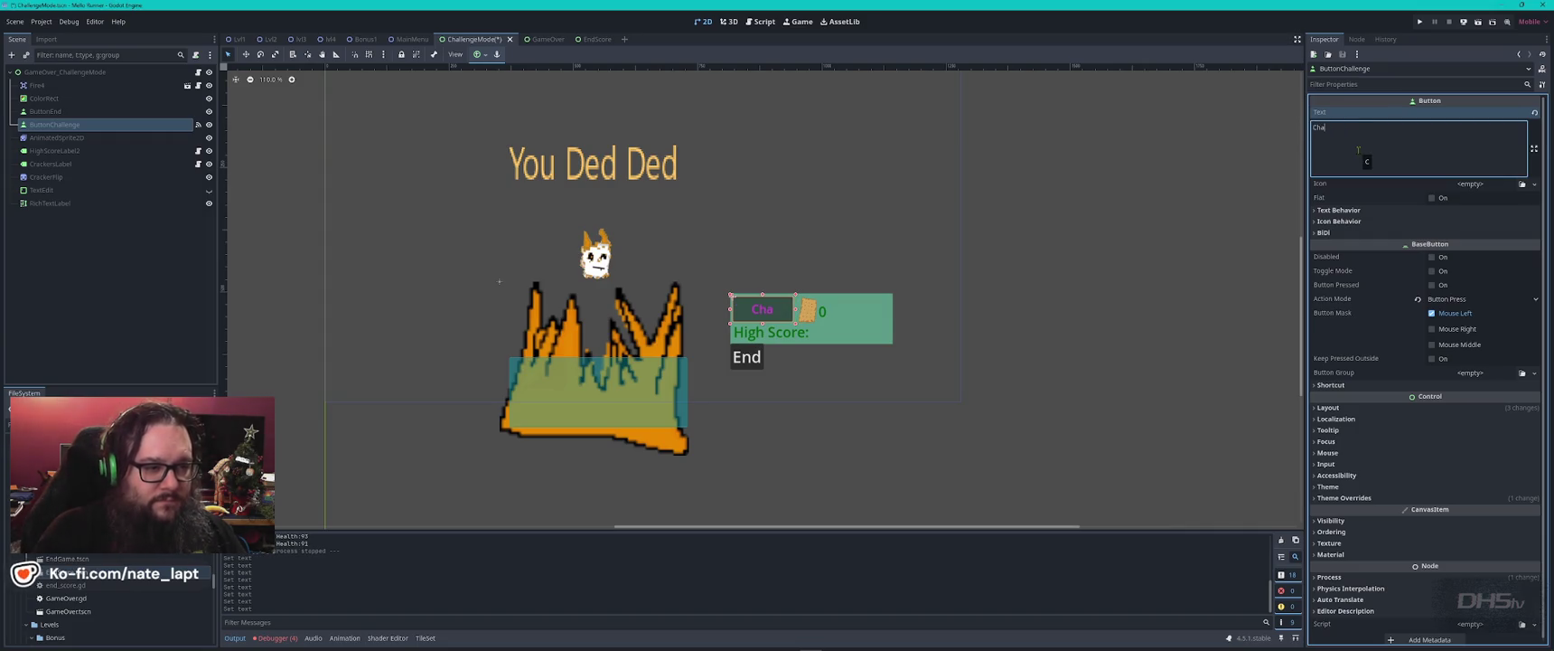
pyautogui.write('llenge')
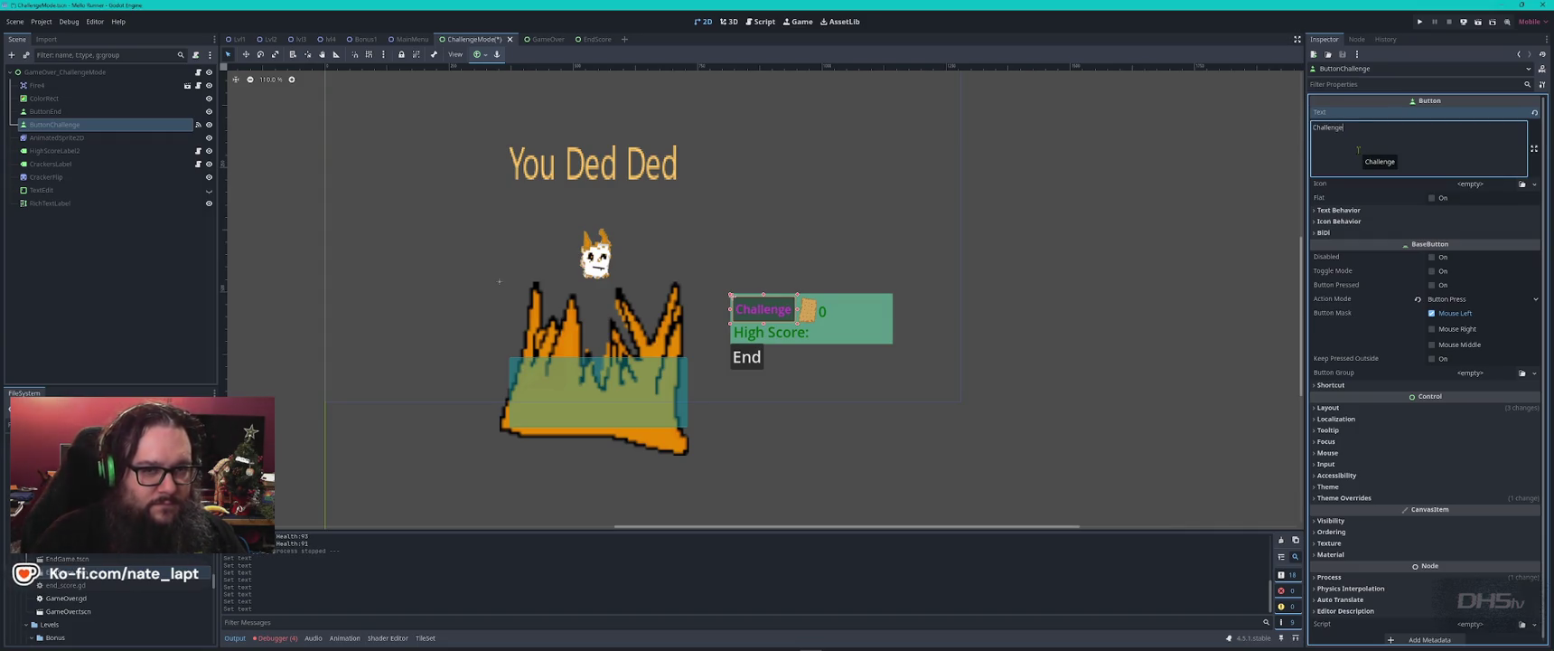
pyautogui.hotkey('ctrl', 's')
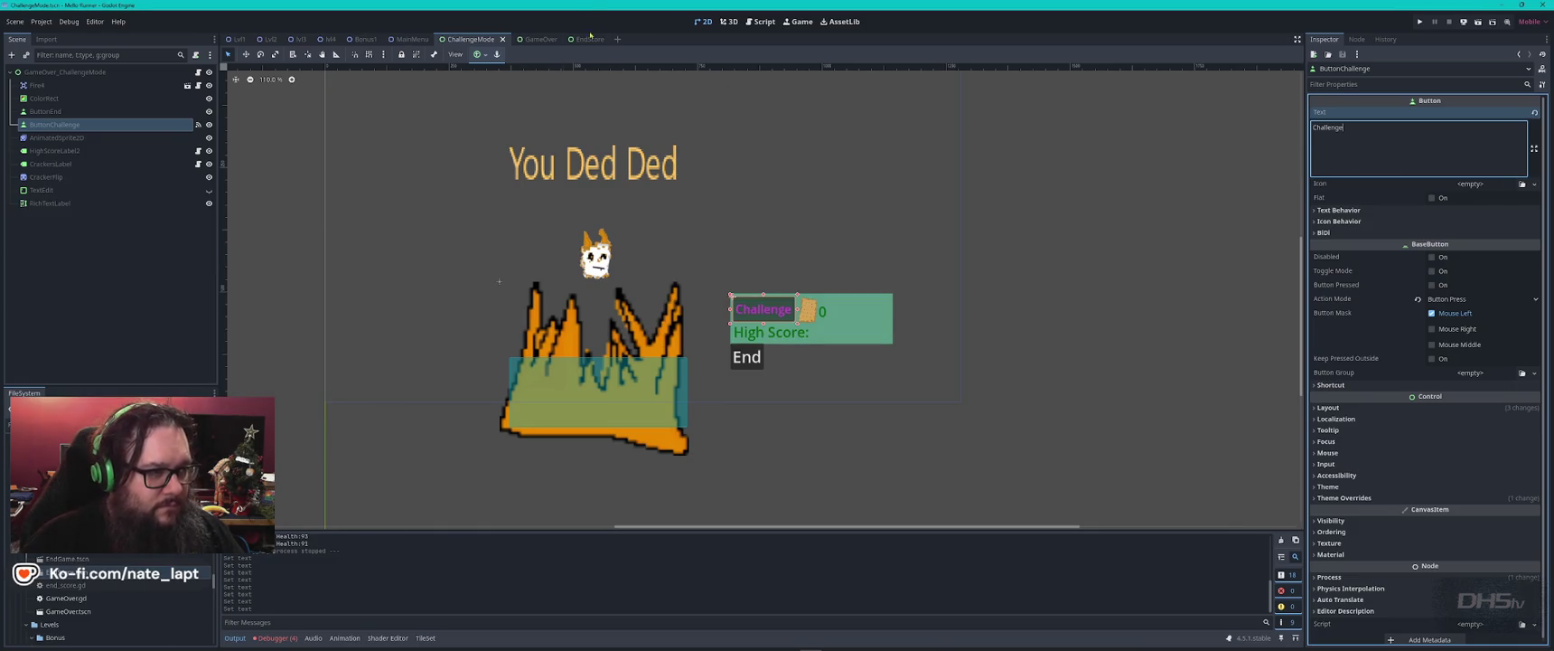
# - Cycle through the EndScore, GameOver and ChallengeMode scenes, ending on EndScore
pyautogui.click(589, 39)
pyautogui.click(525, 39)
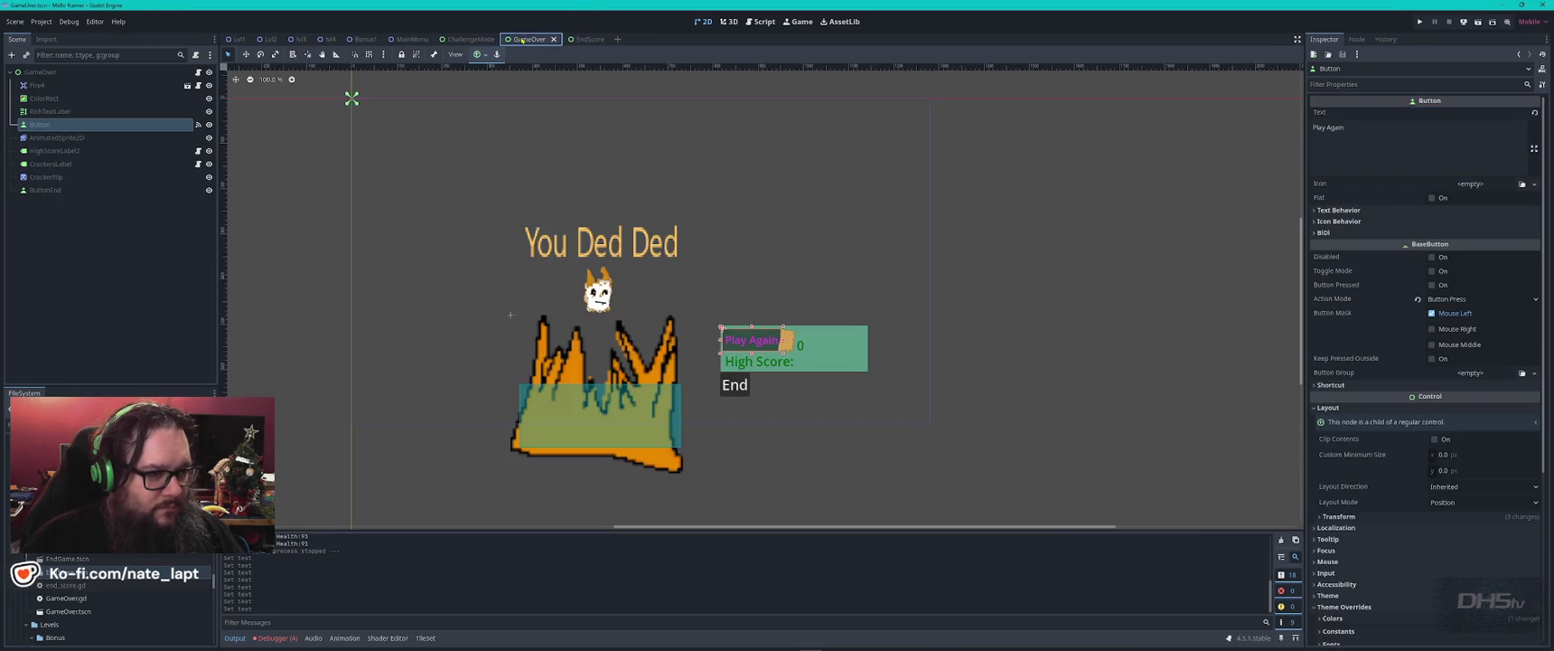
pyautogui.click(468, 40)
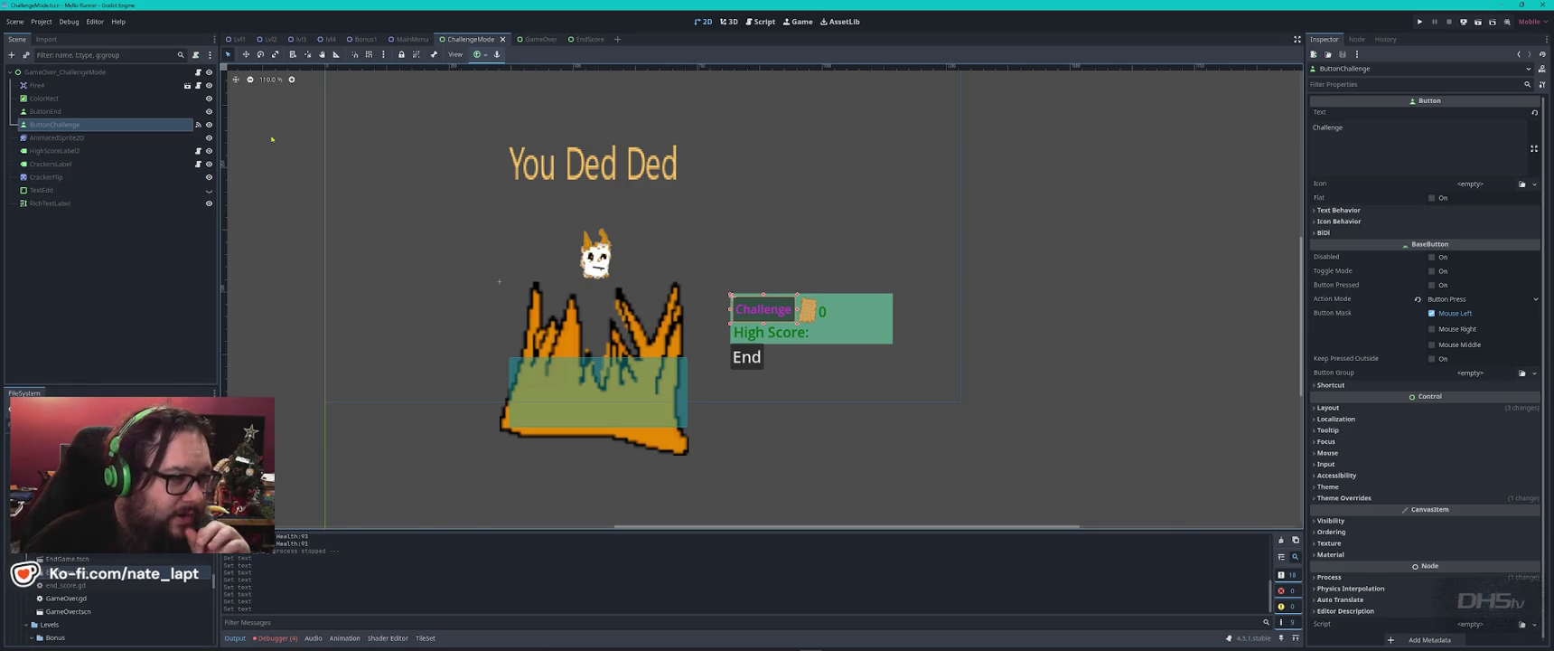
pyautogui.click(538, 39)
pyautogui.click(587, 39)
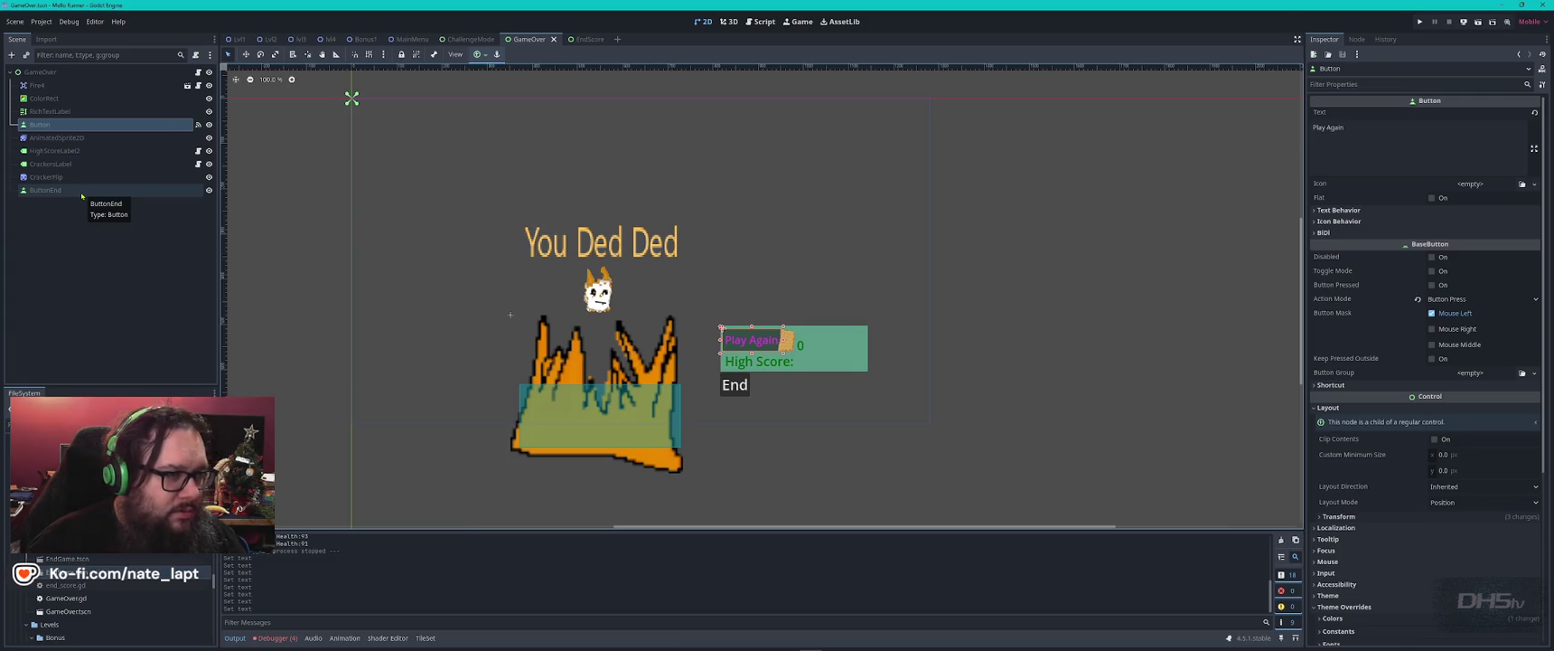
# - Open the scripts attached to EndScore, ChallengeMode and GameOver in the Script editor
pyautogui.click(578, 40)
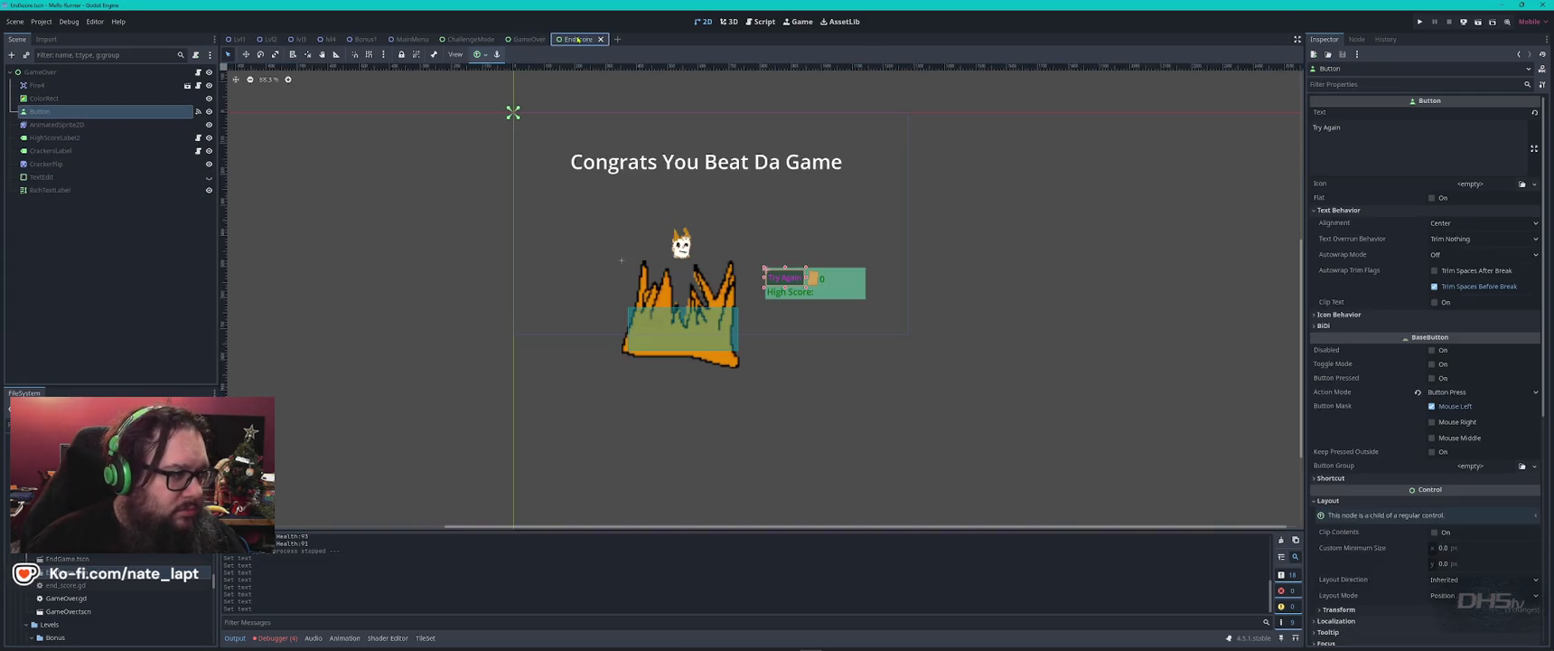
pyautogui.click(198, 71)
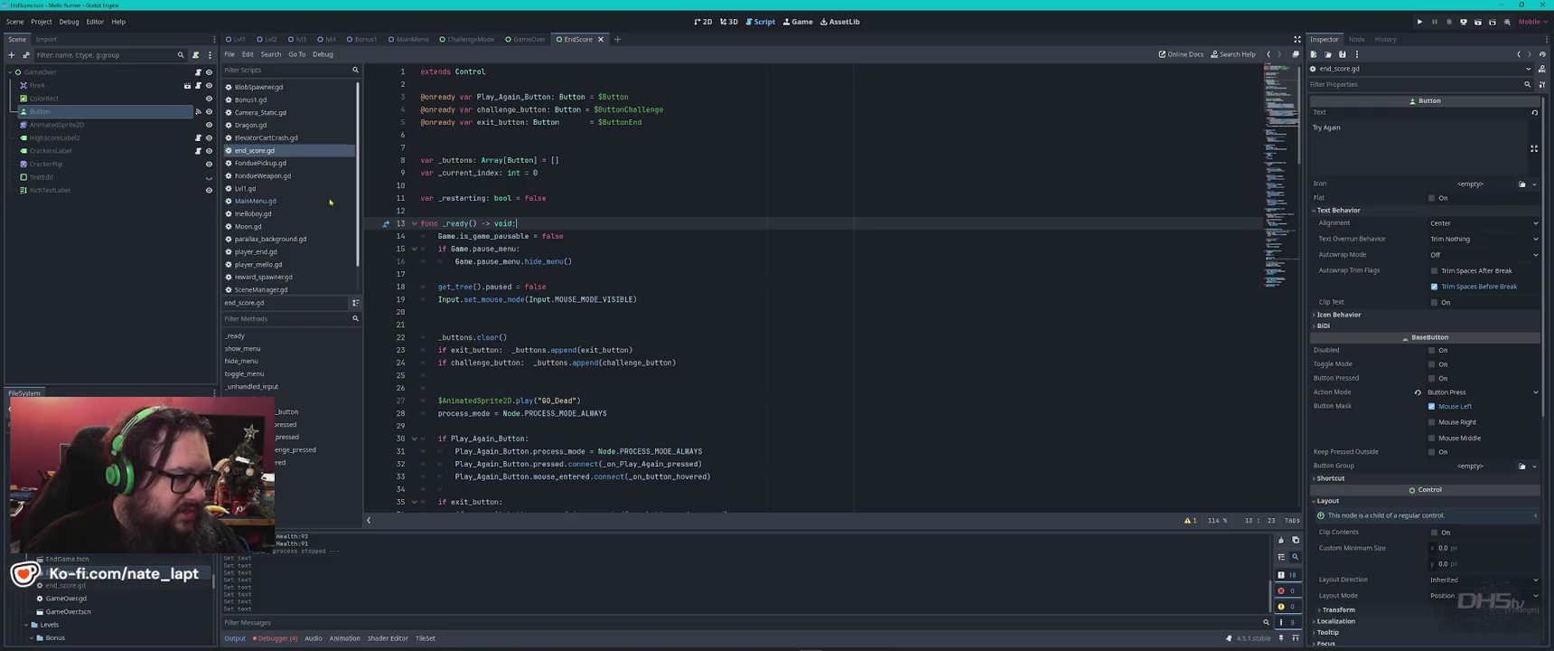
pyautogui.click(461, 39)
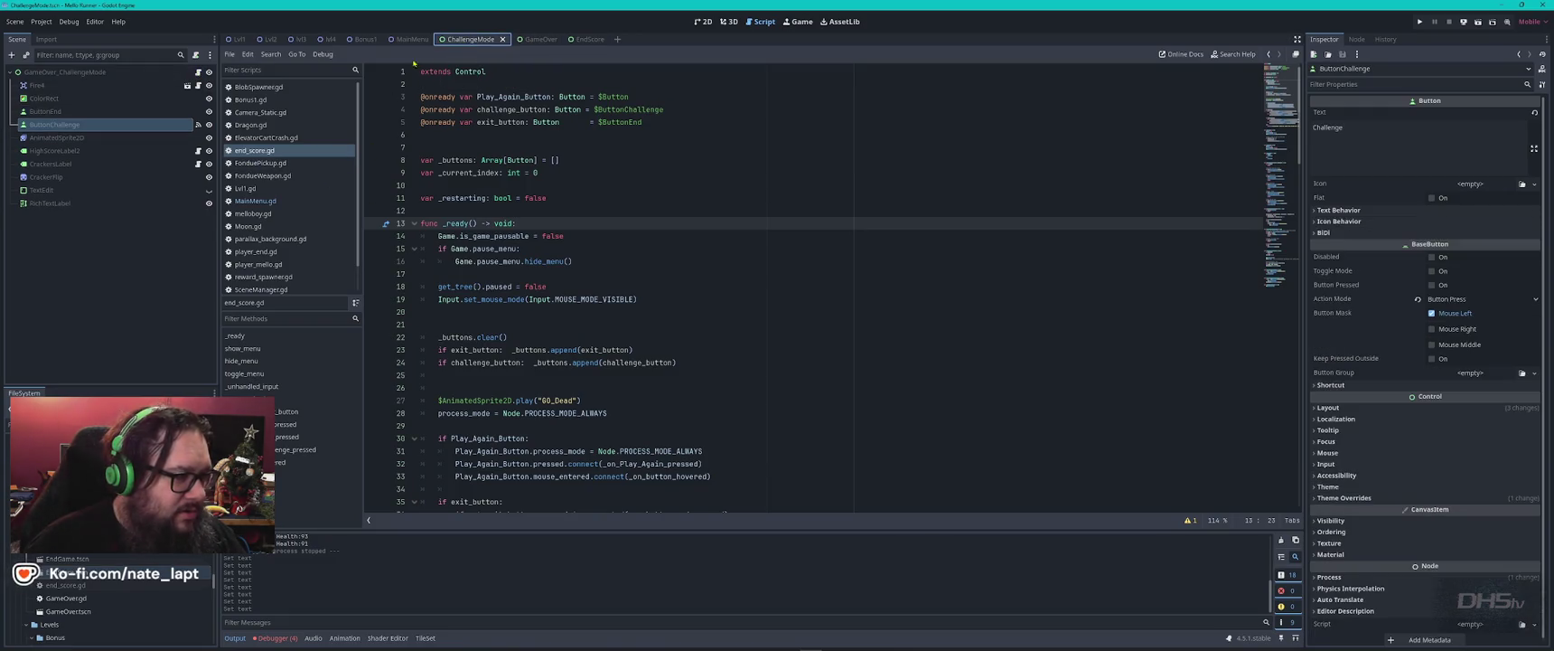
pyautogui.click(198, 72)
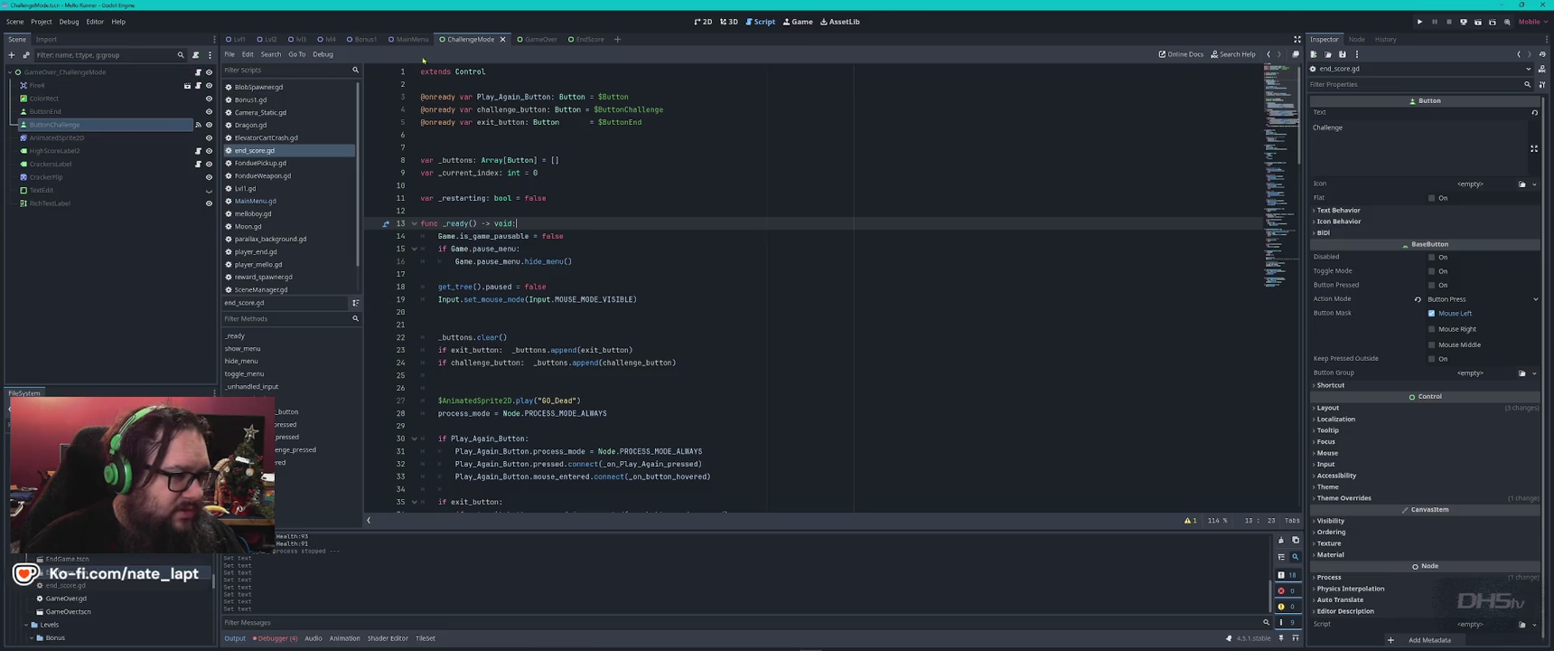
pyautogui.click(530, 40)
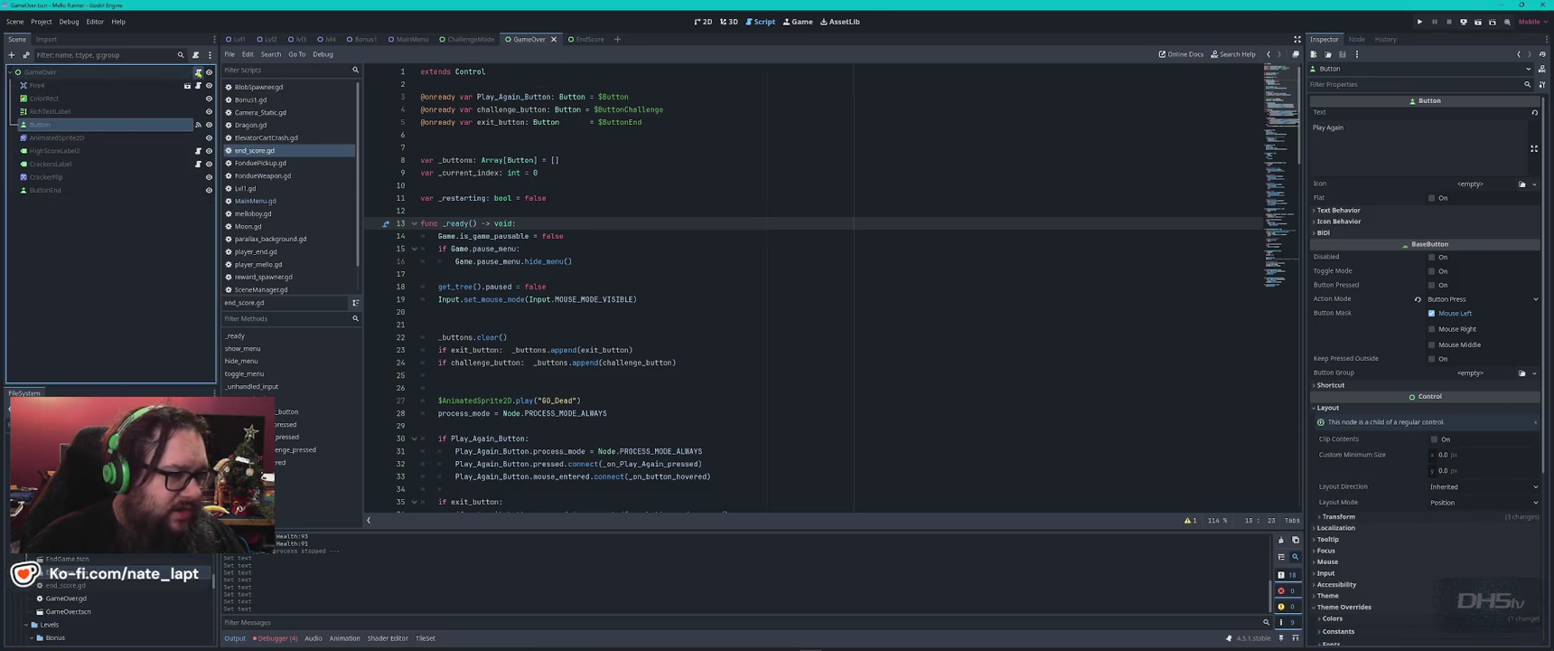
pyautogui.click(198, 72)
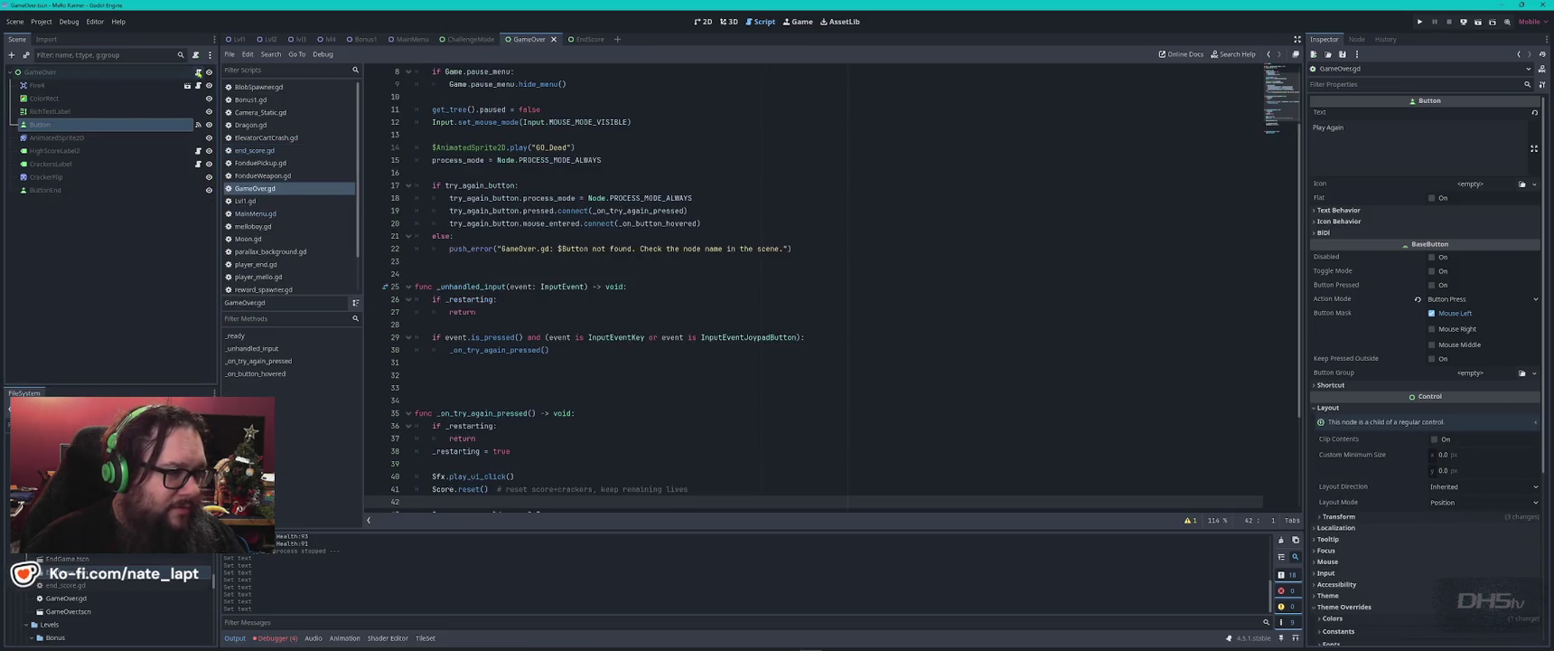
# - Move EndScore ahead of GameOver in the scene tabs and show it in 2D
pyautogui.click(479, 41)
pyautogui.moveTo(585, 40); pyautogui.dragTo(515, 40)
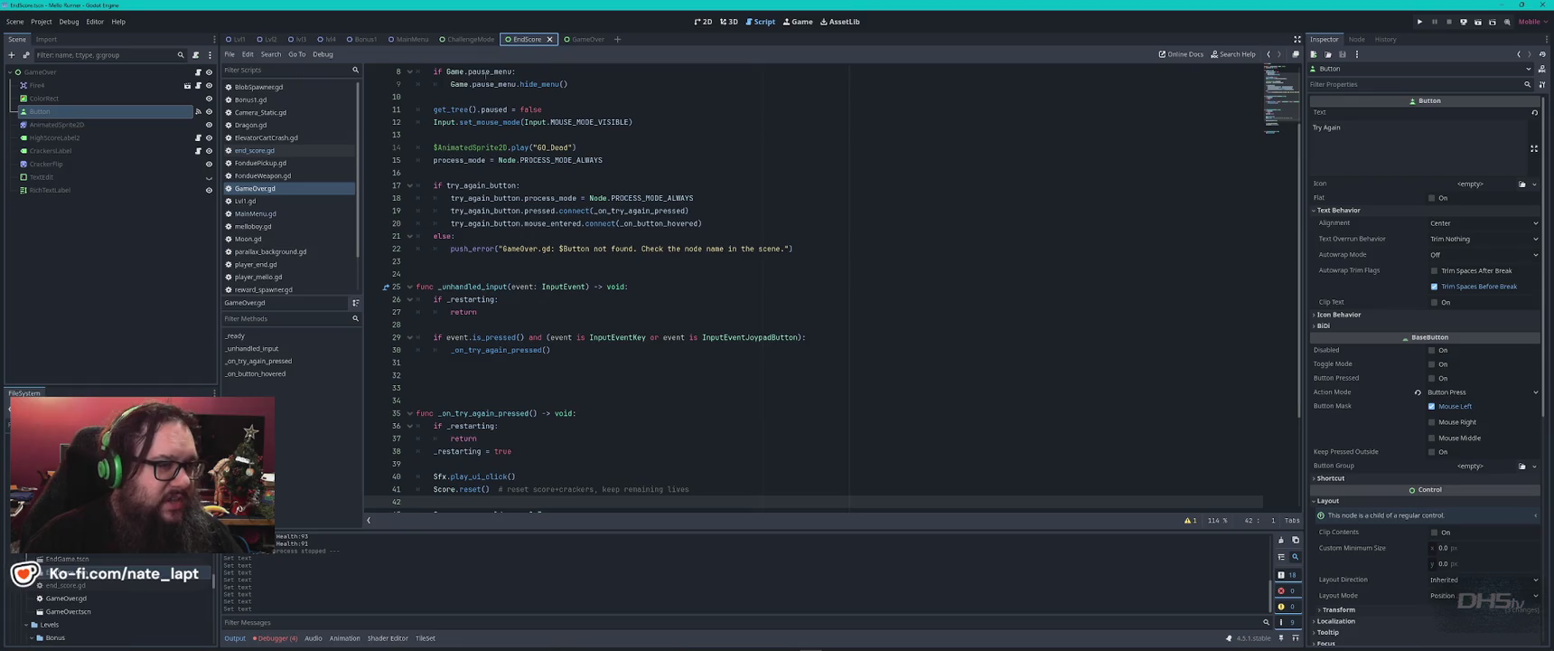
pyautogui.click(703, 21)
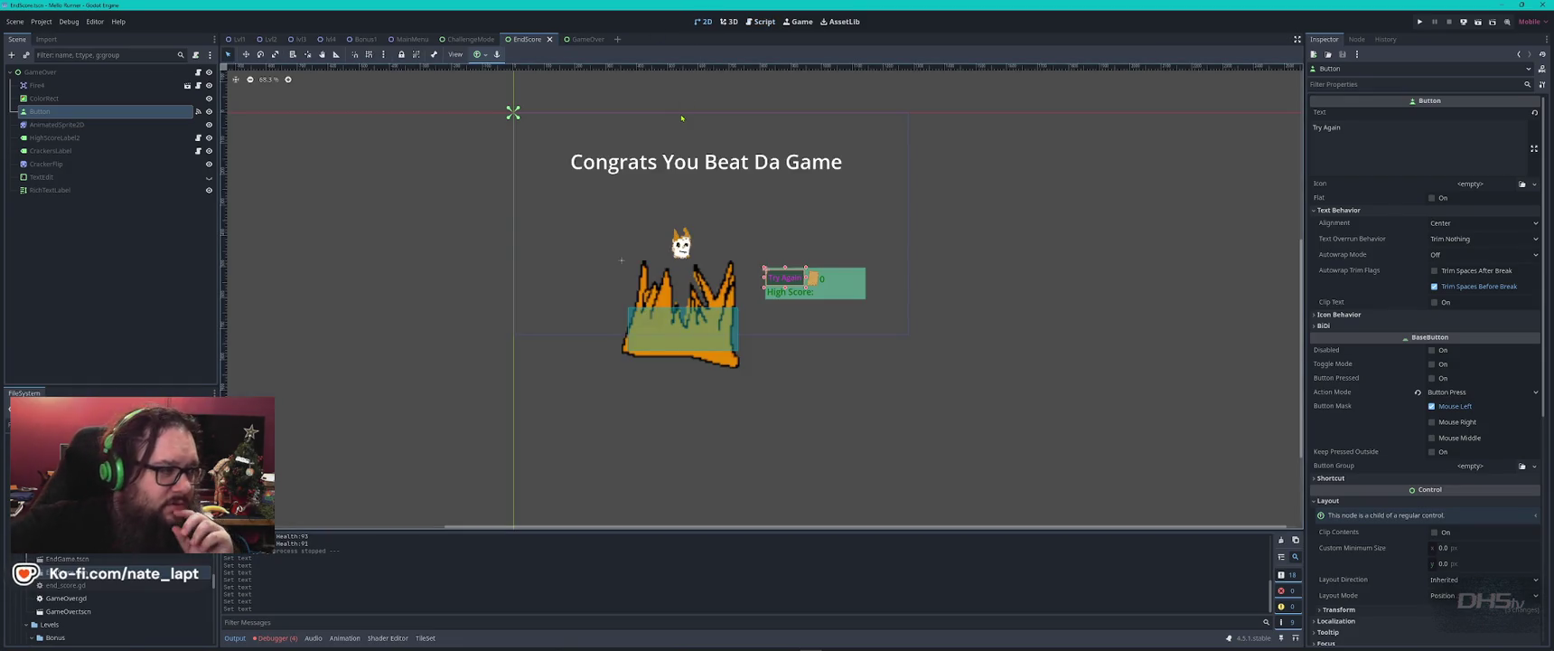
# - Copy ButtonEnd from ChallengeMode and paste it into the EndScore scene
pyautogui.click(470, 39)
pyautogui.click(47, 111)
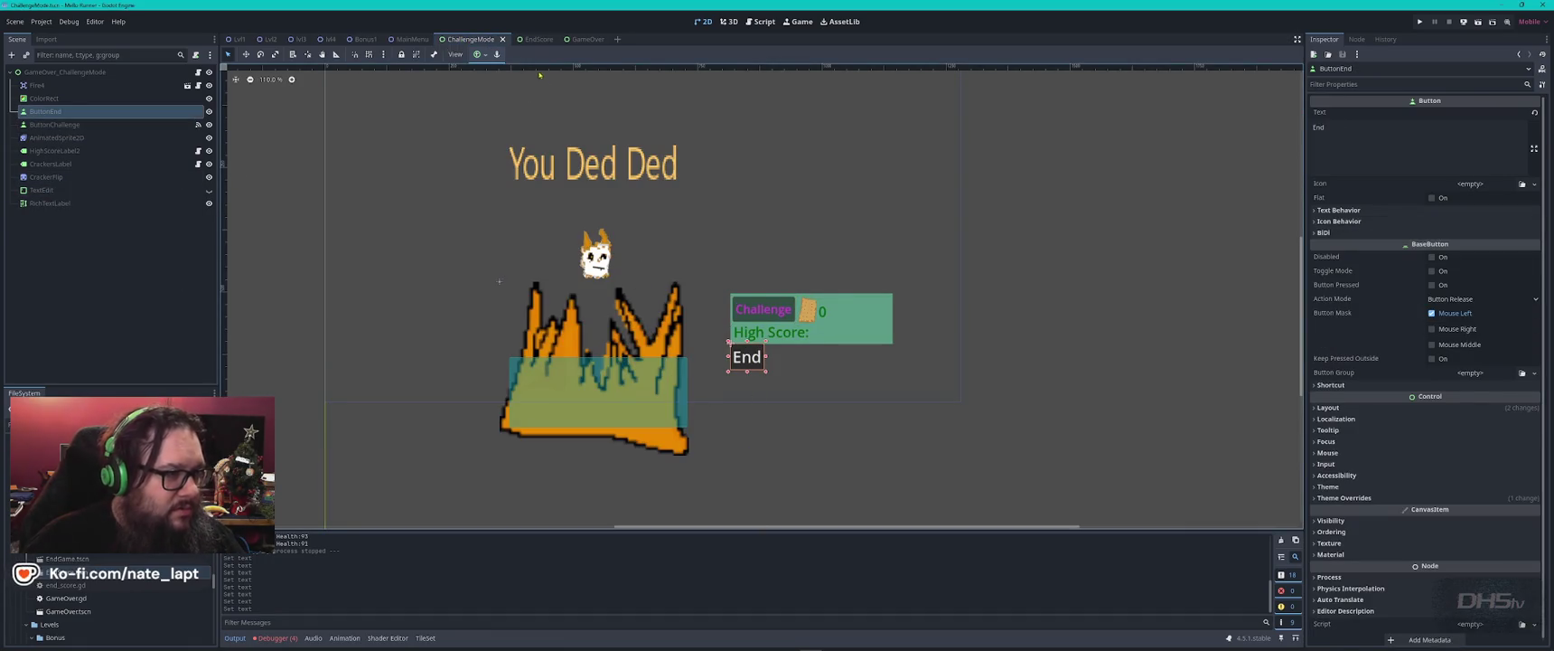
pyautogui.click(528, 39)
pyautogui.hotkey('ctrl', 'v')
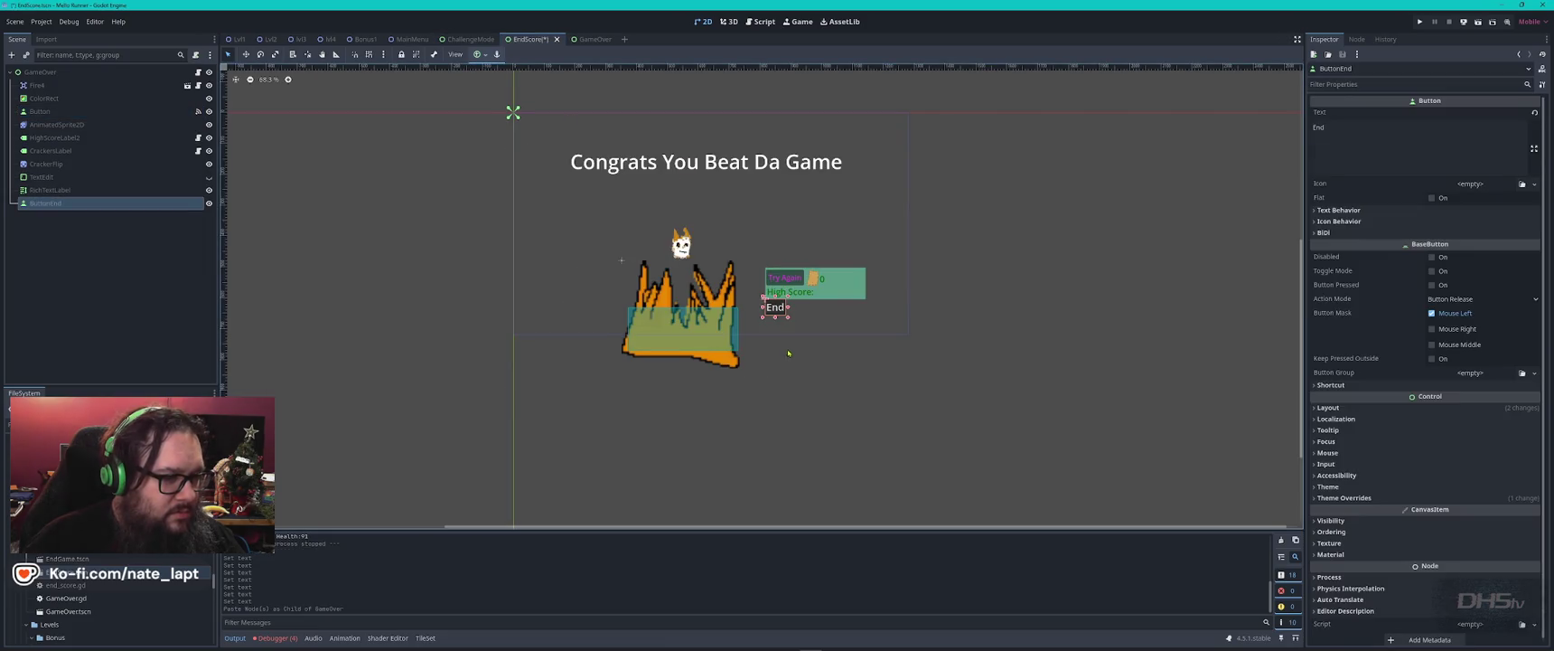
pyautogui.scroll(6, 786, 303)
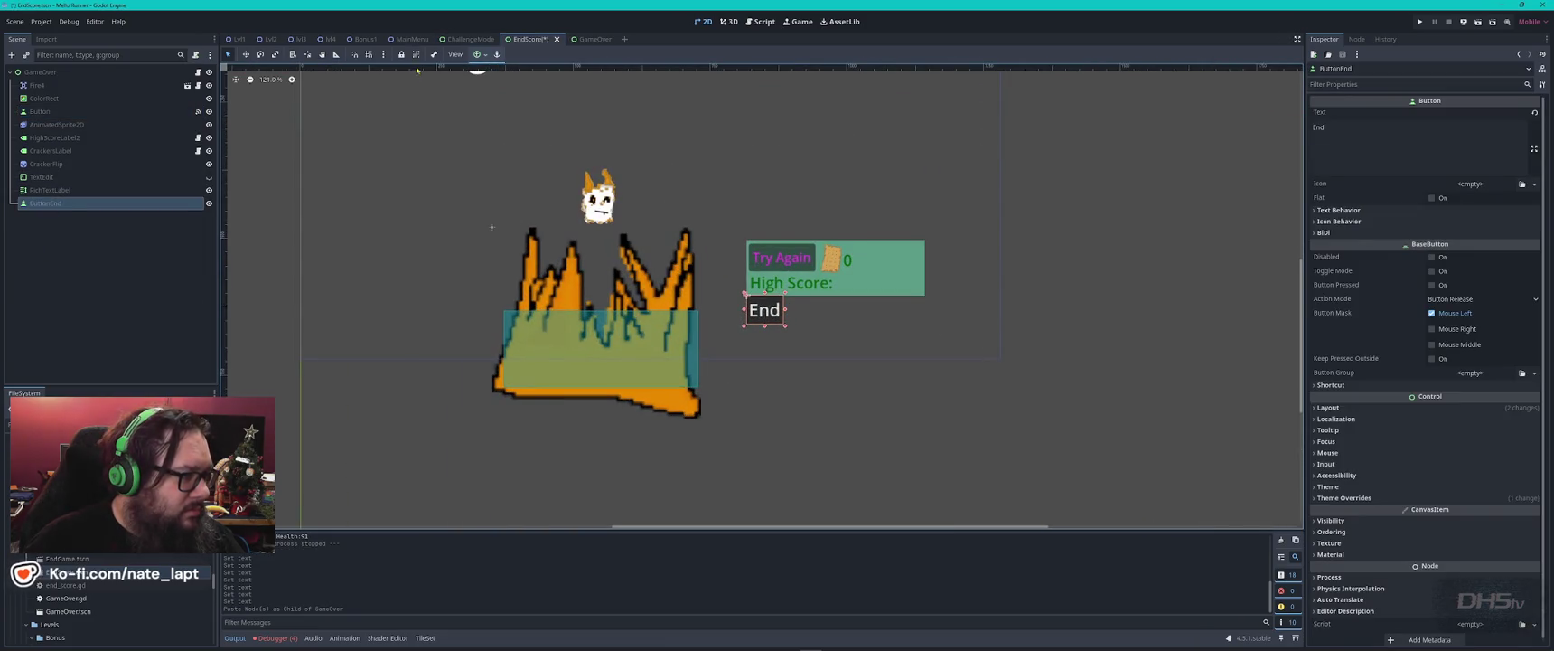
# - List ButtonEnd's signals in ChallengeMode, then view the GameOver scene
pyautogui.click(453, 40)
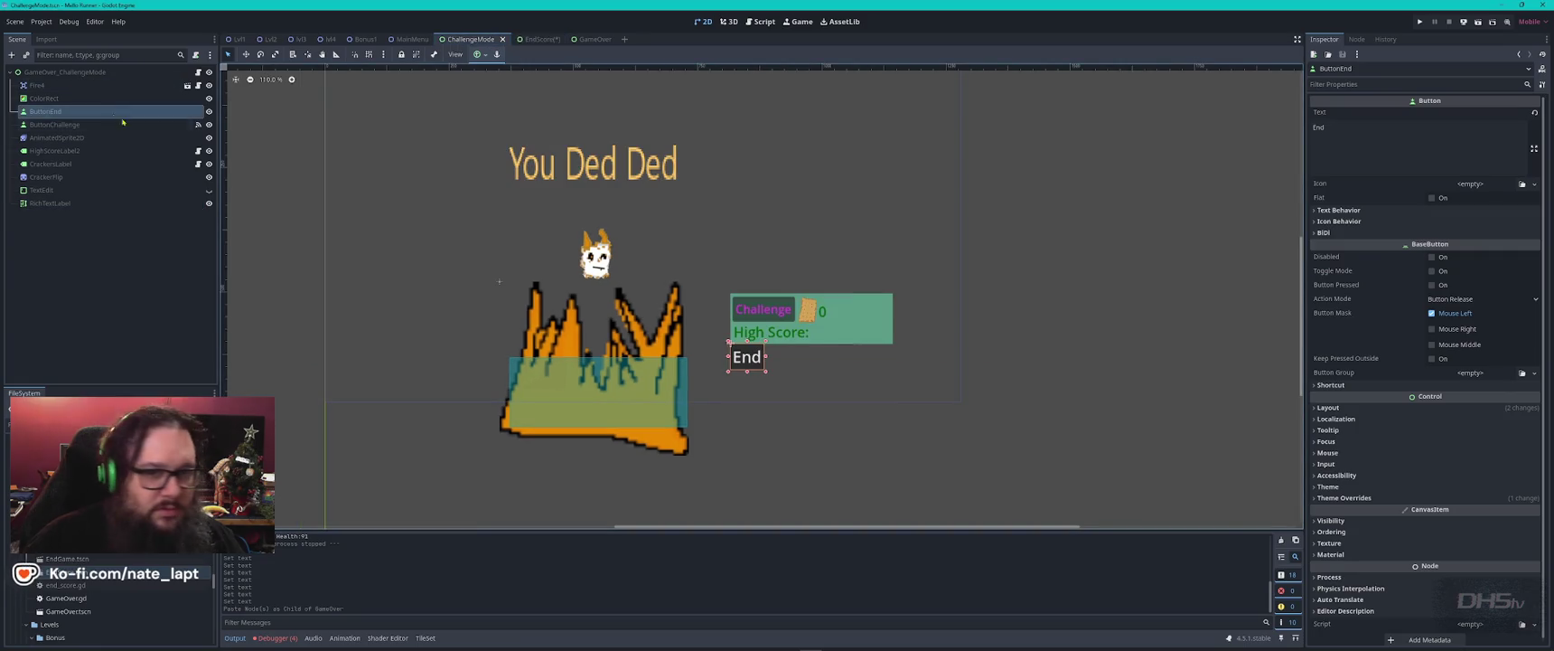
pyautogui.click(1357, 39)
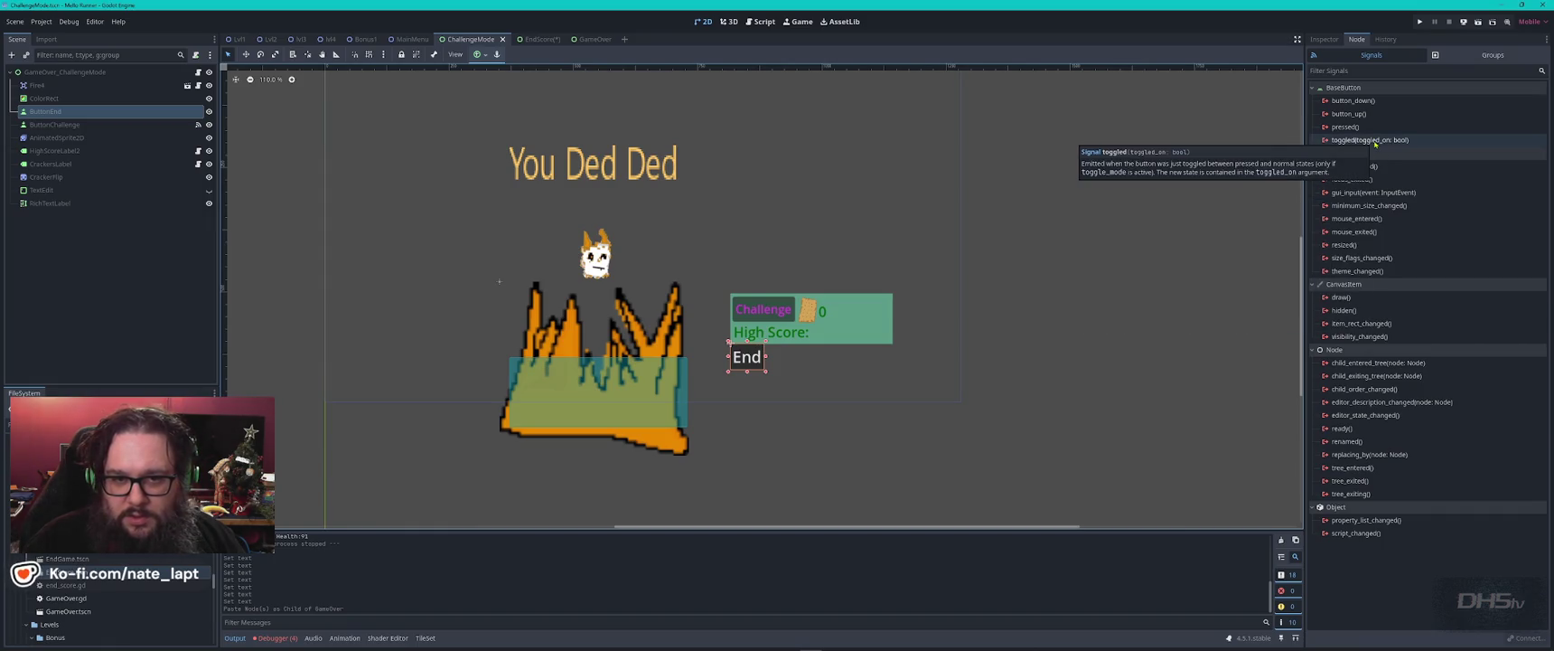
pyautogui.click(592, 39)
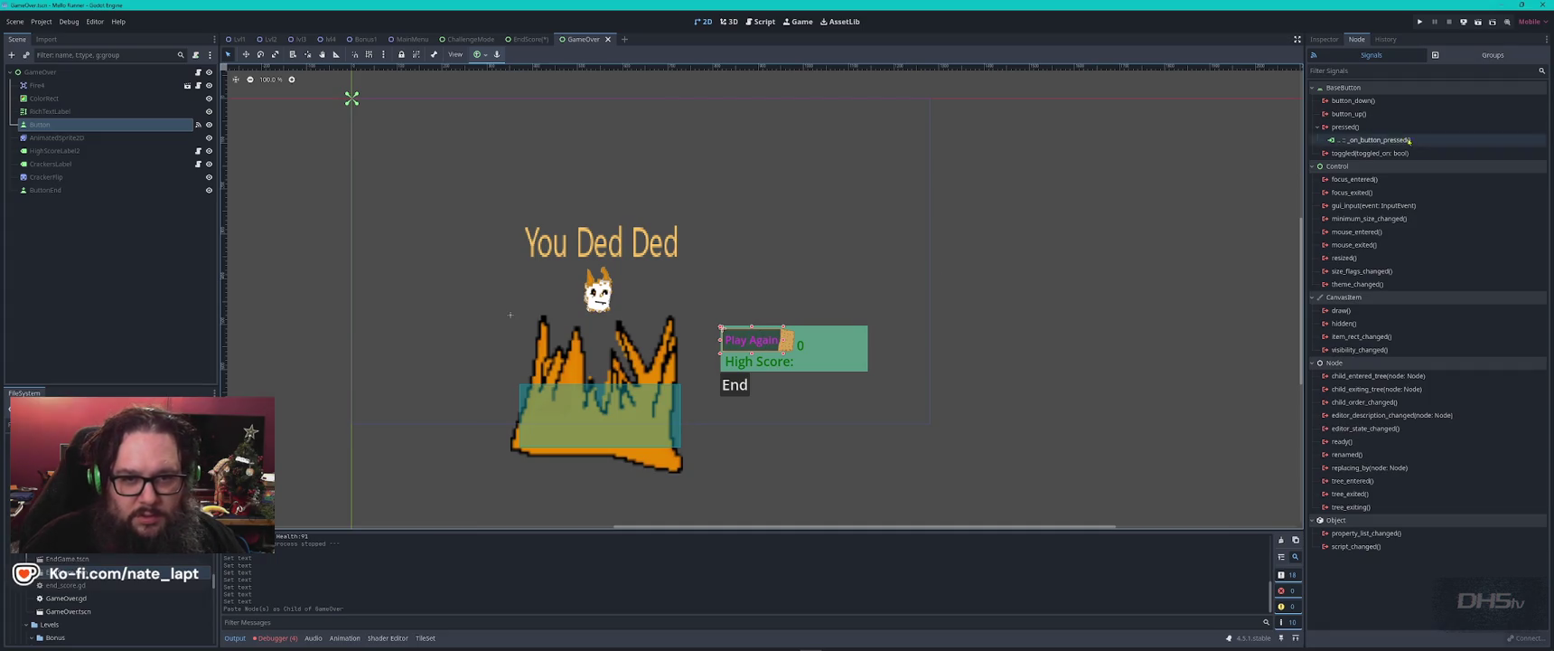
# - In the EndScore scene, try connecting ButtonEnd's pressed signal, then cancel after a connection error
pyautogui.click(532, 39)
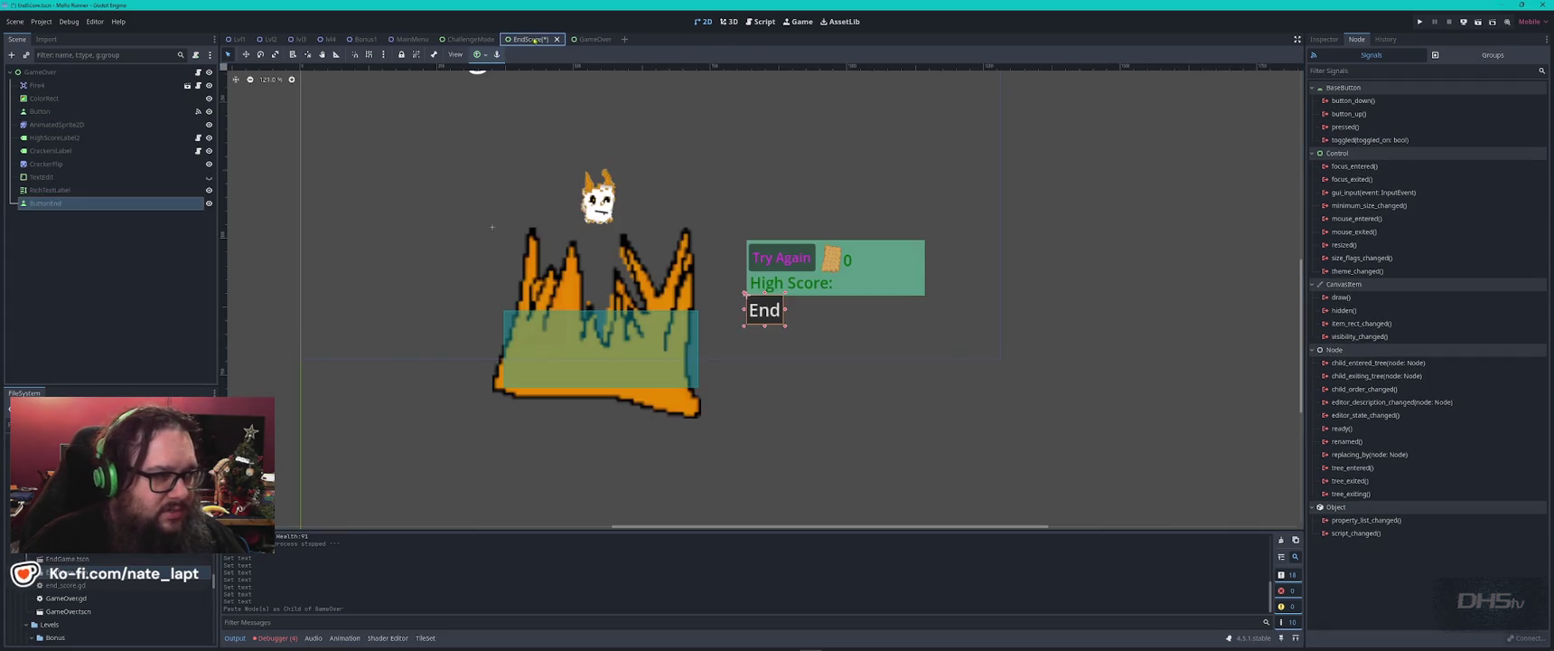
pyautogui.click(1344, 128)
pyautogui.doubleClick(1354, 128)
pyautogui.moveTo(790, 209)
pyautogui.mouseDown()
pyautogui.moveTo(900, 209)
pyautogui.moveTo(1002, 129)
pyautogui.moveTo(1057, 143)
pyautogui.mouseUp()
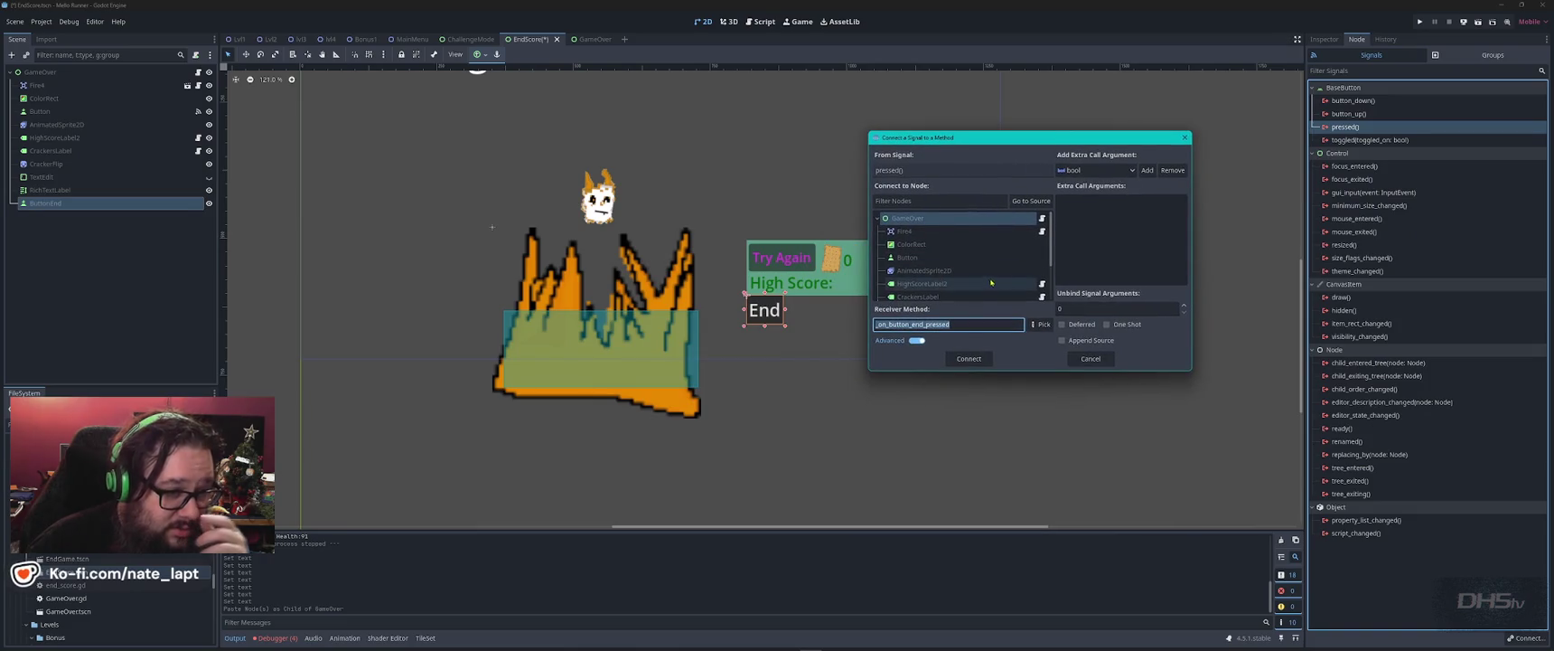
pyautogui.scroll(-3, 944, 276)
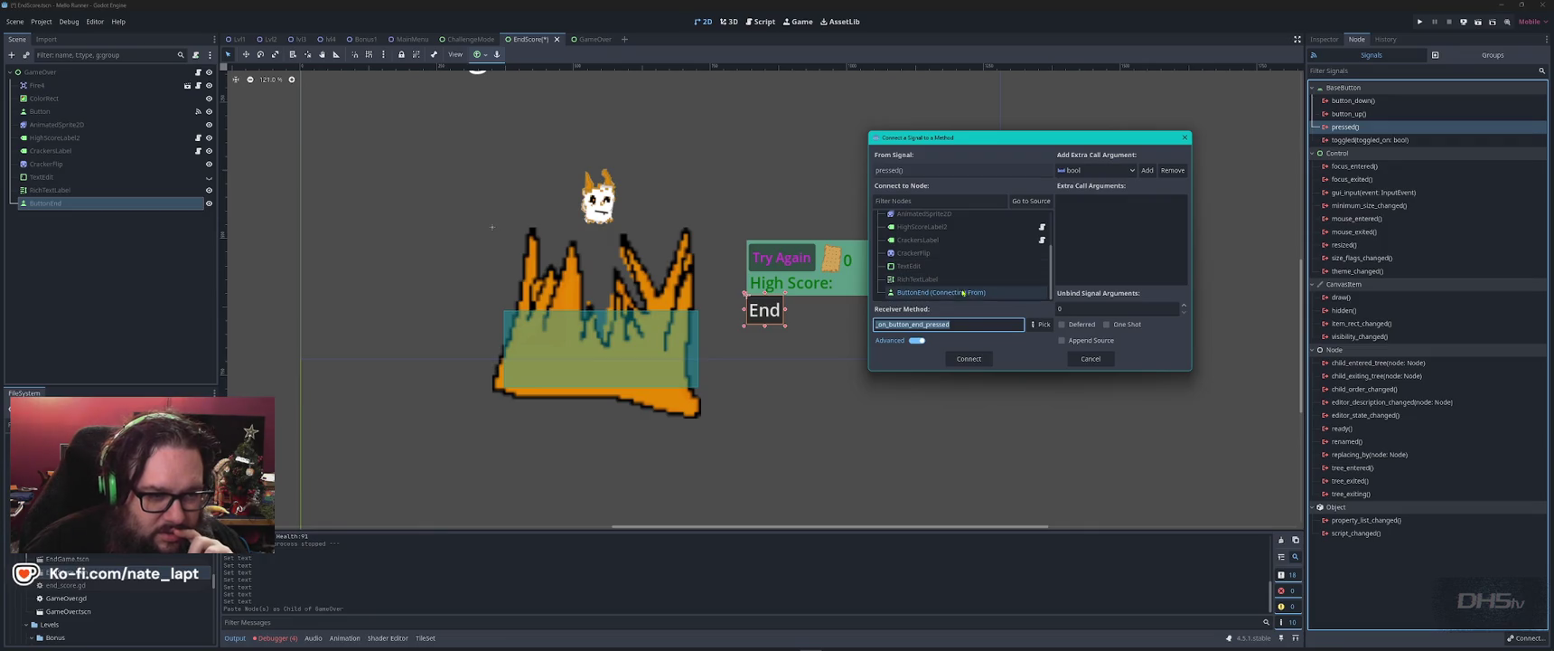
pyautogui.click(941, 292)
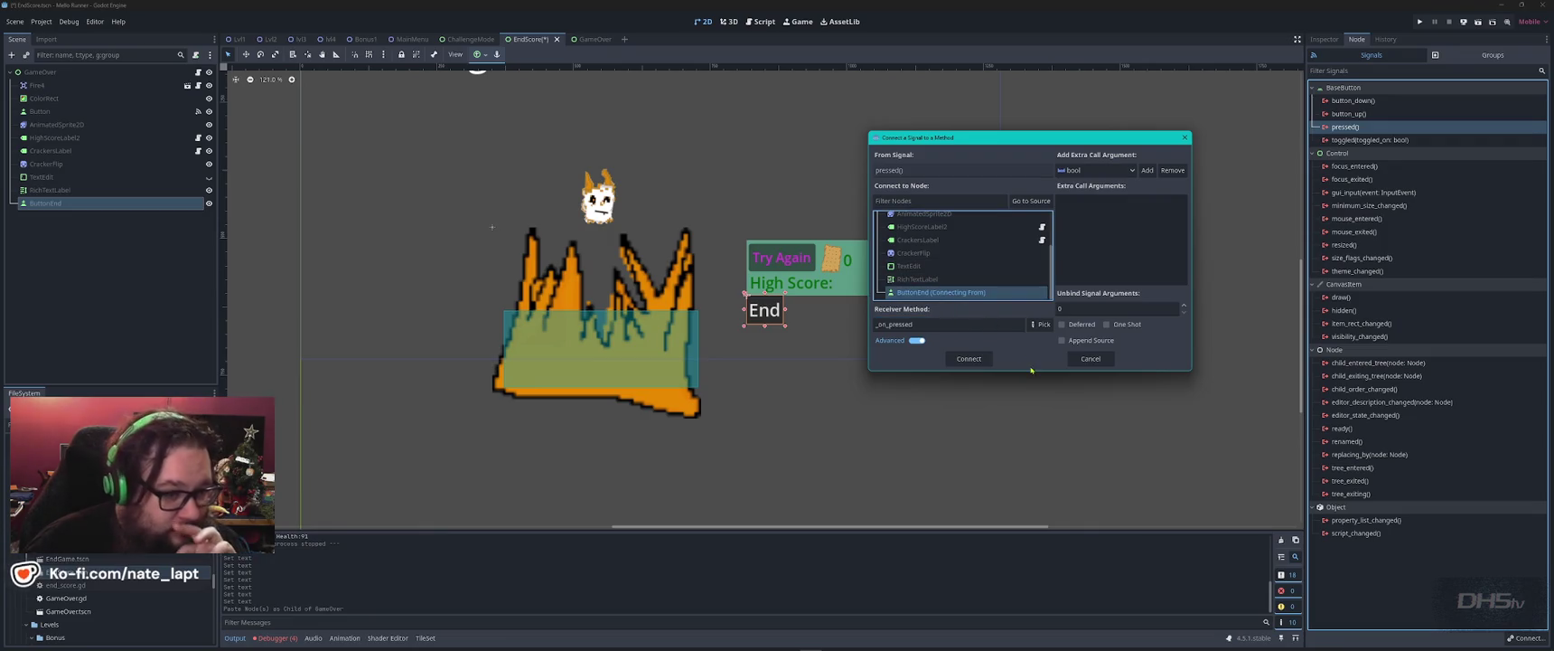
pyautogui.click(981, 359)
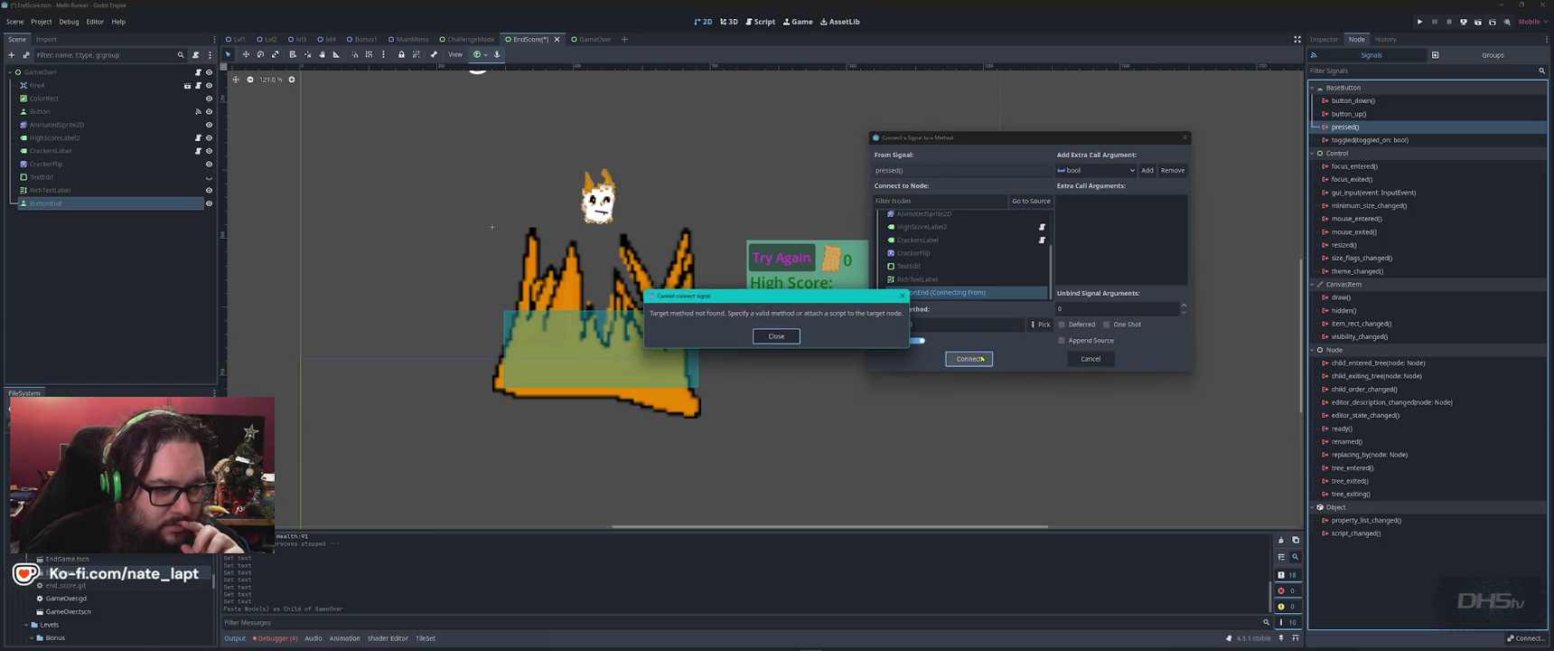
pyautogui.click(786, 335)
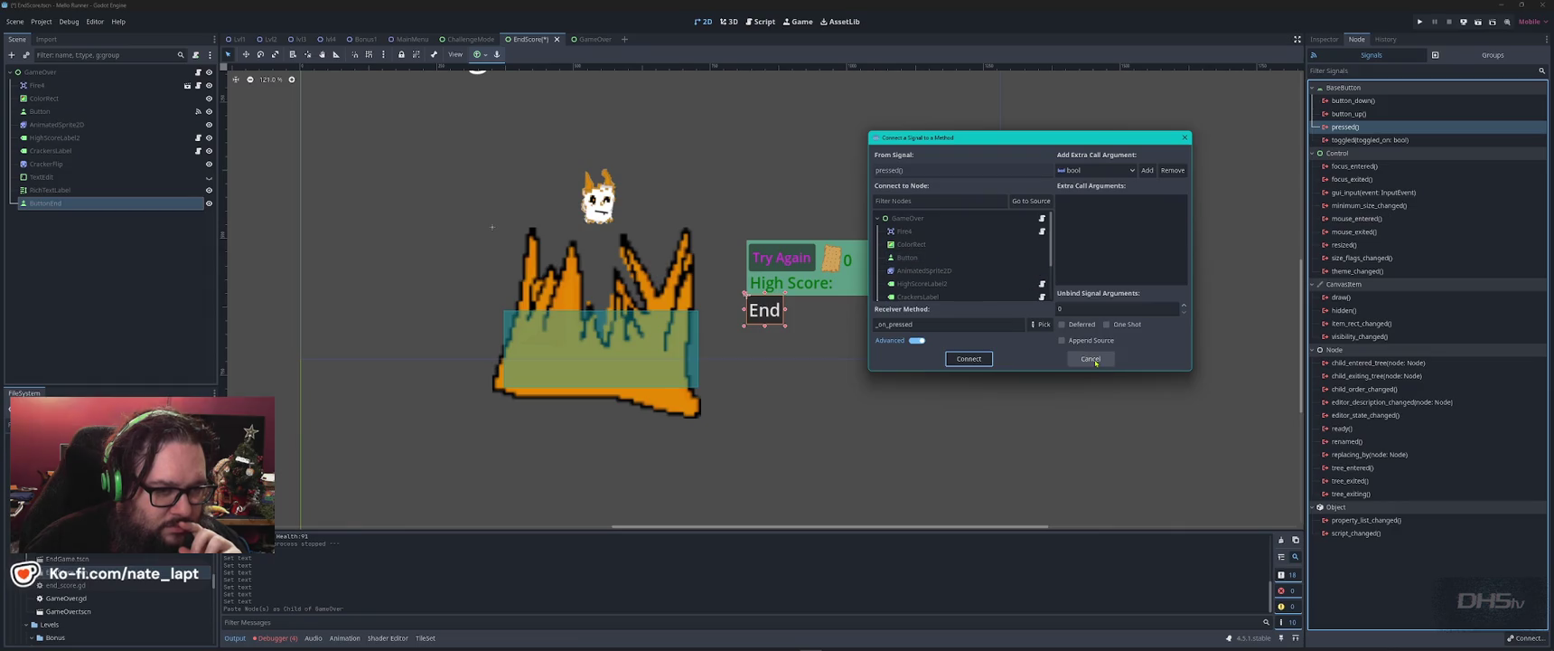
pyautogui.click(1091, 359)
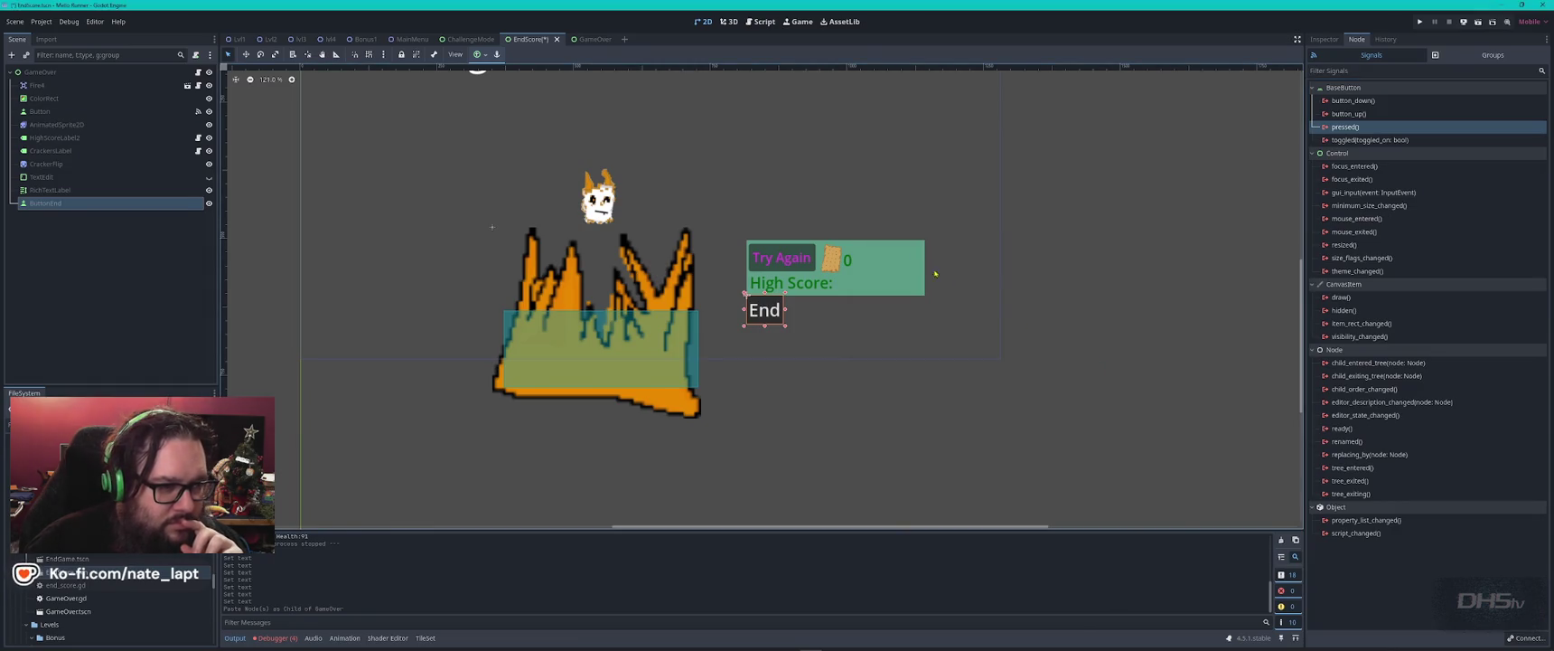
# - Inspect the Try Again button's existing pressed connection without changing it
pyautogui.click(786, 260)
pyautogui.rightClick(1397, 140)
pyautogui.click(1412, 144)
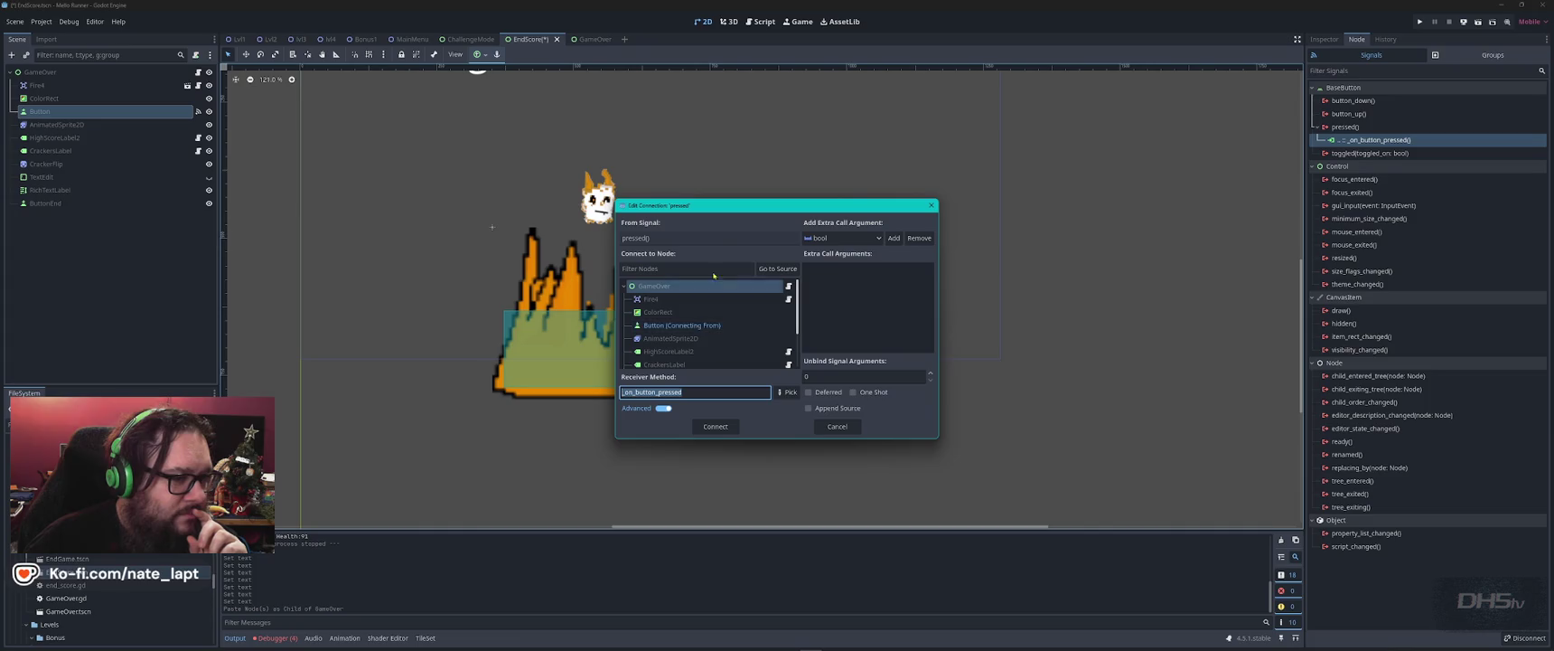
pyautogui.moveTo(729, 212)
pyautogui.mouseDown()
pyautogui.moveTo(1153, 190)
pyautogui.moveTo(936, 253)
pyautogui.moveTo(988, 249)
pyautogui.mouseUp()
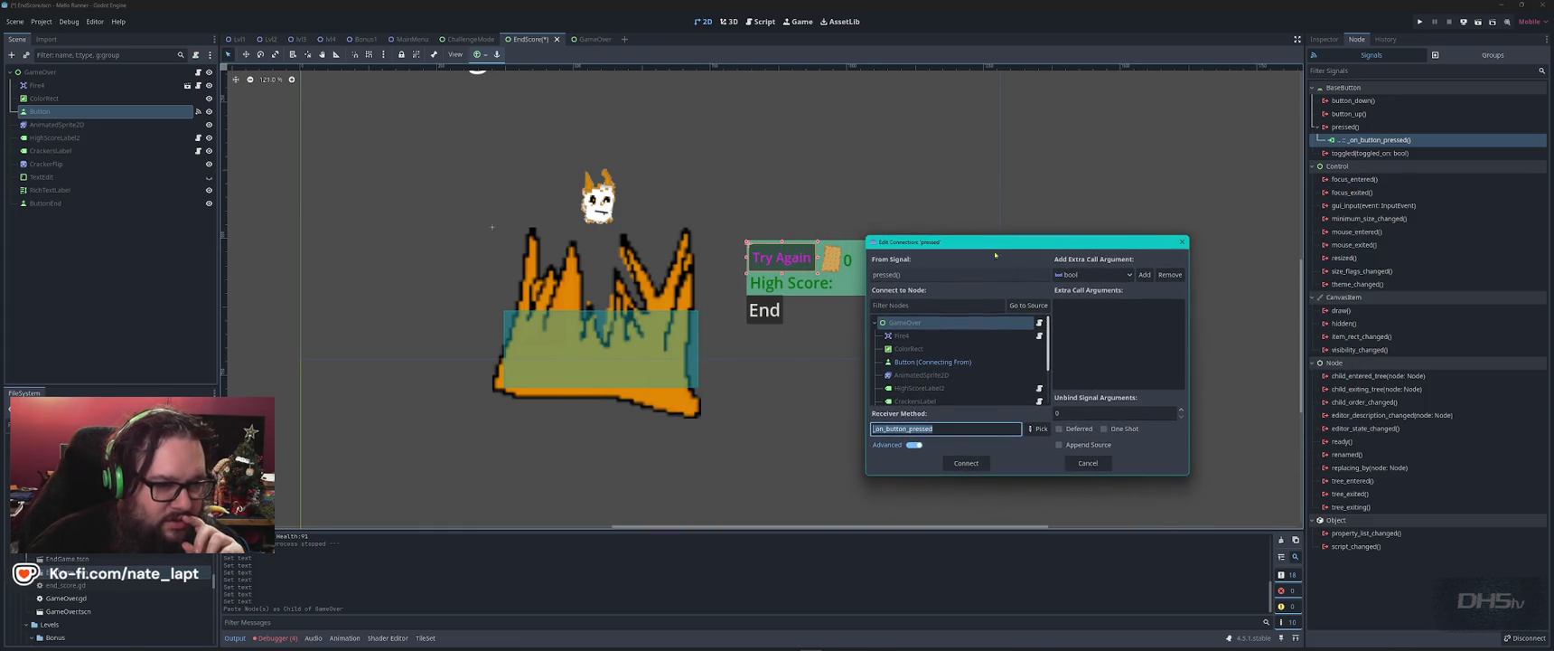
pyautogui.click(1087, 468)
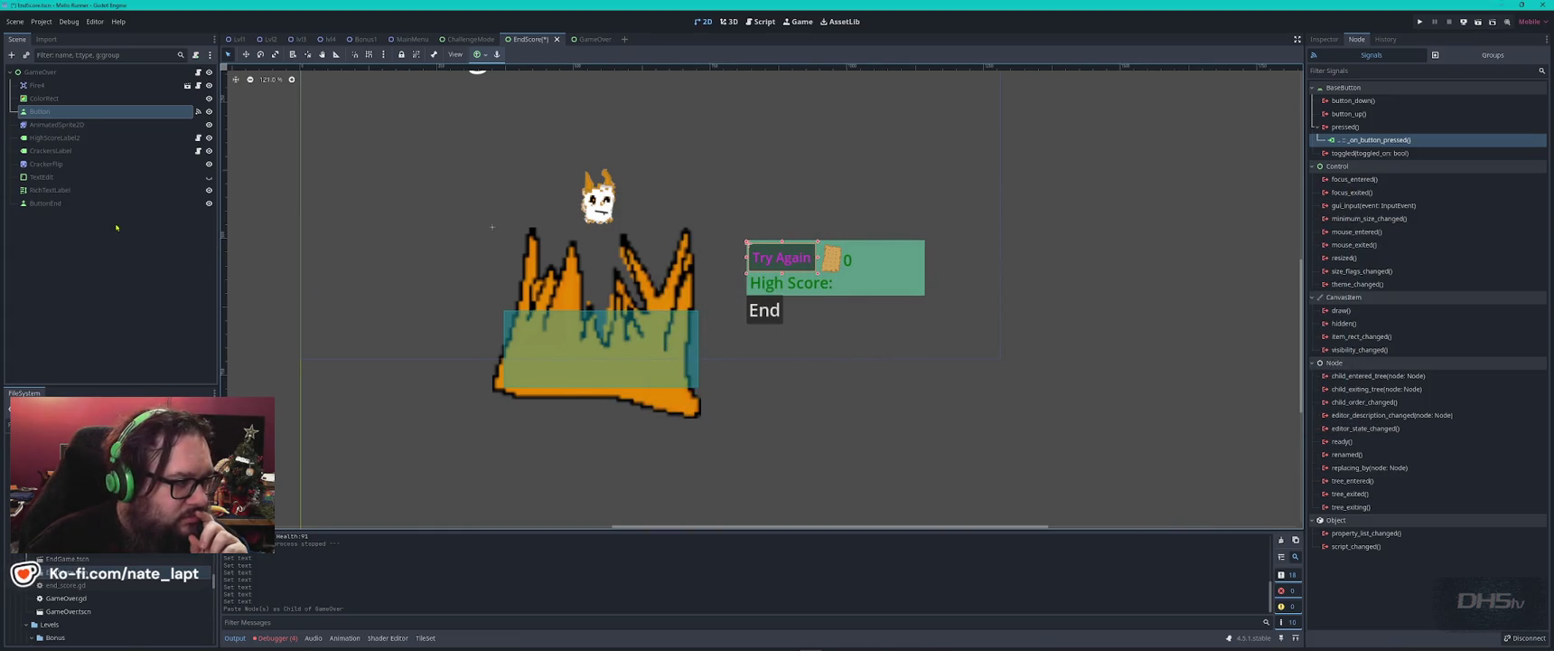
# - Connect the End button's pressed signal to _on_button_end_pressed
pyautogui.click(90, 203)
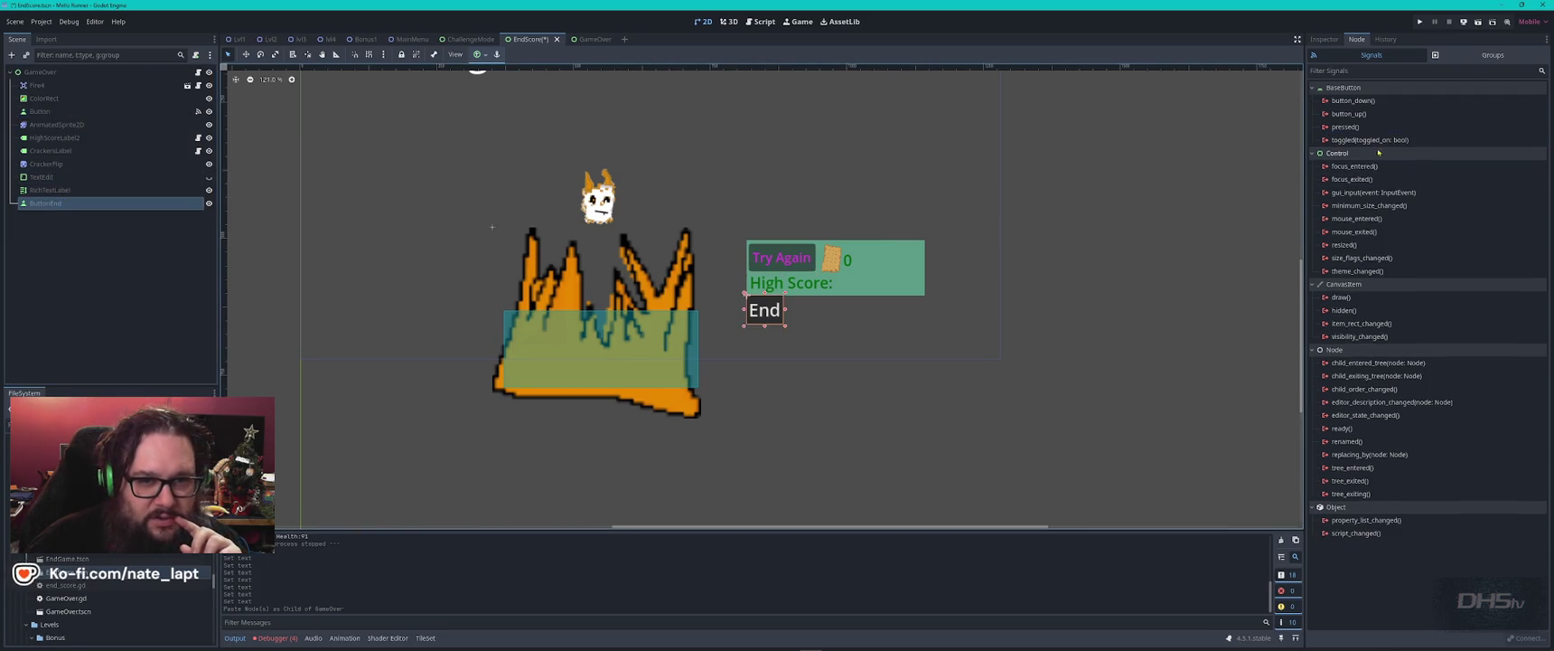
pyautogui.doubleClick(1347, 126)
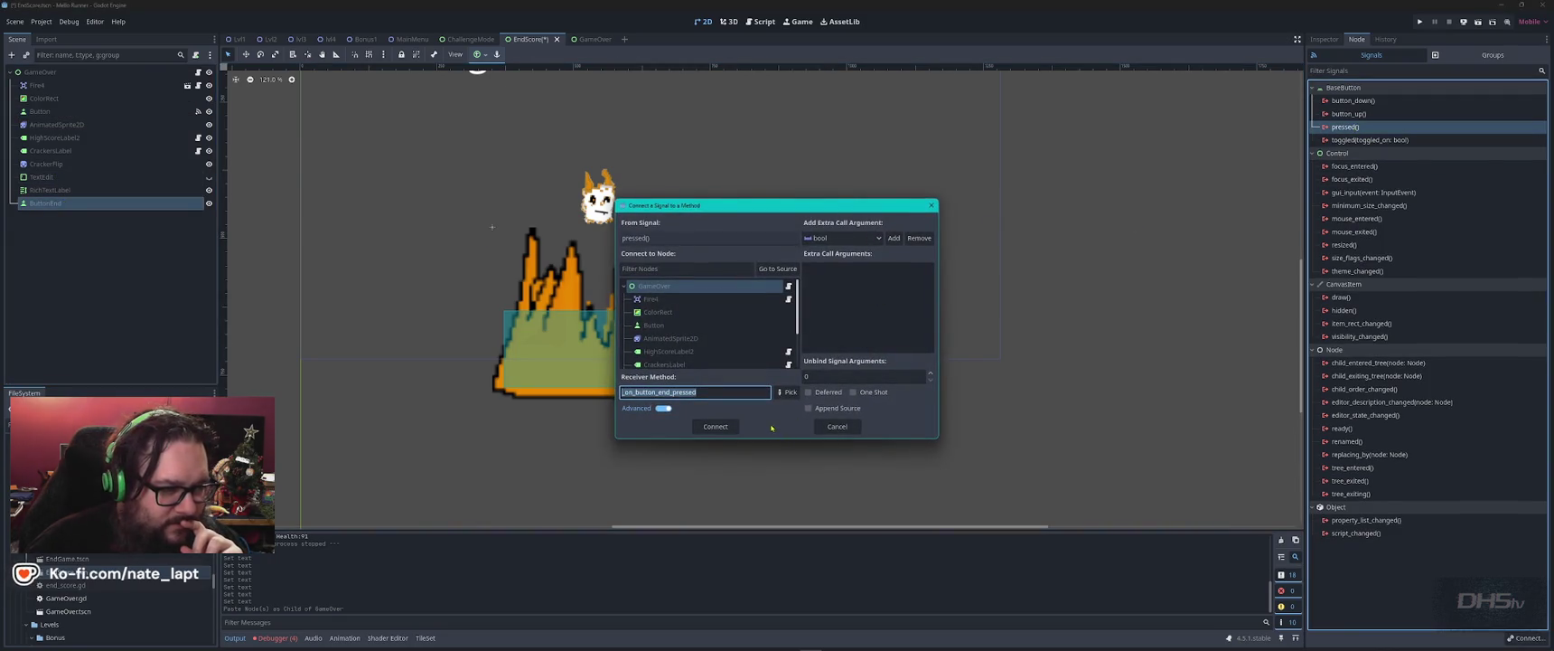
pyautogui.scroll(-3, 739, 329)
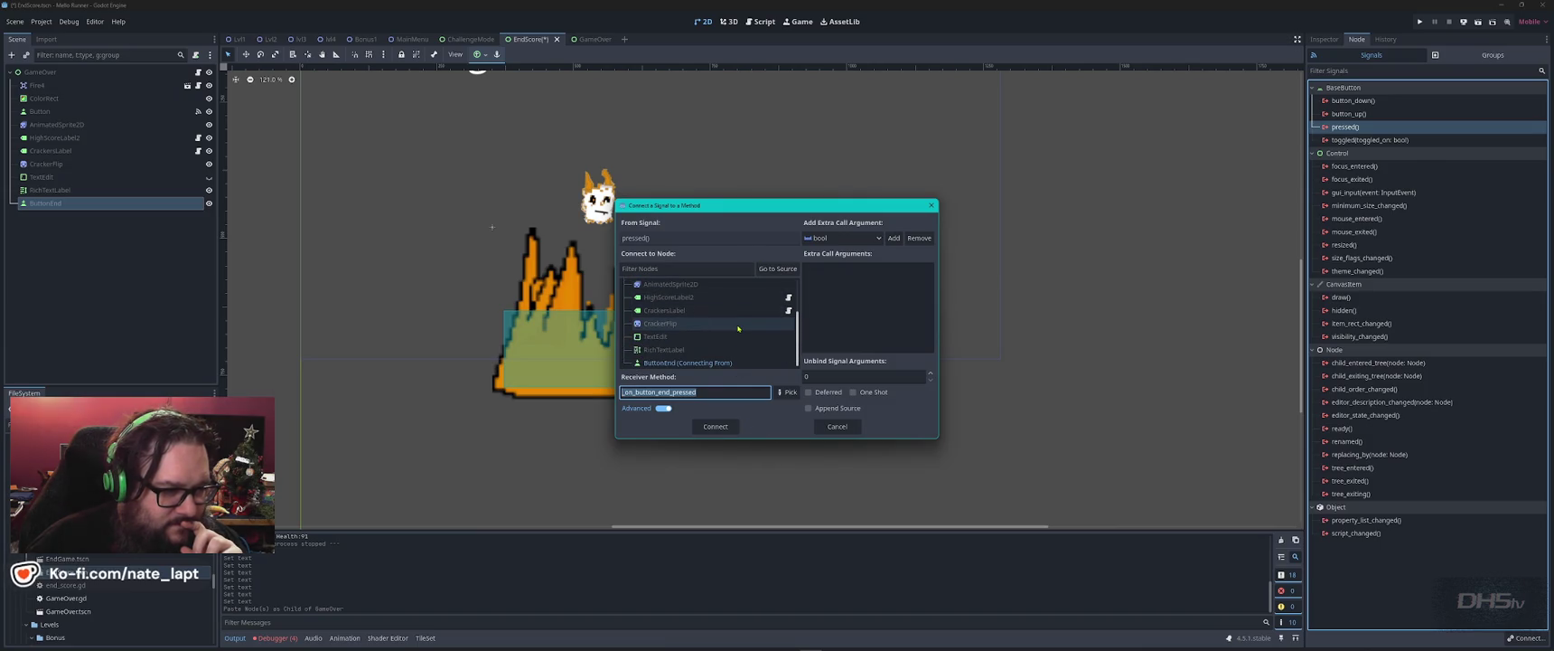
pyautogui.click(718, 427)
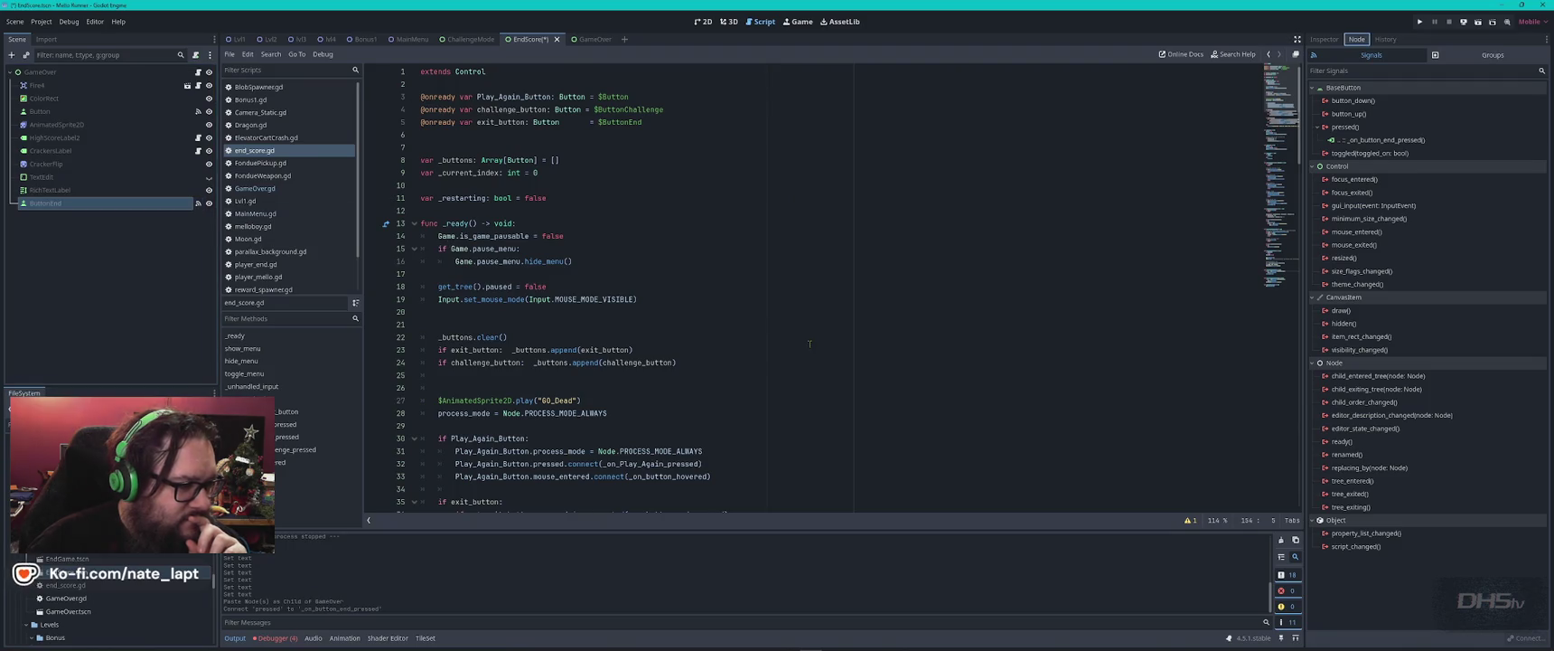
# - Review the end_score.gd Play Again code and the scene nodes, then save the script
pyautogui.scroll(-15, 479, 248)
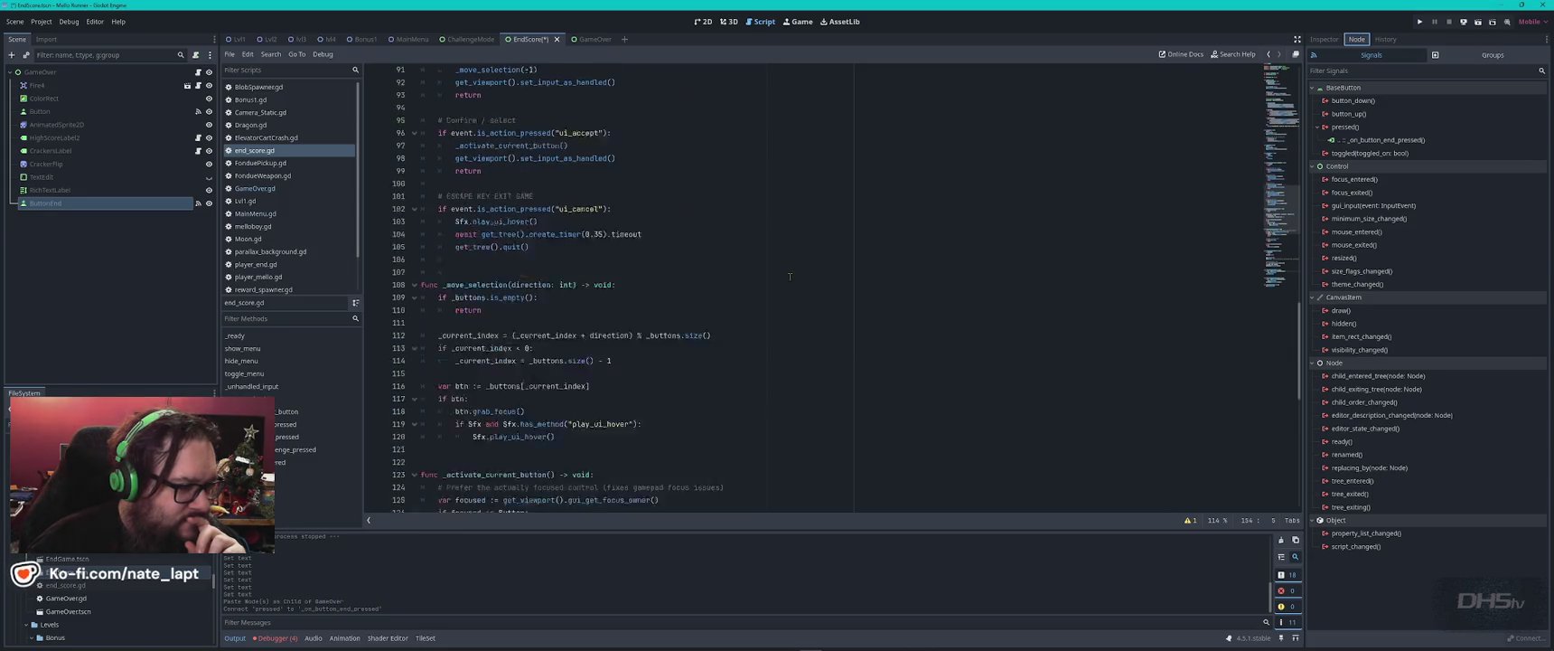
pyautogui.click(271, 154)
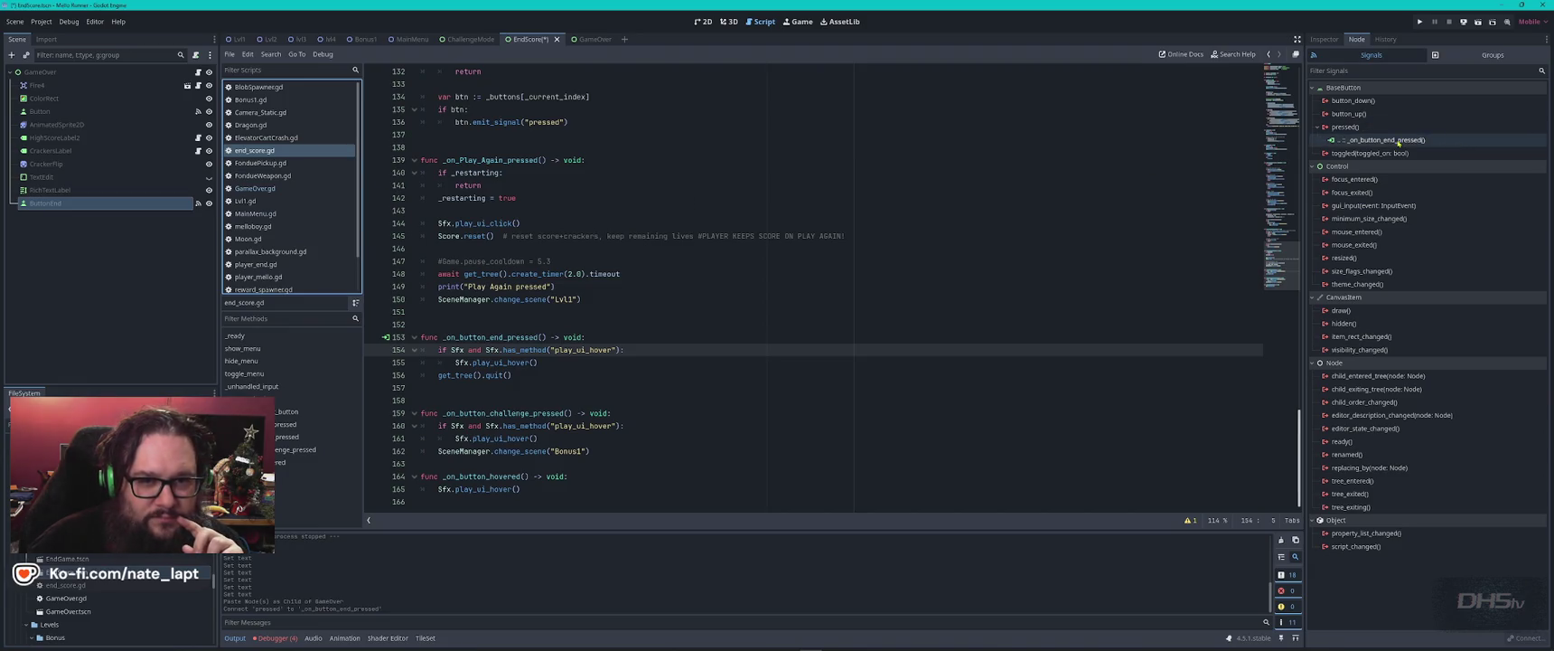
pyautogui.click(171, 190)
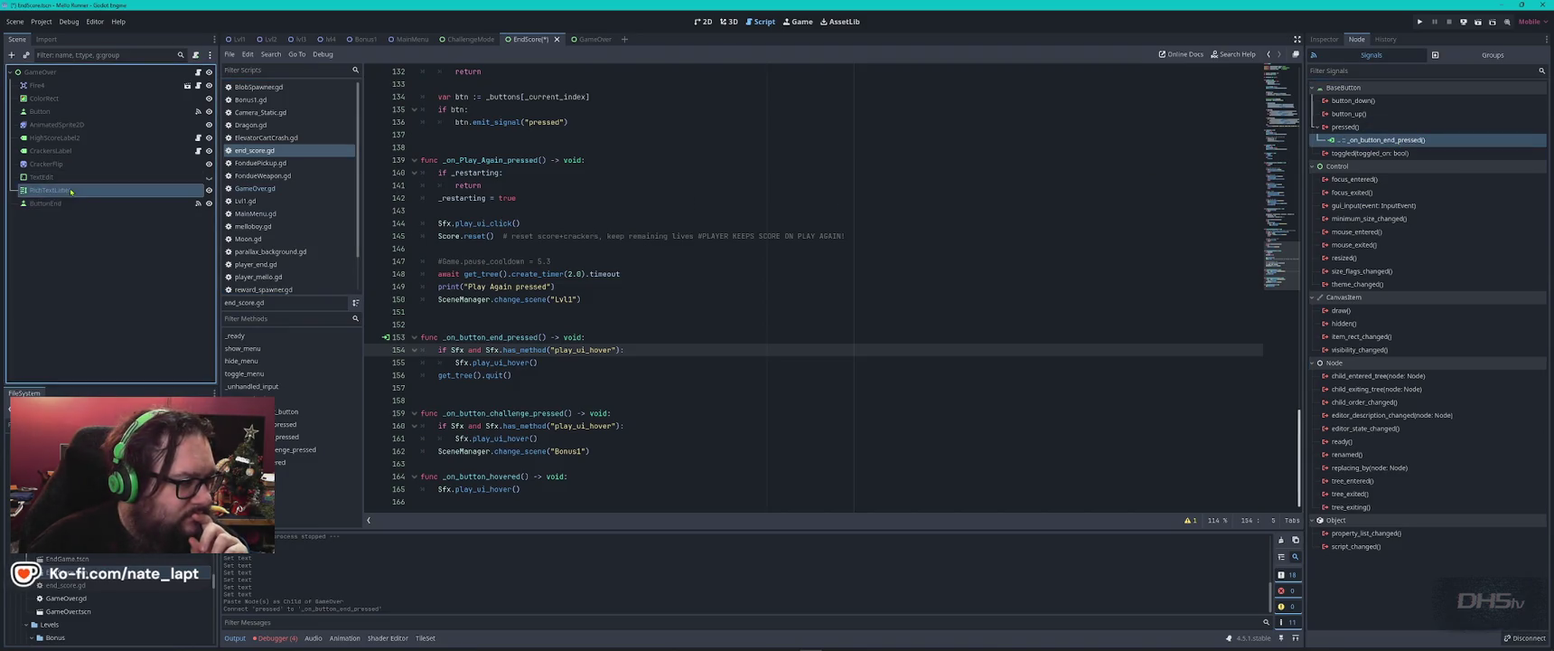
pyautogui.click(198, 204)
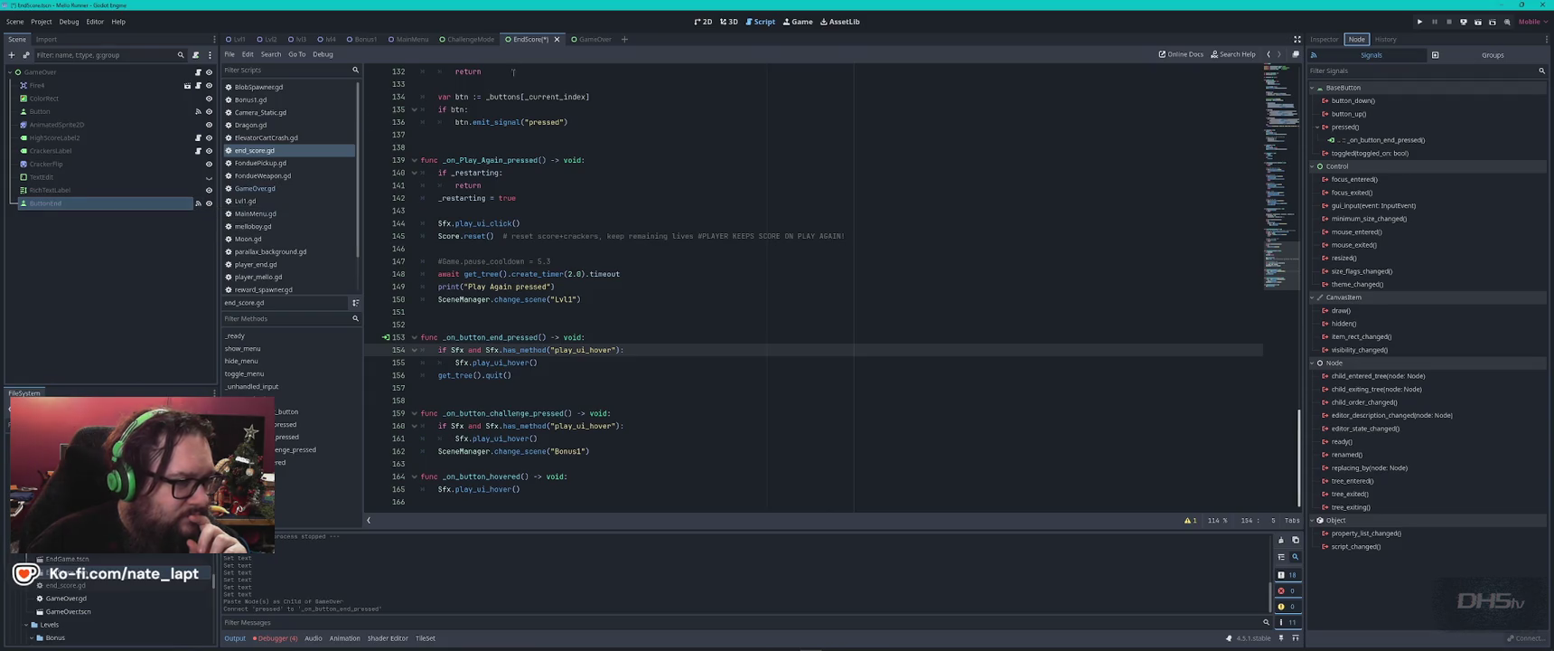
pyautogui.click(715, 199)
pyautogui.hotkey('ctrl', 's')
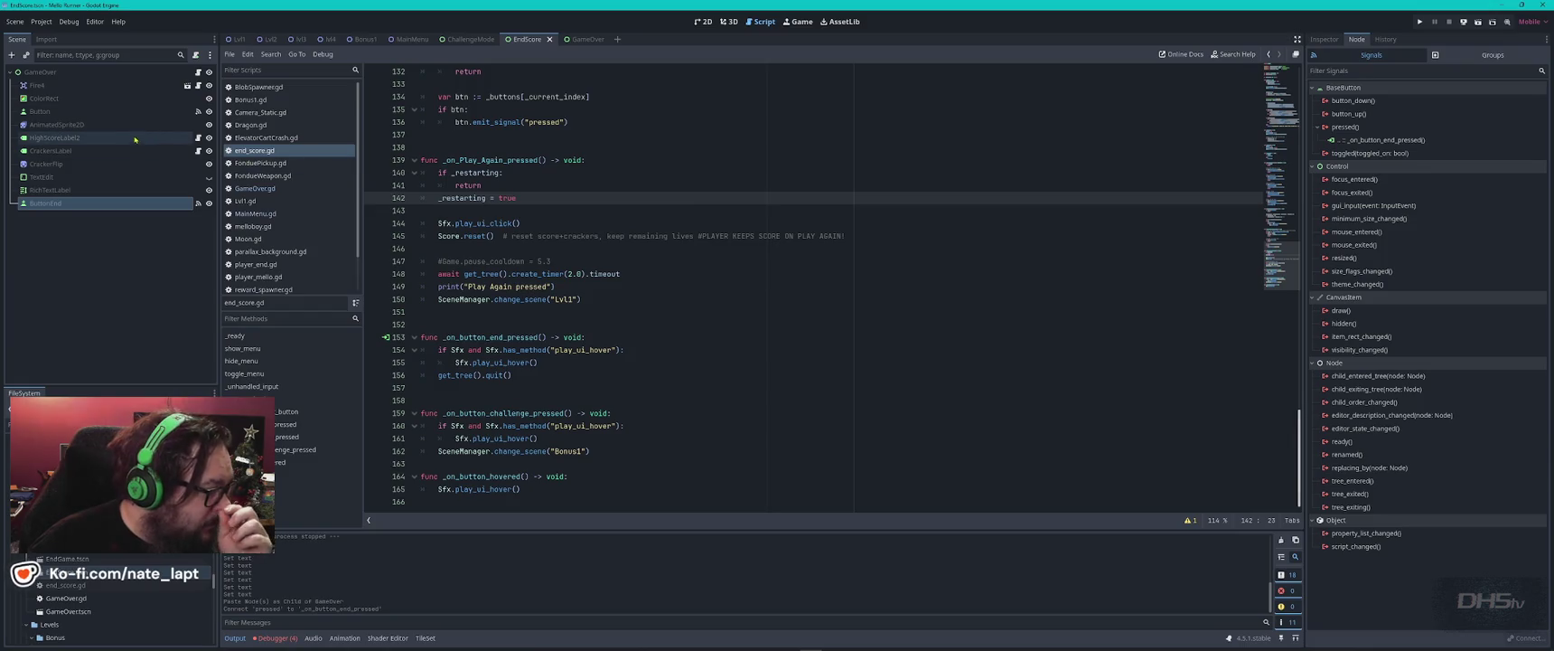
# - Compare the ChallengeMode and EndScore scenes, checking the Try Again and End buttons
pyautogui.click(113, 111)
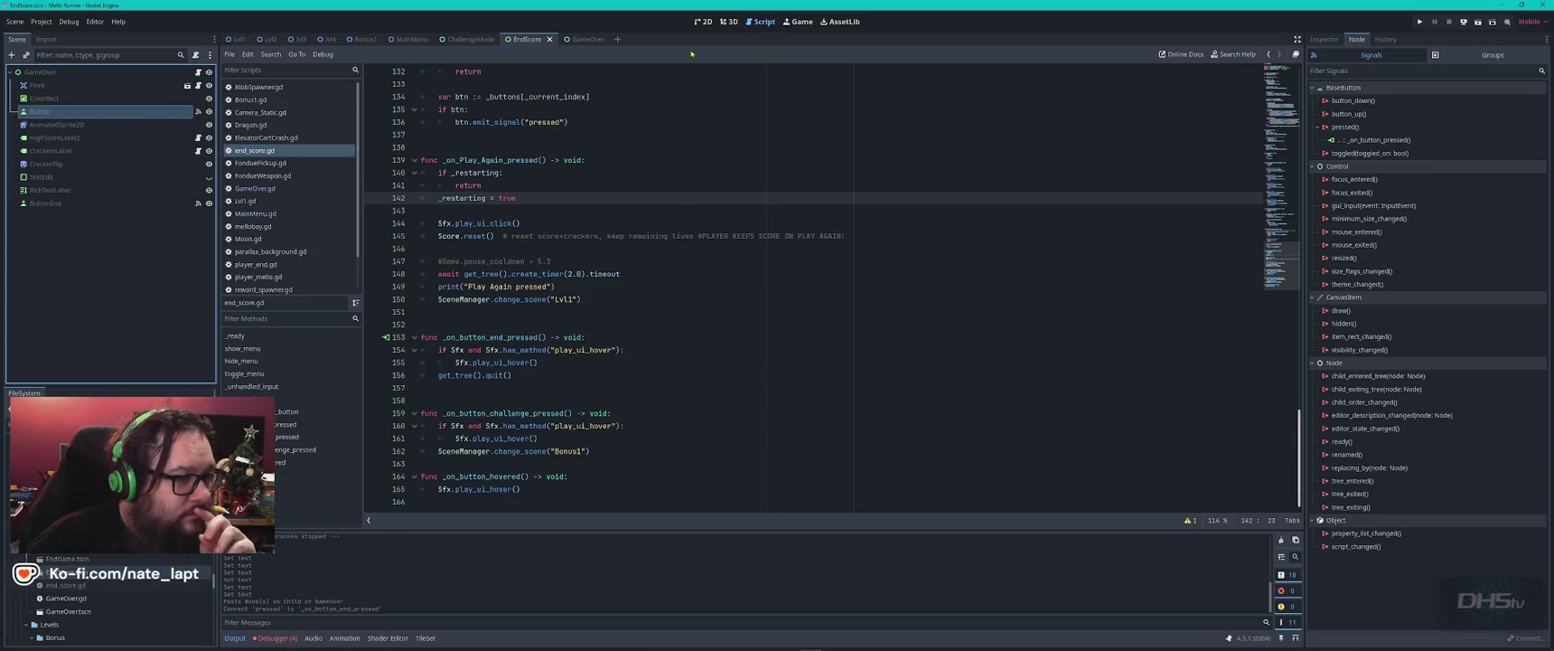
pyautogui.click(457, 40)
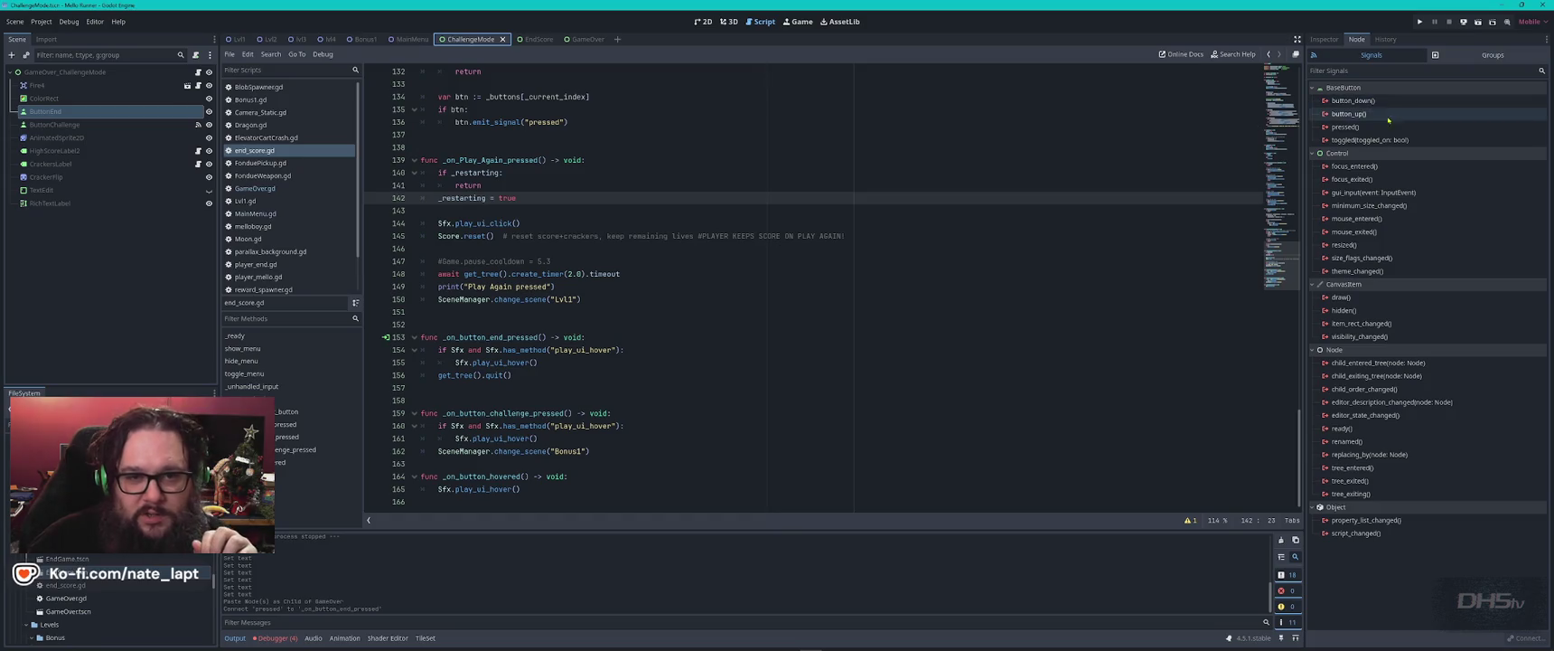
pyautogui.click(528, 39)
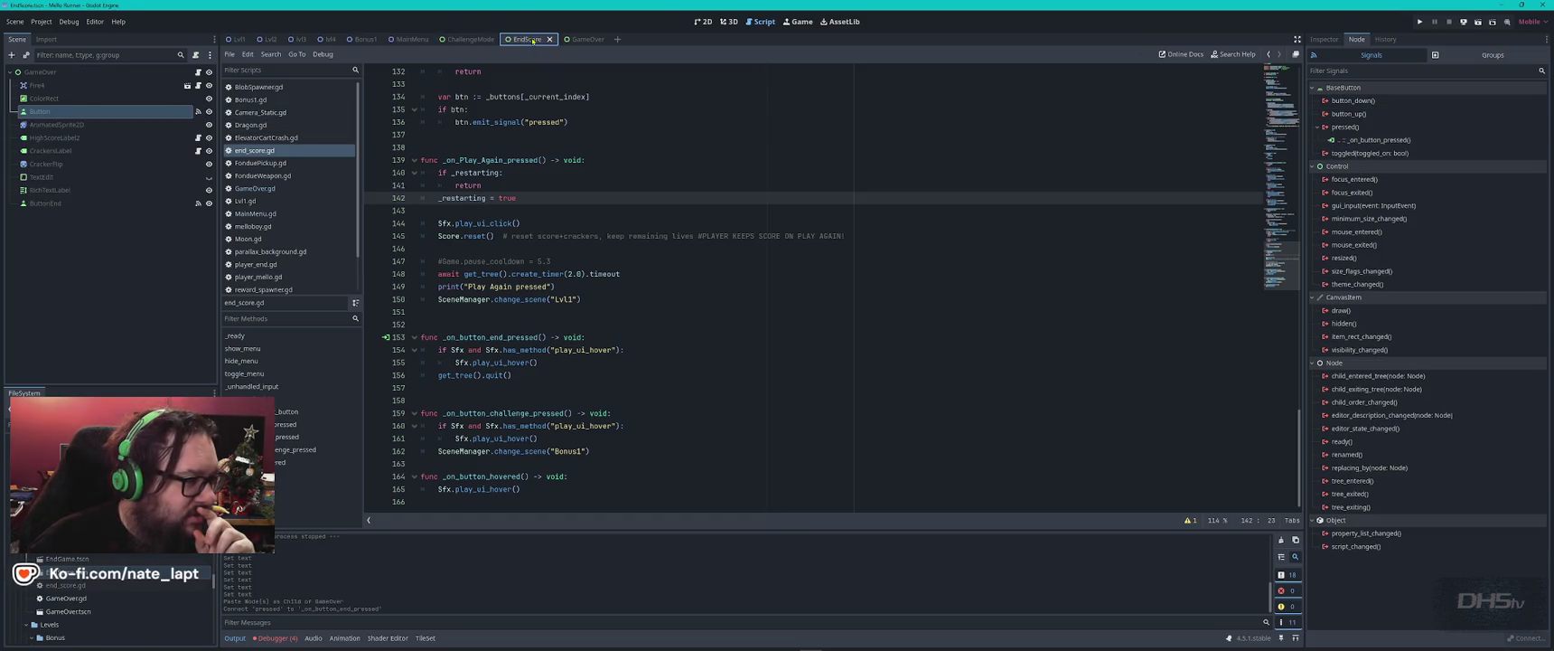
pyautogui.click(54, 205)
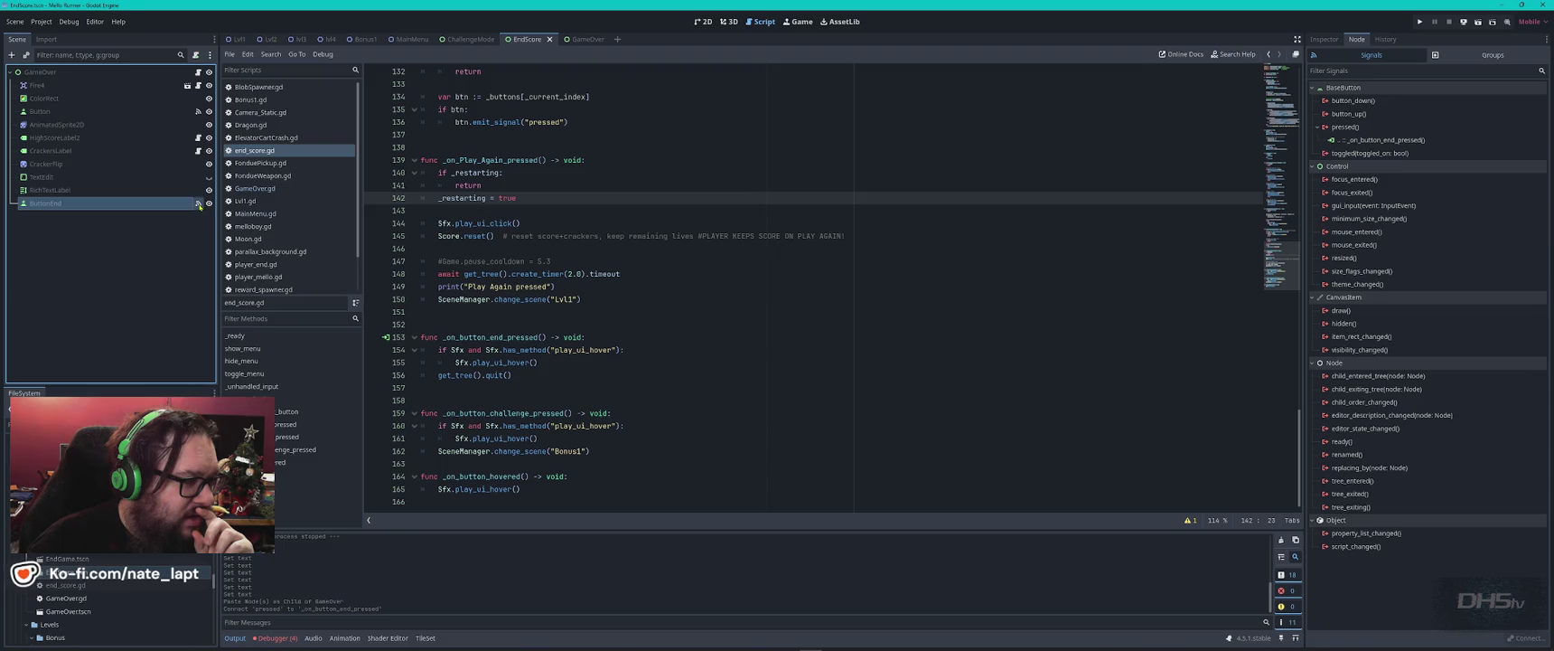
pyautogui.click(699, 308)
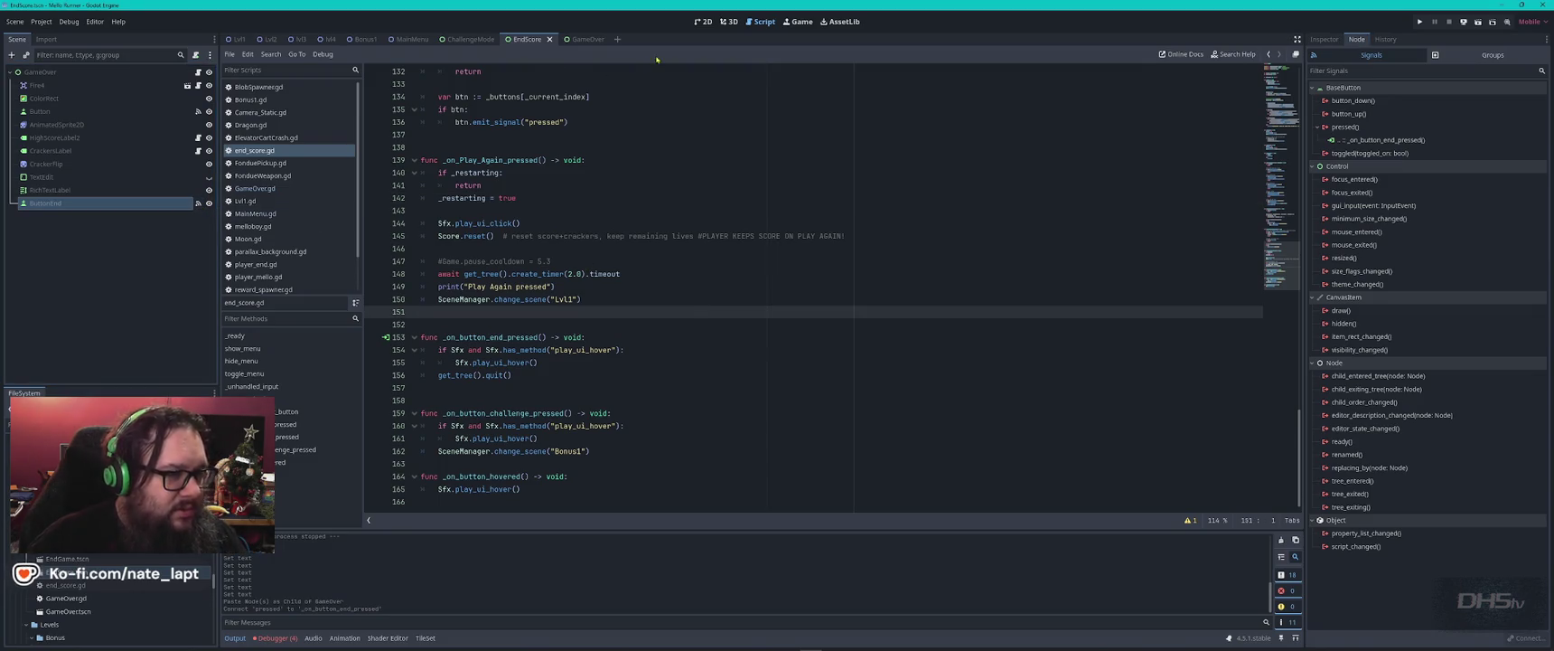
# - In ChallengeMode, connect the button's pressed signal to _on_button_end_pressed and save the scene
pyautogui.click(459, 40)
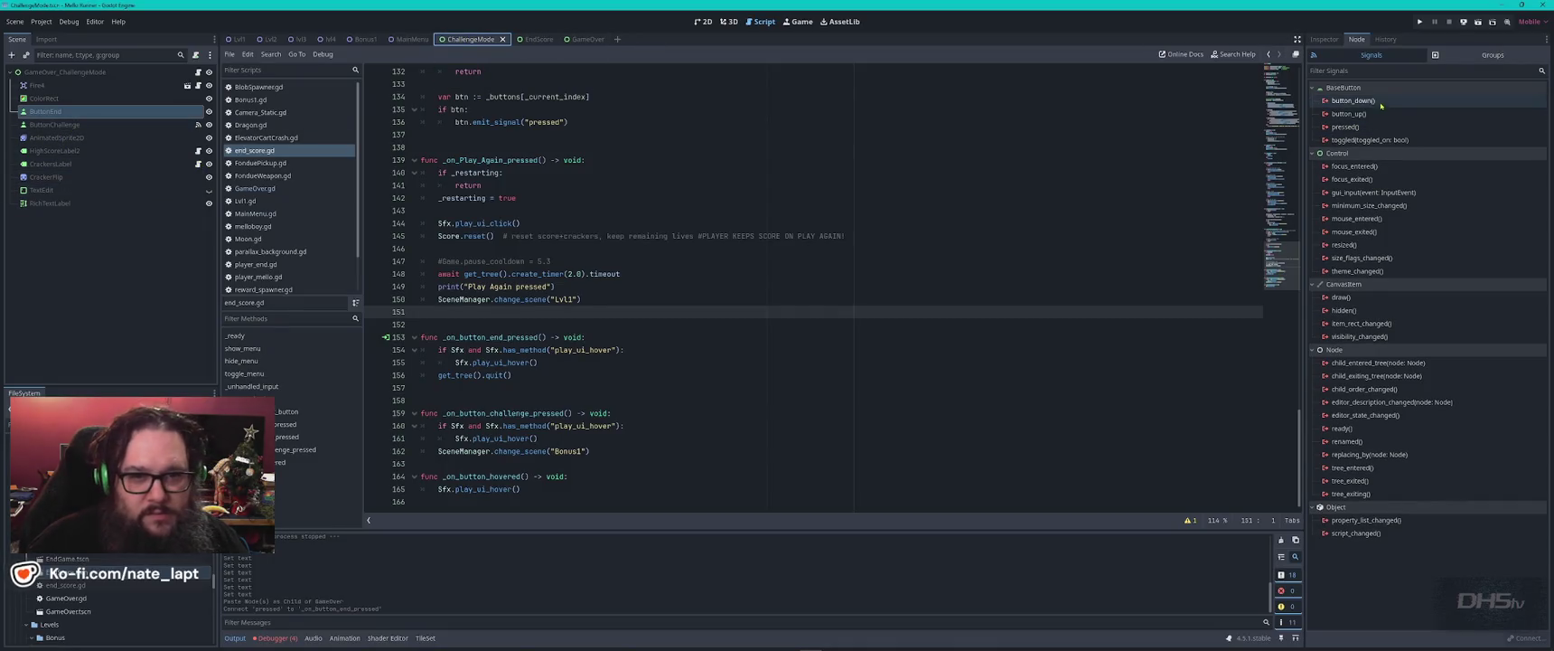
pyautogui.click(1346, 127)
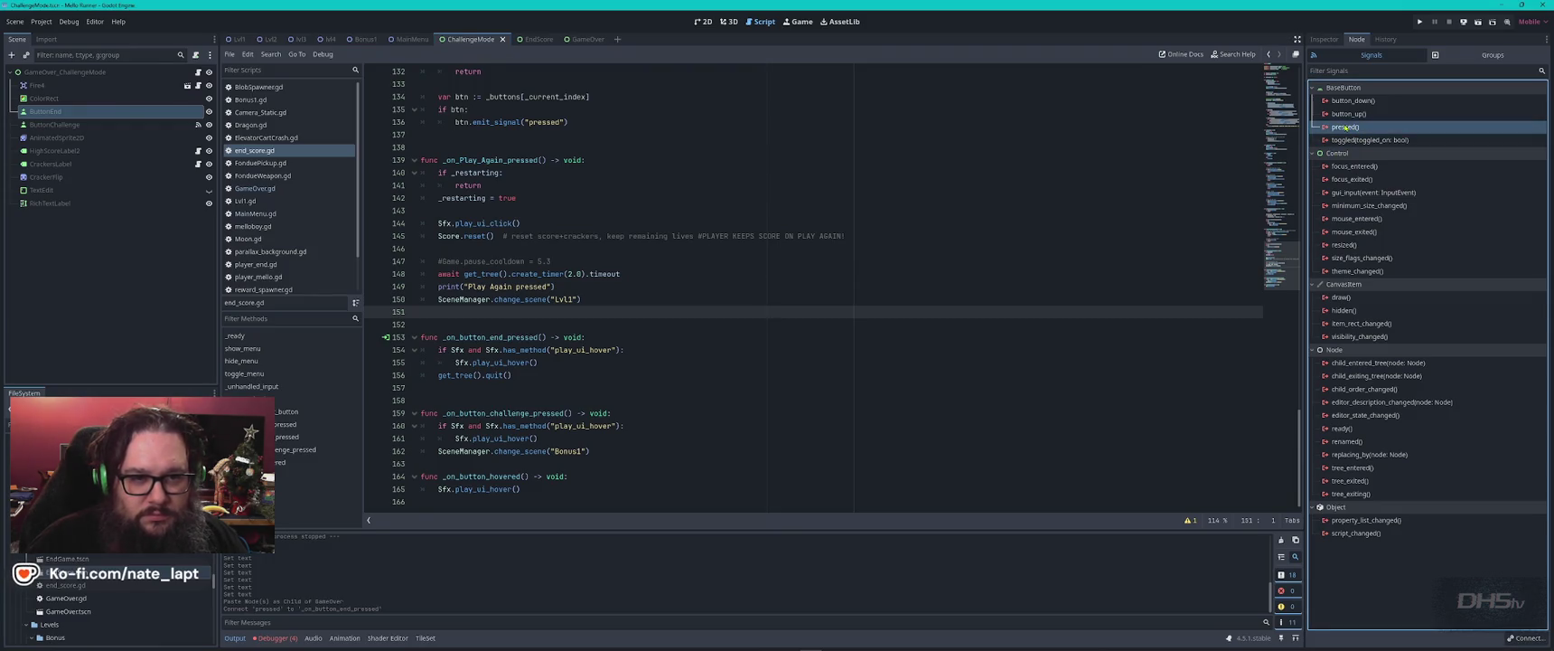
pyautogui.doubleClick(1346, 128)
pyautogui.click(718, 426)
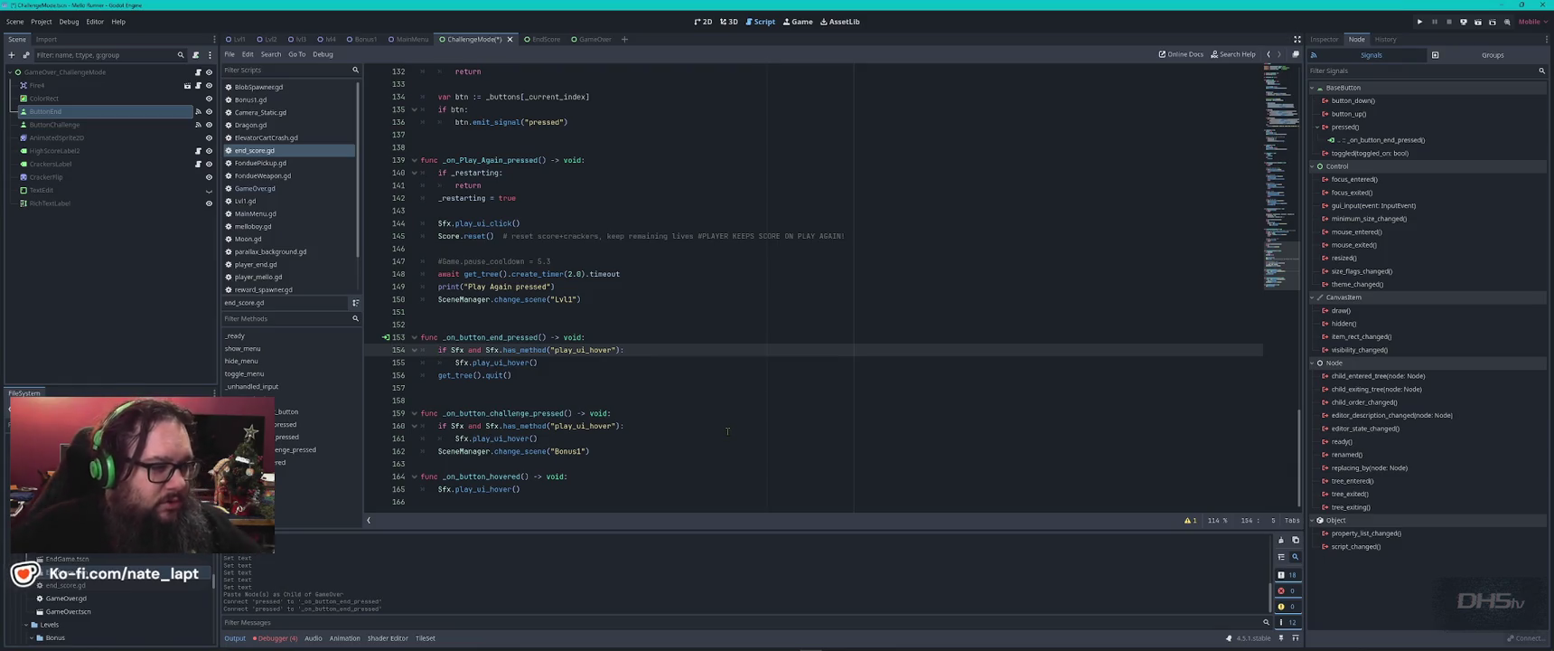
pyautogui.click(388, 338)
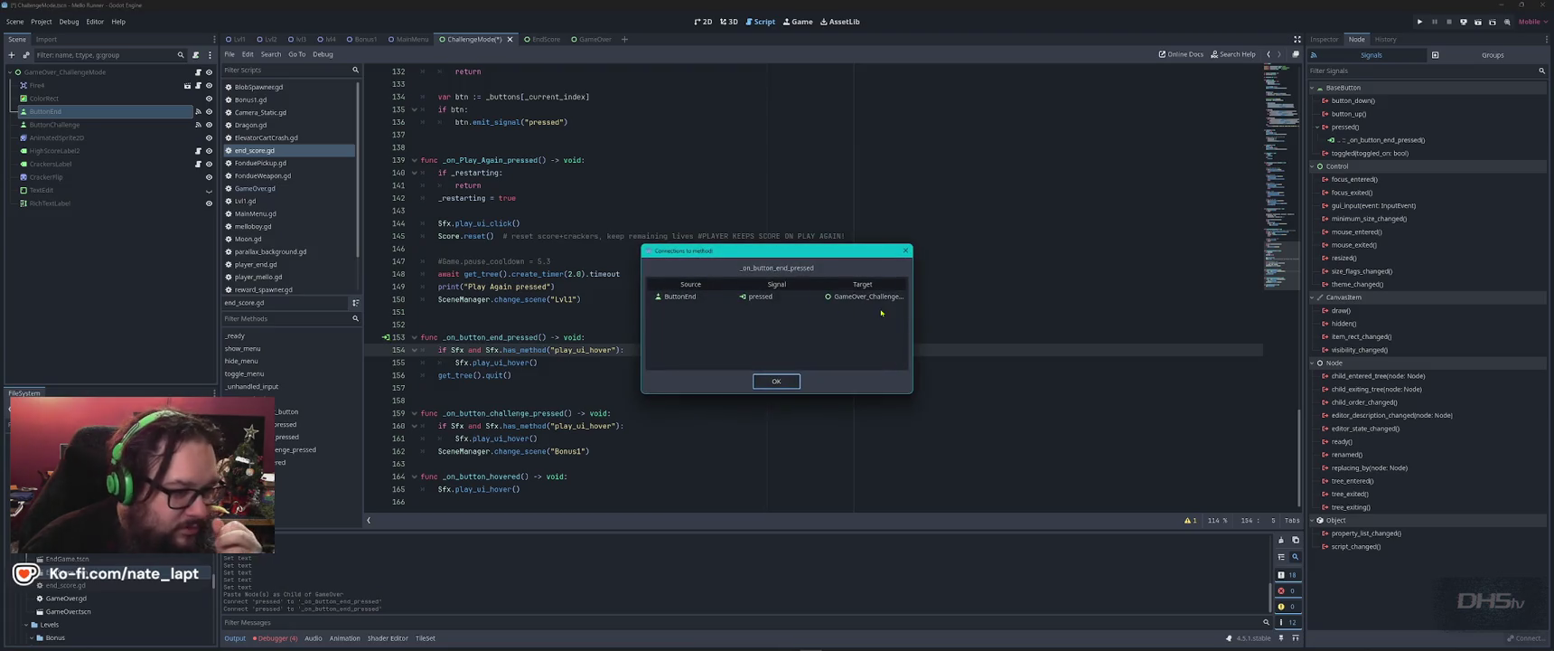
pyautogui.click(779, 381)
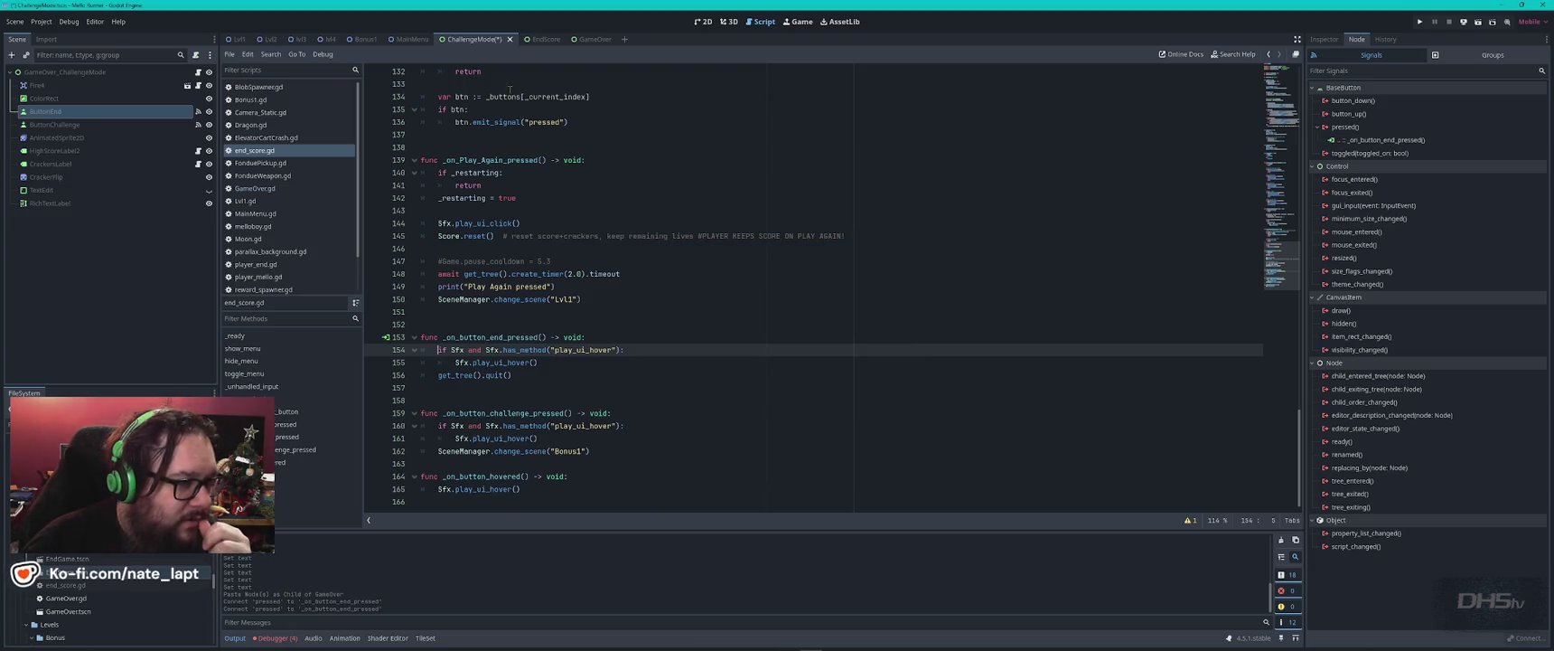
pyautogui.hotkey('ctrl', 's')
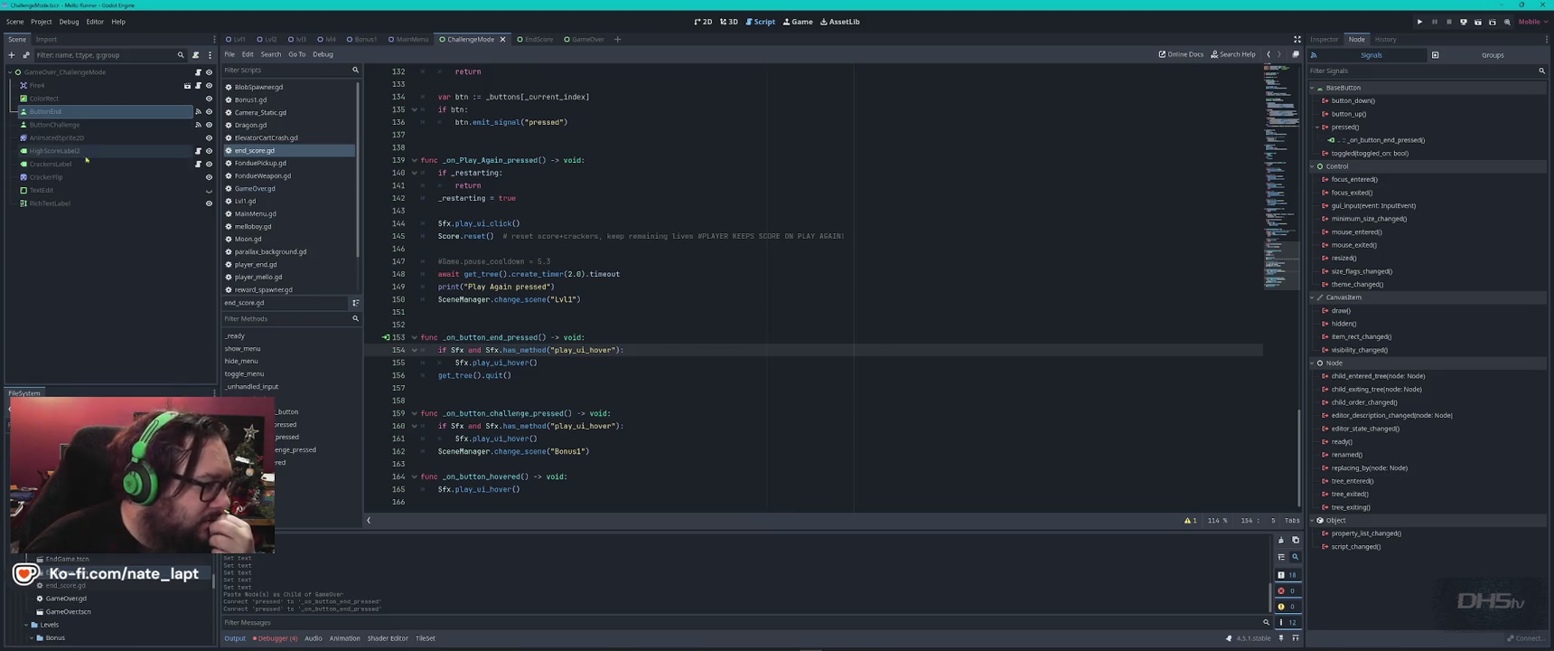
# - Return to EndScore, select the Try Again button, and show the 2D scene view
pyautogui.click(539, 38)
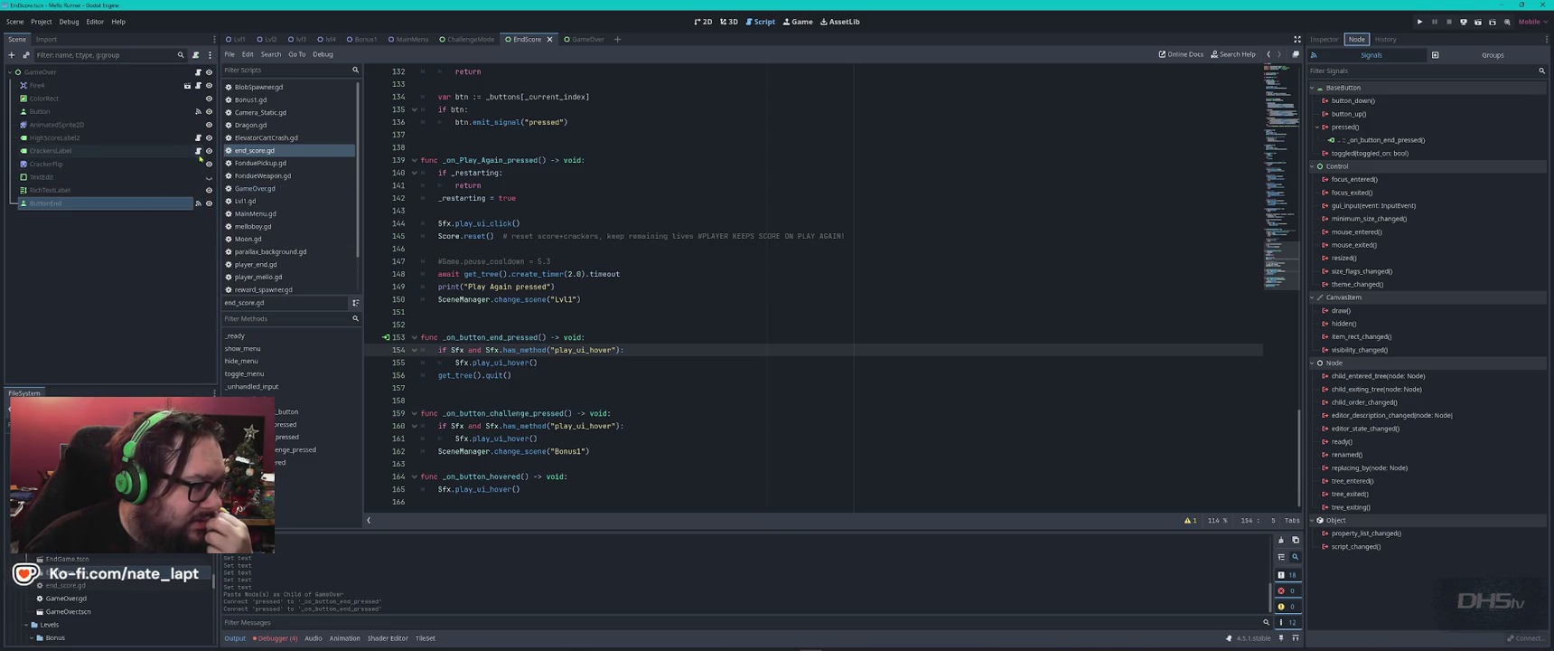
pyautogui.click(199, 112)
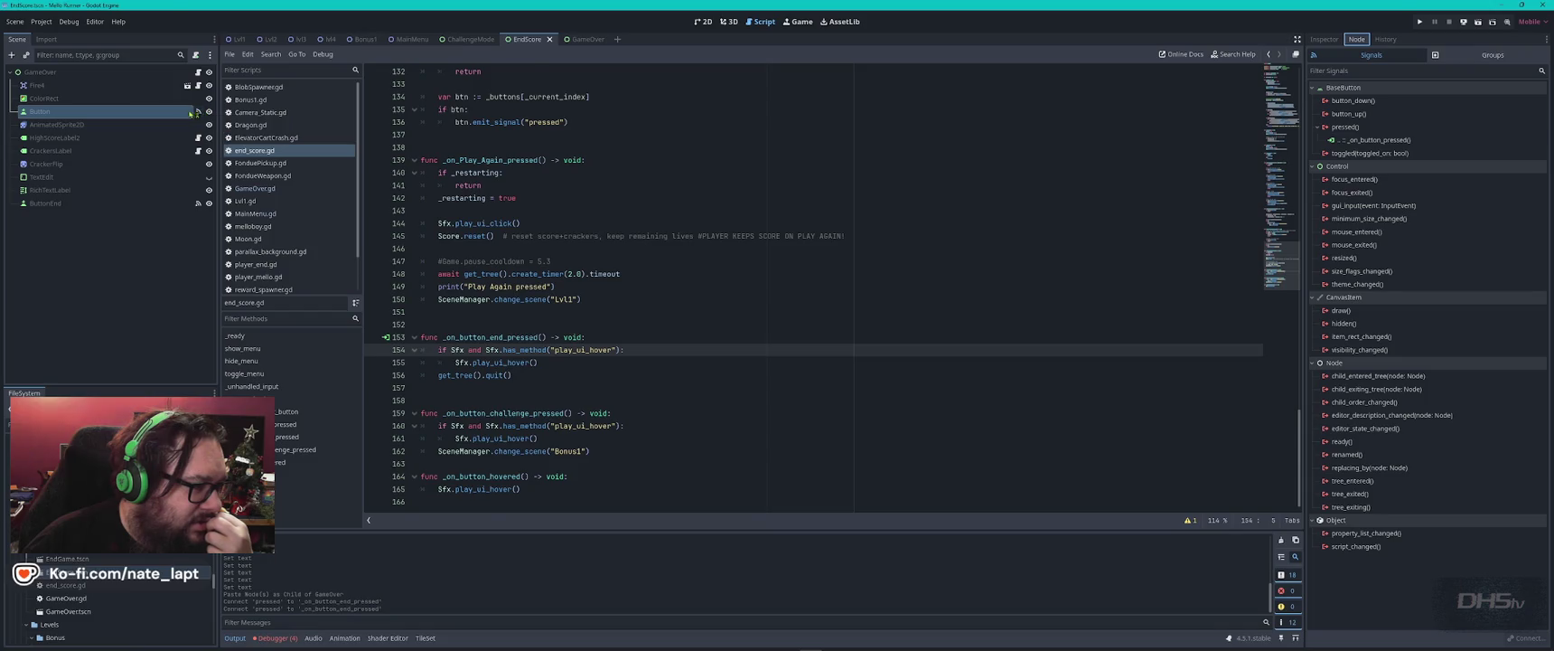
pyautogui.click(180, 111)
pyautogui.click(197, 112)
pyautogui.scroll(20, 594, 356)
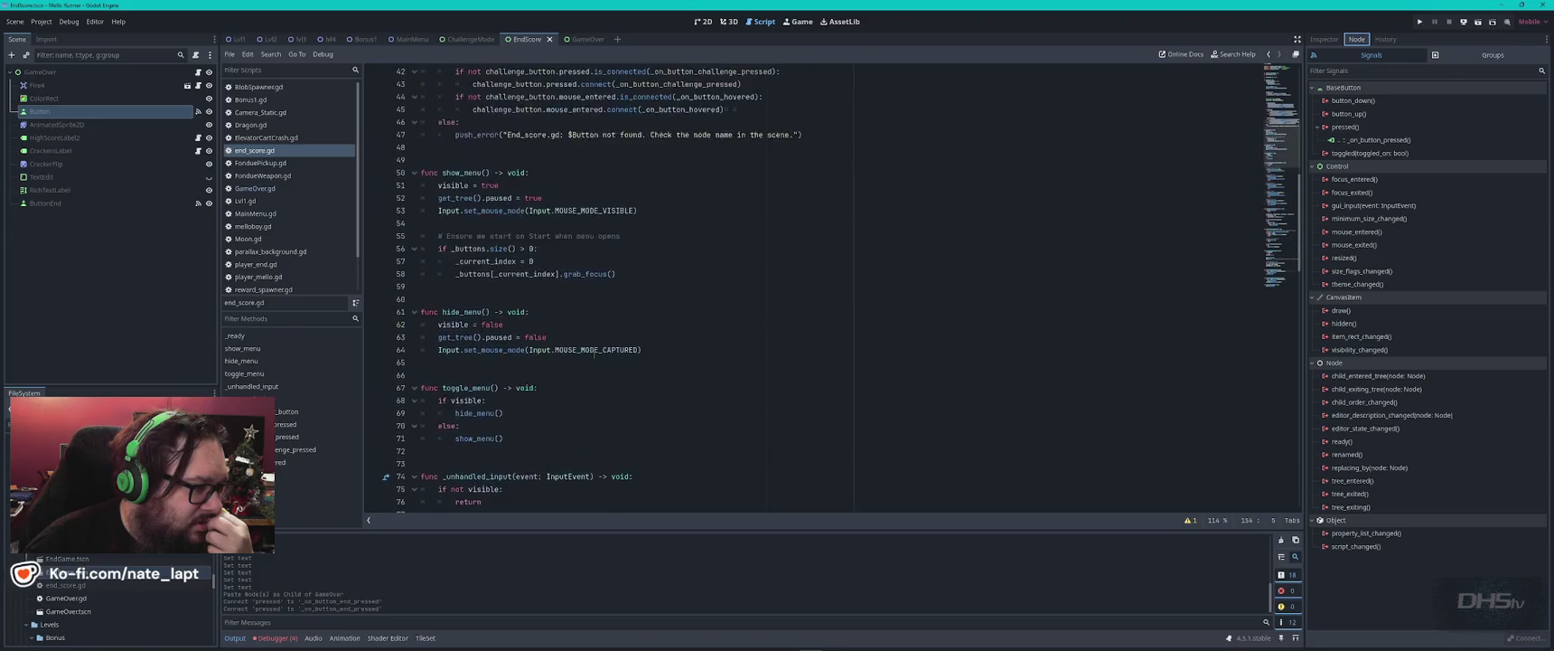
pyautogui.scroll(-15, 597, 366)
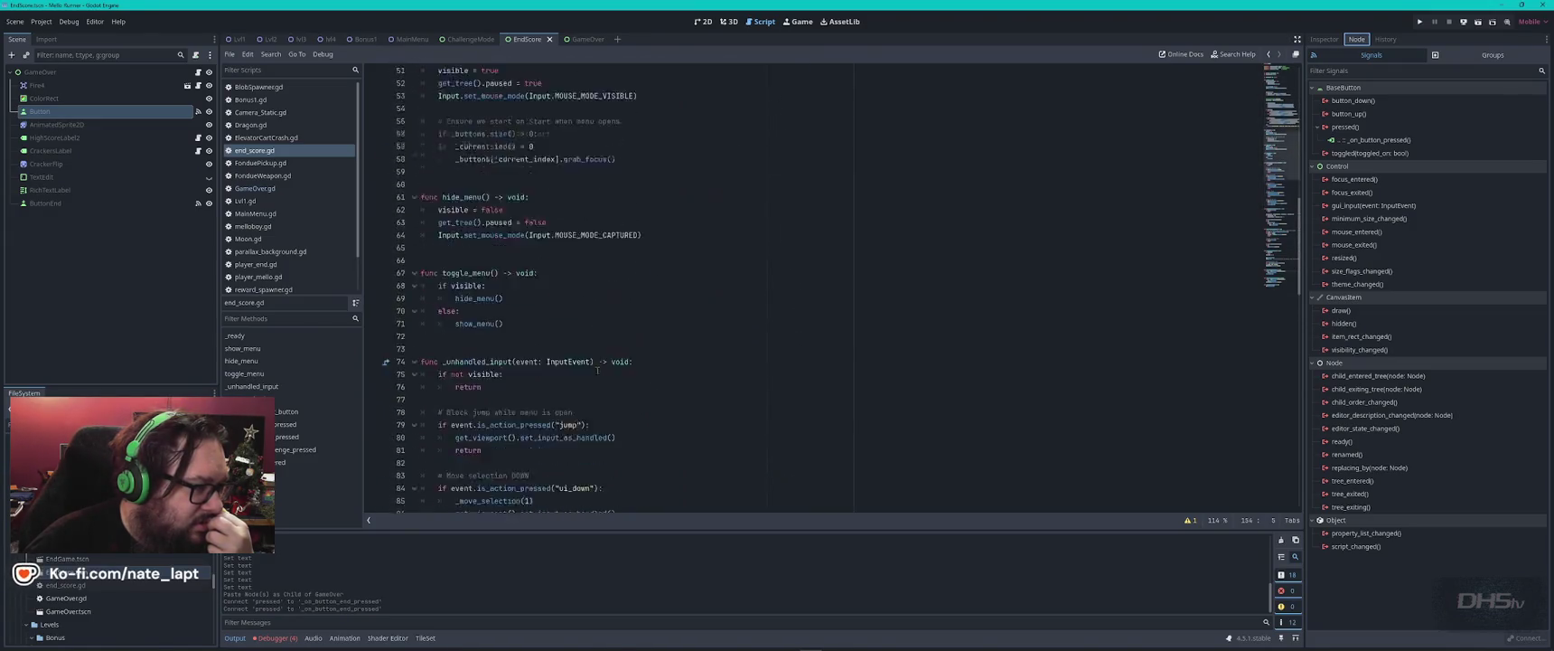
pyautogui.scroll(-8, 598, 366)
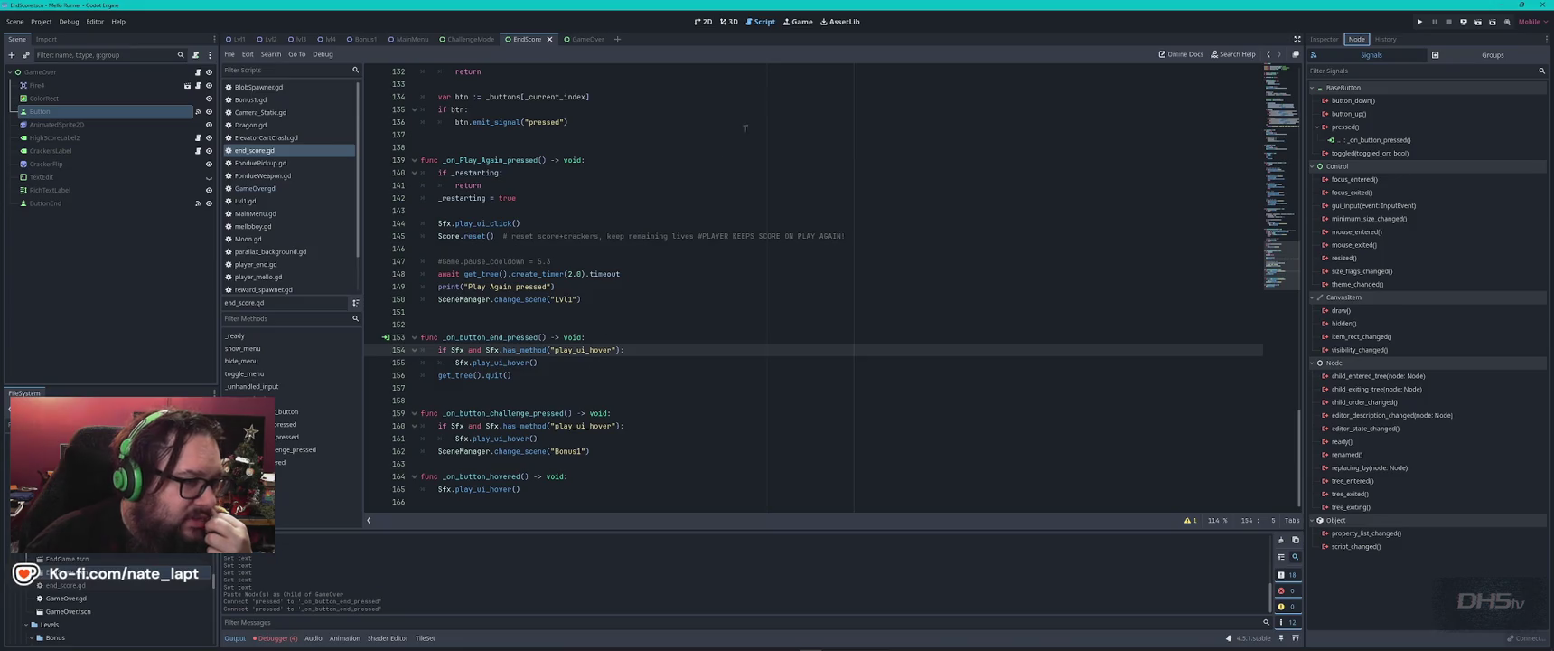
pyautogui.click(704, 22)
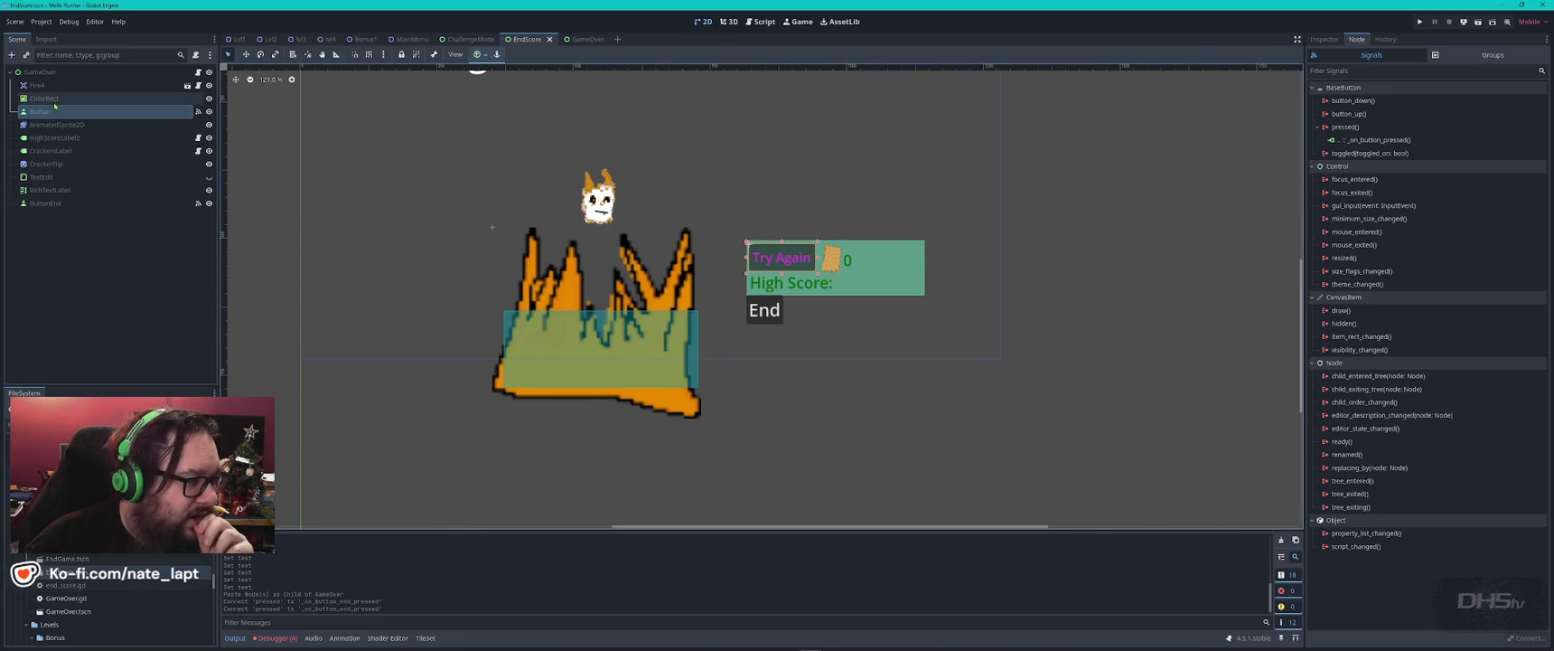
# - Try editing the Try Again button's pressed connection, then cancel after a method-not-found error
pyautogui.click(1389, 141)
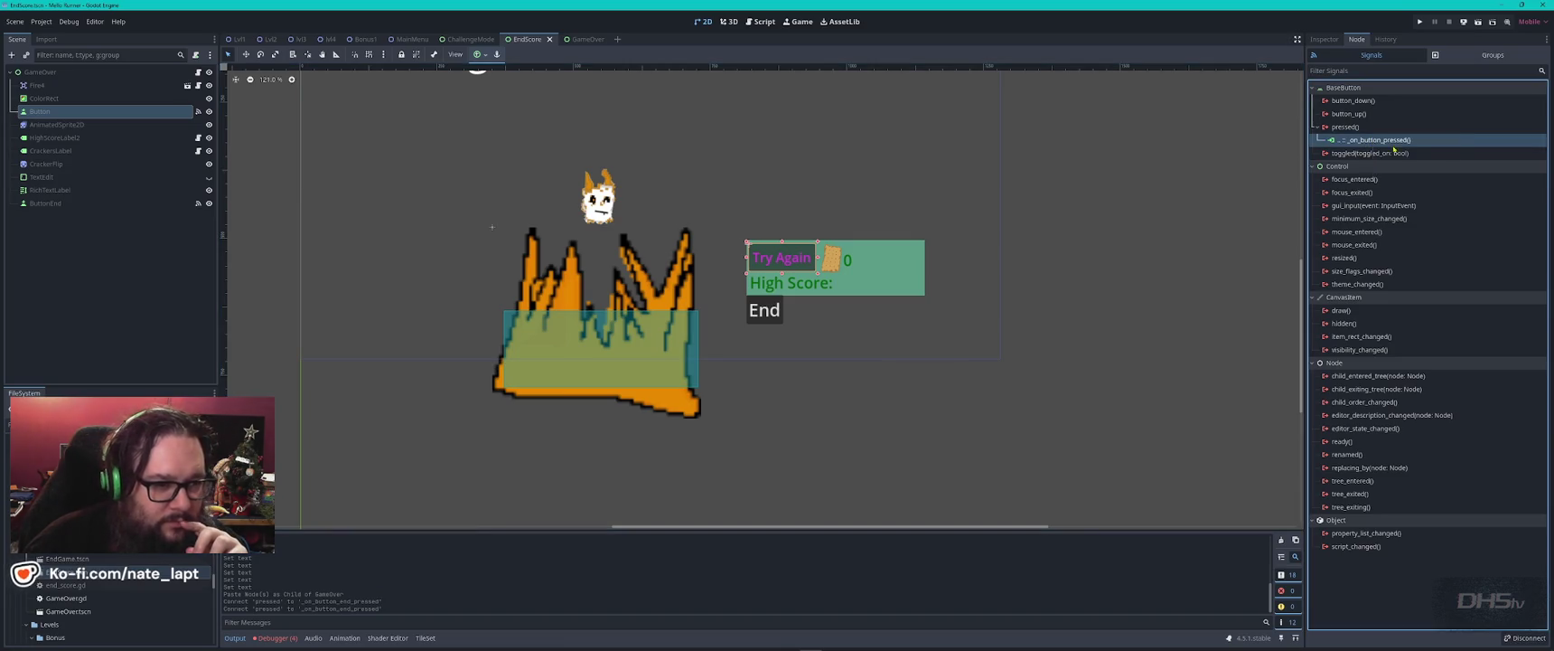
pyautogui.doubleClick(1370, 141)
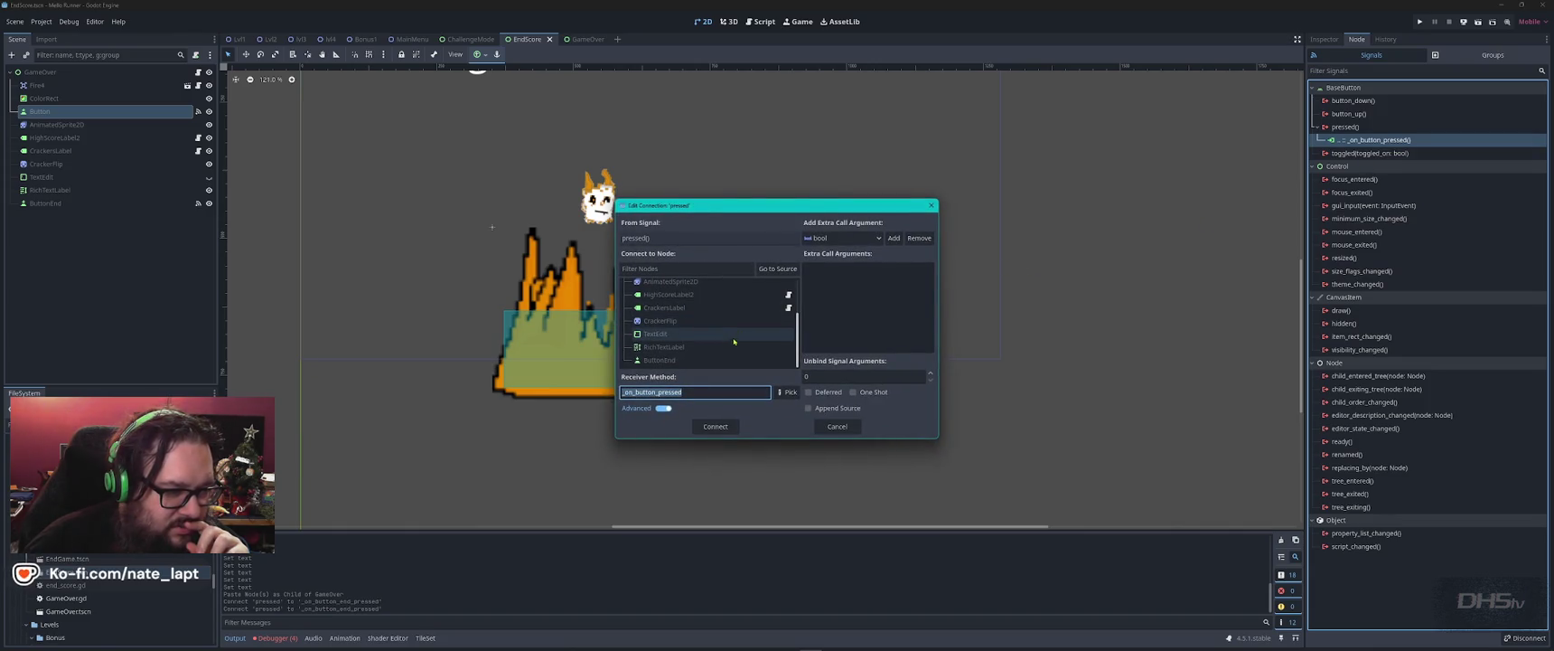
pyautogui.scroll(3, 718, 352)
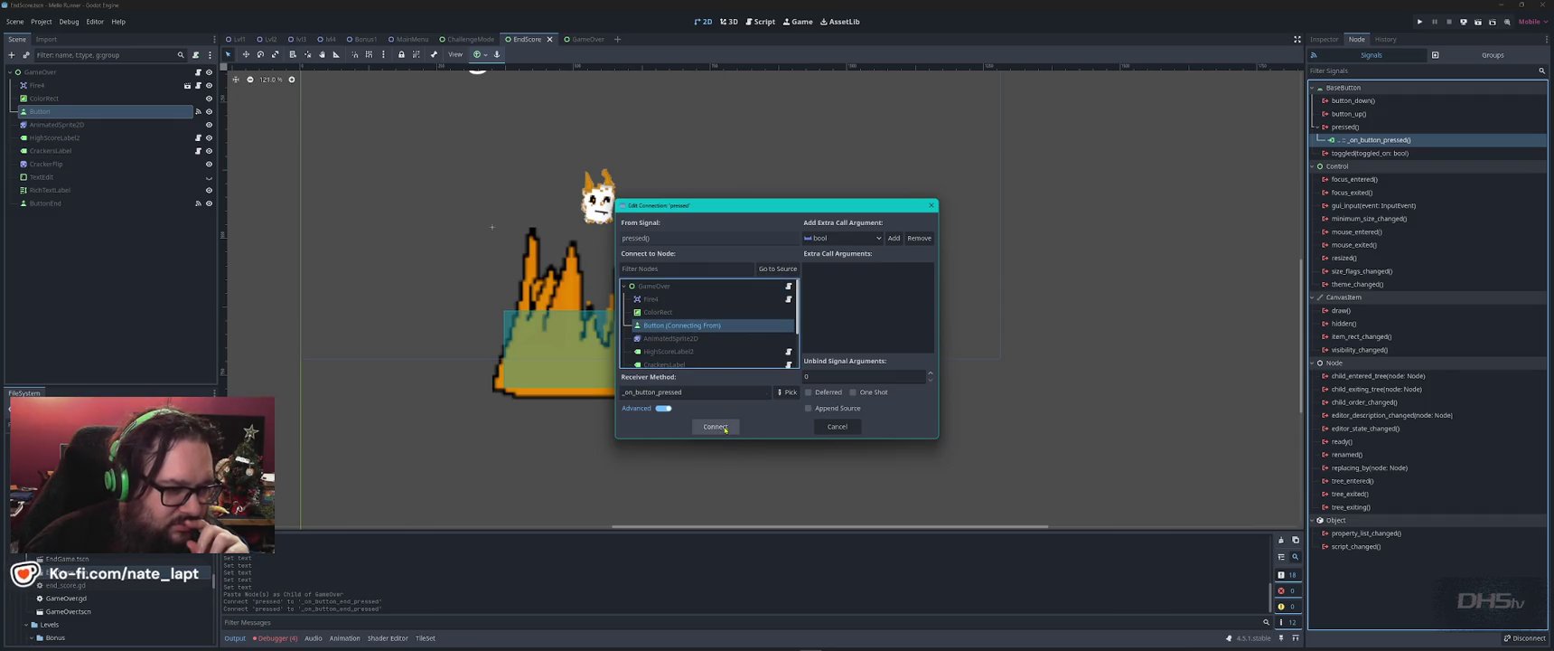
pyautogui.click(716, 426)
pyautogui.click(782, 333)
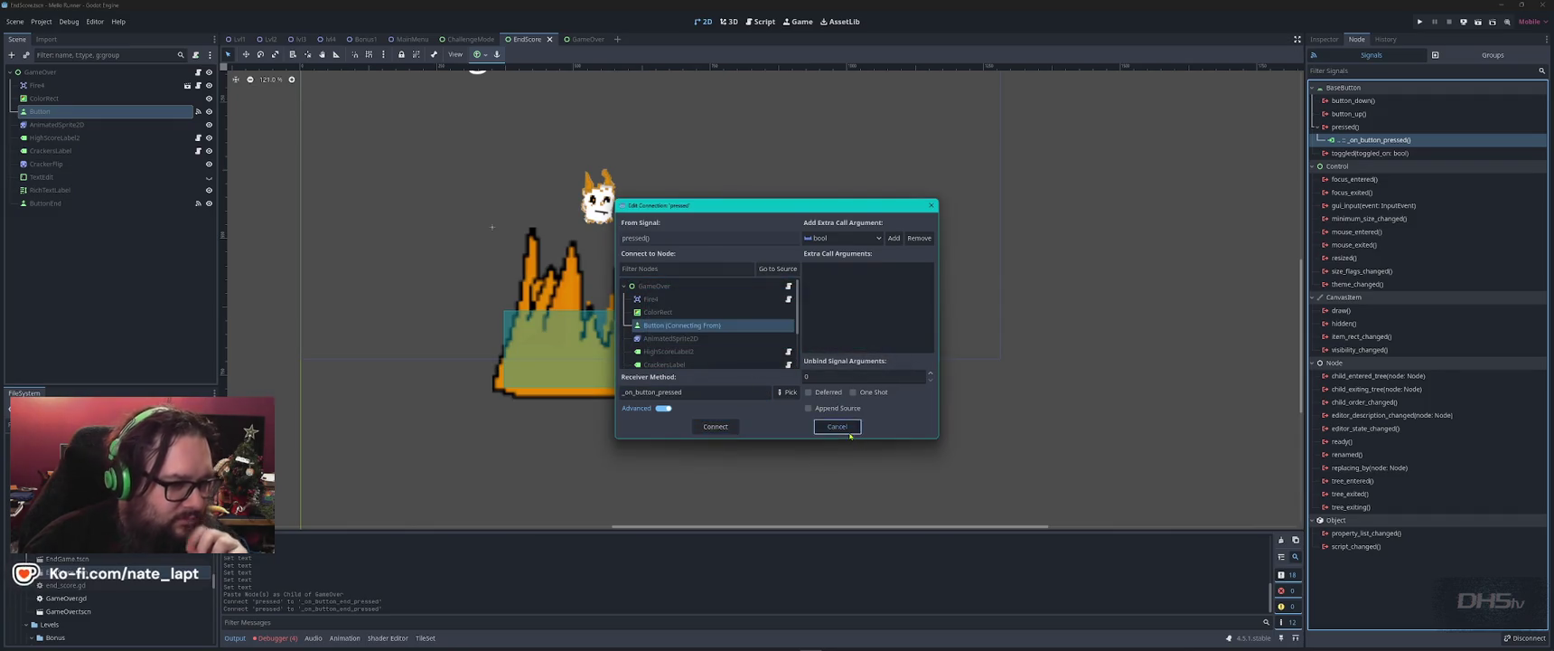
pyautogui.click(837, 426)
# - Rename the Button node to ButtonTryAgain and return to end_score.gd
pyautogui.doubleClick(75, 110)
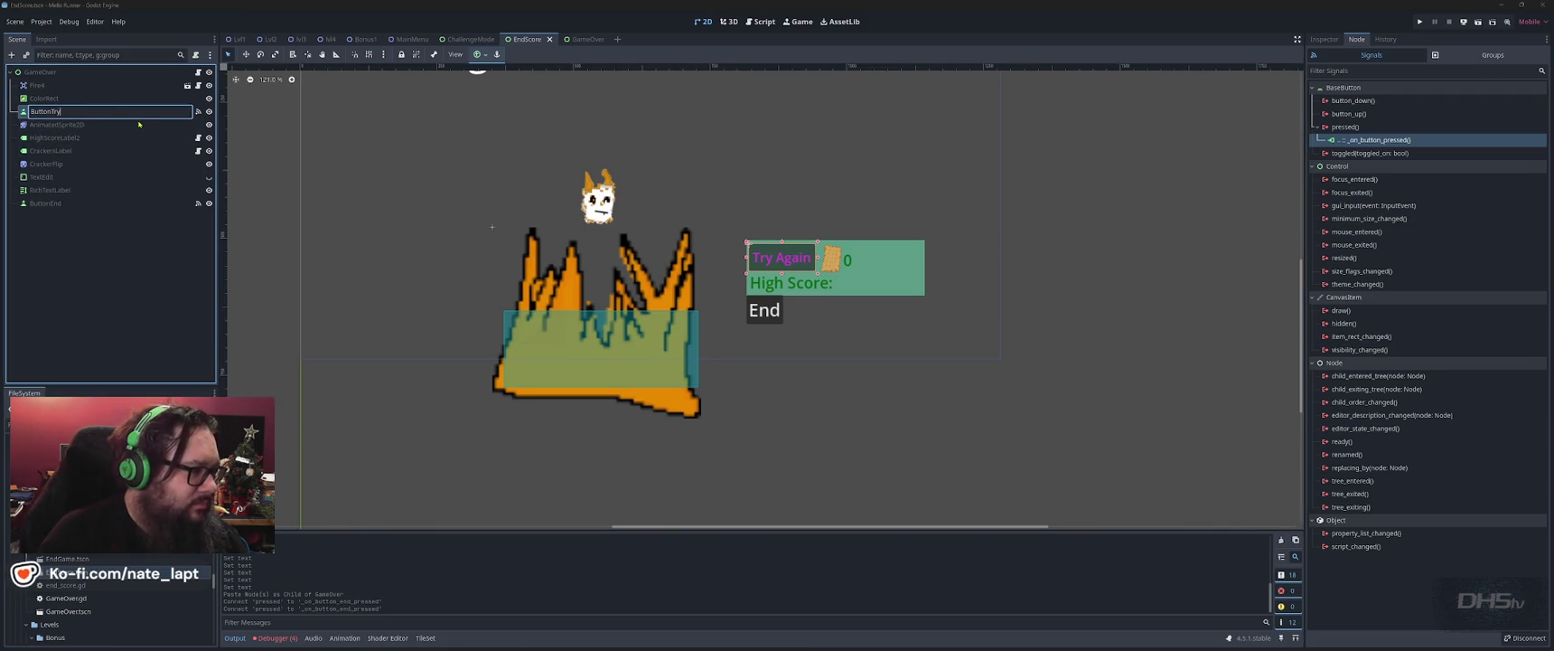
pyautogui.write('Again')
pyautogui.press('Return')
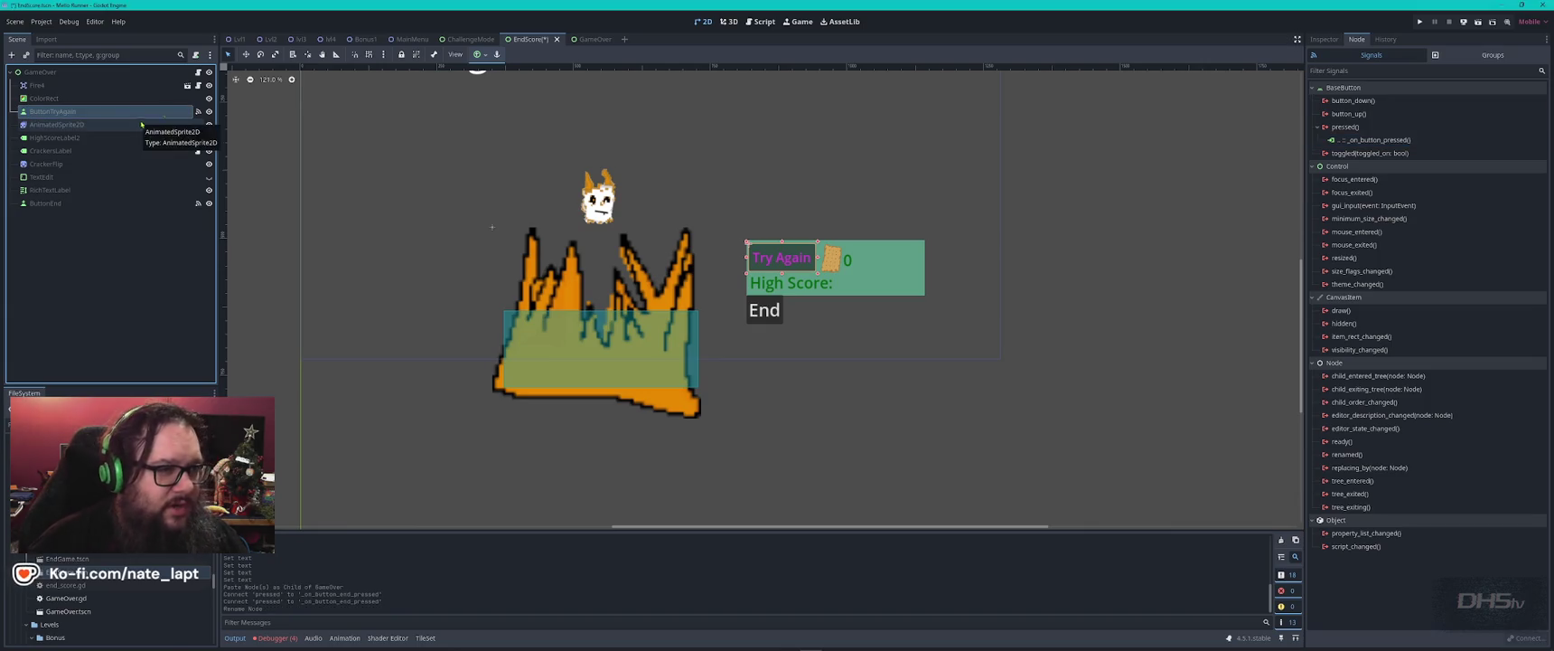
pyautogui.click(760, 23)
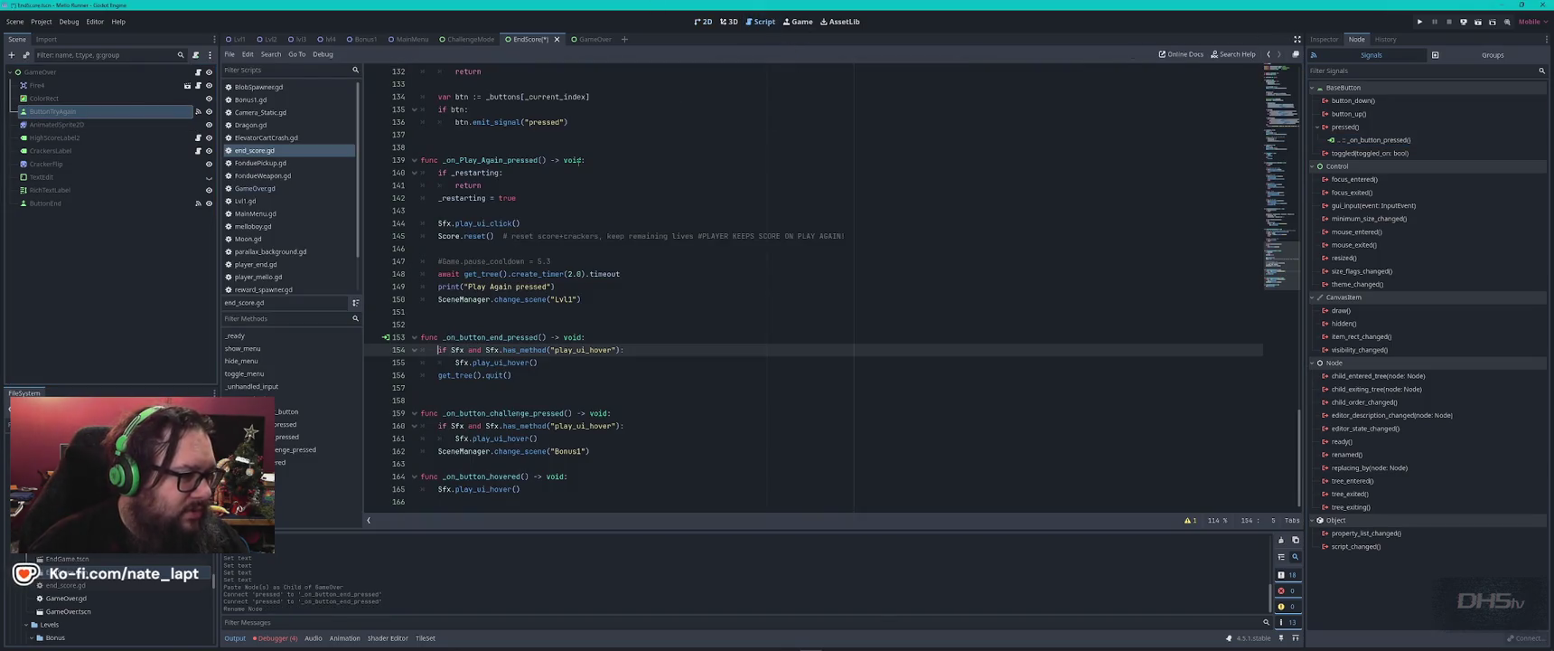
# - Replace the old $Button path on line 3 with $ButtonTryAgain
pyautogui.scroll(20, 586, 161)
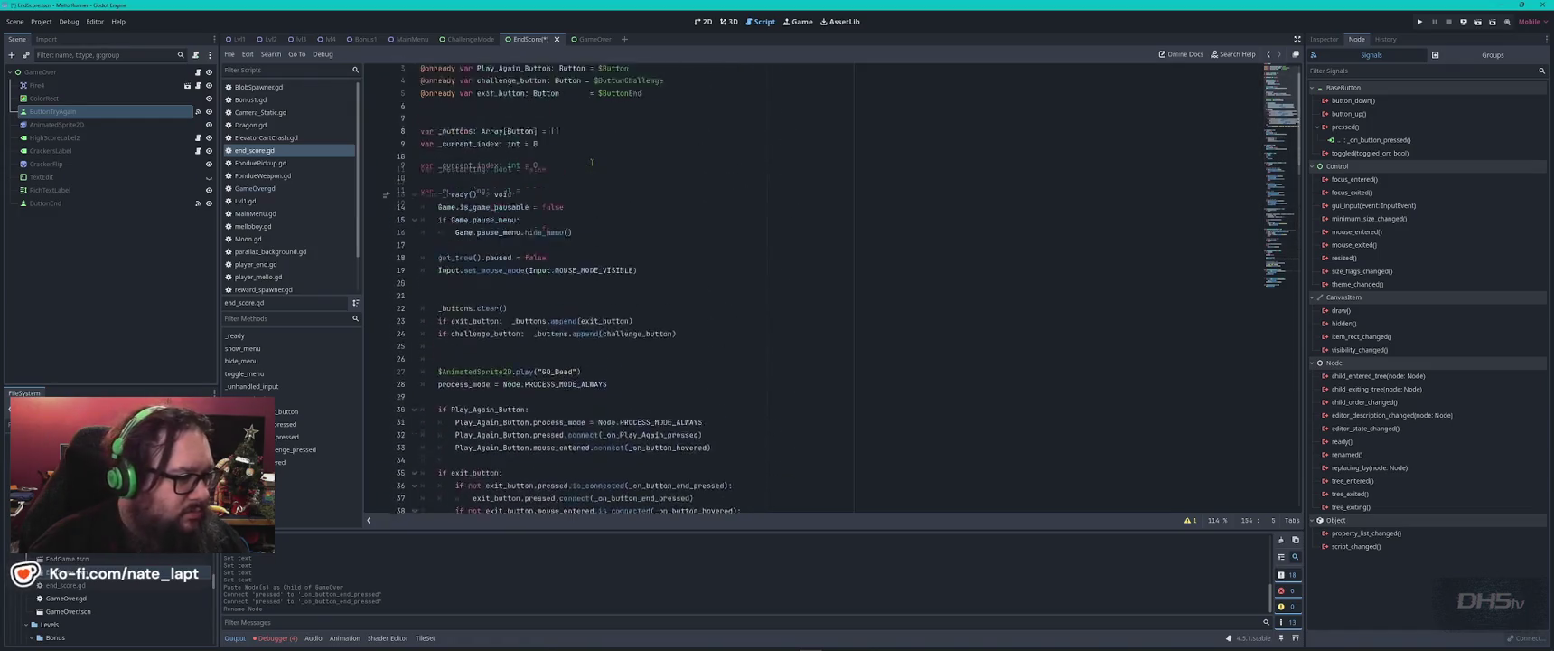
pyautogui.moveTo(158, 112)
pyautogui.mouseDown()
pyautogui.moveTo(116, 115)
pyautogui.moveTo(673, 131)
pyautogui.moveTo(676, 103)
pyautogui.mouseUp()
pyautogui.press('BackSpace')
pyautogui.press('BackSpace')
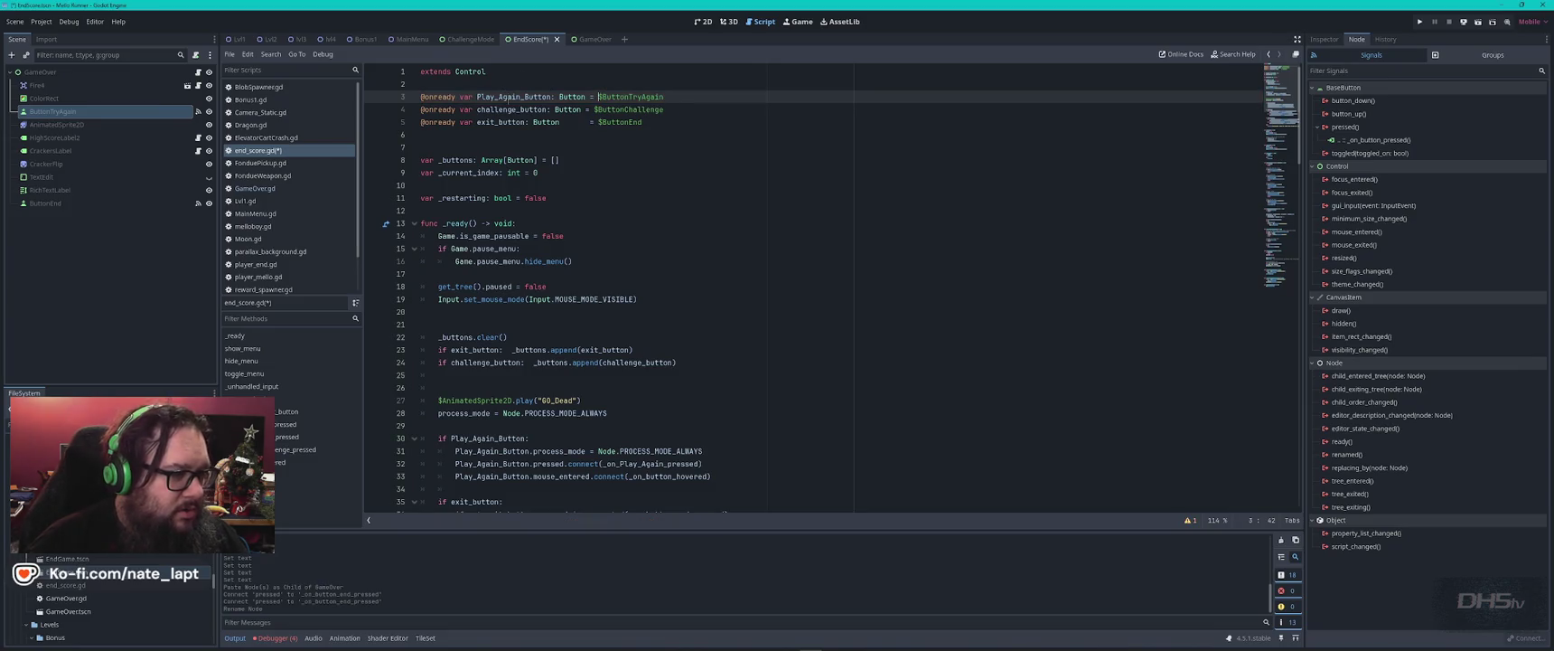
# - Search the script for Play_Again_Button and the _on_Play_Again_pressed handler
pyautogui.doubleClick(513, 96)
pyautogui.hotkey('ctrl', 'f')
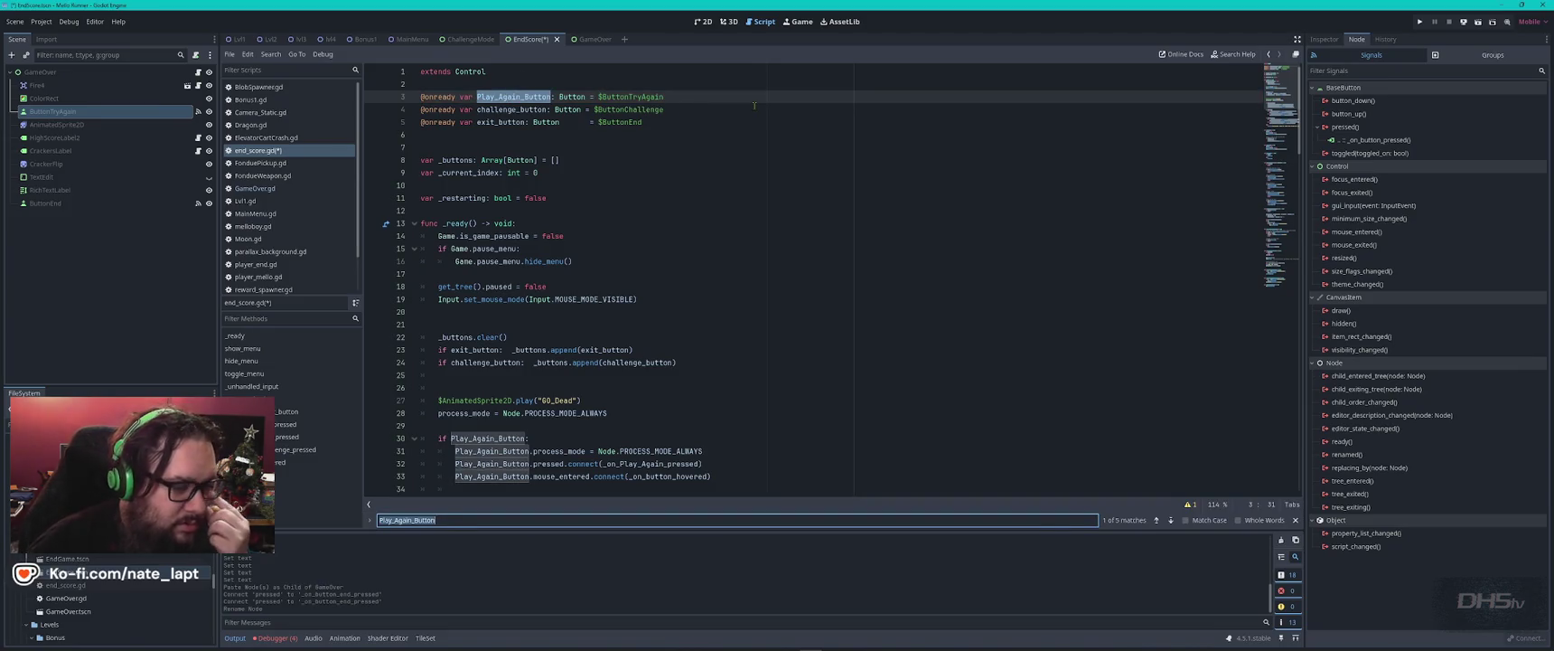
pyautogui.scroll(-5, 766, 344)
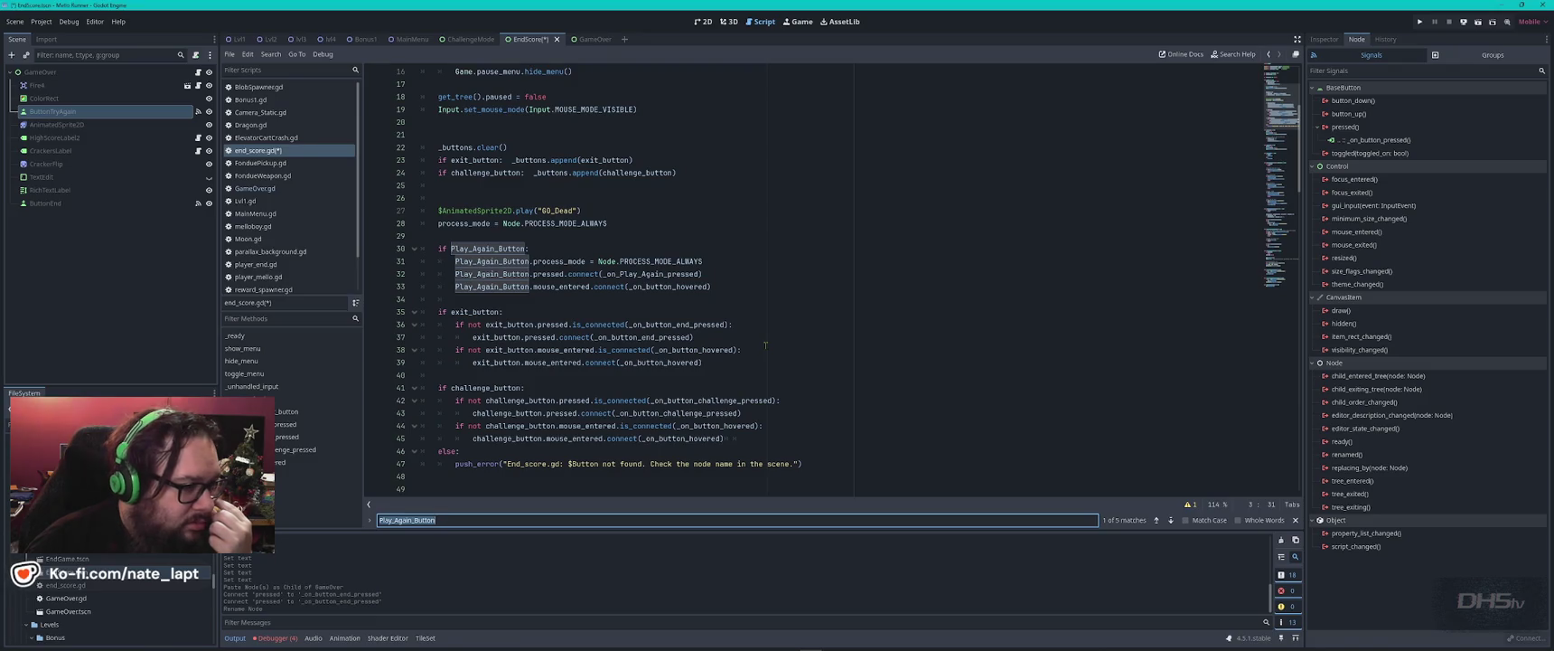
pyautogui.scroll(5, 765, 345)
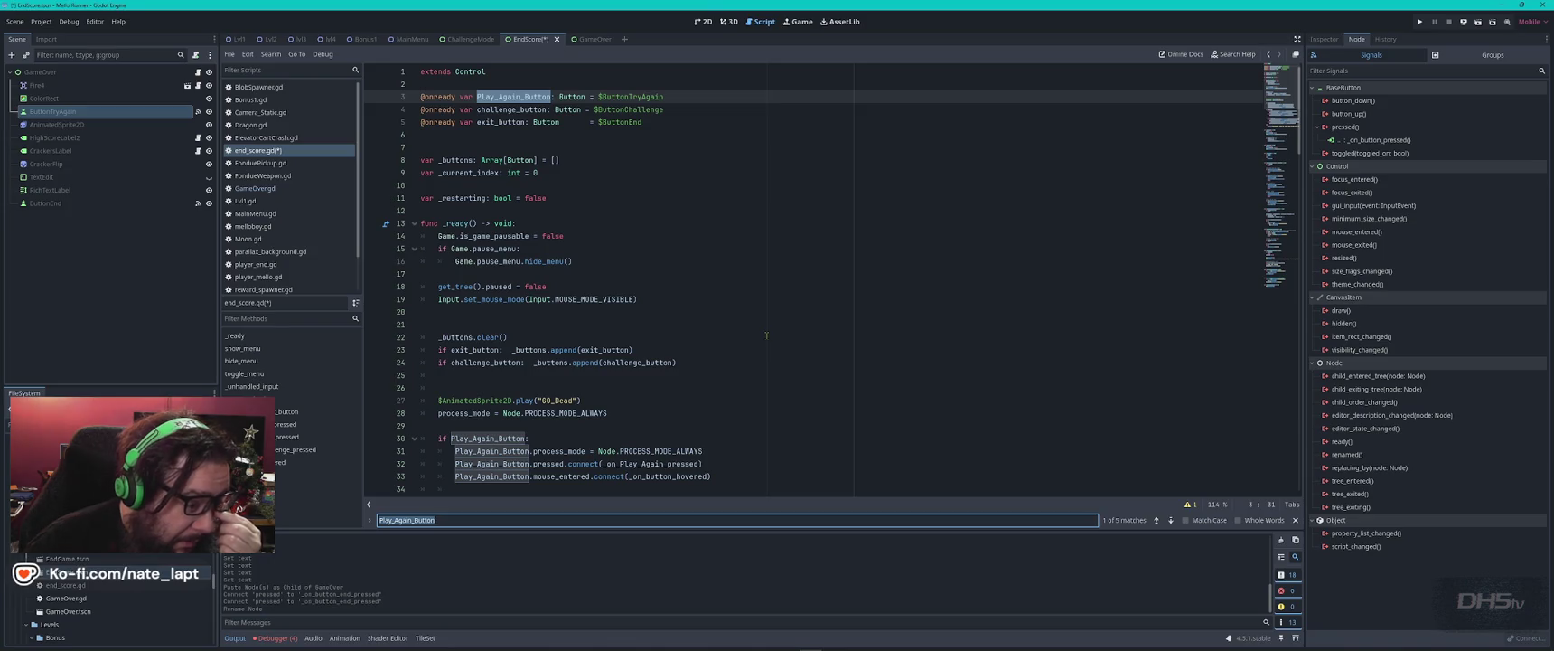
pyautogui.doubleClick(651, 464)
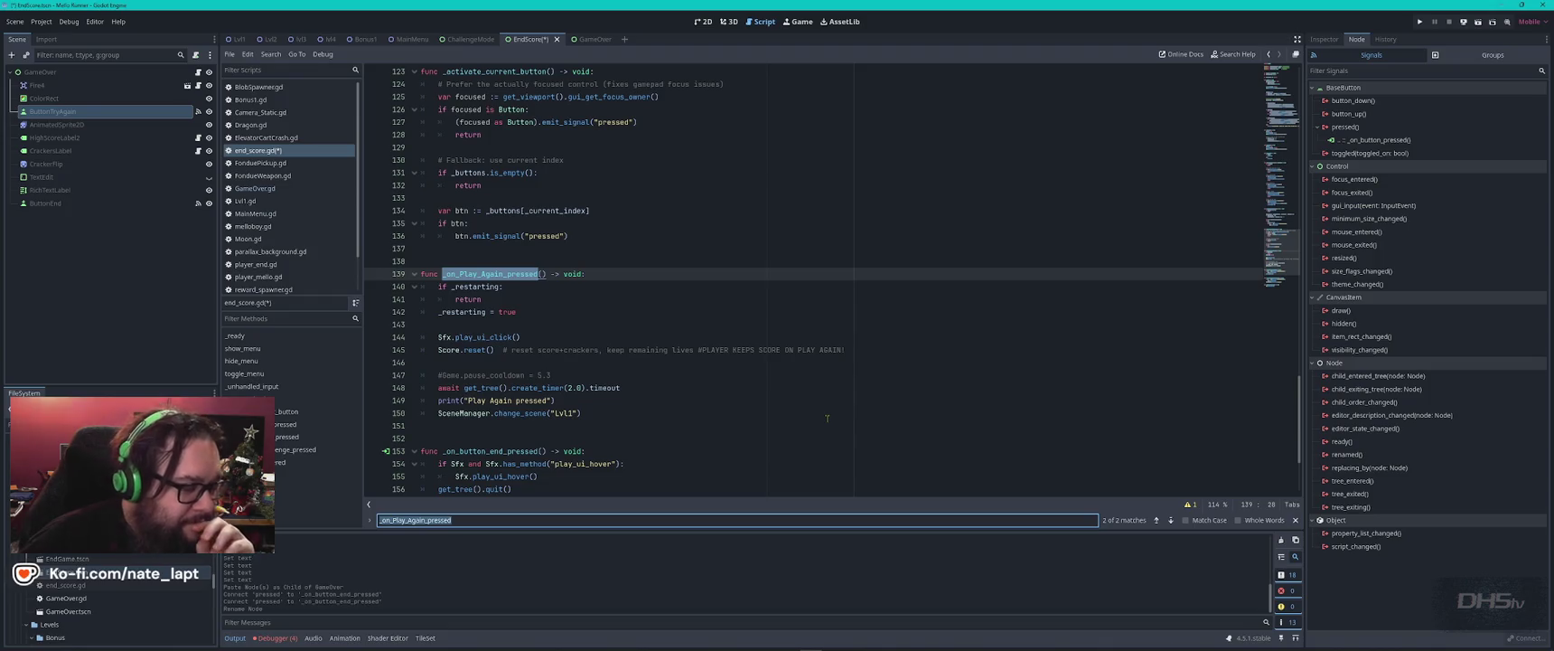
pyautogui.press('Escape')
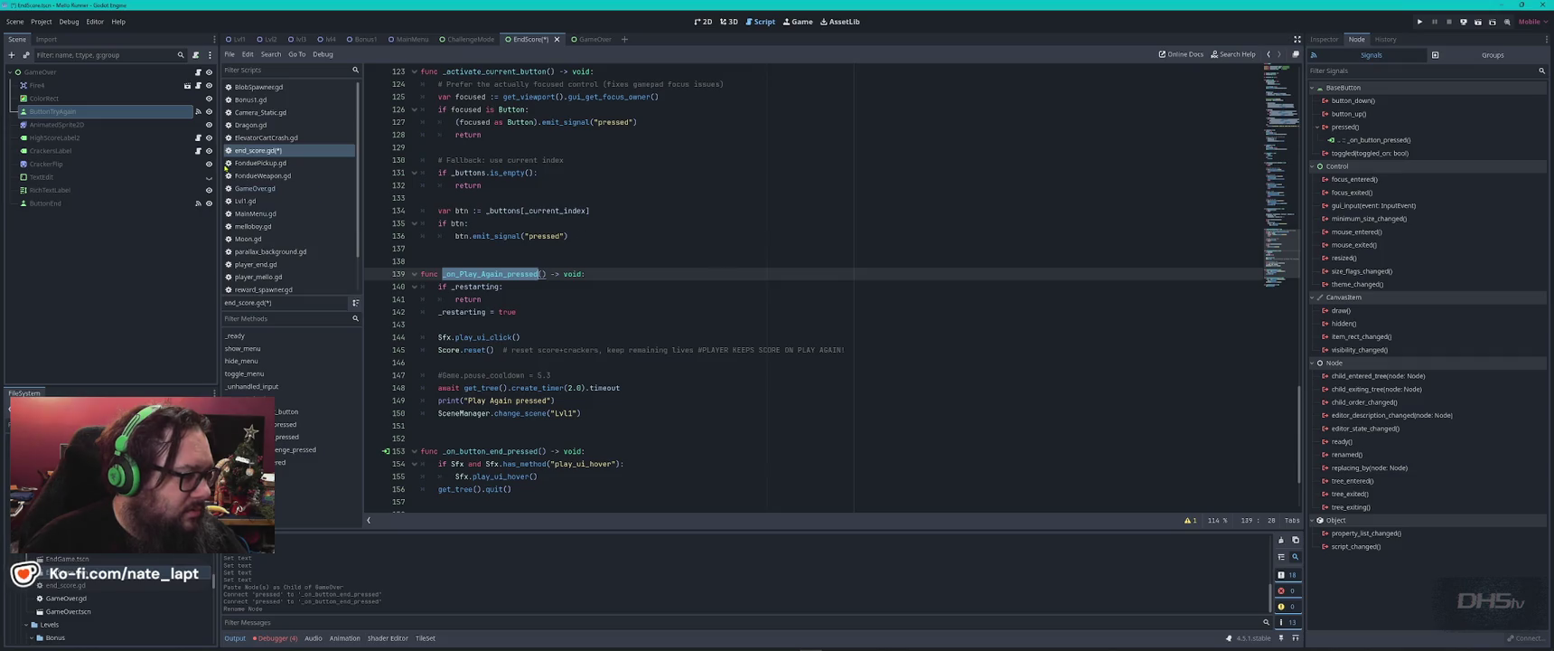
# - Check ButtonTryAgain's old _on_button_pressed connection and save
pyautogui.click(199, 111)
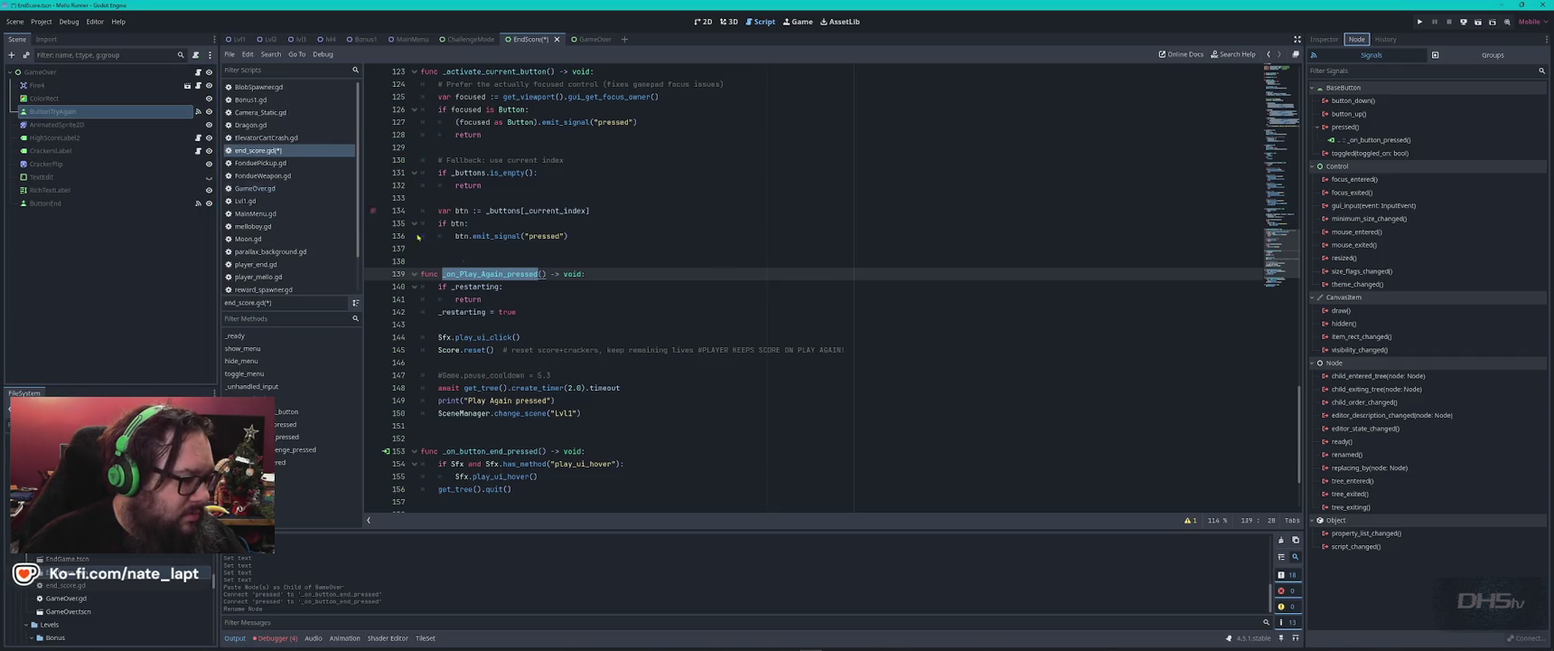
pyautogui.click(1380, 140)
pyautogui.hotkey('ctrl', 's')
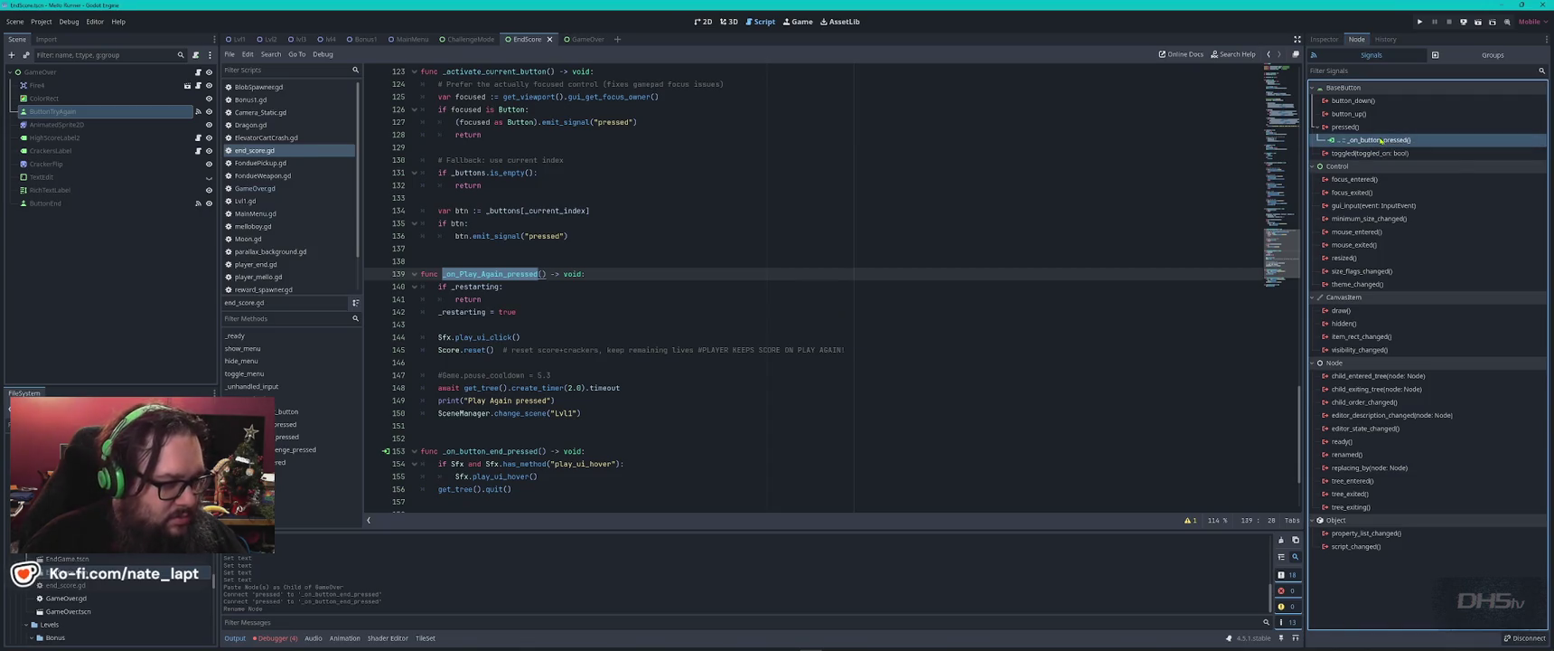
# - Disconnect ButtonTryAgain's old _on_button_pressed connection
pyautogui.rightClick(1380, 140)
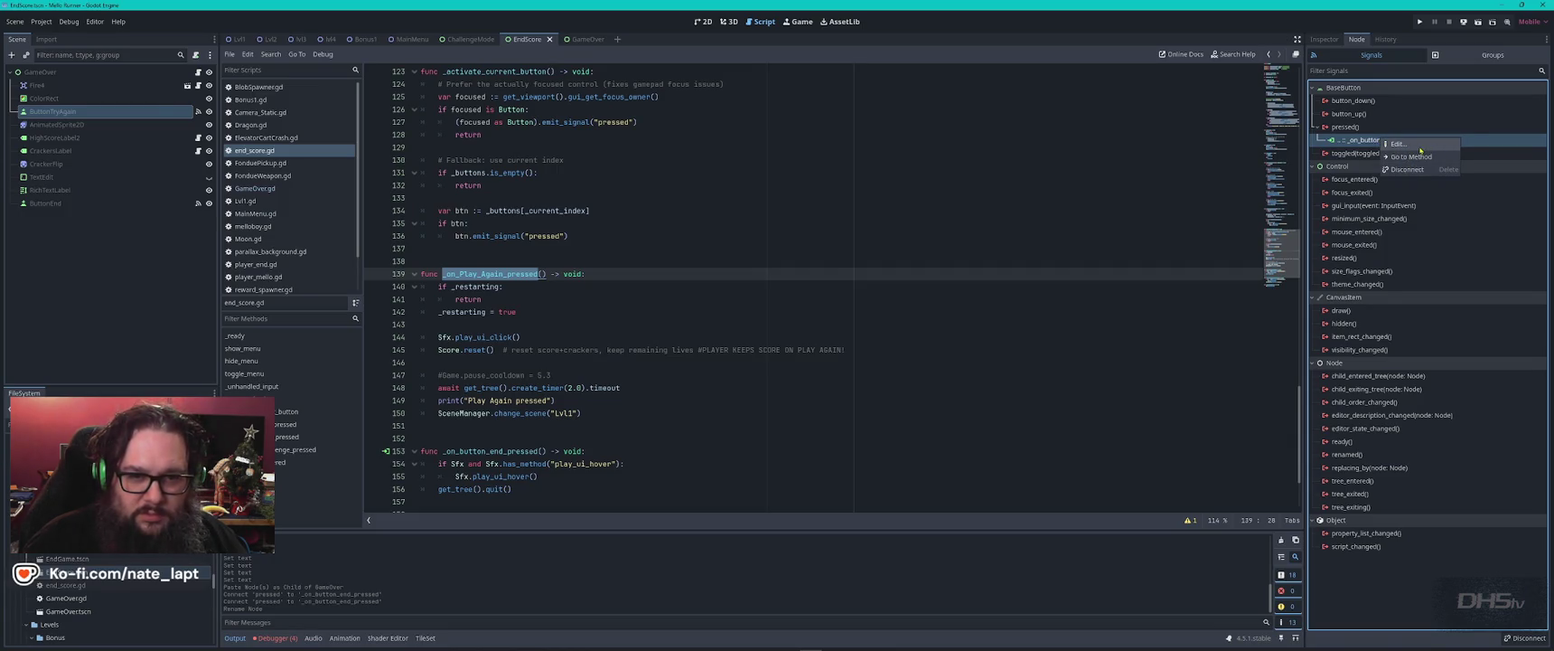
pyautogui.click(1419, 145)
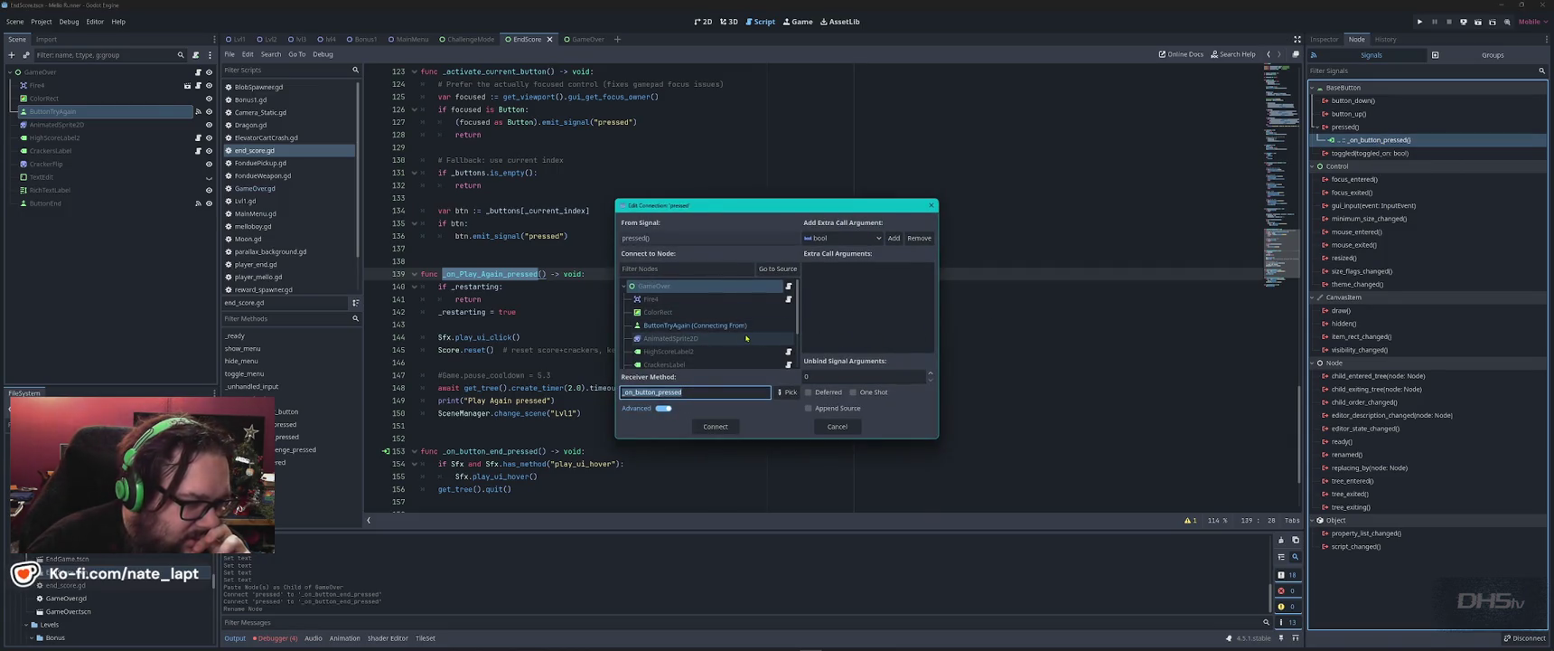
pyautogui.click(837, 425)
pyautogui.rightClick(1380, 140)
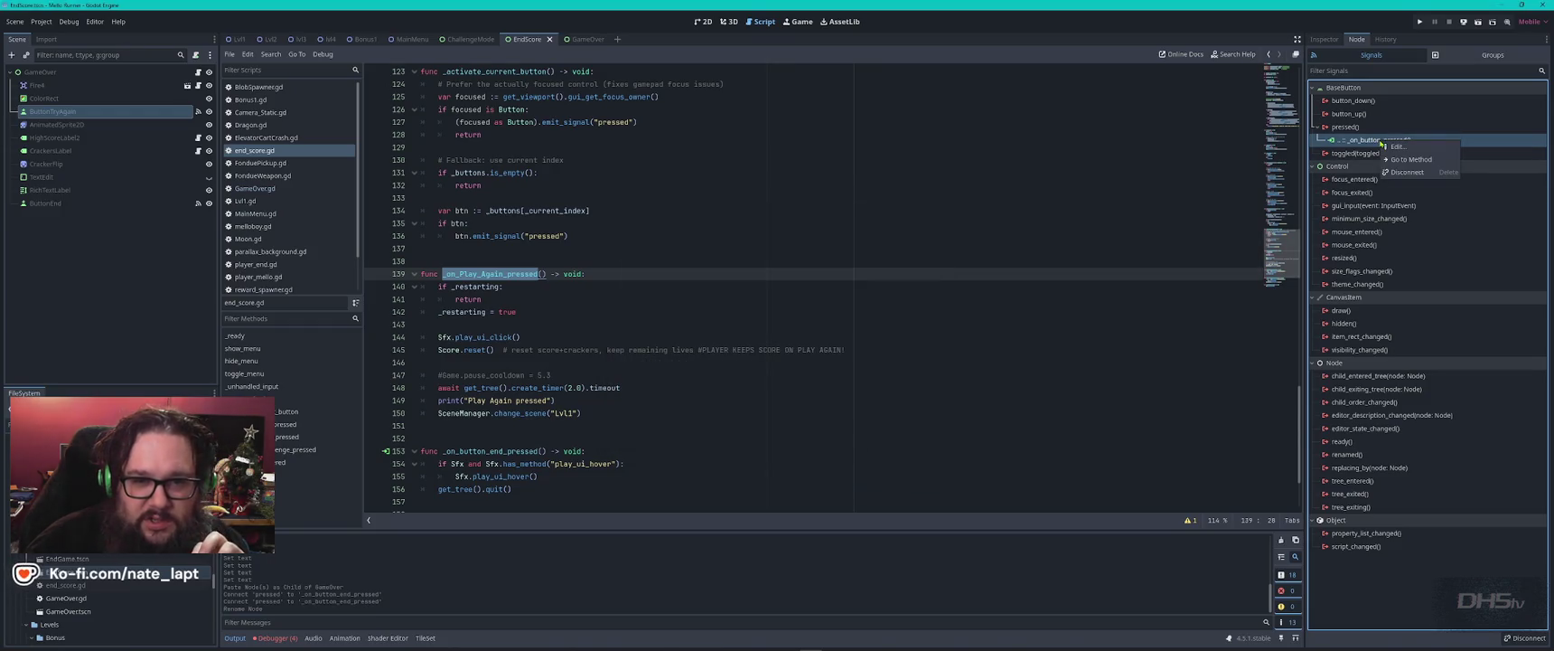
pyautogui.click(1406, 171)
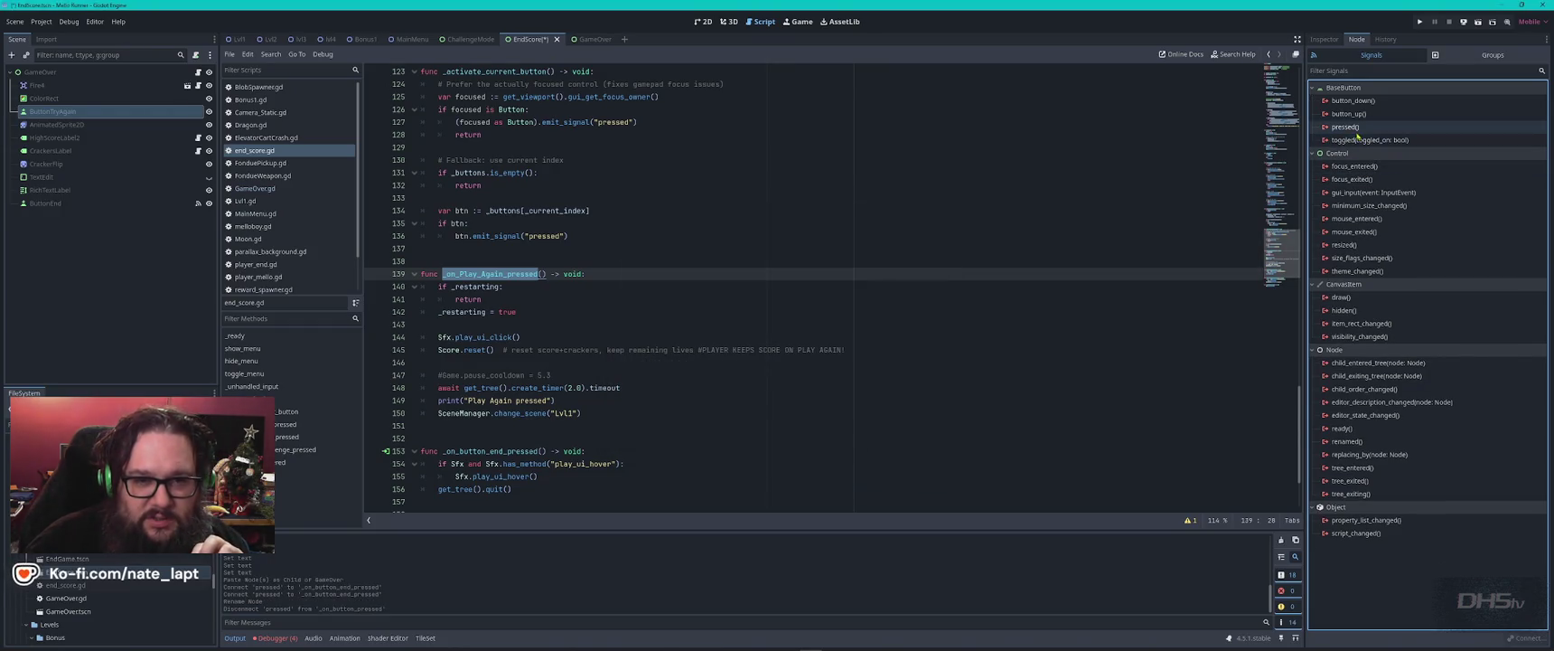
# - Connect the pressed signal to a new _on_button_try_again_pressed method stub
pyautogui.doubleClick(1356, 131)
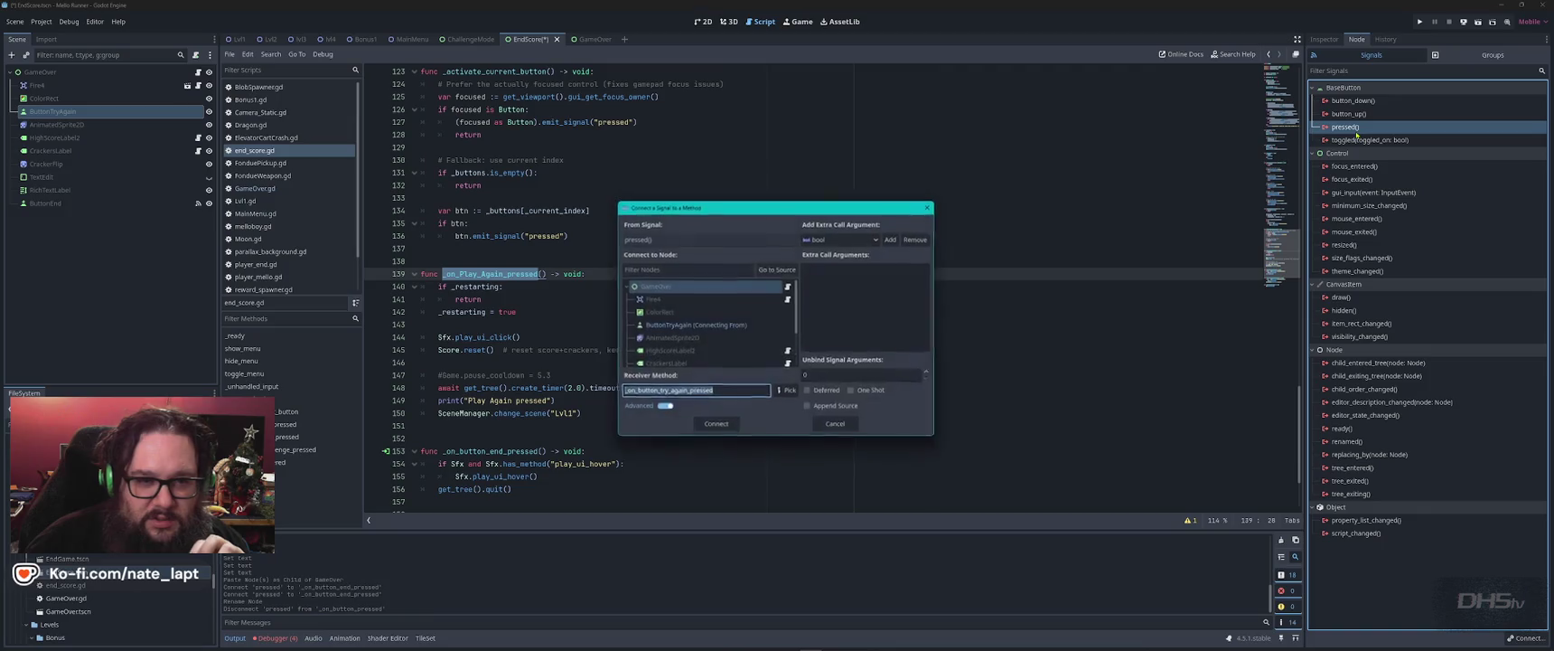
pyautogui.click(725, 432)
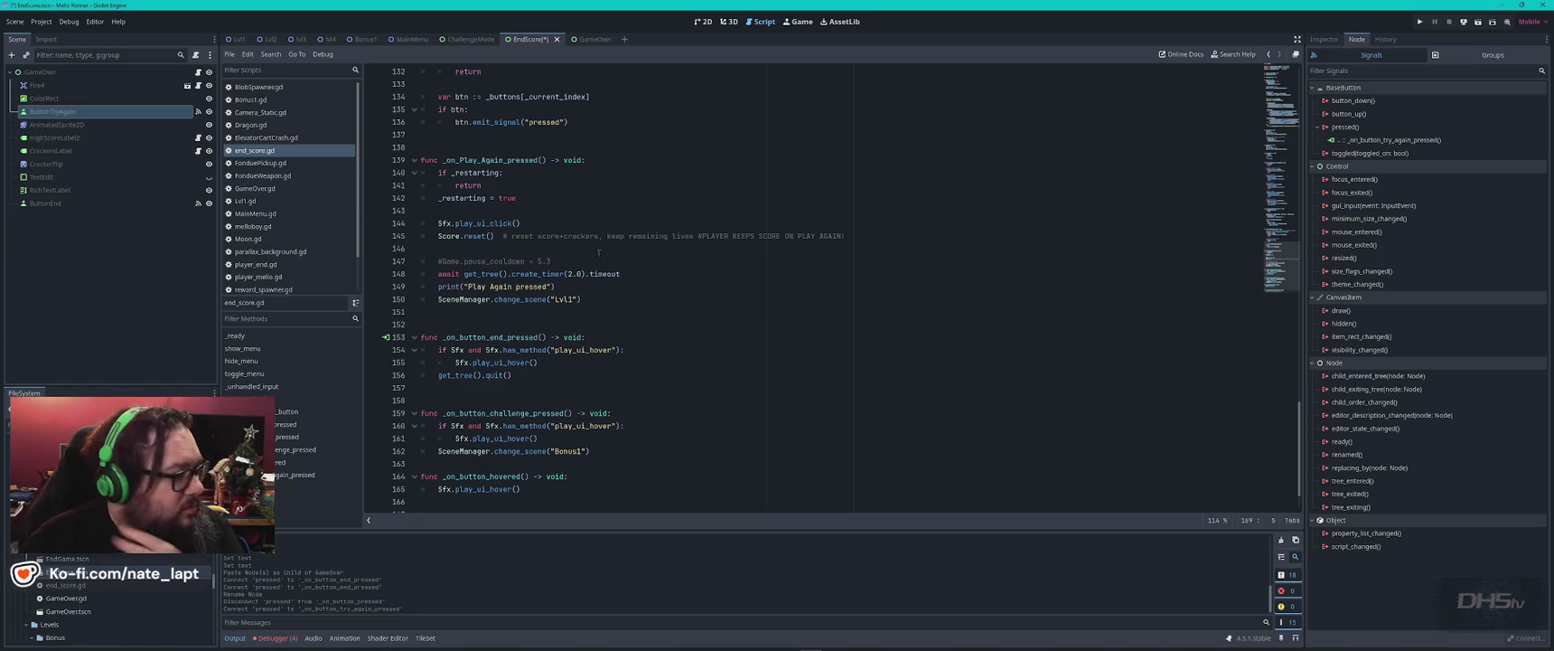
pyautogui.scroll(6, 598, 253)
pyautogui.scroll(-7, 599, 252)
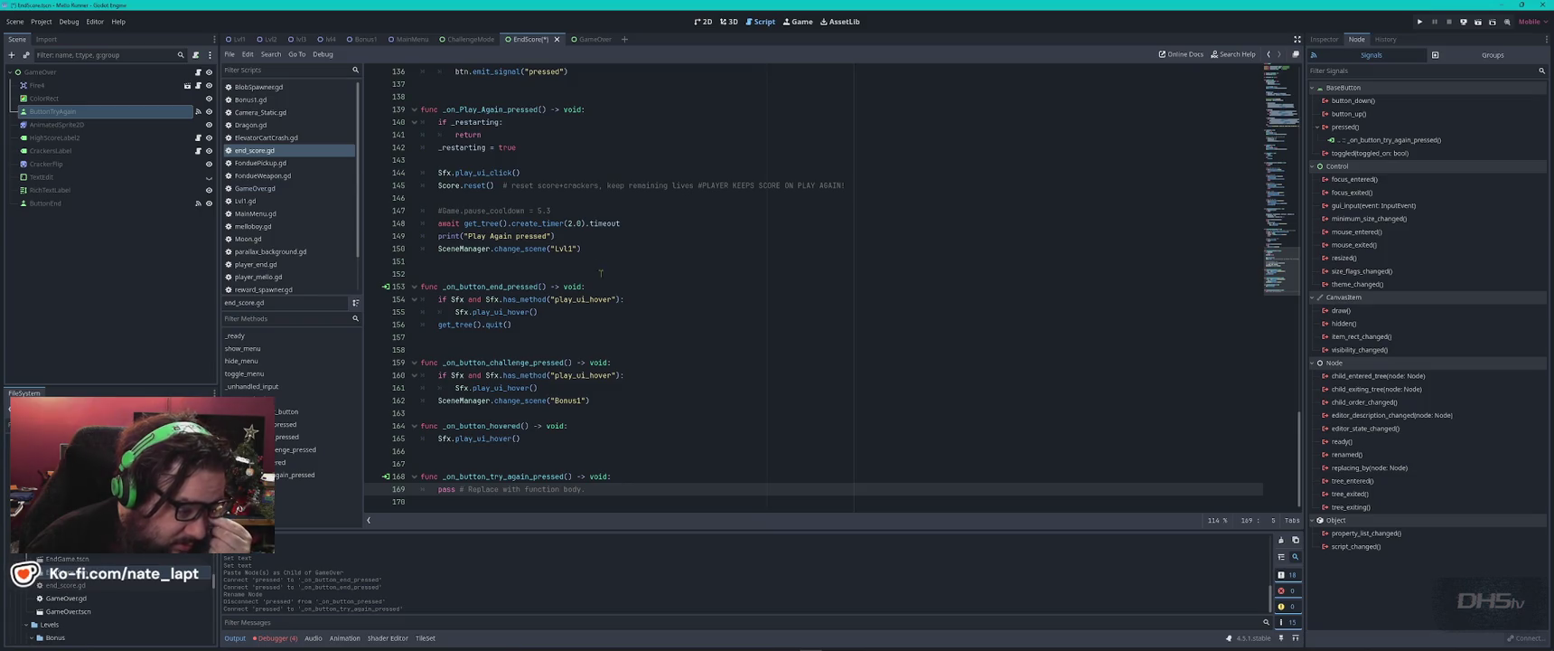
# - Locate where _on_Play_Again_pressed is connected and the new try-again handler
pyautogui.moveTo(443, 477); pyautogui.dragTo(566, 477)
pyautogui.hotkey('ctrl', 'c')
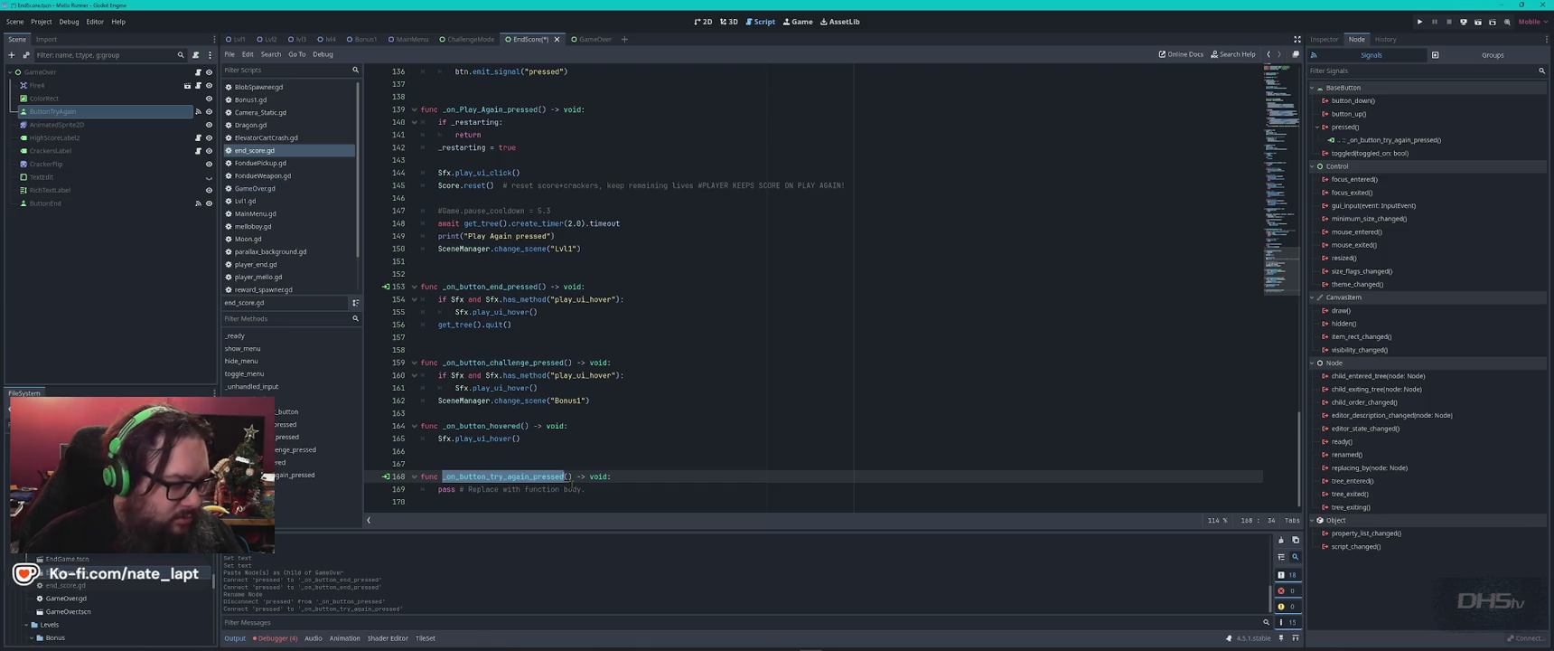
pyautogui.click(492, 109)
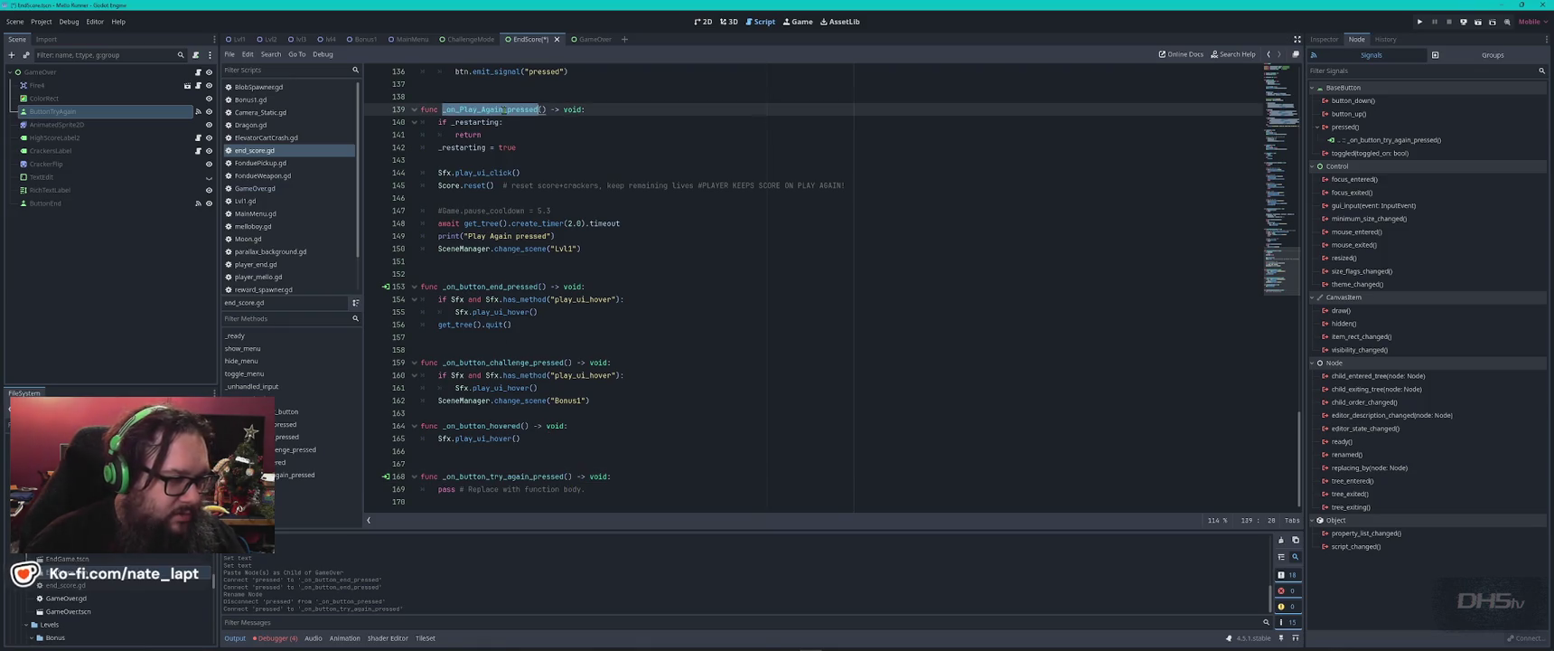
pyautogui.hotkey('ctrl', 'f')
pyautogui.press('Return')
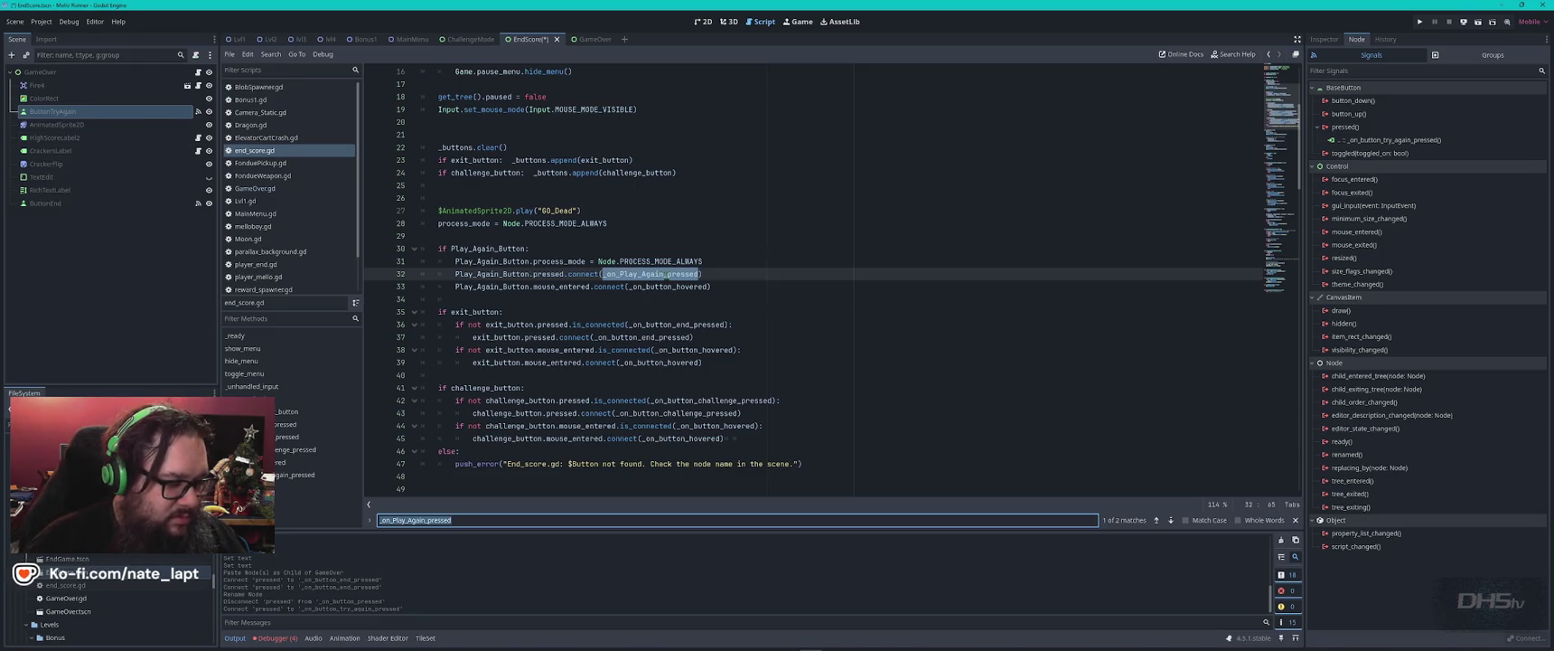
pyautogui.moveTo(667, 274)
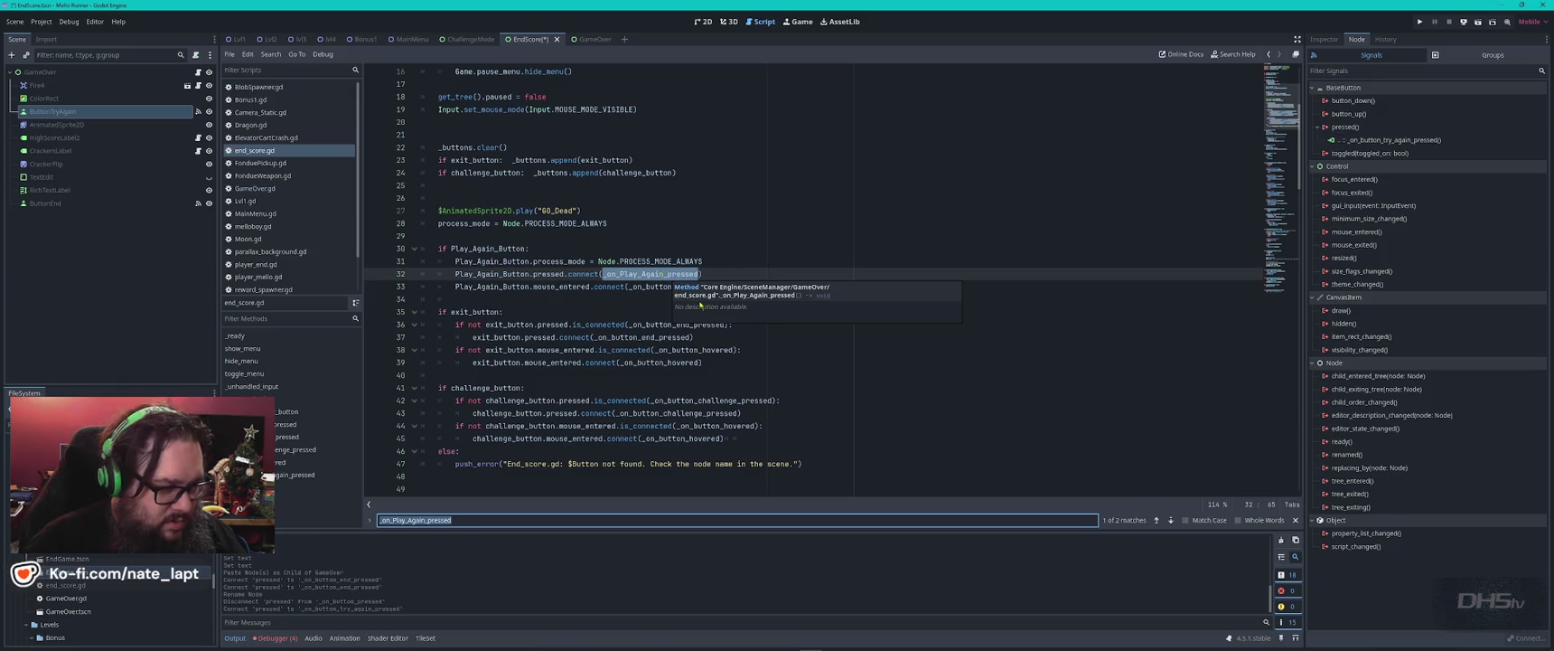
pyautogui.hotkey('ctrl', 'v')
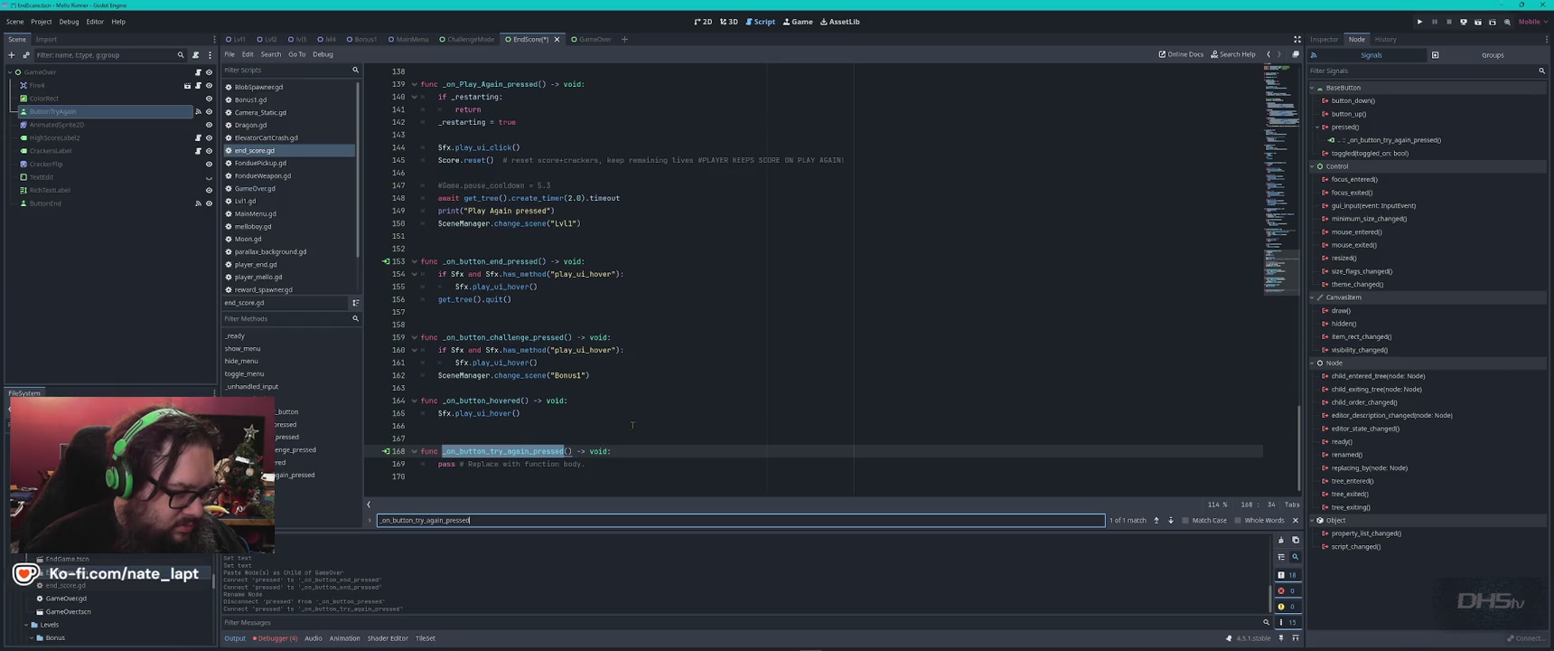
# - Try swapping line 32's handler to _on_button_try_again_pressed, then undo it
pyautogui.click(534, 450)
pyautogui.doubleClick(533, 450)
pyautogui.hotkey('ctrl', 'f')
pyautogui.press('Escape')
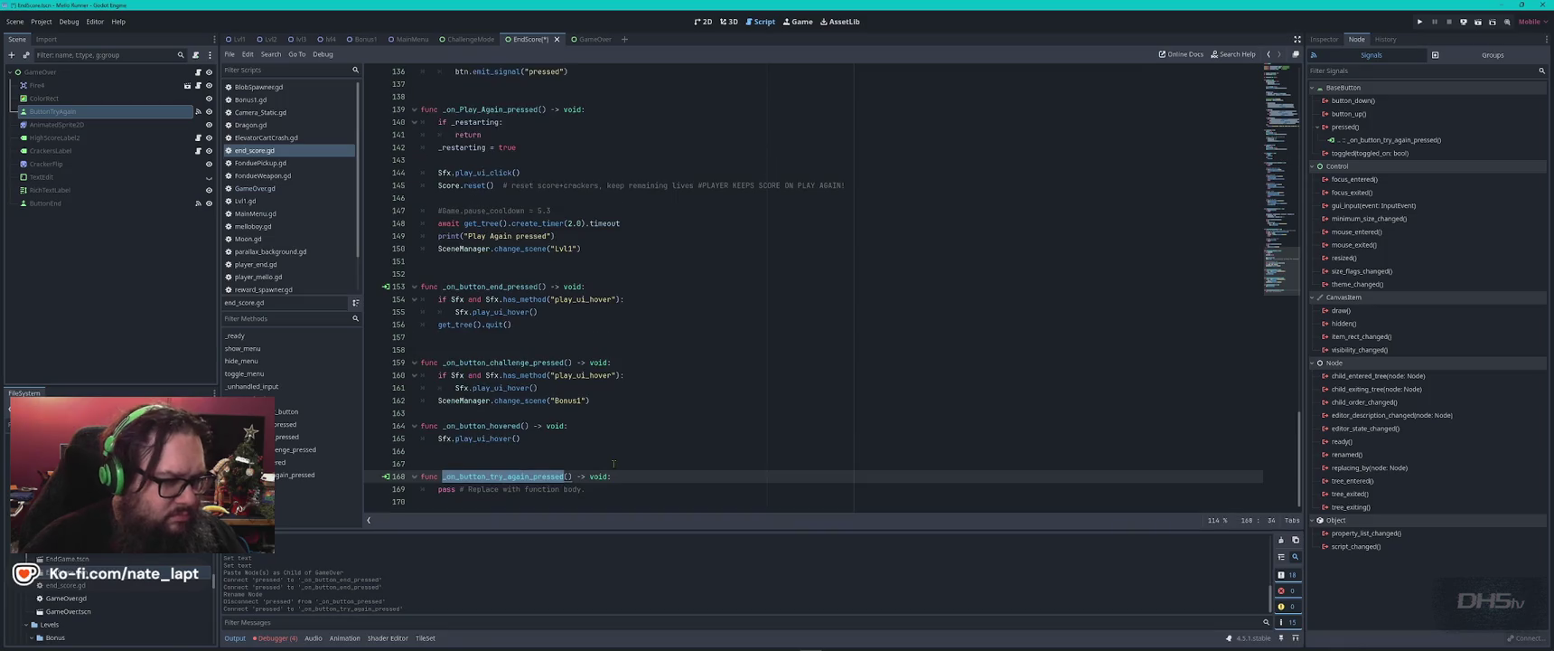
pyautogui.hotkey('ctrl', 'Home')
pyautogui.doubleClick(667, 463)
pyautogui.hotkey('ctrl', 'v')
pyautogui.scroll(-2, 667, 463)
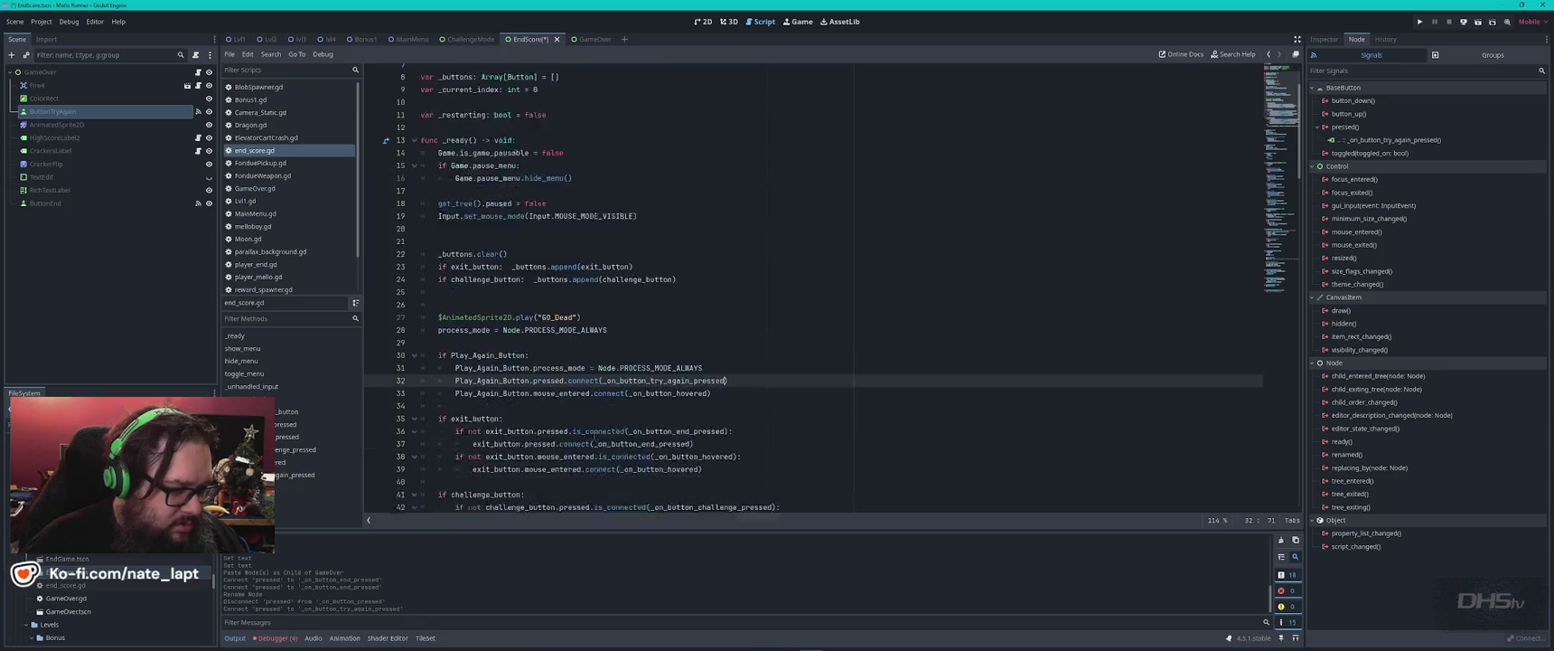
pyautogui.scroll(-4, 611, 387)
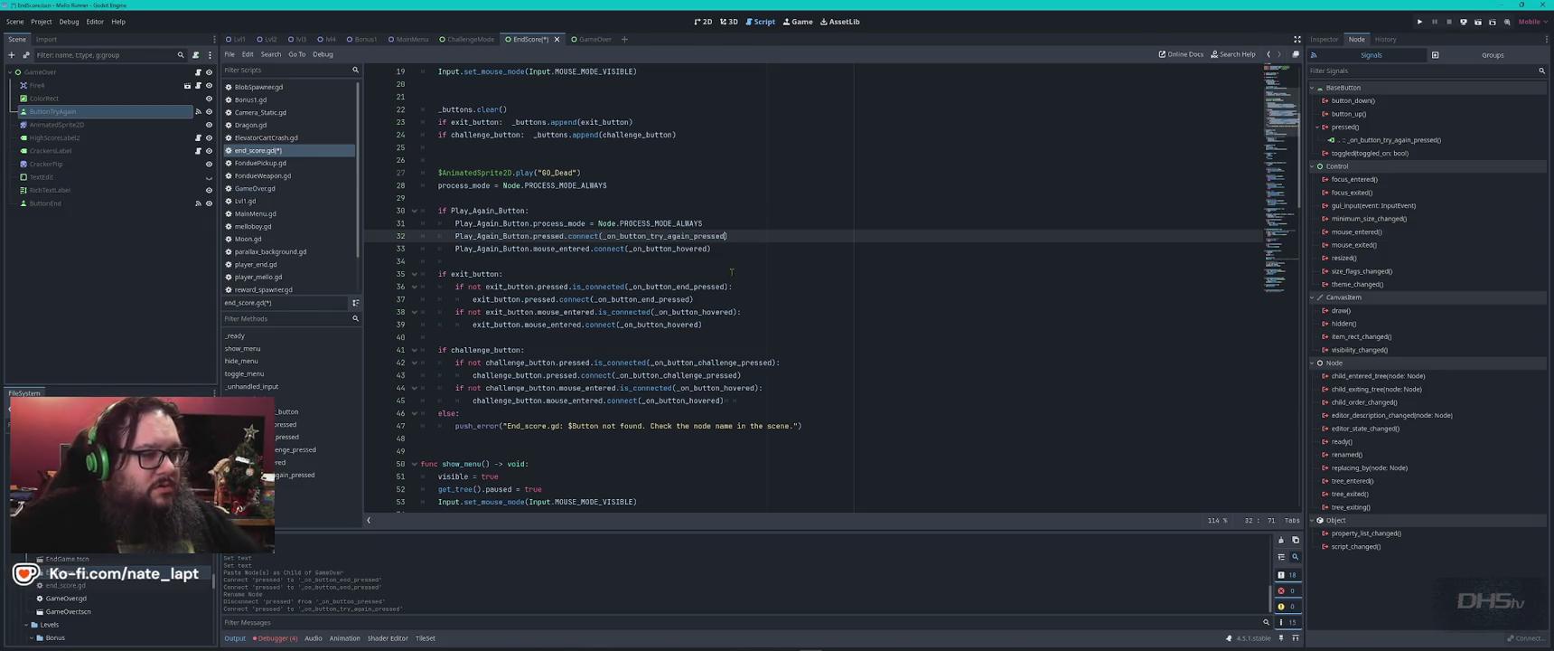
pyautogui.hotkey('ctrl', 'z')
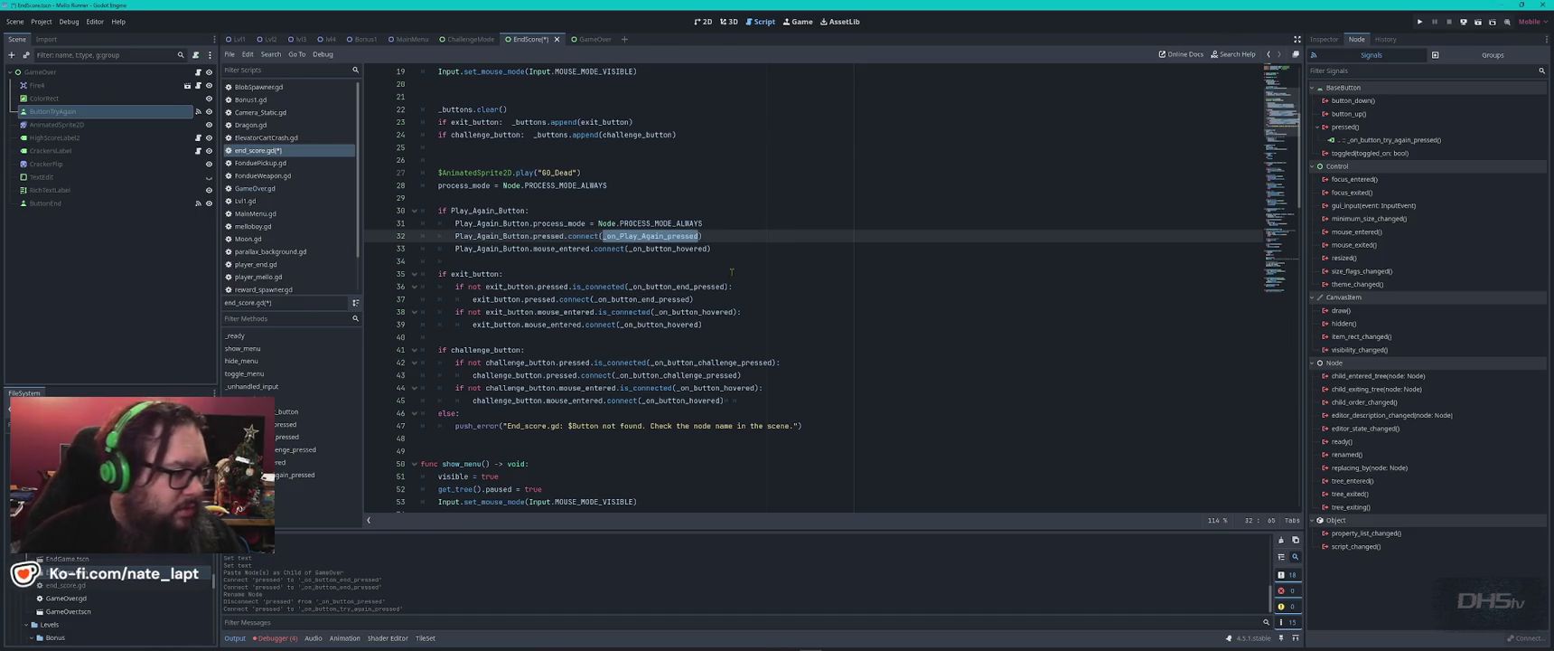
# - Delete the empty _on_button_try_again_pressed stub from end_score.gd
pyautogui.scroll(-15, 716, 328)
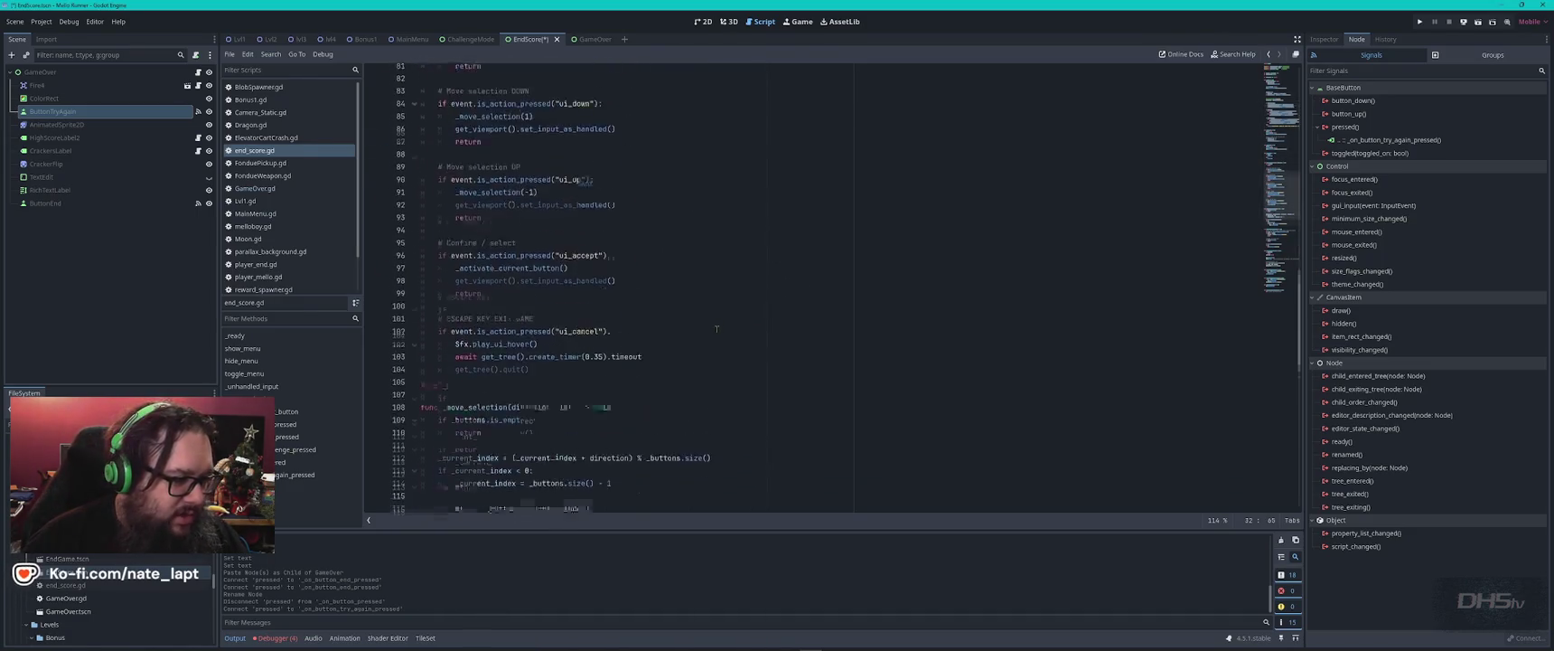
pyautogui.scroll(-5, 717, 328)
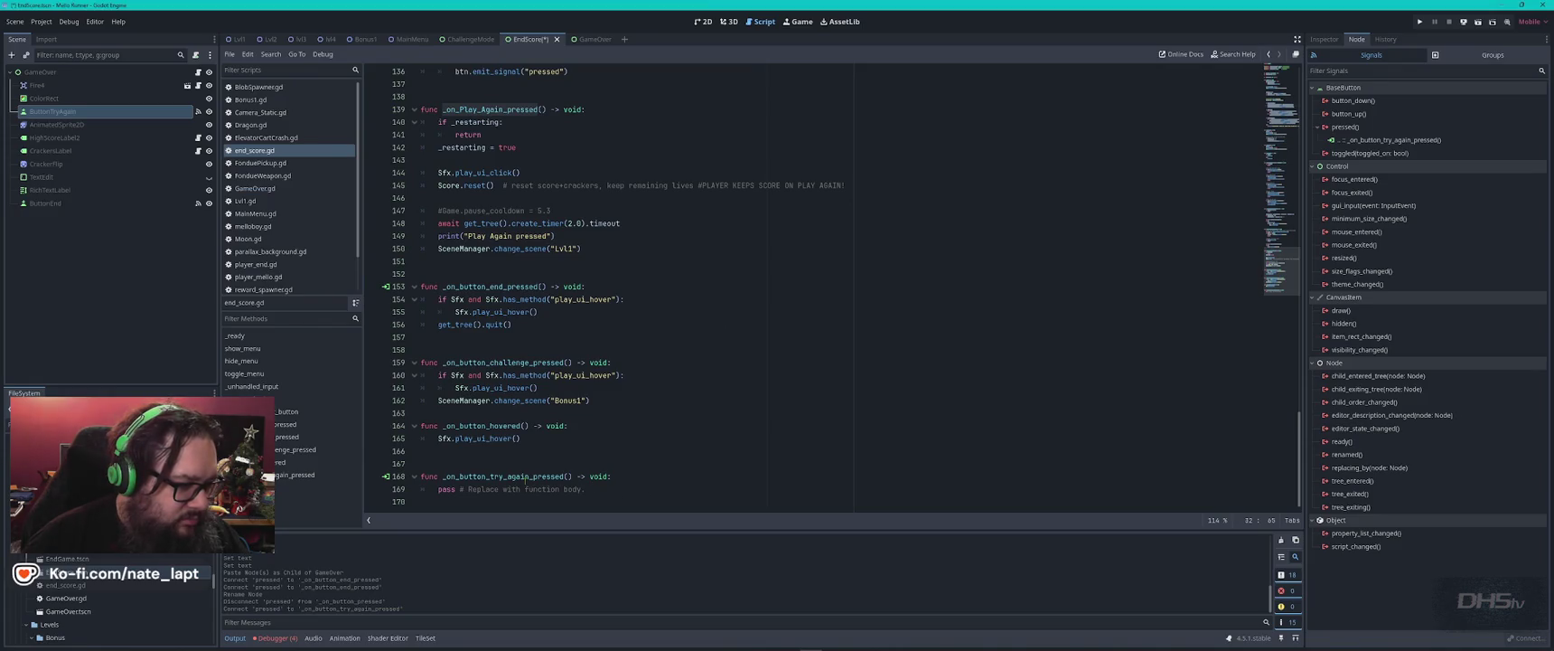
pyautogui.moveTo(507, 461); pyautogui.dragTo(588, 491)
pyautogui.press('Delete')
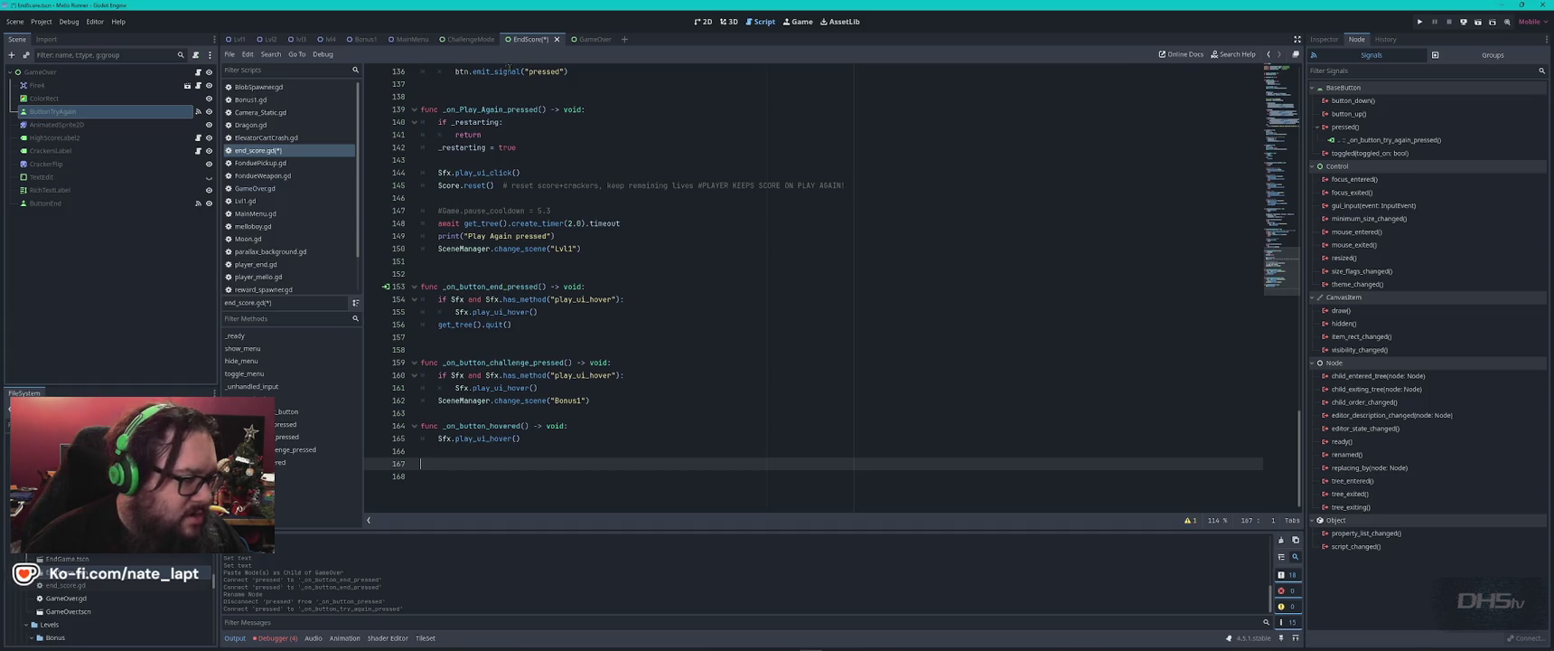
# - Rename the ButtonTryAgain node to ButtonPlayAgain
pyautogui.doubleClick(73, 111)
pyautogui.click(60, 111)
pyautogui.press('BackSpace')
pyautogui.press('BackSpace')
pyautogui.press('BackSpace')
pyautogui.write('Play')
pyautogui.press('Return')
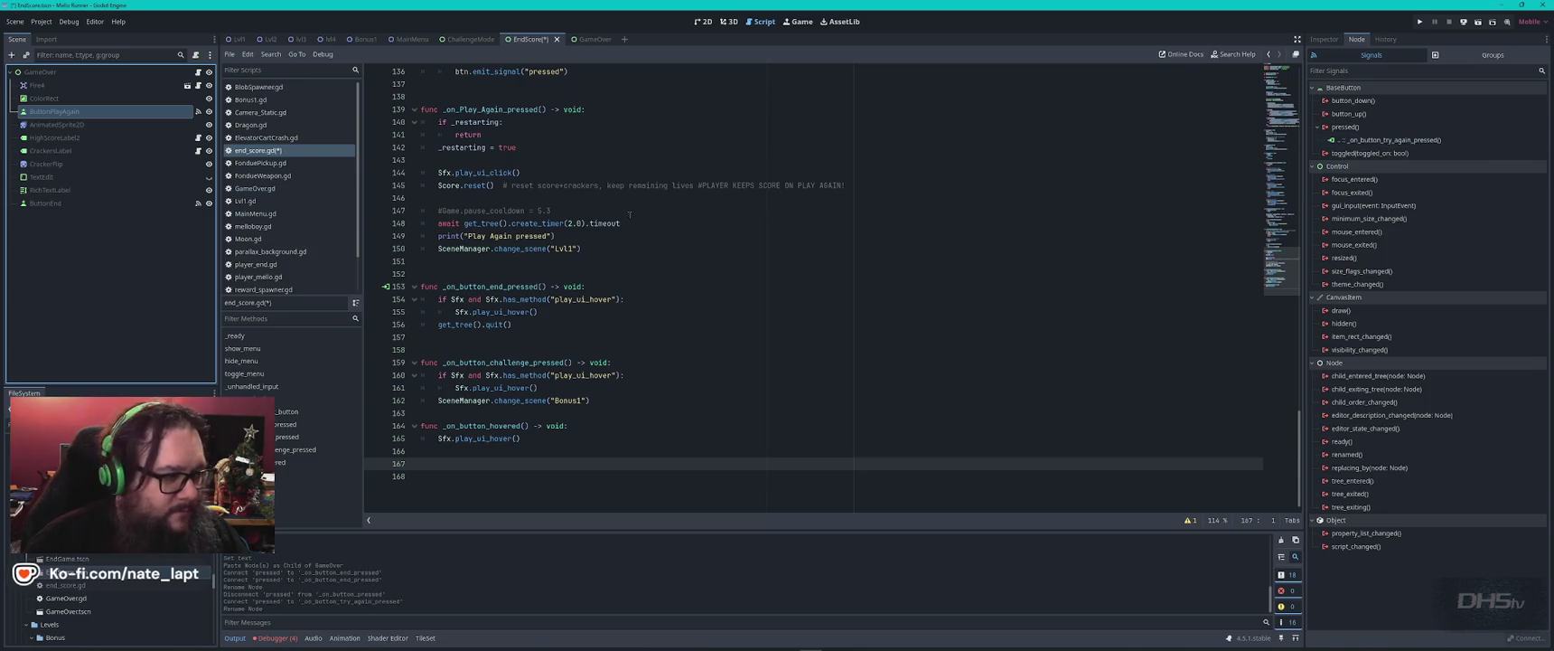
# - Disconnect the try-again handler and connect pressed to _on_button_play_again_pressed
pyautogui.doubleClick(1392, 140)
pyautogui.rightClick(1410, 142)
pyautogui.click(1437, 173)
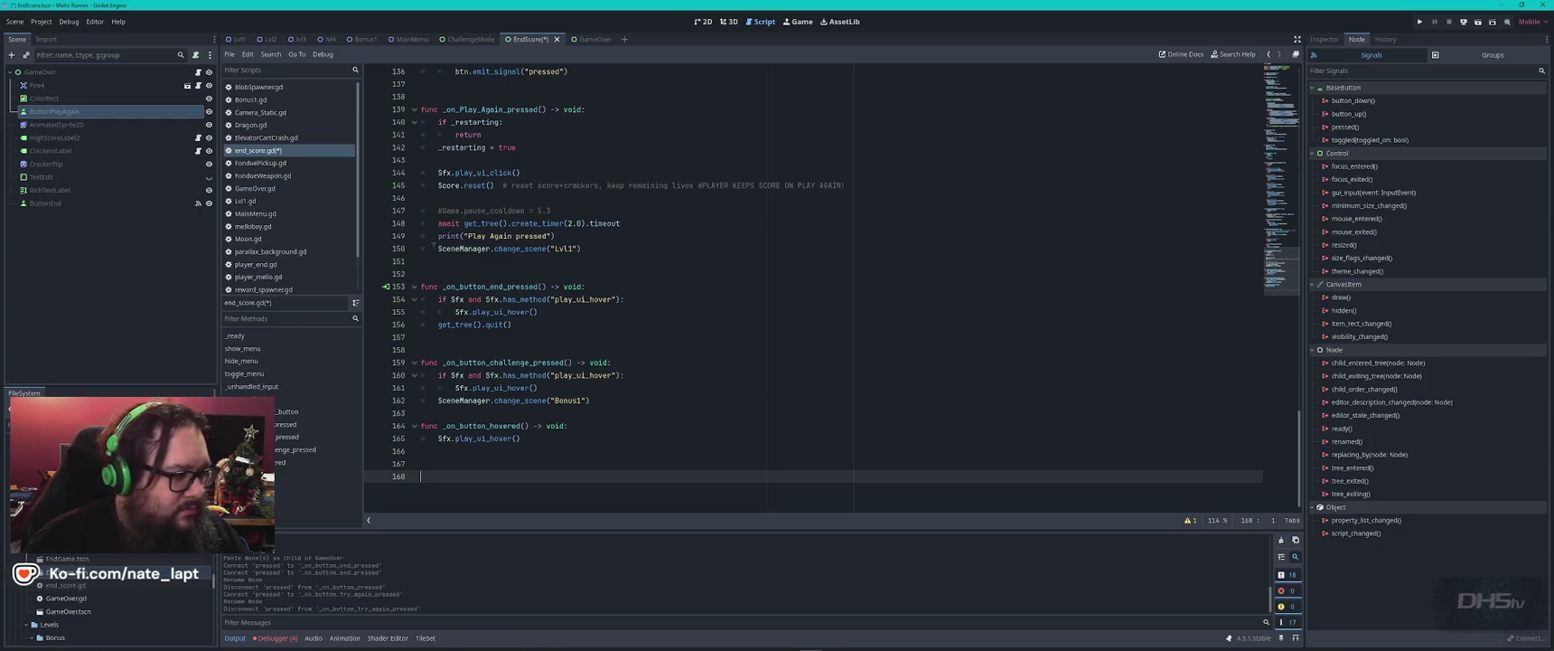
pyautogui.click(43, 112)
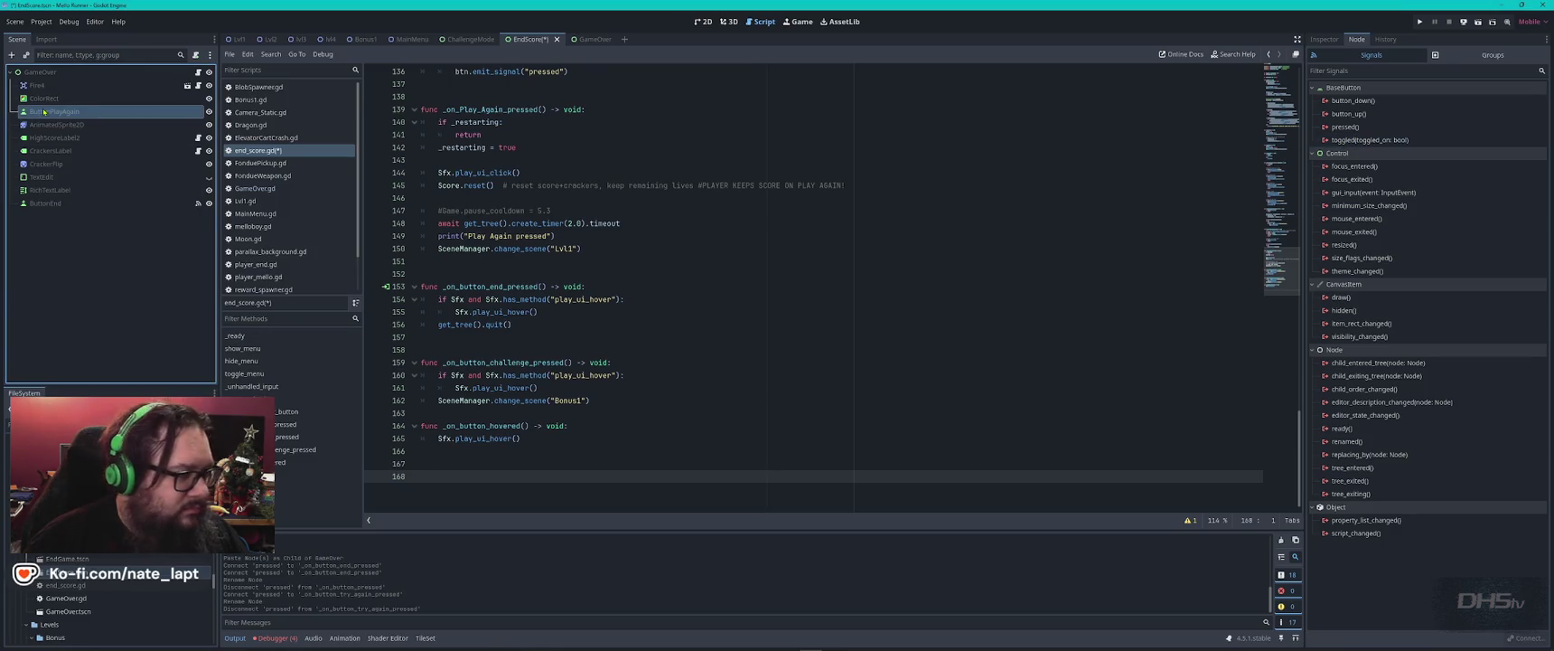
pyautogui.doubleClick(1346, 127)
pyautogui.click(716, 427)
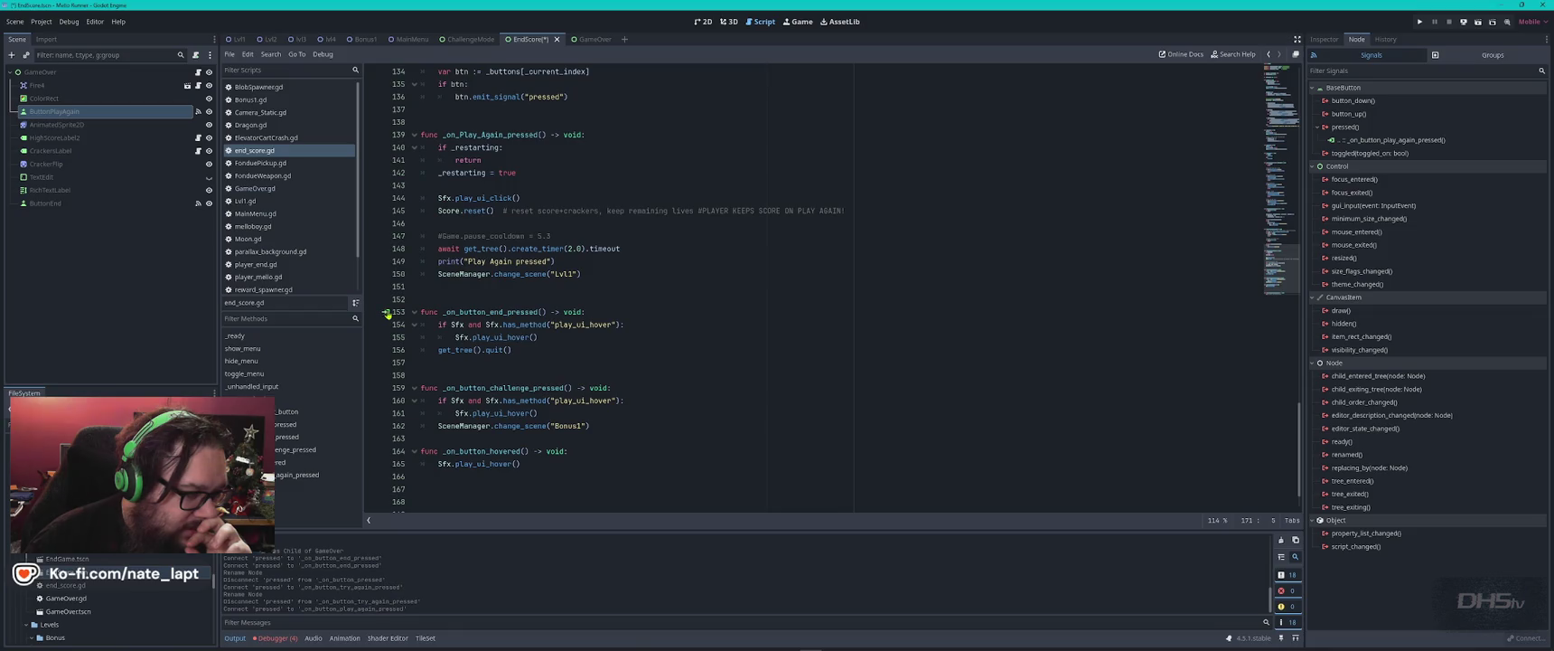
# - Check what connects to _on_button_end_pressed and review the _on_Play_Again_pressed function
pyautogui.click(385, 312)
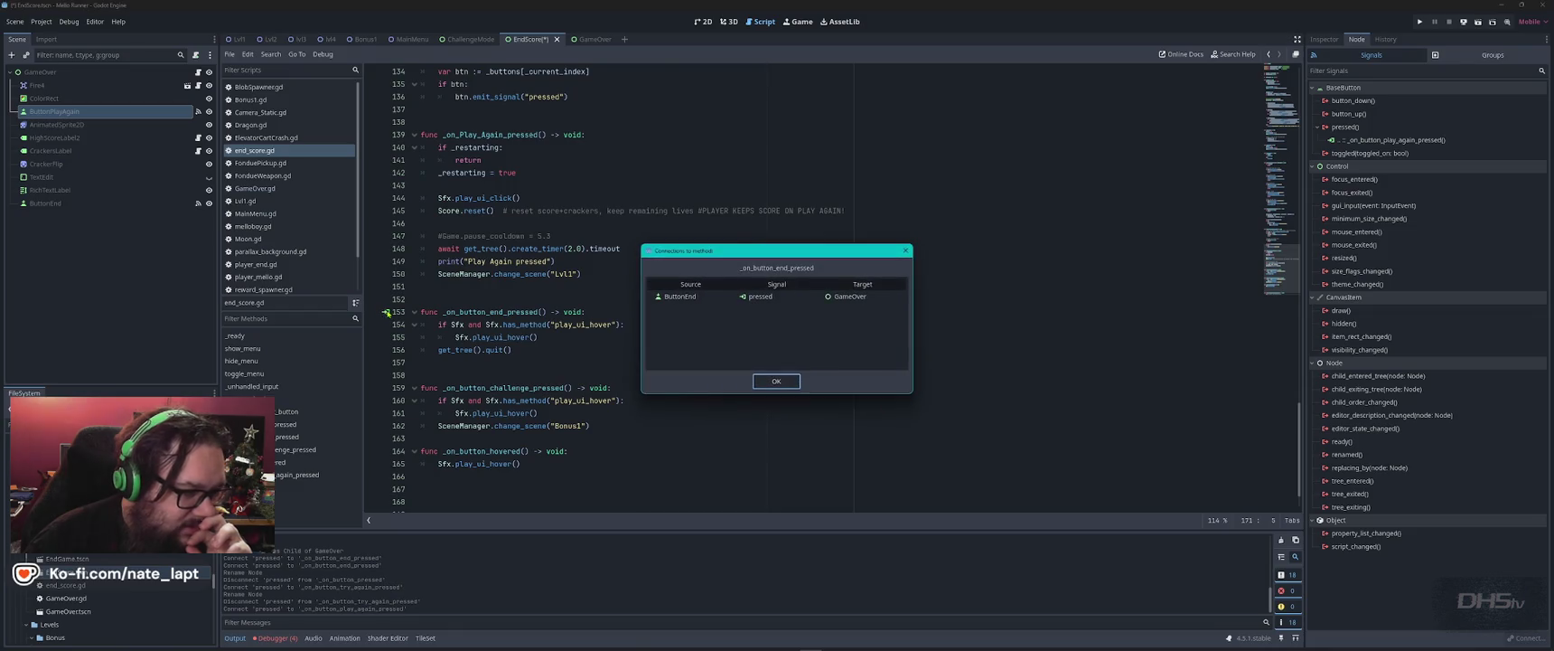
pyautogui.click(783, 381)
pyautogui.scroll(3, 545, 262)
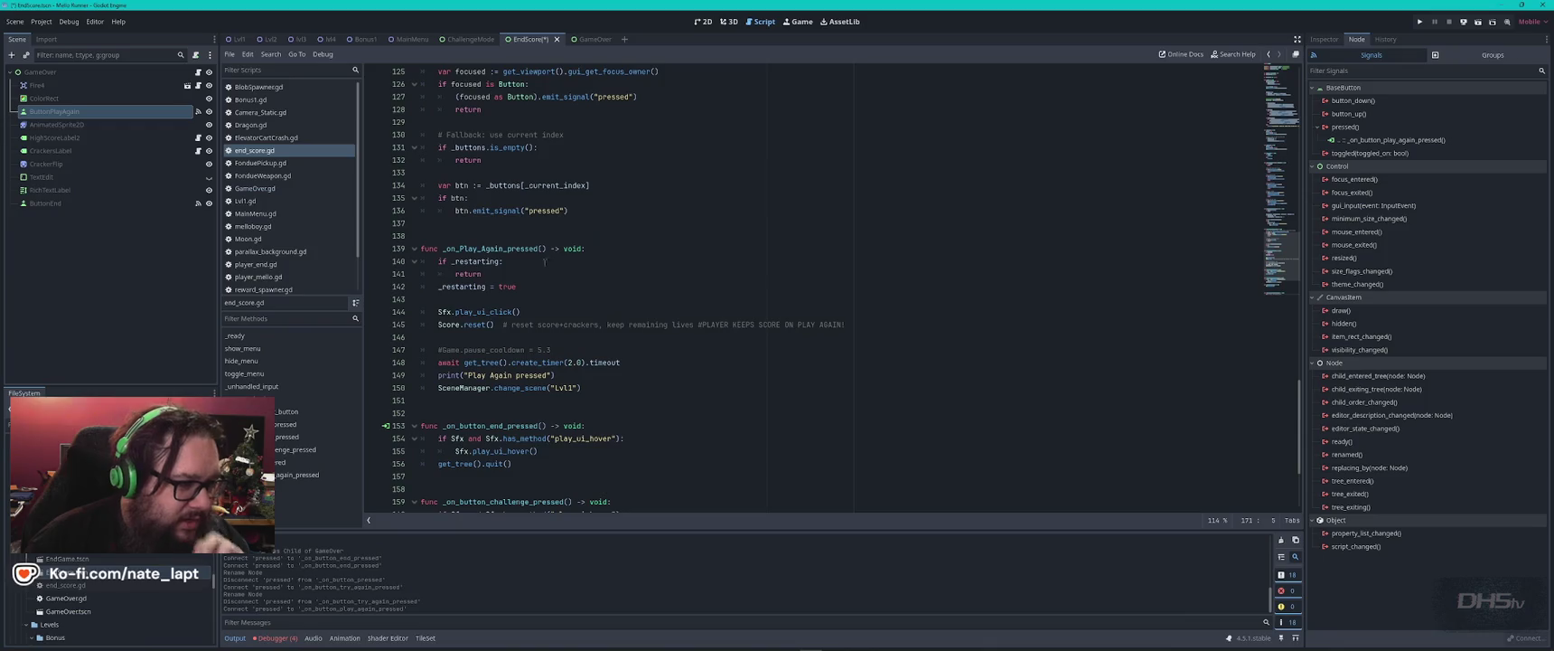
pyautogui.doubleClick(525, 248)
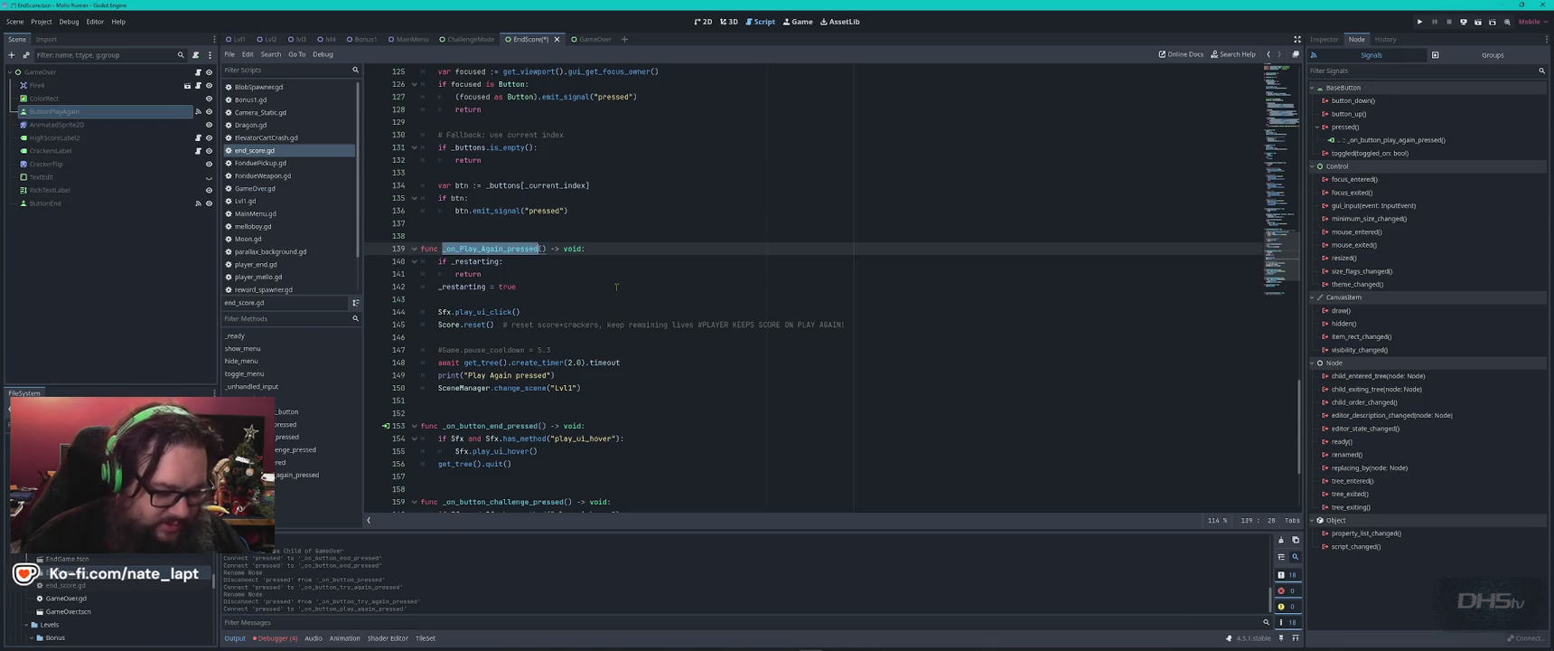
pyautogui.hotkey('ctrl', 'Home')
pyautogui.scroll(-4, 681, 342)
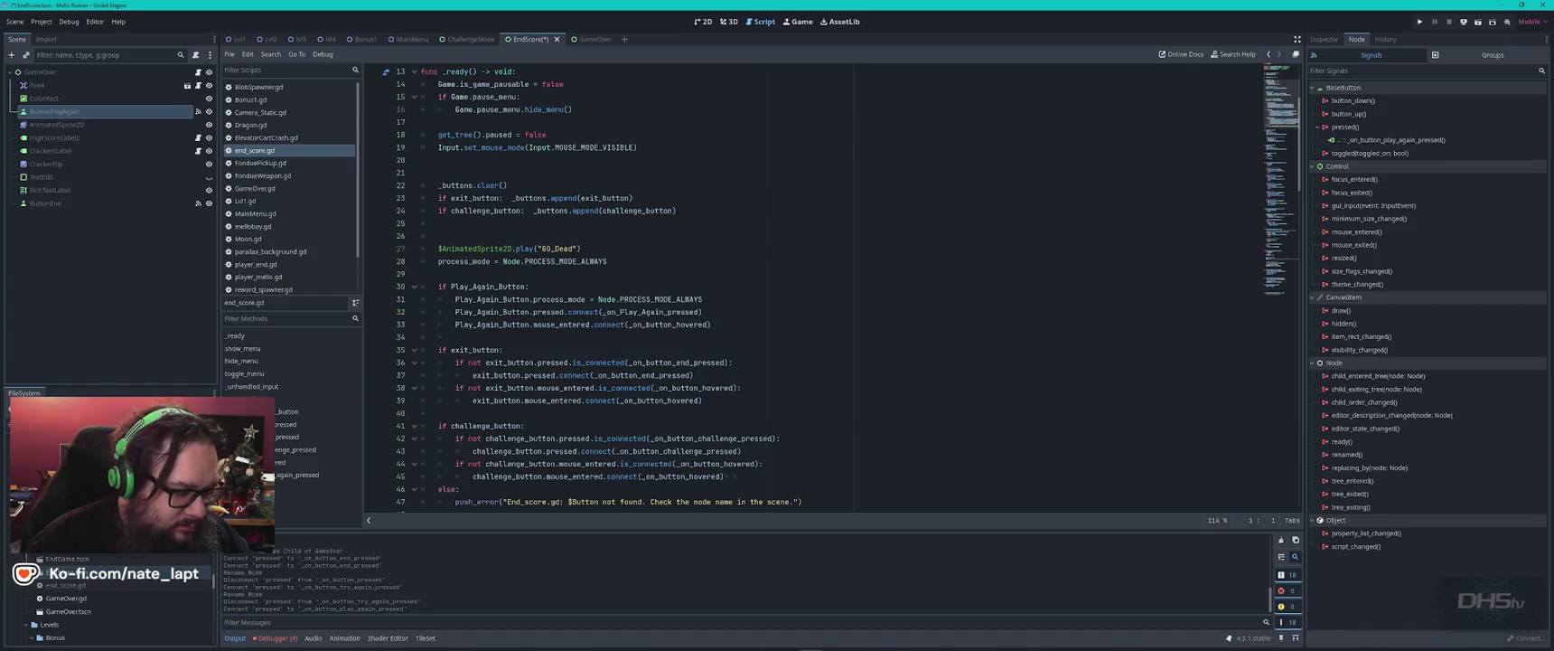
pyautogui.scroll(4, 620, 314)
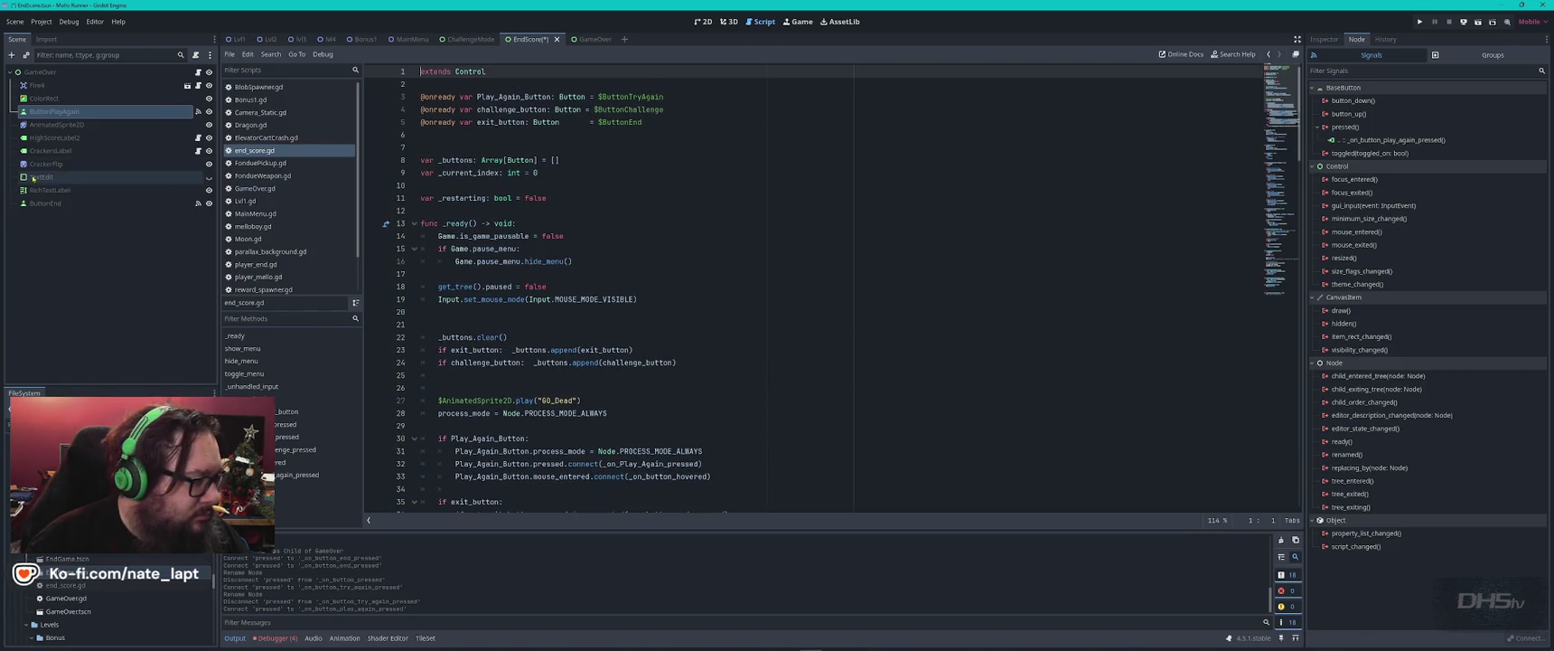
# - Replace $ButtonTryAgain with $ButtonPlayAgain on line 3 and save
pyautogui.moveTo(54, 112)
pyautogui.mouseDown()
pyautogui.moveTo(672, 101)
pyautogui.moveTo(598, 97)
pyautogui.mouseUp()
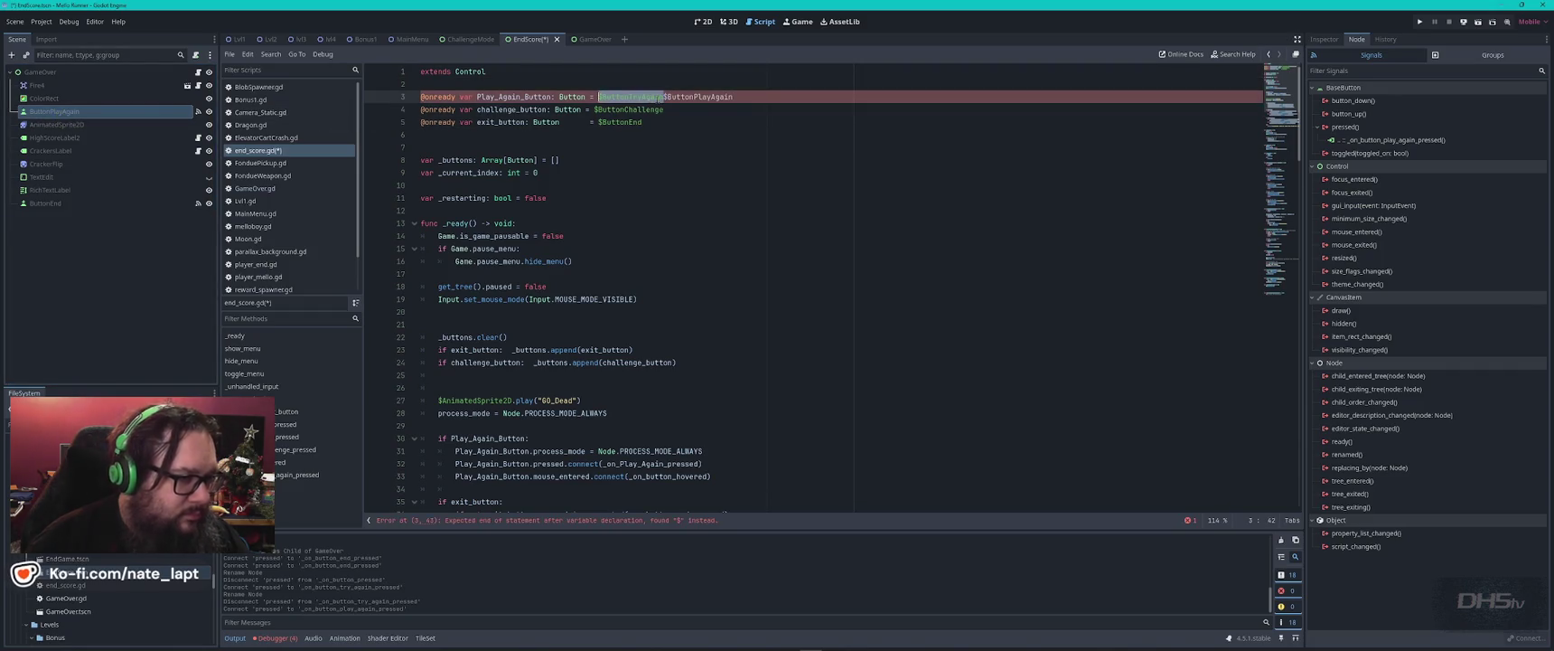
pyautogui.press('BackSpace')
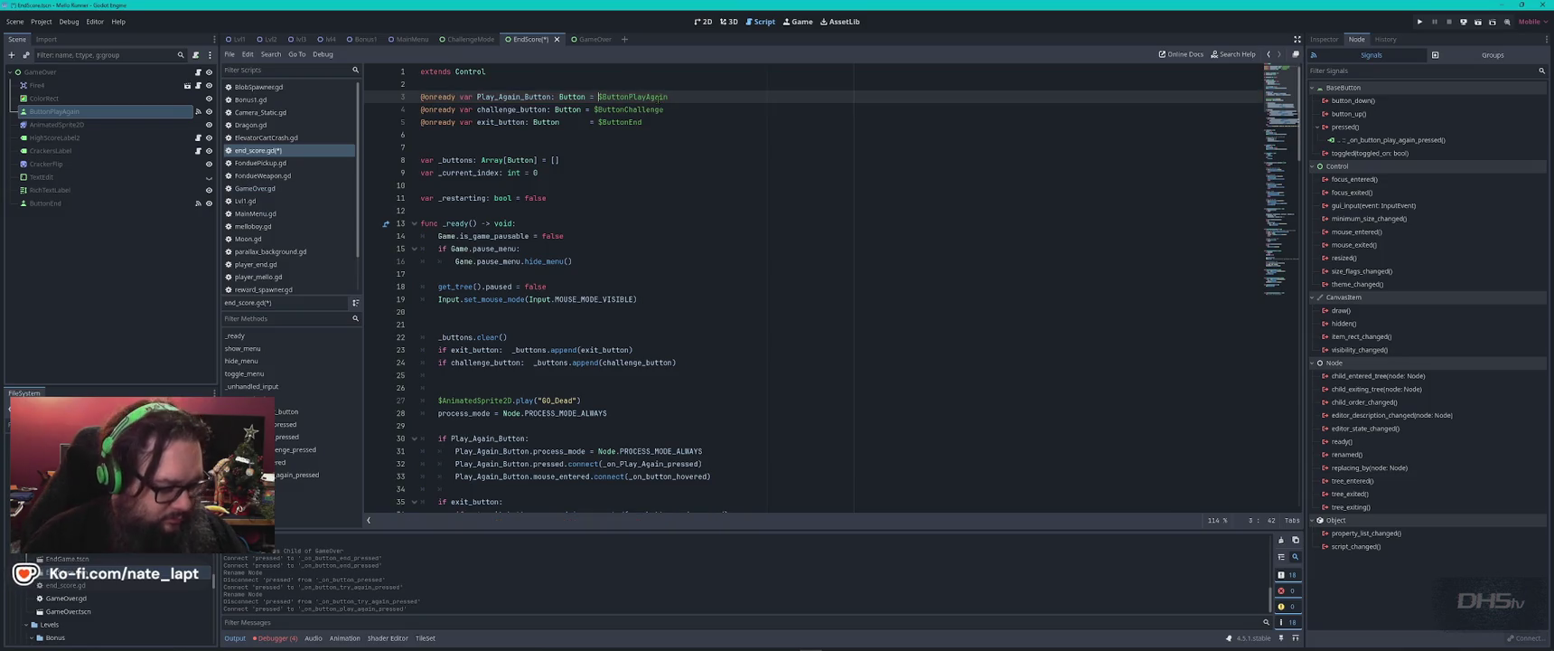
pyautogui.hotkey('ctrl', 's')
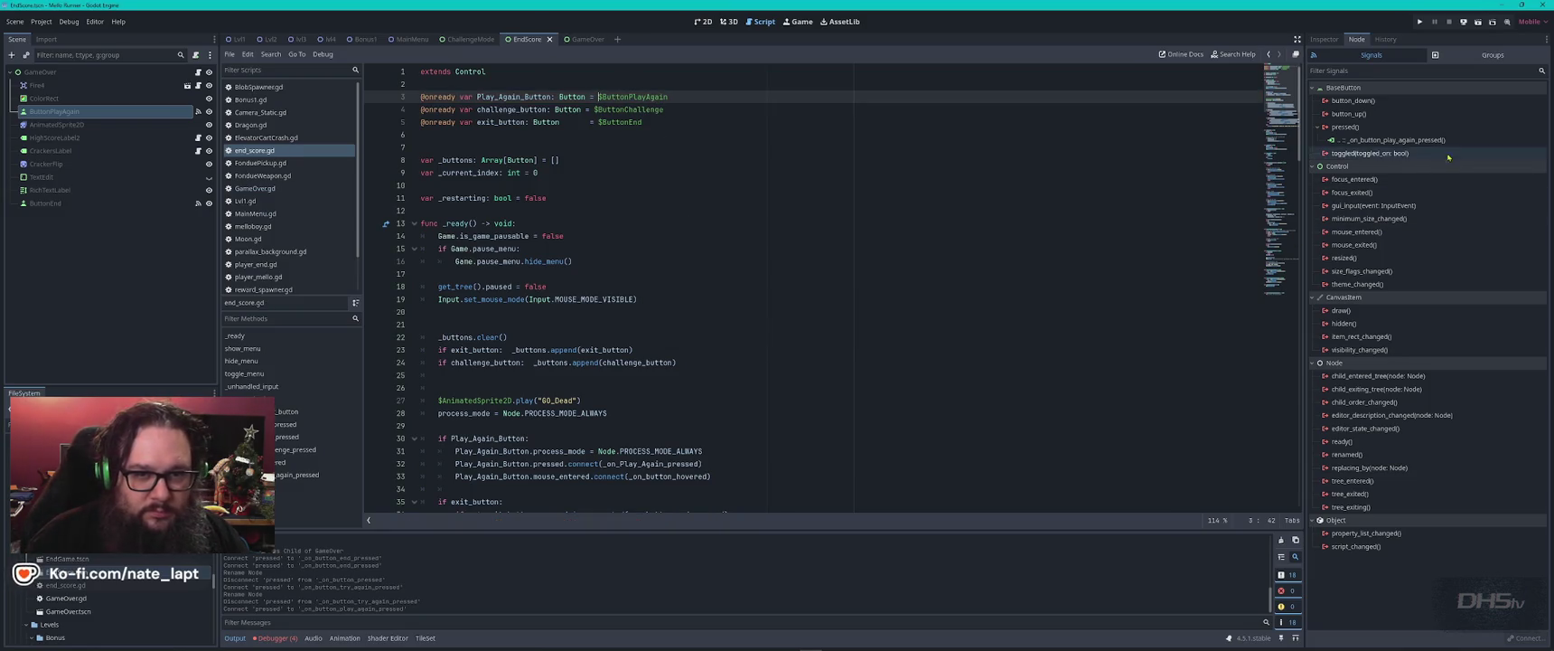
# - Jump to the new _on_button_play_again_pressed handler and select its name
pyautogui.doubleClick(1397, 140)
pyautogui.scroll(-1, 441, 474)
pyautogui.doubleClick(481, 476)
pyautogui.hotkey('ctrl', 'c')
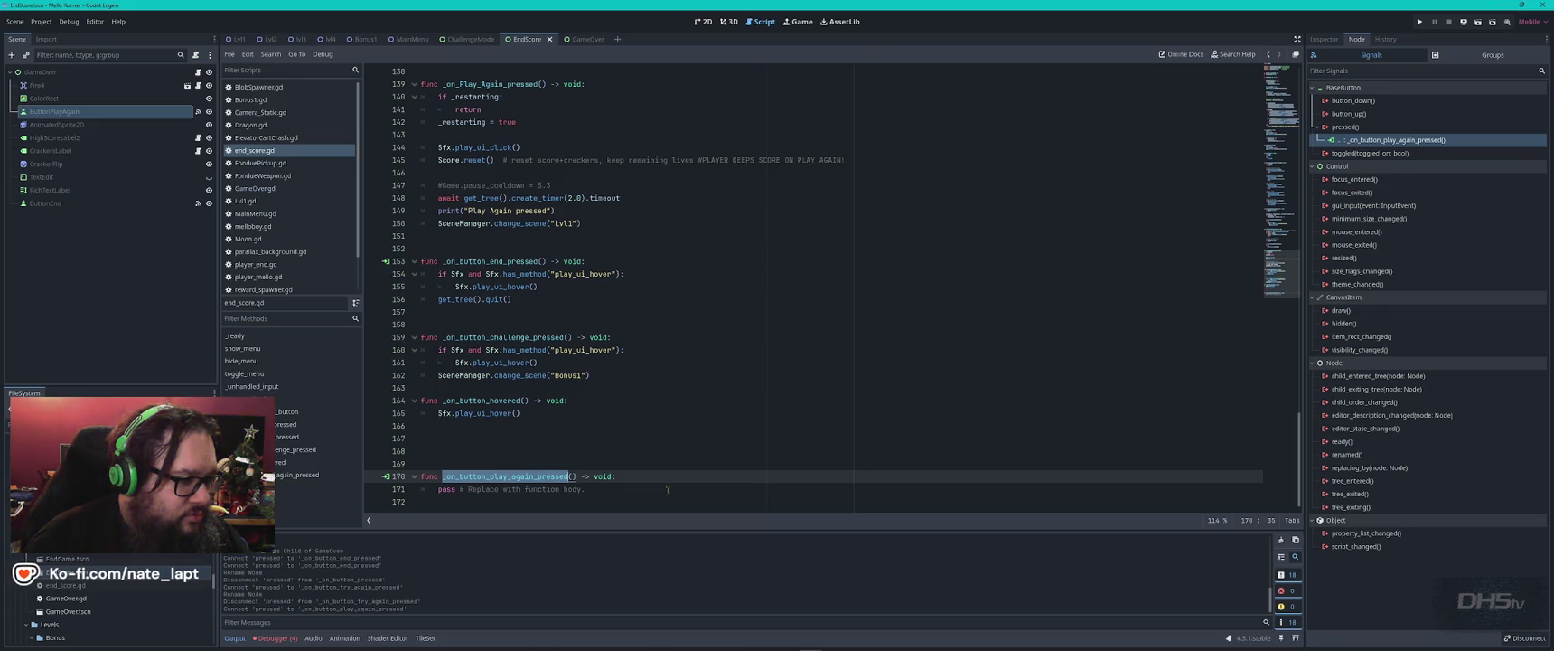
pyautogui.scroll(5, 667, 486)
pyautogui.scroll(2, 663, 483)
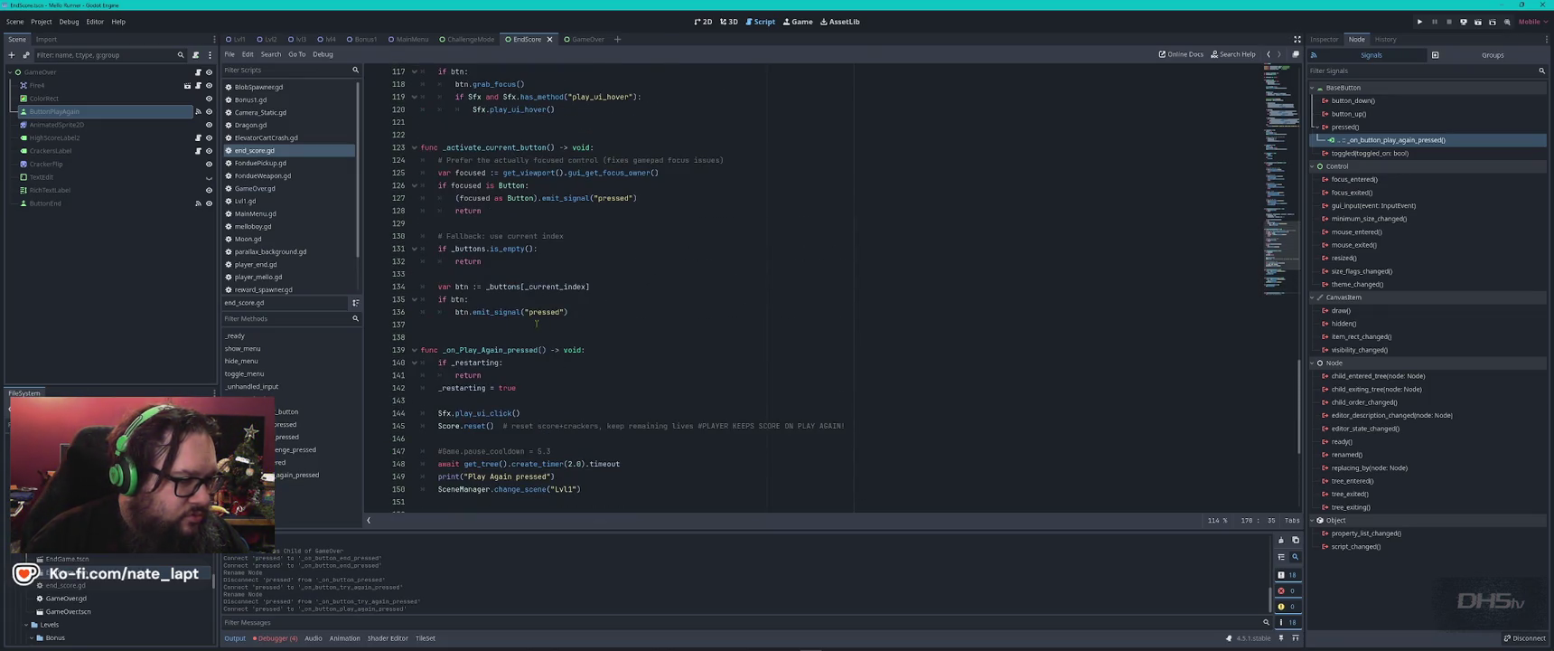
pyautogui.scroll(-7, 536, 323)
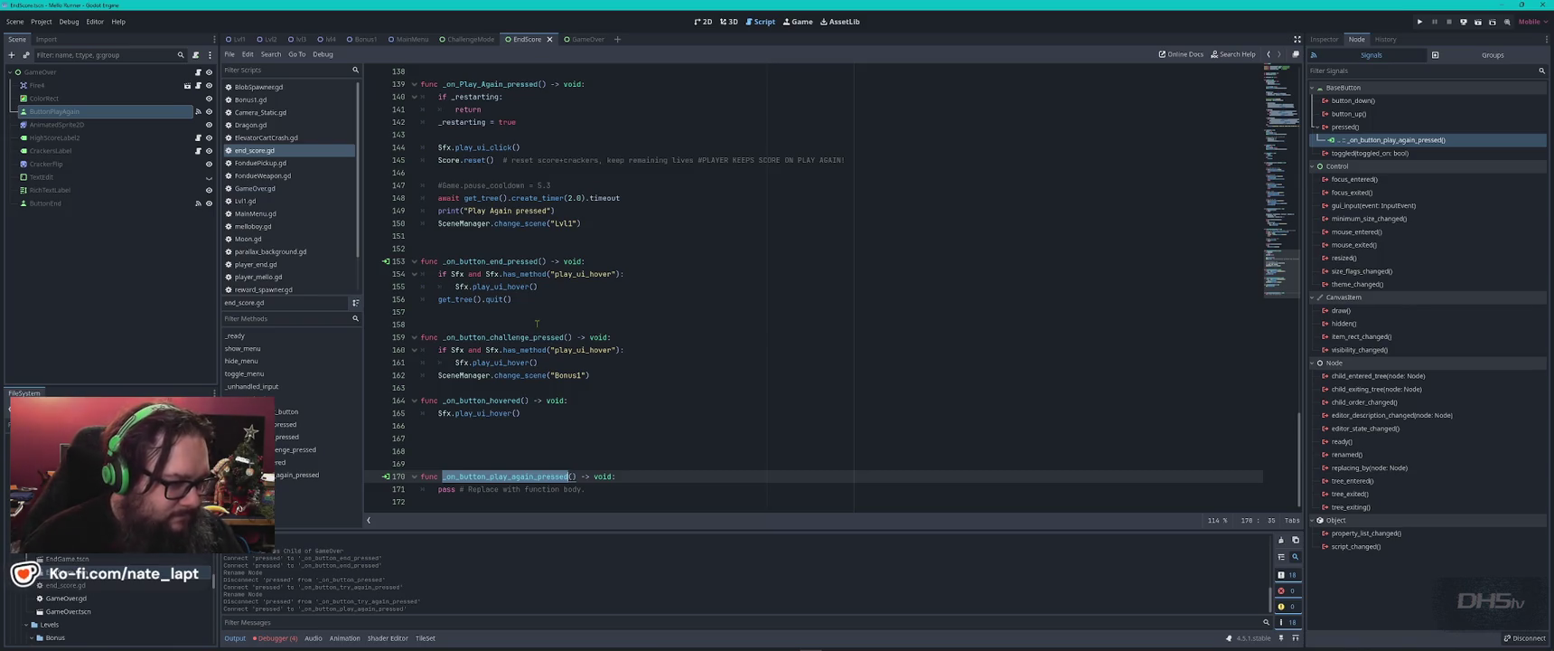
pyautogui.hotkey('ctrl', 'f')
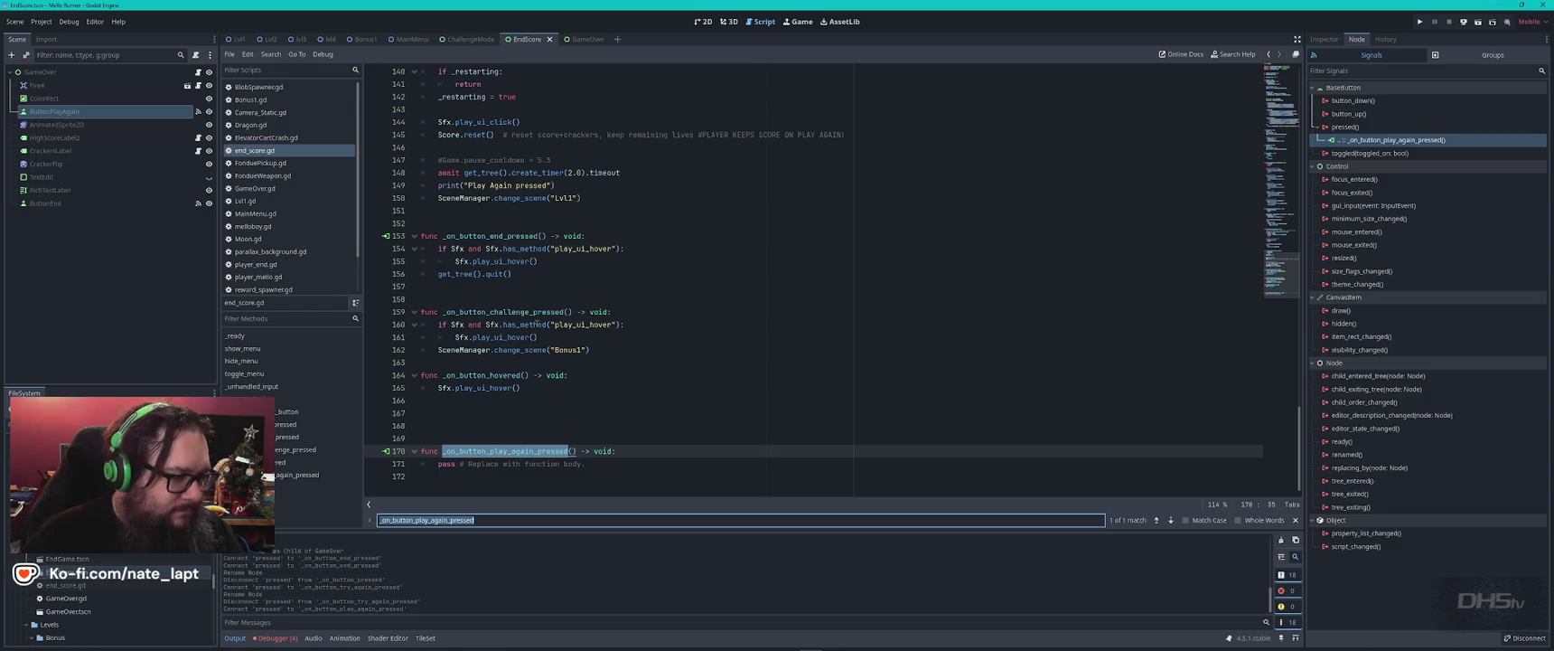
# - Change line 32's connect call to use _on_button_play_again_pressed and save
pyautogui.doubleClick(479, 236)
pyautogui.hotkey('ctrl', 'f')
pyautogui.press('Return')
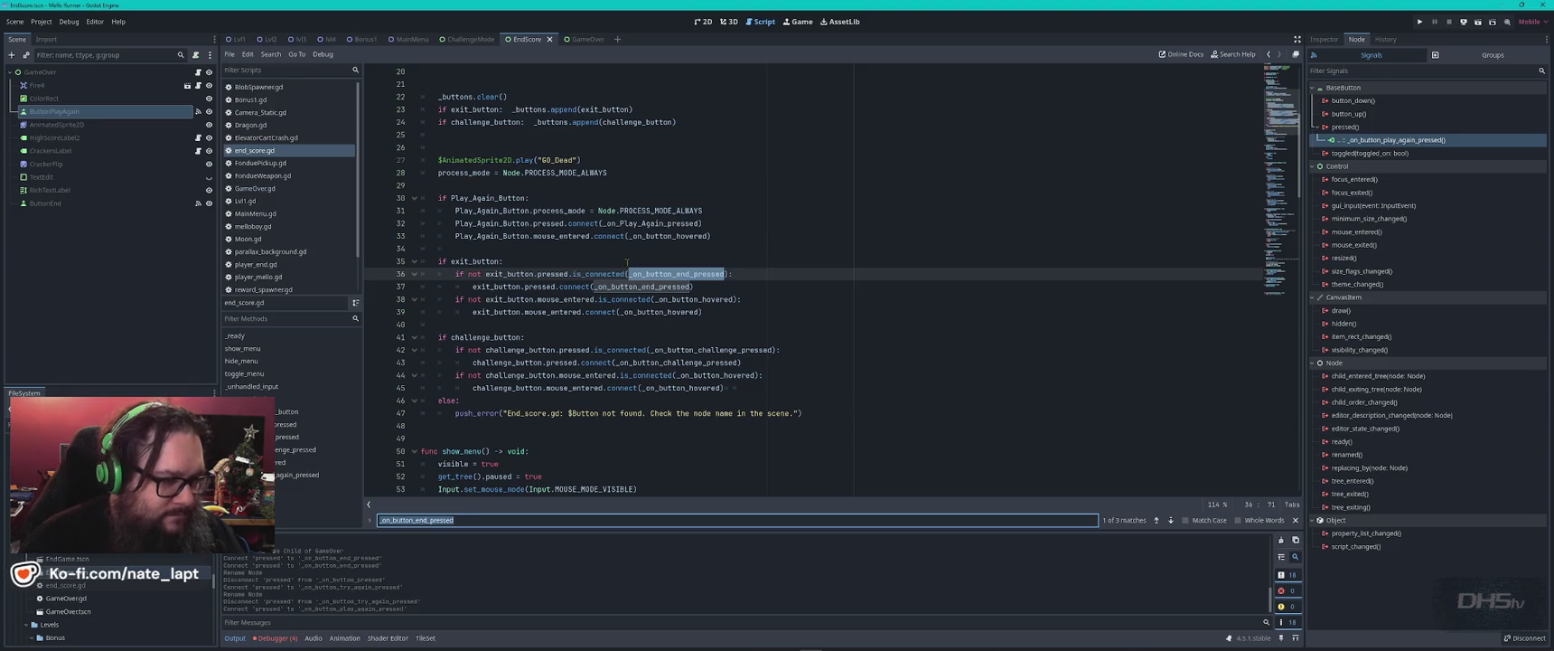
pyautogui.doubleClick(650, 223)
pyautogui.hotkey('ctrl', 'v')
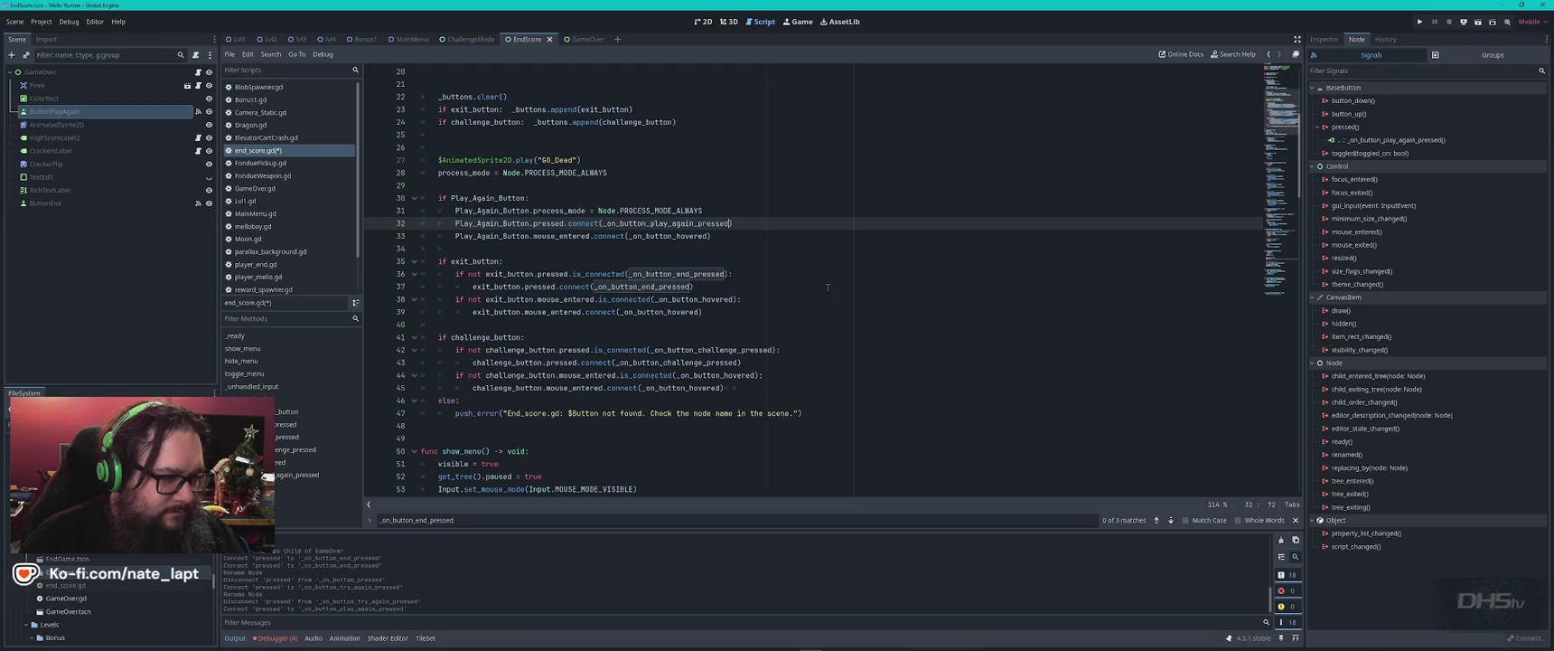
pyautogui.hotkey('ctrl', 's')
pyautogui.scroll(-15, 695, 292)
pyautogui.scroll(-15, 695, 292)
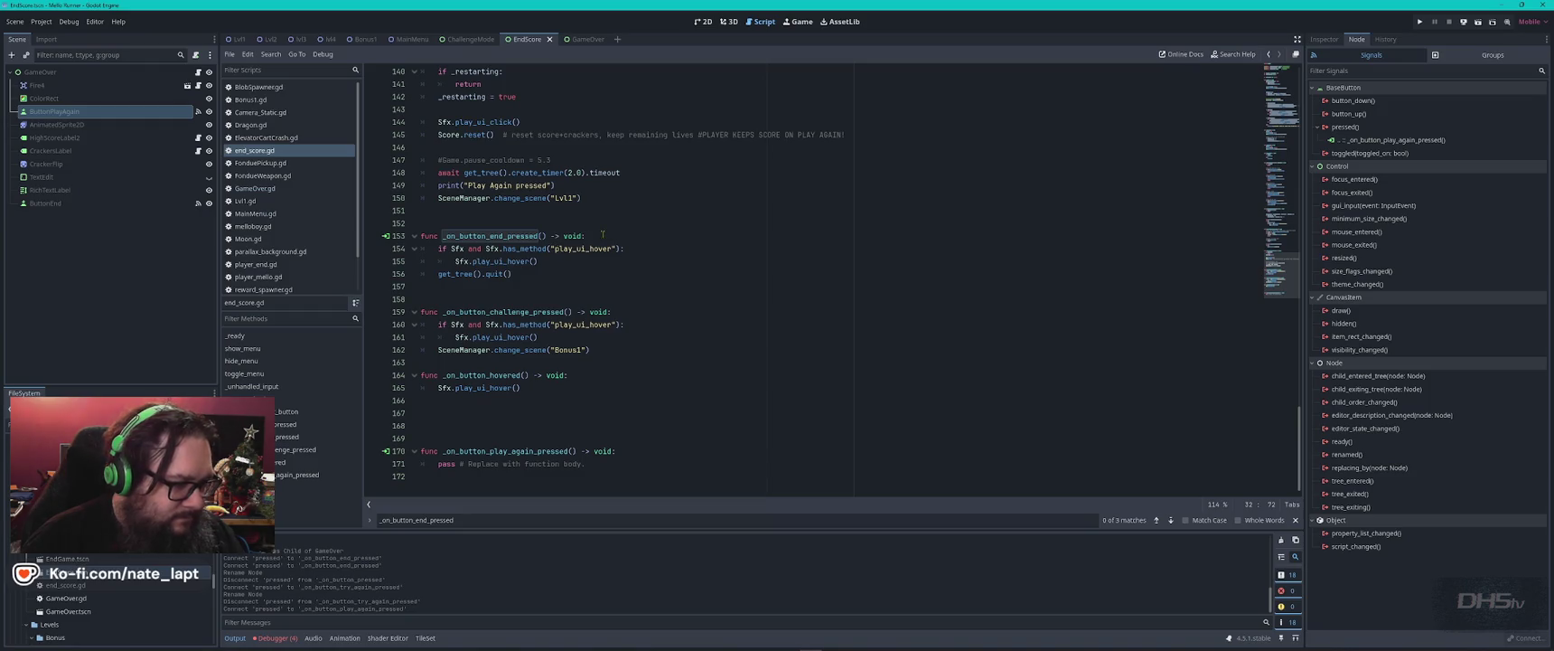
# - Paste the old _on_Play_Again_pressed restart code over 'pass' in _on_button_play_again_pressed
pyautogui.moveTo(603, 234); pyautogui.dragTo(679, 268)
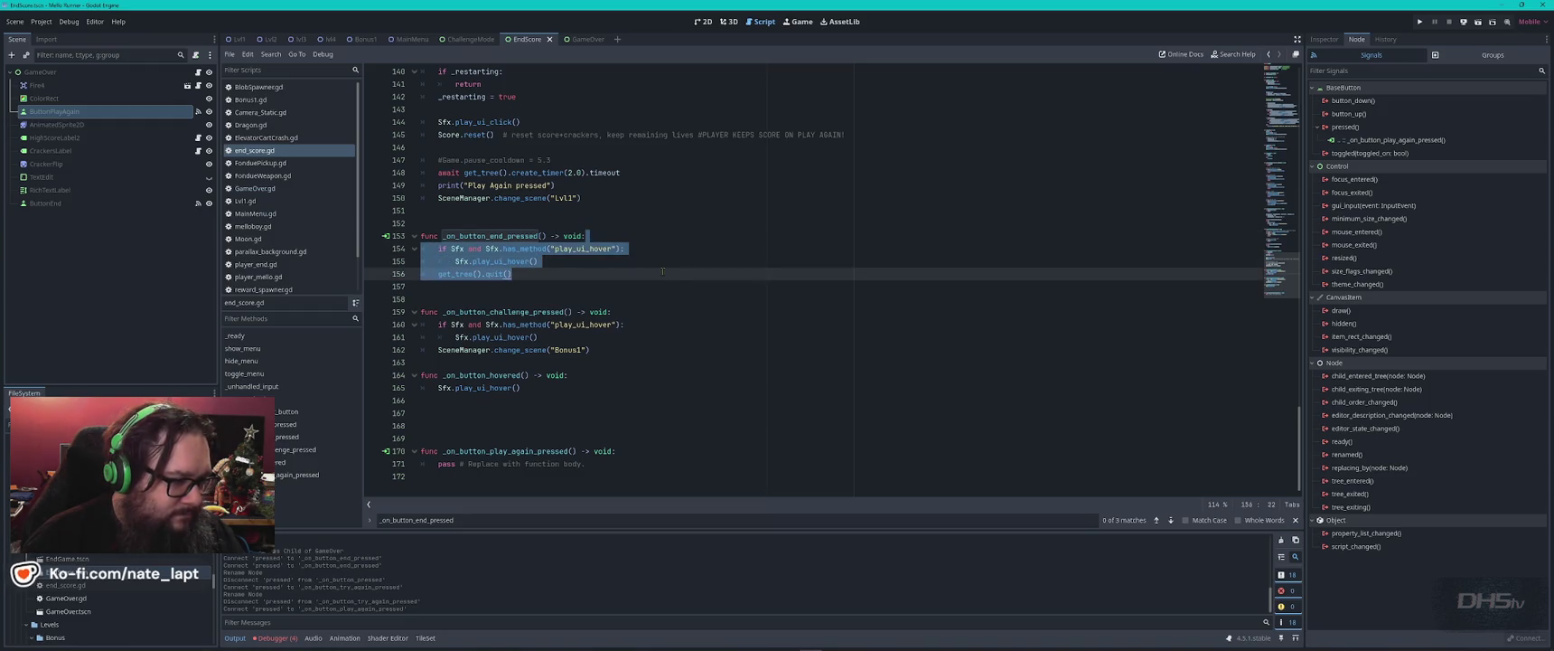
pyautogui.click(679, 268)
pyautogui.scroll(3, 669, 269)
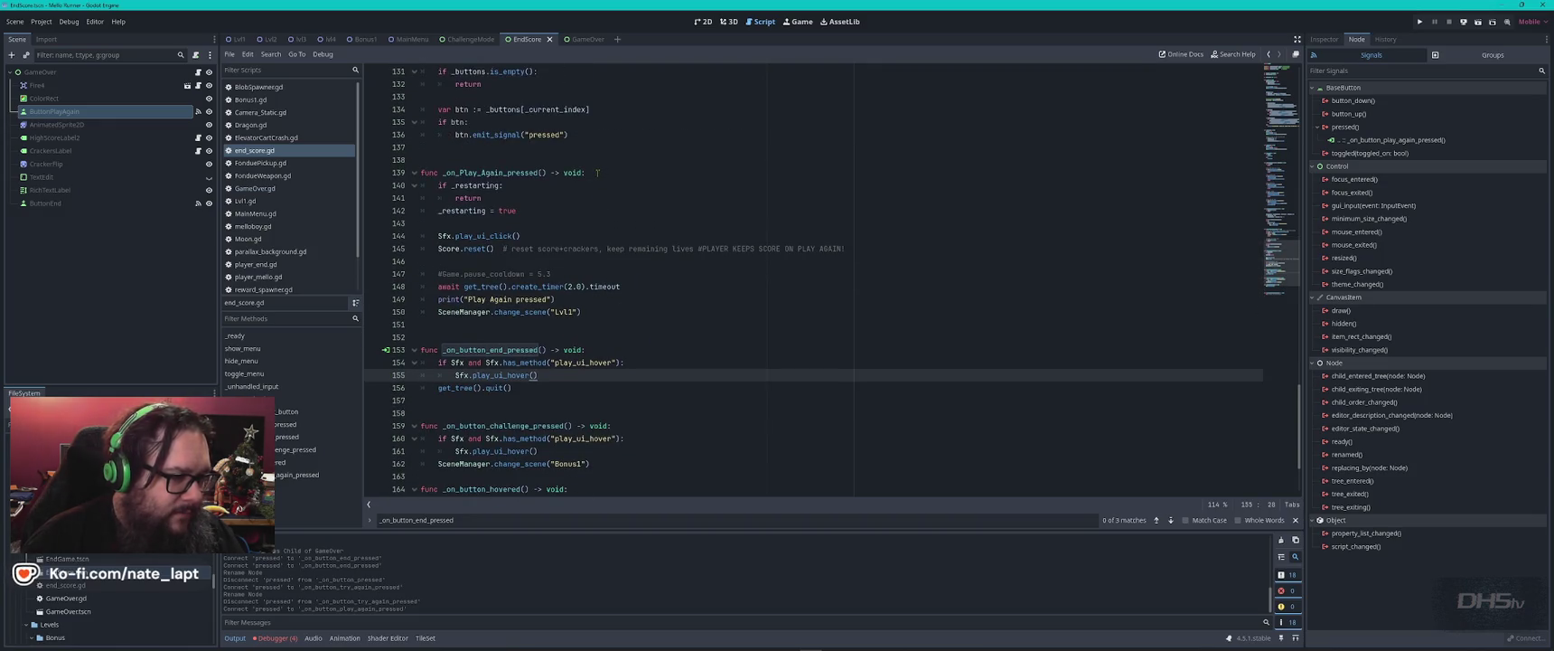
pyautogui.click(597, 172)
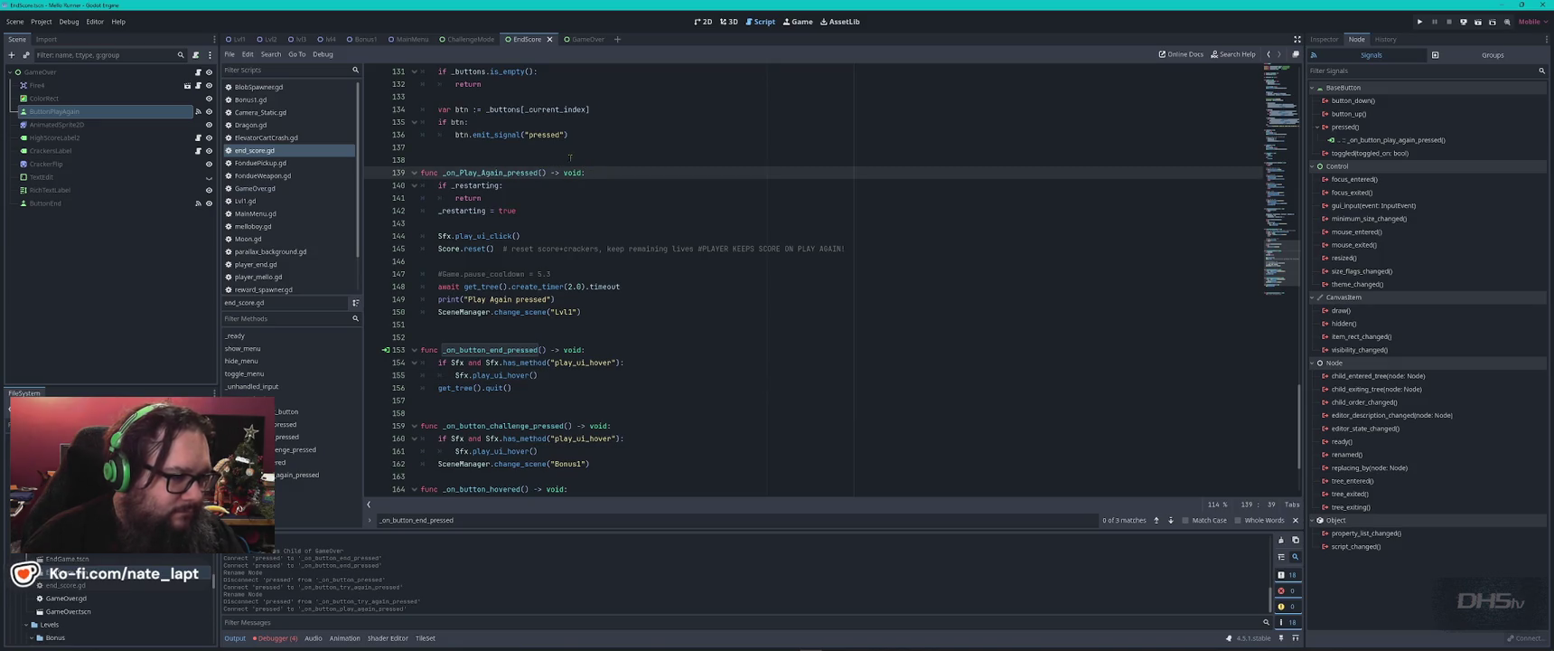
pyautogui.moveTo(588, 172); pyautogui.dragTo(647, 316)
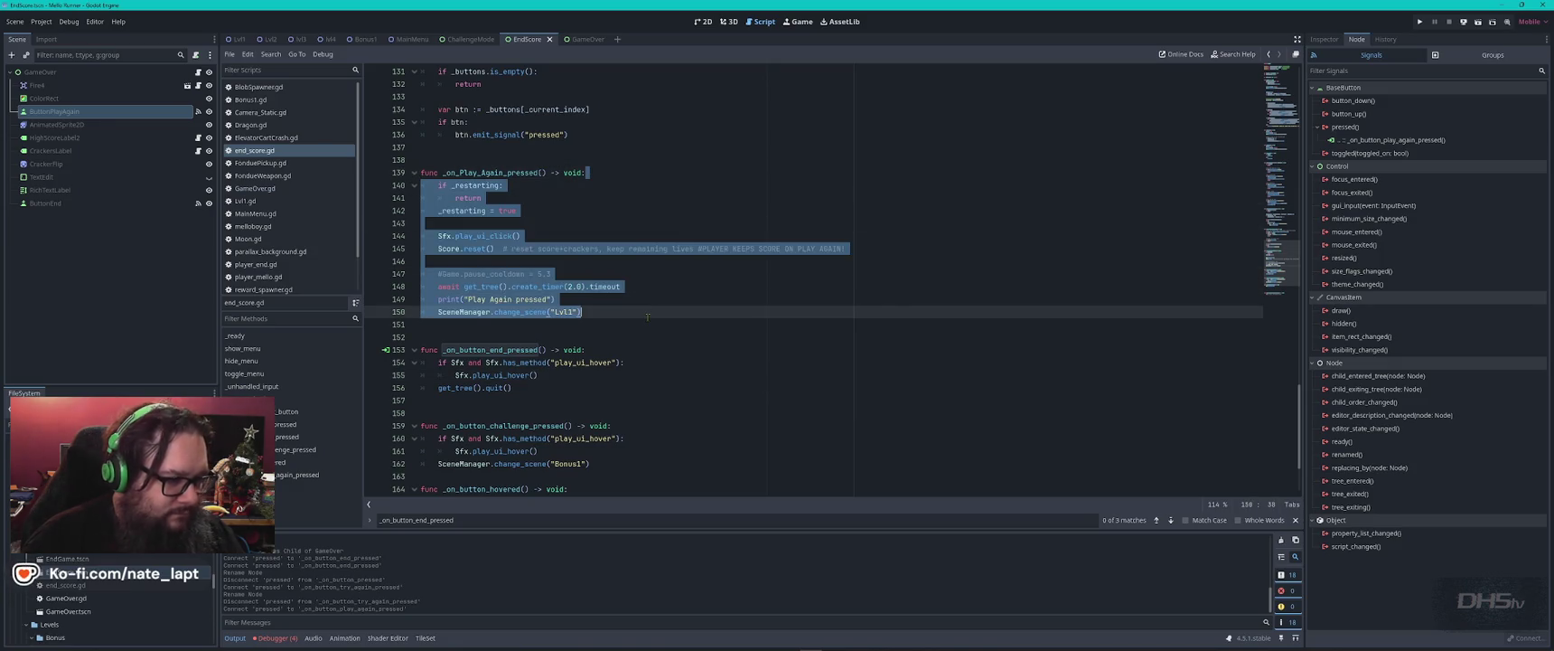
pyautogui.scroll(-3, 637, 361)
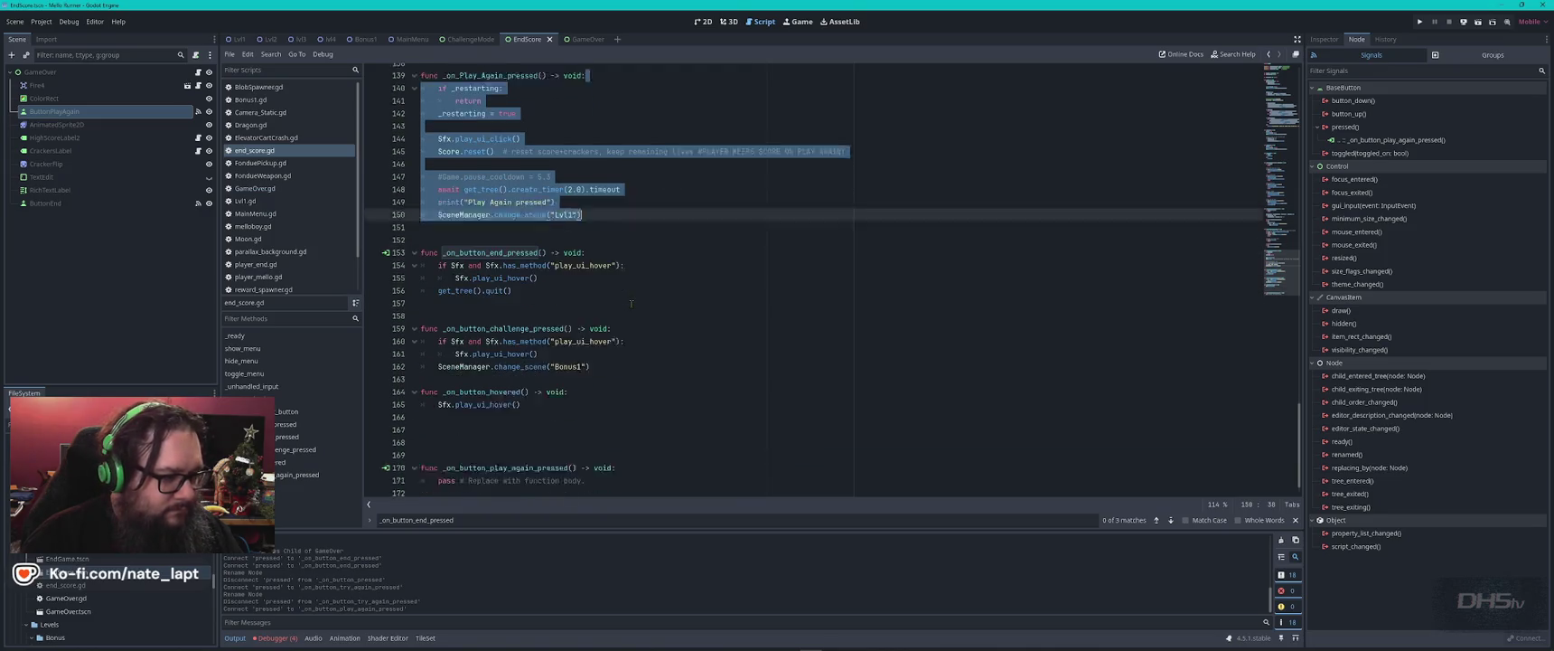
pyautogui.tripleClick(642, 463)
pyautogui.hotkey('ctrl', 'v')
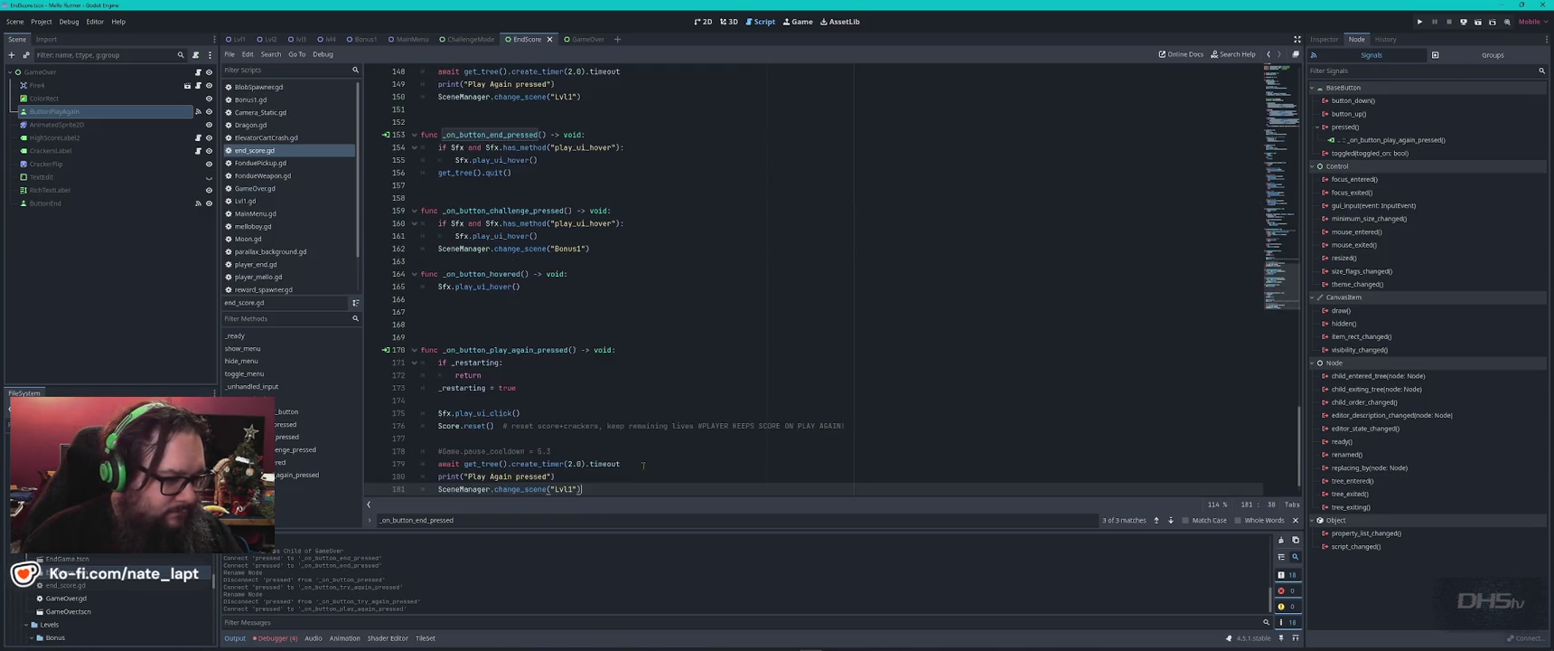
# - Comment out the old _on_Play_Again_pressed function, save end_score.gd, and return to the EndScore 2D view
pyautogui.scroll(2, 643, 407)
pyautogui.scroll(4, 642, 407)
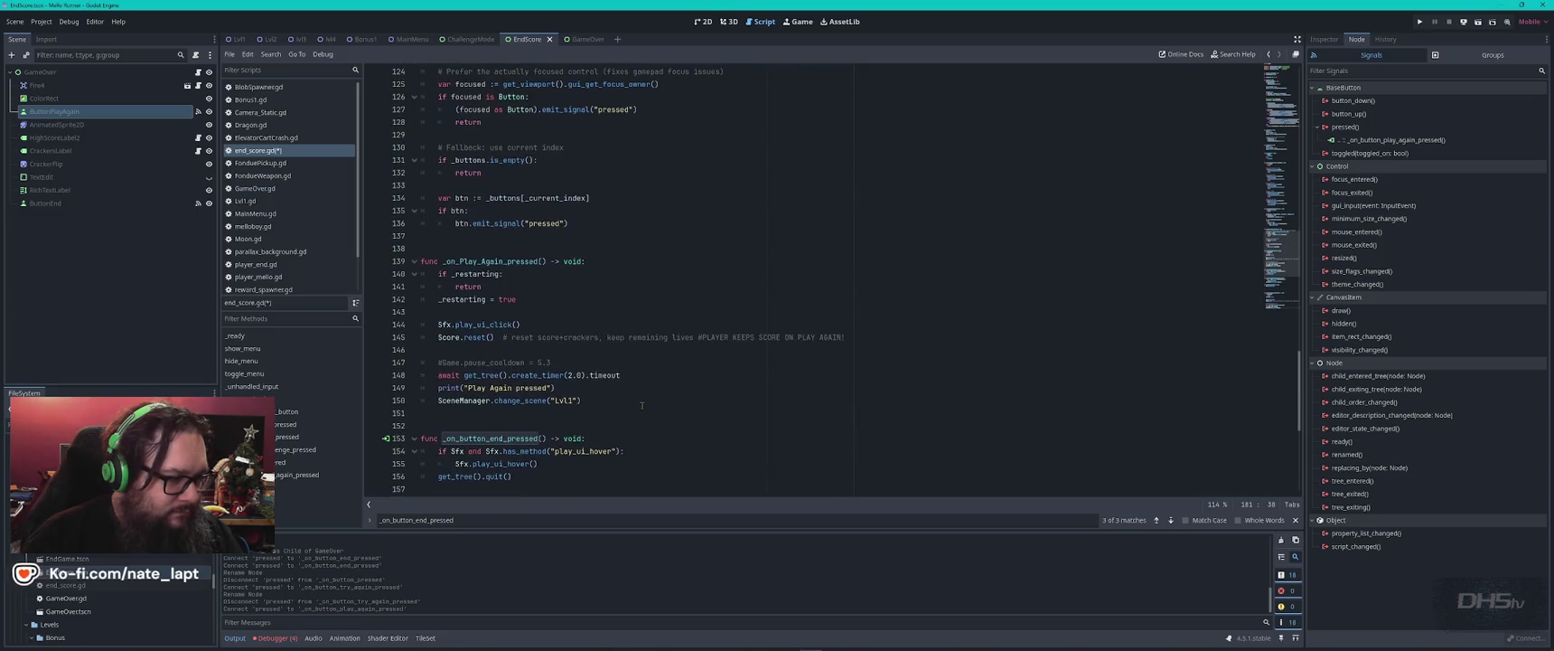
pyautogui.moveTo(577, 253)
pyautogui.mouseDown()
pyautogui.moveTo(623, 288)
pyautogui.moveTo(667, 398)
pyautogui.mouseUp()
pyautogui.hotkey('ctrl', 'k')
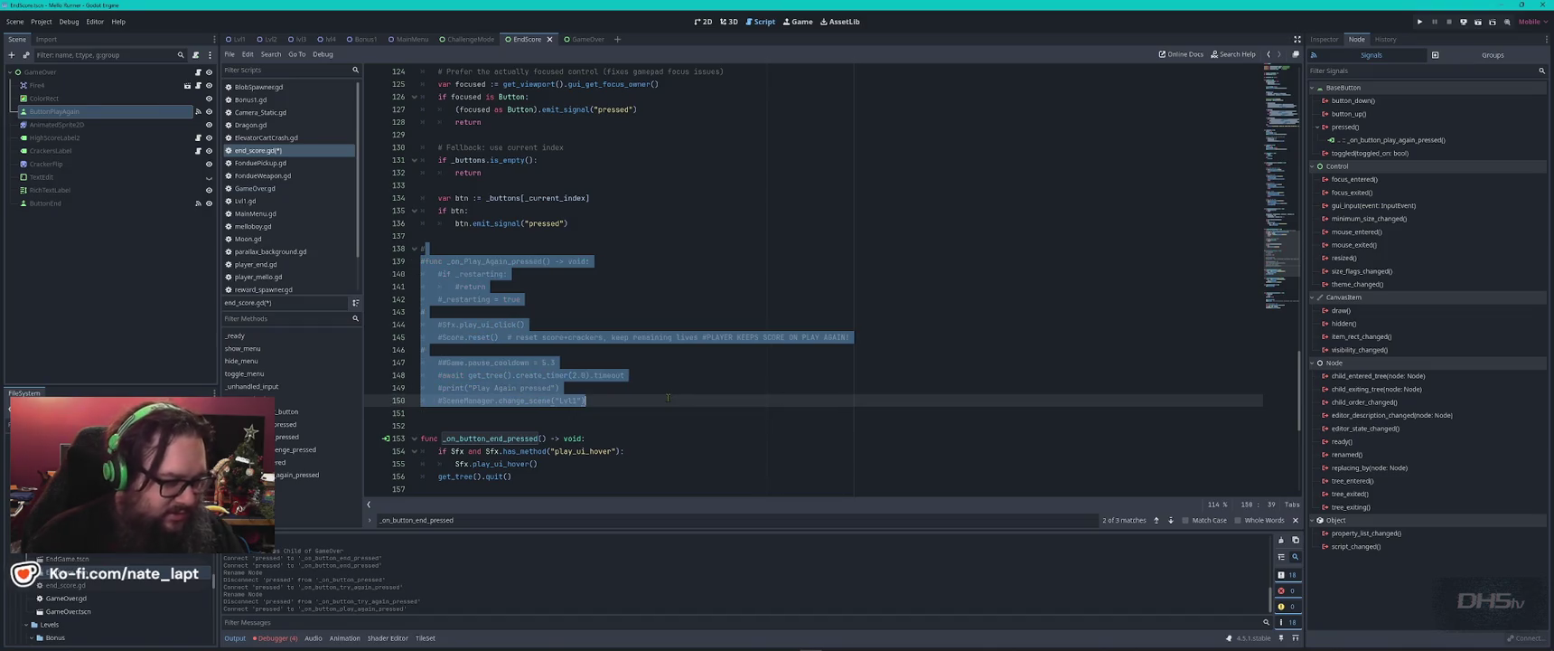
pyautogui.hotkey('ctrl', 's')
pyautogui.scroll(-7, 635, 379)
pyautogui.scroll(-2, 635, 379)
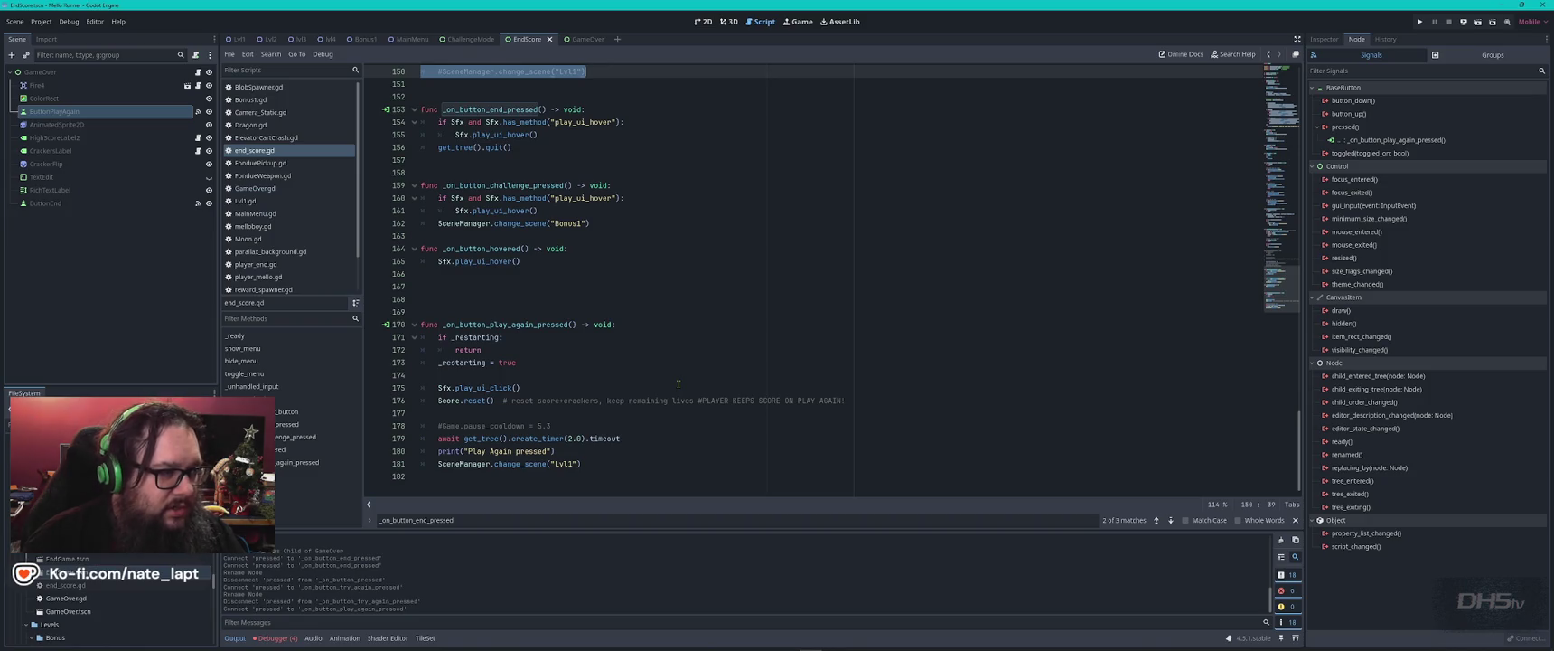
pyautogui.click(703, 21)
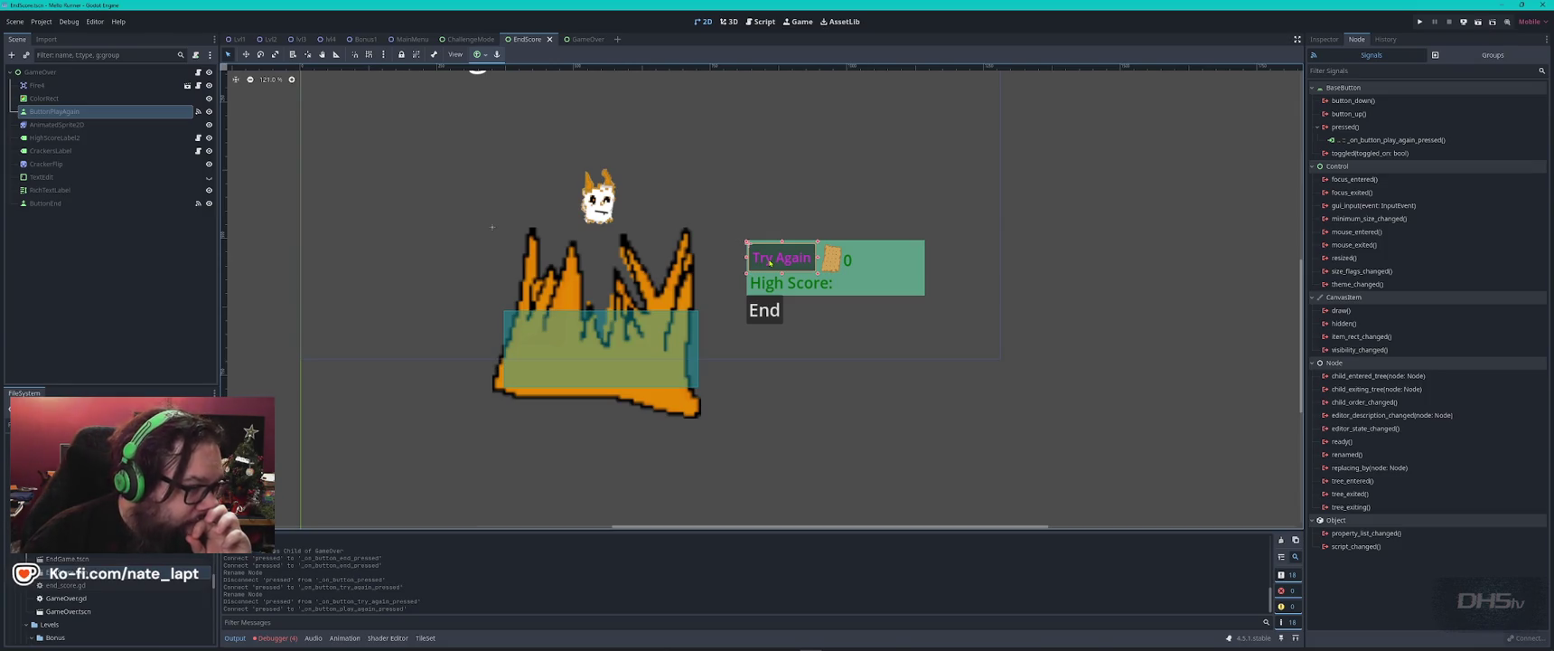
# - Switch to the GameOver scene and open its GameOver.gd script from the root node
pyautogui.click(583, 39)
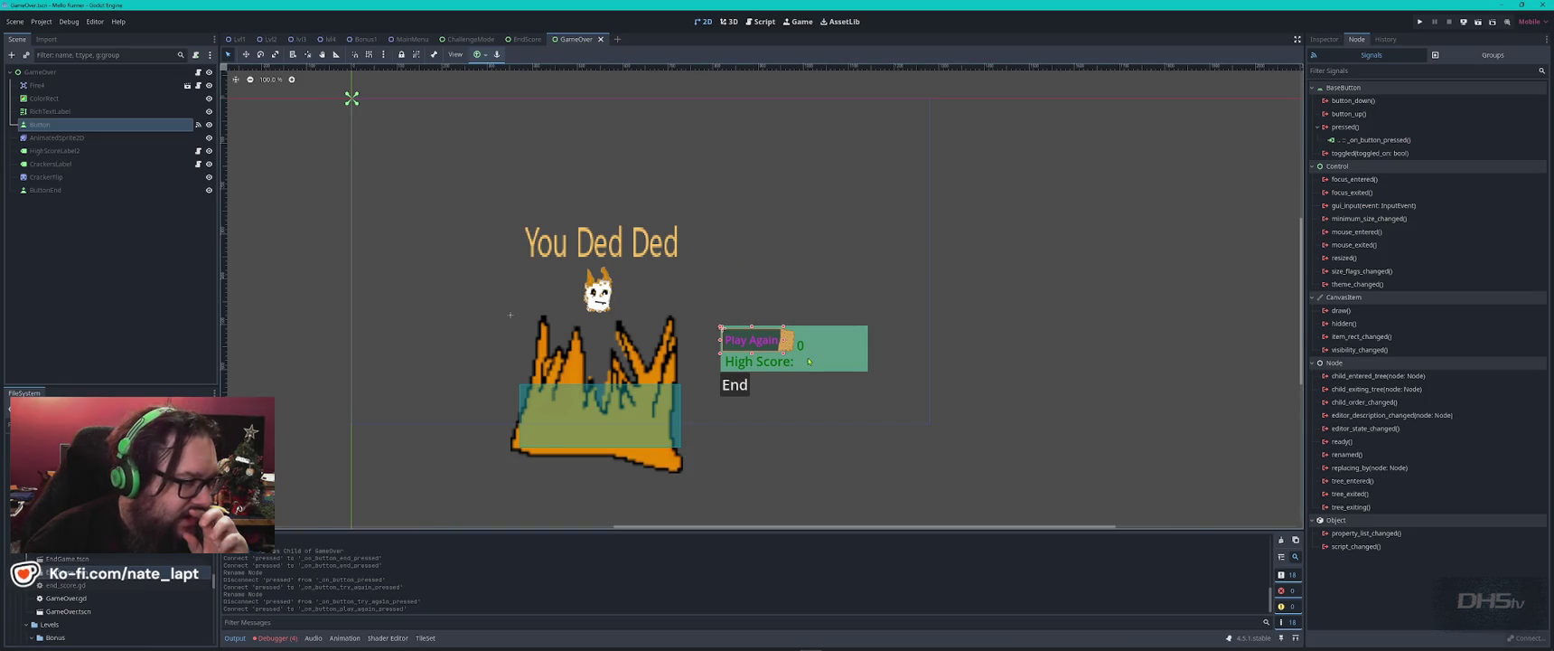
pyautogui.moveTo(517, 41)
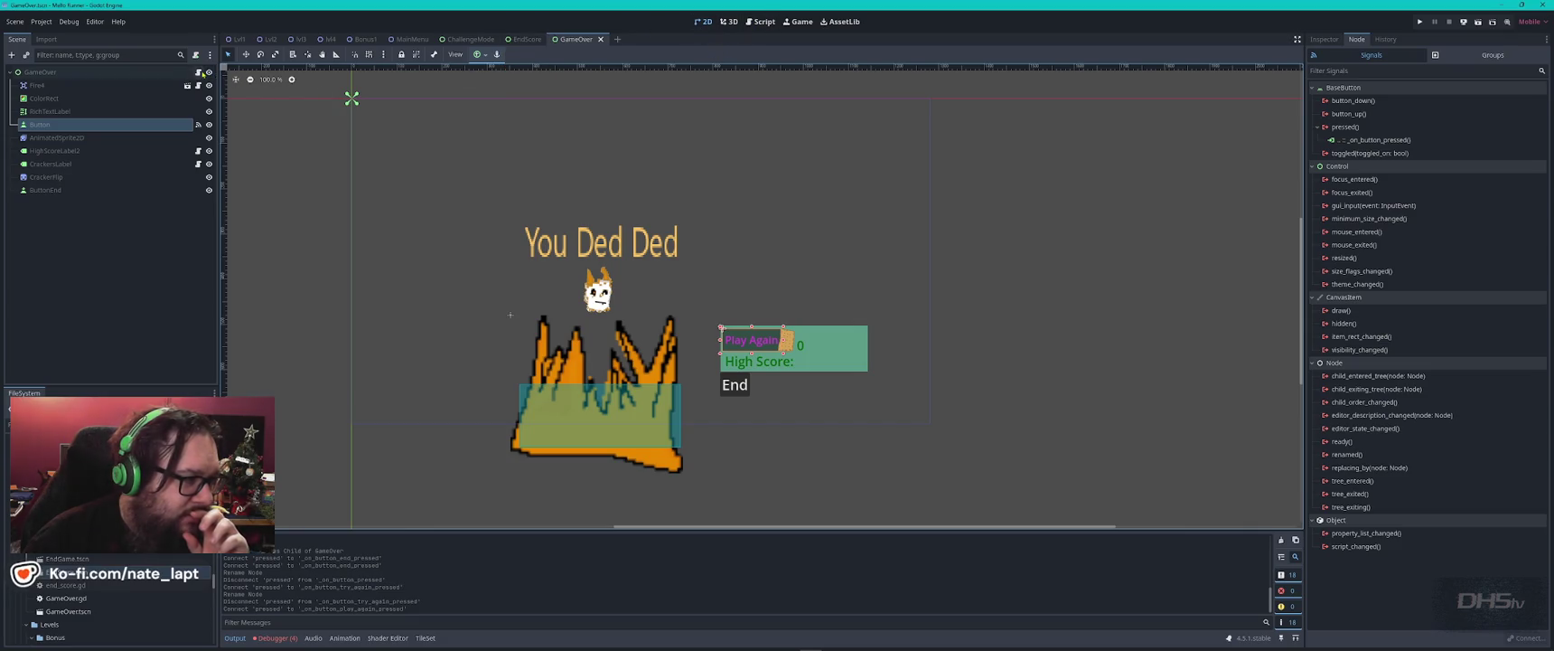
pyautogui.click(198, 73)
pyautogui.click(670, 230)
pyautogui.scroll(3, 670, 229)
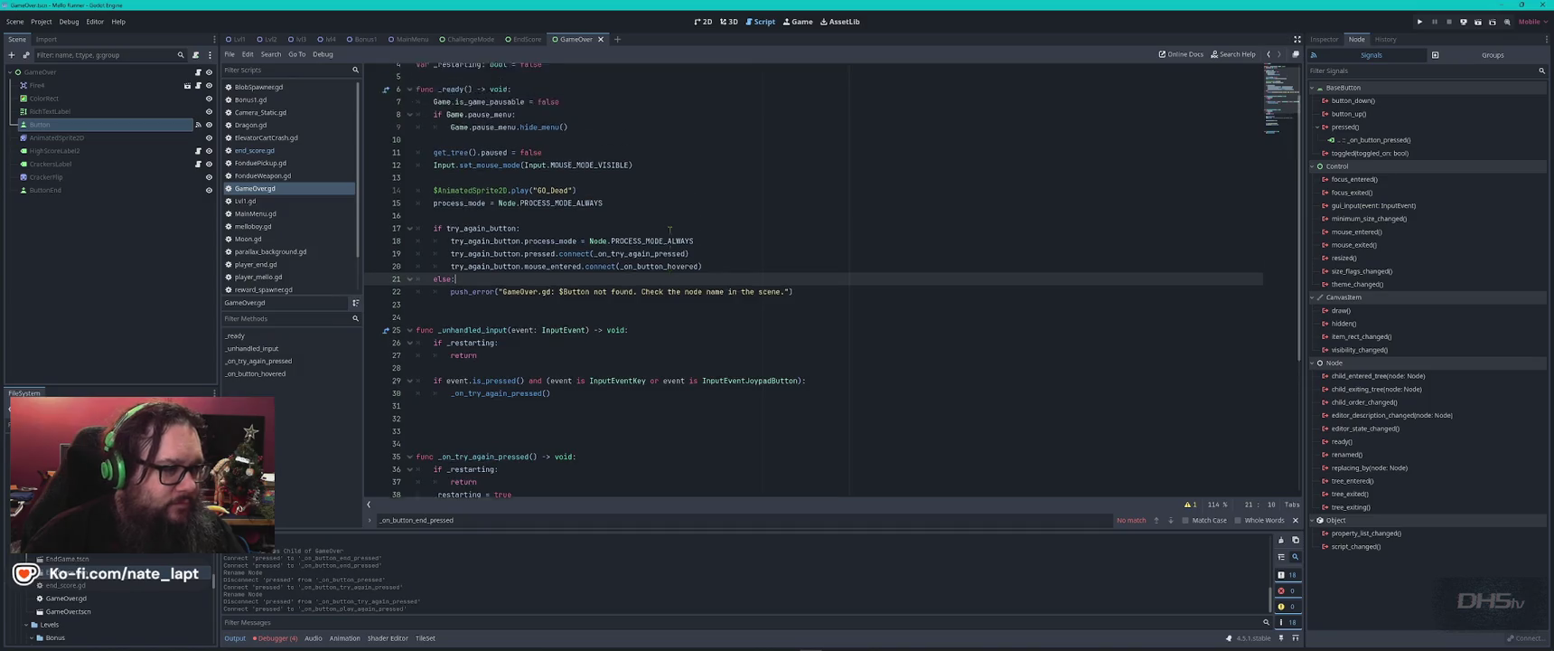
# - Check how GameOver.gd wires try_again_button to _on_try_again_pressed, then move on to the ChallengeMode scene
pyautogui.click(635, 96)
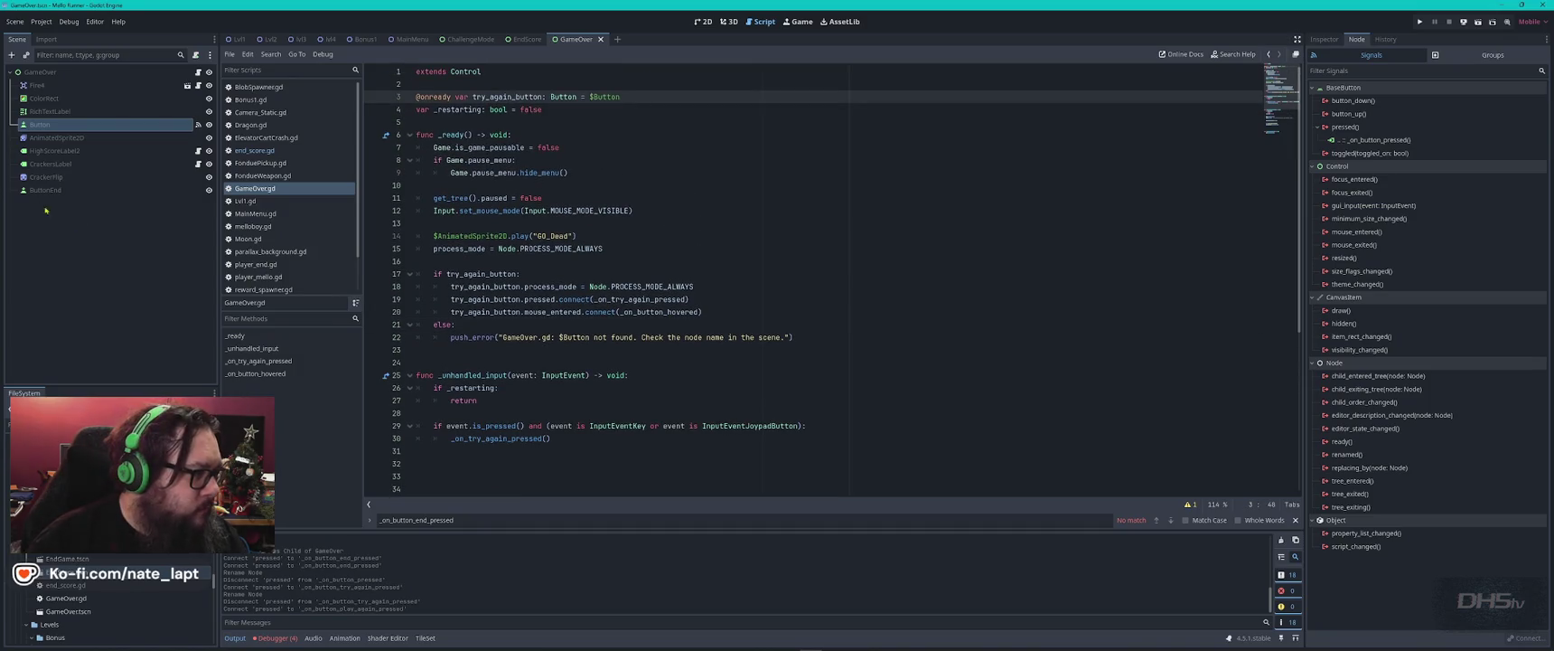
pyautogui.click(71, 127)
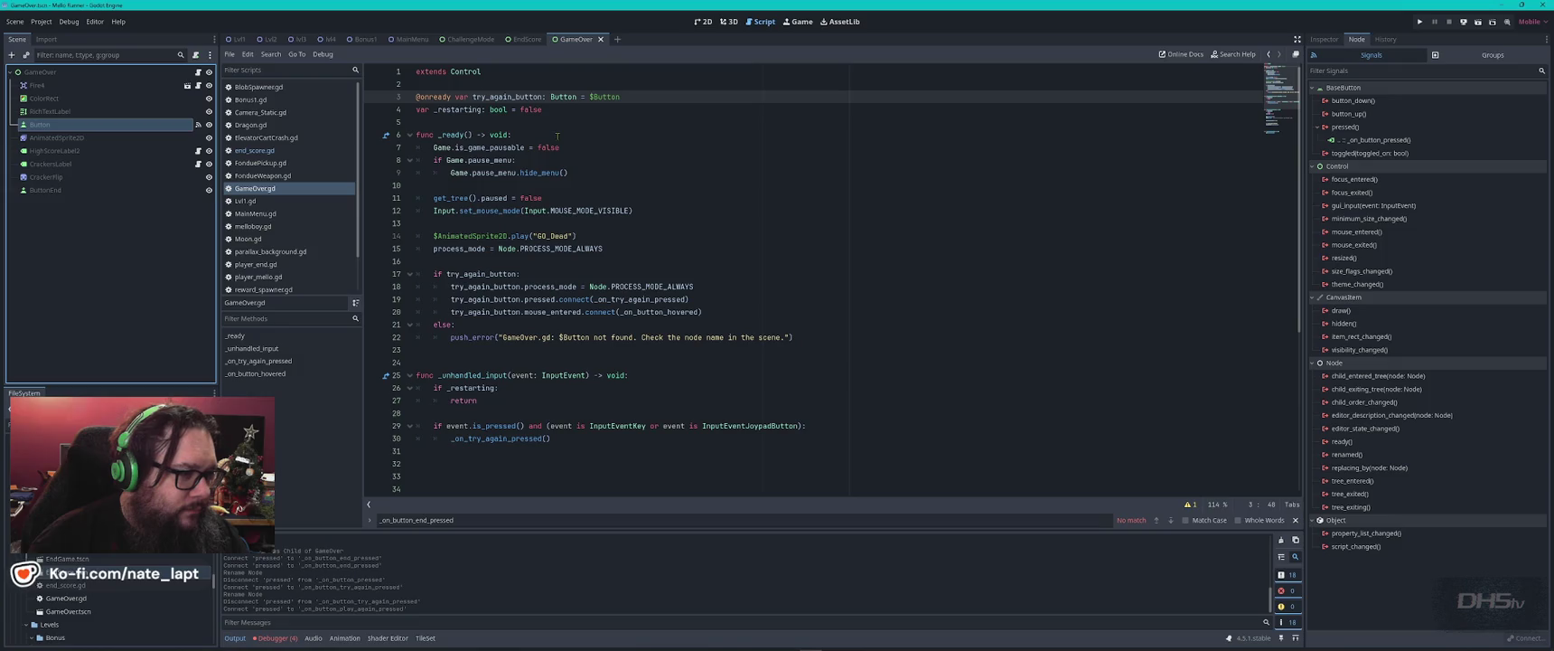
pyautogui.doubleClick(507, 97)
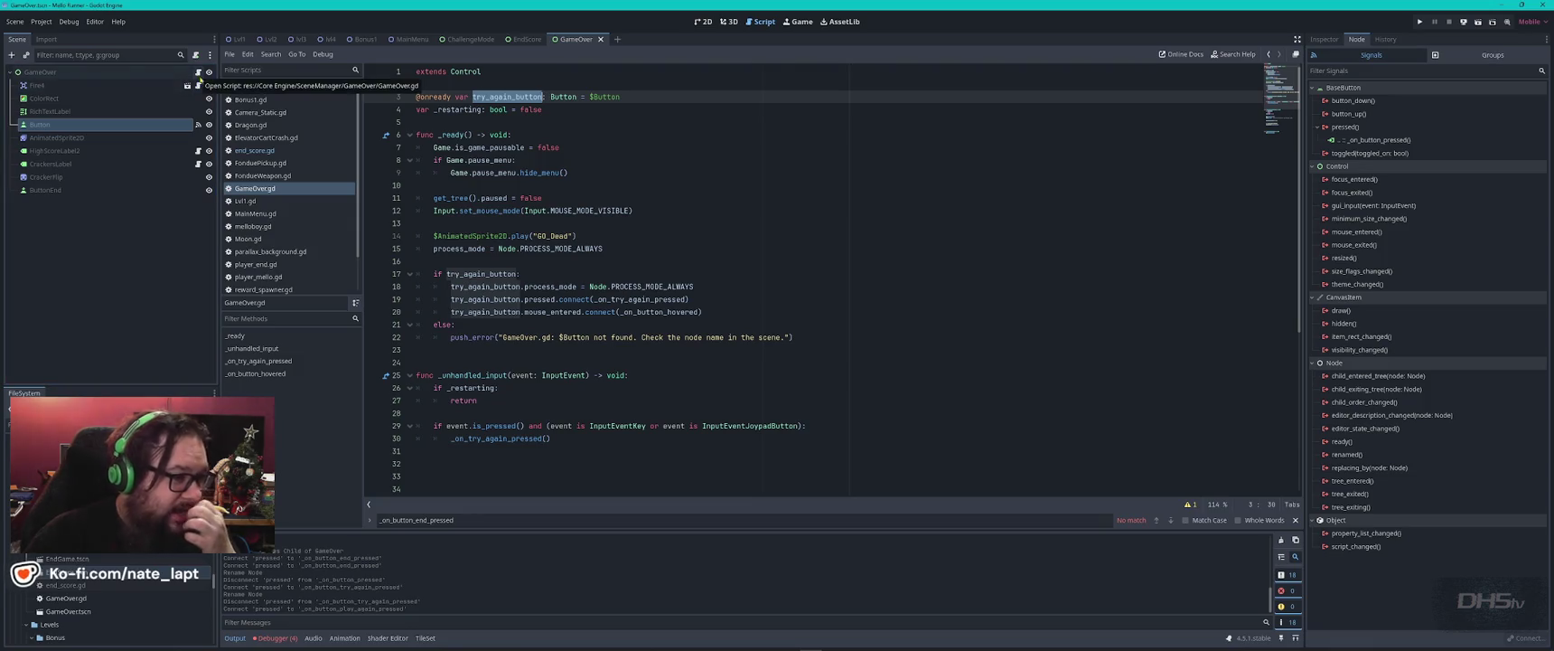
pyautogui.scroll(-5, 653, 201)
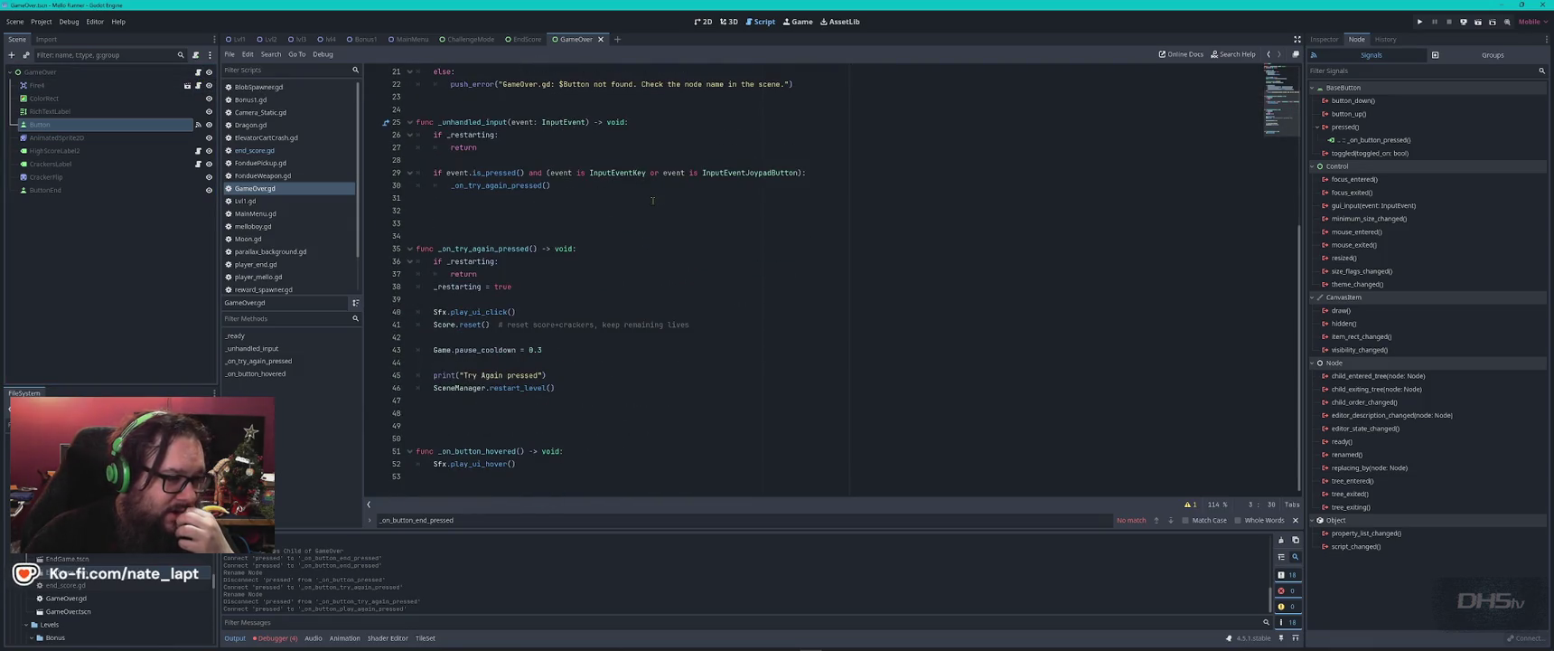
pyautogui.scroll(5, 652, 200)
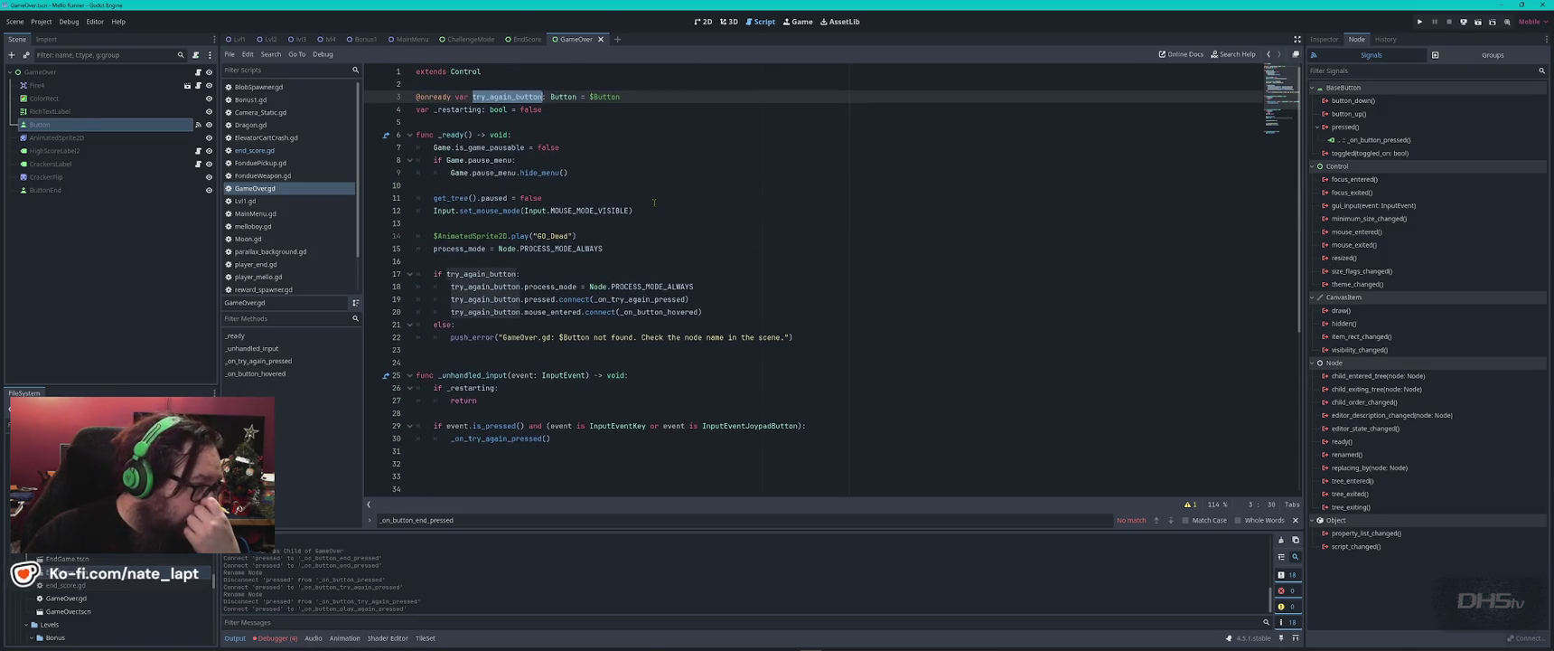
pyautogui.click(516, 40)
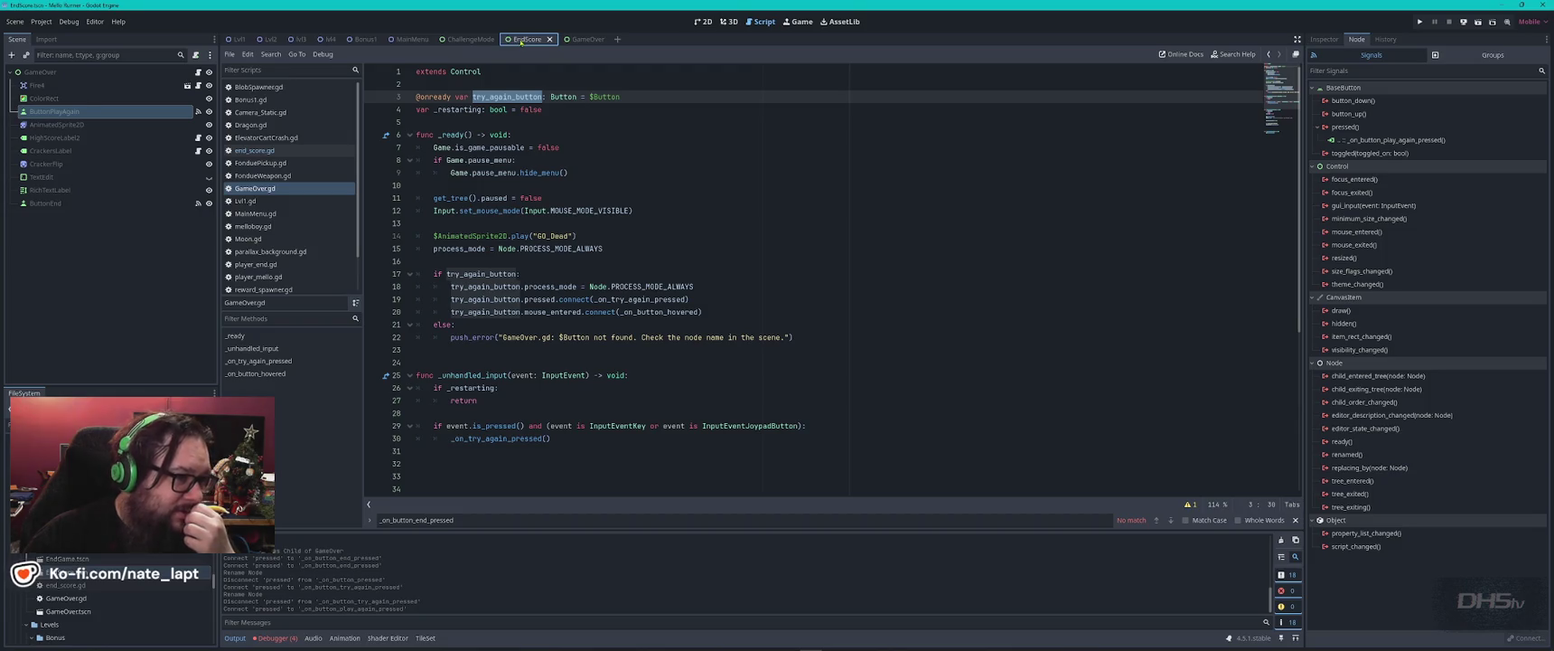
pyautogui.click(462, 40)
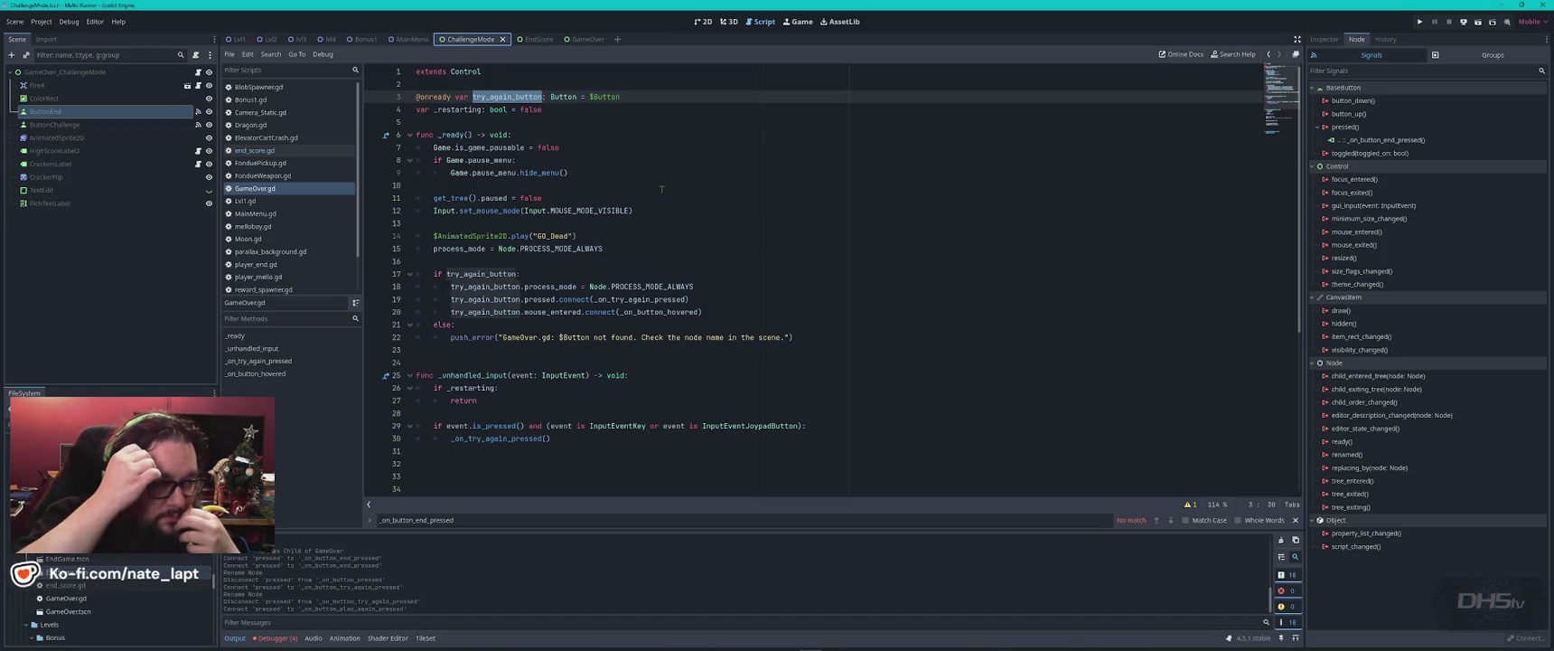
# - Run the project with F5 to test it up to the Main Menu
pyautogui.press('F5')
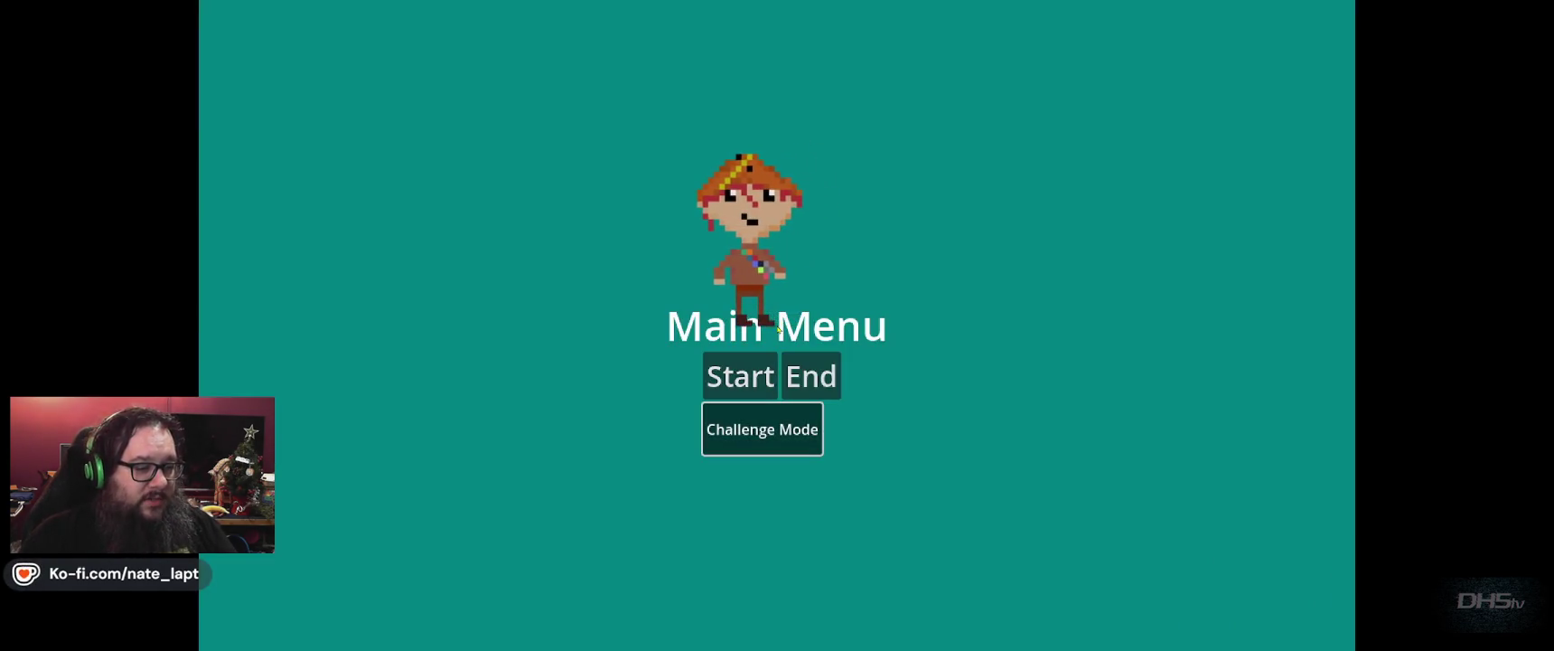
pyautogui.press('Return')
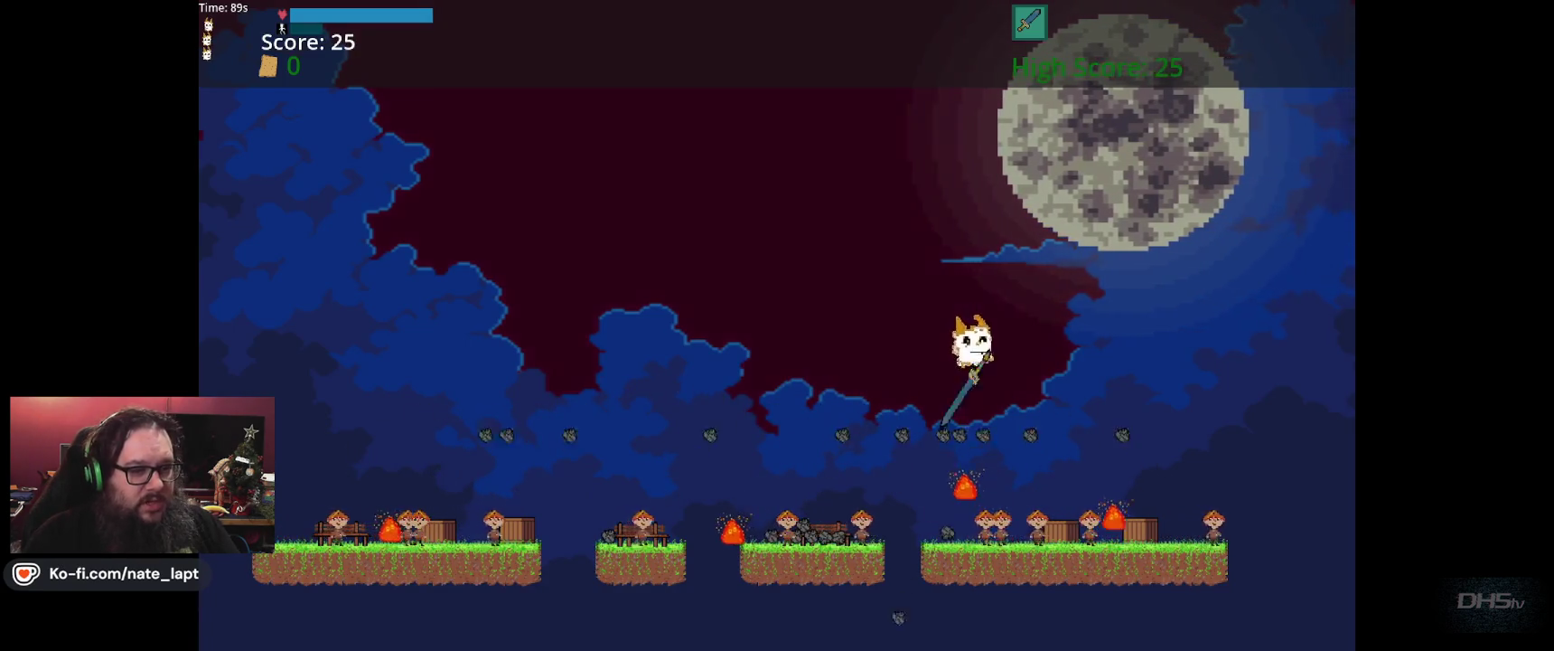
pyautogui.press('Right')
pyautogui.press('space')
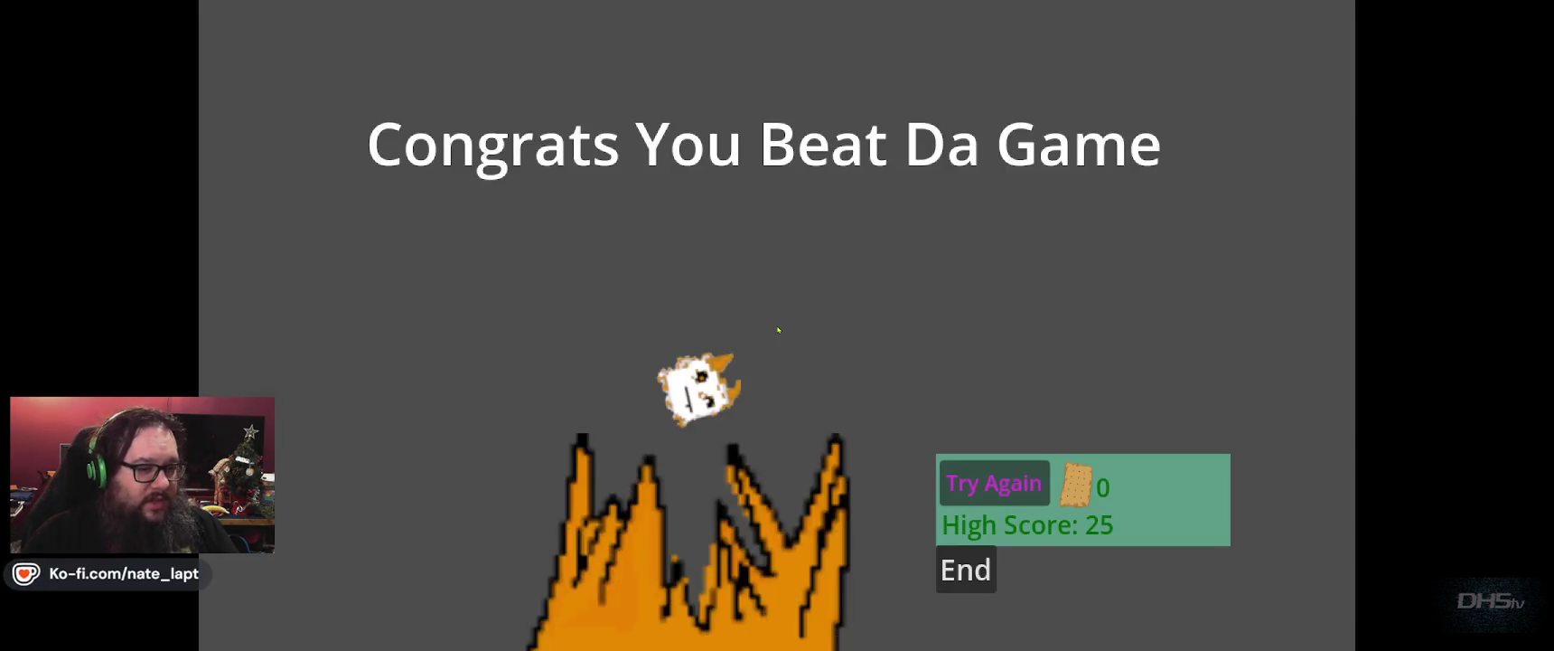
pyautogui.press('Down')
pyautogui.press('Up')
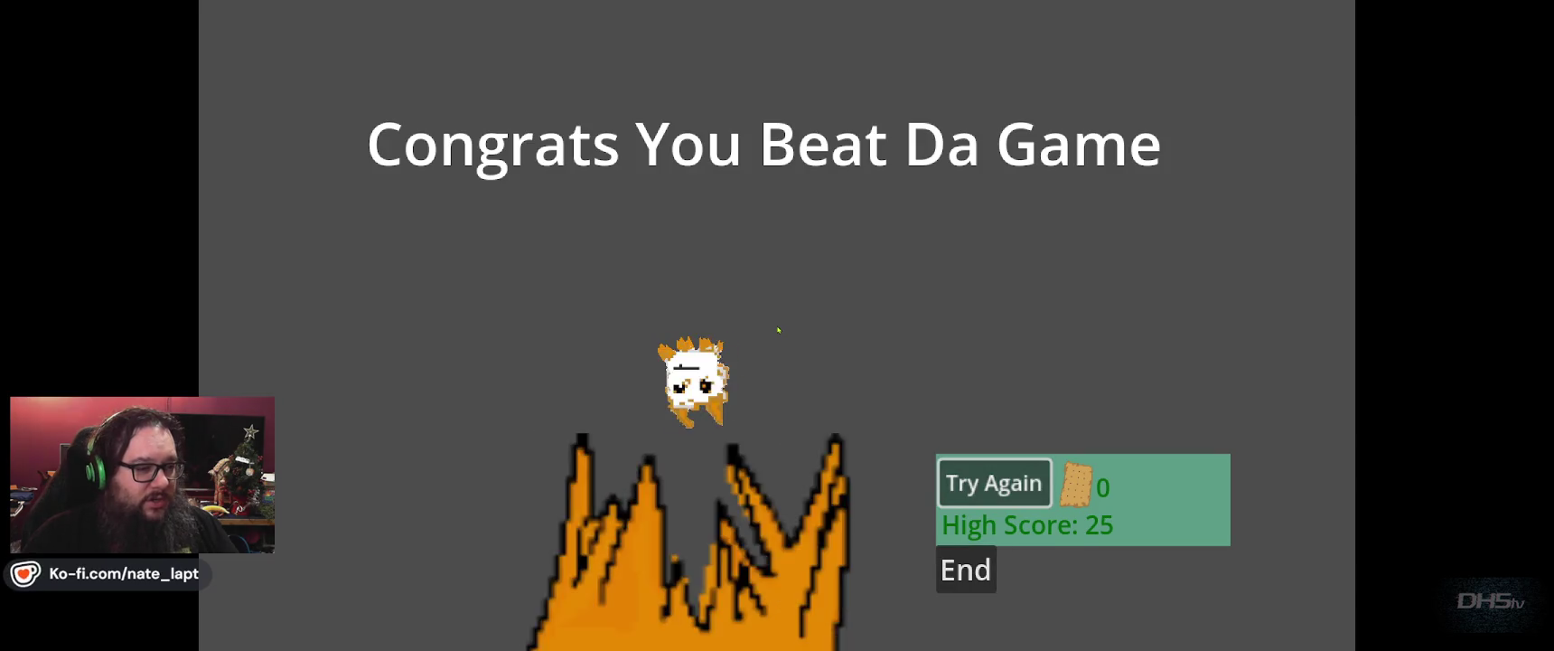
pyautogui.press('Return')
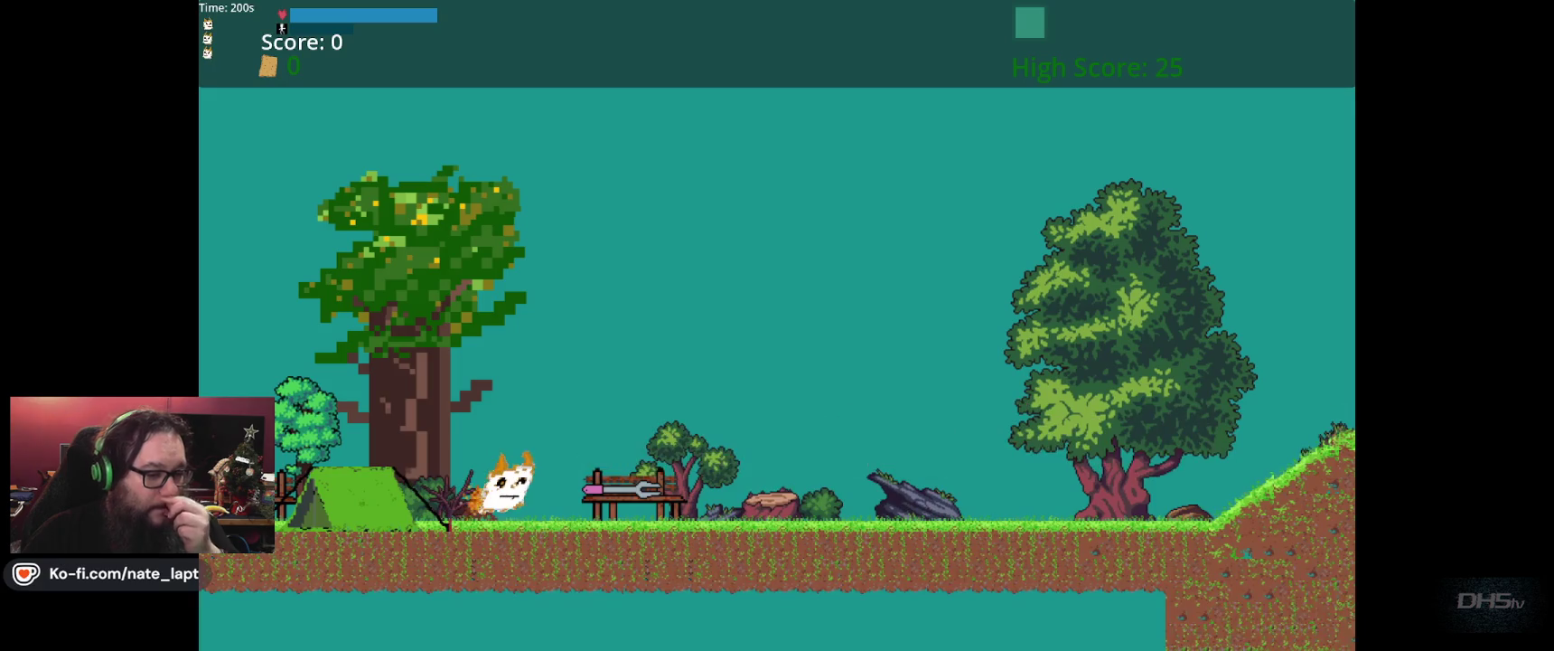
pyautogui.press('Escape')
pyautogui.press('Down')
pyautogui.press('Return')
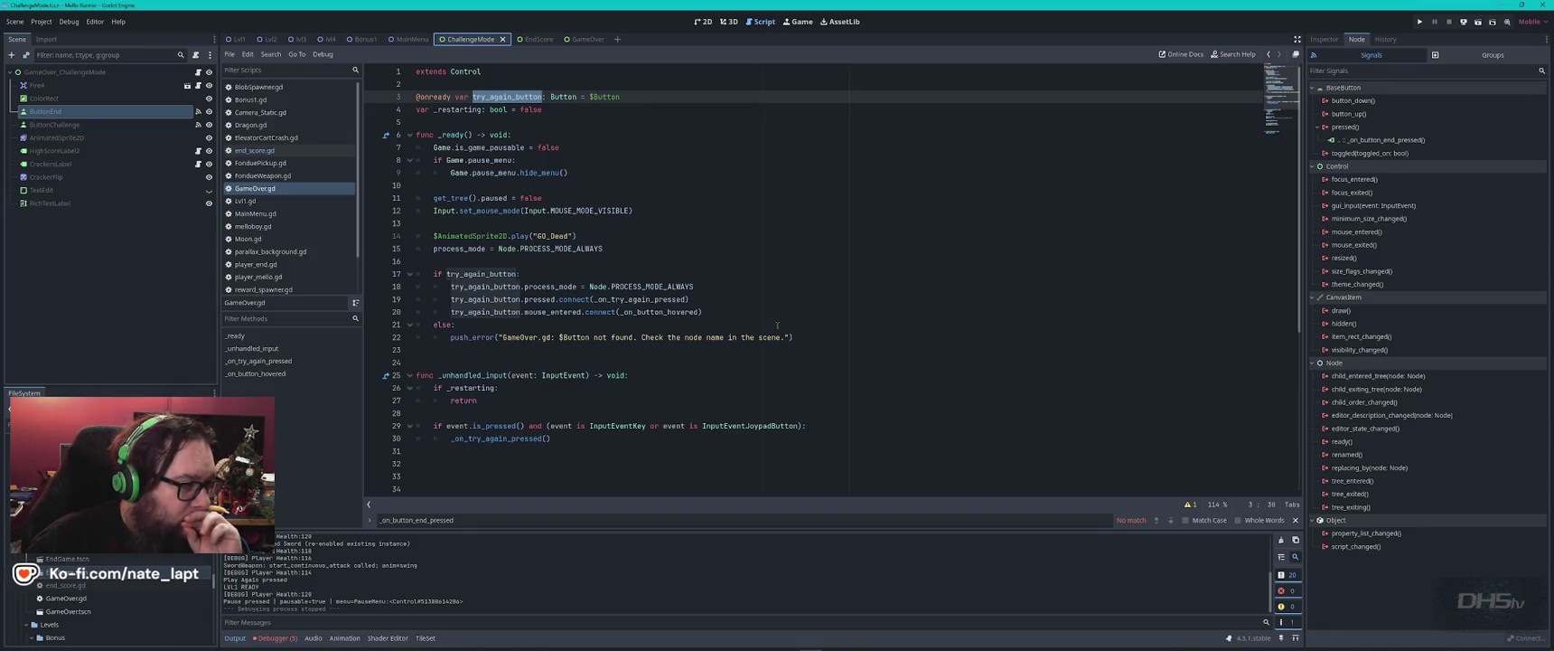
# - Search GameOver.gd for _on_try_again_pressed and step between its definition and its uses
pyautogui.click(577, 40)
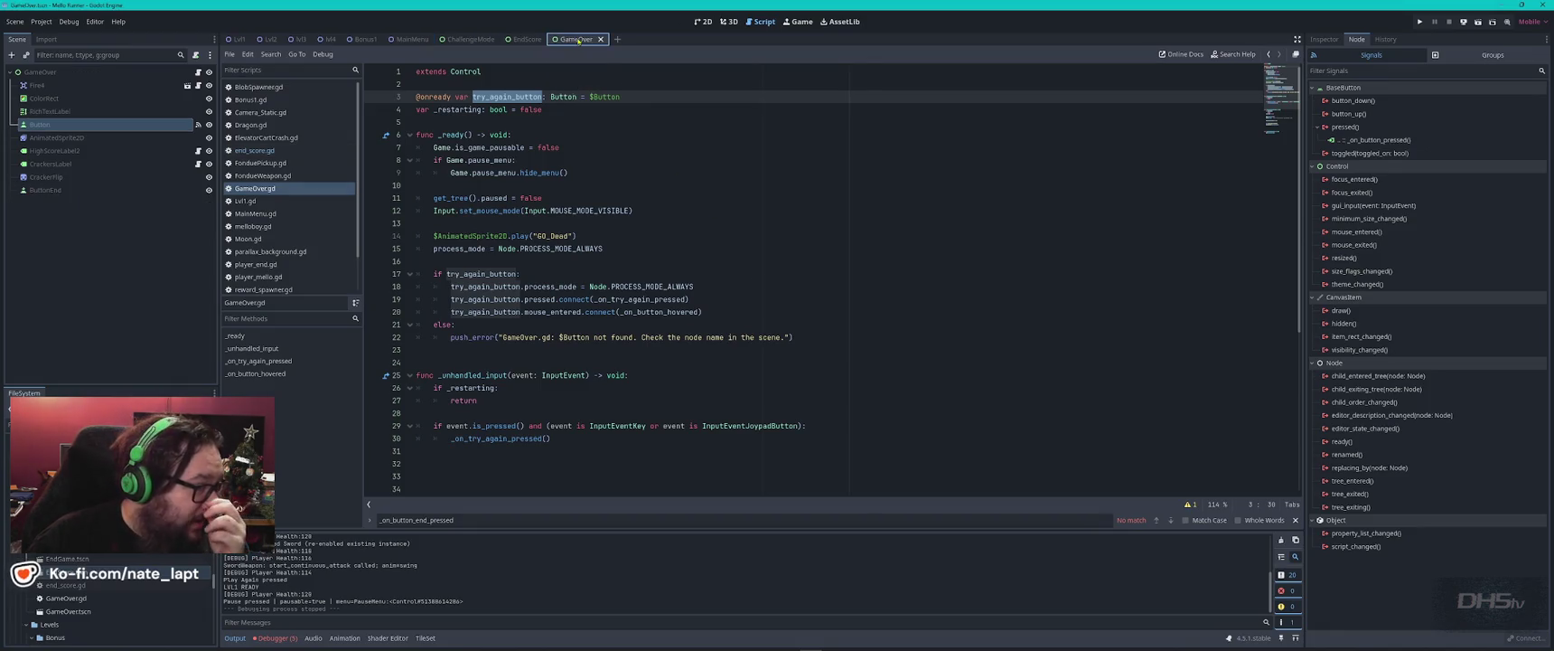
pyautogui.click(529, 39)
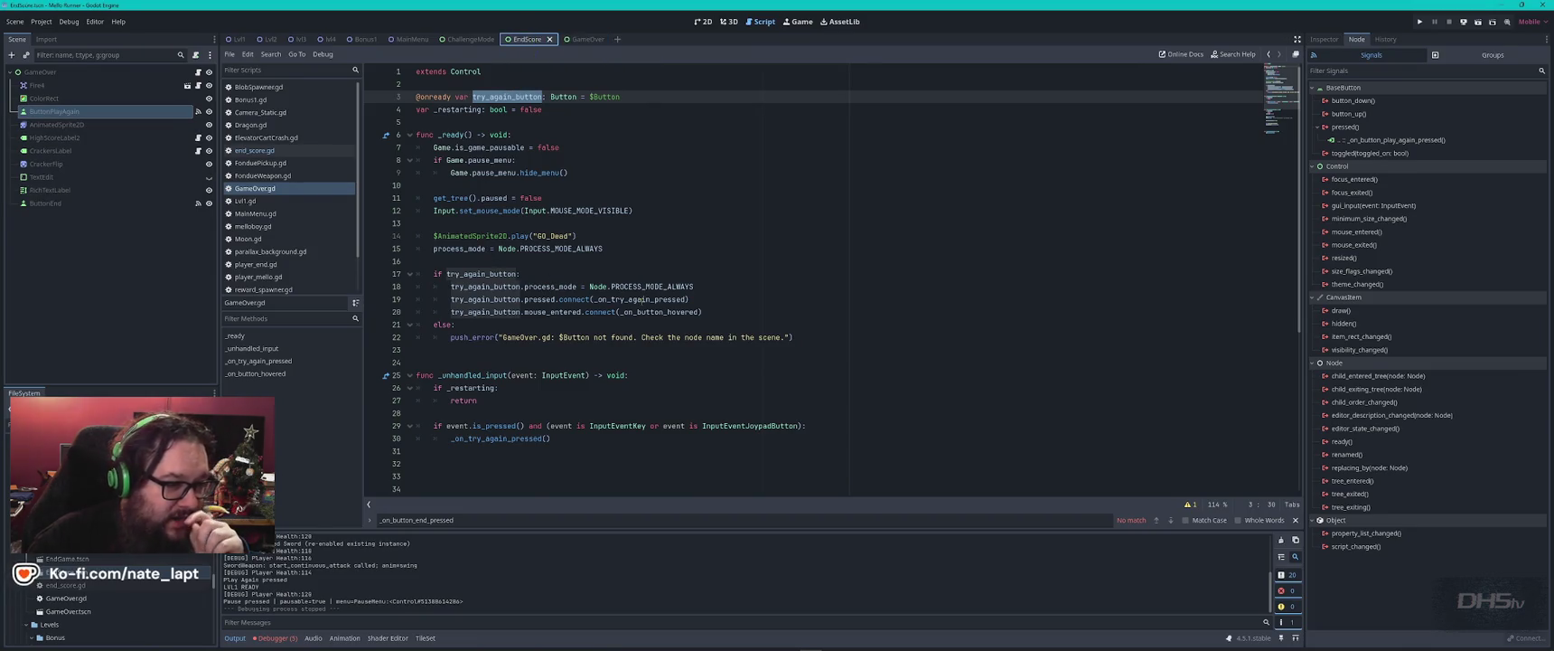
pyautogui.doubleClick(643, 299)
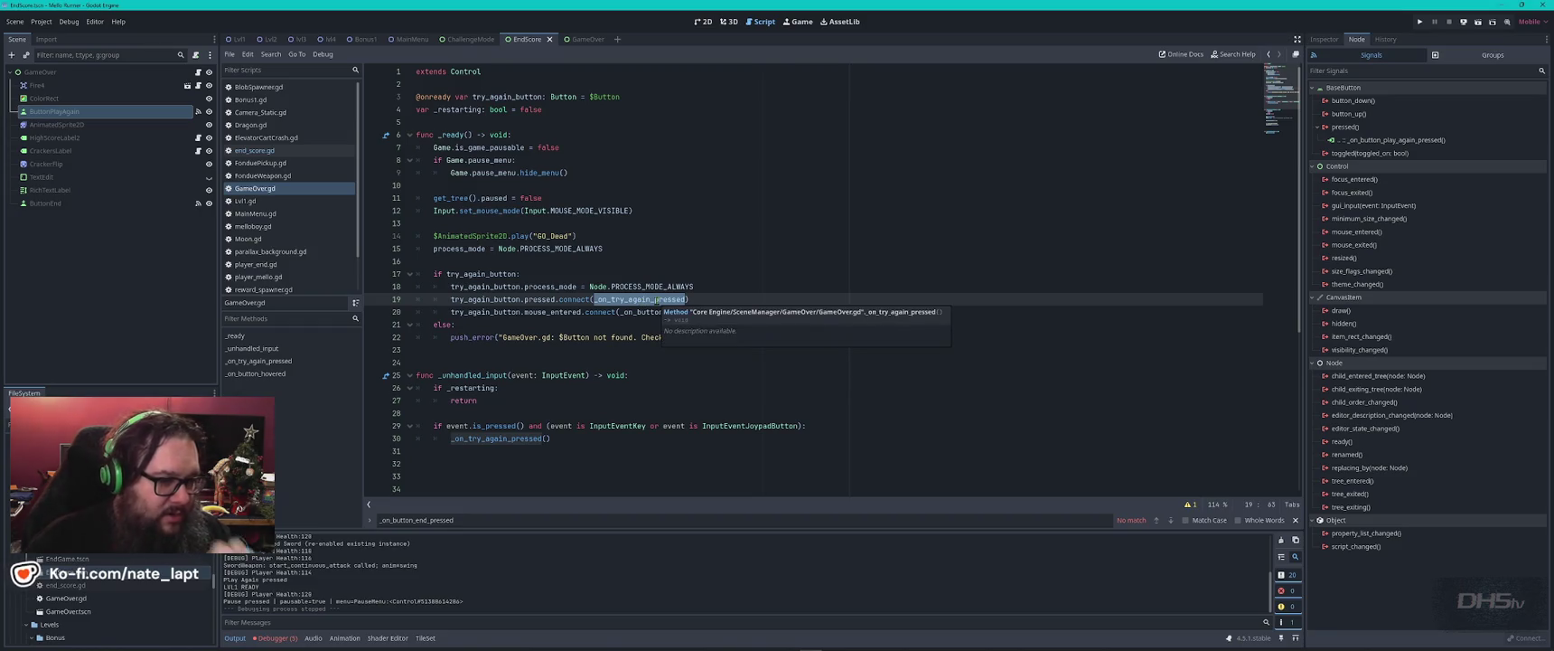
pyautogui.scroll(-6, 628, 420)
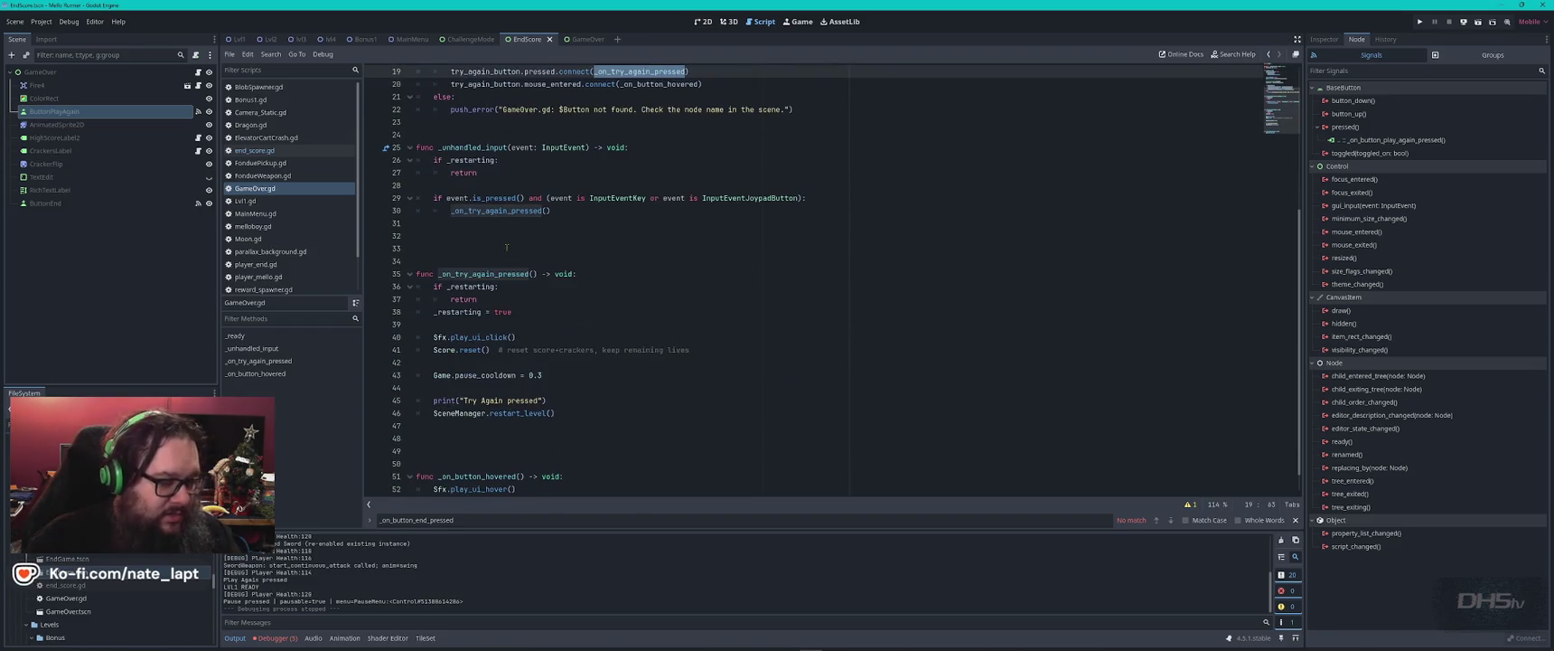
pyautogui.hotkey('ctrl', 'f')
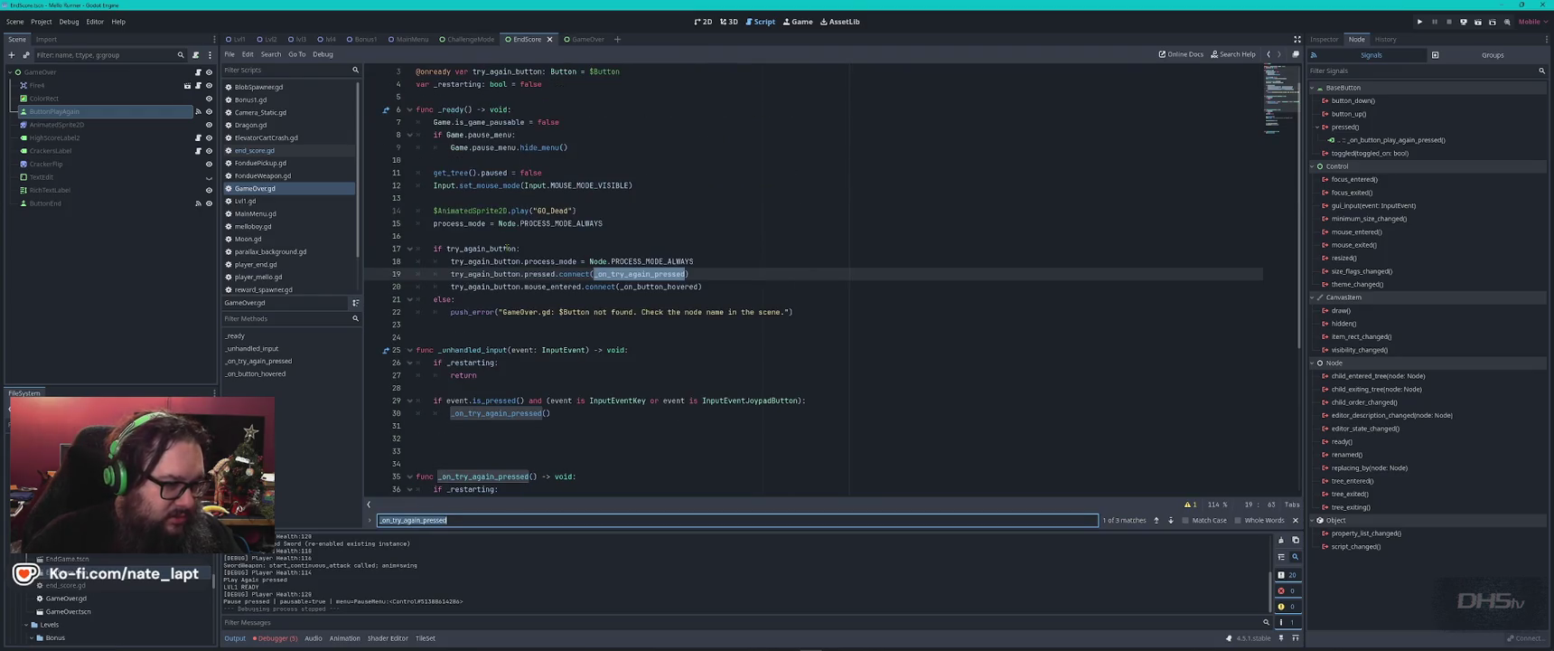
pyautogui.press('Return')
pyautogui.press('Return')
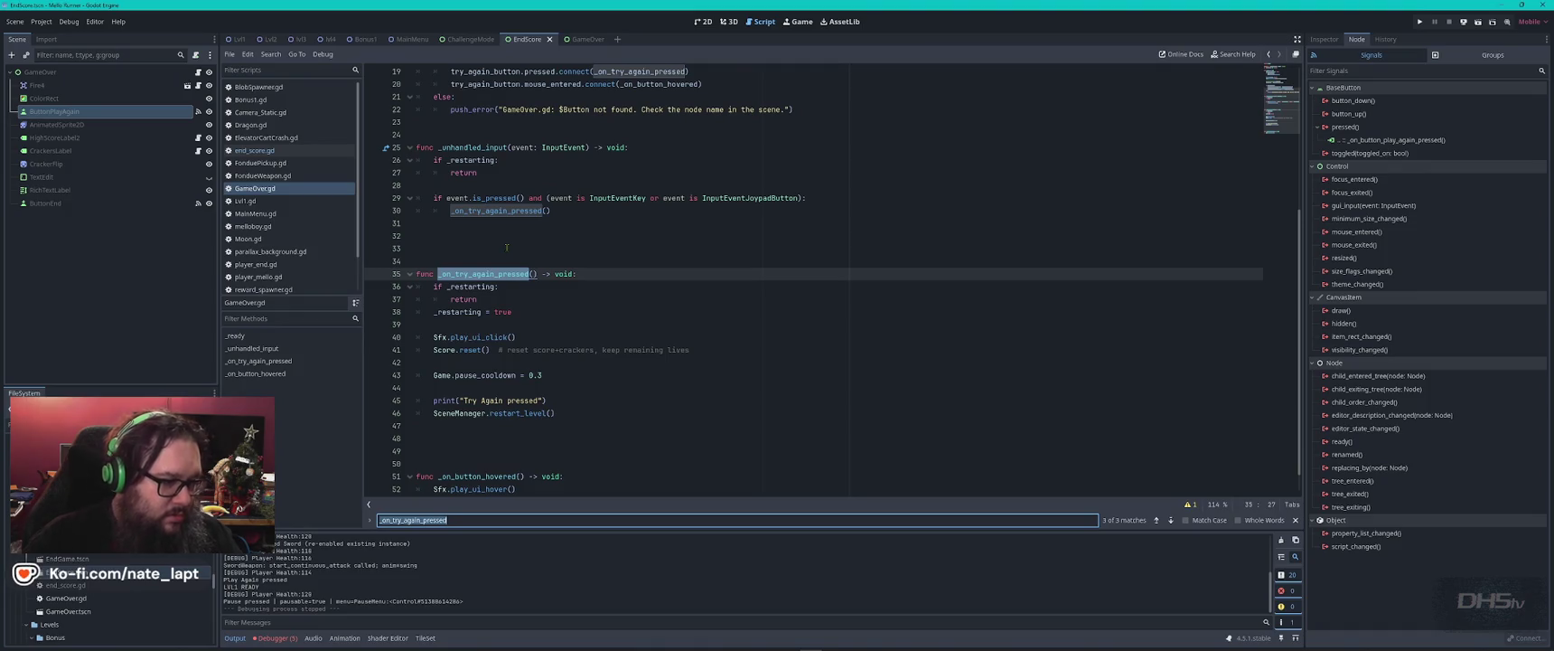
pyautogui.scroll(-1, 568, 358)
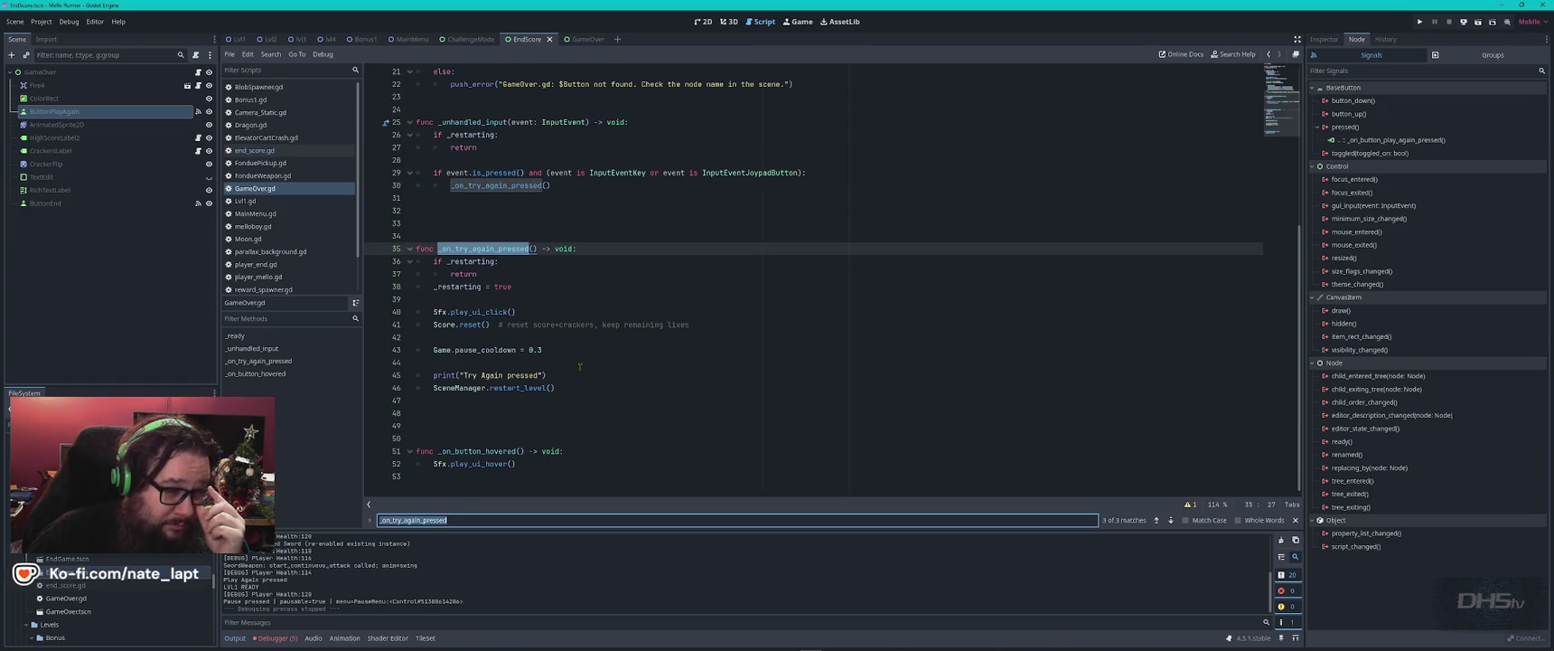
pyautogui.press('Return')
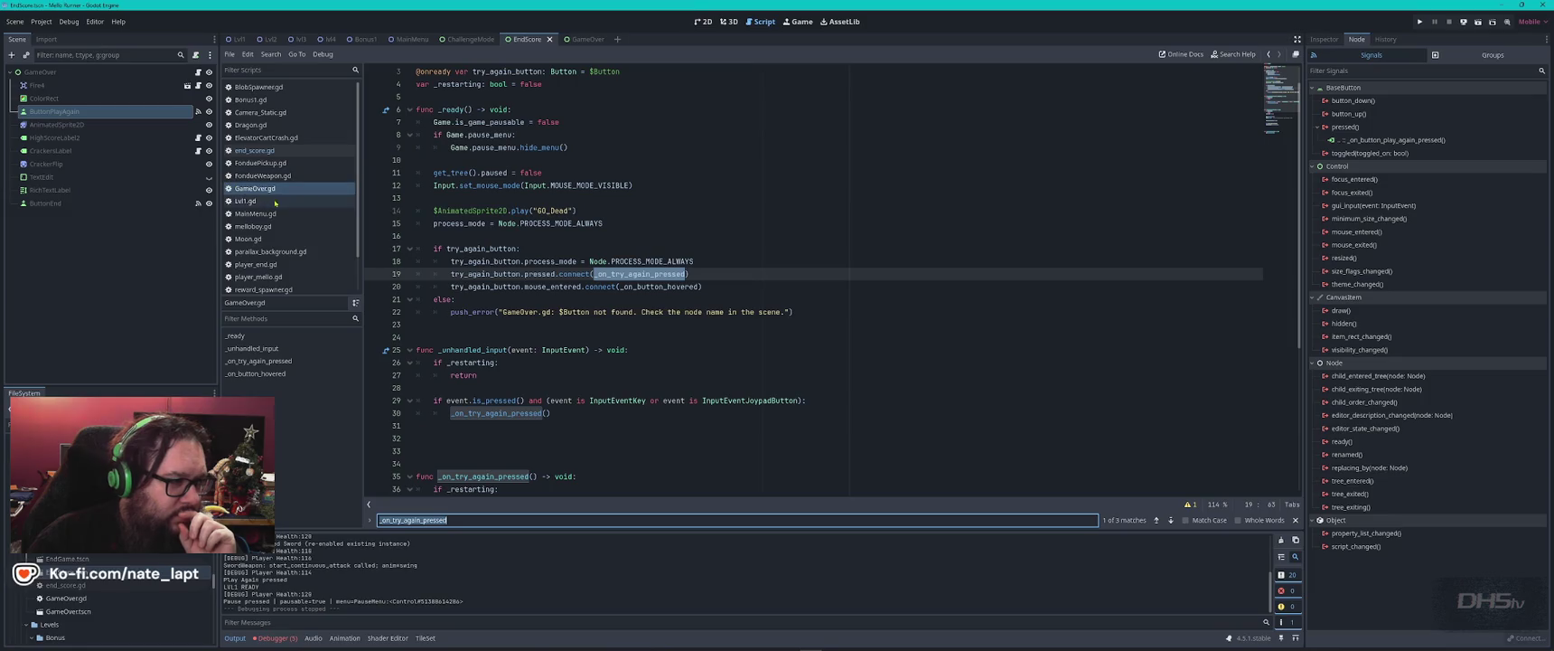
# - Search end_score.gd for 'try' to look for a matching try-again handler
pyautogui.click(258, 150)
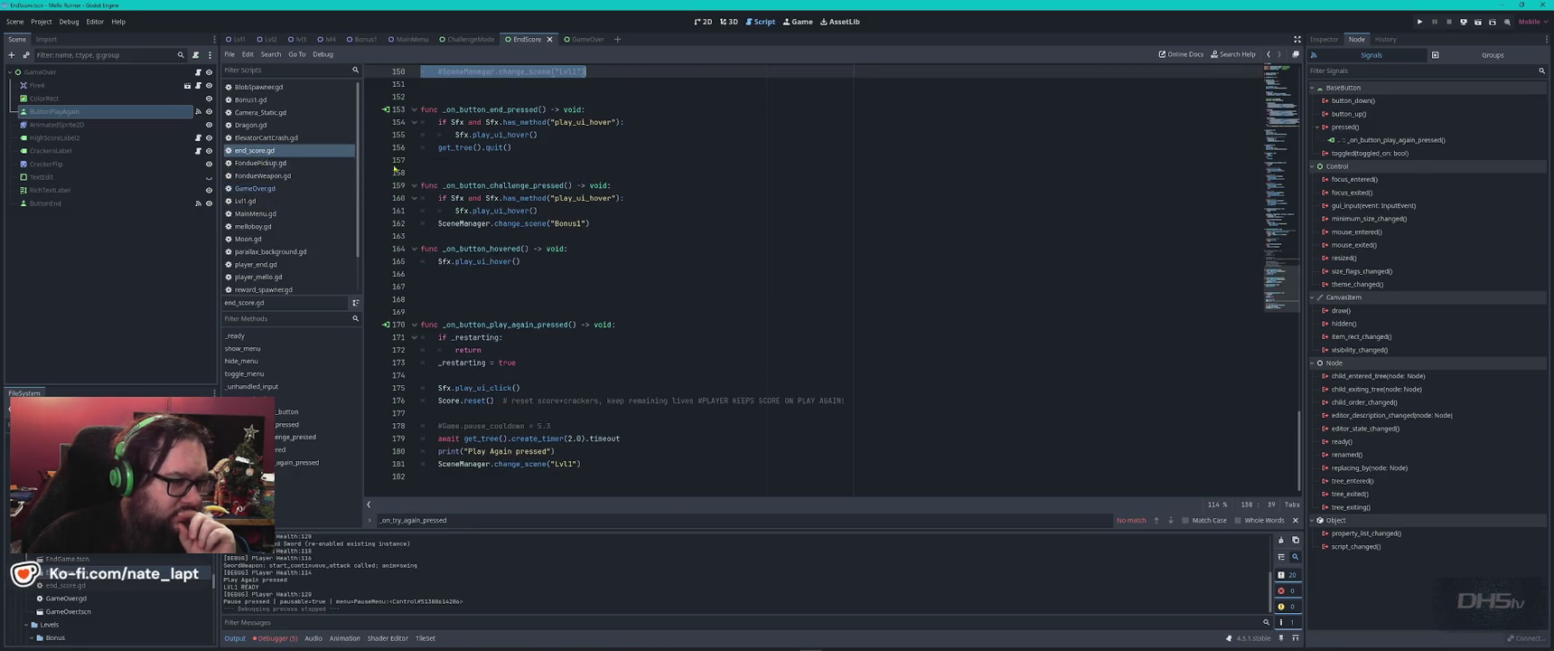
pyautogui.click(684, 279)
pyautogui.hotkey('ctrl', 'f')
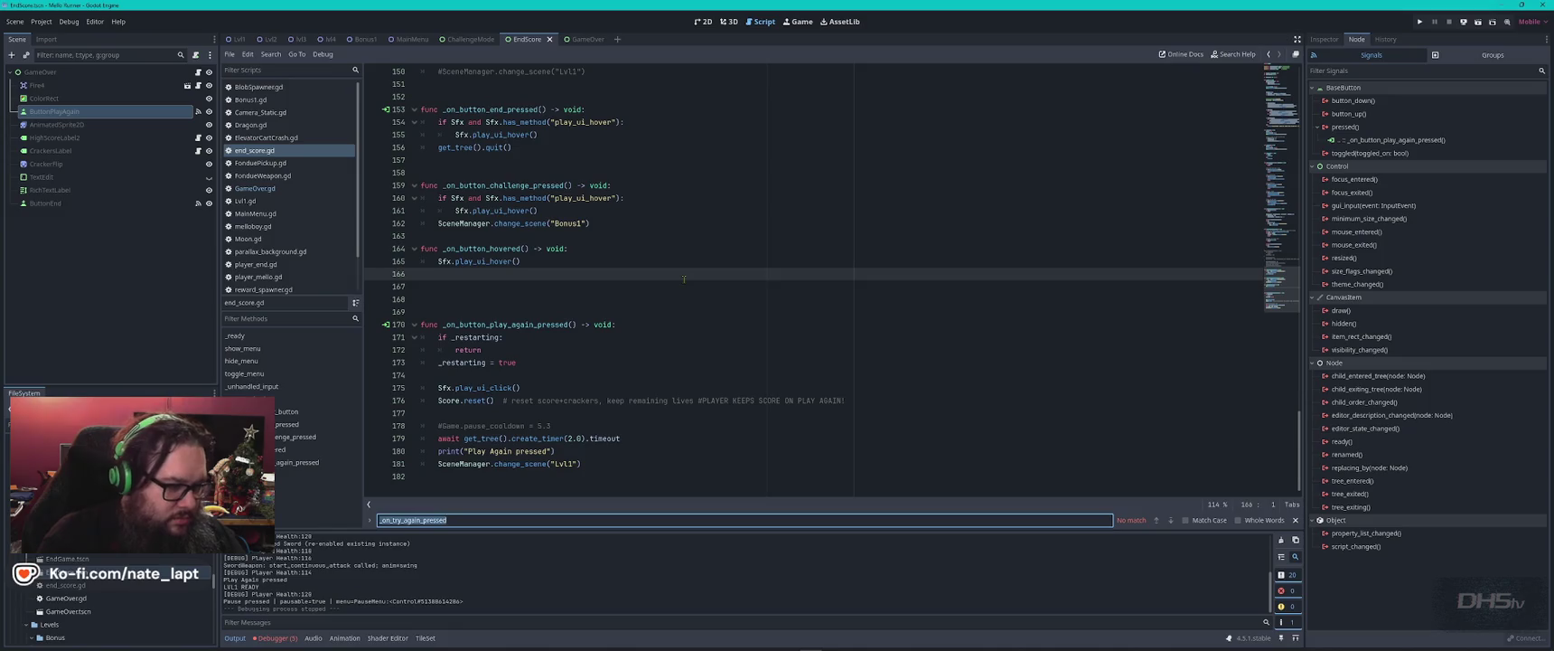
pyautogui.write('try')
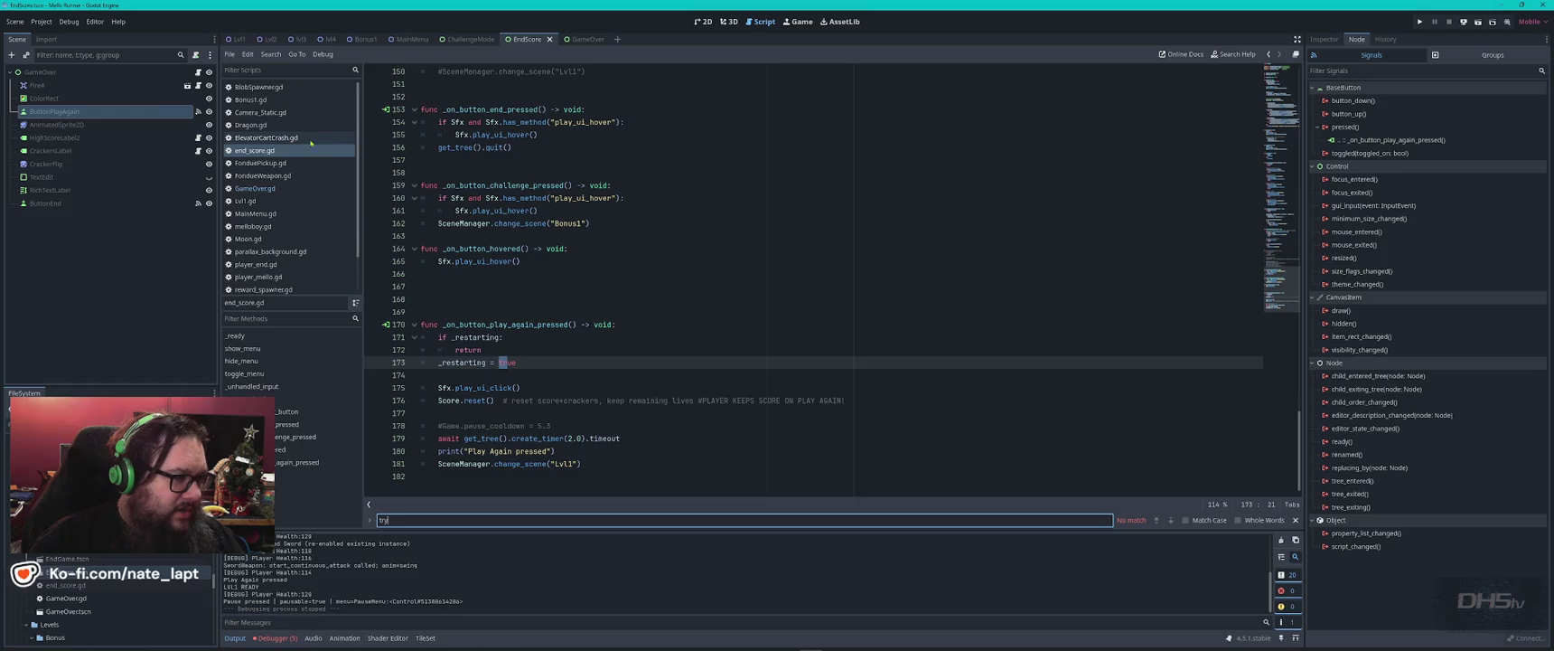
pyautogui.click(267, 151)
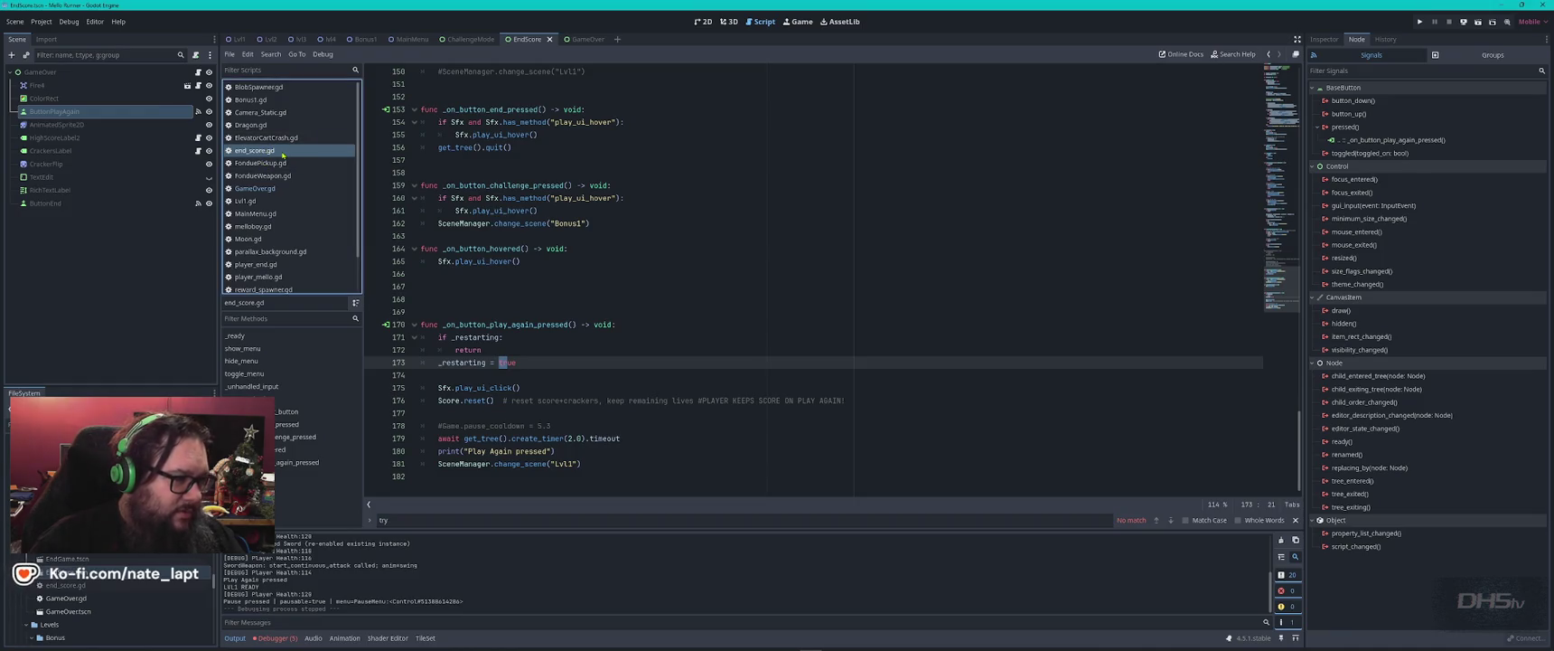
# - Search GameOver.gd again and step through the _on_try_again_pressed matches
pyautogui.click(271, 188)
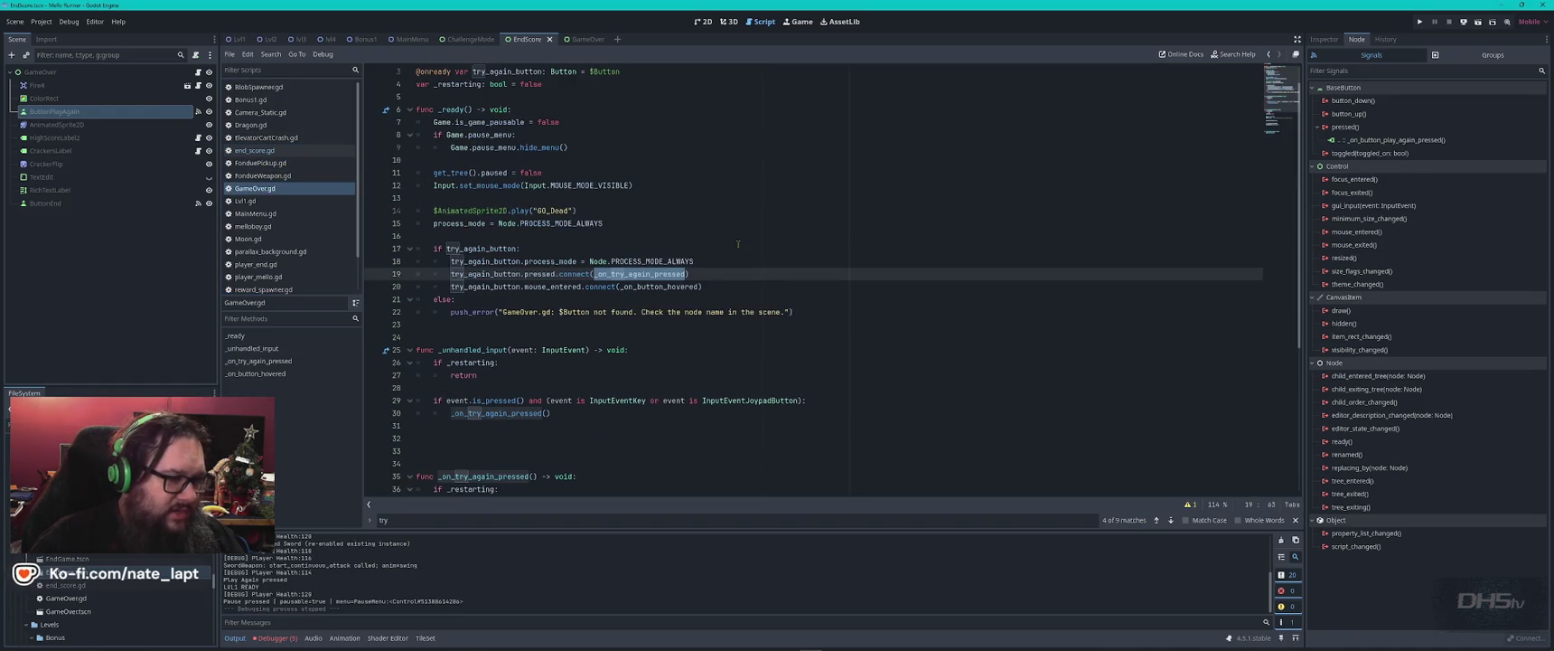
pyautogui.hotkey('ctrl', 'f')
pyautogui.press('Return')
pyautogui.press('Return')
pyautogui.hotkey('shift', 'Return')
pyautogui.write('M1')
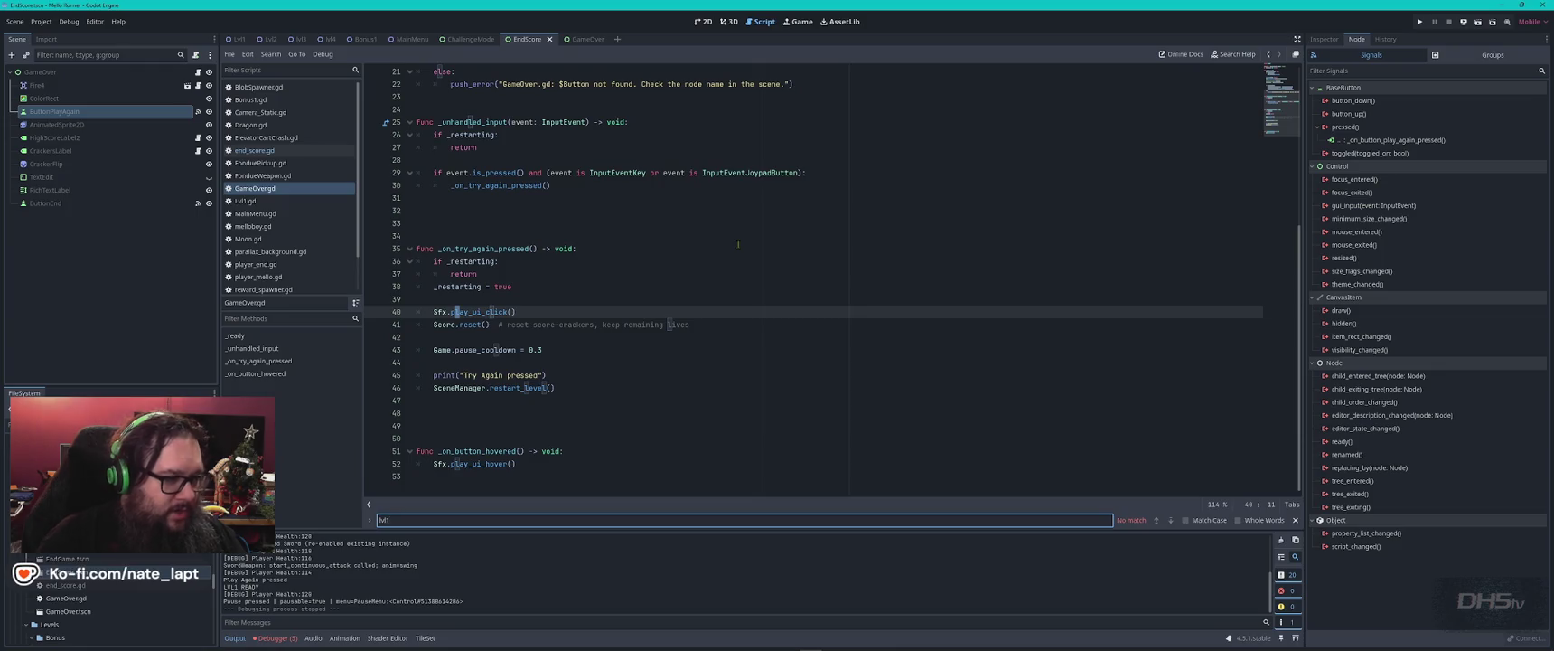
pyautogui.press('Escape')
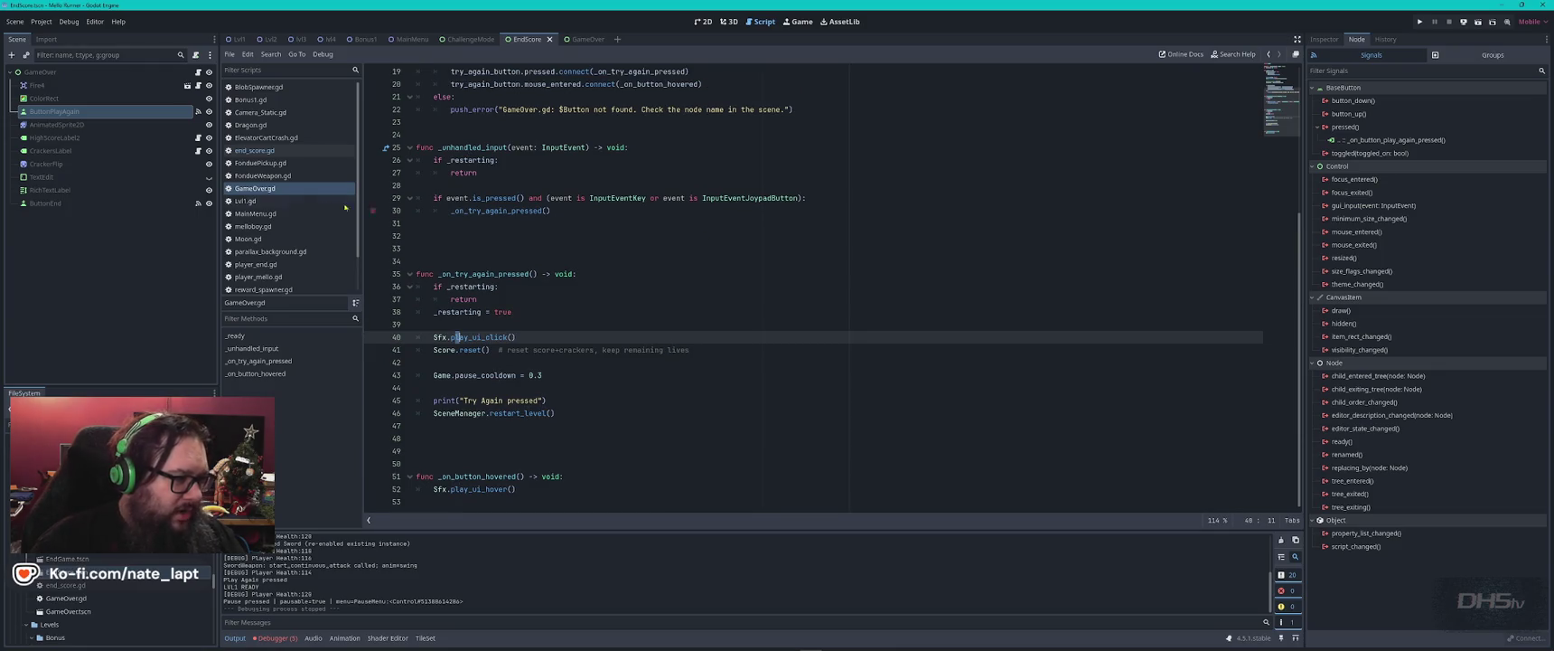
# - Inspect end_score.gd's _on_button_play_again_pressed and its Lvl1 and Bonus1 scene changes, then open MainMenu.gd
pyautogui.click(262, 150)
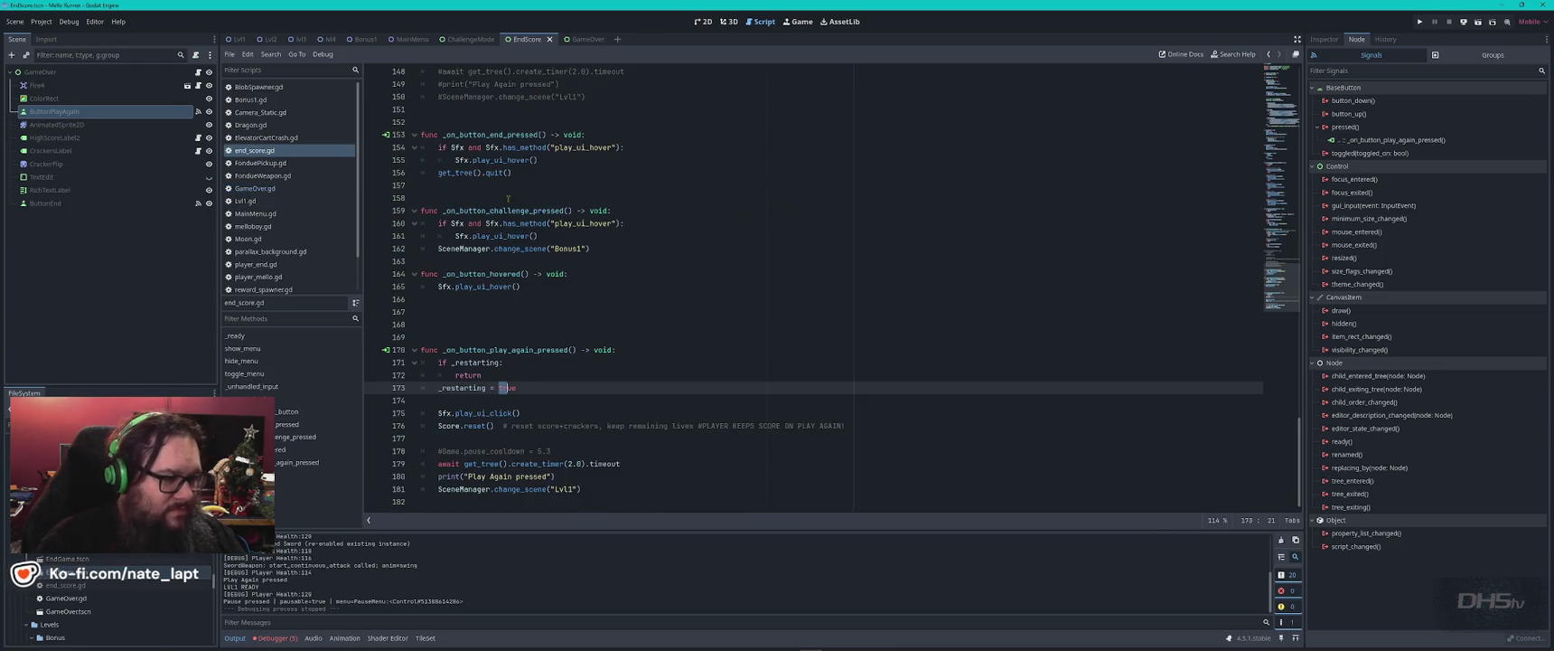
pyautogui.hotkey('ctrl', 'f')
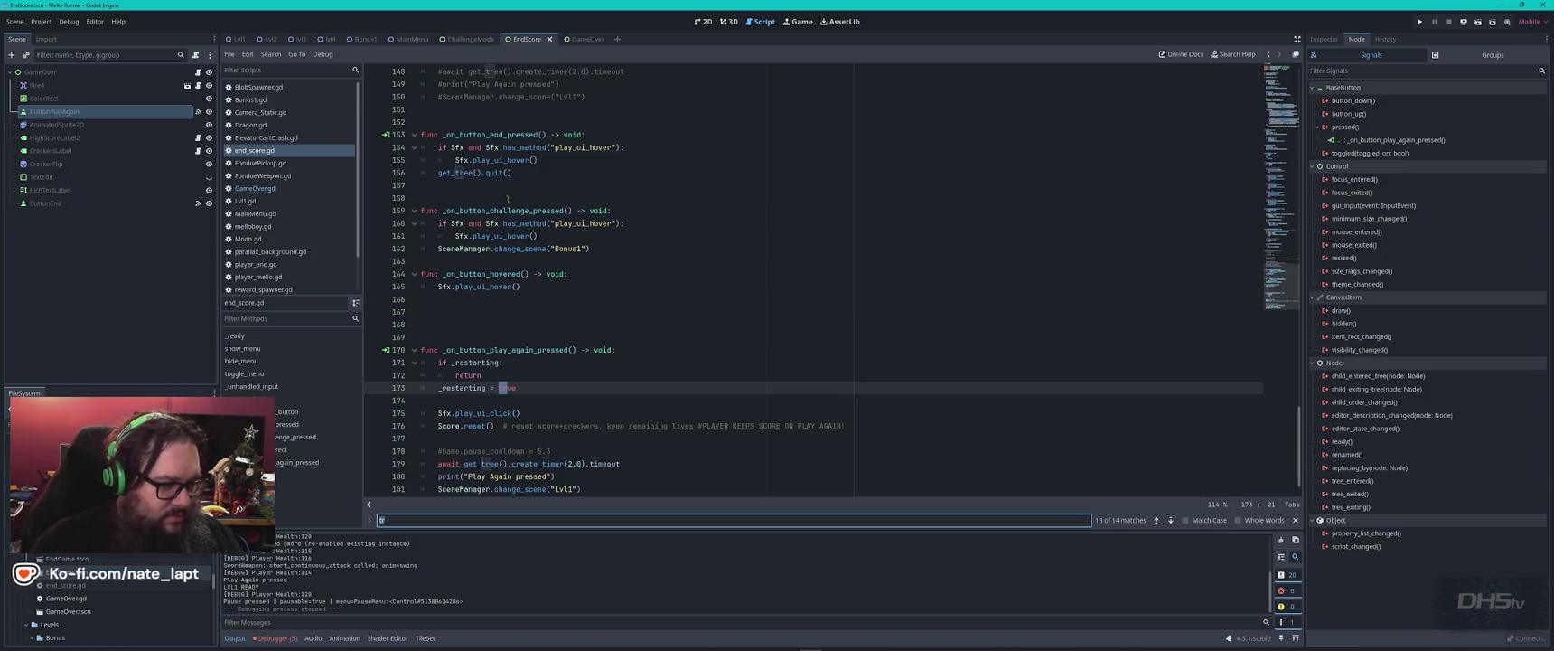
pyautogui.doubleClick(527, 350)
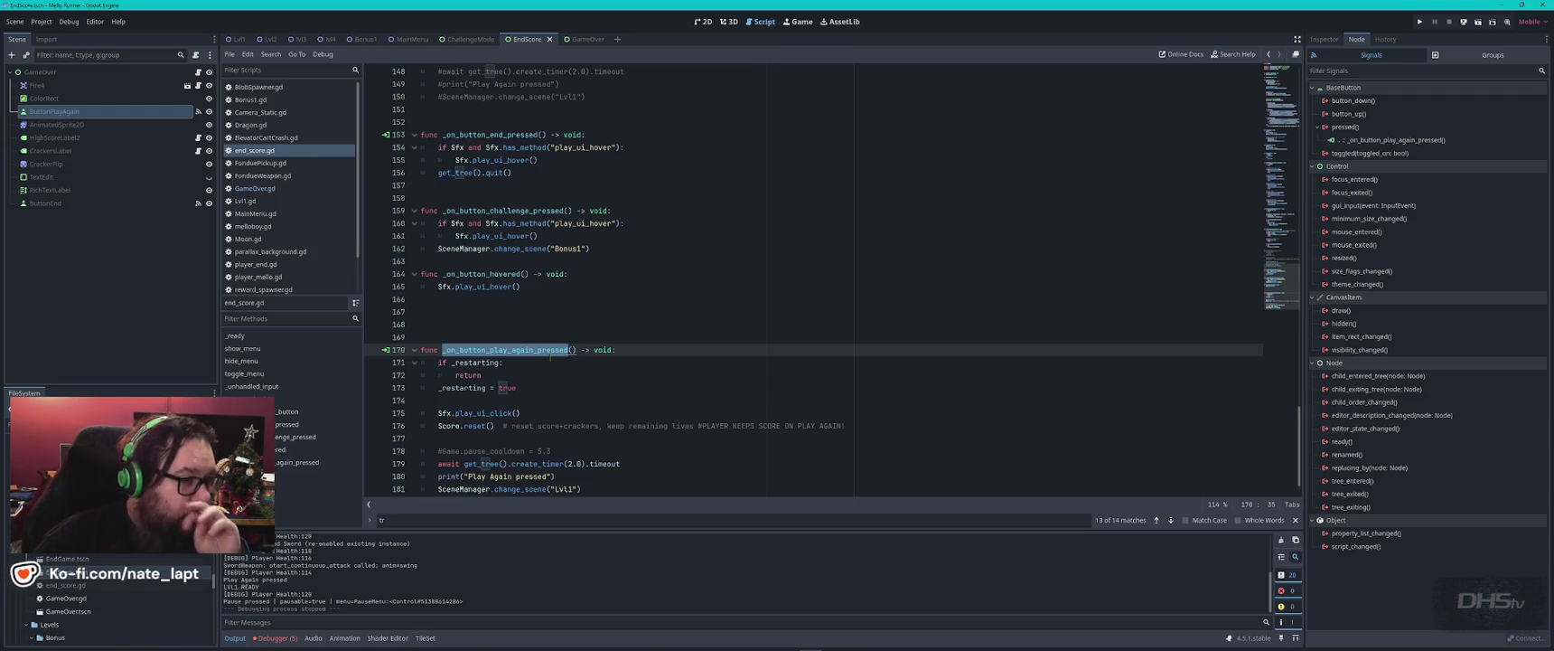
pyautogui.scroll(-1, 571, 395)
pyautogui.click(588, 464)
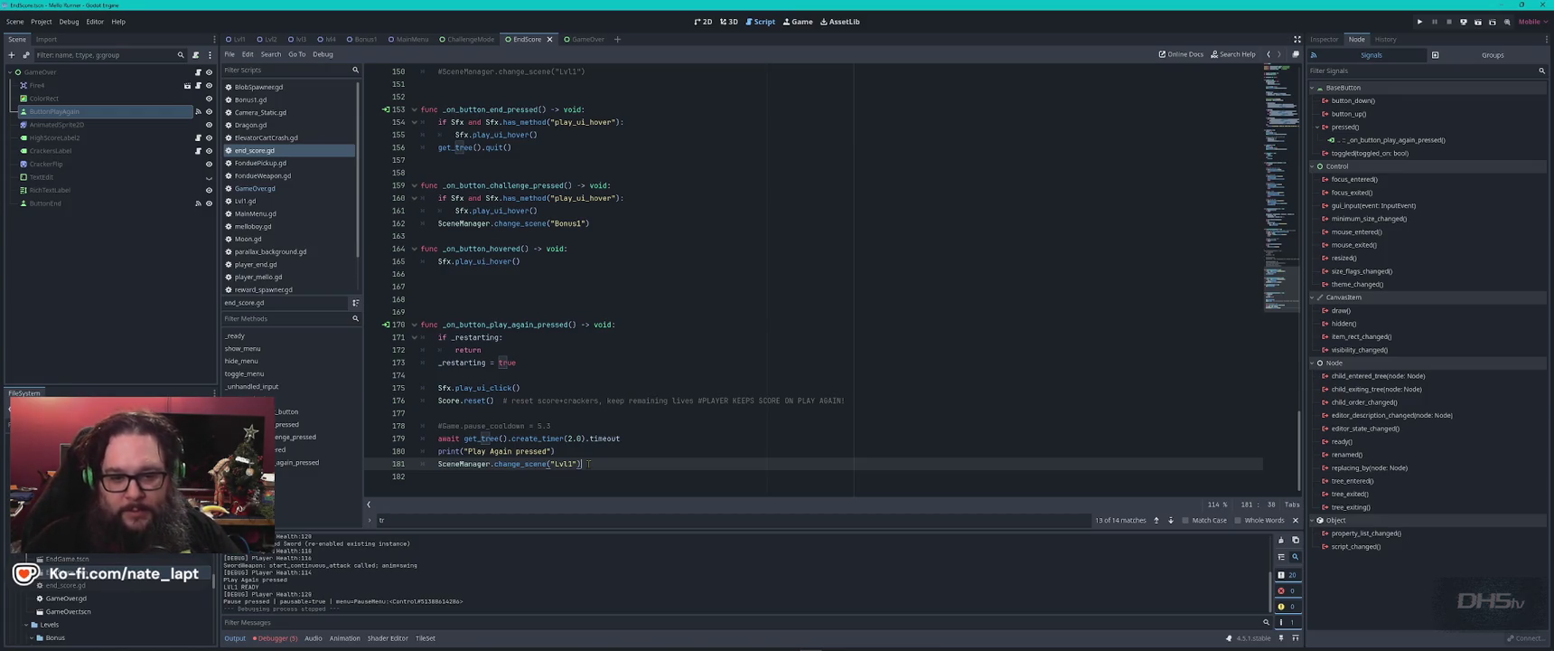
pyautogui.moveTo(811, 644)
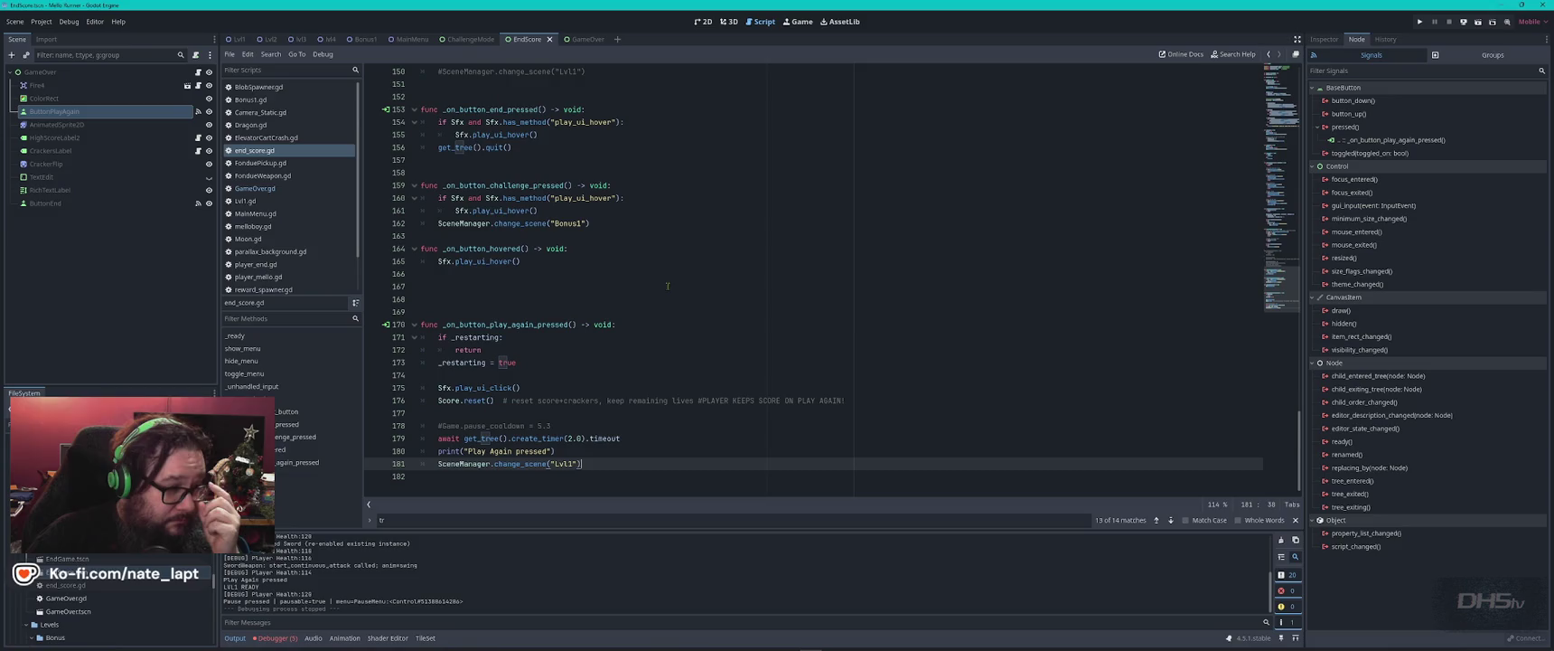
pyautogui.click(627, 227)
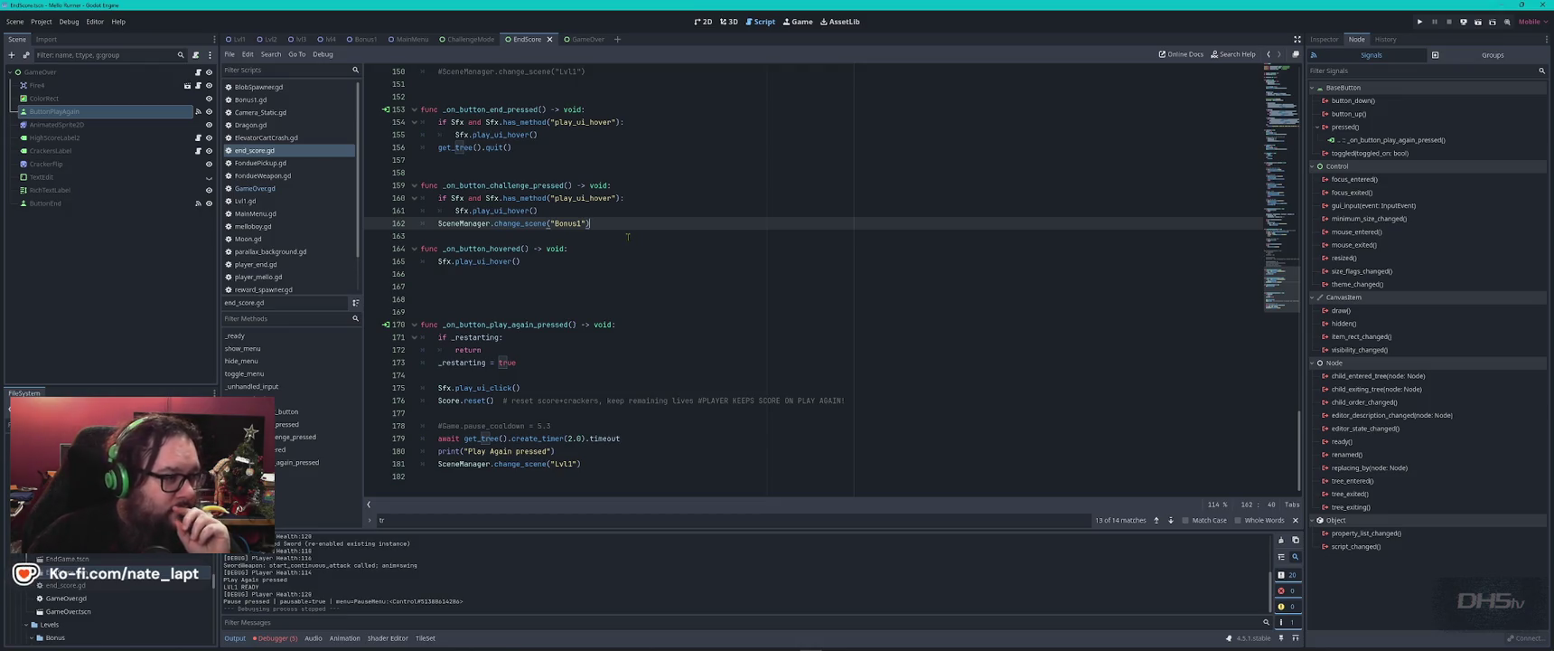
pyautogui.click(255, 213)
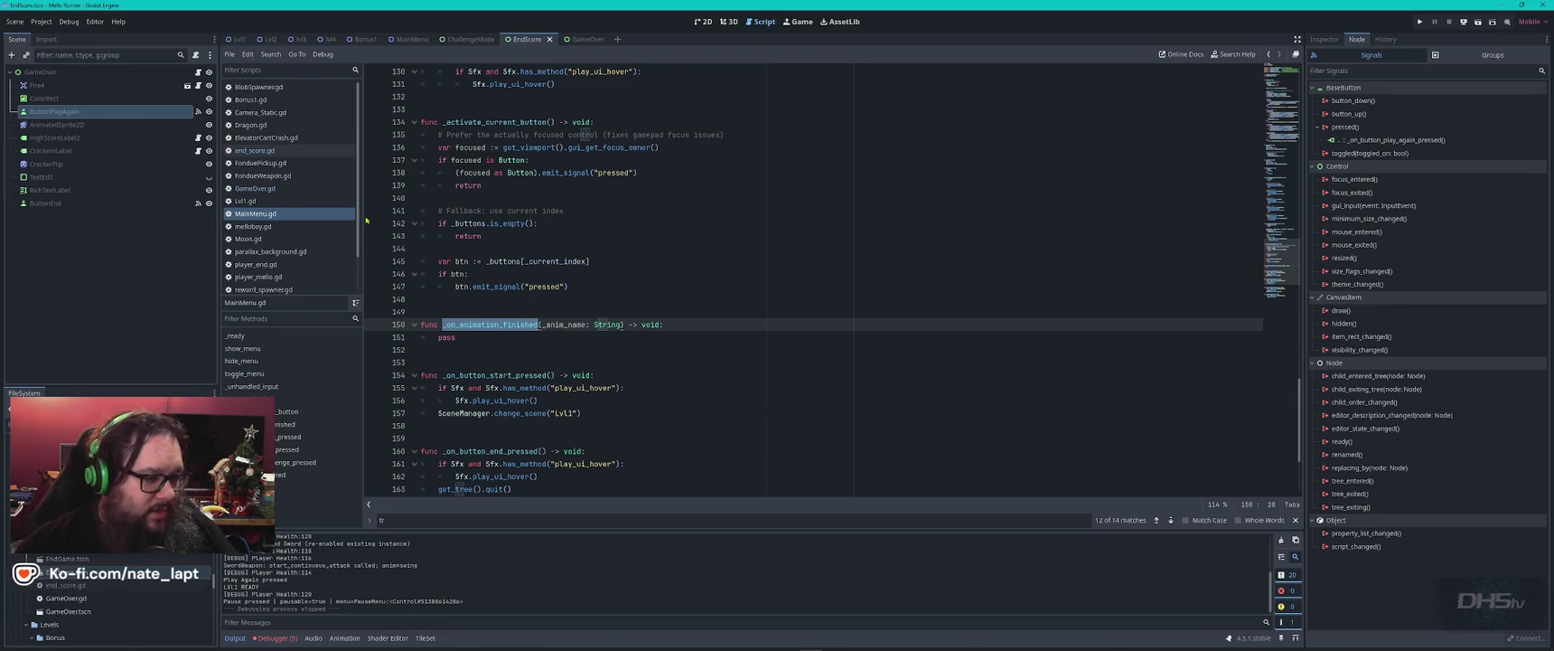
# - Search MainMenu.gd for 'challenge' and locate _on_button_challenge_pressed's Bonus1 scene change
pyautogui.click(700, 268)
pyautogui.hotkey('ctrl', 'f')
pyautogui.write('challenge')
pyautogui.press('Escape')
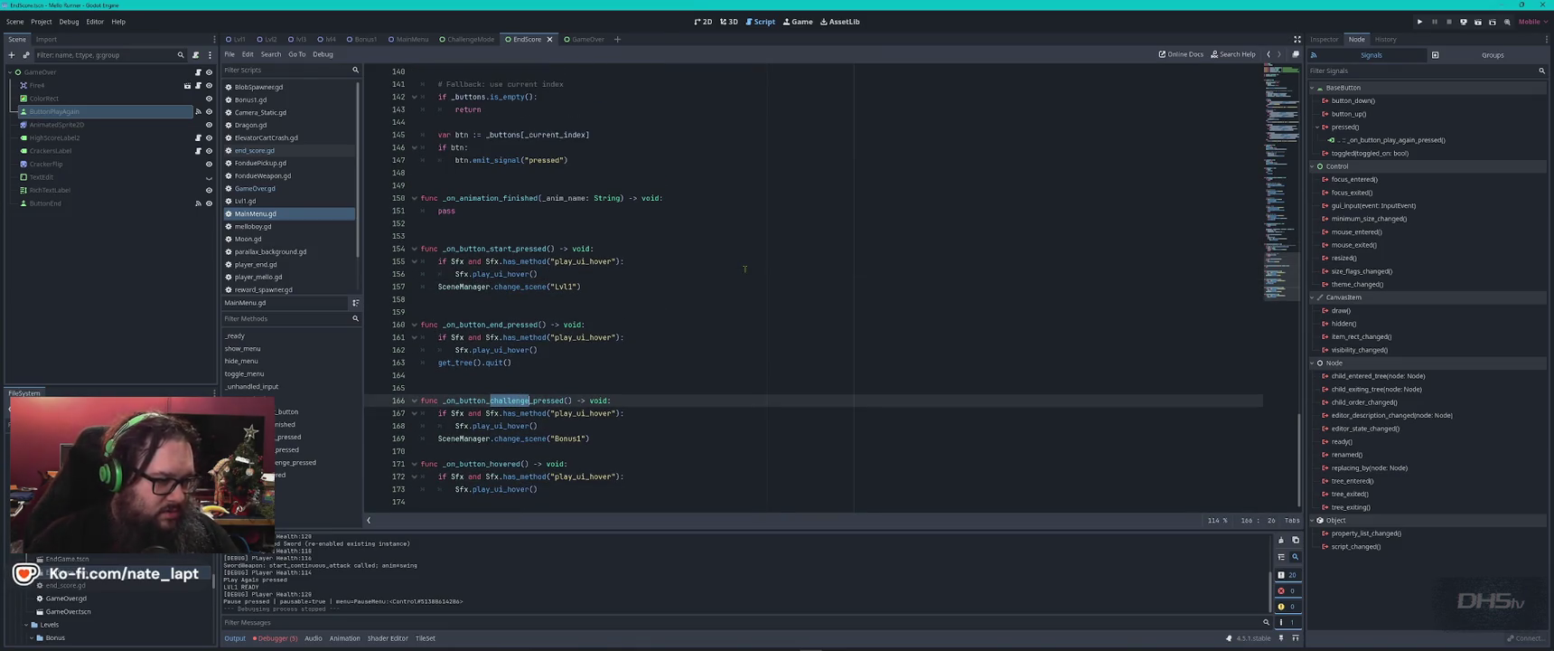
pyautogui.doubleClick(514, 401)
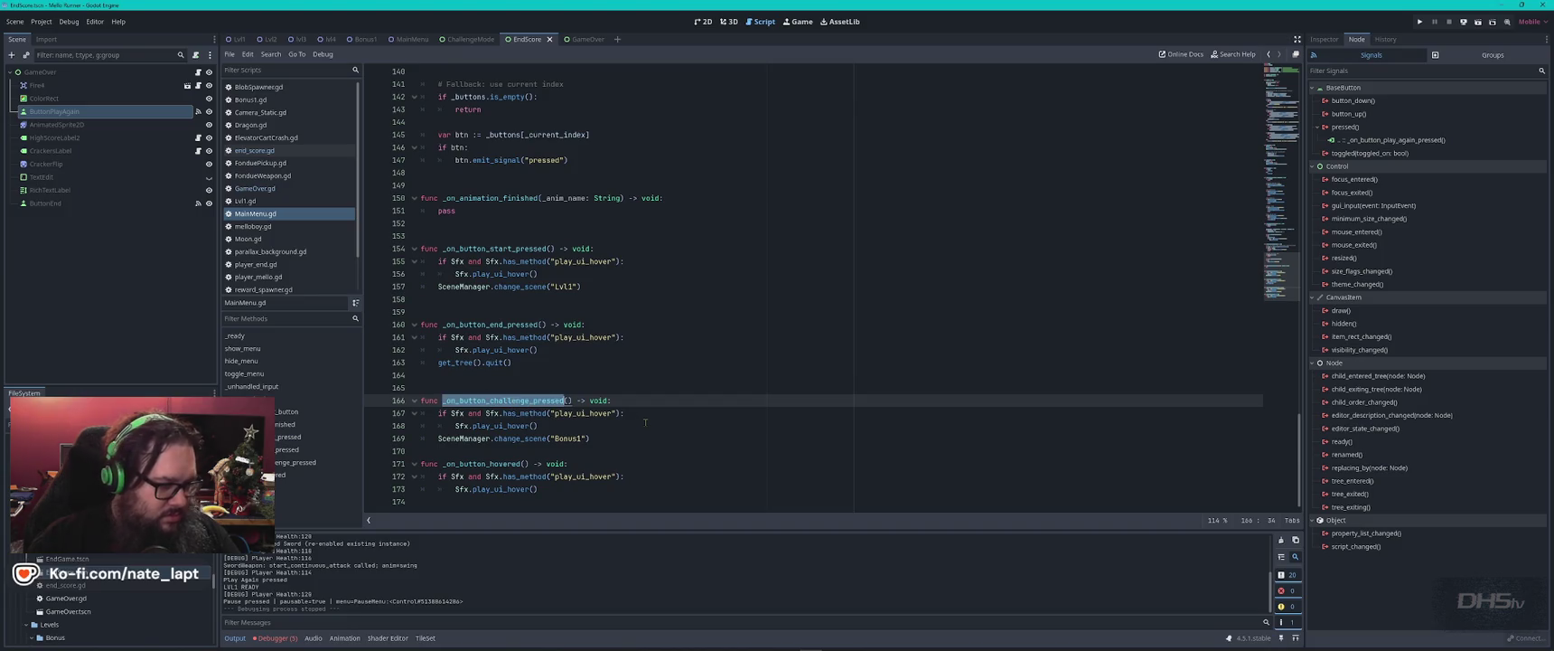
pyautogui.click(670, 435)
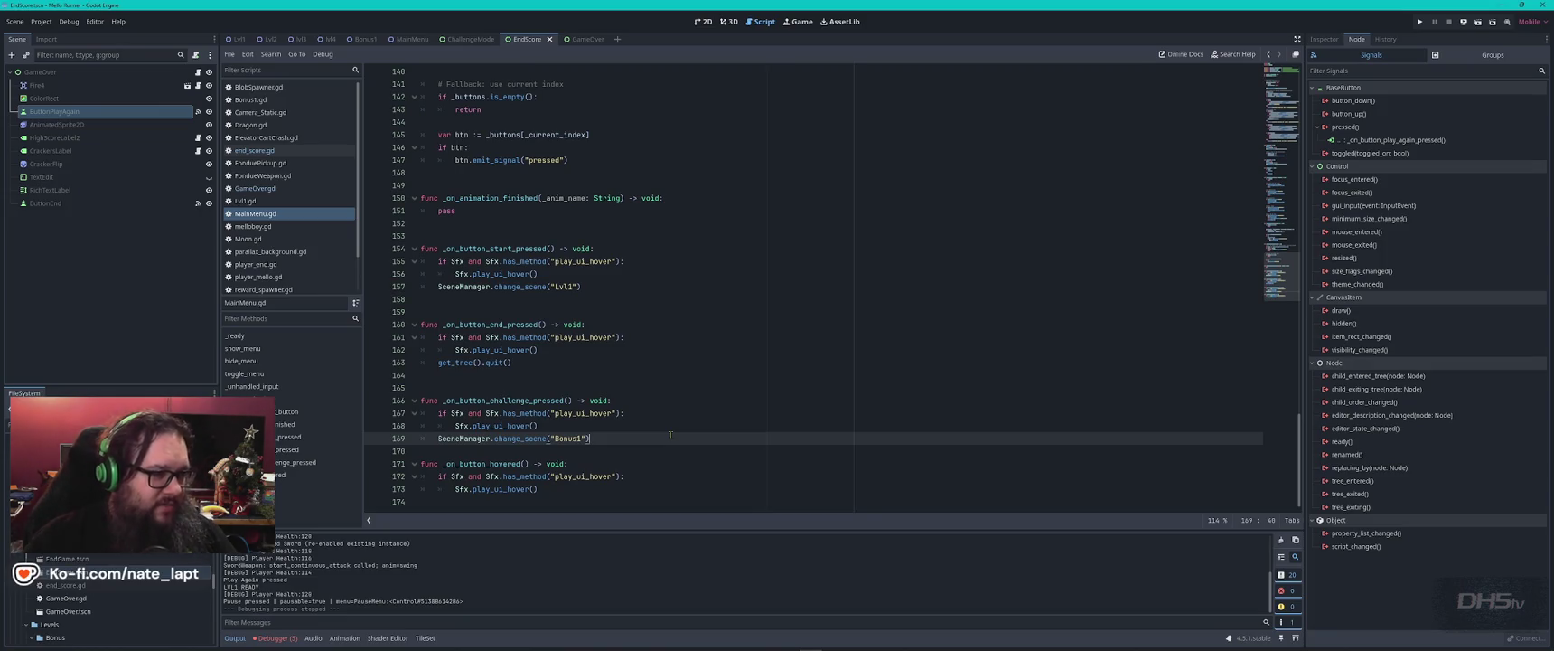
pyautogui.hotkey('alt', 'Tab')
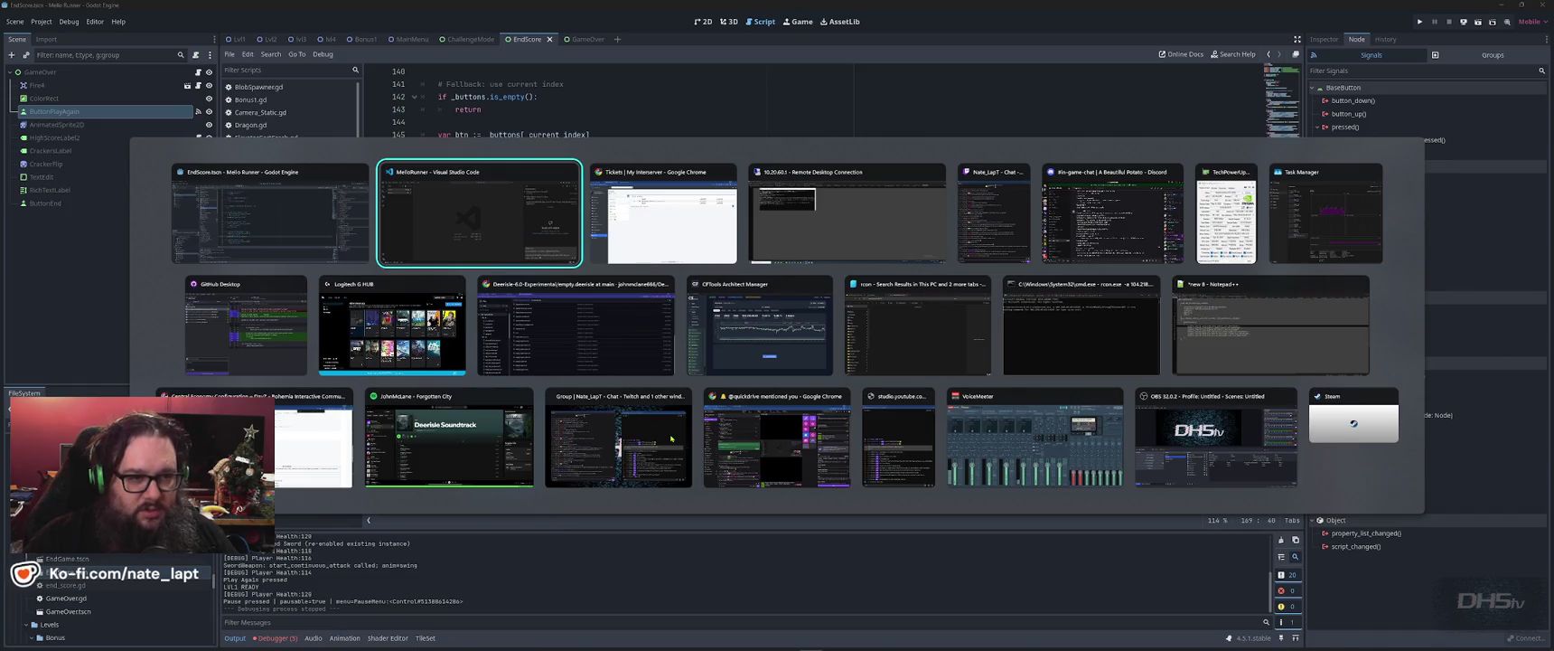
pyautogui.press('Down')
pyautogui.press('Left')
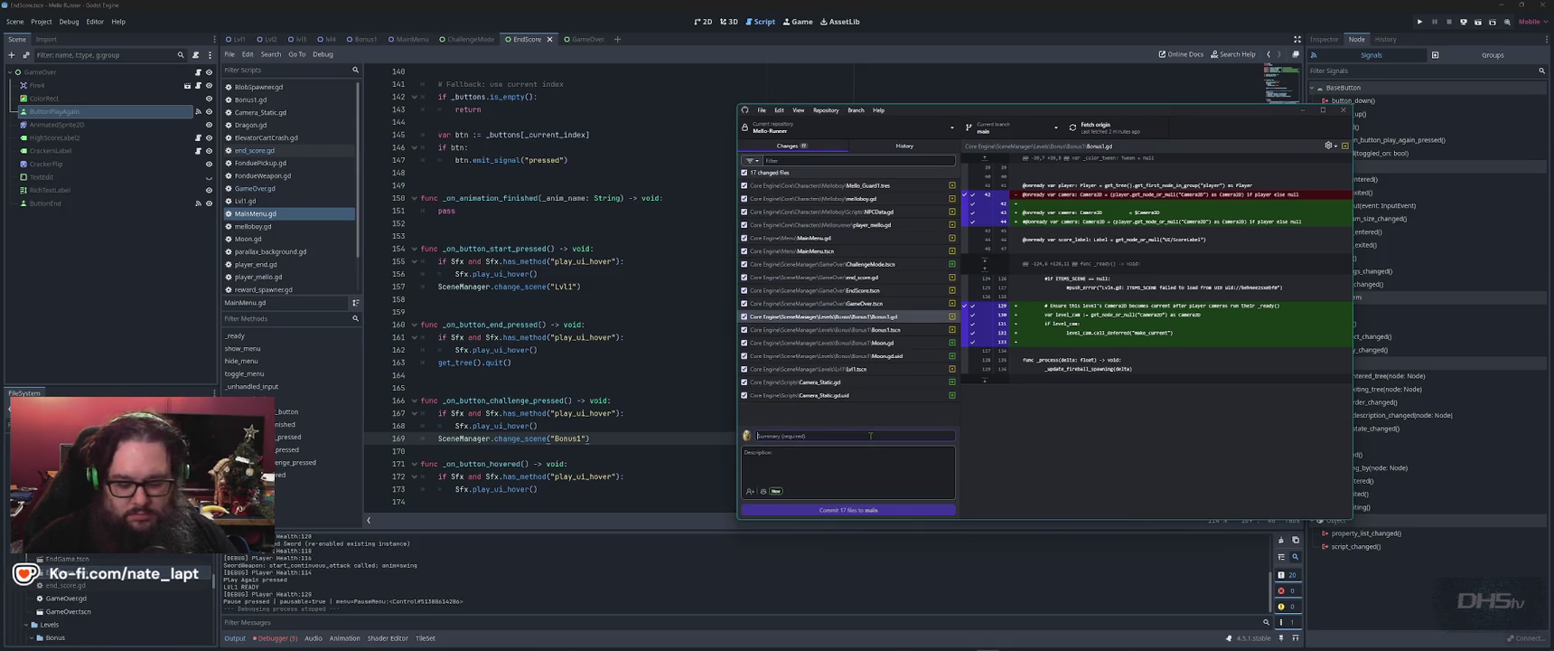
pyautogui.write('2026')
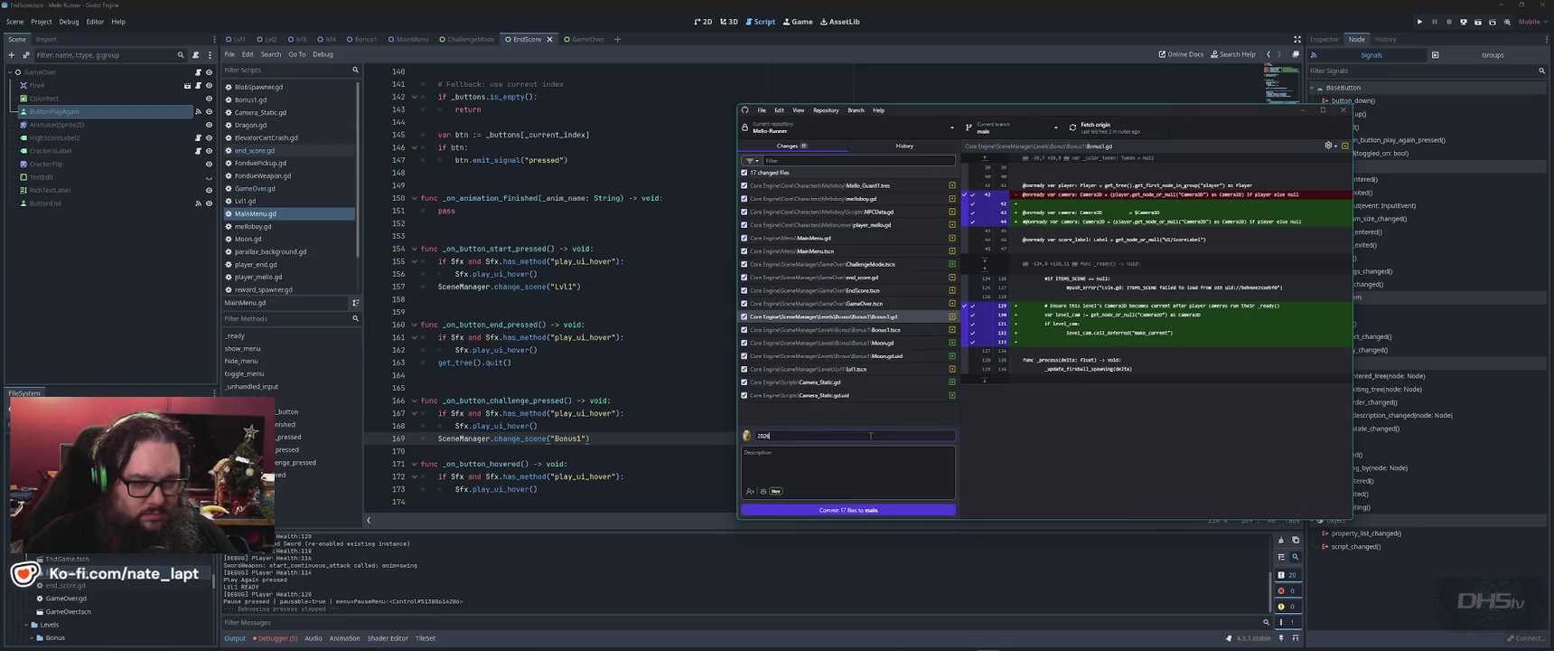
pyautogui.write('02')
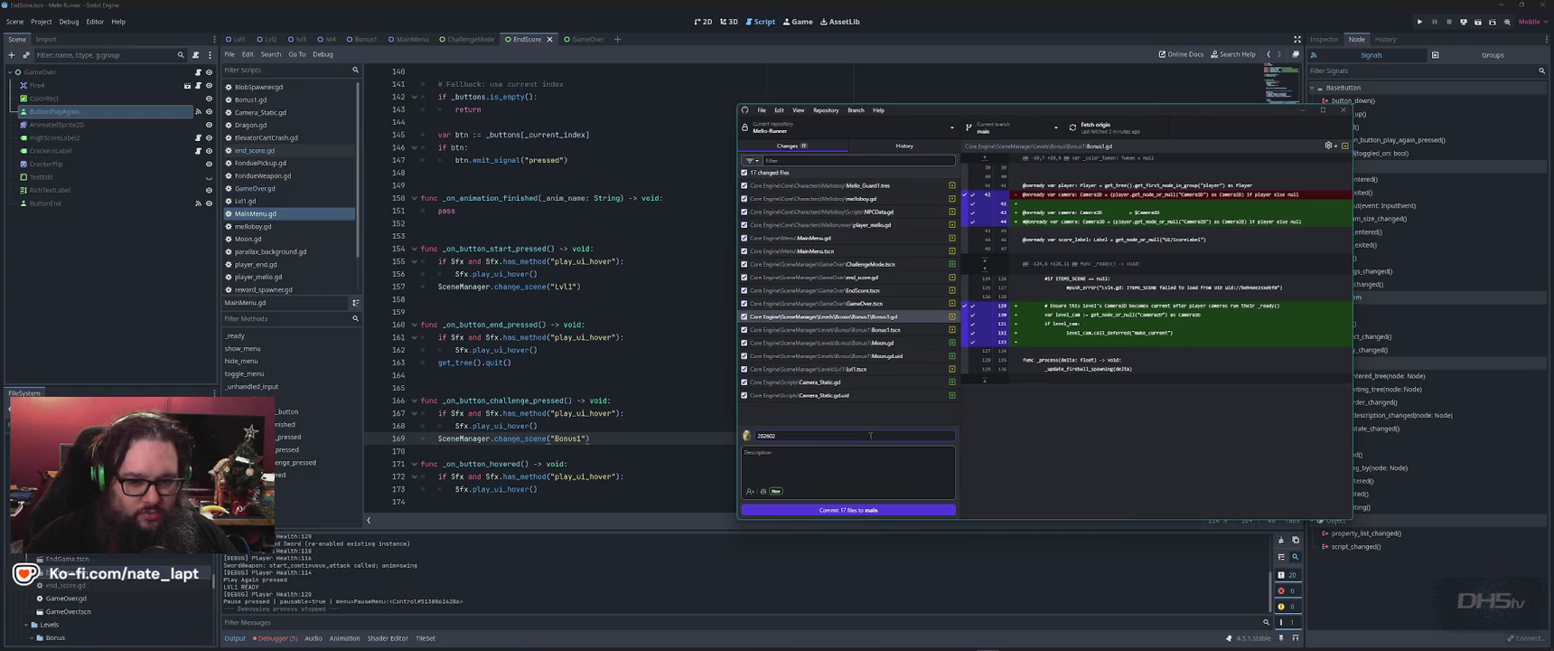
pyautogui.write('04-6')
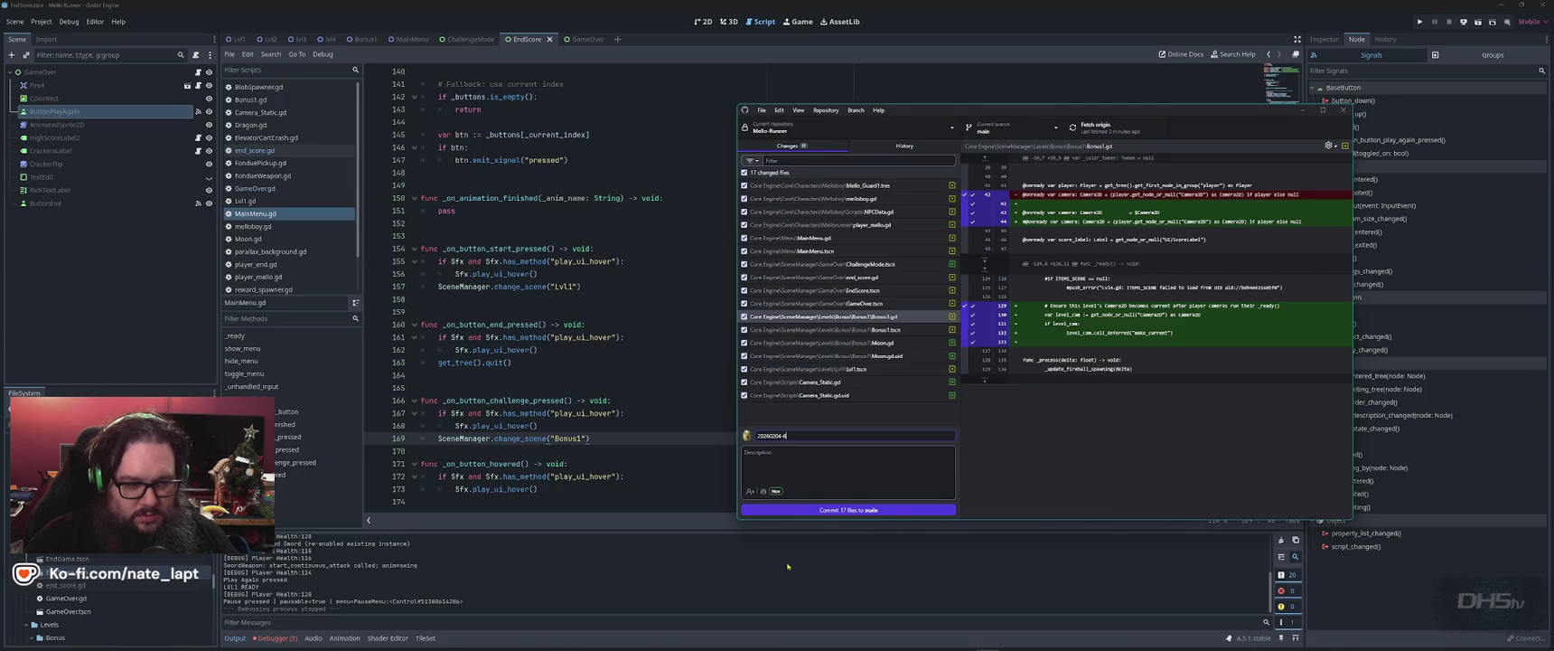
pyautogui.write('9')
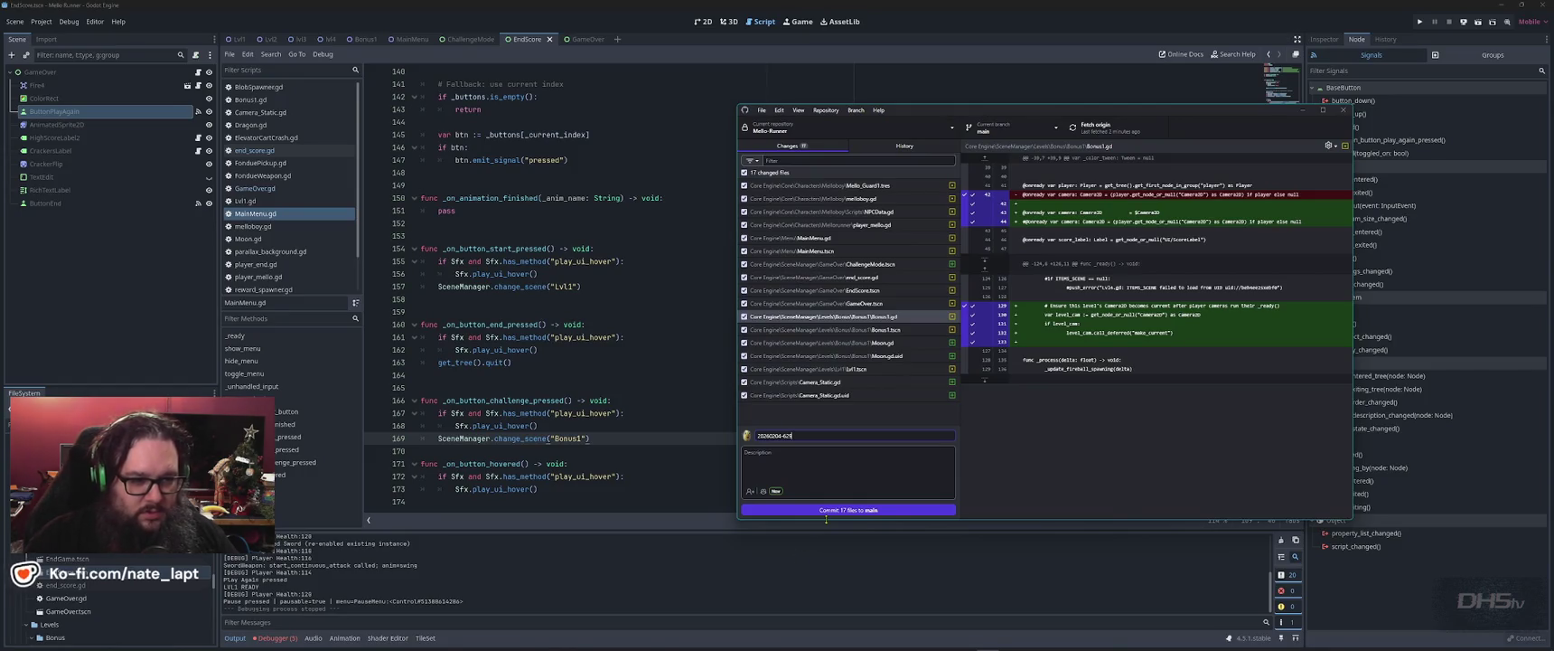
pyautogui.click(837, 509)
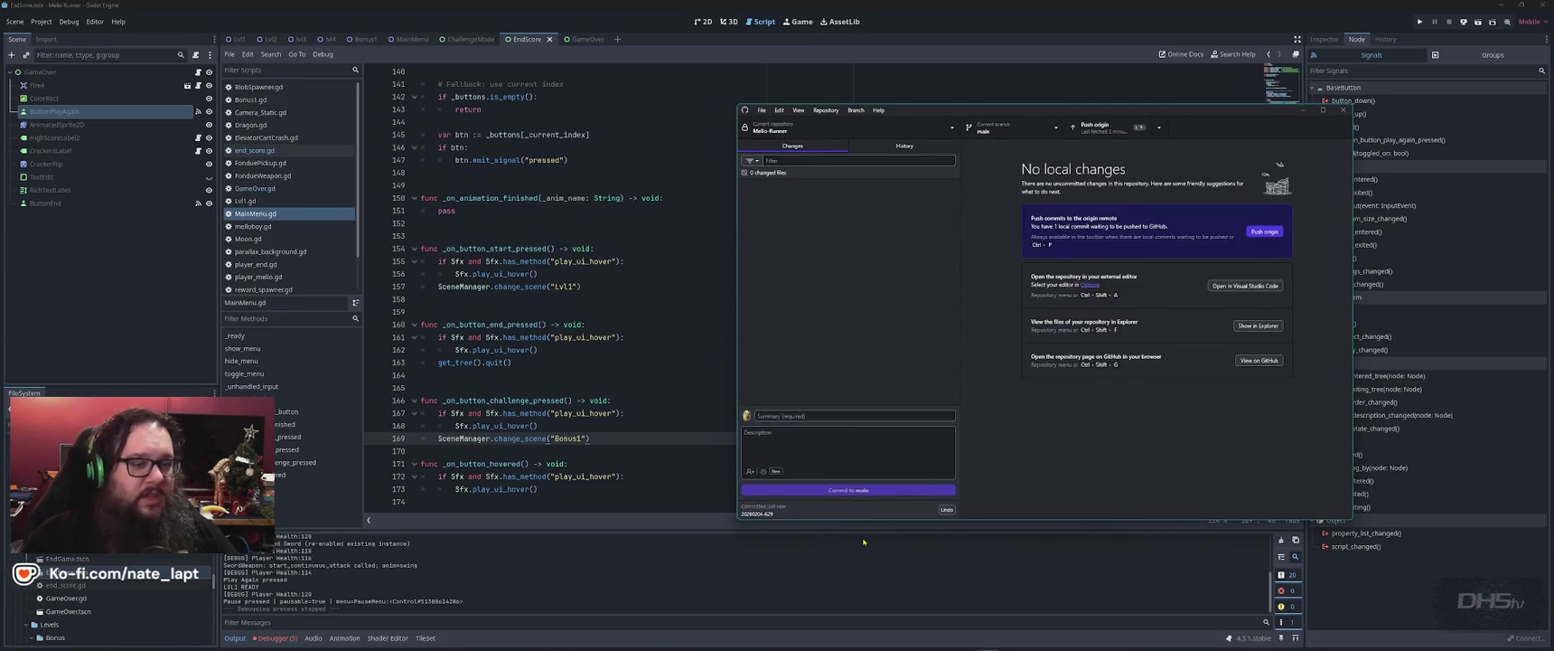
# - Bring Visual Studio Code to the front from the Start menu
pyautogui.click(902, 553)
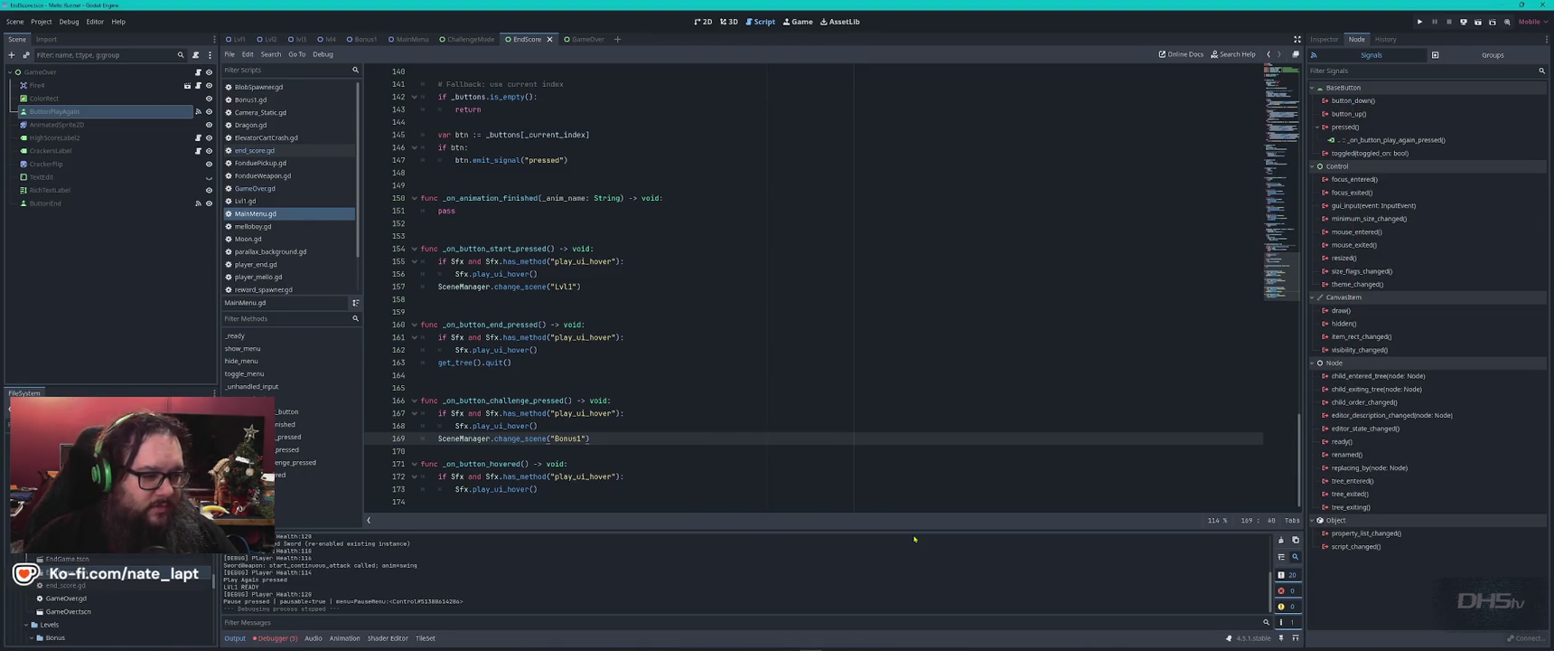
pyautogui.press('super')
pyautogui.click(923, 641)
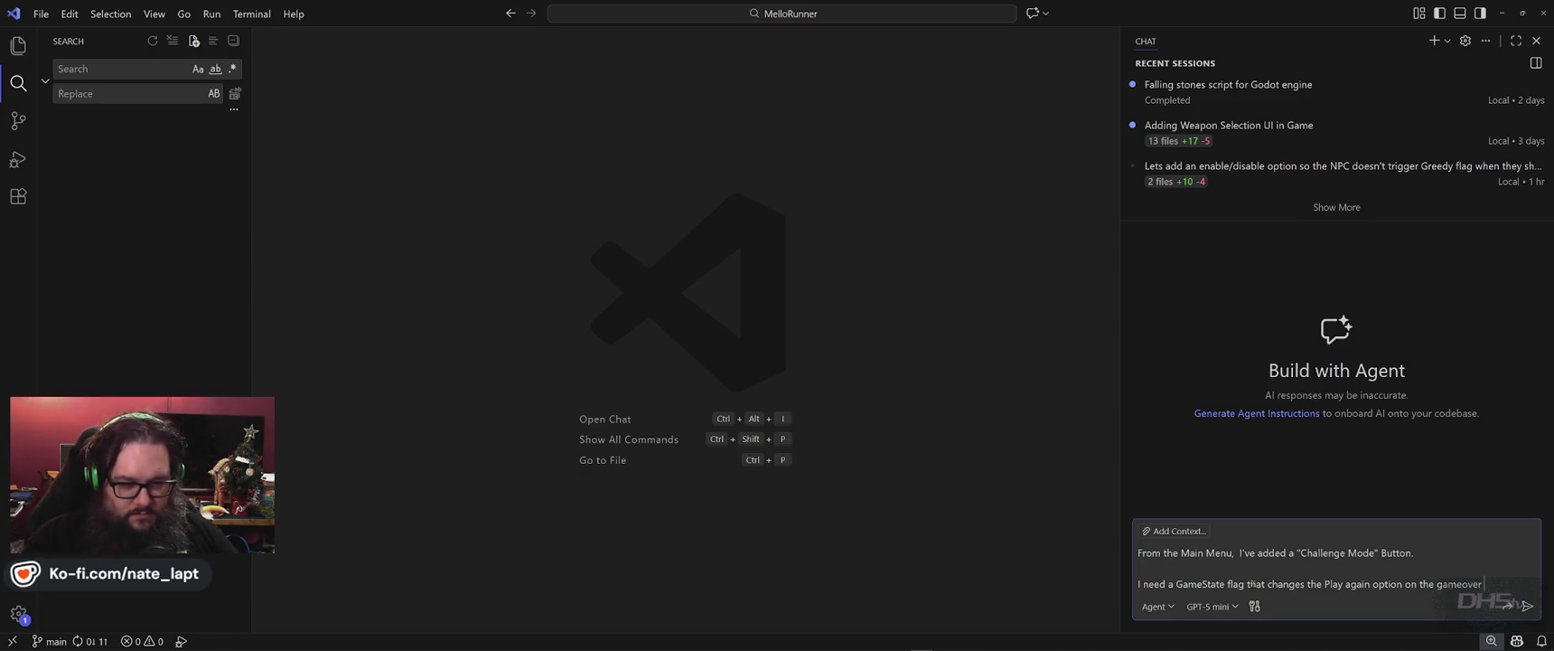
# - Begin the Copilot prompt with 'When _on_button_challenge_pressed is pressed,' in the chat input
pyautogui.write('_on_button_challenge_pressed')
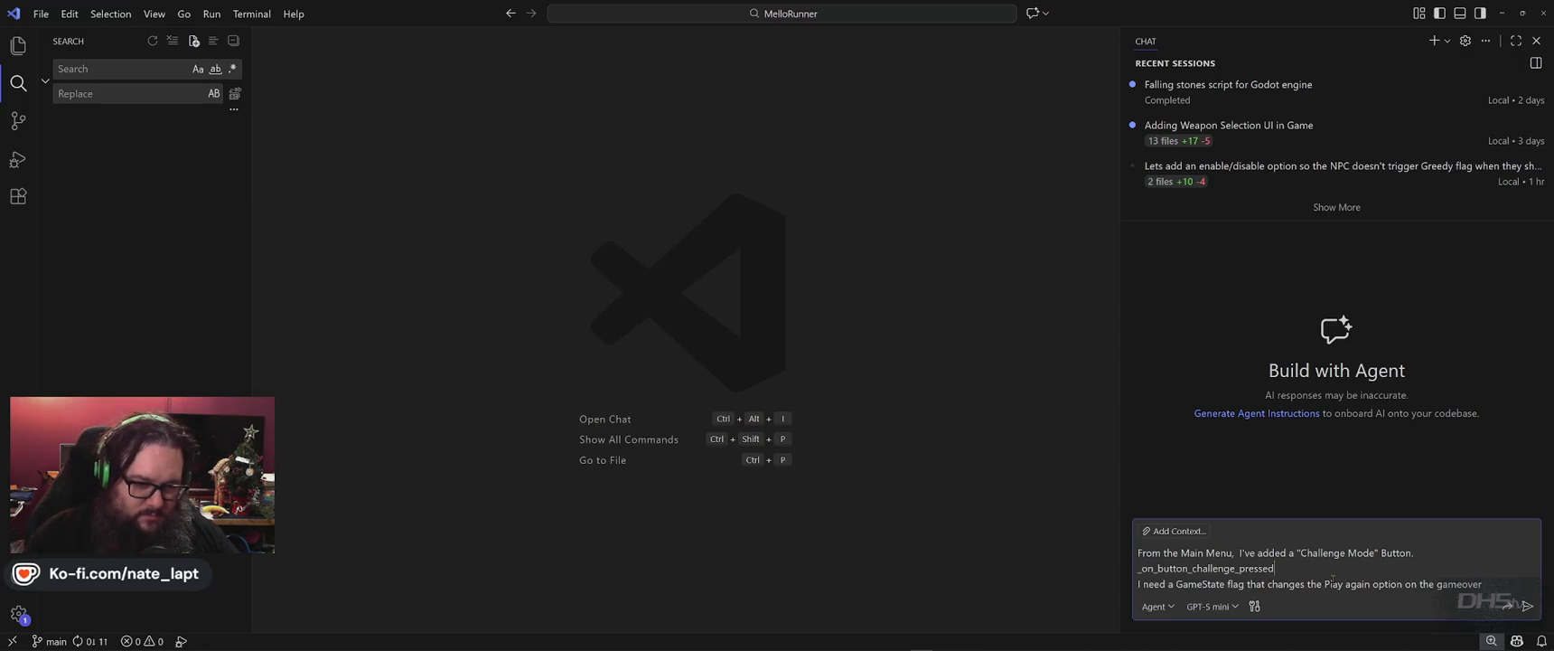
pyautogui.write('When')
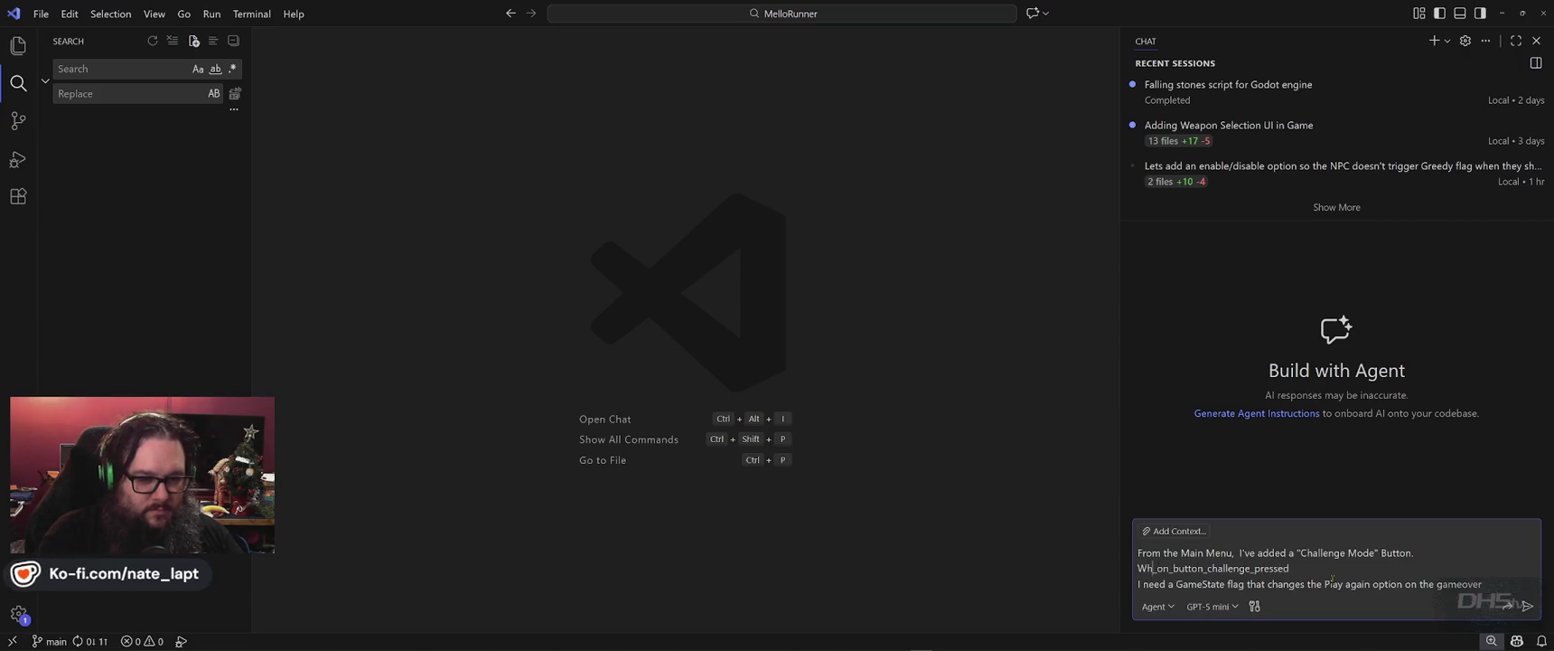
pyautogui.write(' is pressed,')
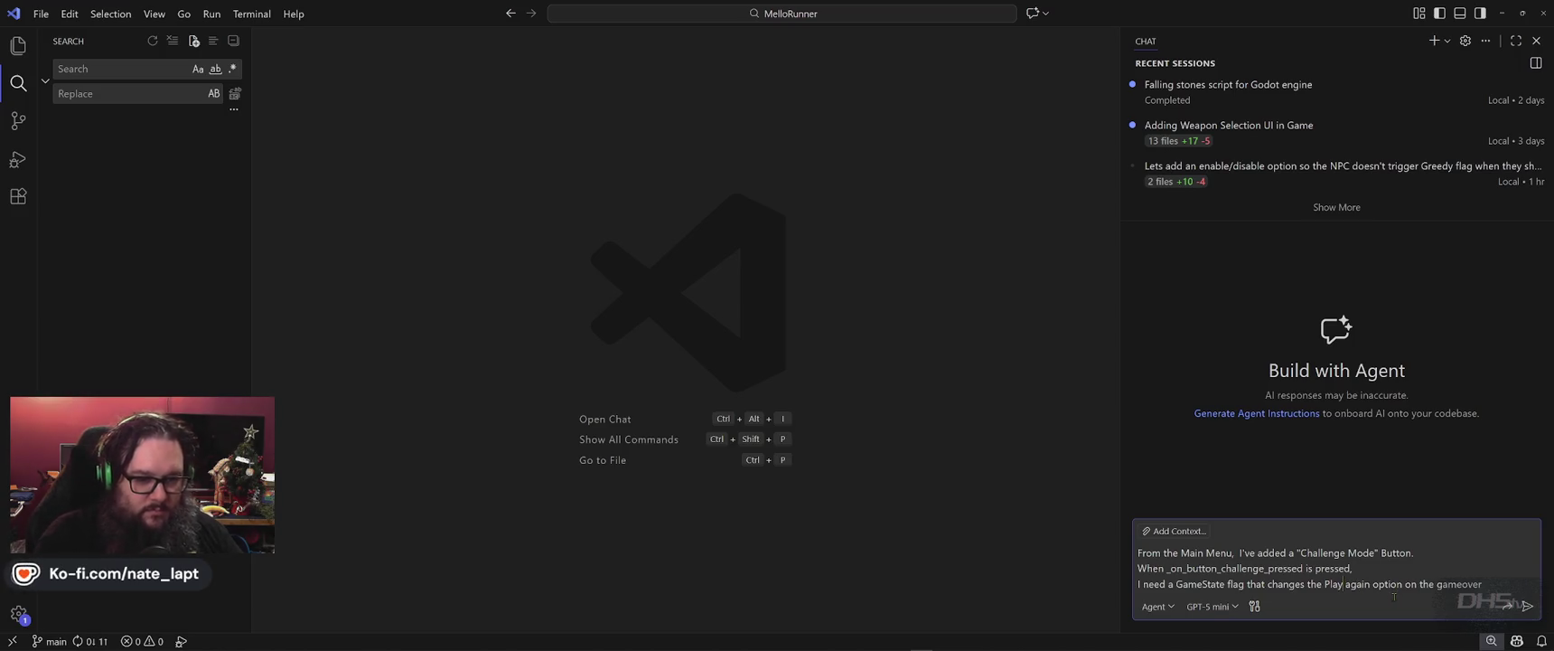
pyautogui.hotkey('alt', 'Tab')
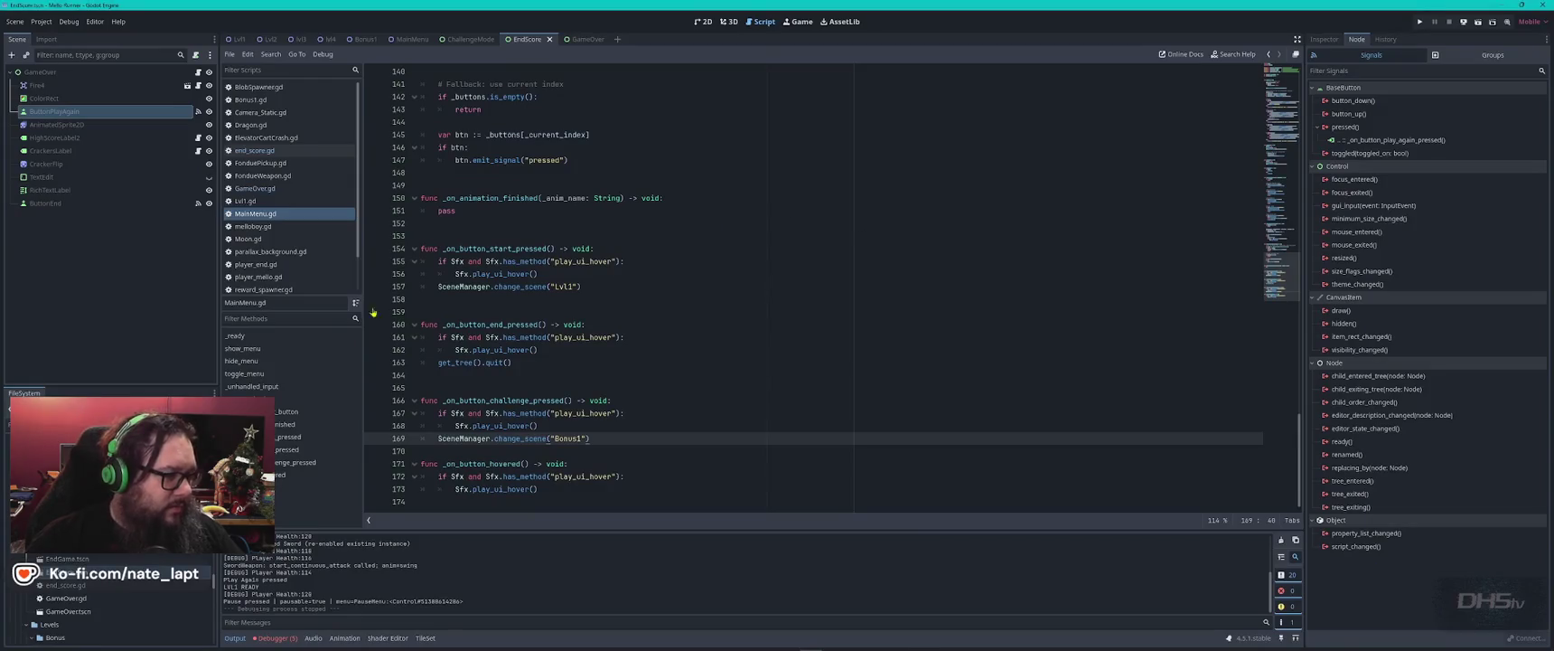
# - Inspect player_end.gd's die() call that changes to the EndScore scene on line 72
pyautogui.click(287, 153)
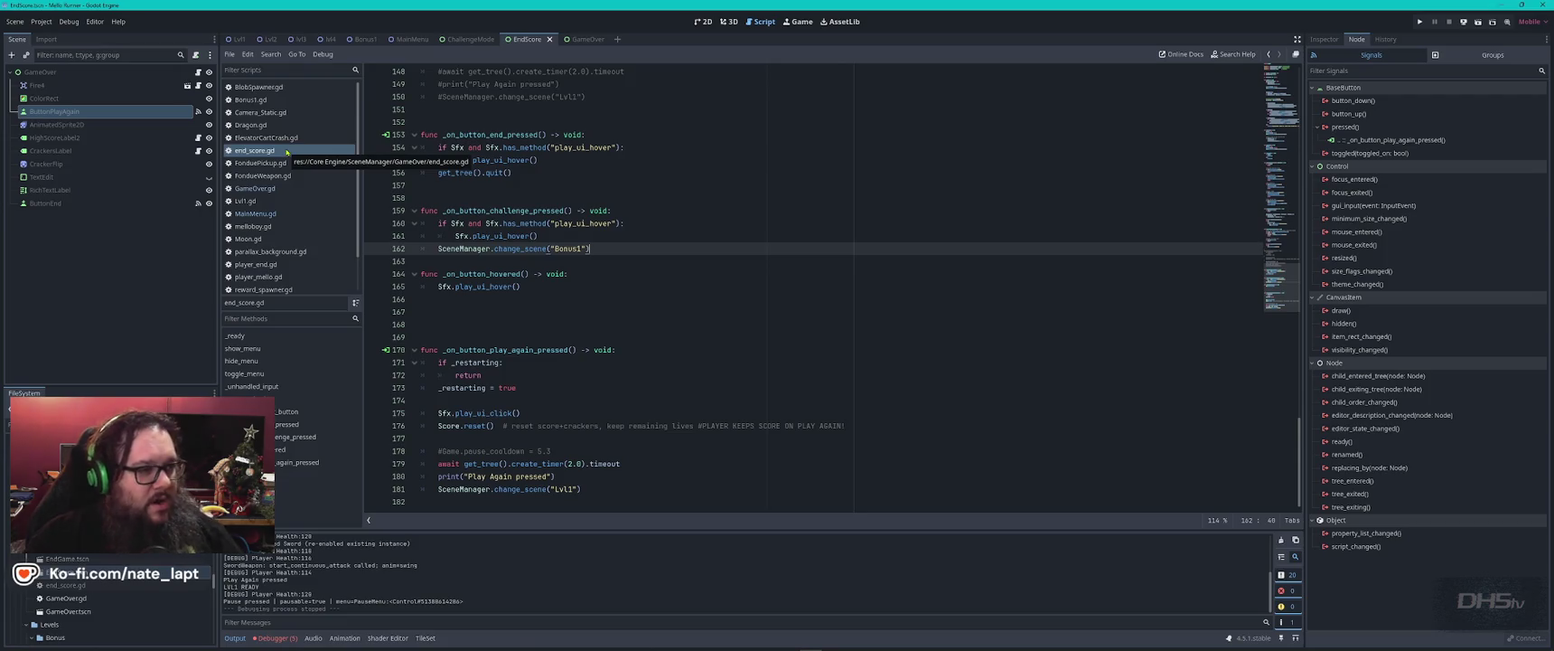
pyautogui.click(274, 263)
pyautogui.click(676, 262)
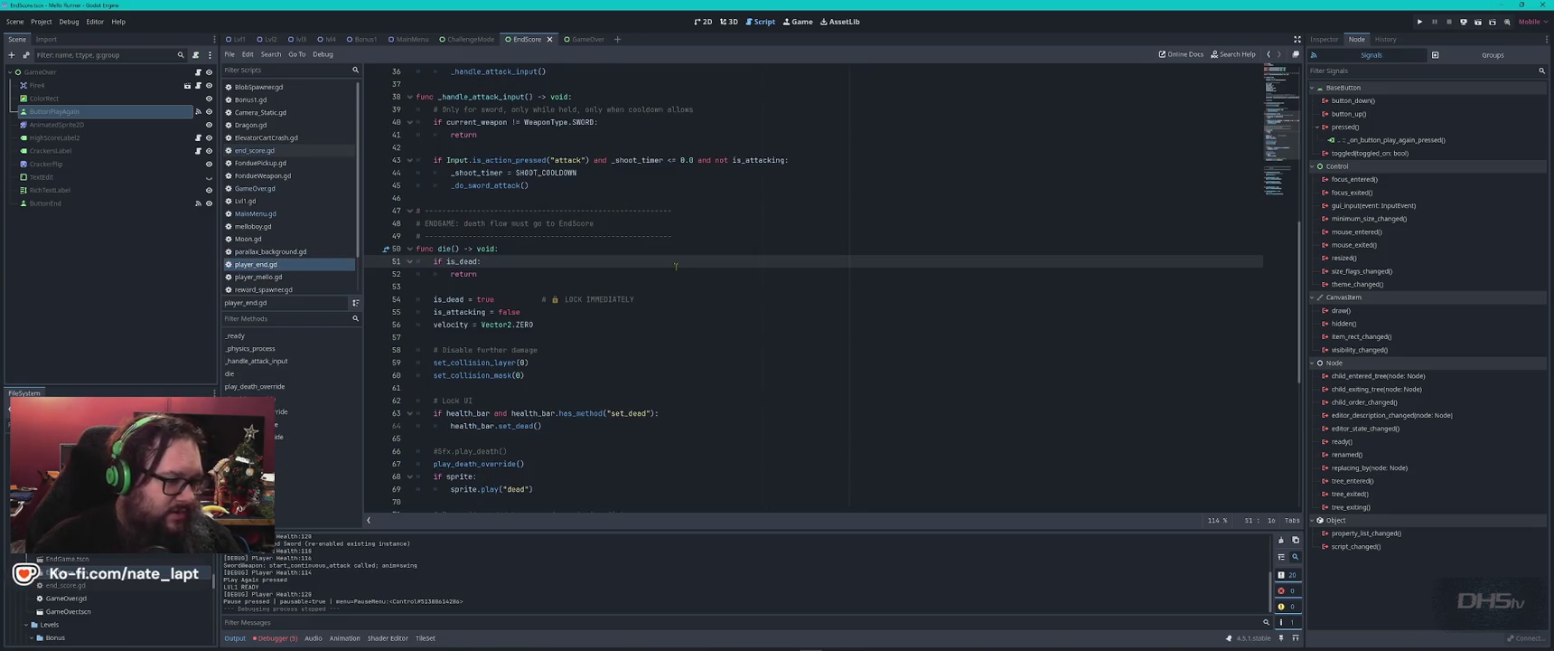
pyautogui.scroll(-2, 639, 350)
pyautogui.doubleClick(568, 451)
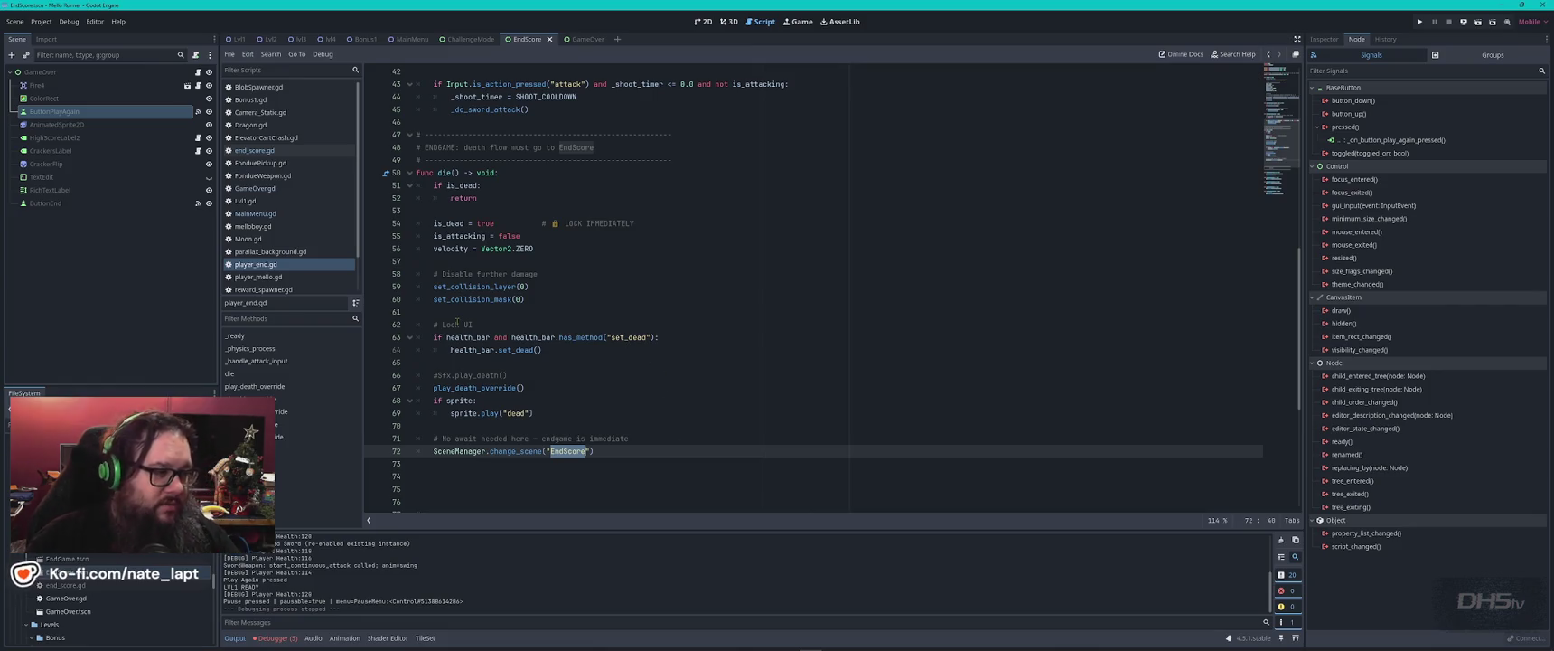
pyautogui.moveTo(479, 336)
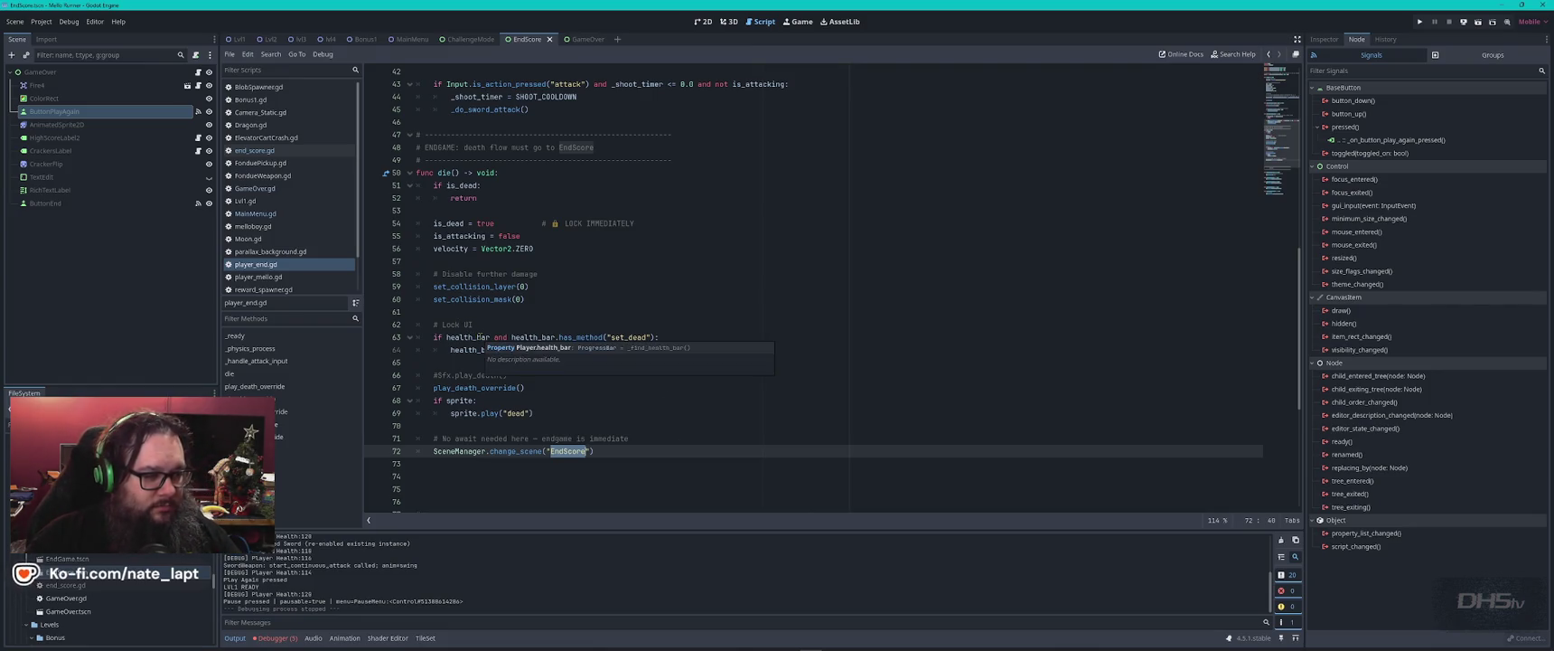
# - Check VS Code, then reopen end_score.gd in Godot's script editor
pyautogui.hotkey('alt', 'Tab')
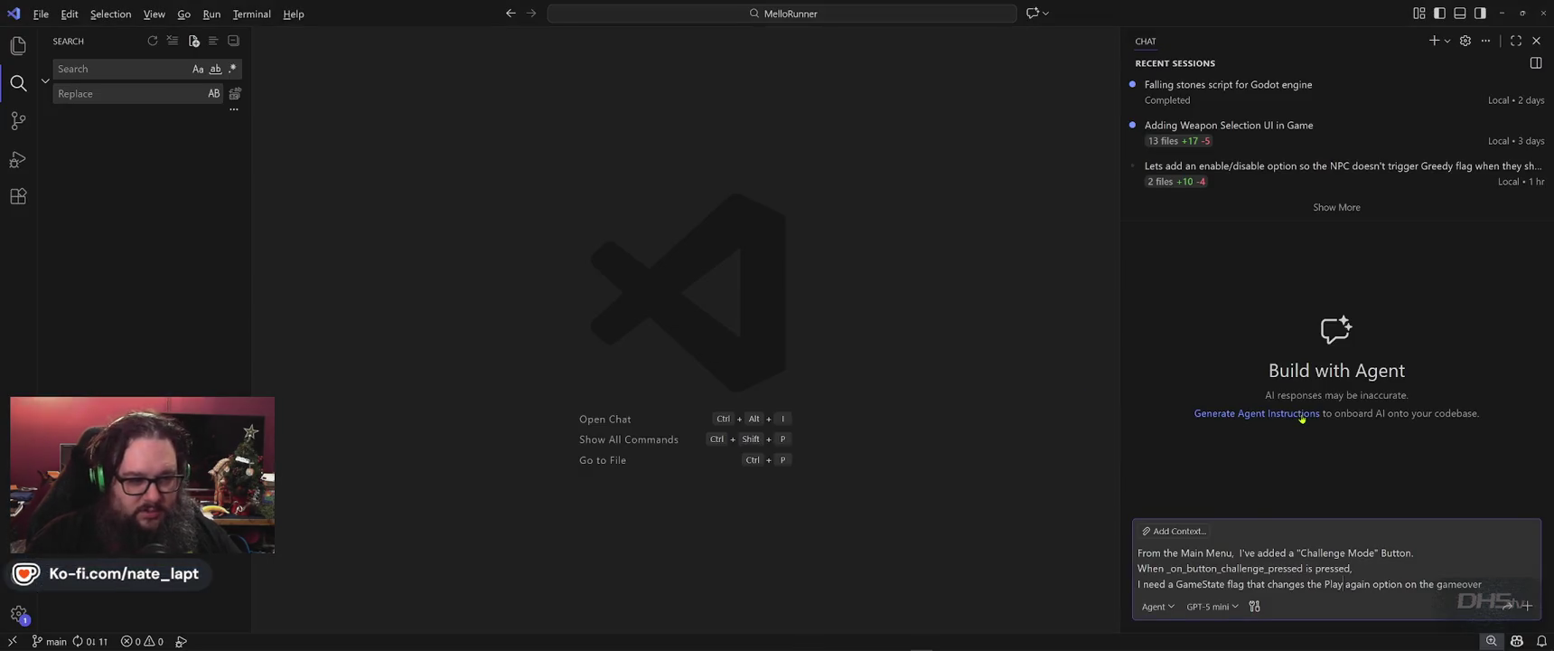
pyautogui.hotkey('alt', 'Tab')
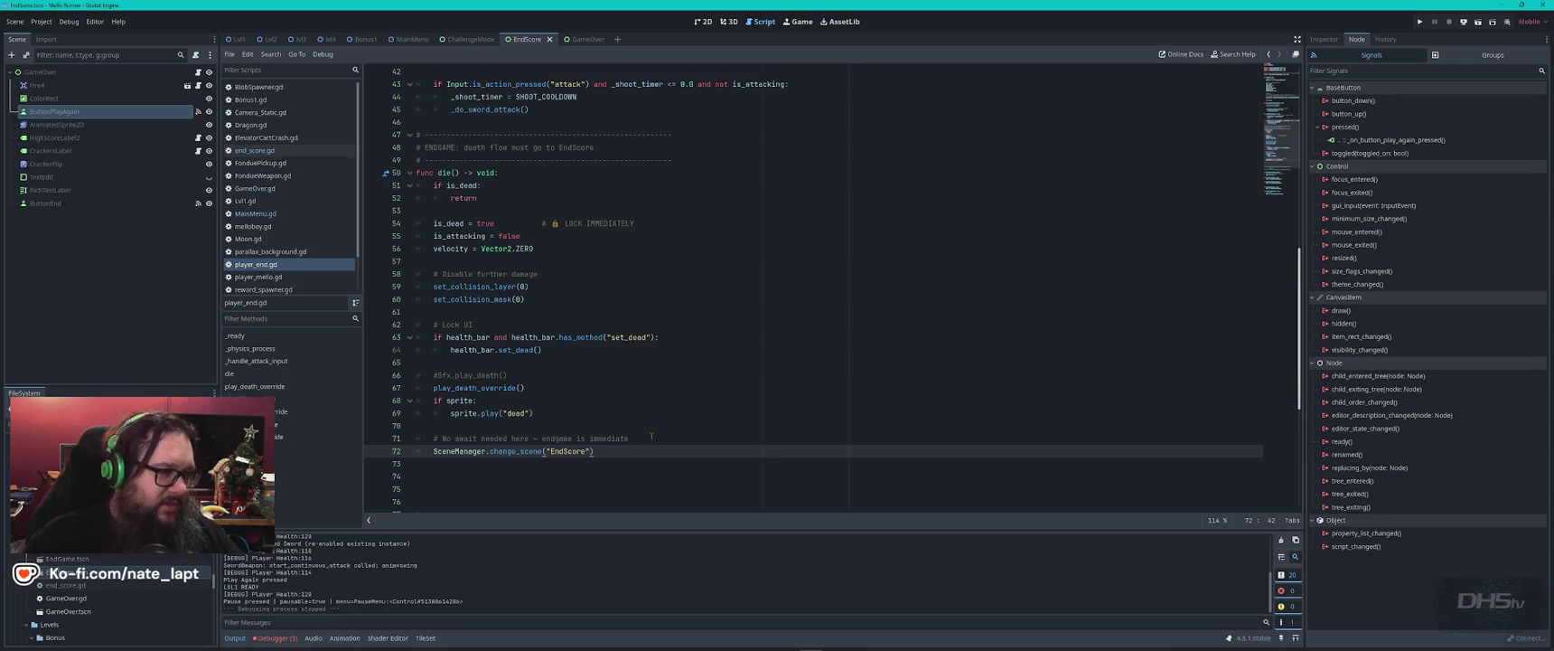
pyautogui.click(255, 150)
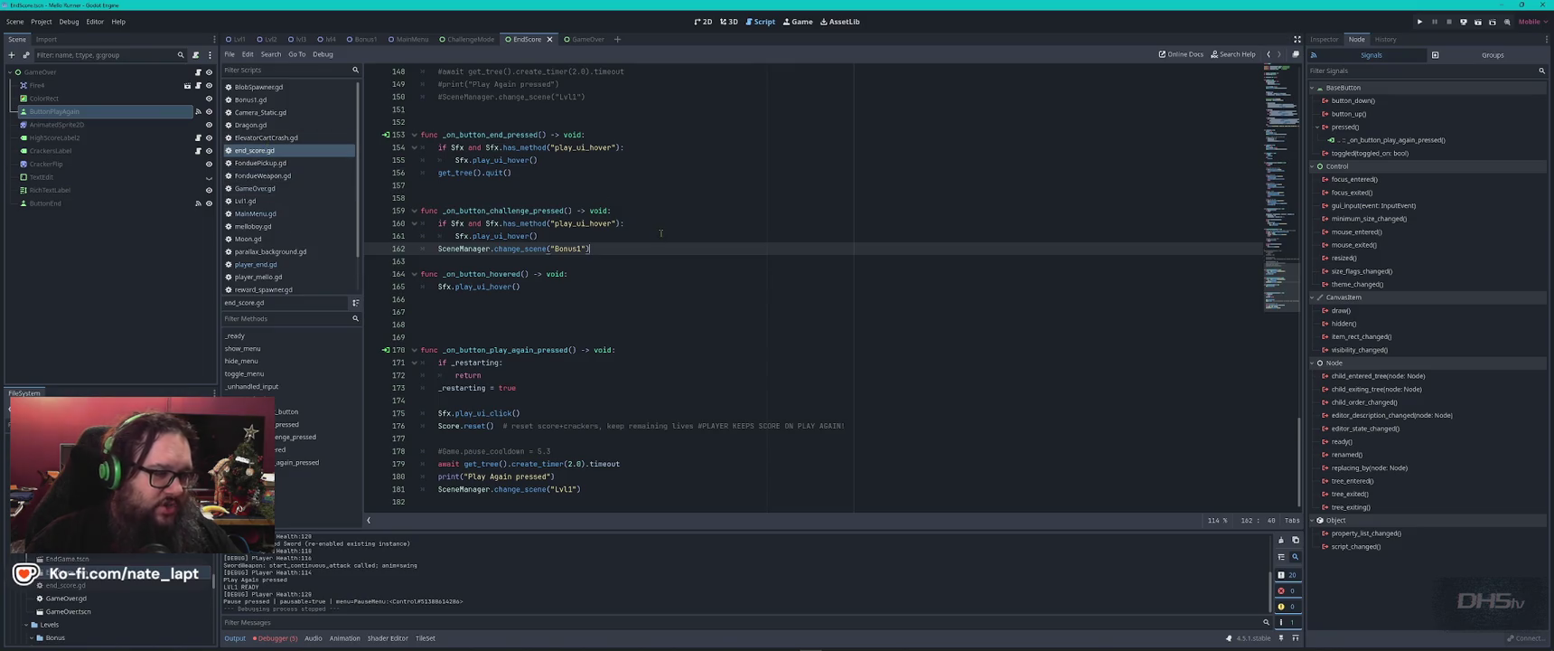
pyautogui.hotkey('alt', 'Tab')
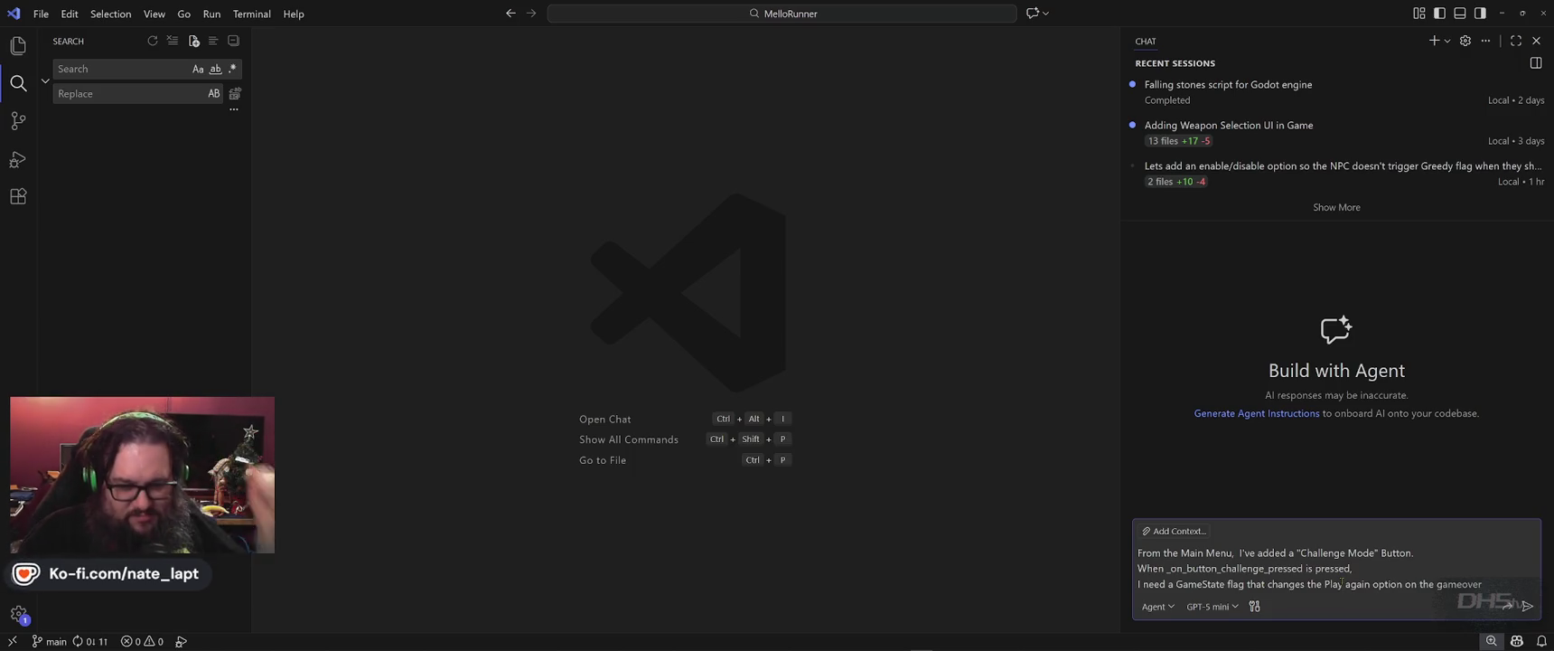
pyautogui.hotkey('alt', 'Tab')
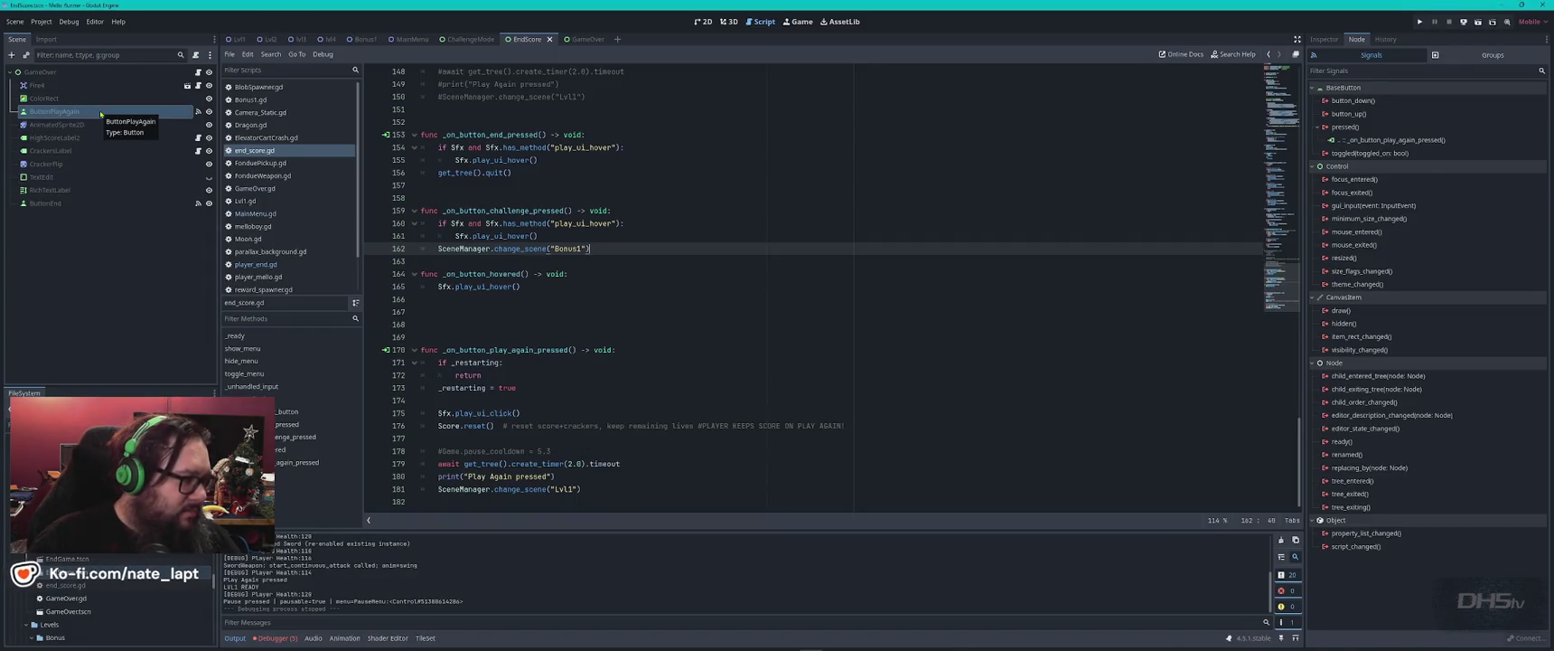
# - Find every use of Play_Again_Button in end_score.gd
pyautogui.click(705, 21)
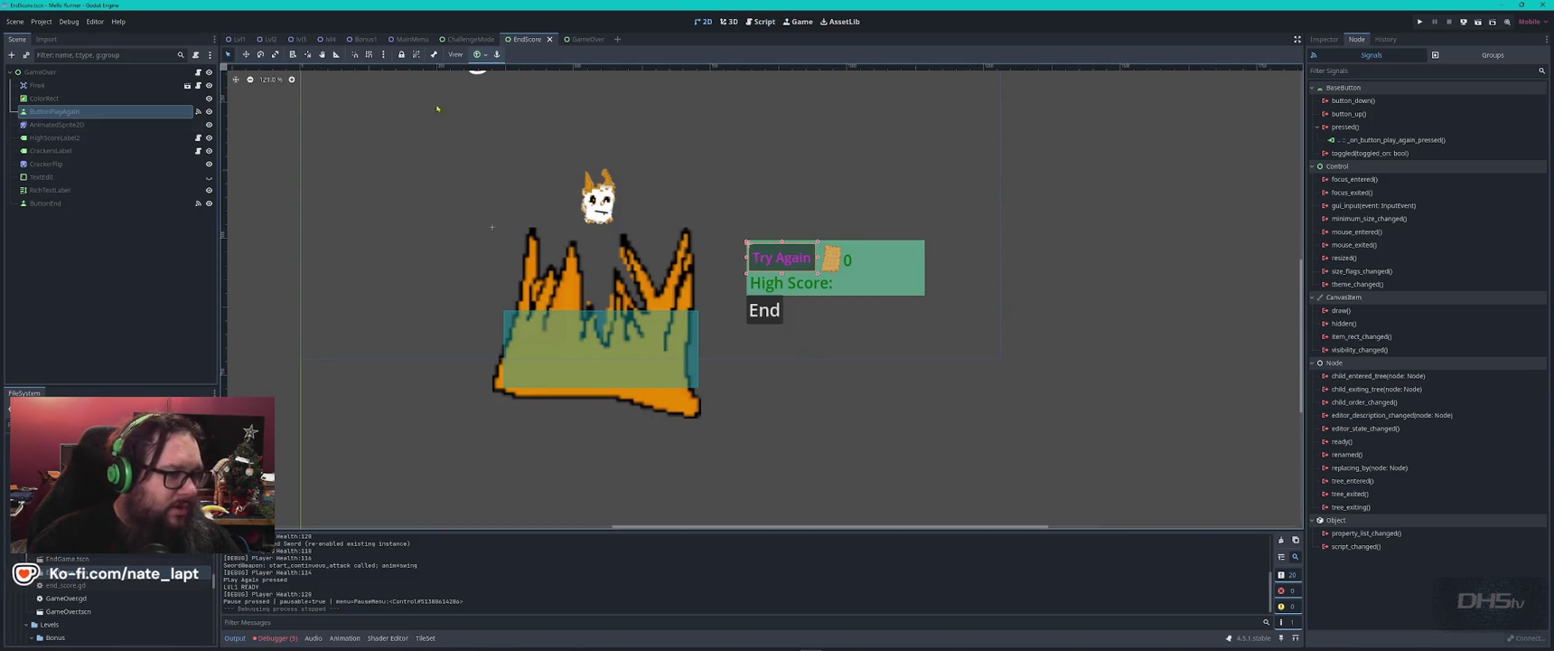
pyautogui.click(763, 21)
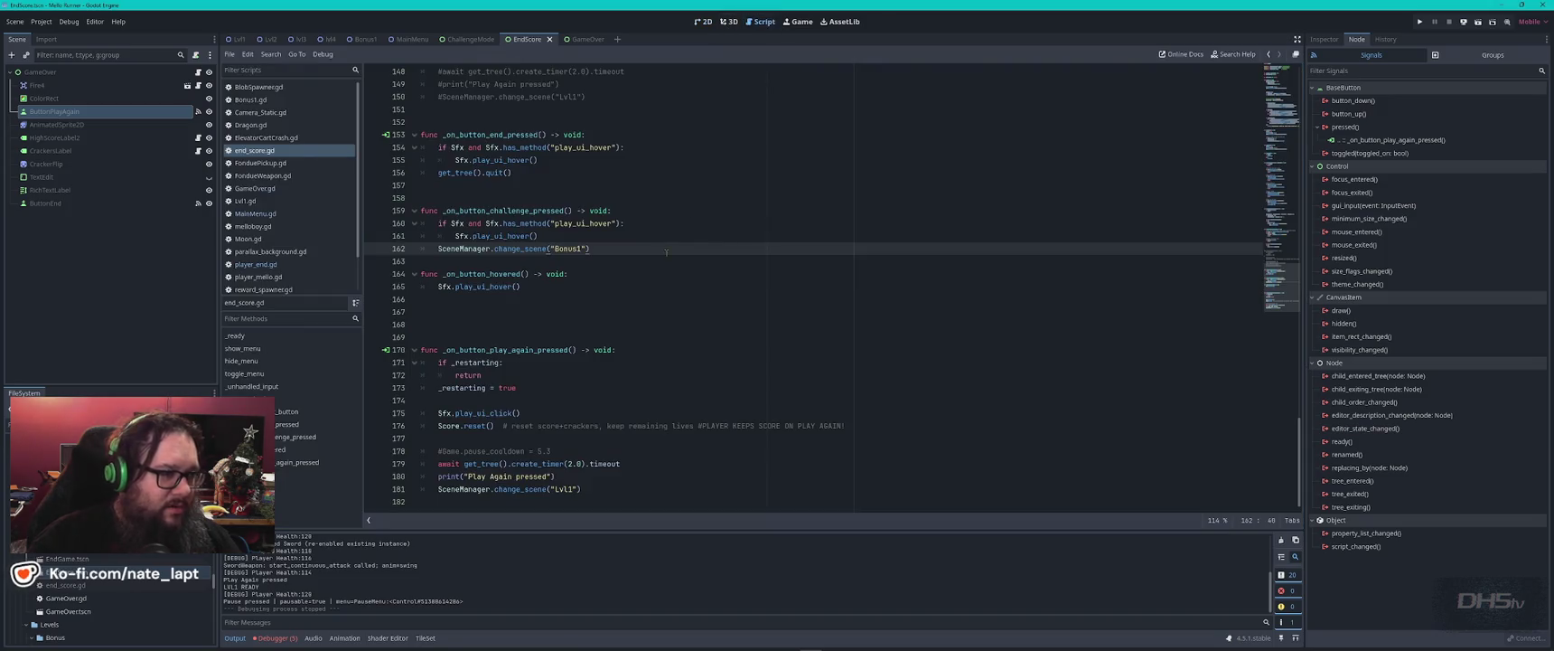
pyautogui.hotkey('ctrl', 'Home')
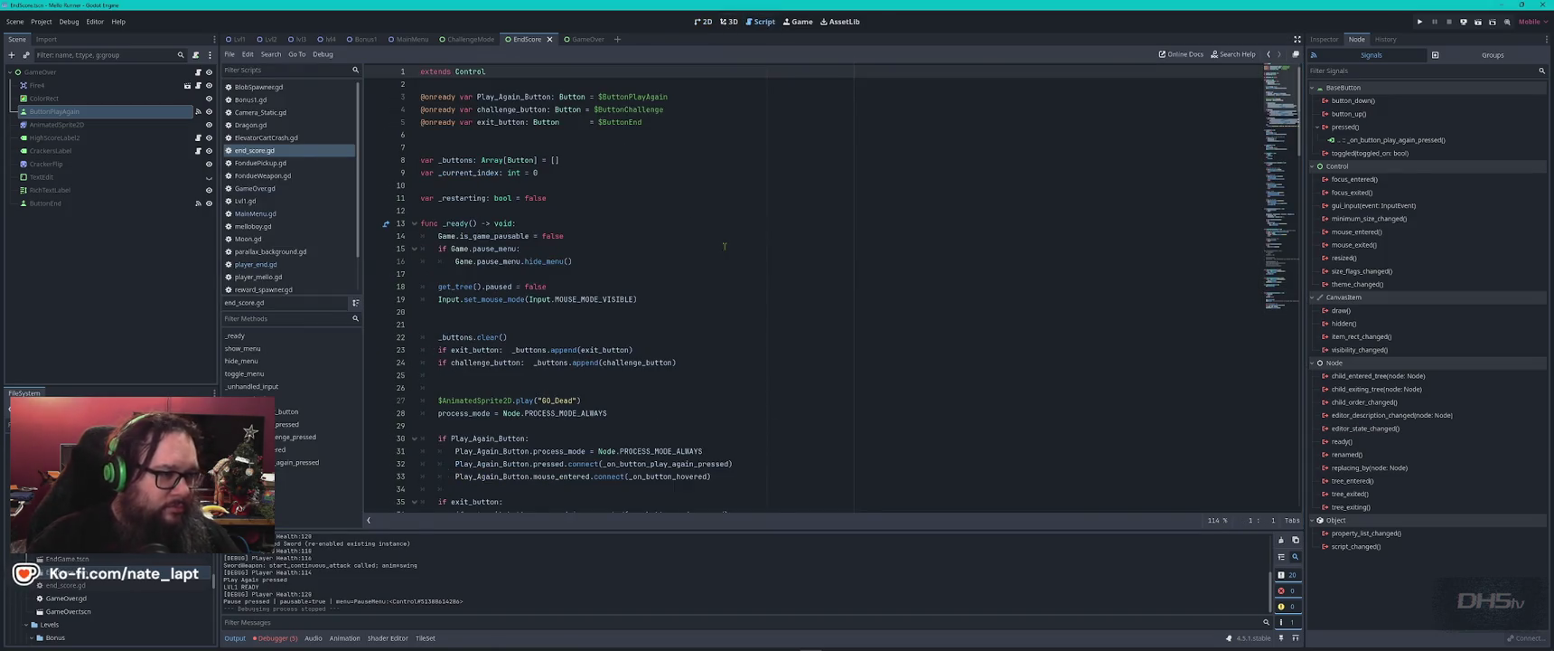
pyautogui.doubleClick(477, 97)
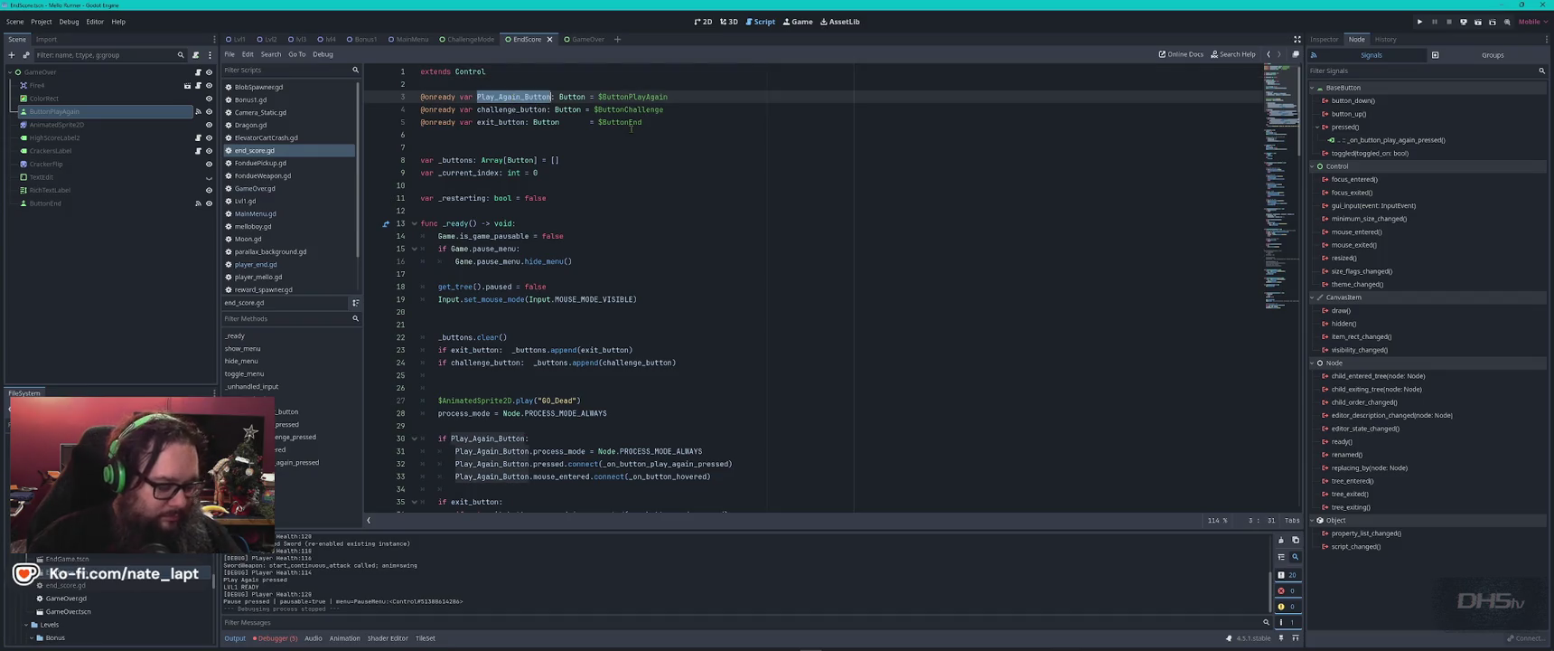
pyautogui.hotkey('ctrl', 'f')
pyautogui.press('Return')
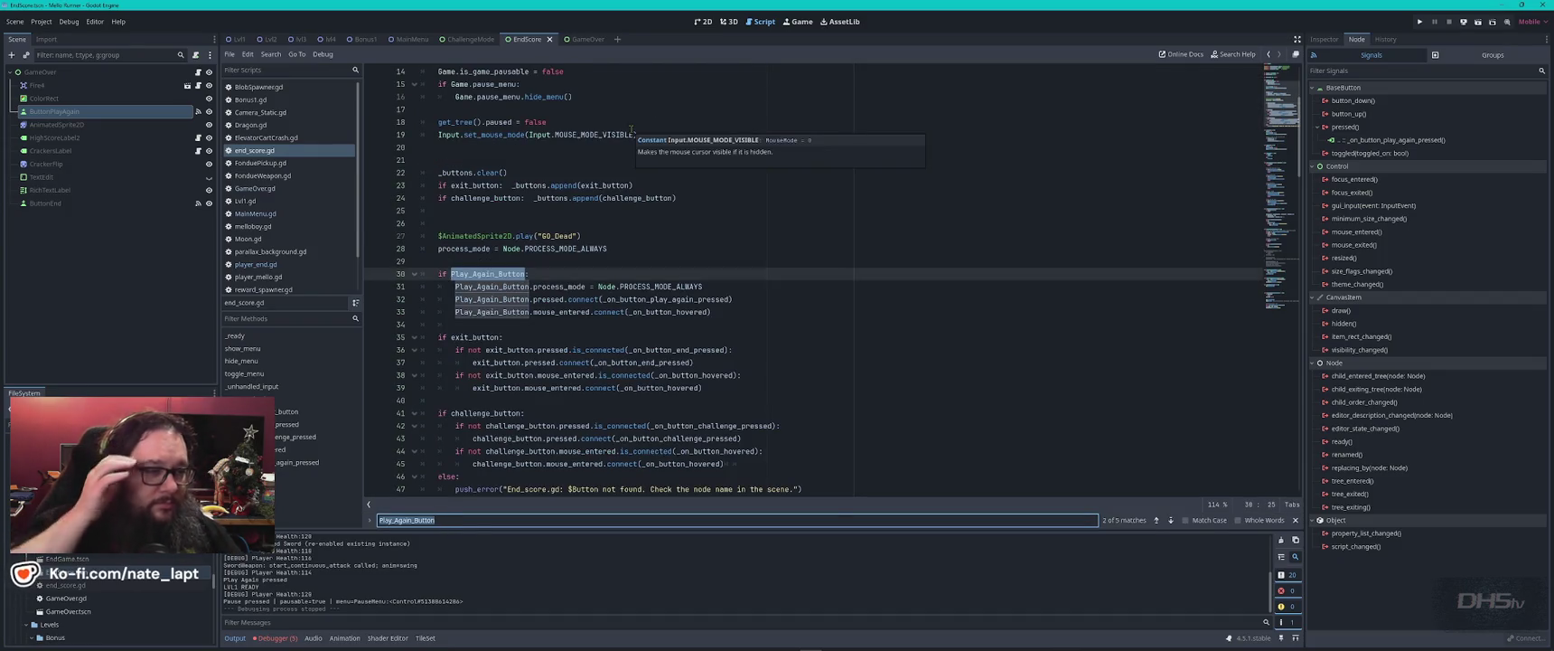
pyautogui.hotkey('shift', 'Return')
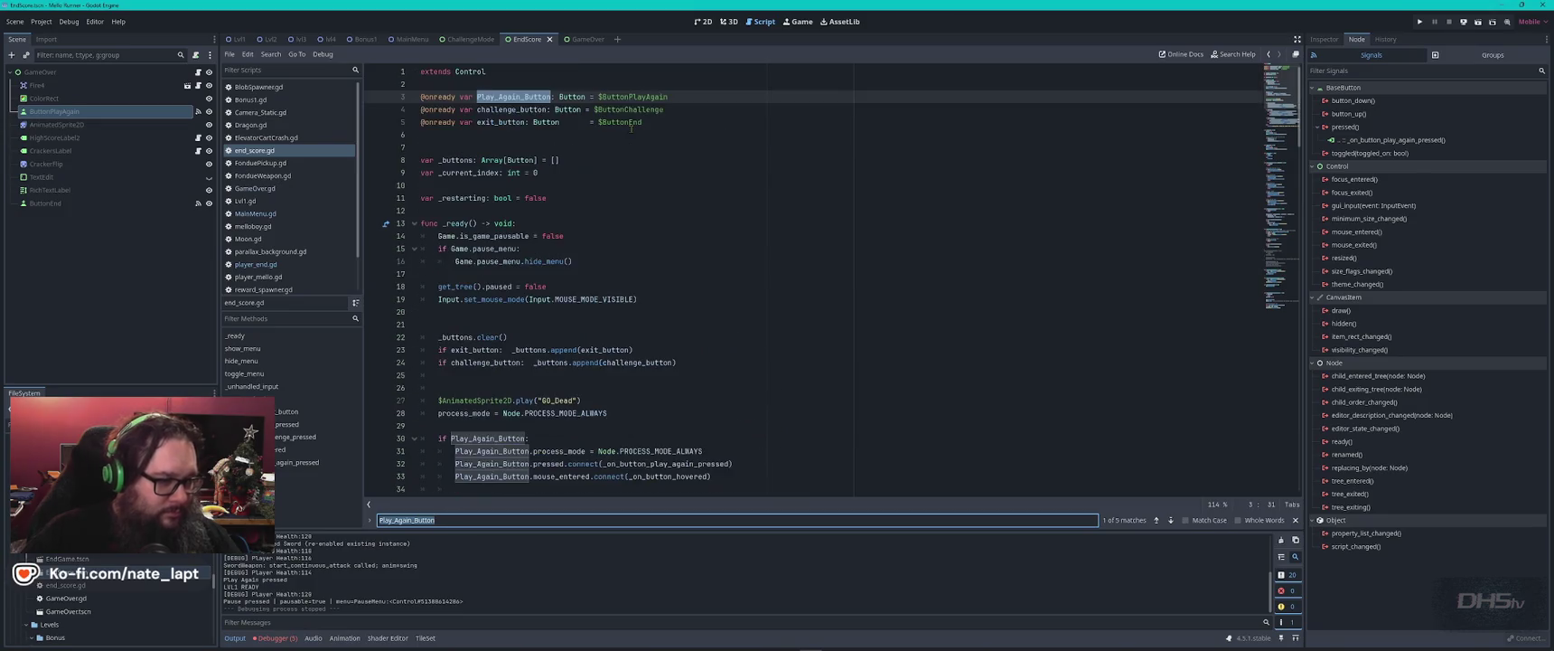
pyautogui.press('Return')
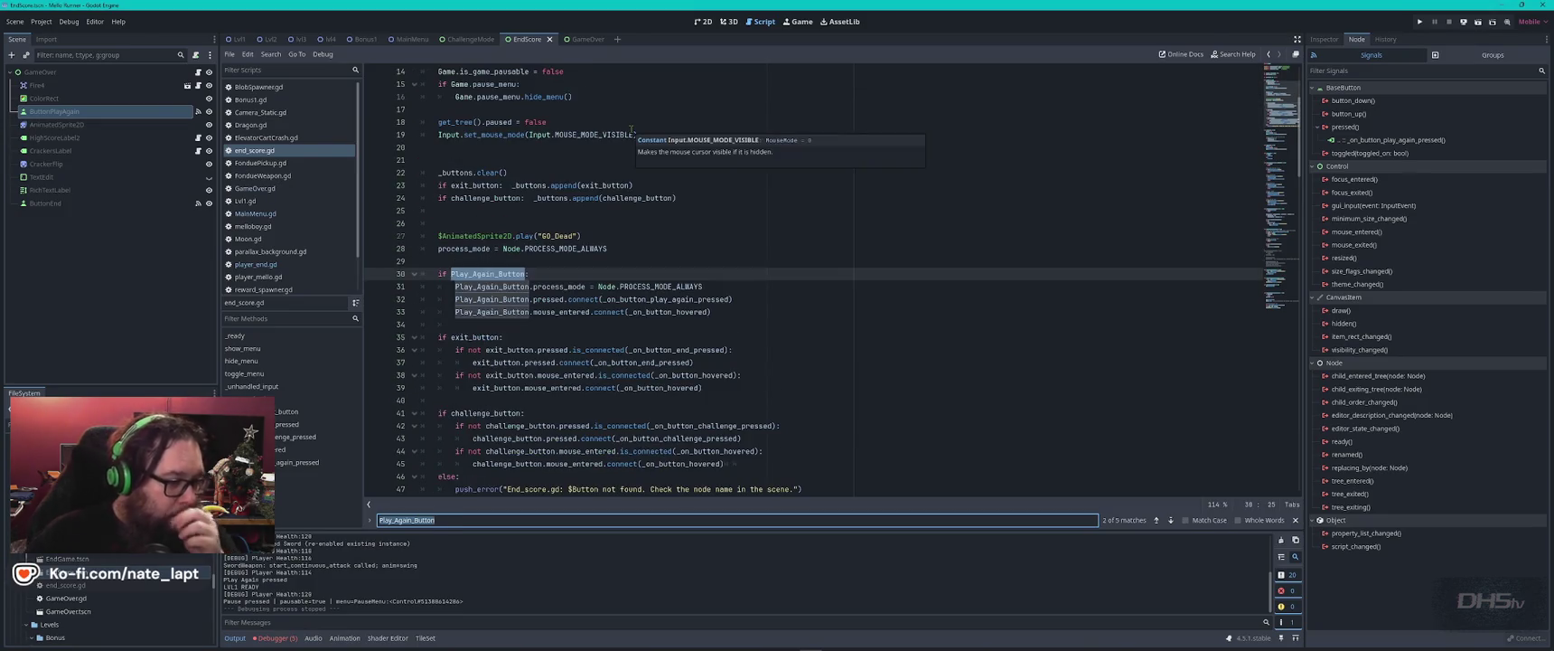
# - Locate the _on_button_play_again_pressed definition on line 170 and select its signature line
pyautogui.doubleClick(651, 299)
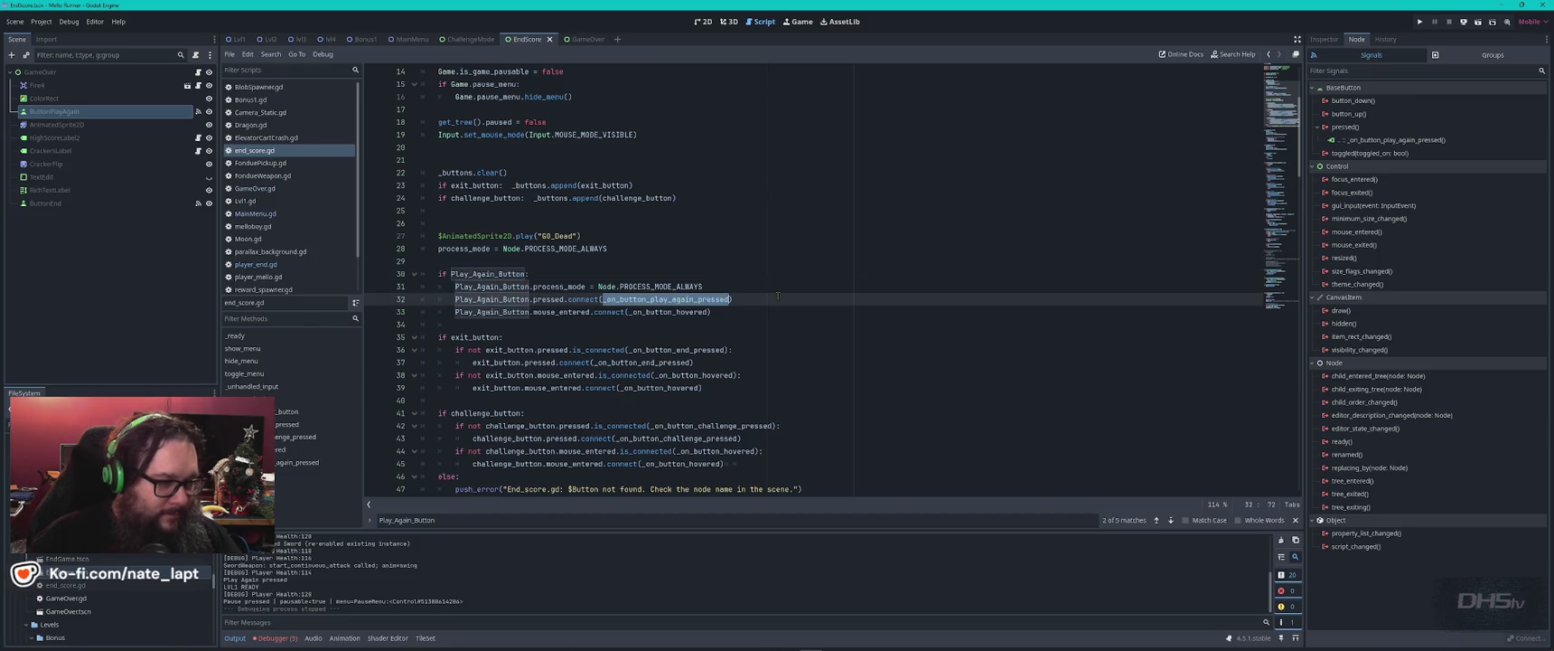
pyautogui.hotkey('ctrl', 'f')
pyautogui.press('Return')
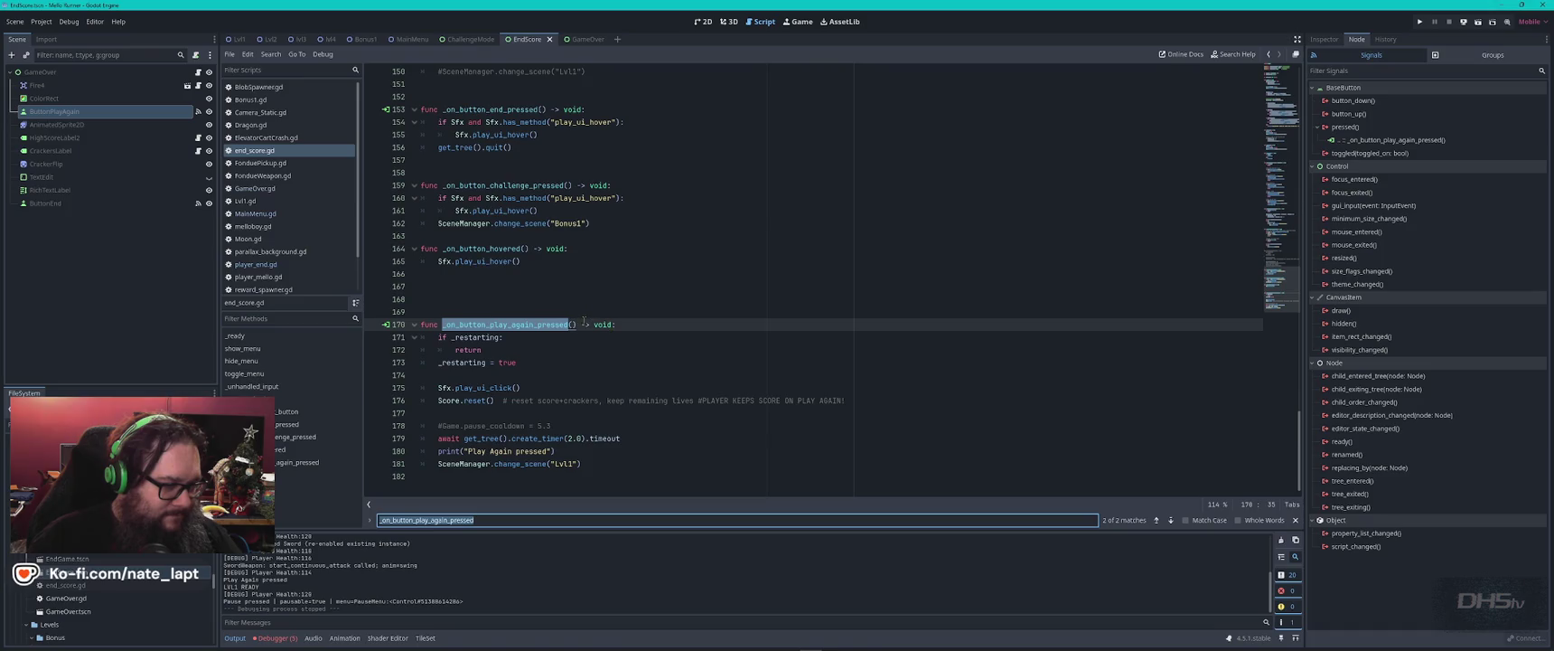
pyautogui.moveTo(421, 311); pyautogui.dragTo(631, 320)
pyautogui.hotkey('ctrl', 'c')
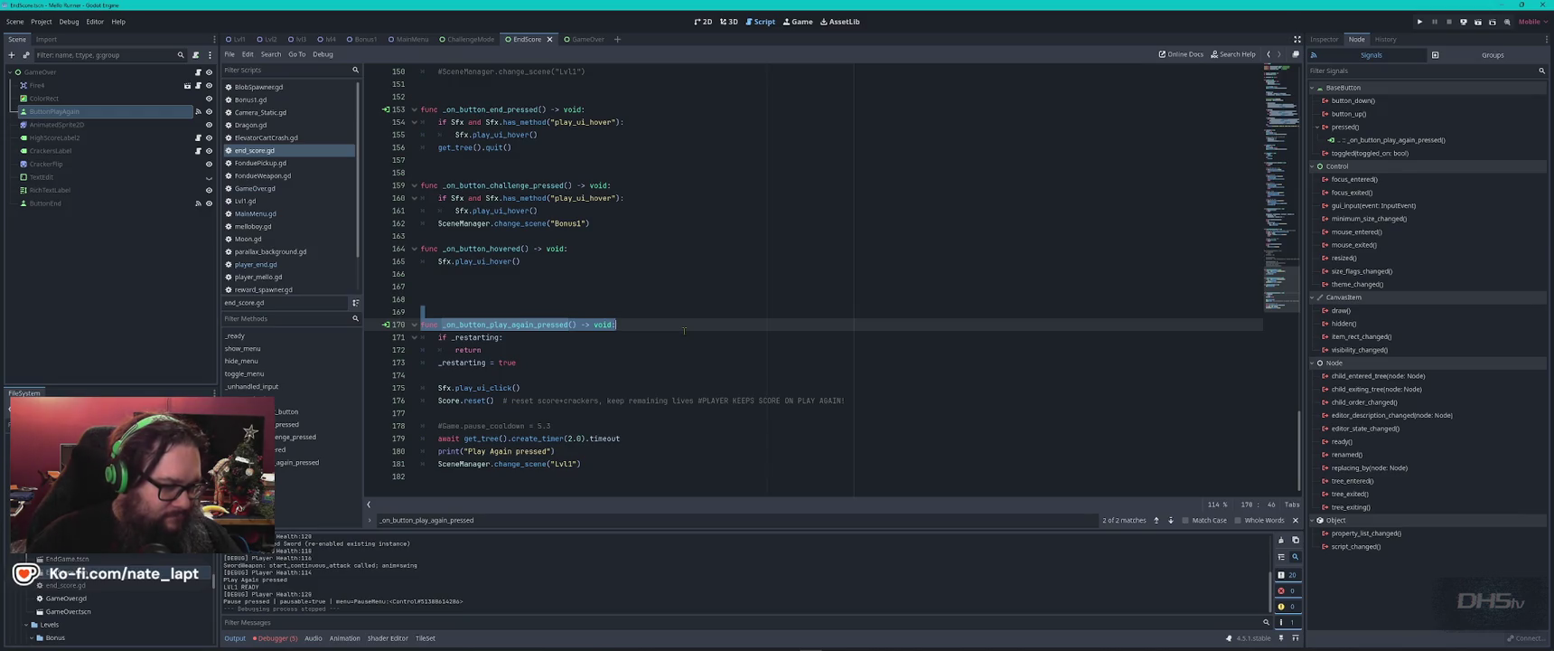
pyautogui.hotkey('alt', 'Tab')
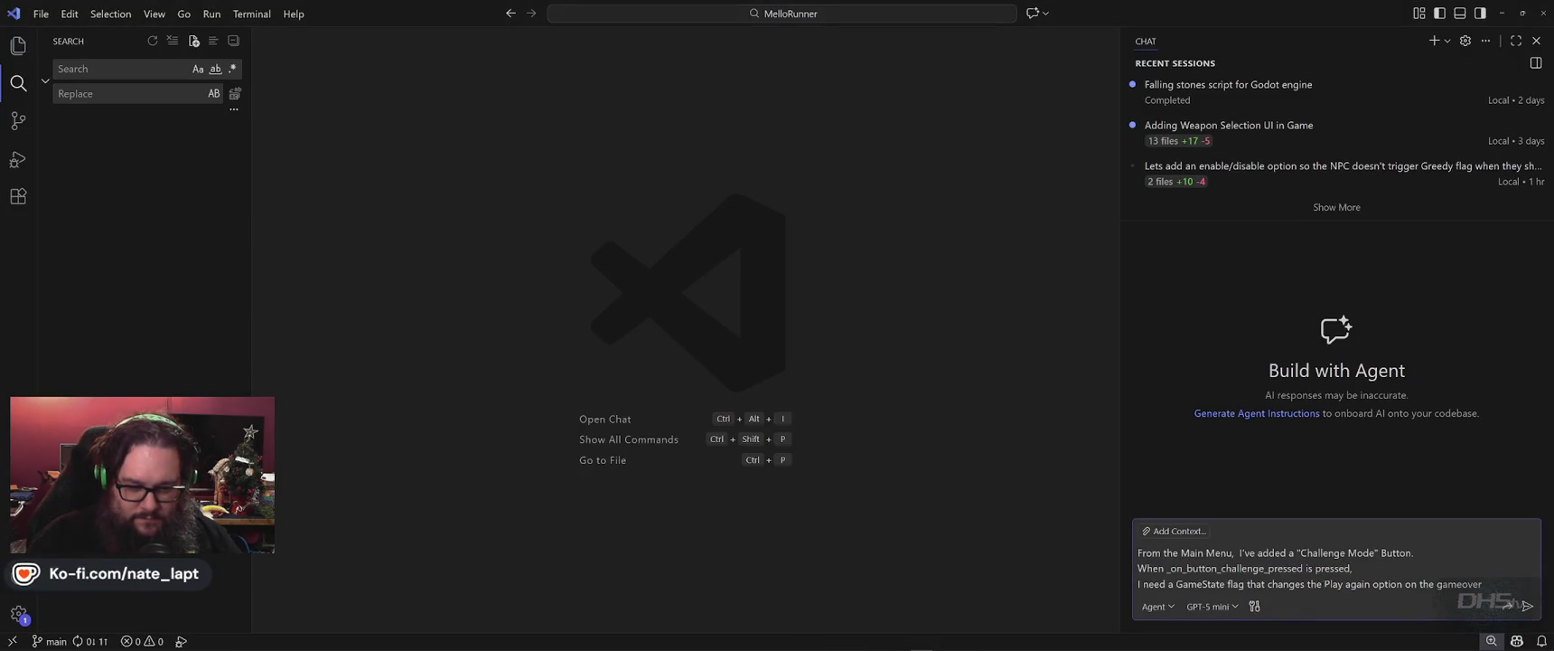
# - Replace the gameover phrase in the Copilot prompt with the pasted handler signature and EndScore.gd
pyautogui.moveTo(1308, 584); pyautogui.dragTo(1485, 583)
pyautogui.hotkey('ctrl', 'v')
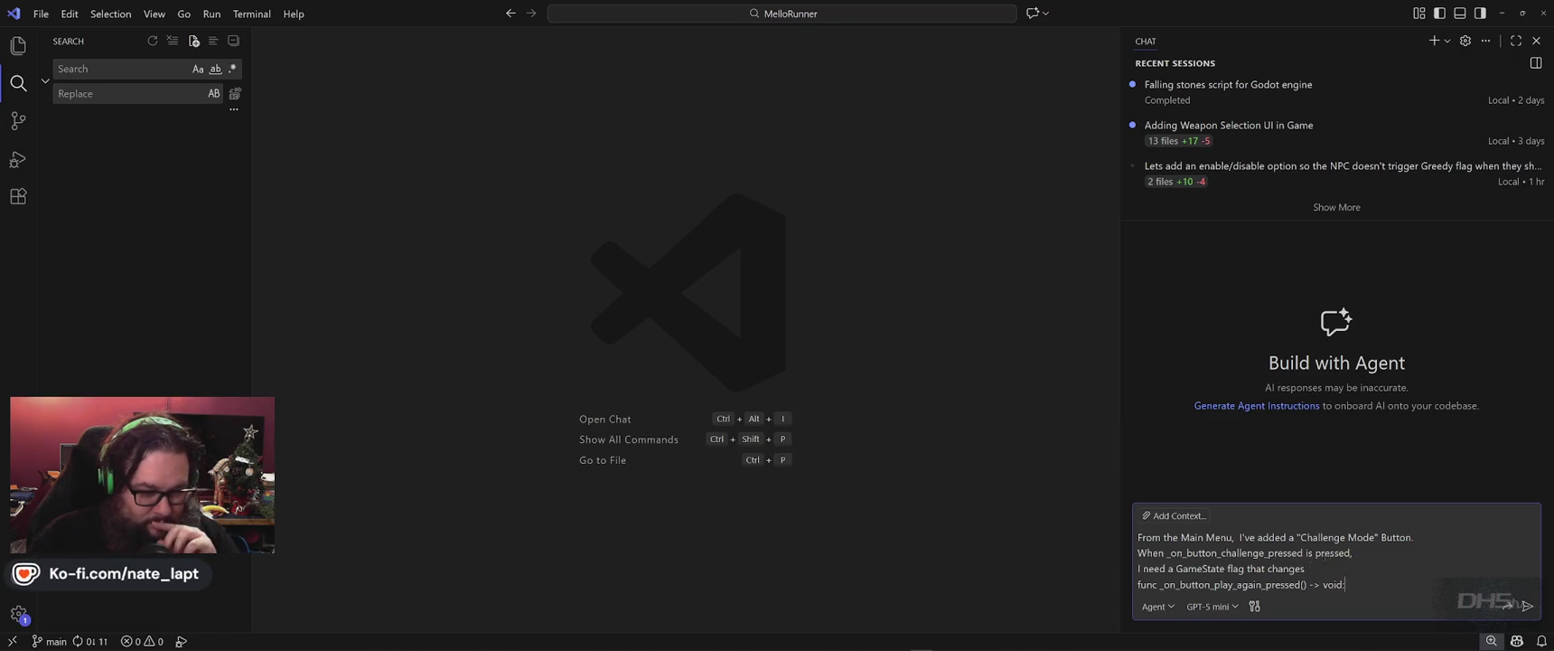
pyautogui.write('EndSc')
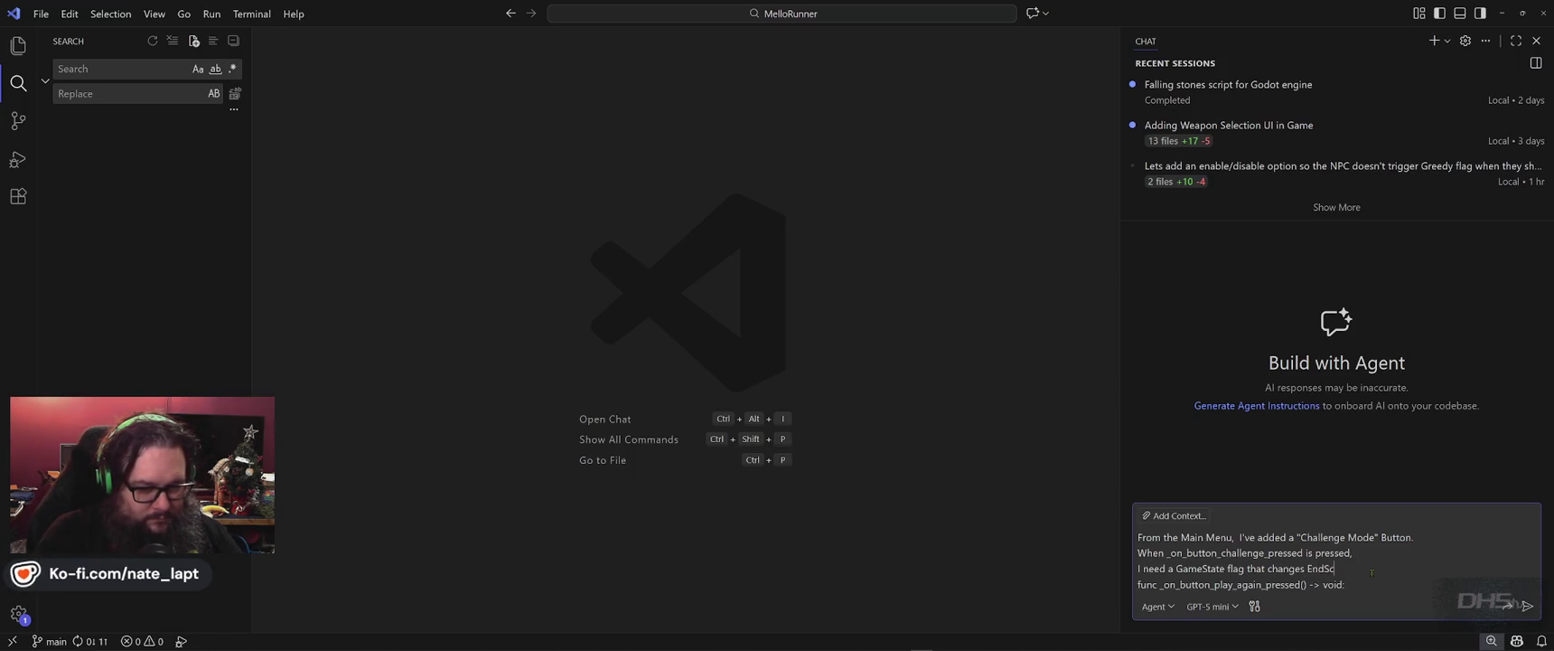
pyautogui.write('ore.gd')
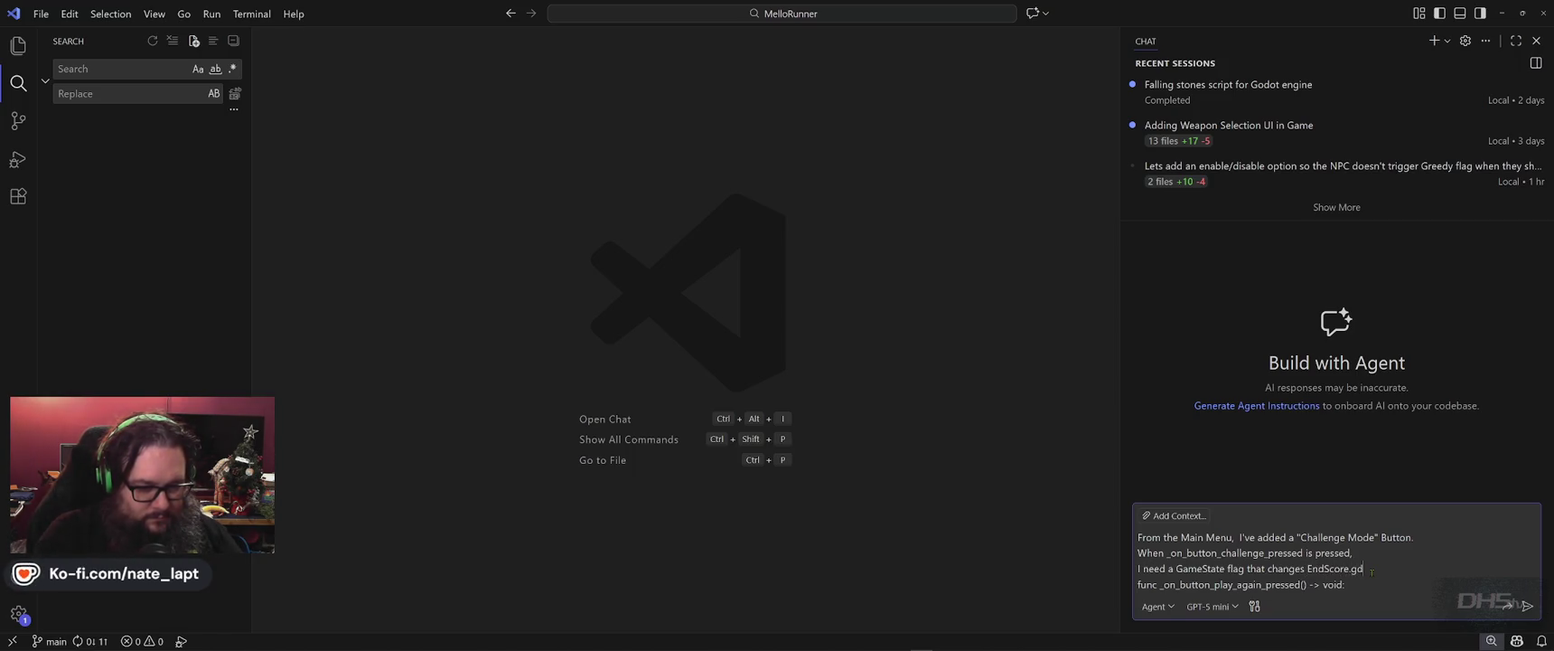
# - Add a new prompt line asking the handler to reload the same Bonus Level
pyautogui.hotkey('shift', 'Return')
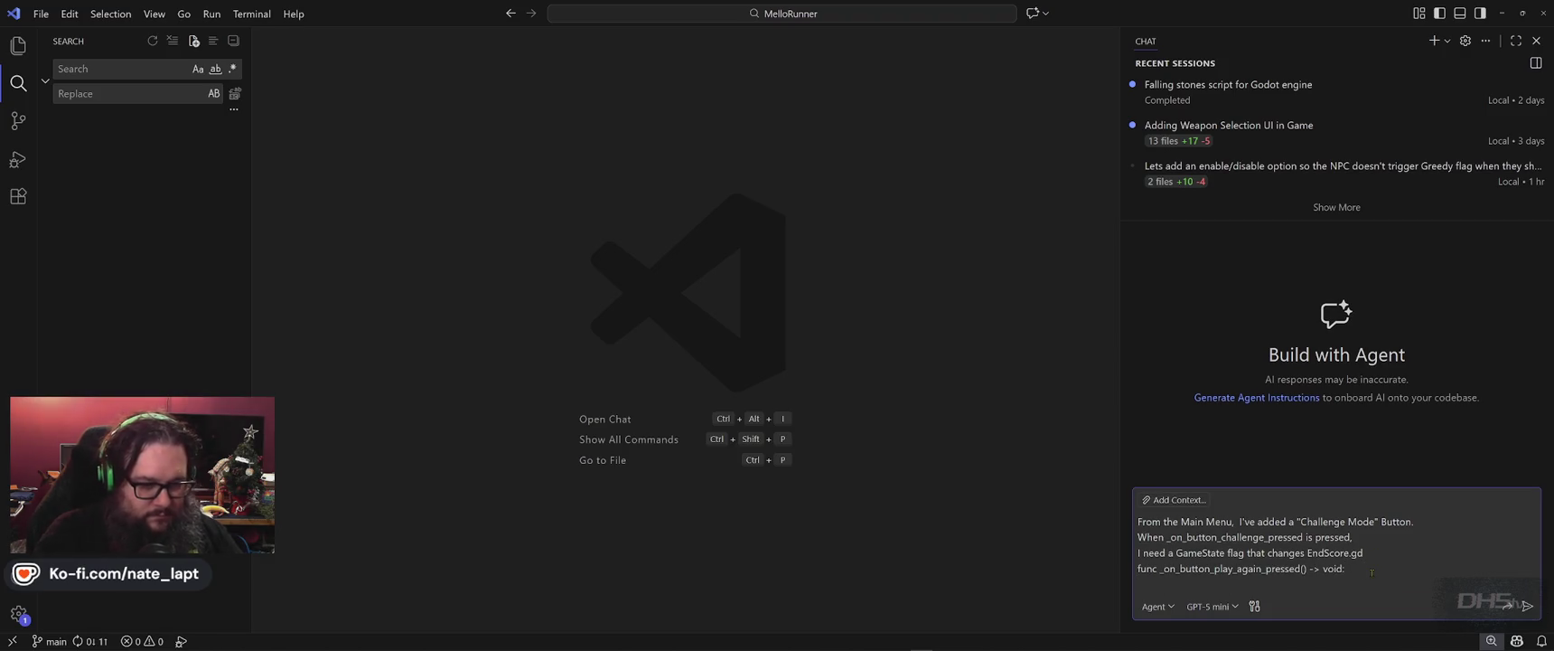
pyautogui.write('to load')
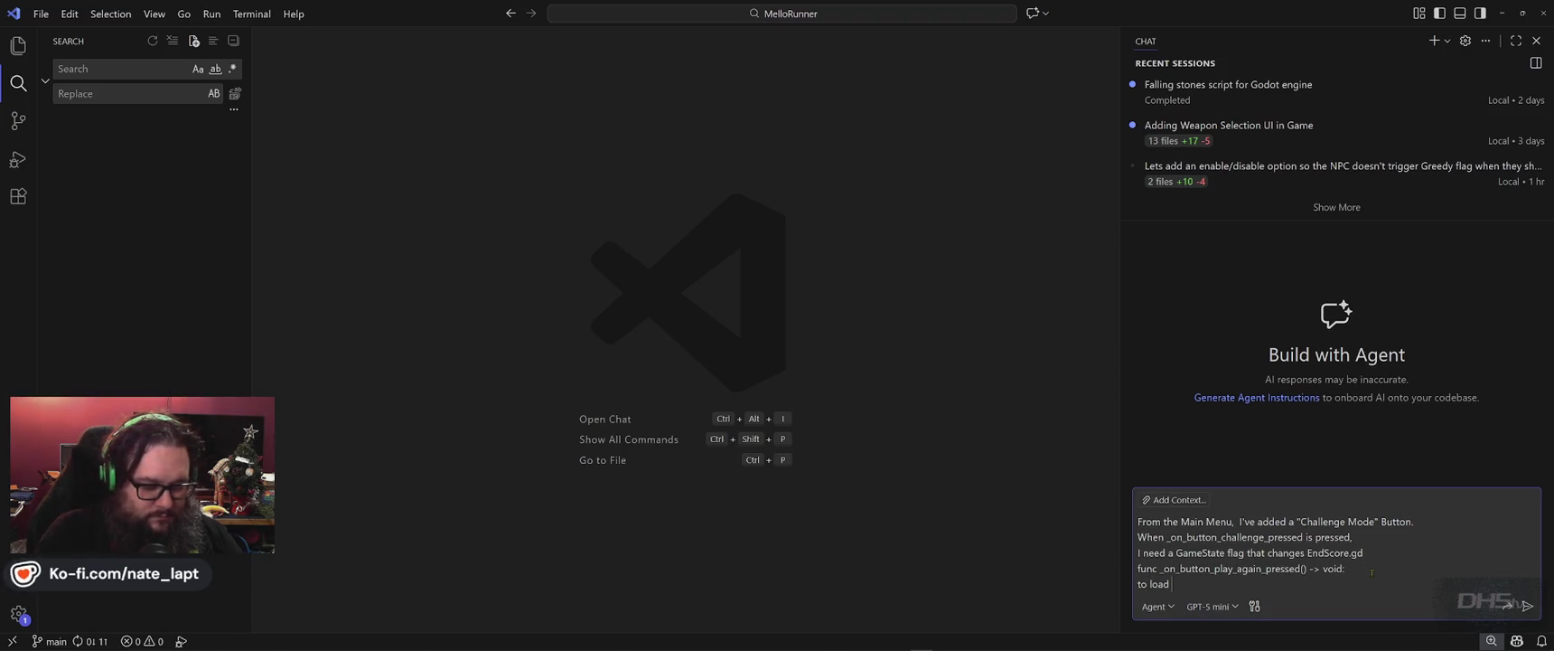
pyautogui.hotkey('ctrl', 'Left')
pyautogui.write('reload ')
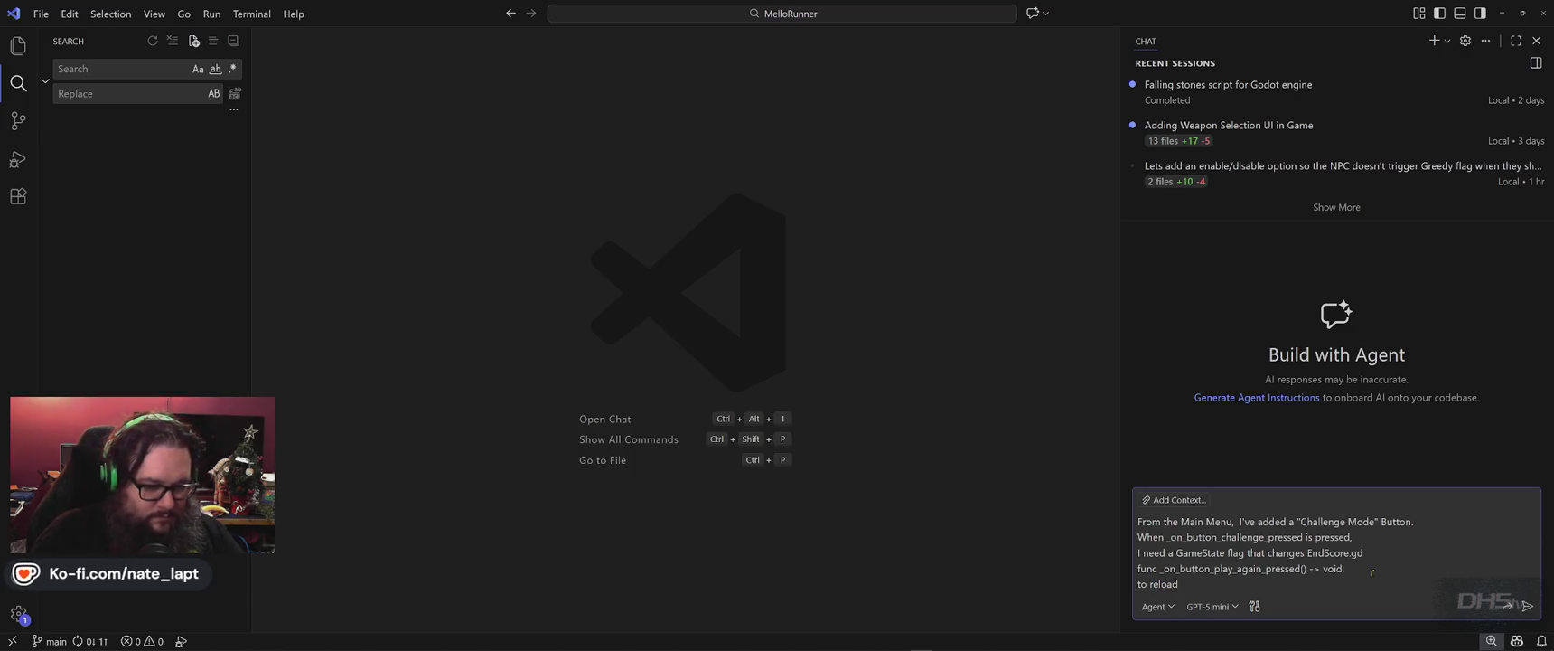
pyautogui.write('t')
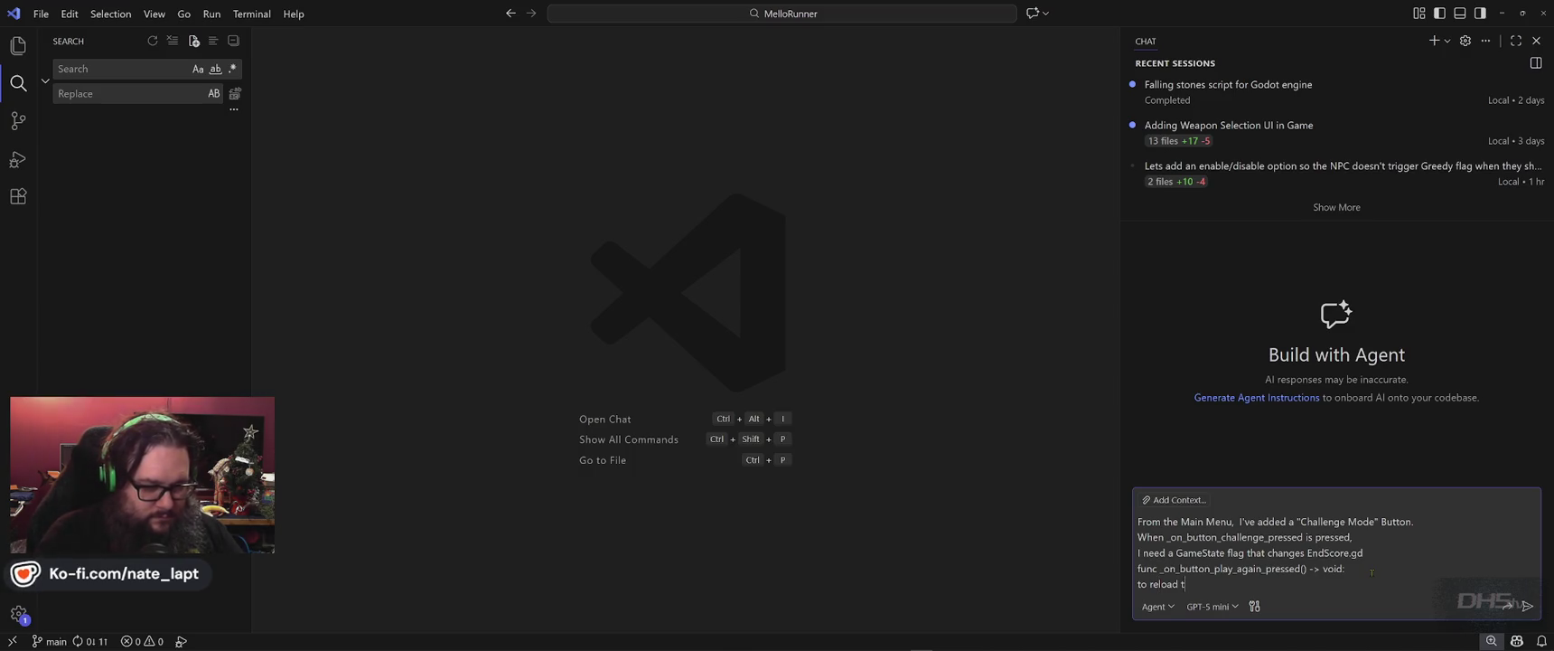
pyautogui.write('he same Bonu')
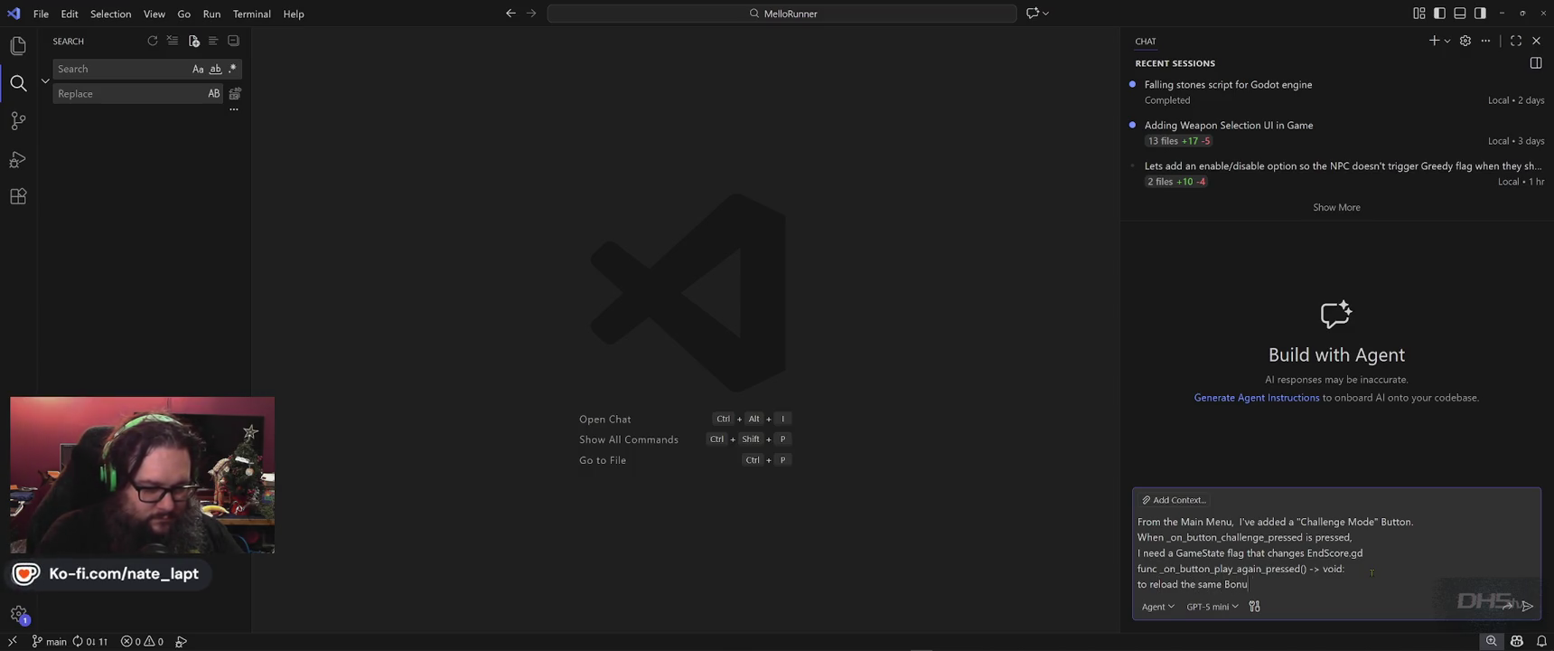
pyautogui.write('s Level')
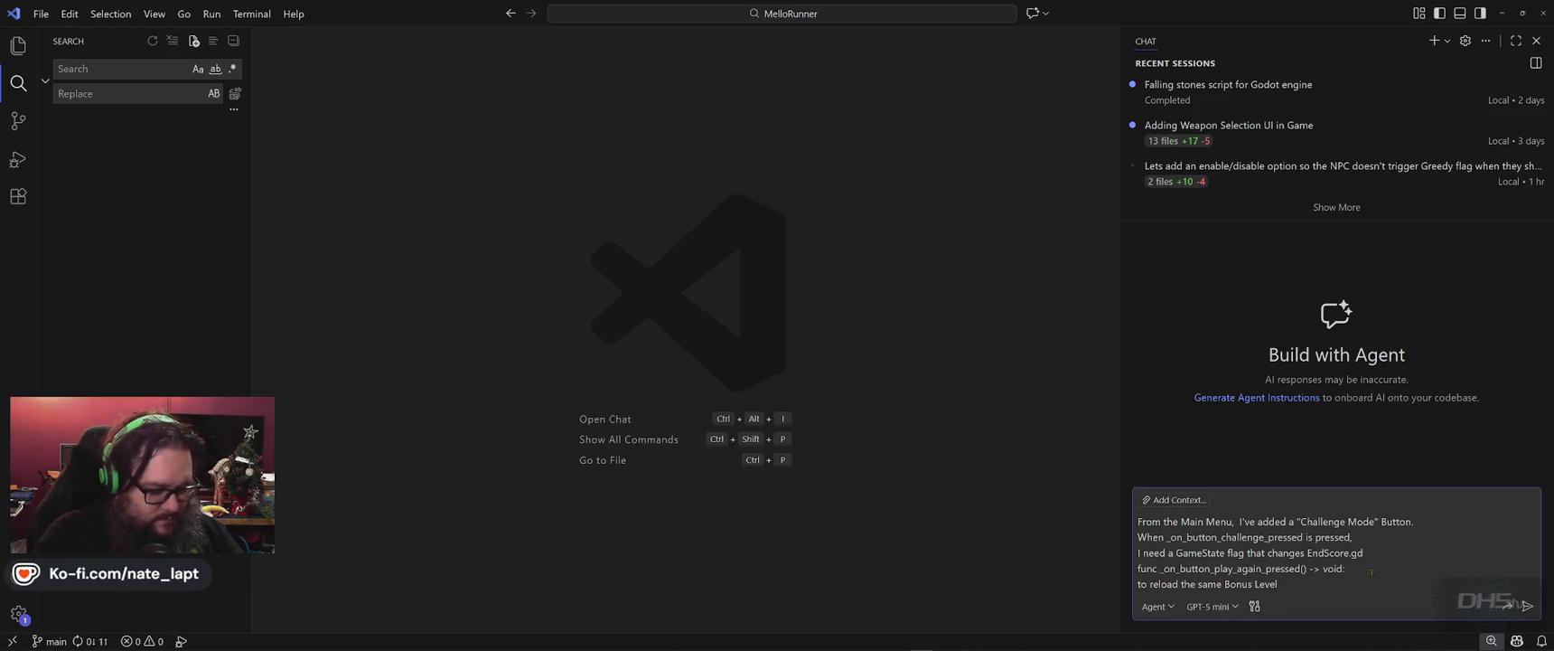
pyautogui.hotkey('alt', 'Tab')
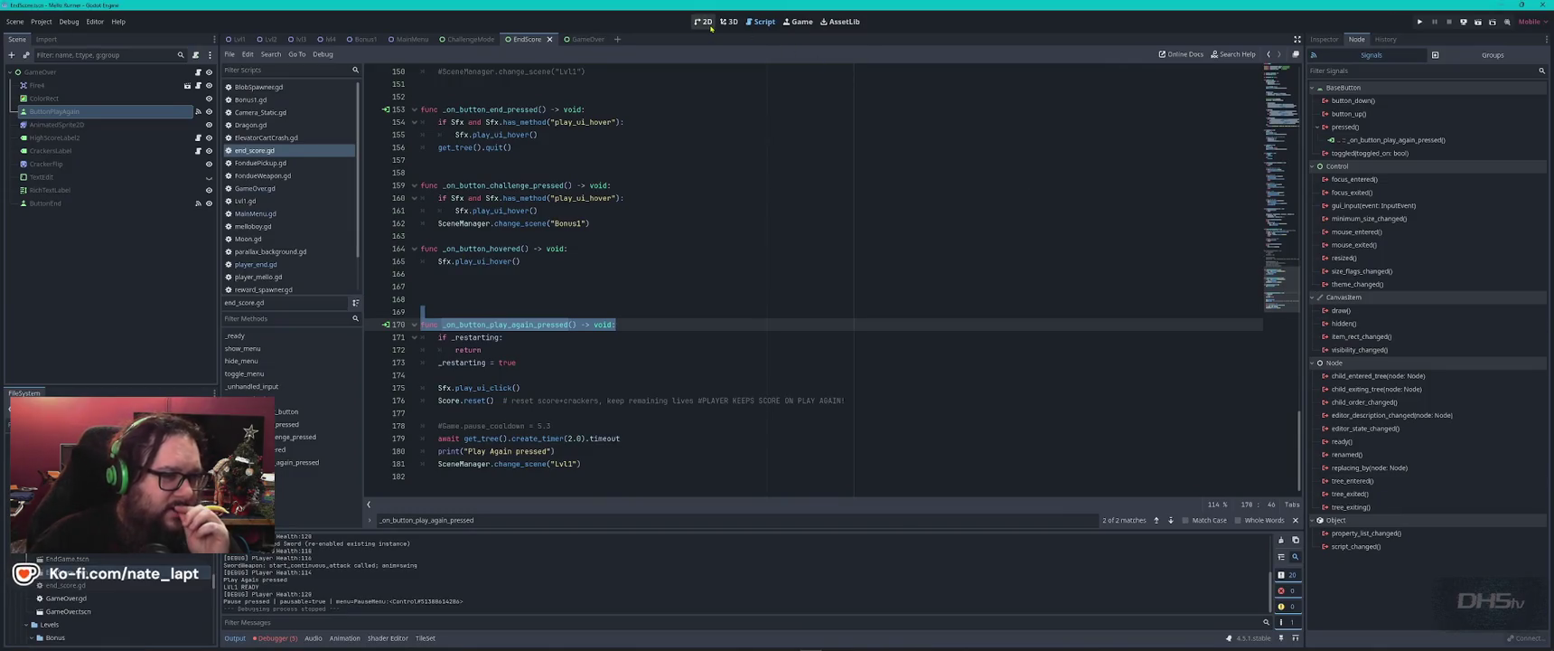
# - Check the EndScore scene's 2D layout in Godot, then return to VS Code
pyautogui.click(703, 21)
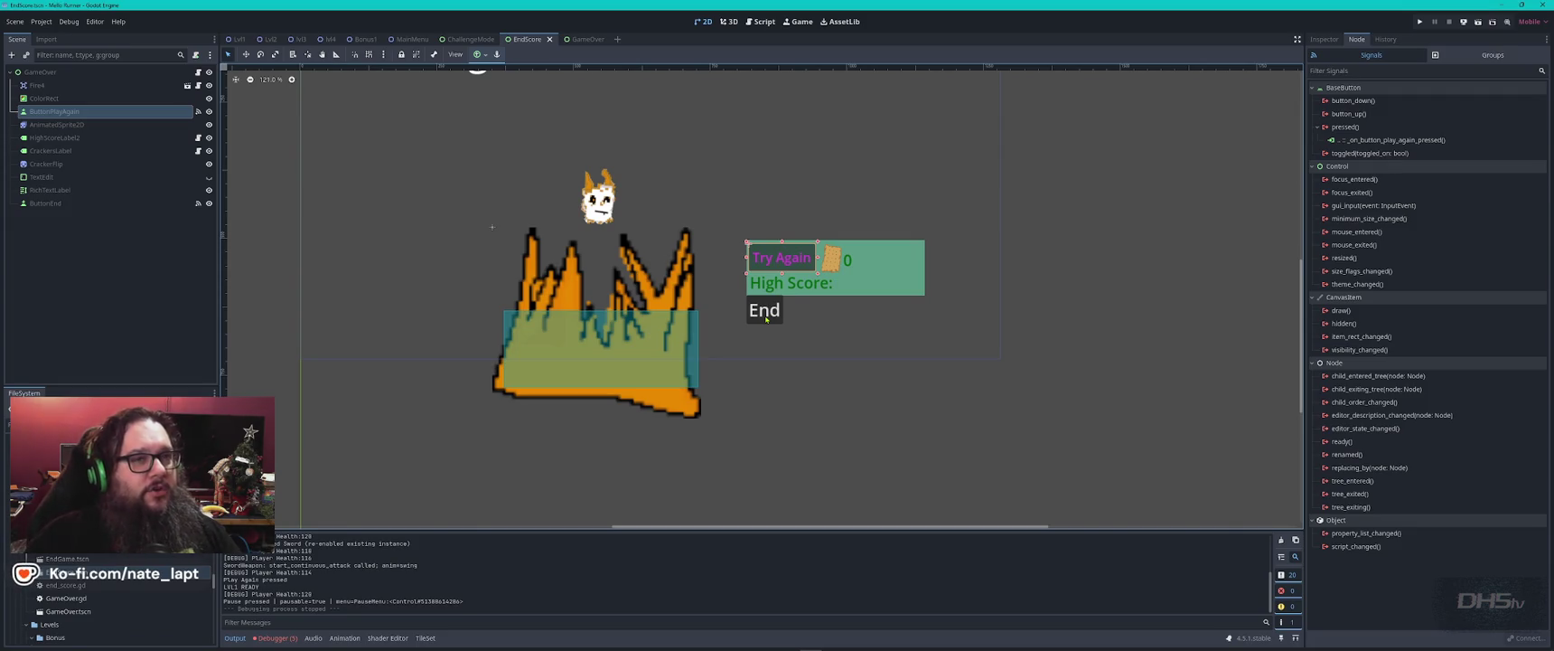
pyautogui.hotkey('alt', 'Tab')
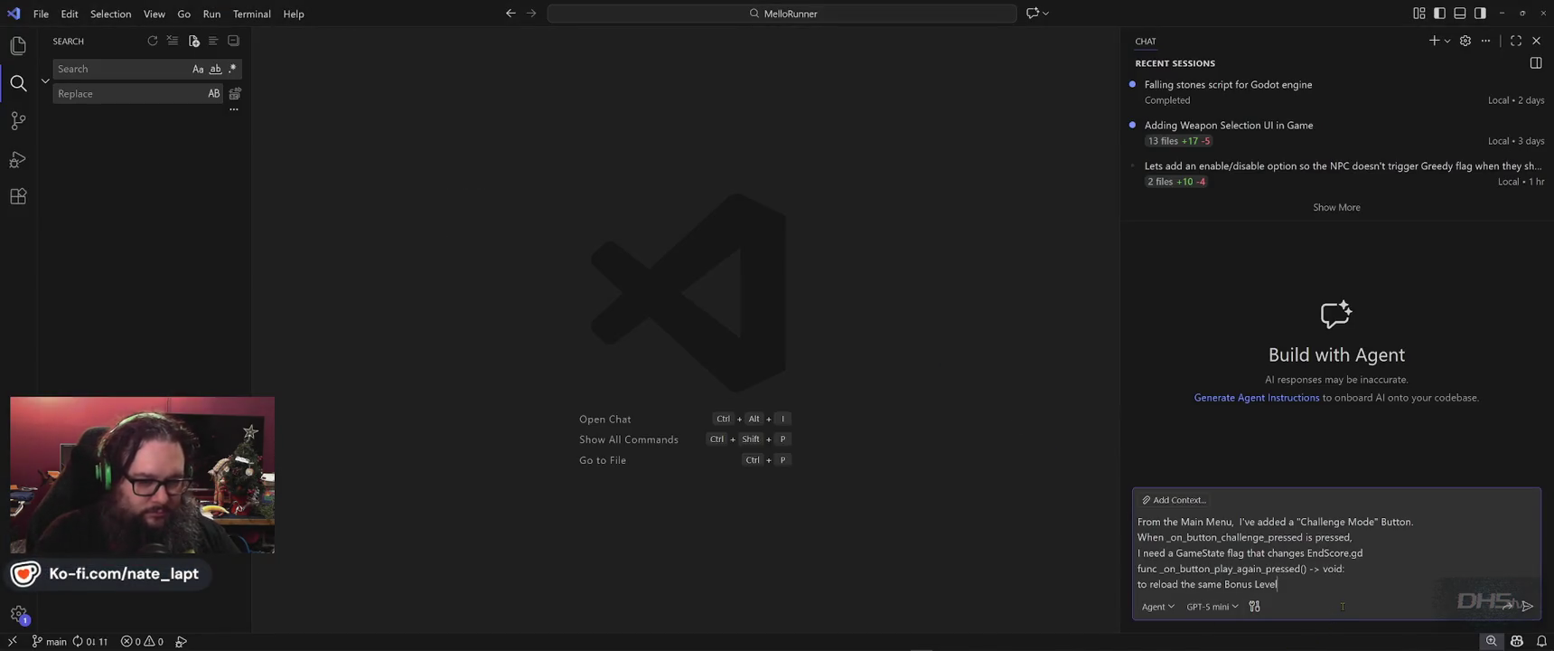
# - Request a Main Menu button to return without exiting, and begin the future leaderboard note
pyautogui.hotkey('shift', 'Return')
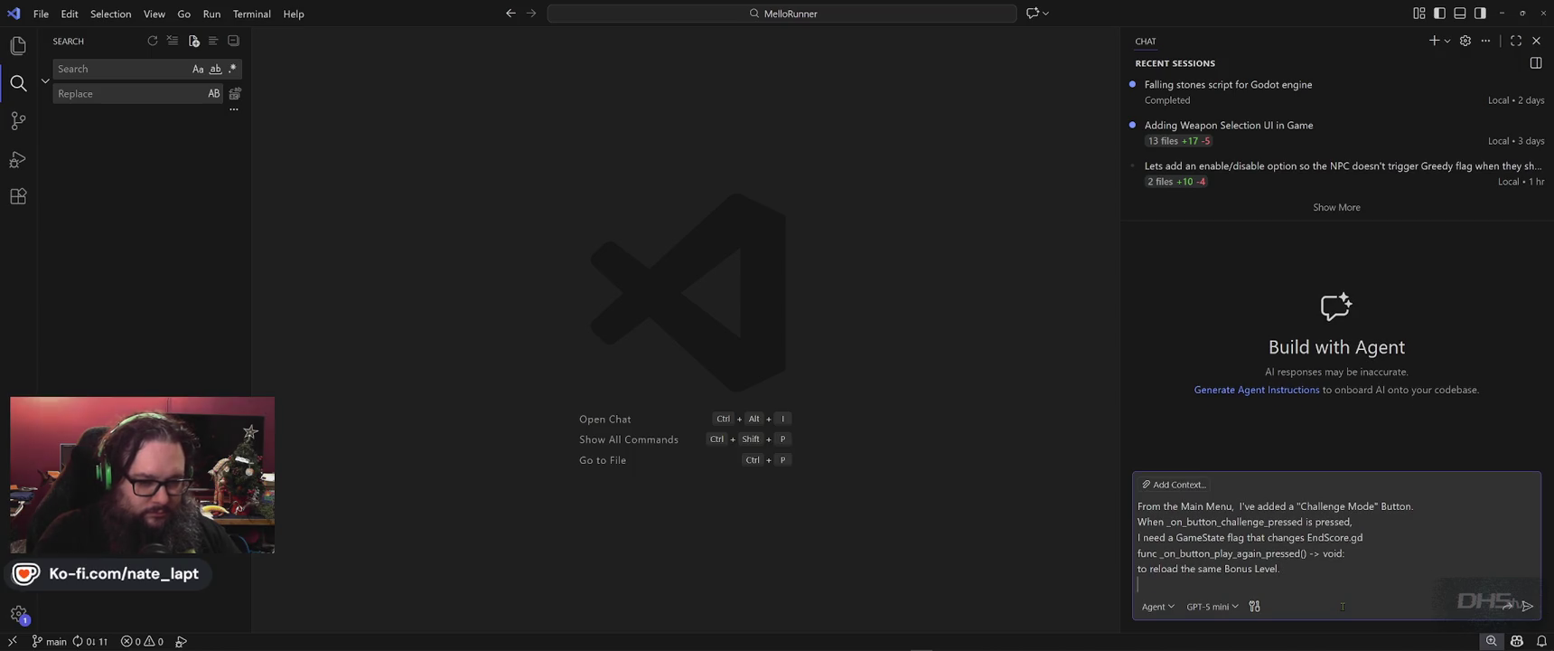
pyautogui.hotkey('shift', 'Return')
pyautogui.write('Lets add')
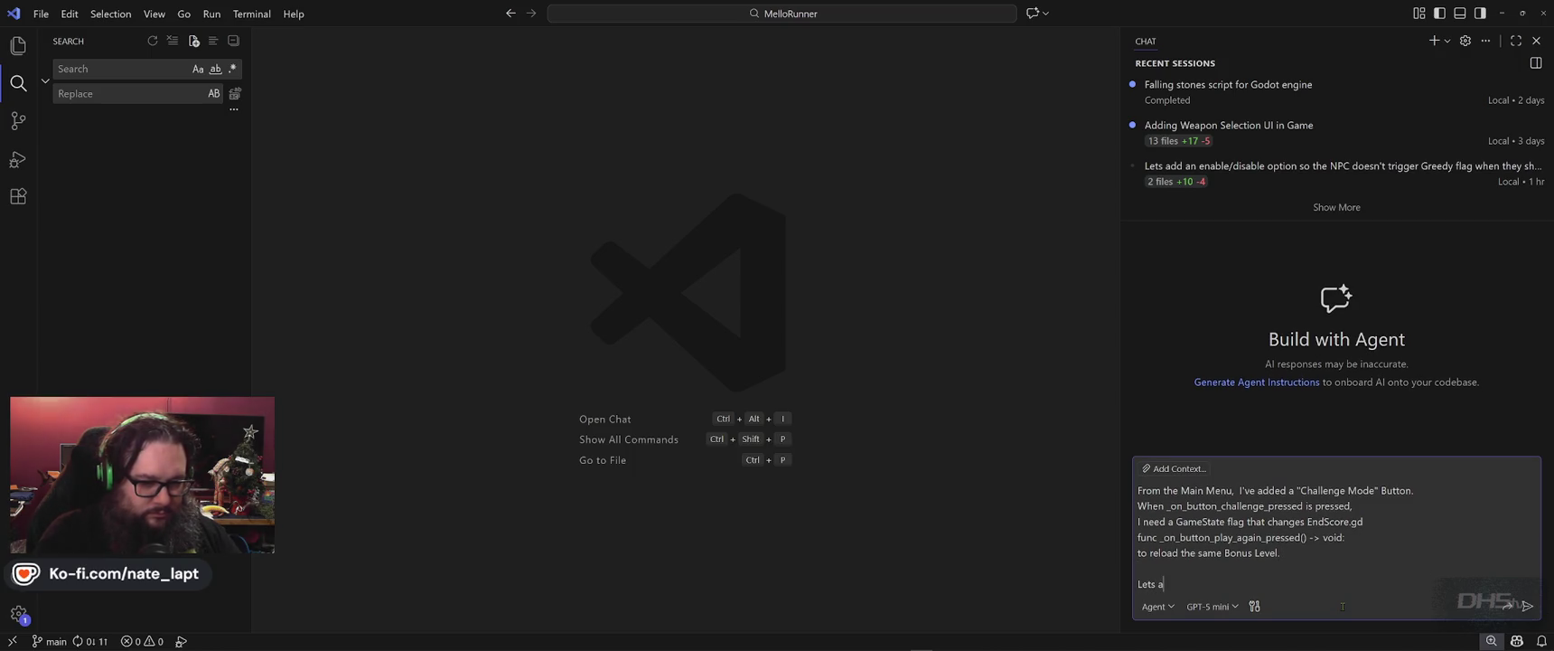
pyautogui.write(' a Main')
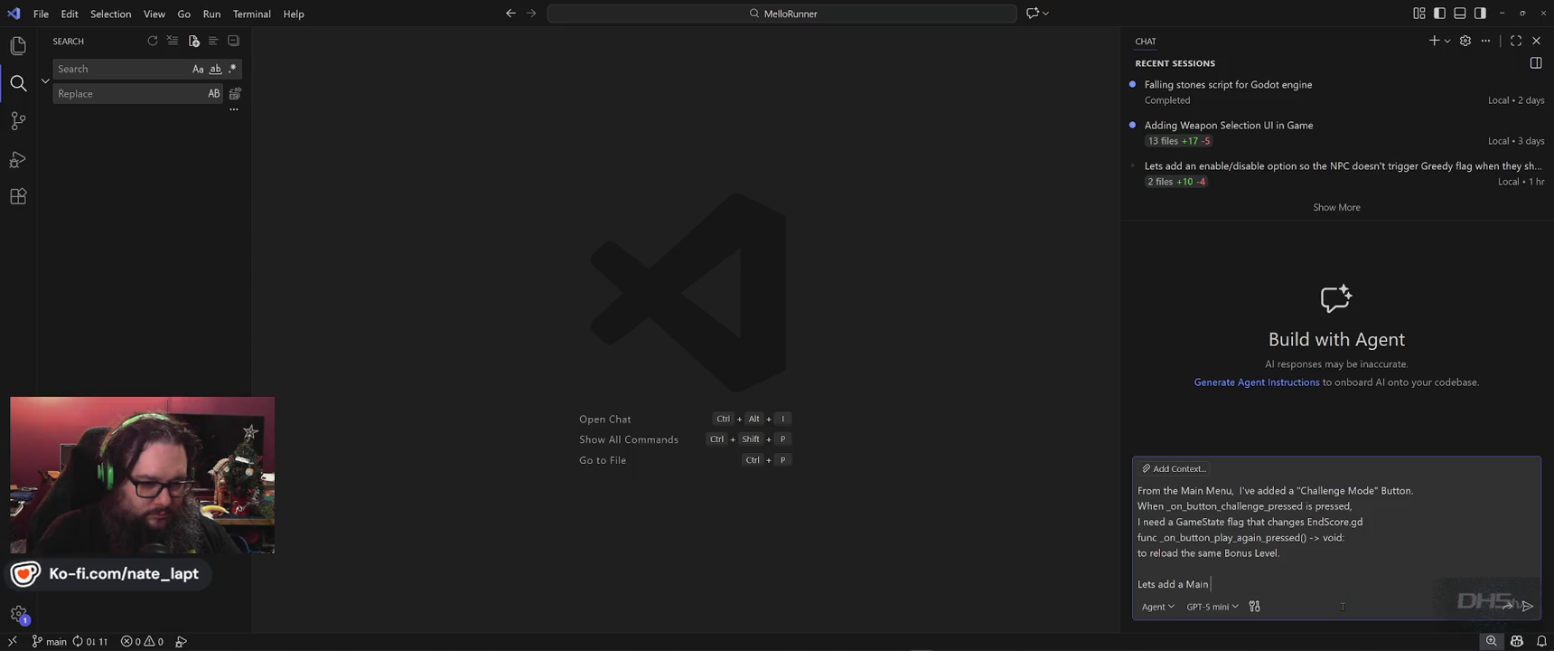
pyautogui.write(' Menu button')
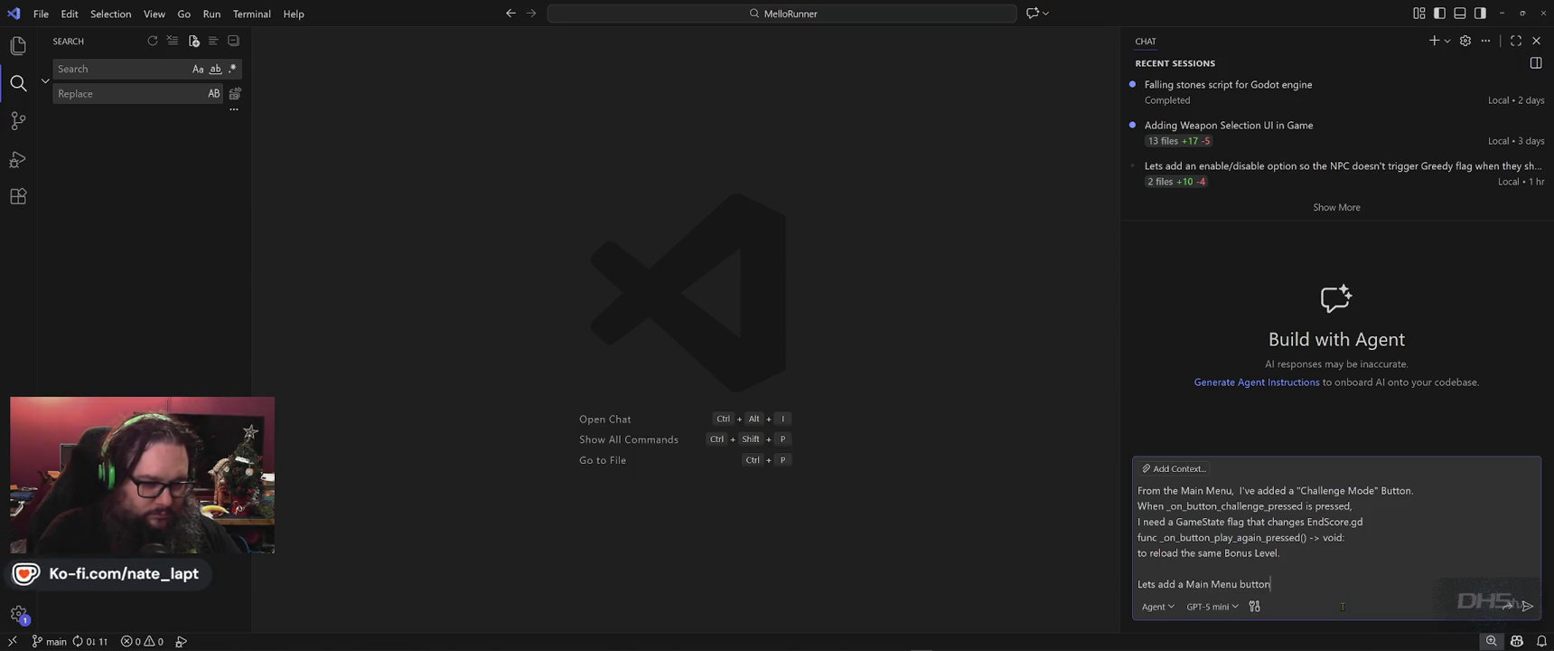
pyautogui.write(' so the playe')
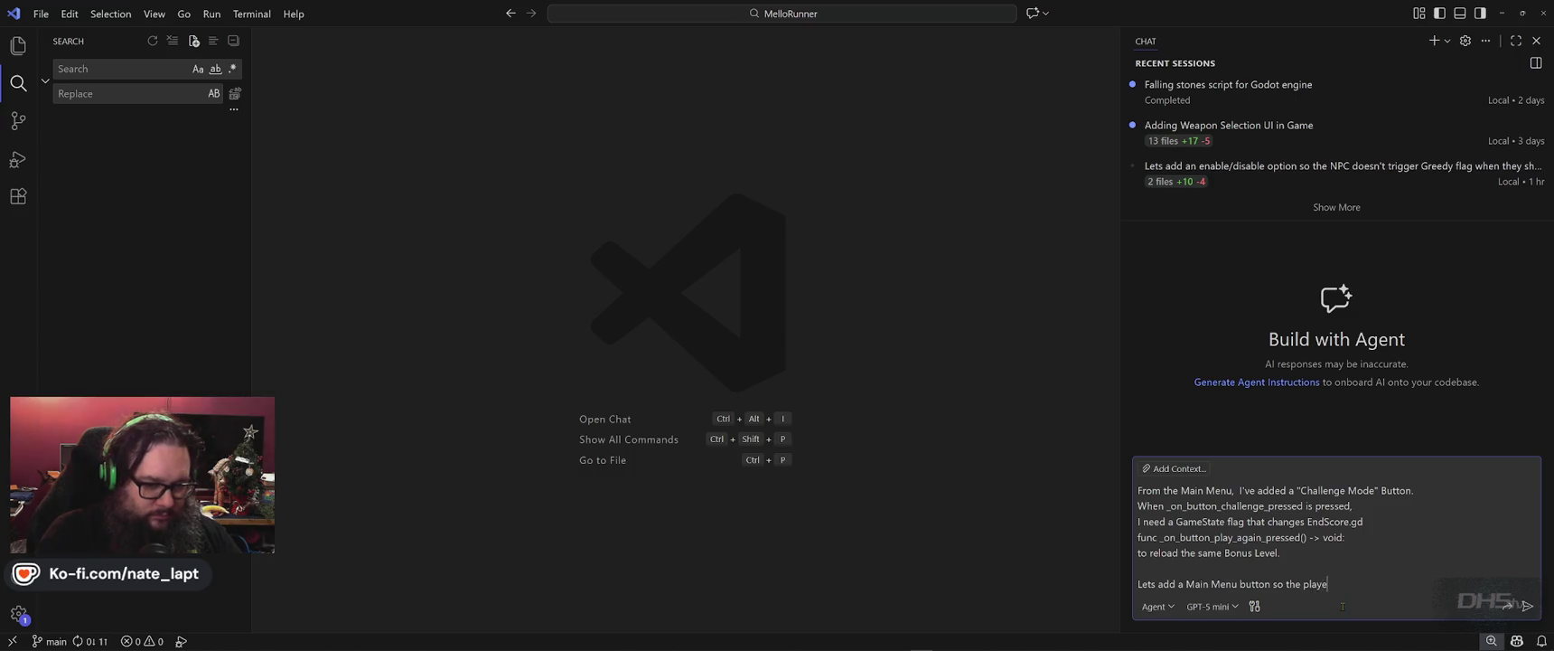
pyautogui.write('r can return')
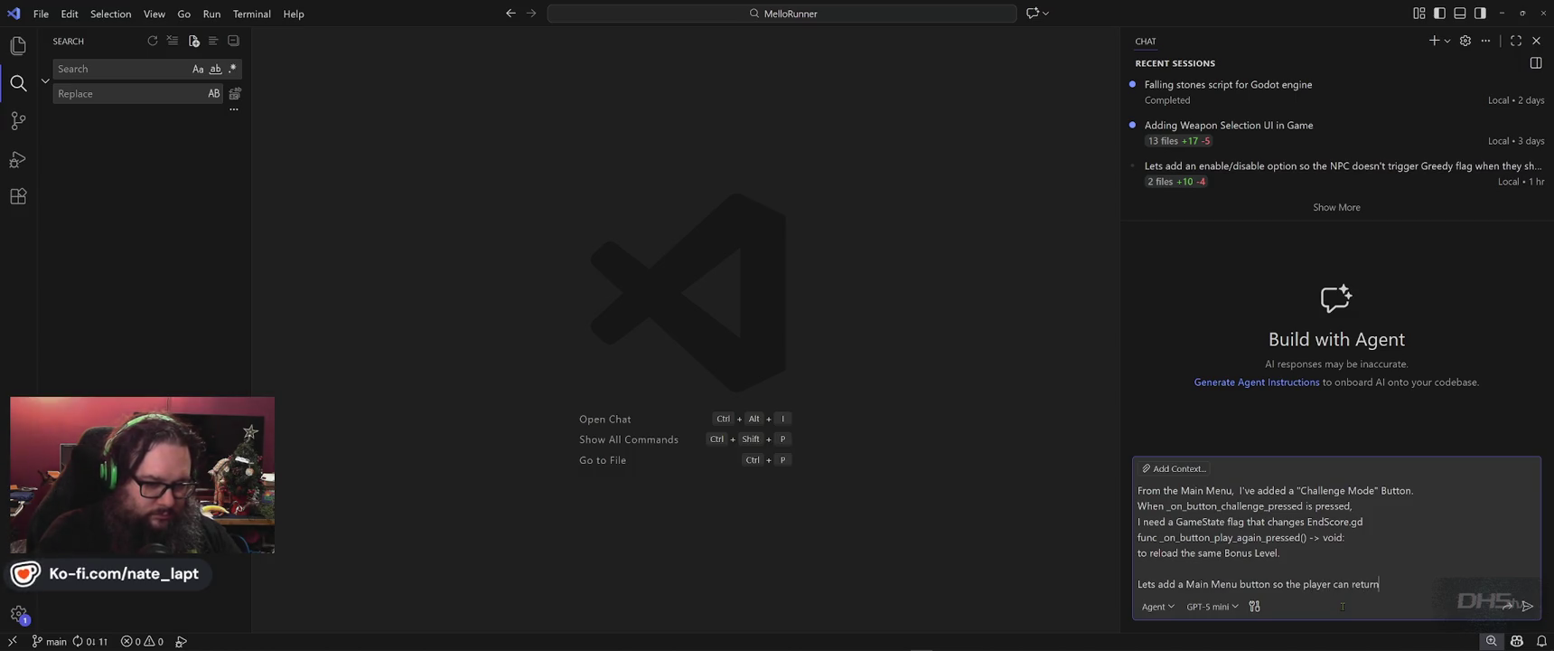
pyautogui.write(' to the main menu without fully')
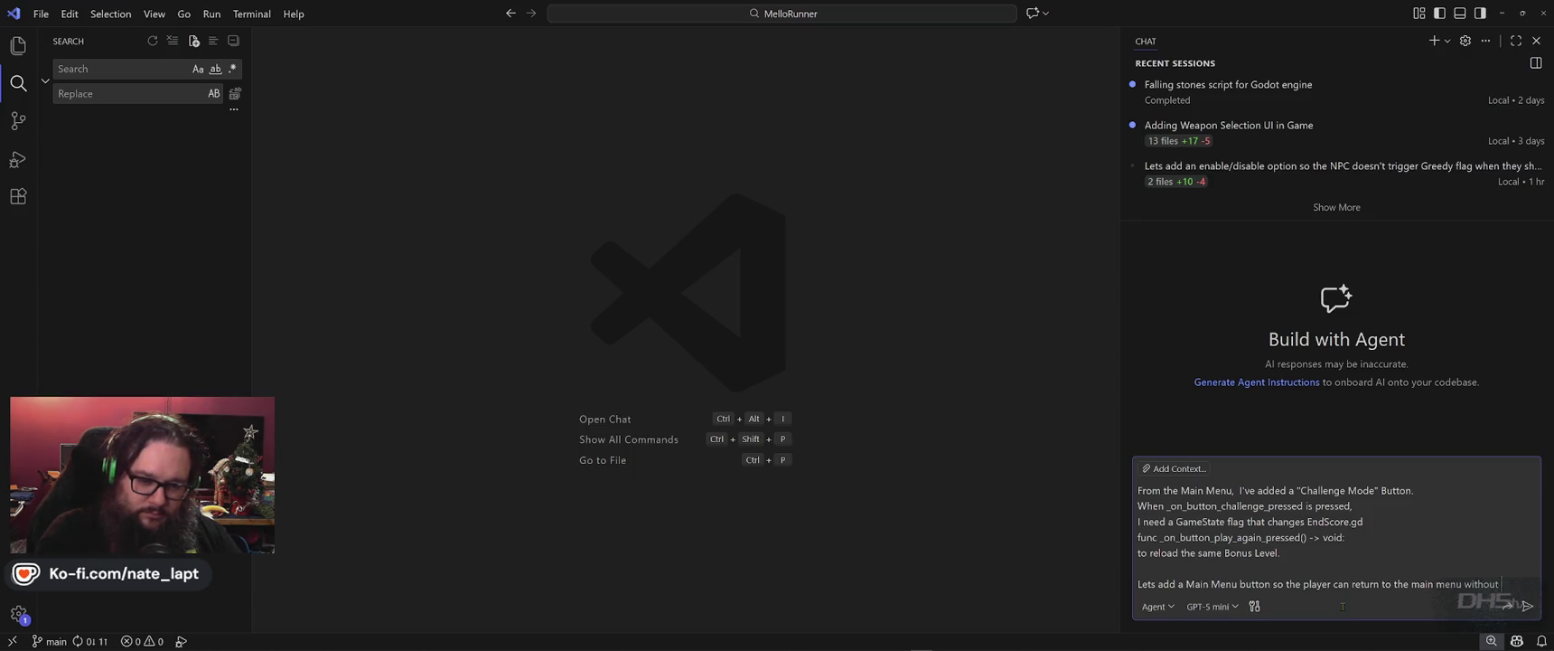
pyautogui.write(' exit')
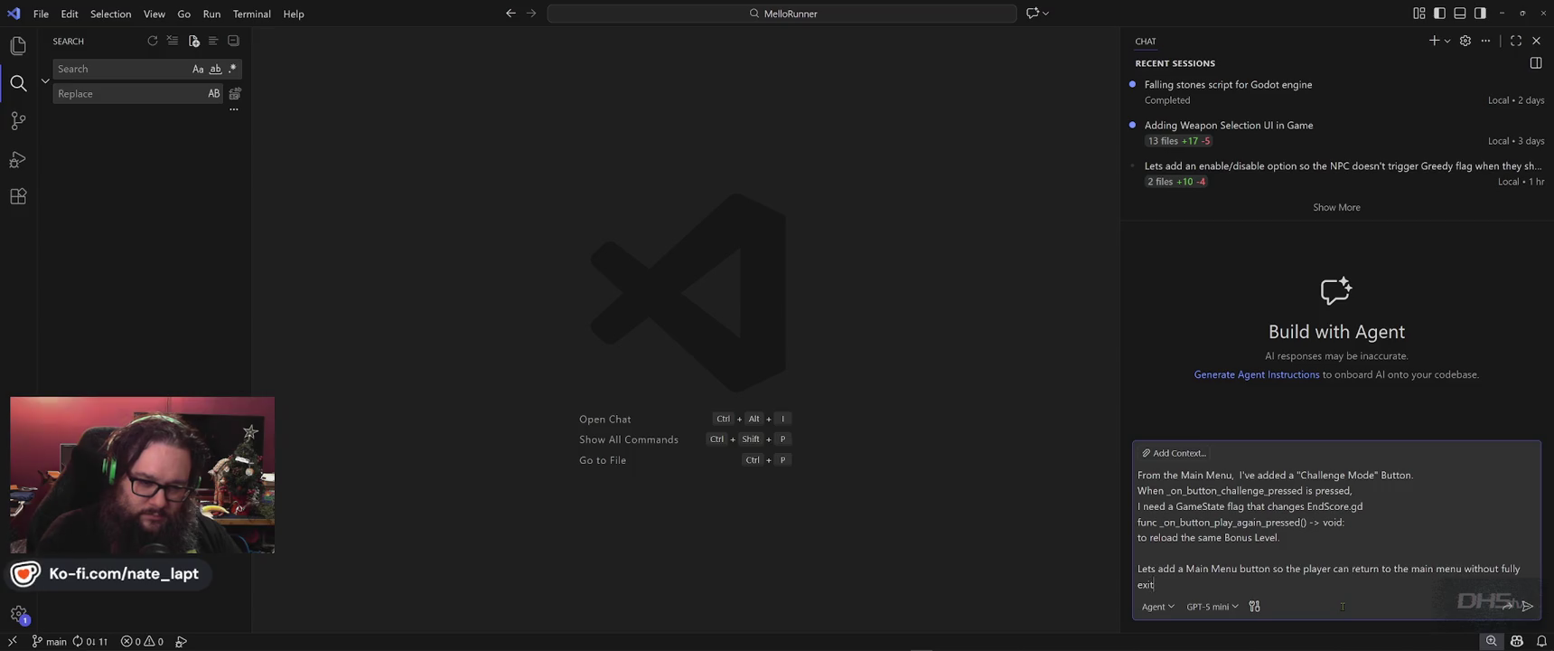
pyautogui.write('ing the game!')
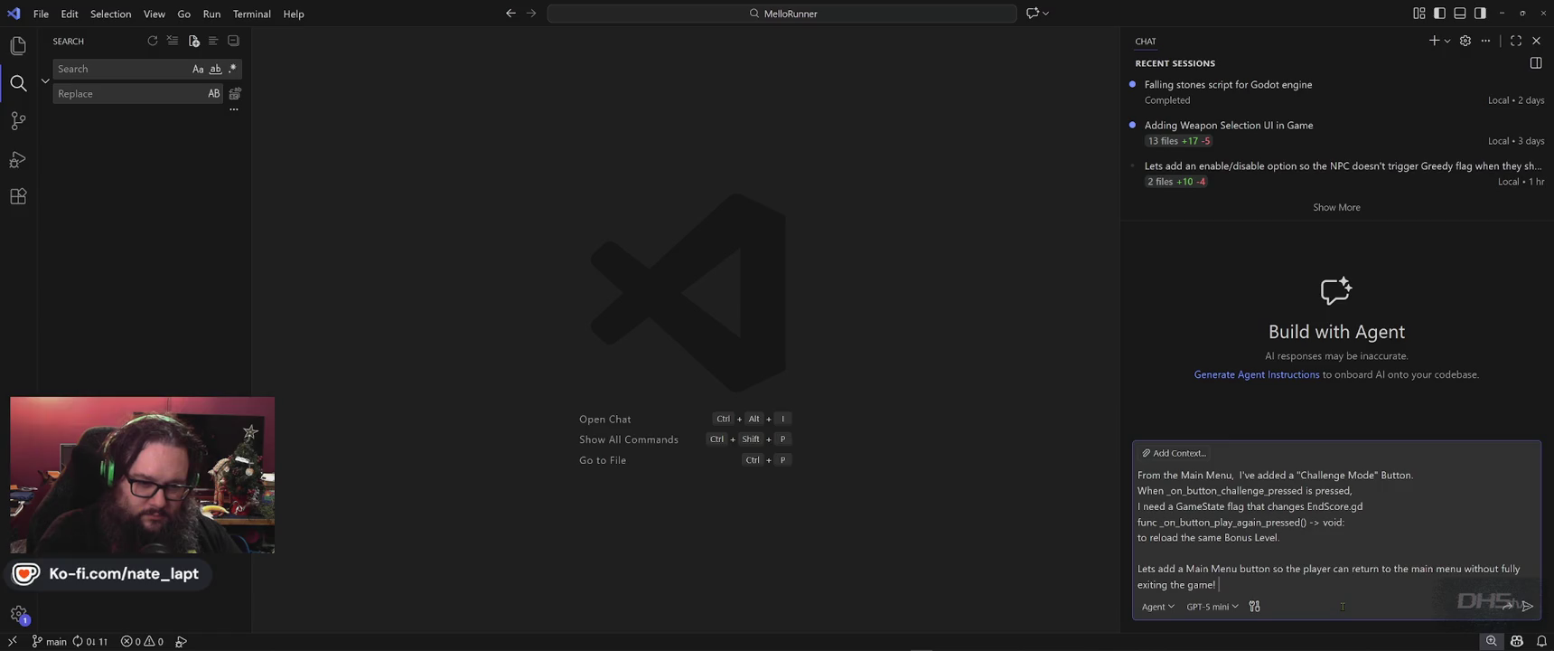
pyautogui.hotkey('shift', 'Return')
pyautogui.hotkey('shift', 'Return')
pyautogui.hotkey('shift', 'Return')
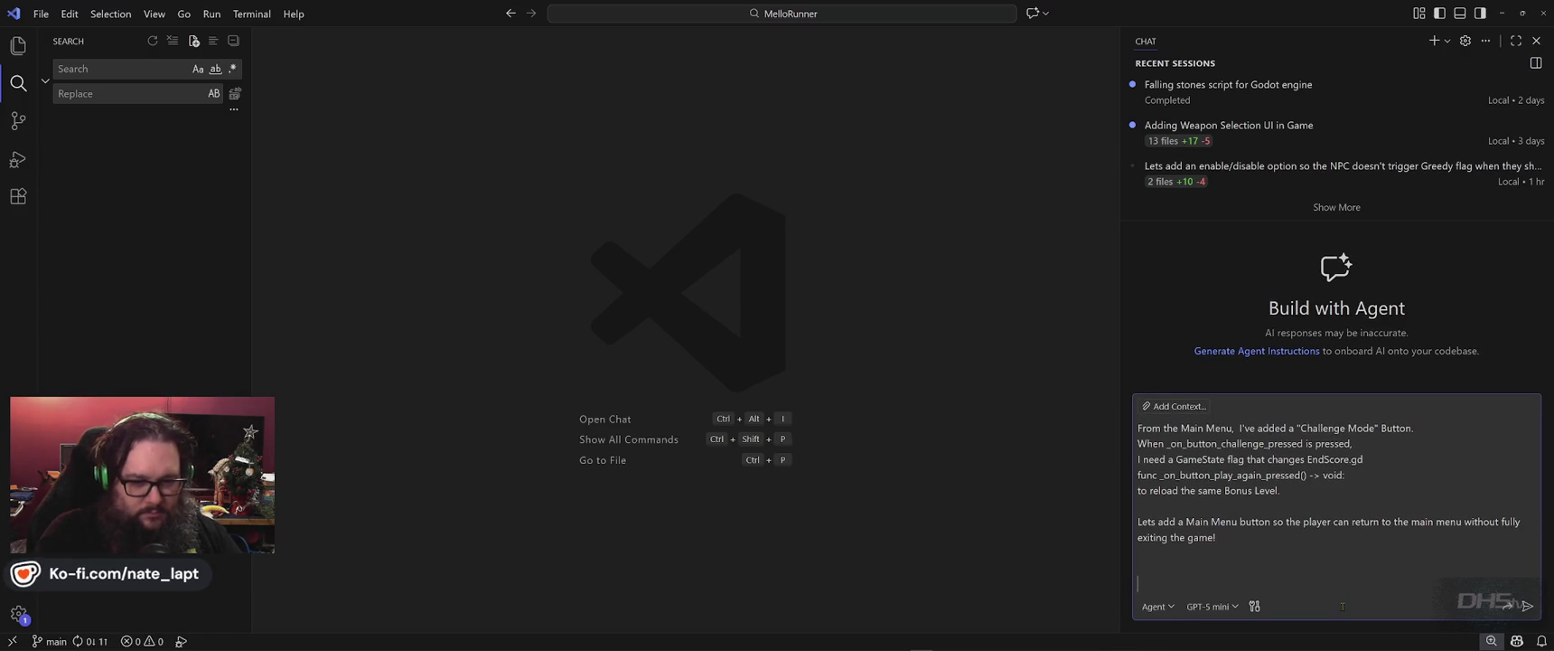
pyautogui.write('inthe future I ')
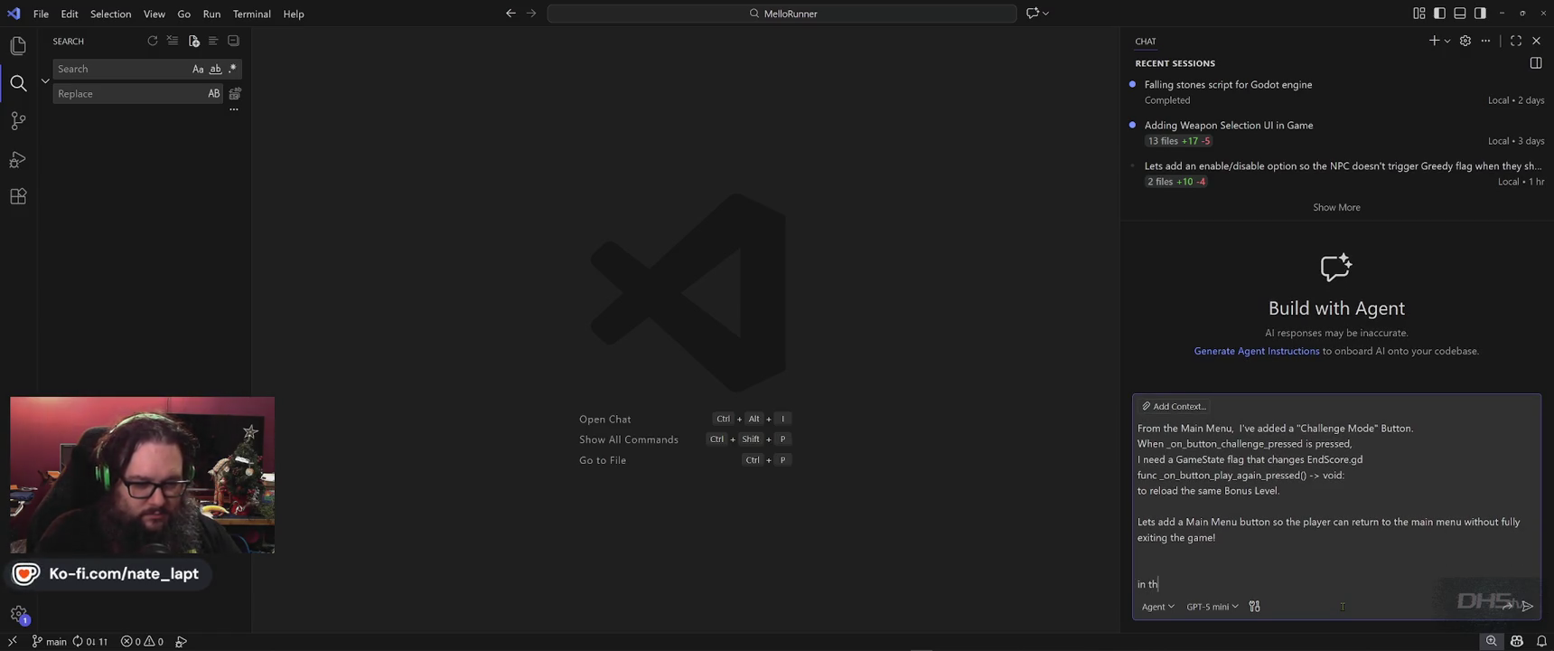
pyautogui.write('want to add')
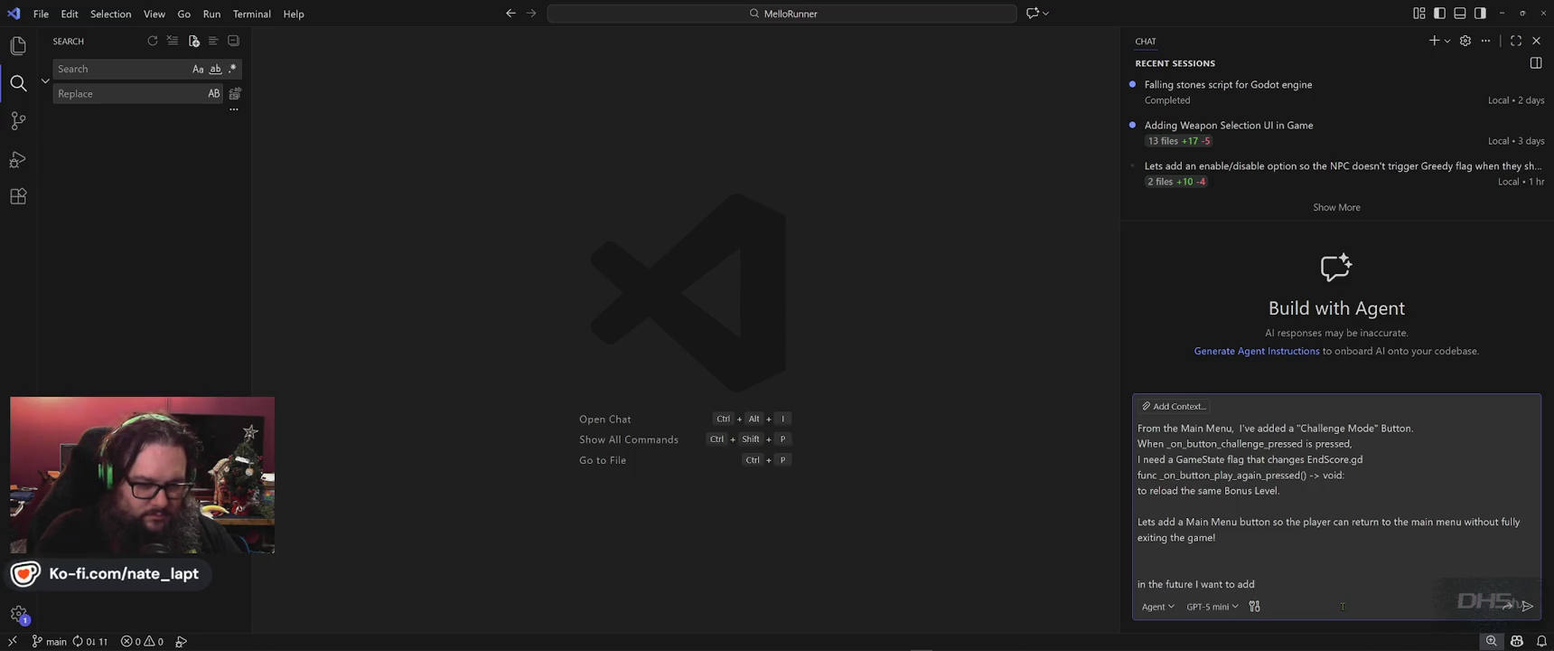
pyautogui.write(' a lea')
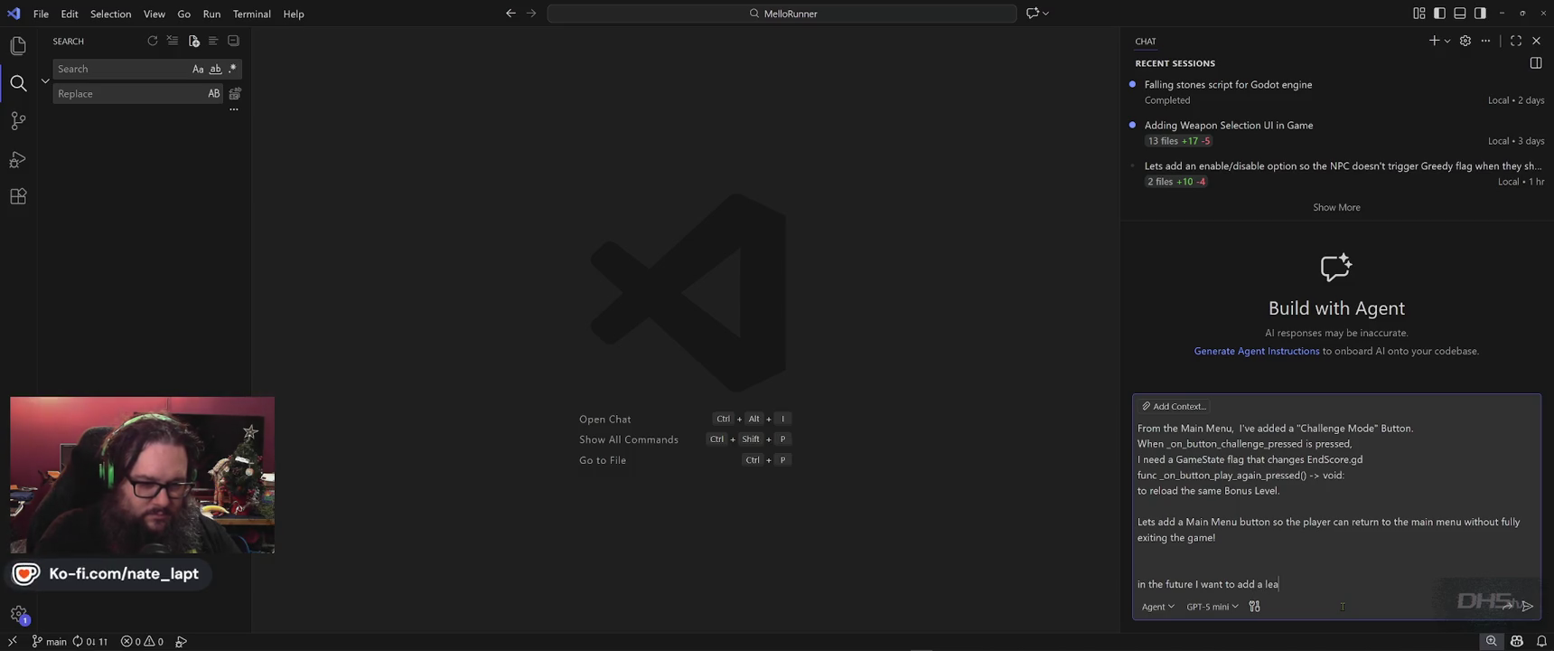
pyautogui.write('der board')
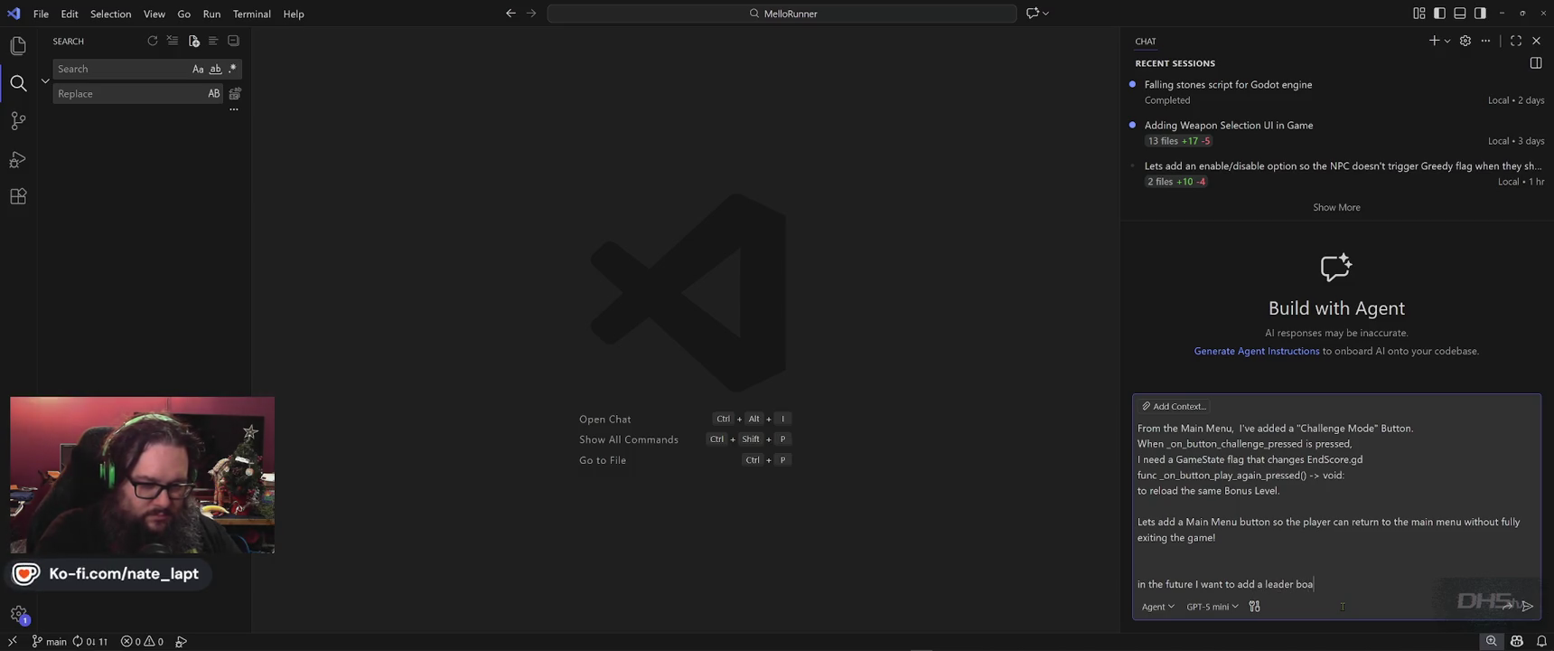
pyautogui.write(' where the player can a')
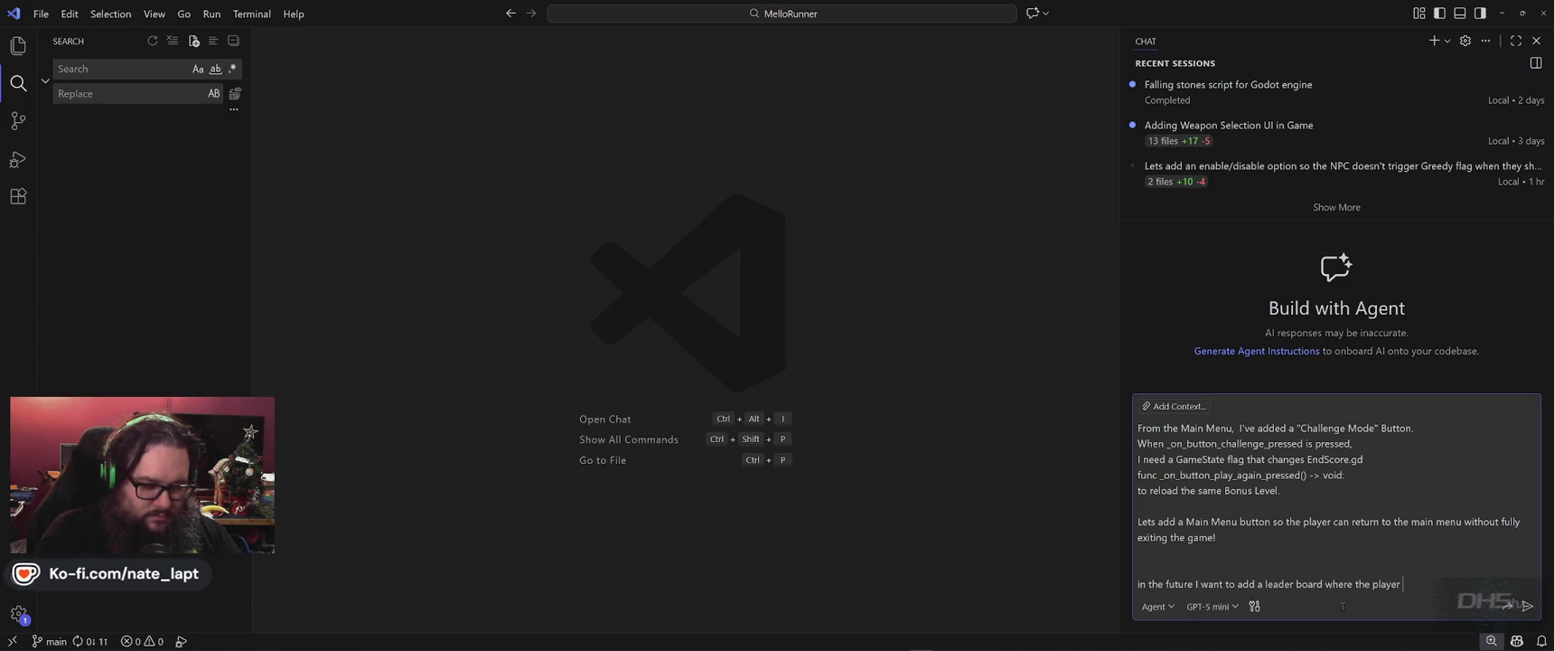
pyautogui.write('dd their name and')
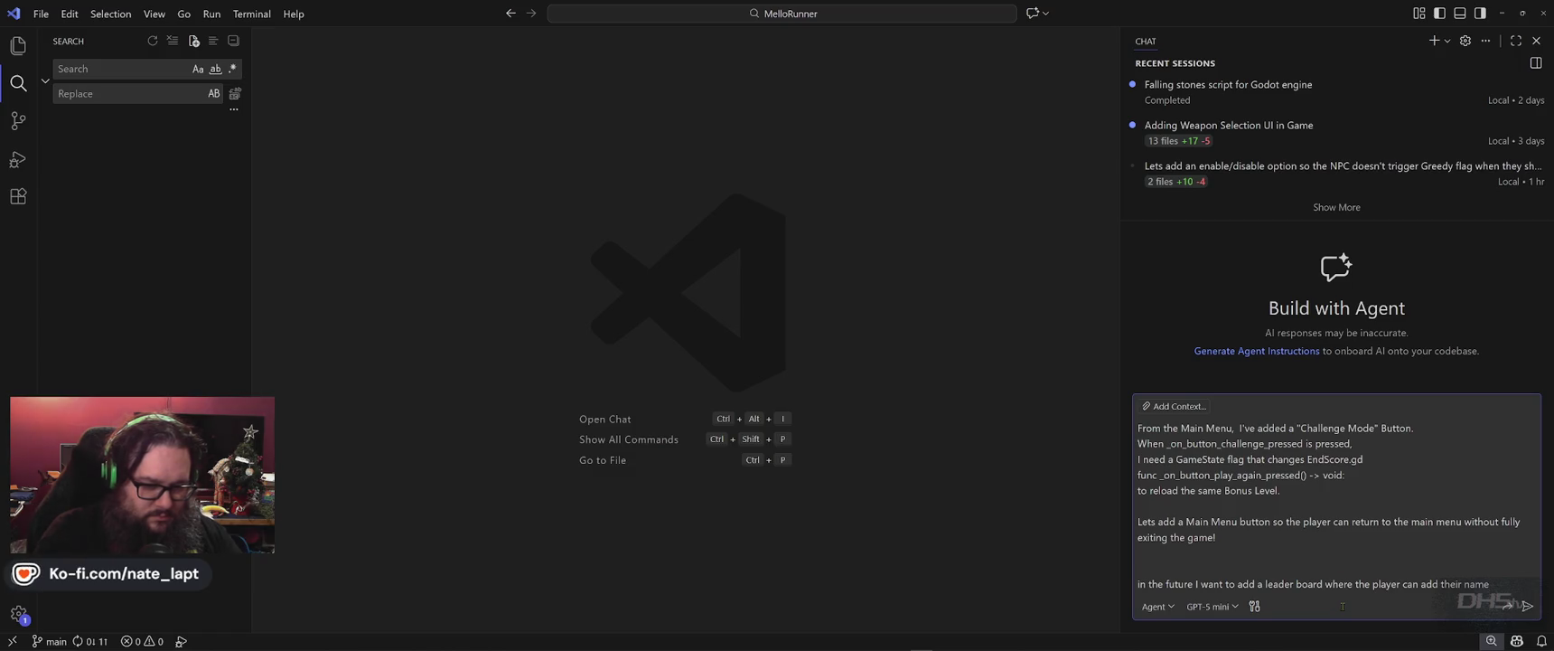
pyautogui.write(' keep track of the to')
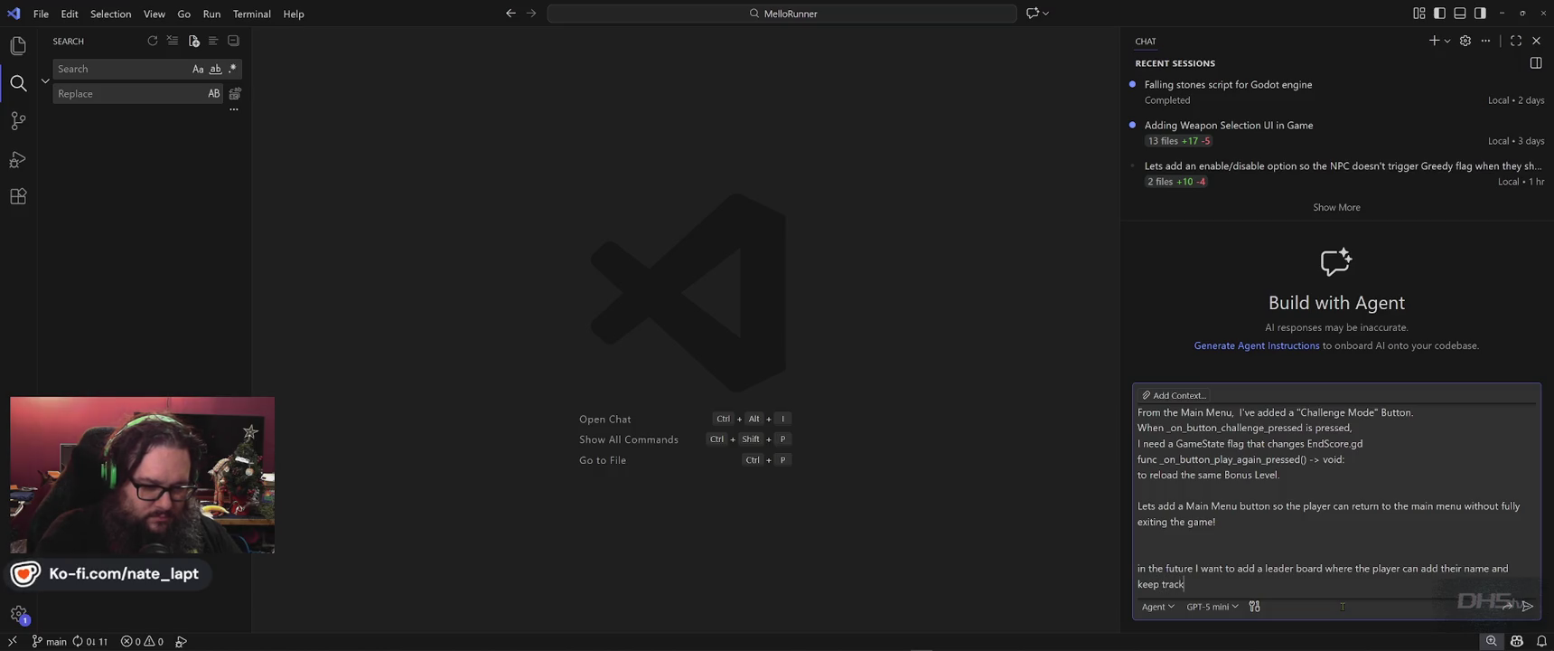
pyautogui.write('p 20 high sc')
pyautogui.write('ore')
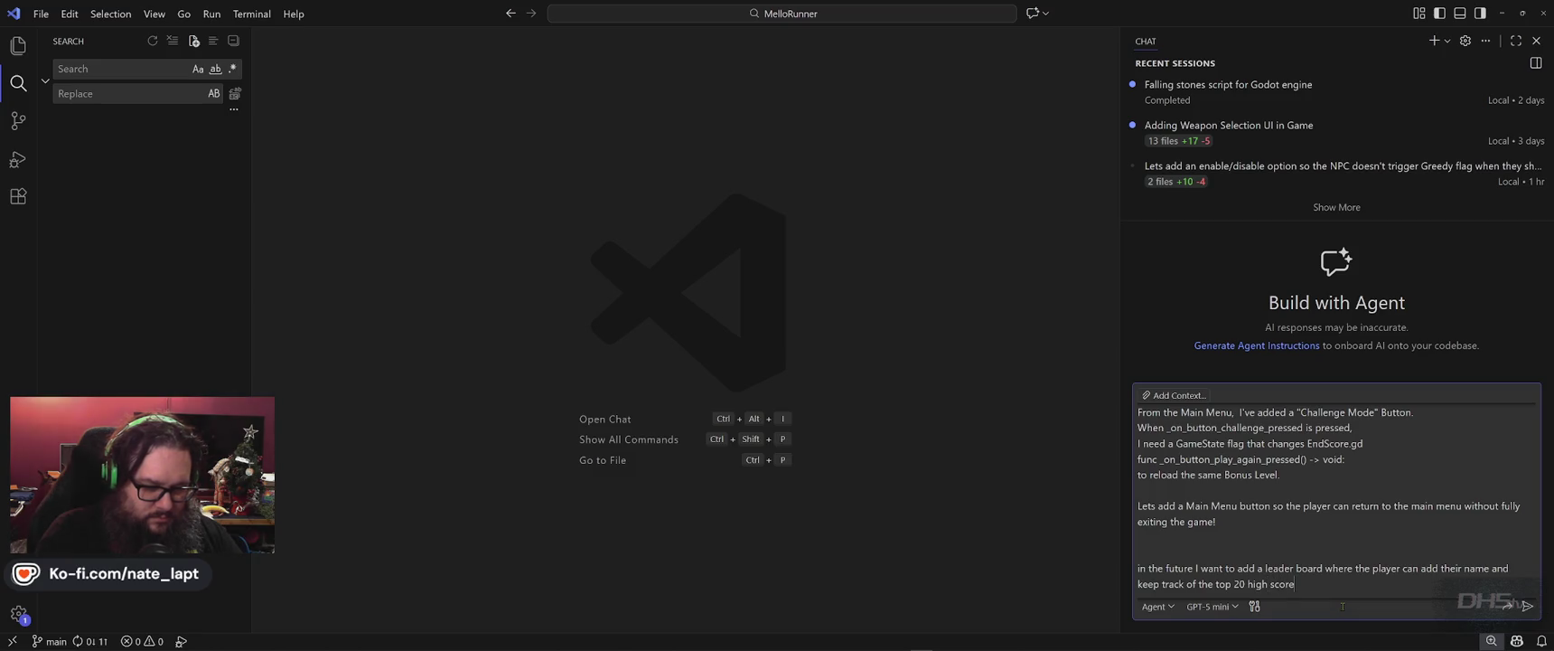
pyautogui.write('s and')
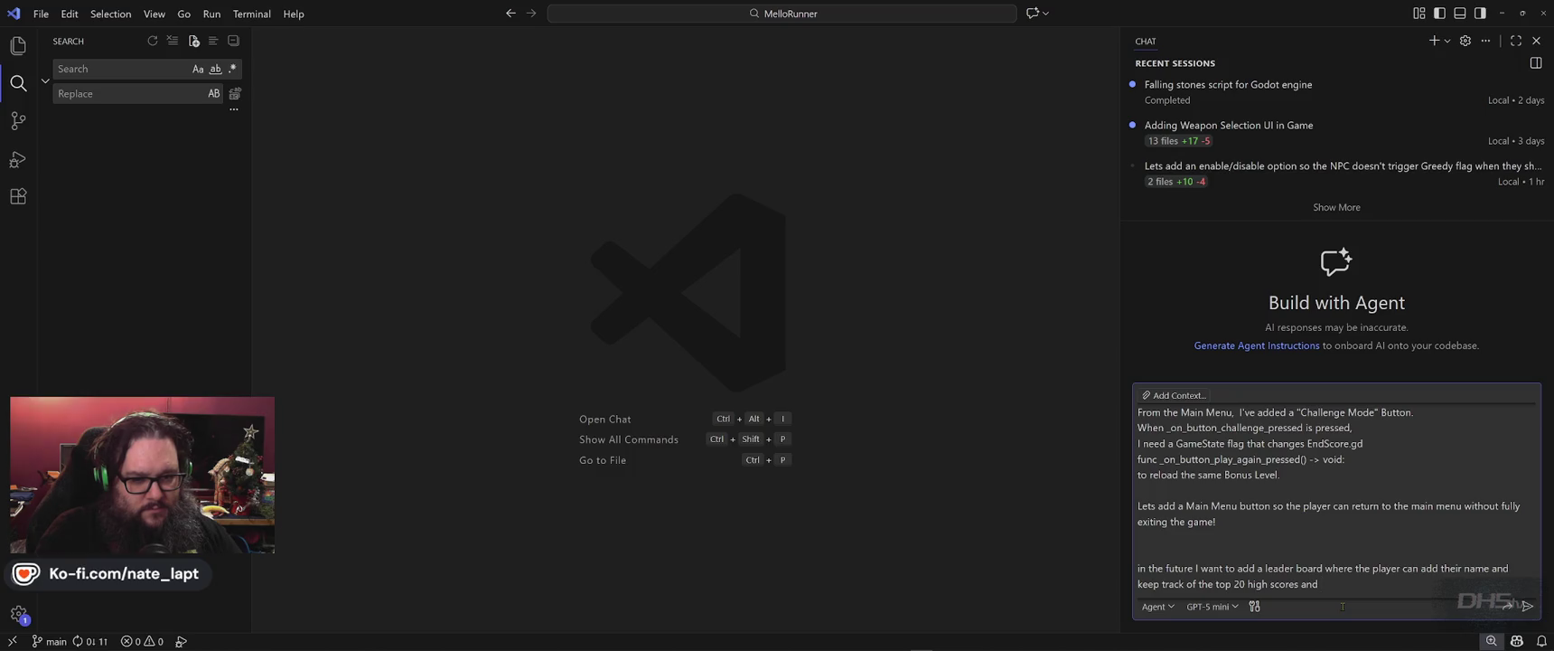
# - Finish the leaderboard note with dates and add 'We can create that now'
pyautogui.write(' include ')
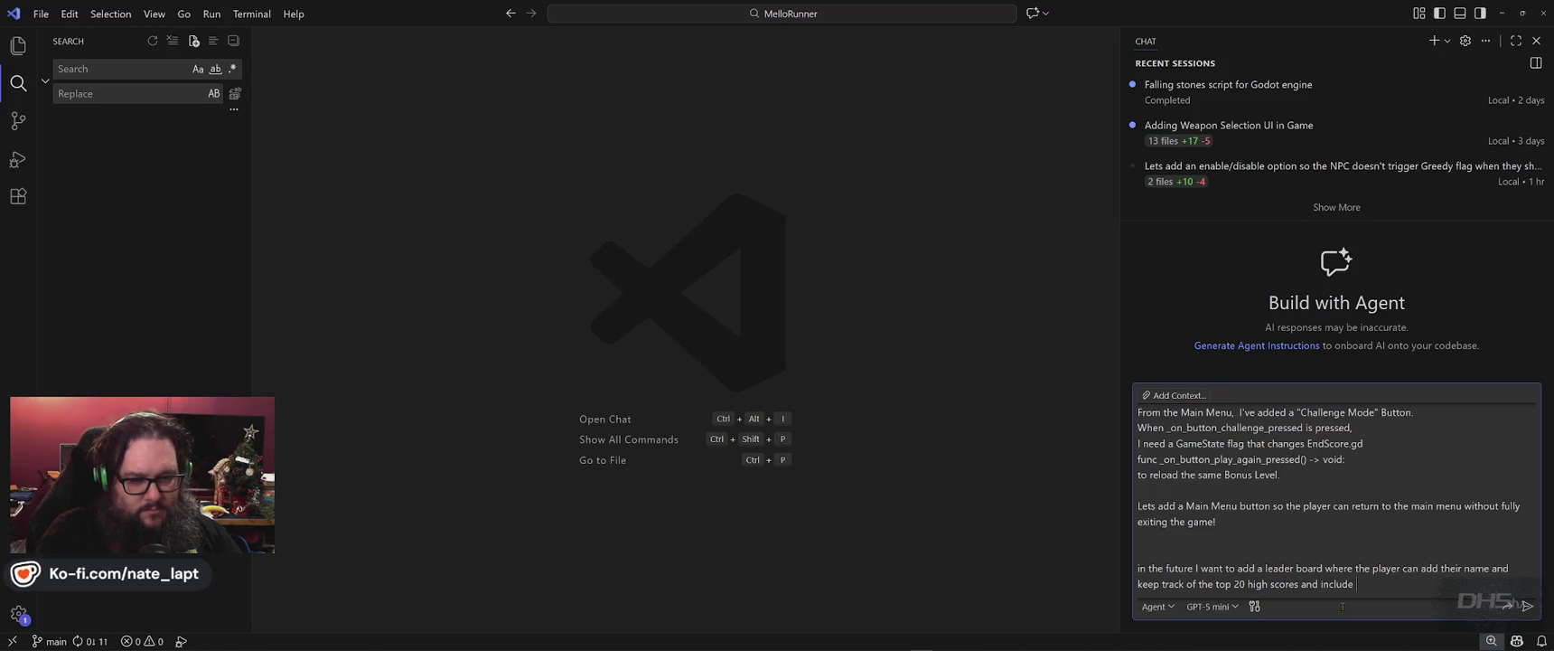
pyautogui.write('the date.')
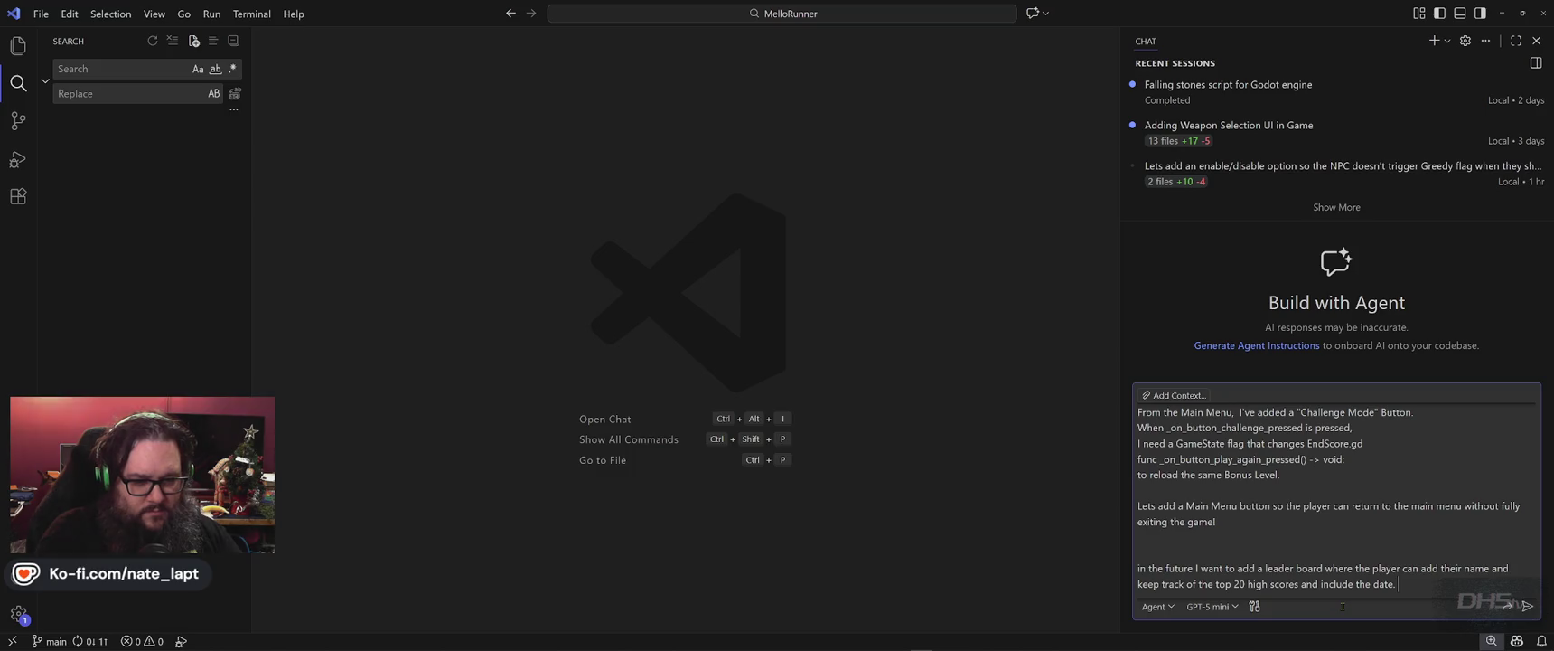
pyautogui.hotkey('shift', 'Return')
pyautogui.hotkey('shift', 'Return')
pyautogui.write('We can create that now.')
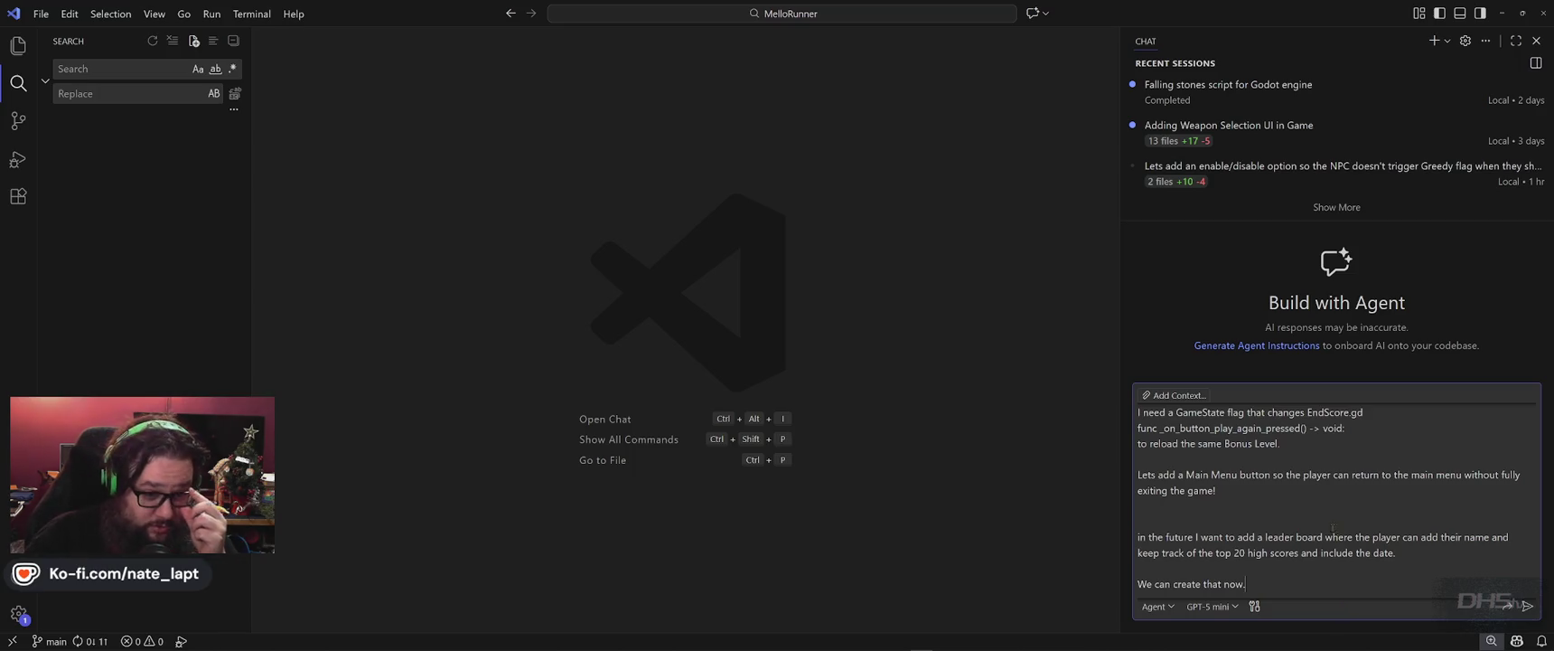
# - Scroll back through the prompt to review it from the first line
pyautogui.click(1253, 492)
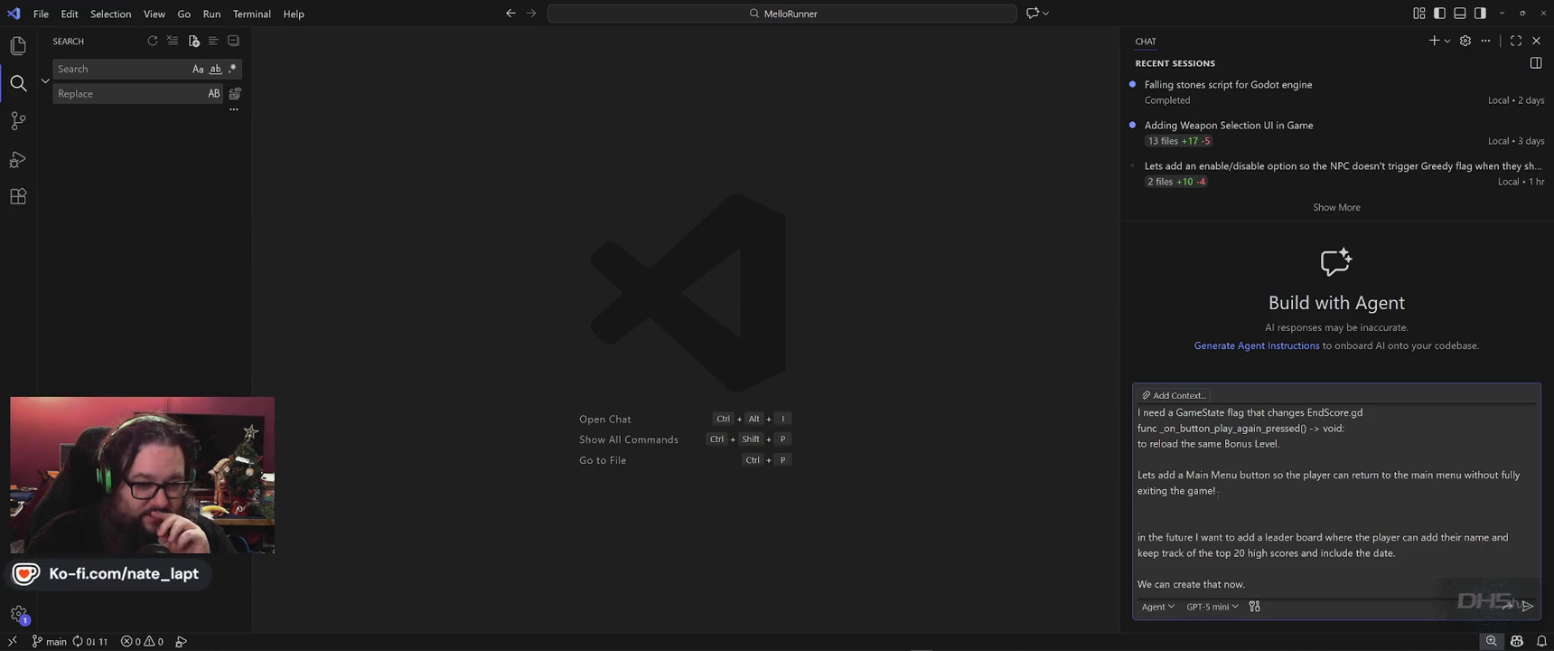
pyautogui.scroll(2, 1275, 496)
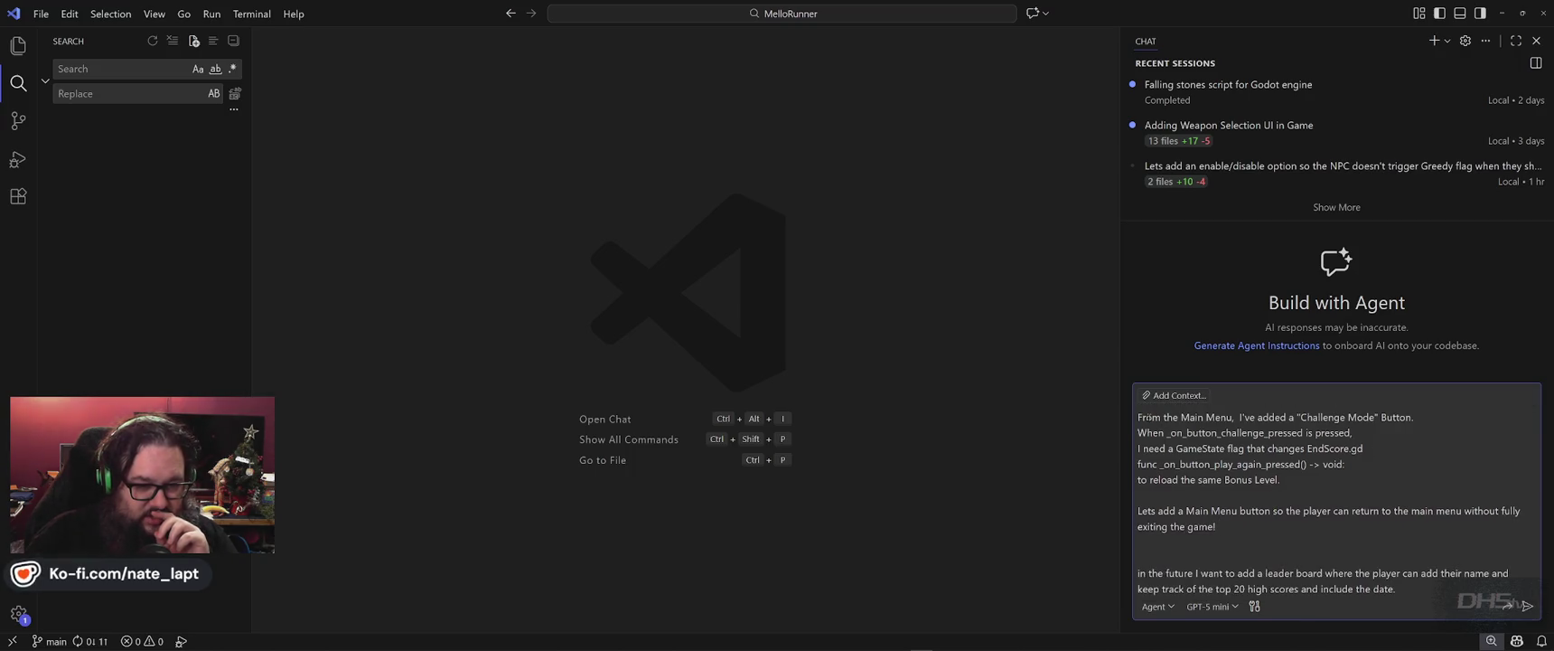
pyautogui.click(1160, 416)
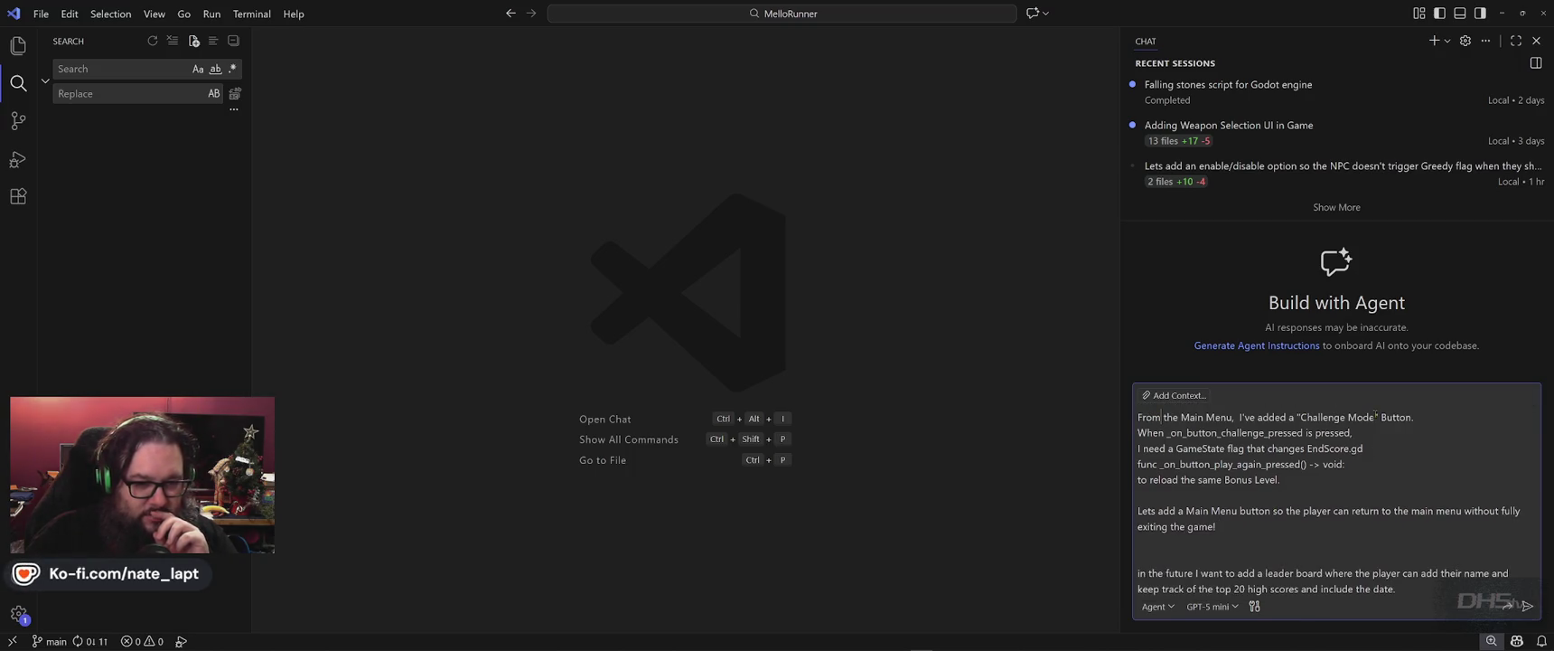
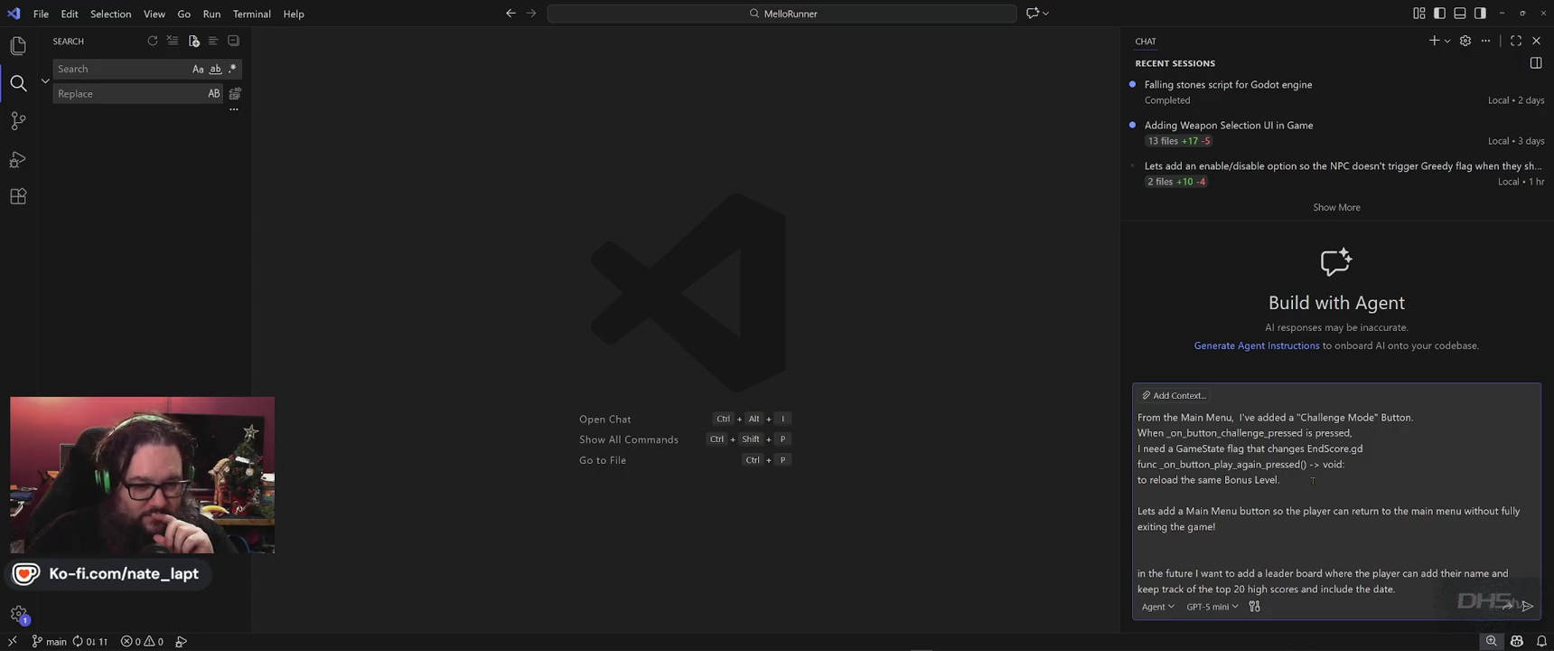
# - Extend the prompt so the Bonus Level reload also resets the current score and high score displayed
pyautogui.scroll(-1, 1314, 479)
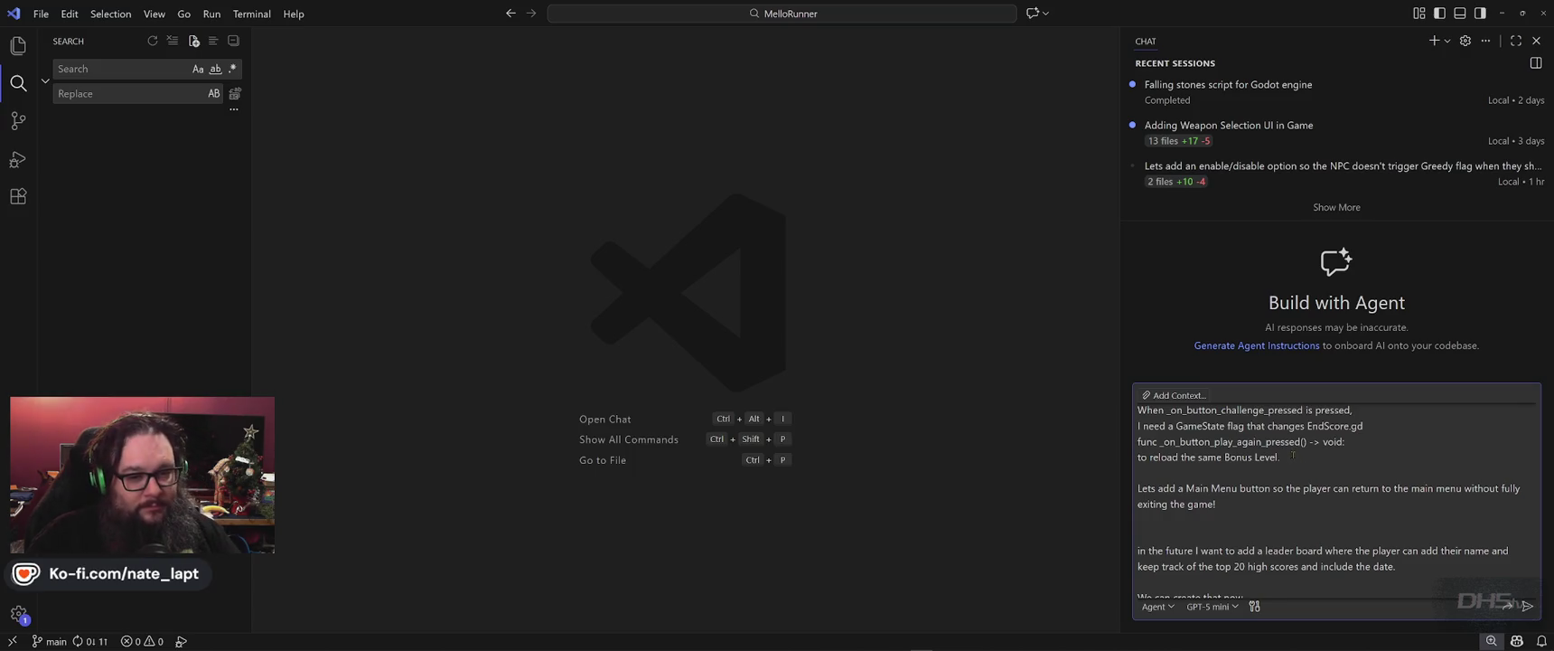
pyautogui.press('Left')
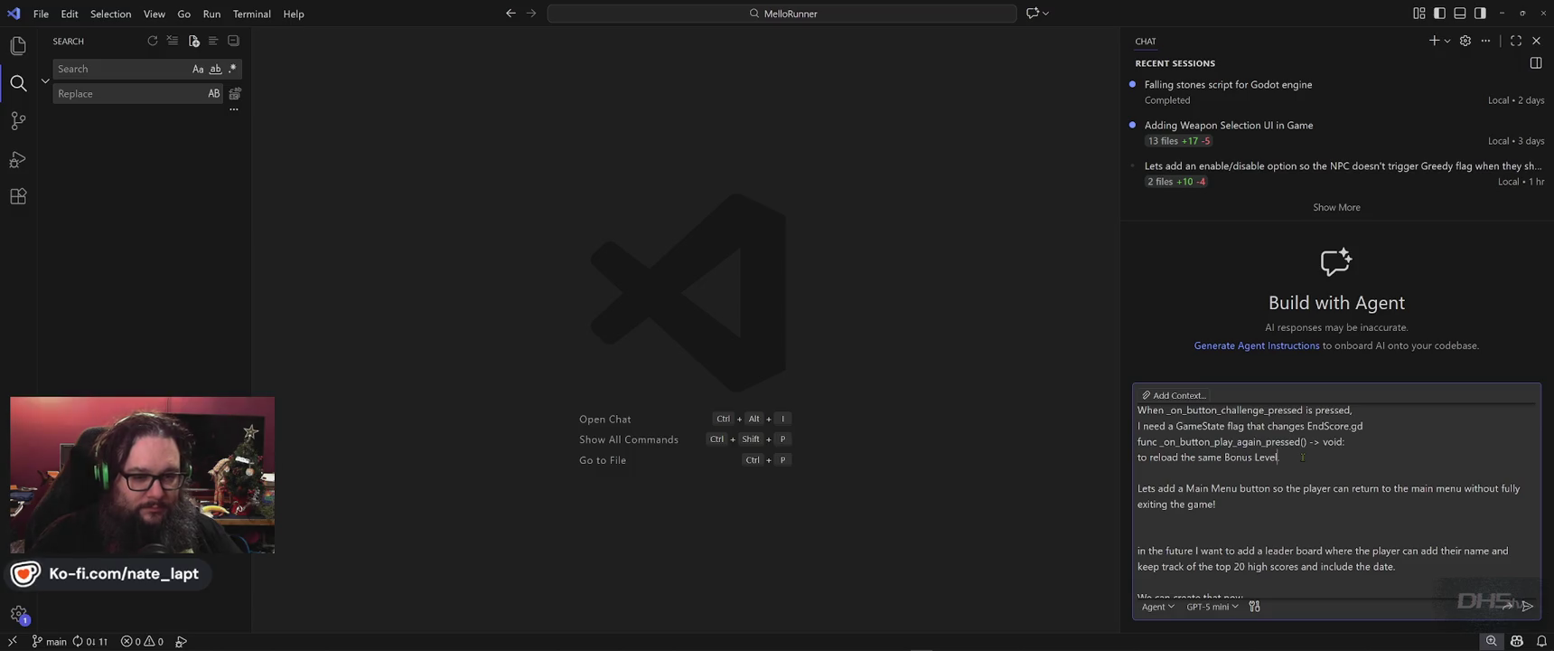
pyautogui.write('and reset cu')
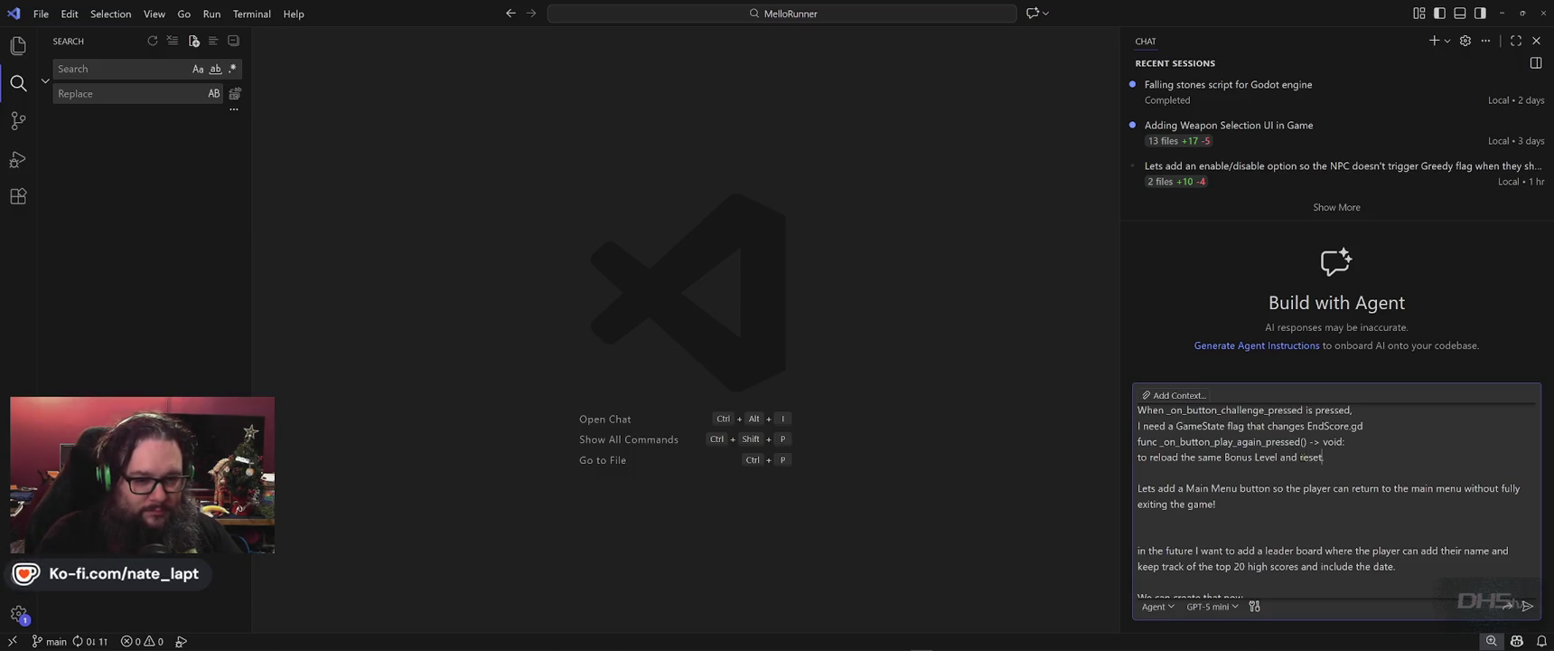
pyautogui.write('rrent s')
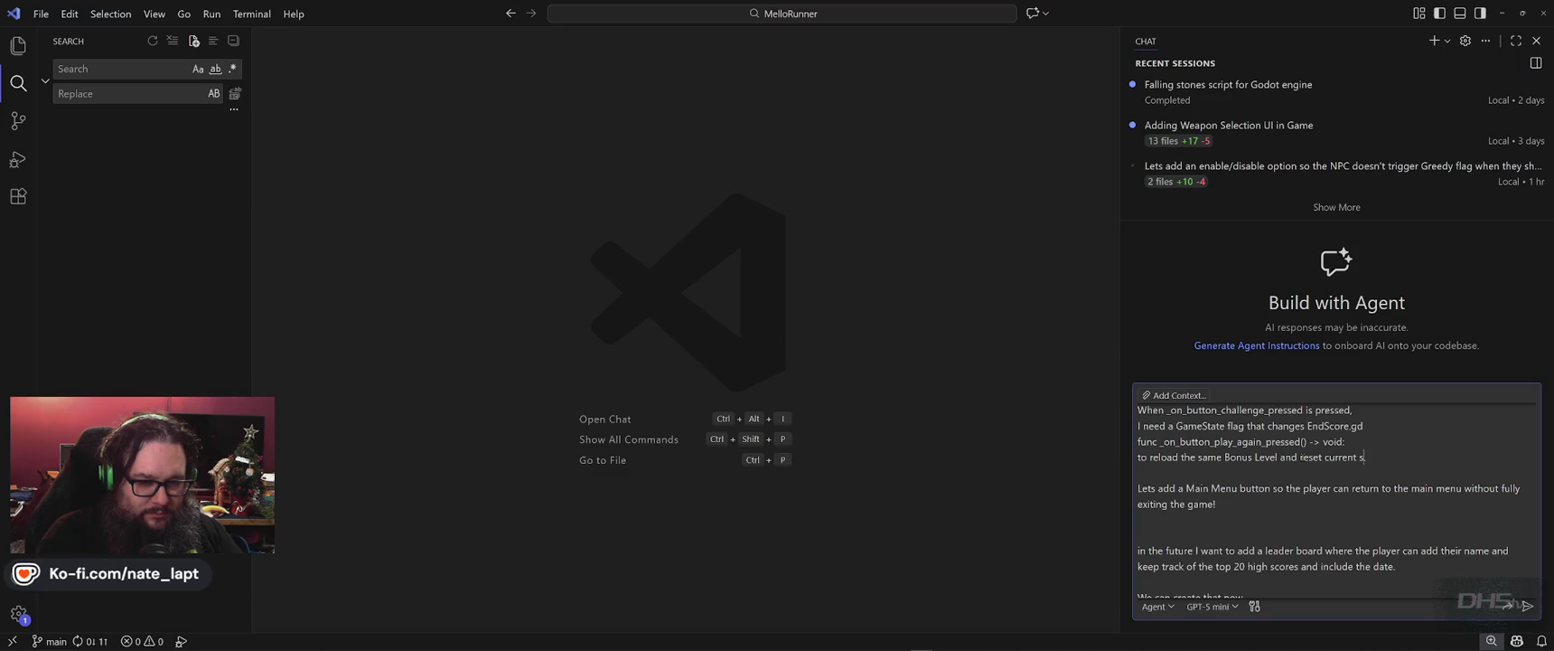
pyautogui.write('core.')
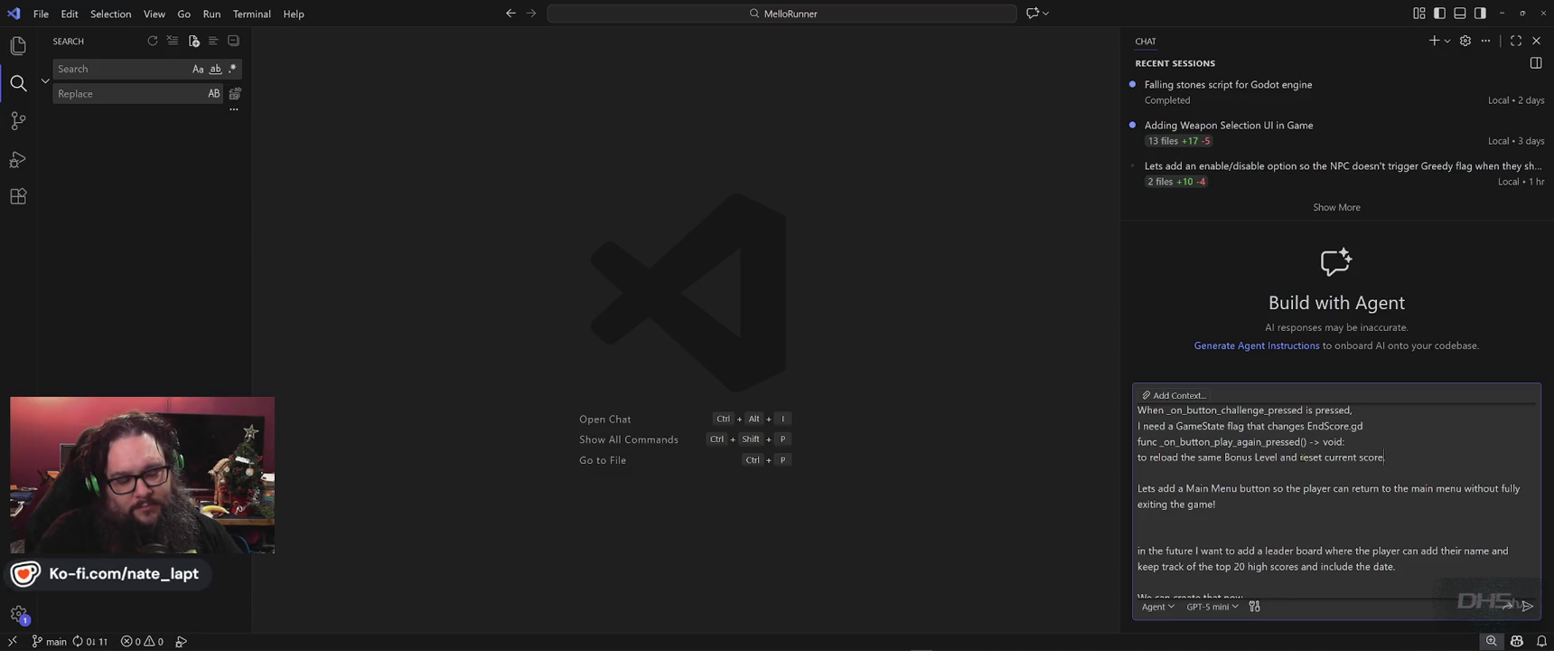
pyautogui.write('and highs')
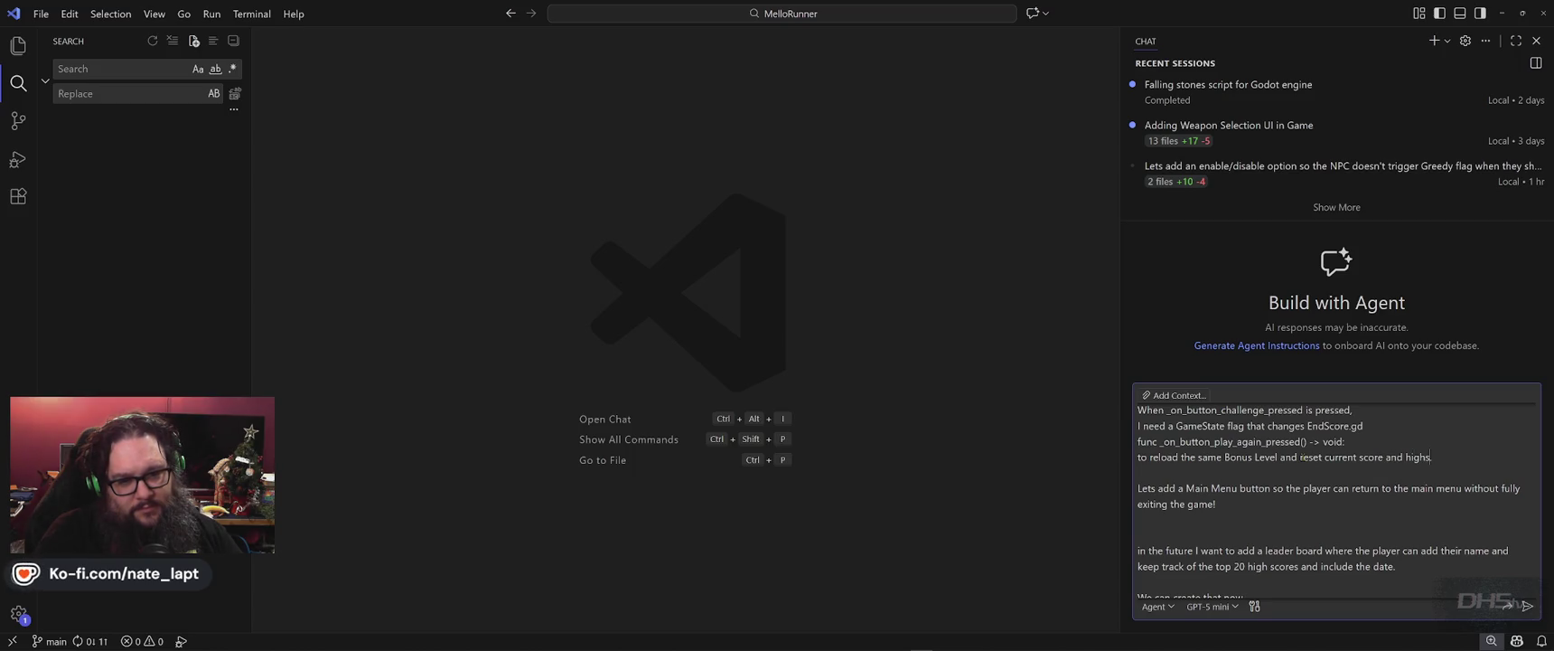
pyautogui.write('c score')
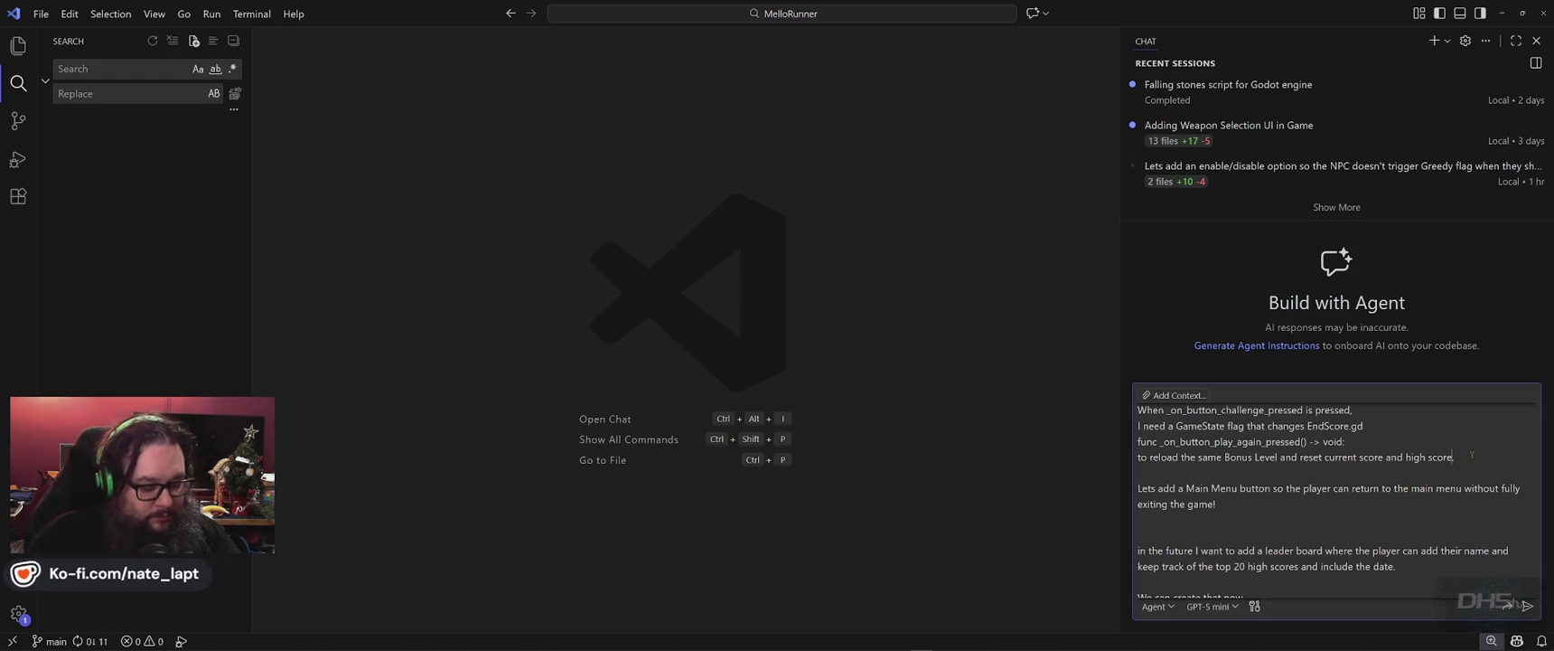
pyautogui.write('displayed.')
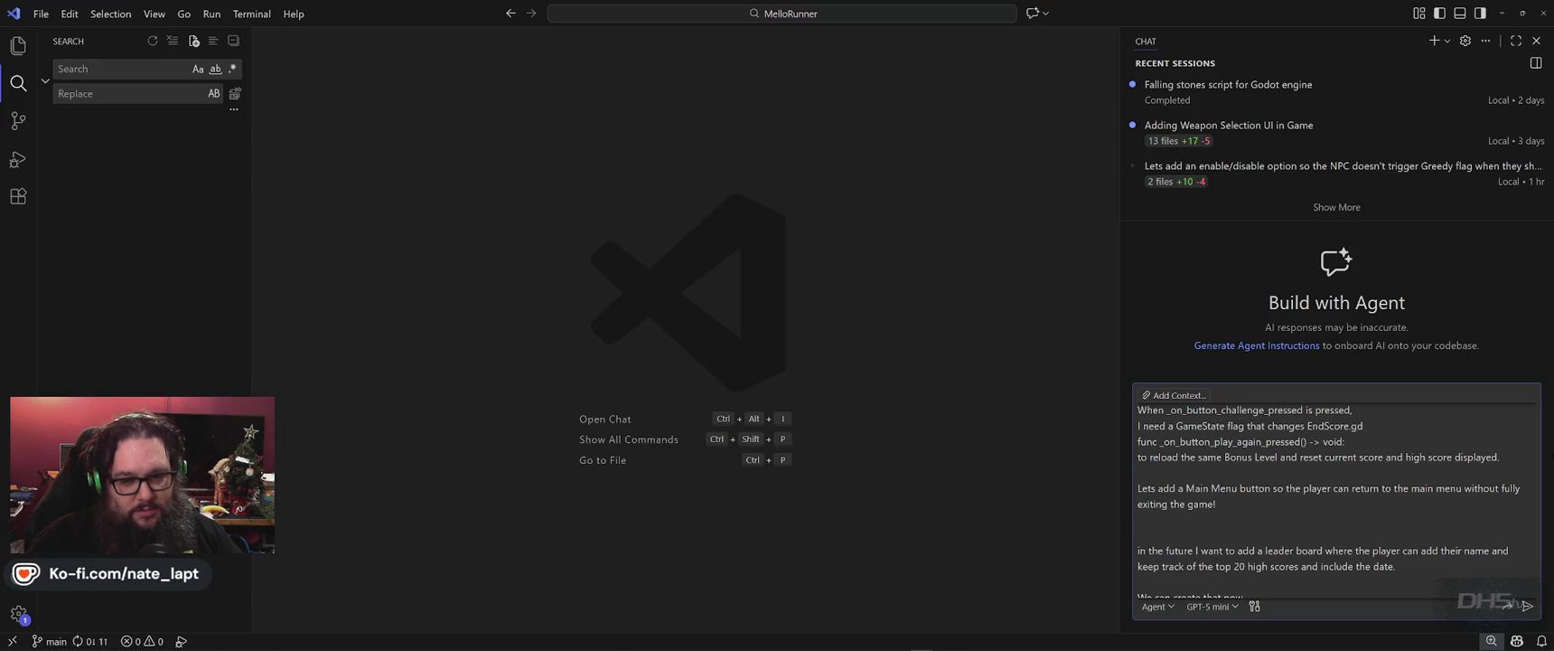
# - Replace 'and high score displayed' with a line saying the high score stays, saves only when beaten, and flashes
pyautogui.hotkey('ctrl', 'shift', 'Left')
pyautogui.hotkey('ctrl', 'shift', 'Left')
pyautogui.hotkey('ctrl', 'shift', 'Left')
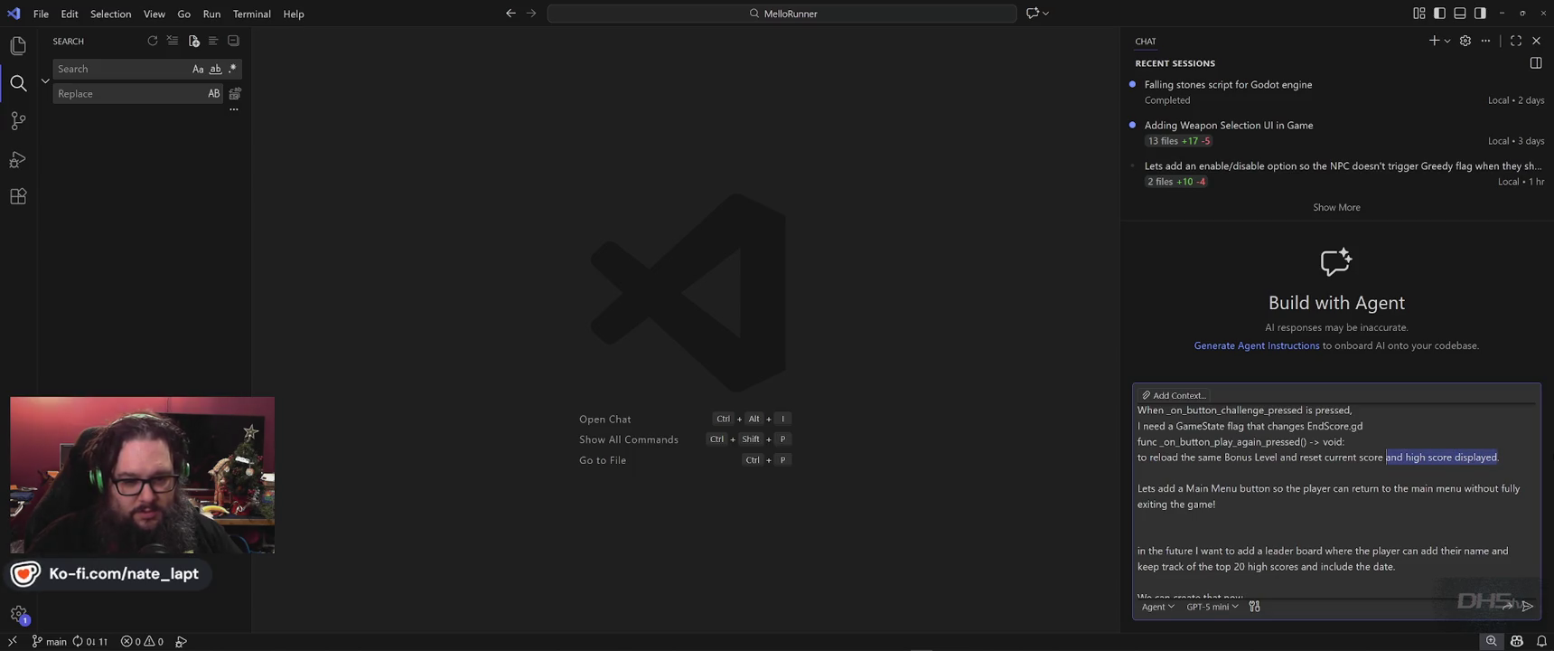
pyautogui.press('BackSpace')
pyautogui.write('.')
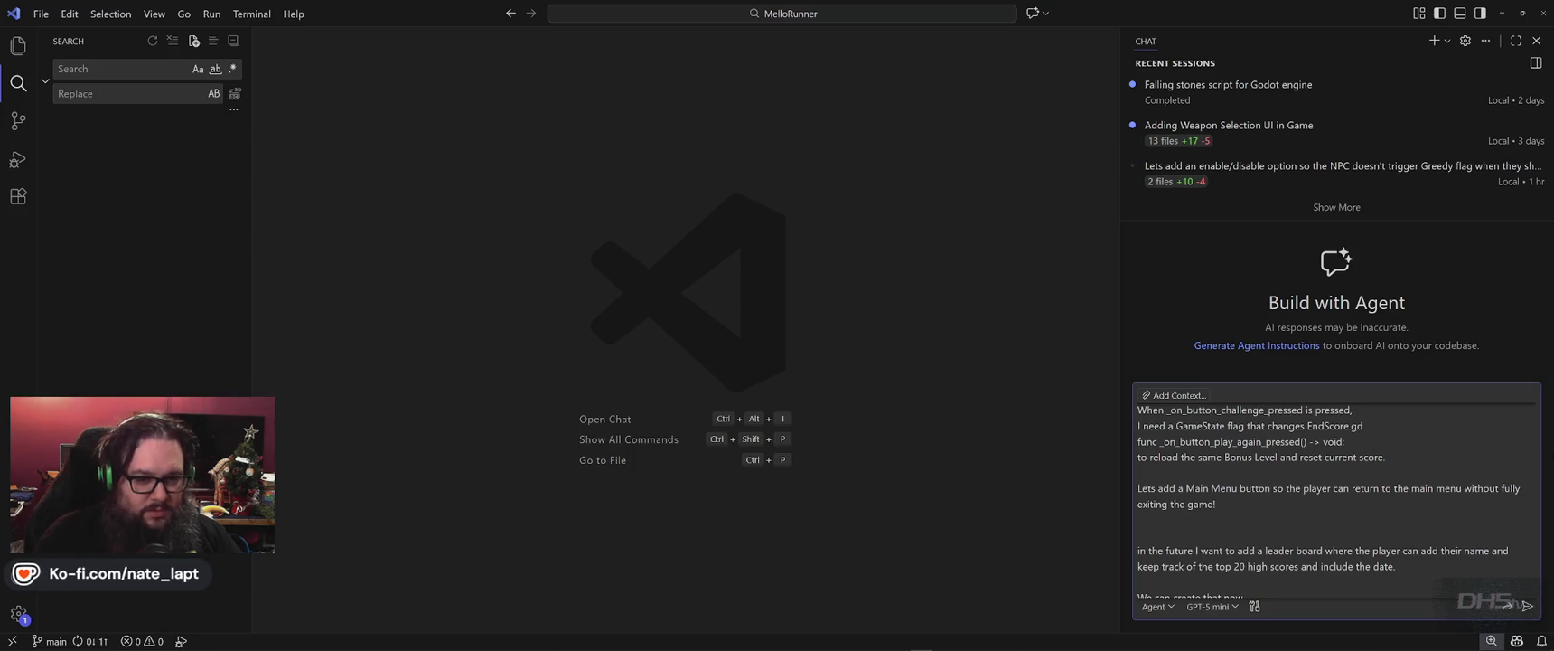
pyautogui.hotkey('shift', 'Return')
pyautogui.write('High Score remains on the scr')
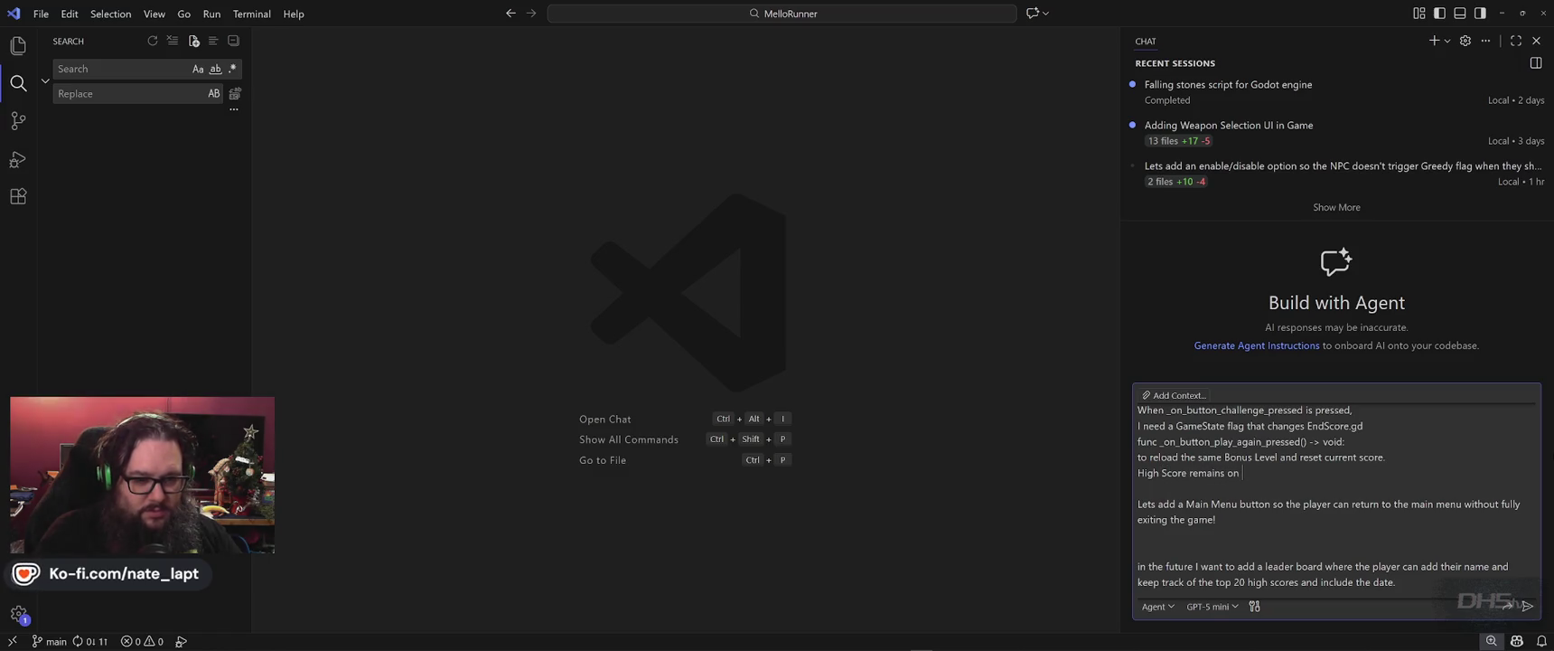
pyautogui.write('een, but is not recorded a')
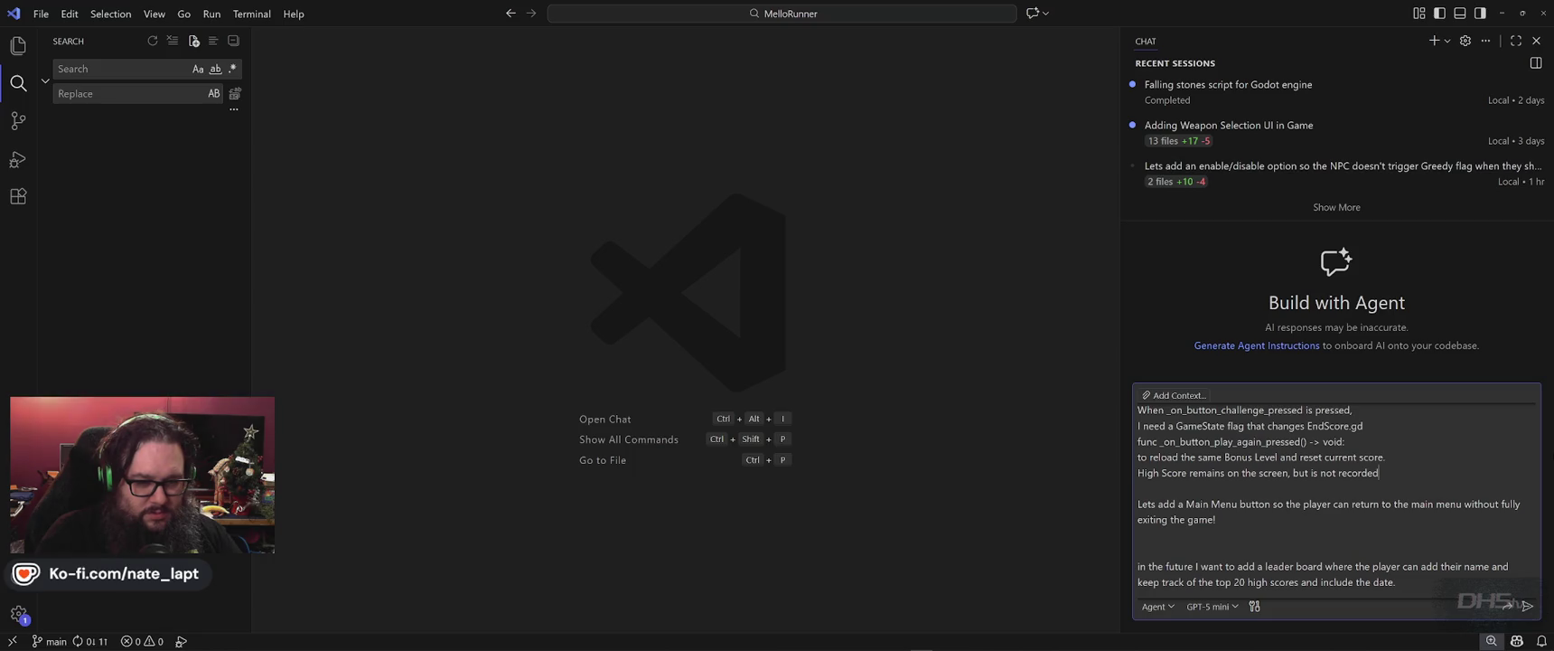
pyautogui.write('t the end of')
pyautogui.write(' session')
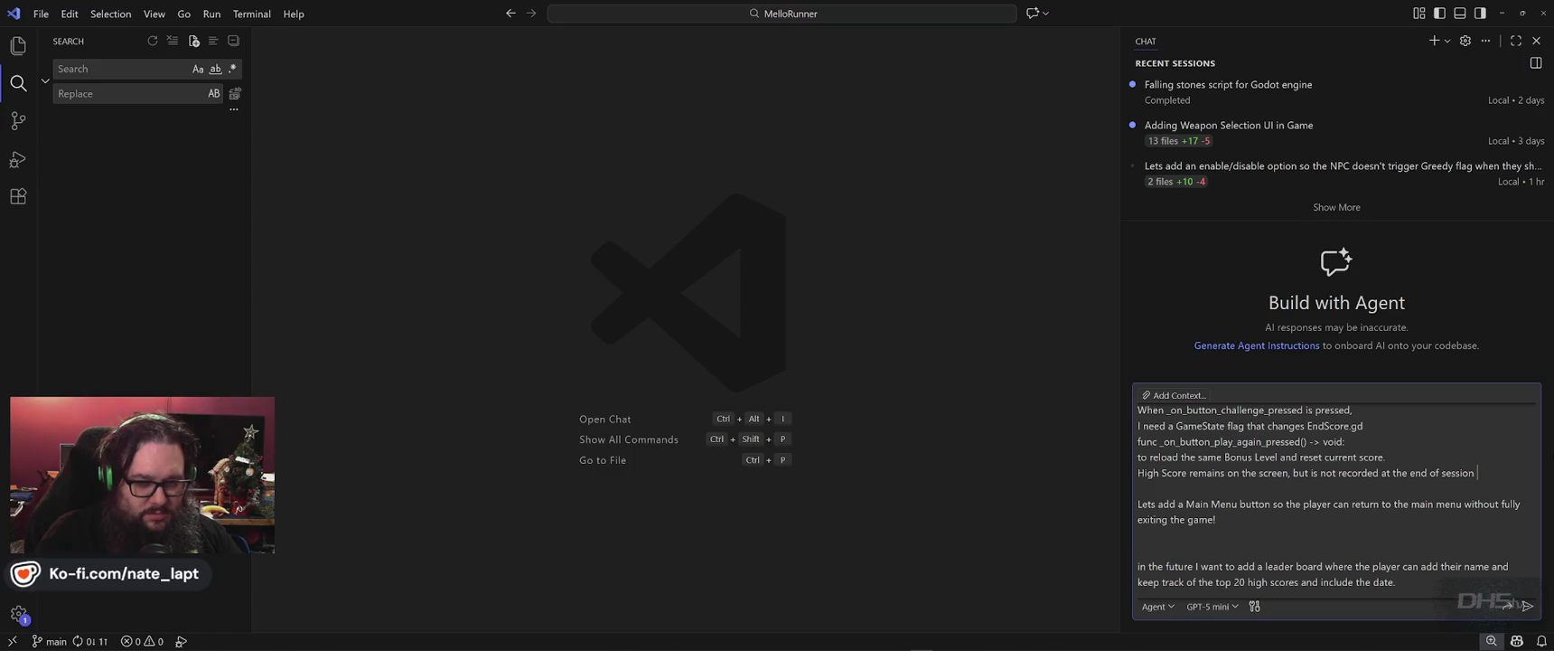
pyautogui.write(' unless the player ')
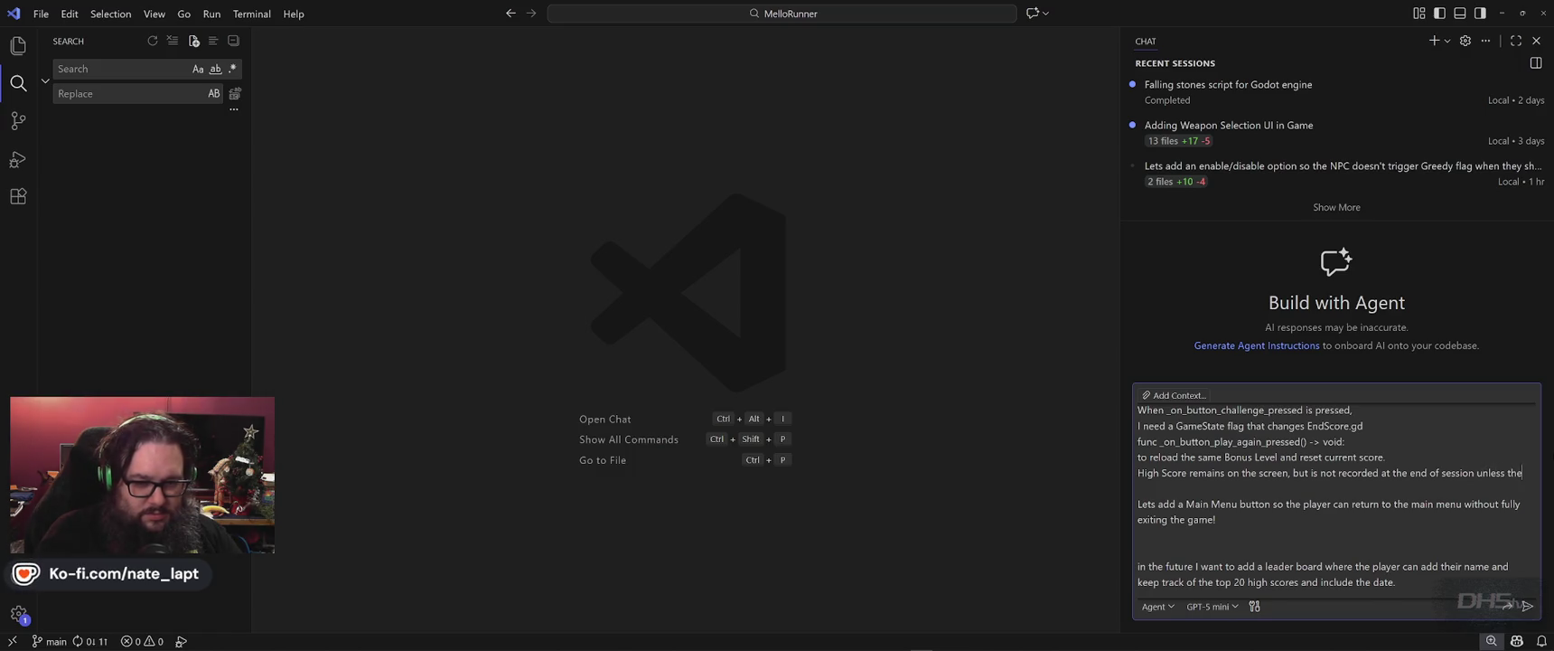
pyautogui.write('beats the current high s')
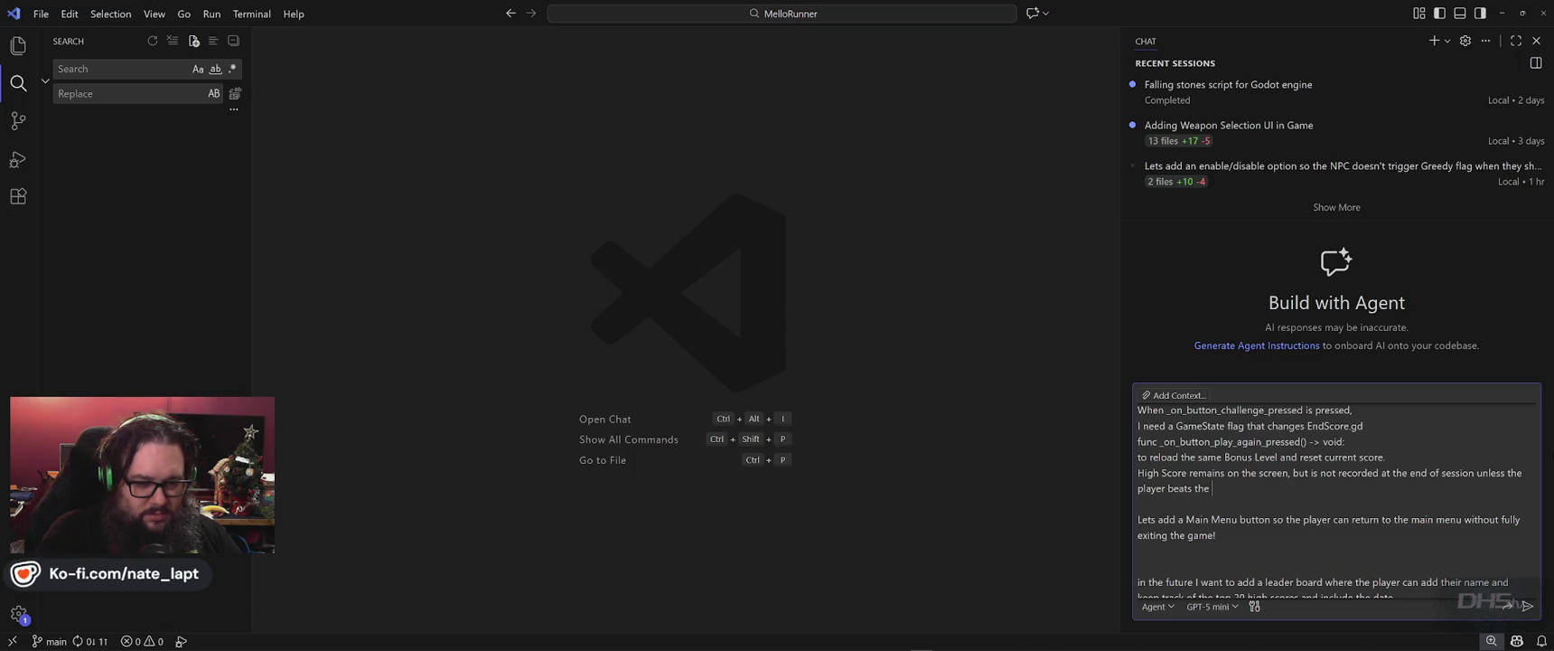
pyautogui.write('core.  High')
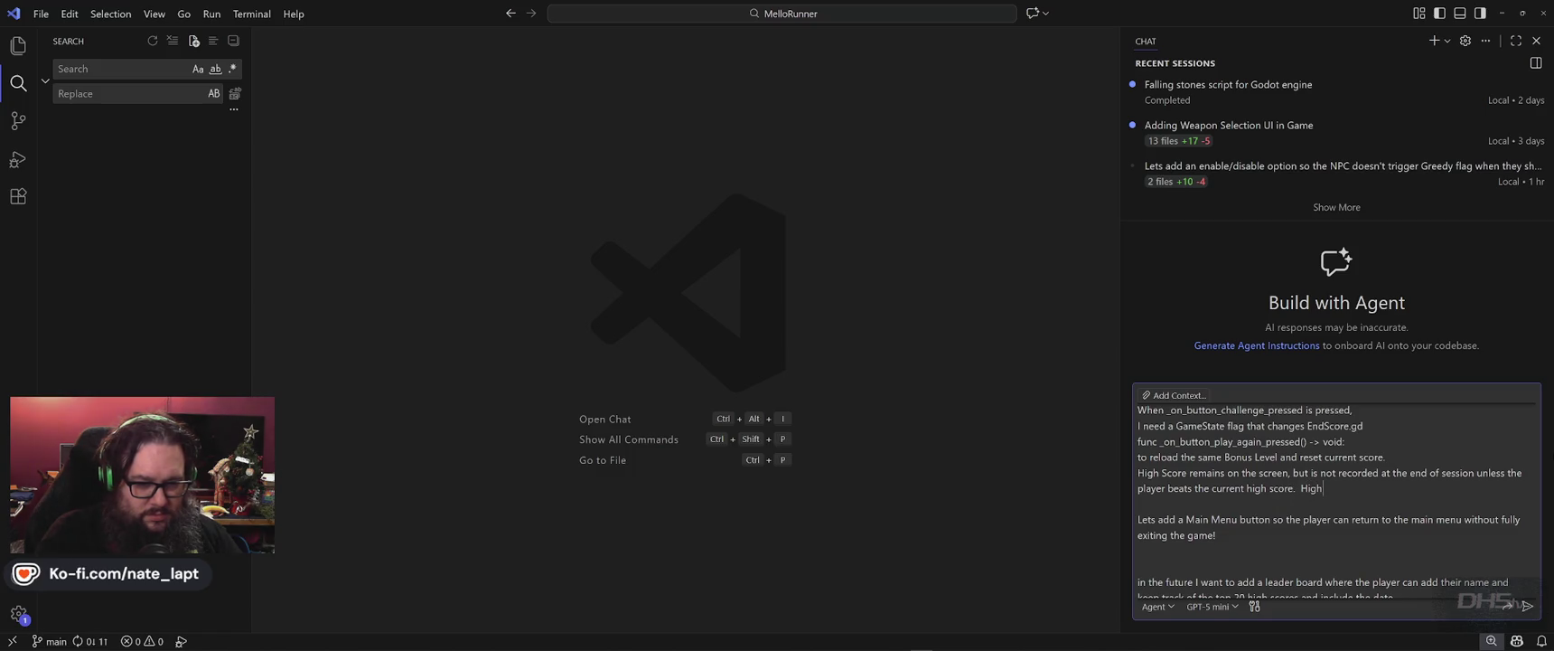
pyautogui.write(' score can')
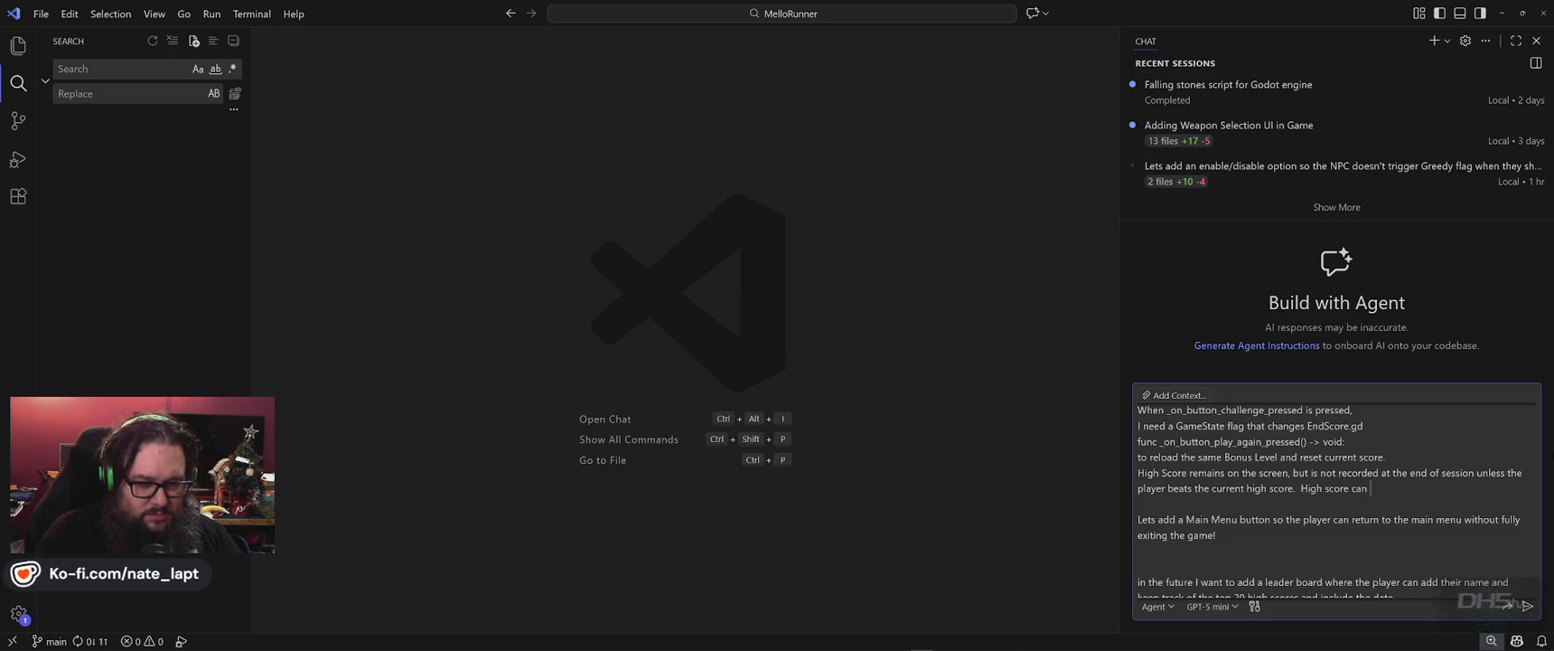
pyautogui.write(' flash')
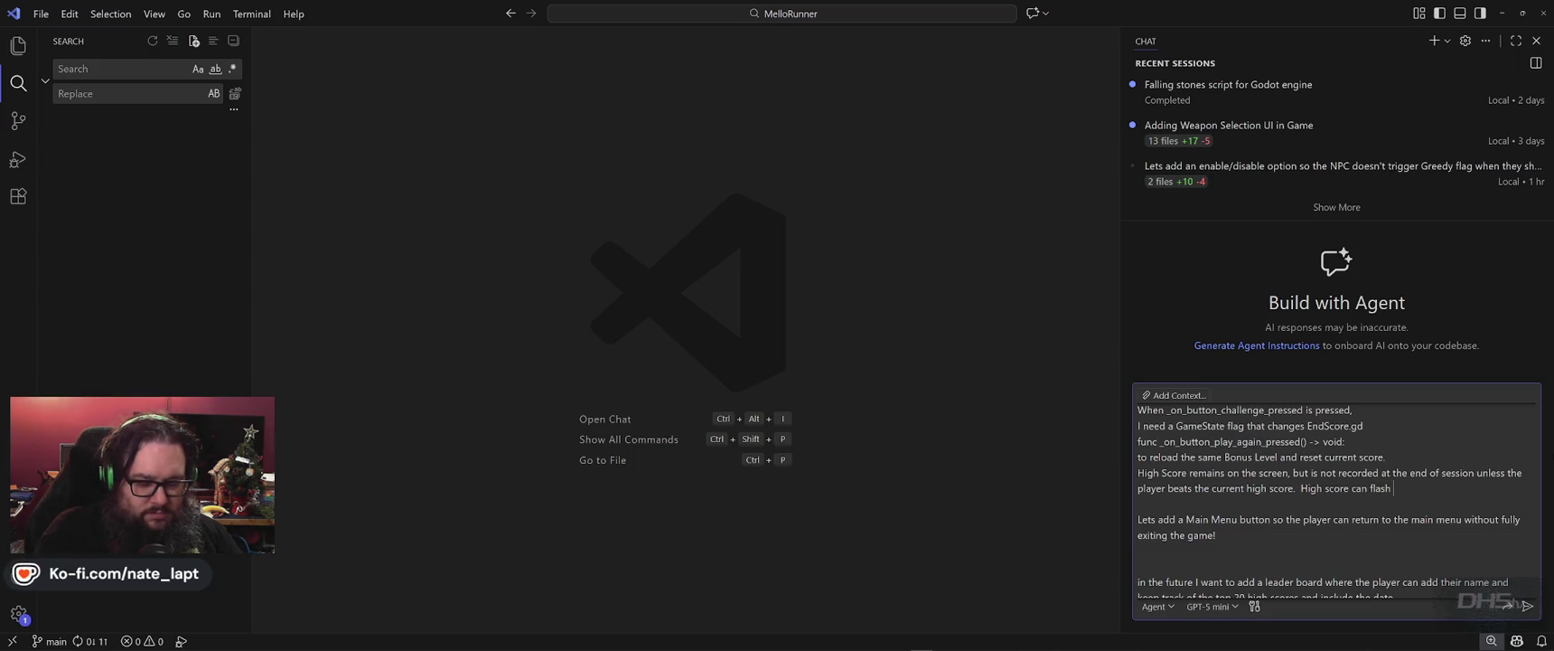
pyautogui.write(' once it')
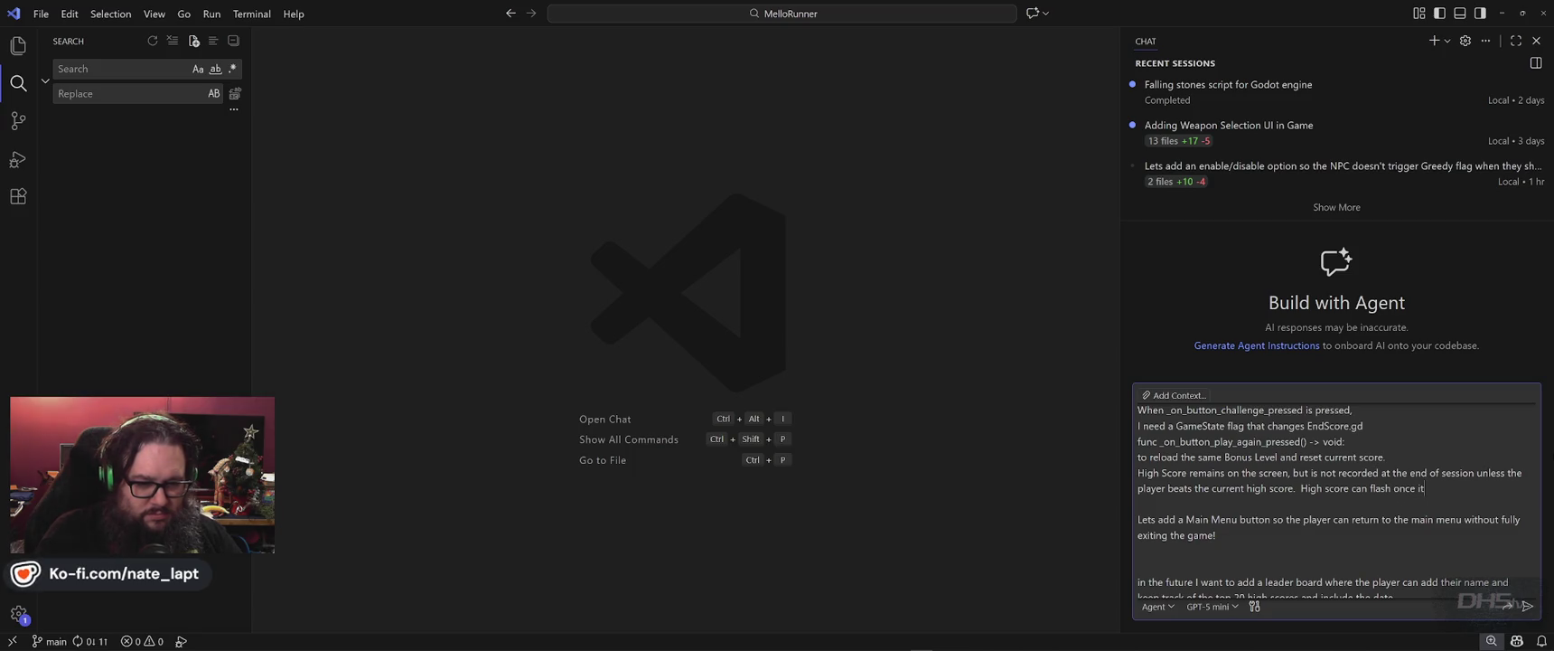
pyautogui.write("'s beaten to ind")
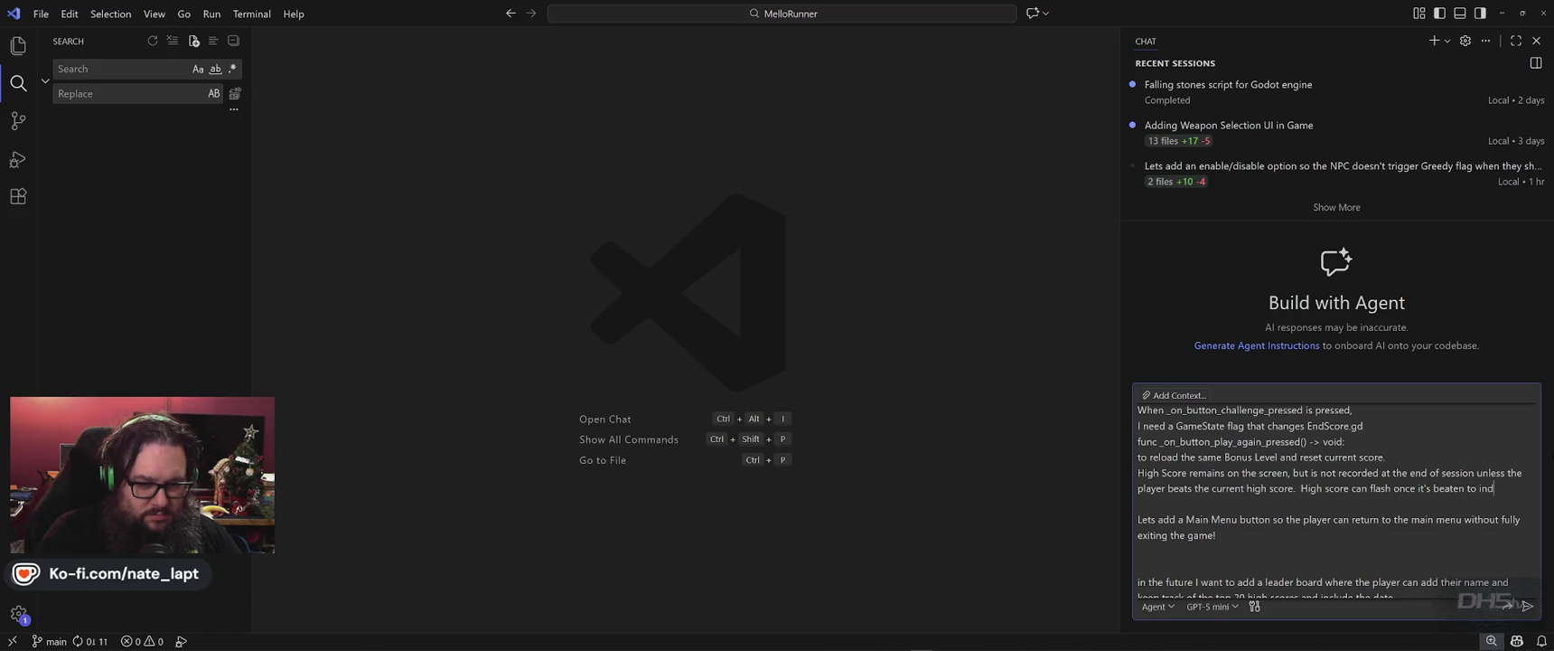
pyautogui.write('icate to the player ')
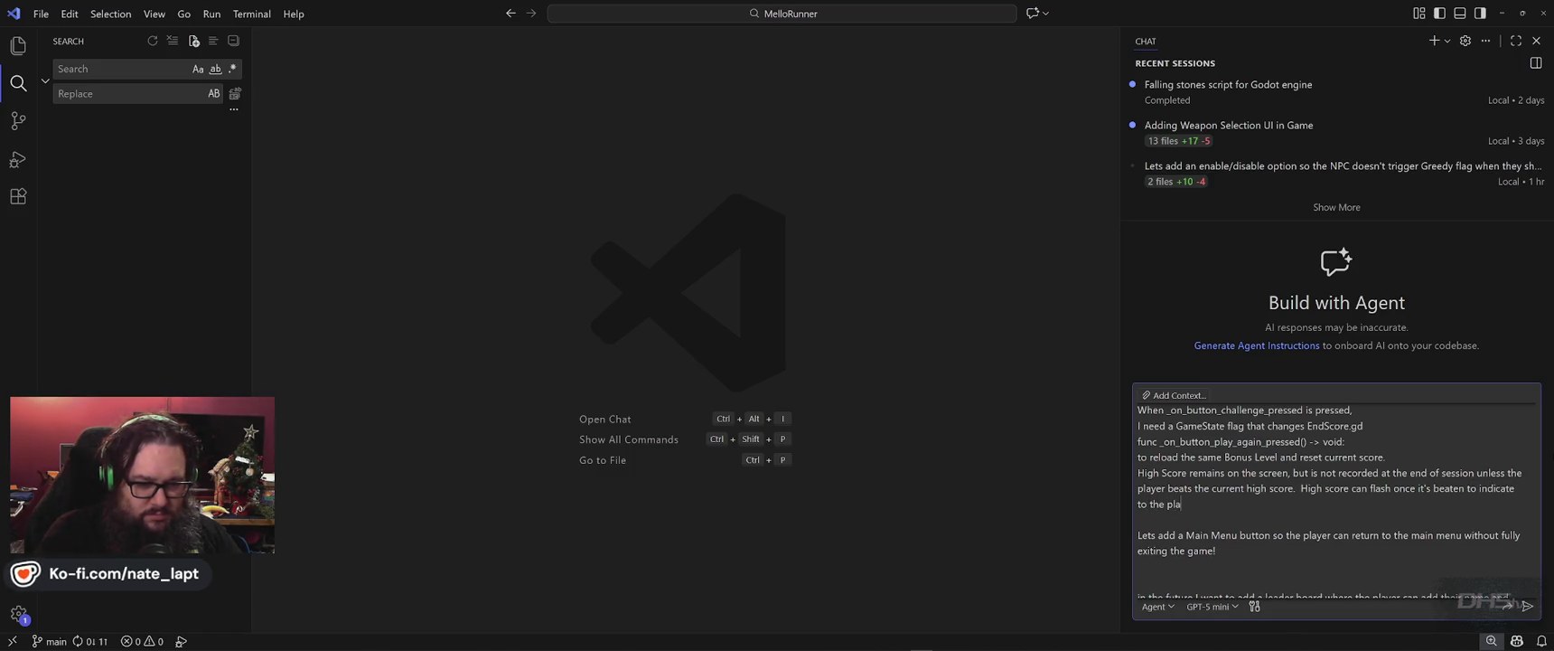
pyautogui.write('they have advanced the c')
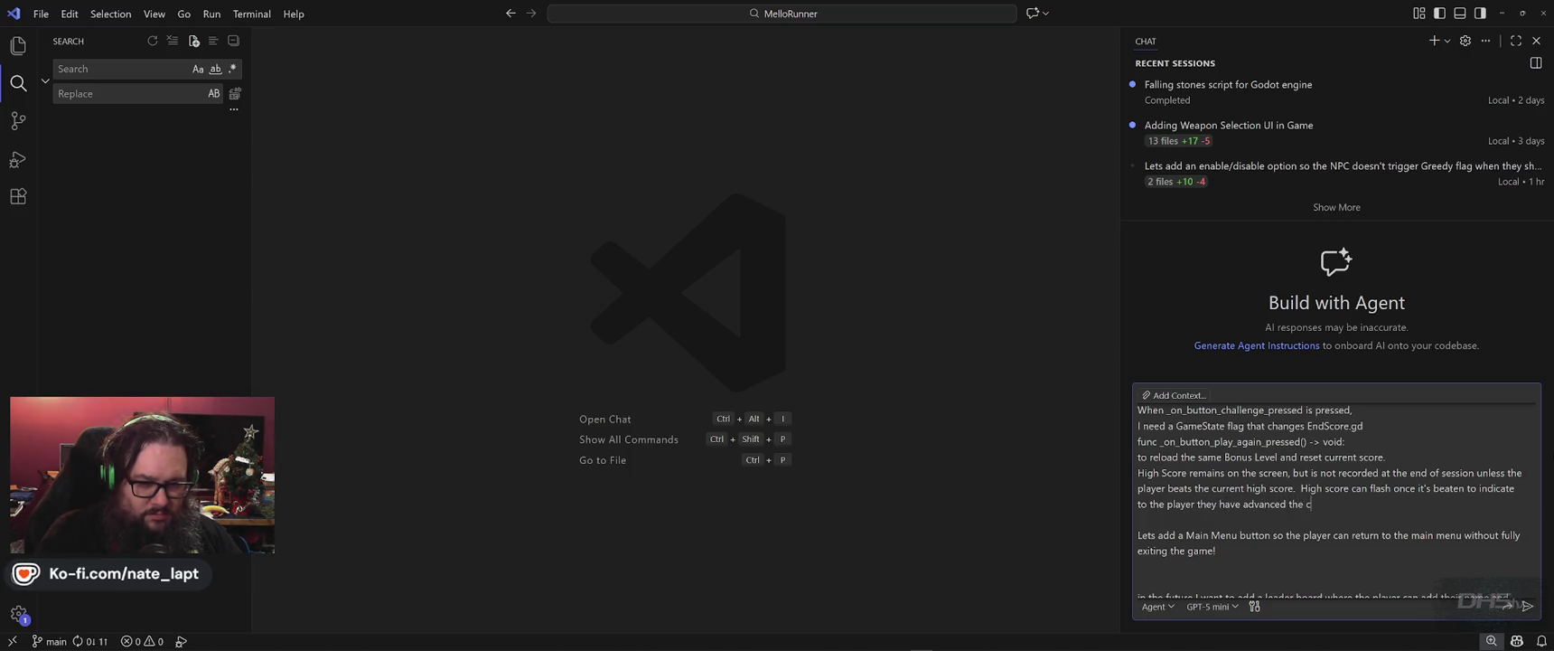
pyautogui.write('urrent High ')
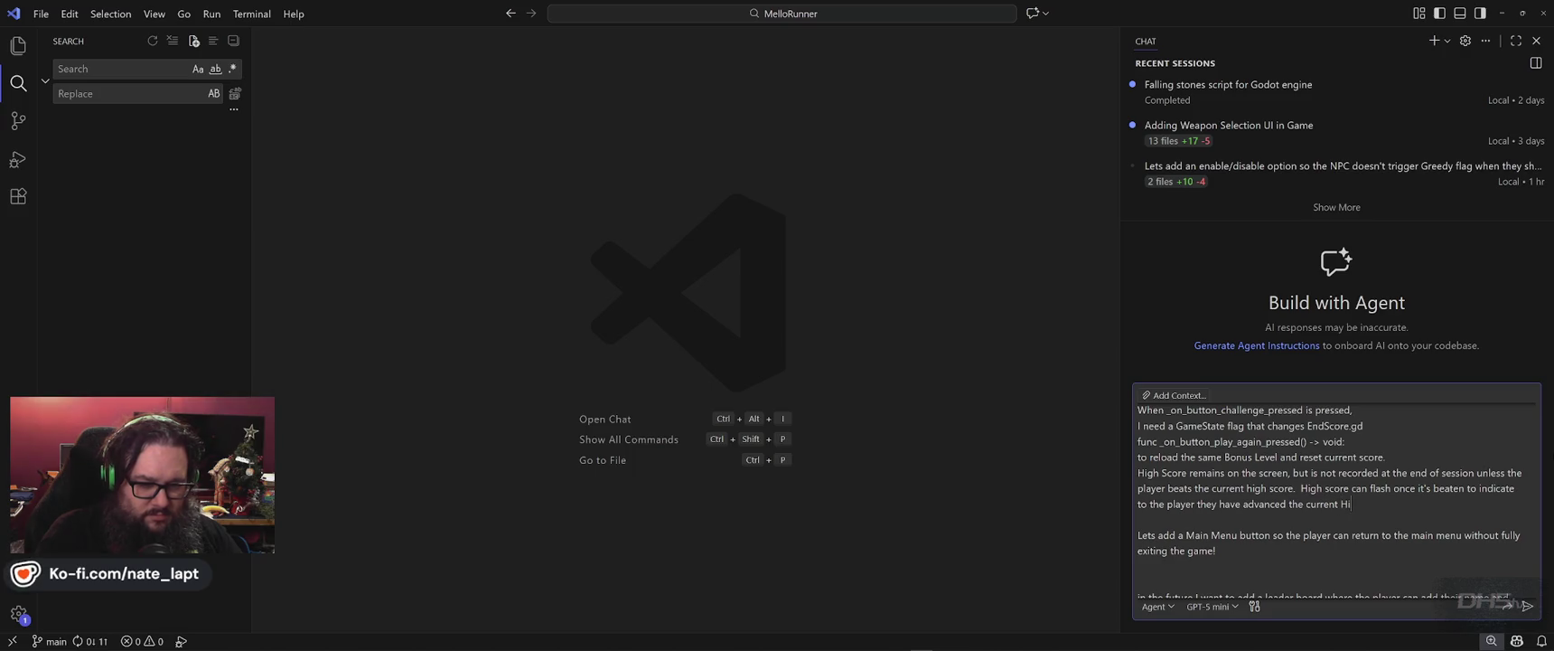
pyautogui.write('Score!')
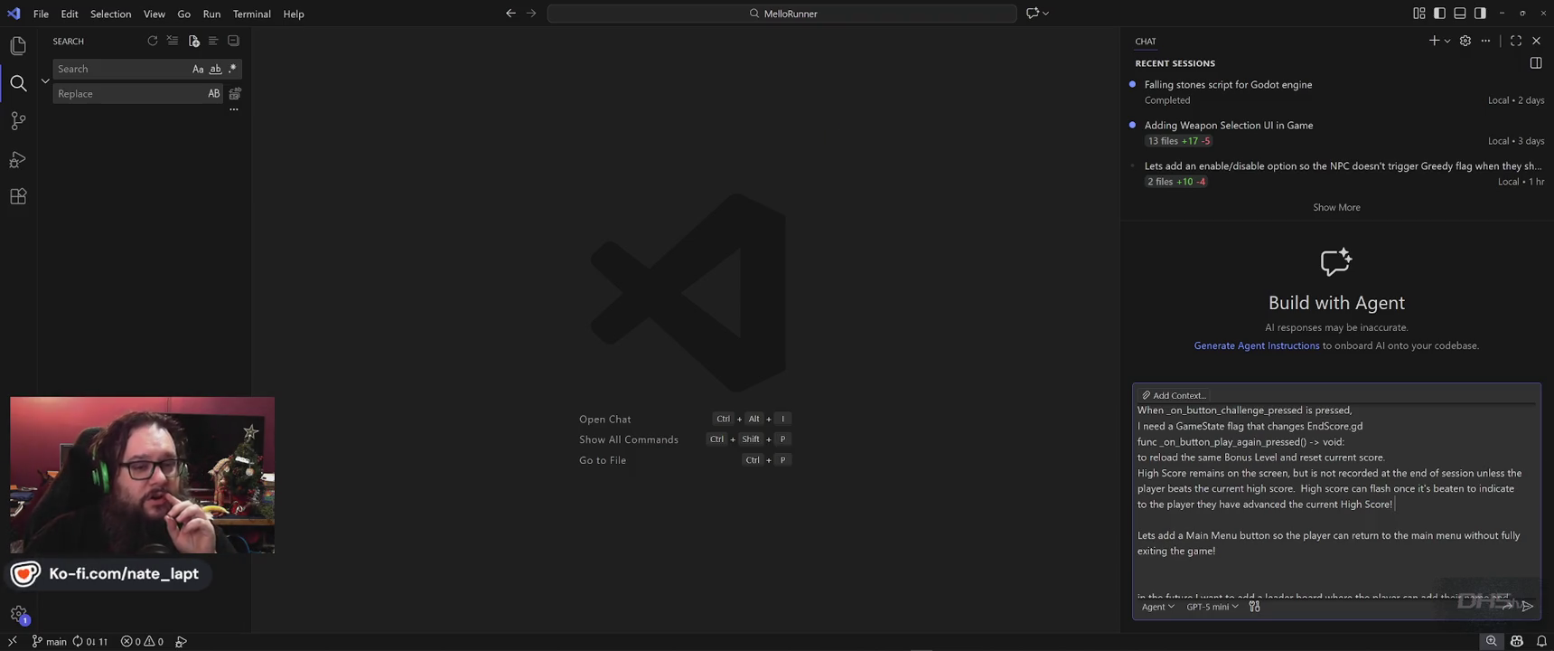
pyautogui.scroll(-2, 1398, 504)
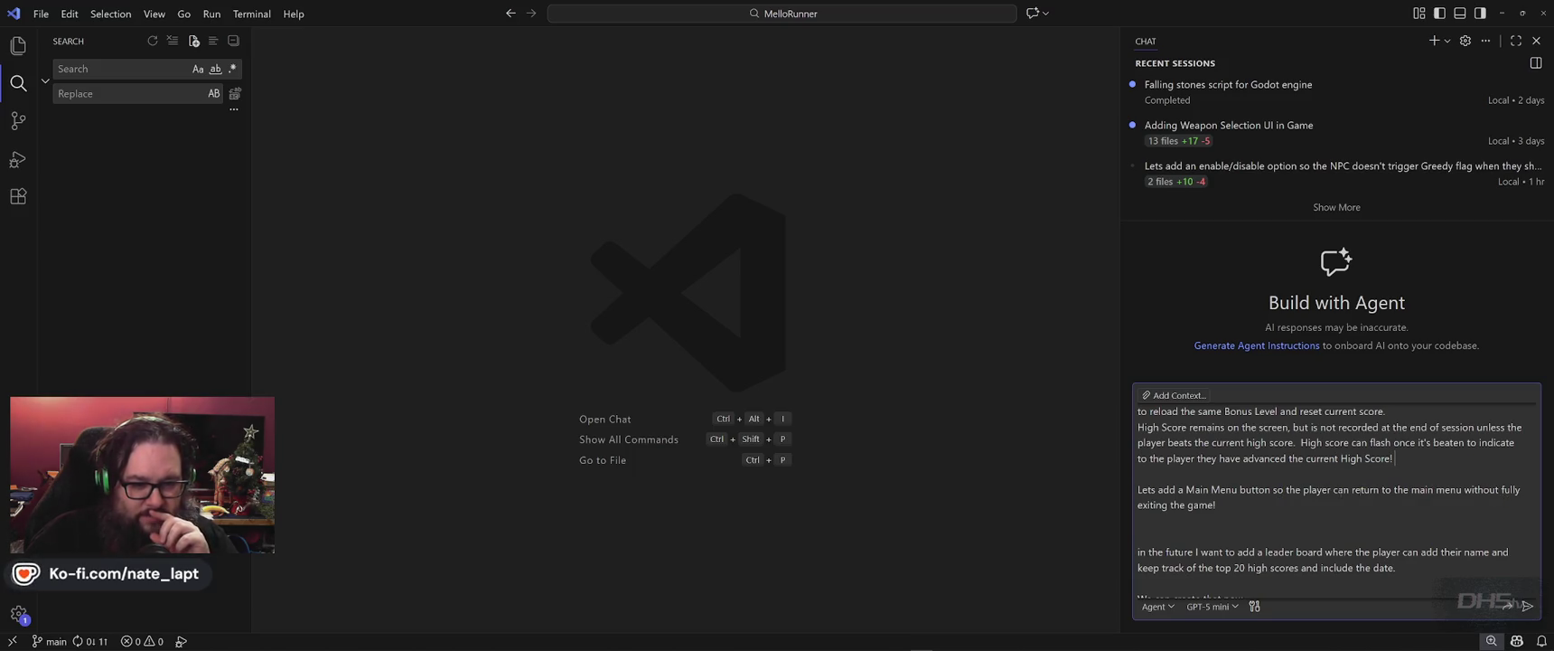
pyautogui.scroll(-1, 1308, 512)
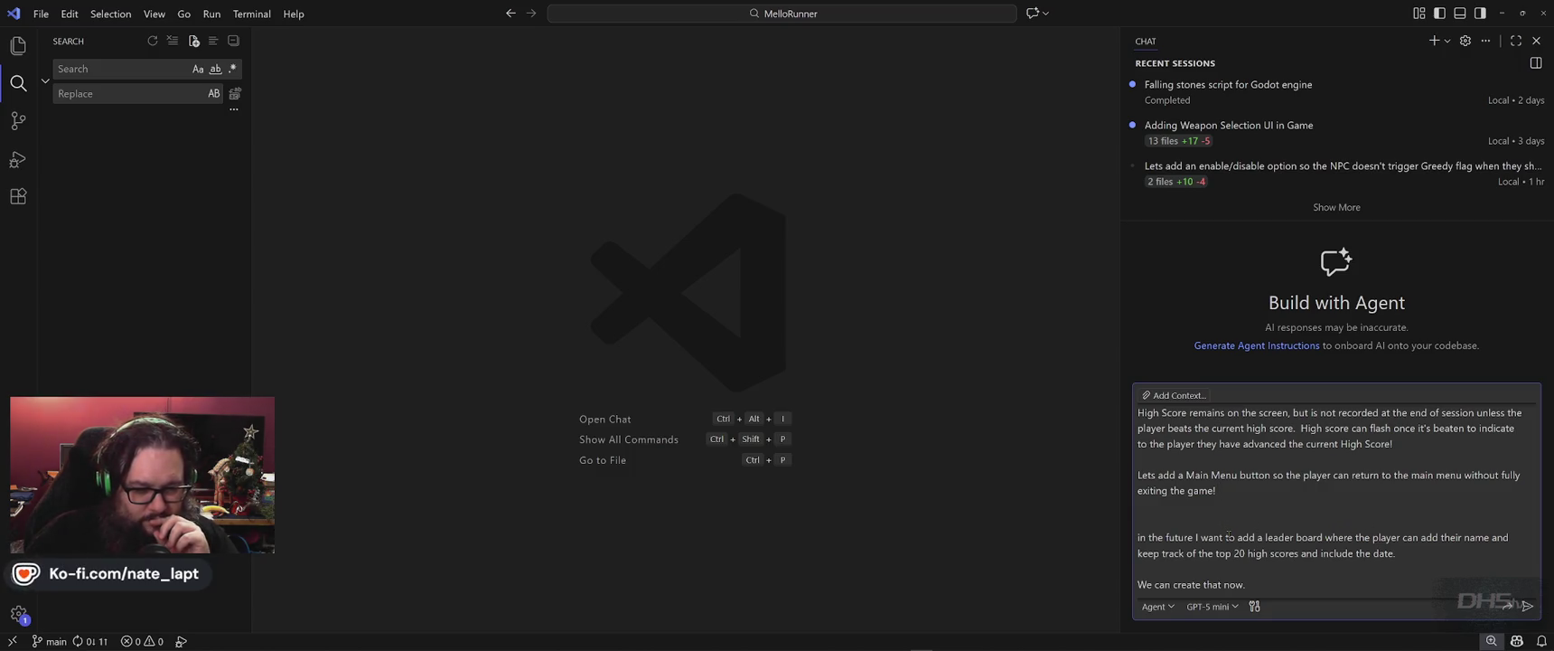
# - Remove 'in the future' and the leftover closing sentence from the chat prompt
pyautogui.moveTo(1196, 538); pyautogui.dragTo(1139, 537)
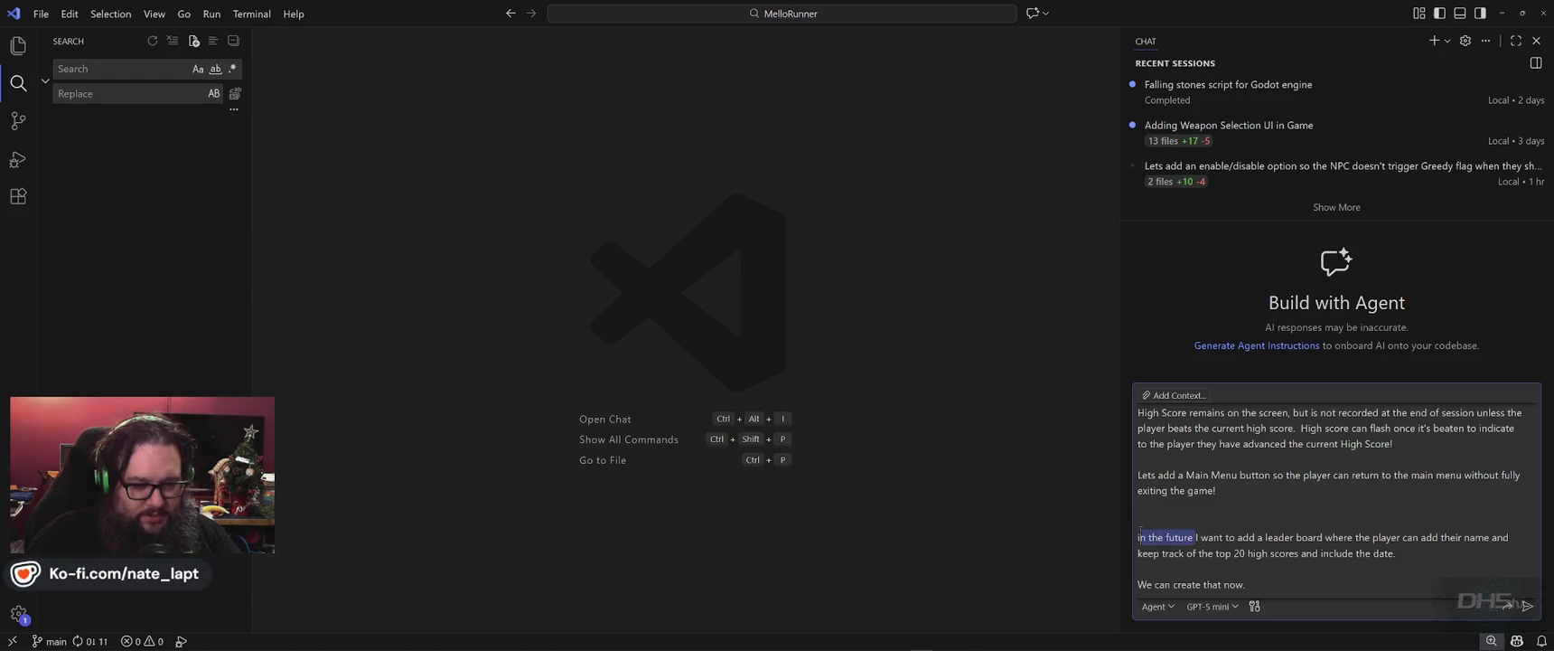
pyautogui.press('BackSpace')
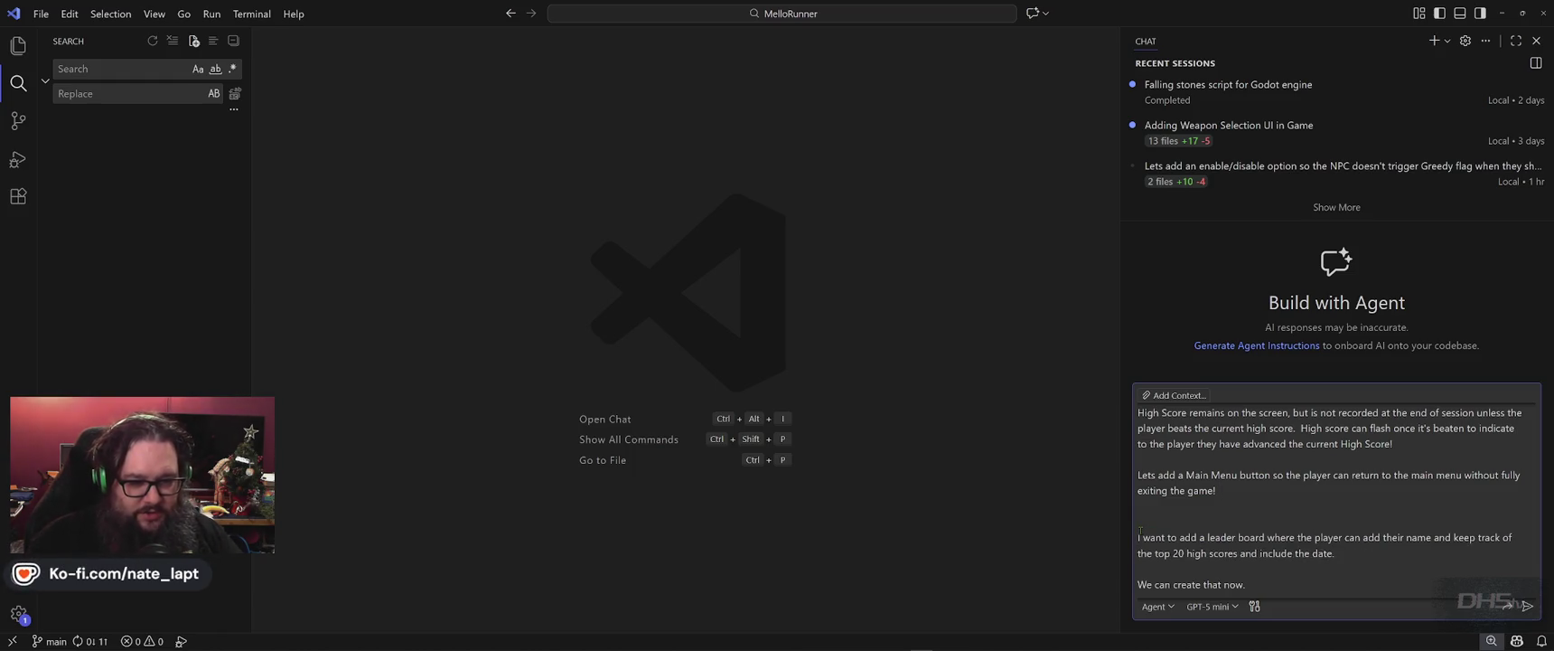
pyautogui.moveTo(1242, 564); pyautogui.dragTo(1256, 583)
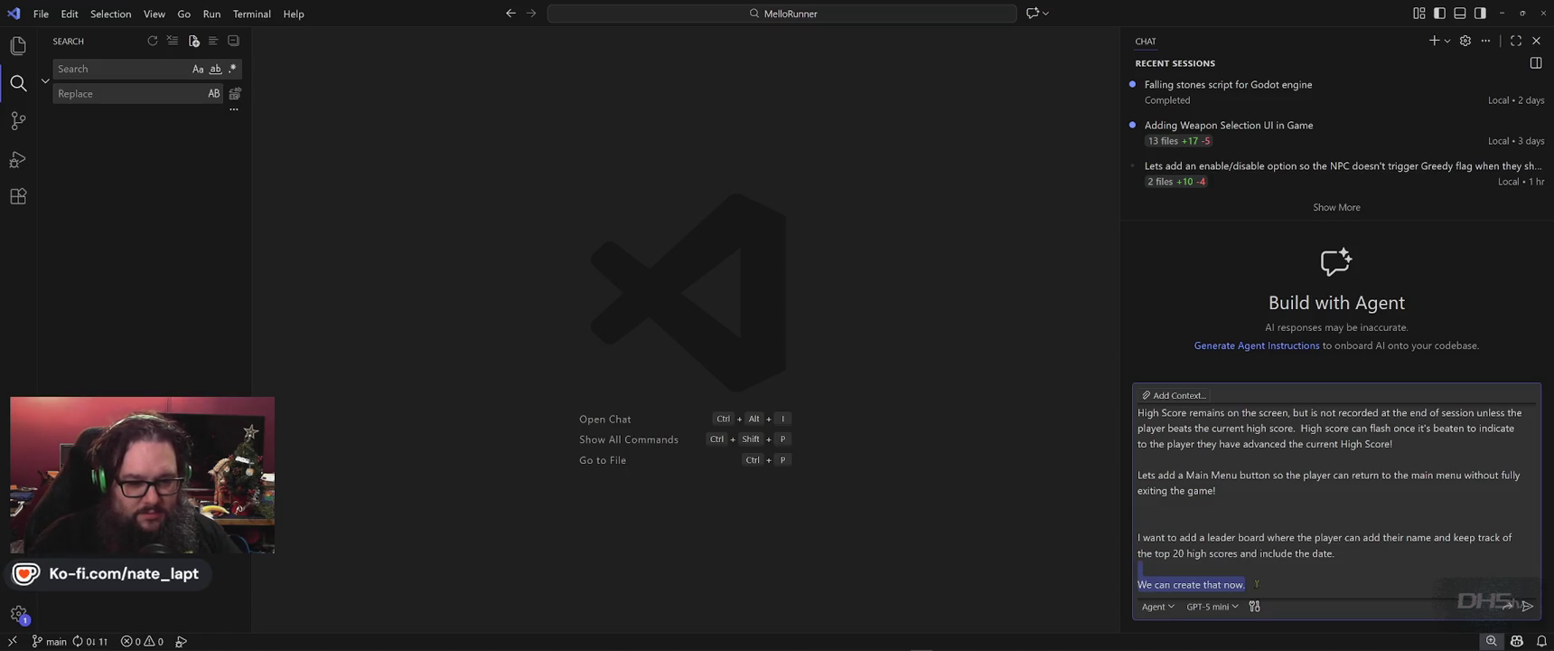
pyautogui.press('BackSpace')
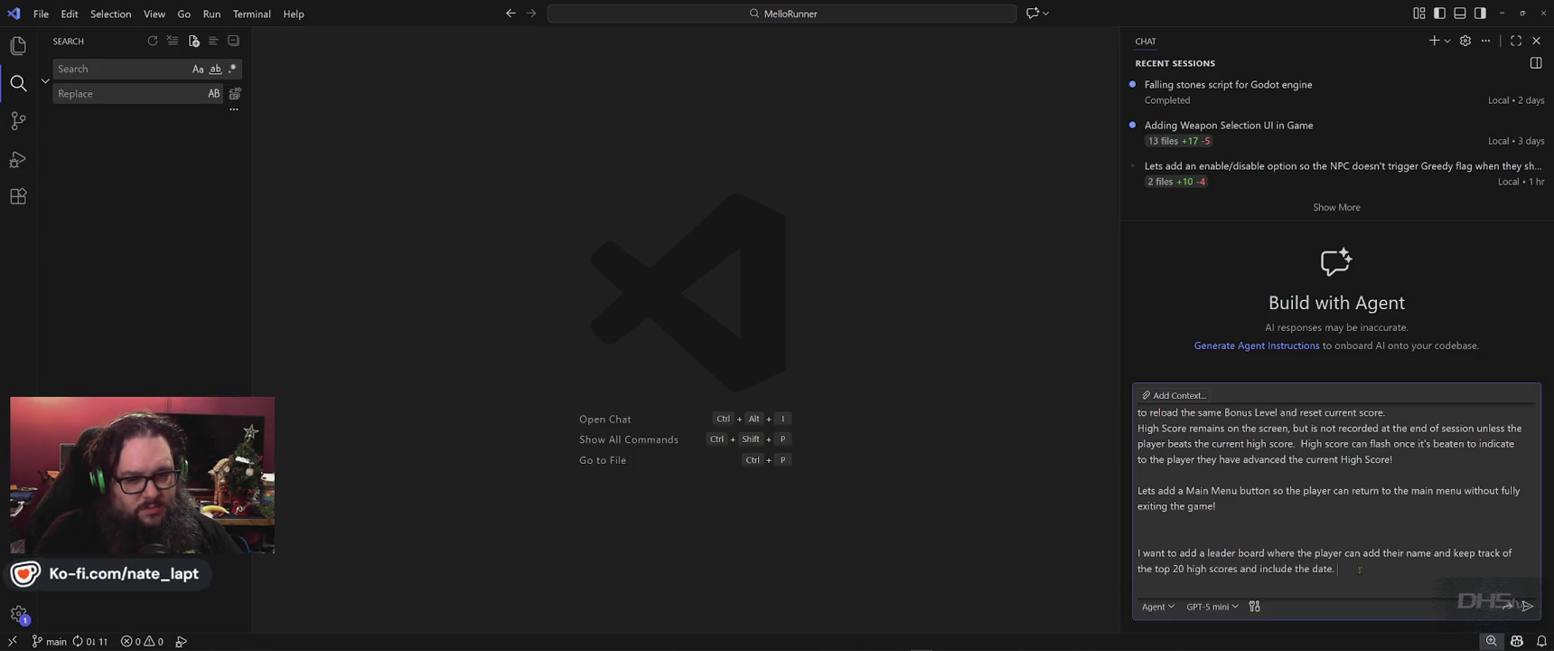
# - Add a new line asking Copilot to create the script and scene, or say what's needed
pyautogui.hotkey('shift', 'Return')
pyautogui.hotkey('shift', 'Return')
pyautogui.write('Create the script f')
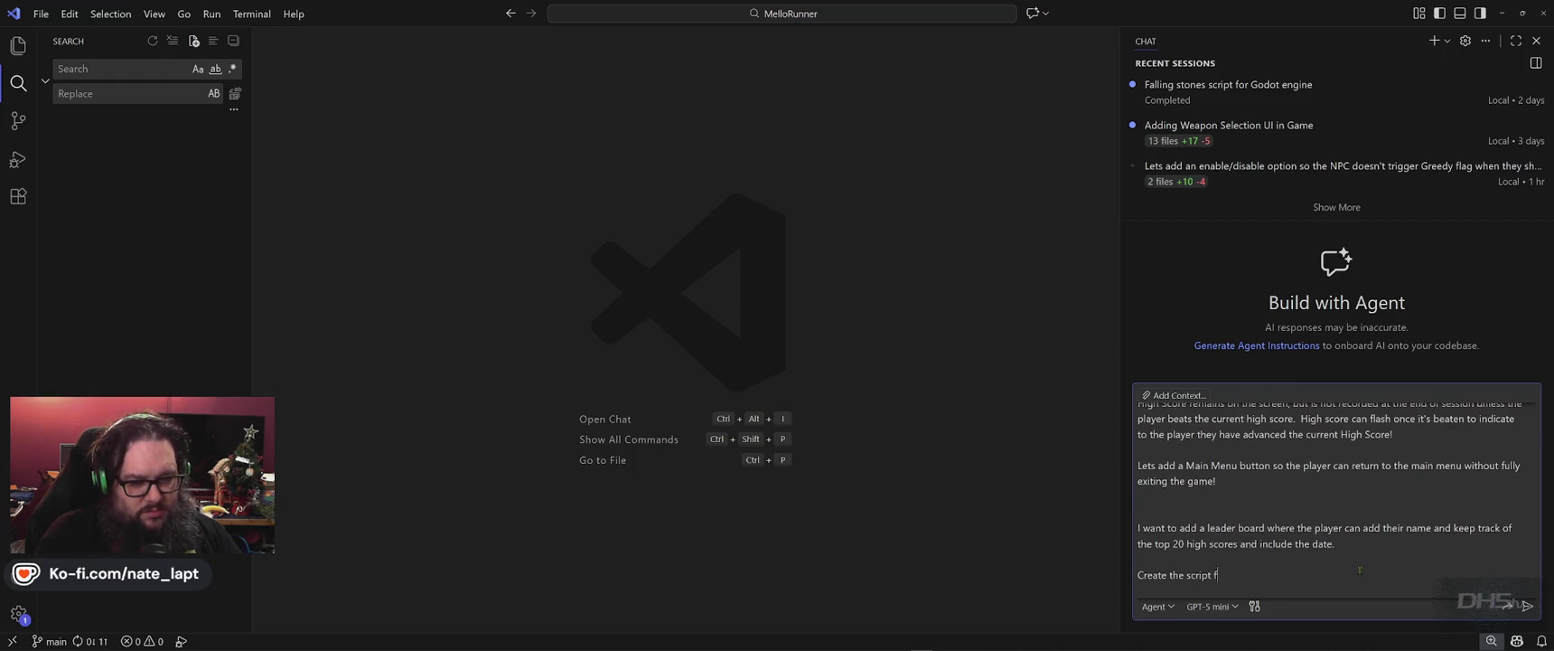
pyautogui.write('or this, if')
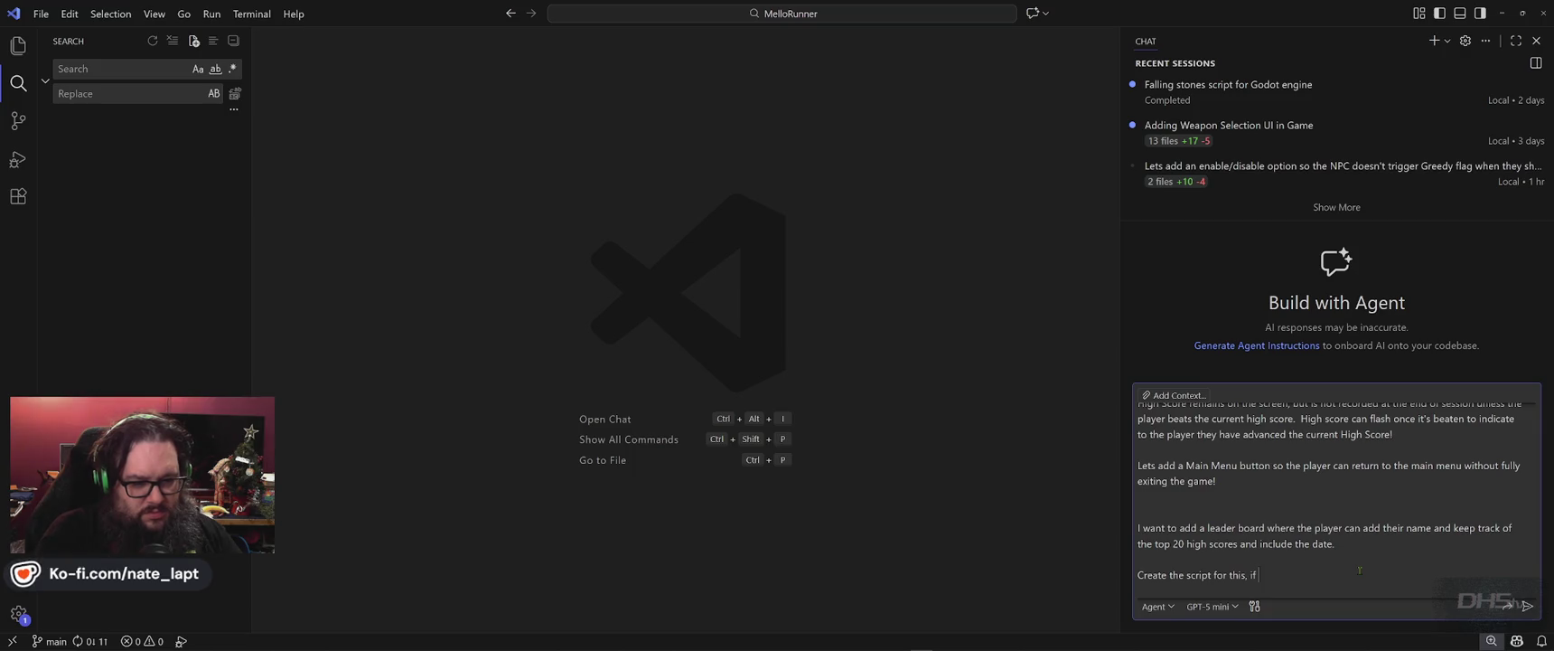
pyautogui.write(' you can create the scene p')
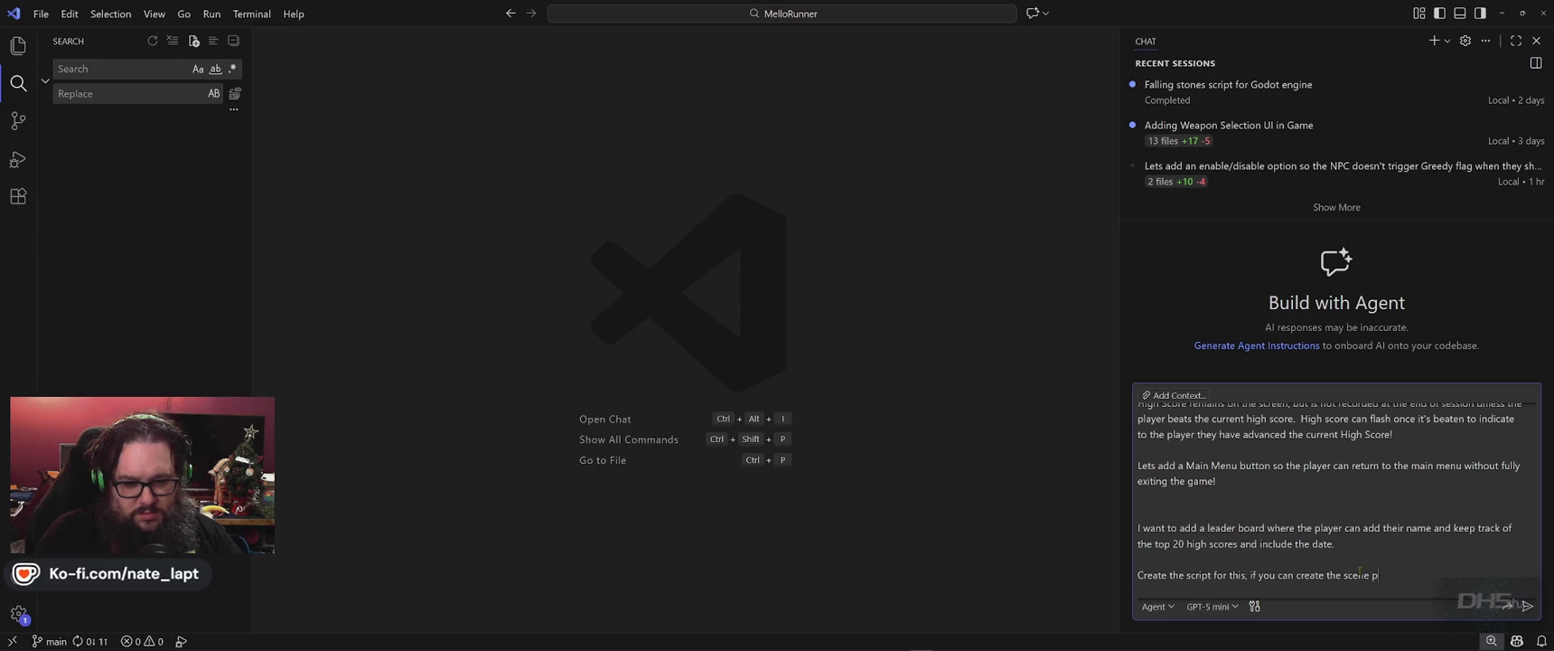
pyautogui.write('lease do, if not describ')
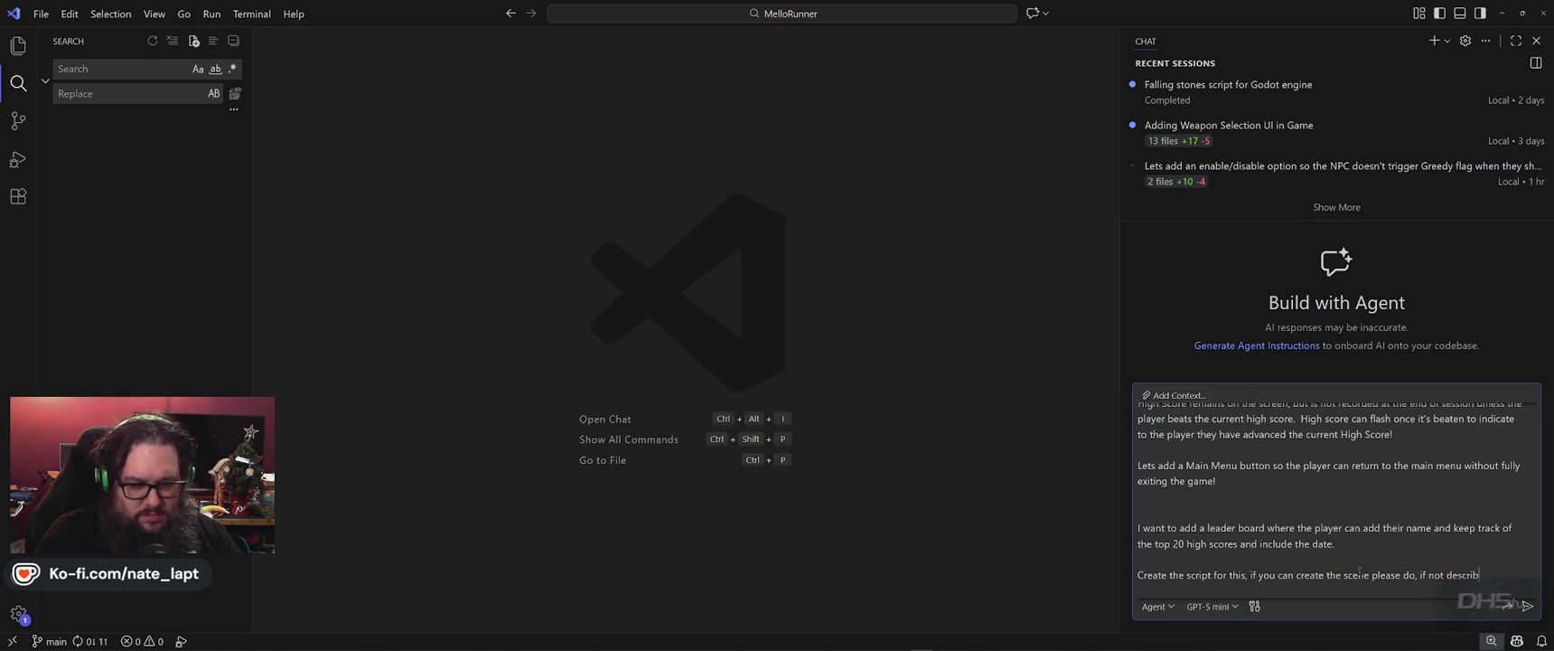
pyautogui.write(' hat I need')
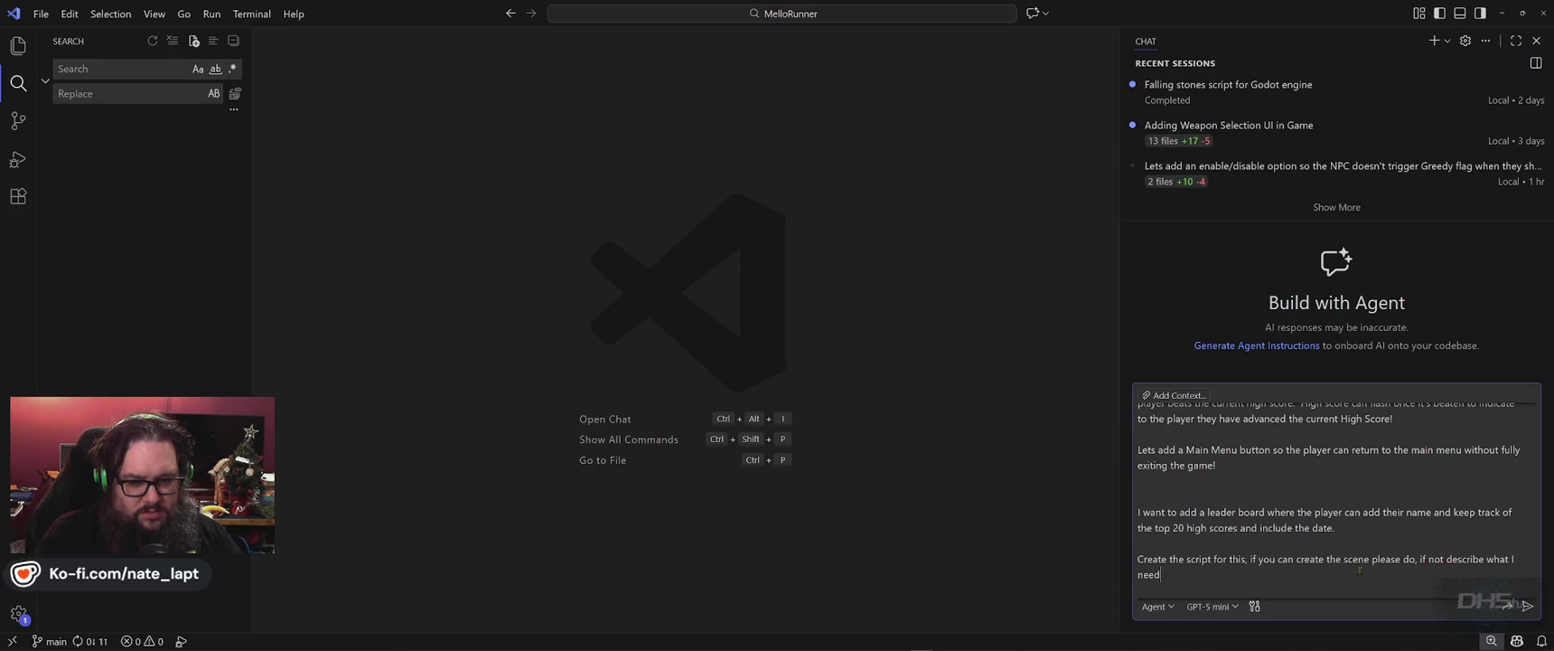
pyautogui.write(' to create.')
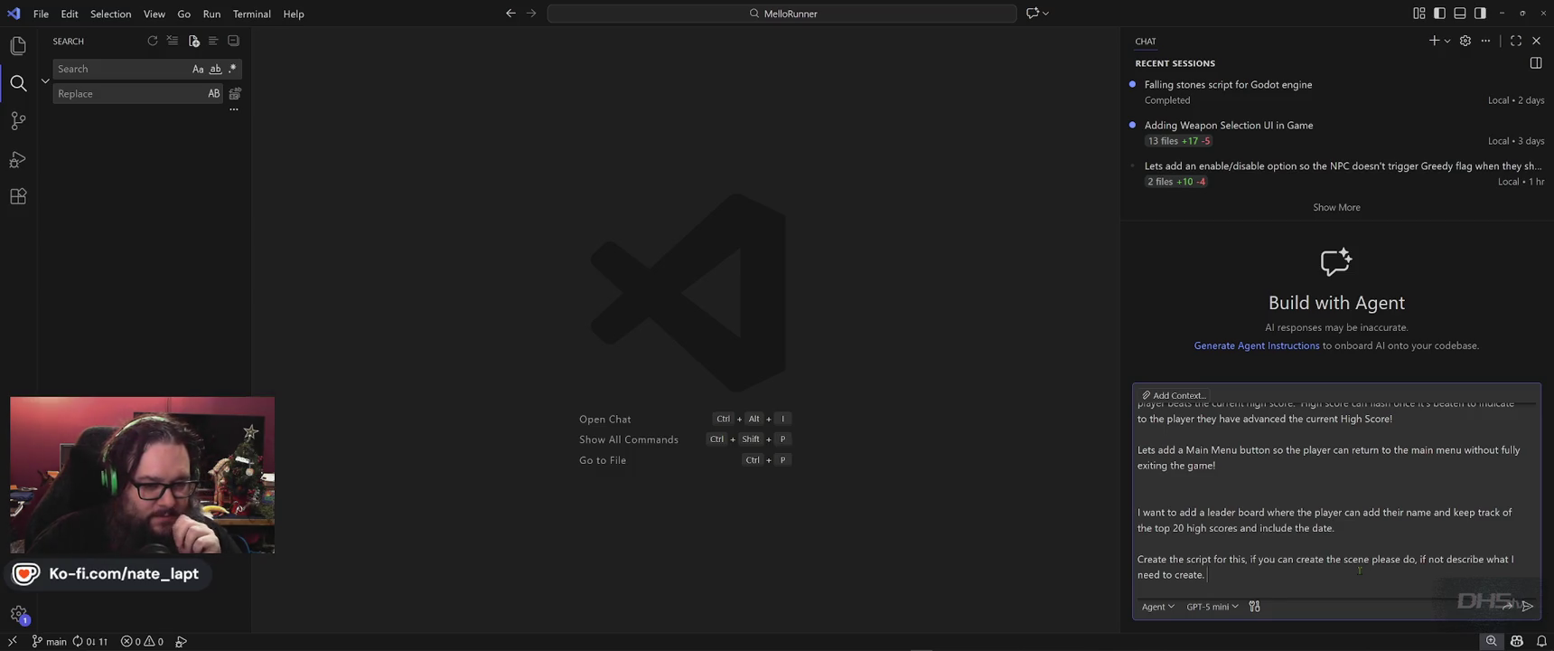
pyautogui.hotkey('alt', 'Tab')
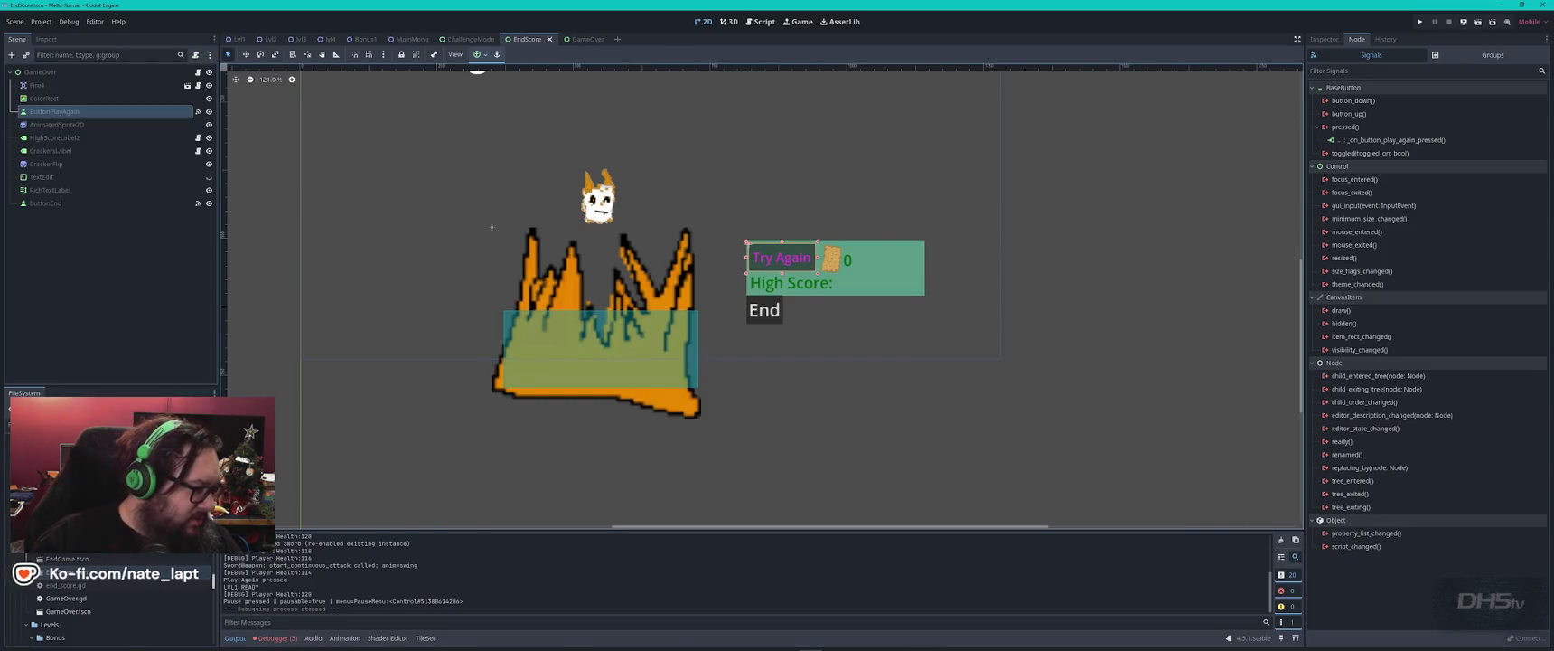
# - Scroll through Godot's FileSystem dock to look over the project files
pyautogui.scroll(-5, 99, 561)
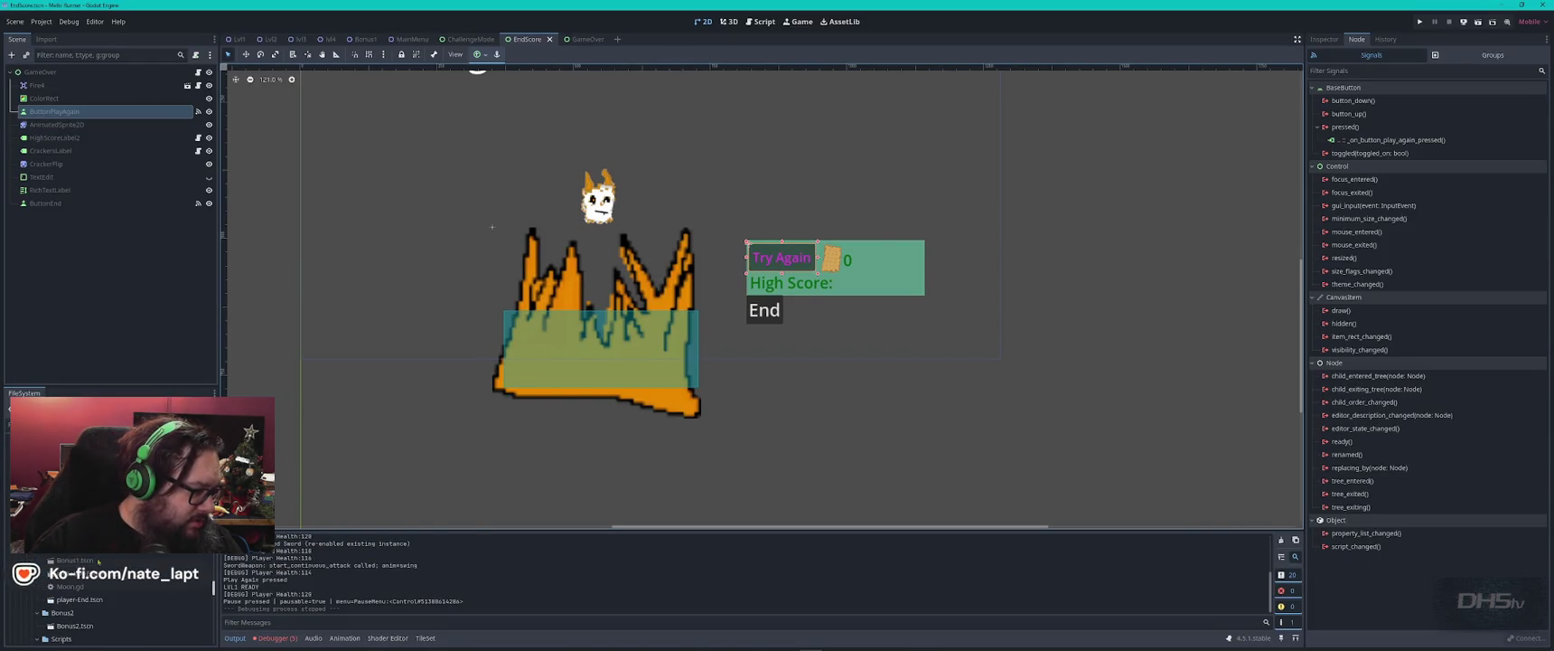
pyautogui.scroll(-5, 104, 588)
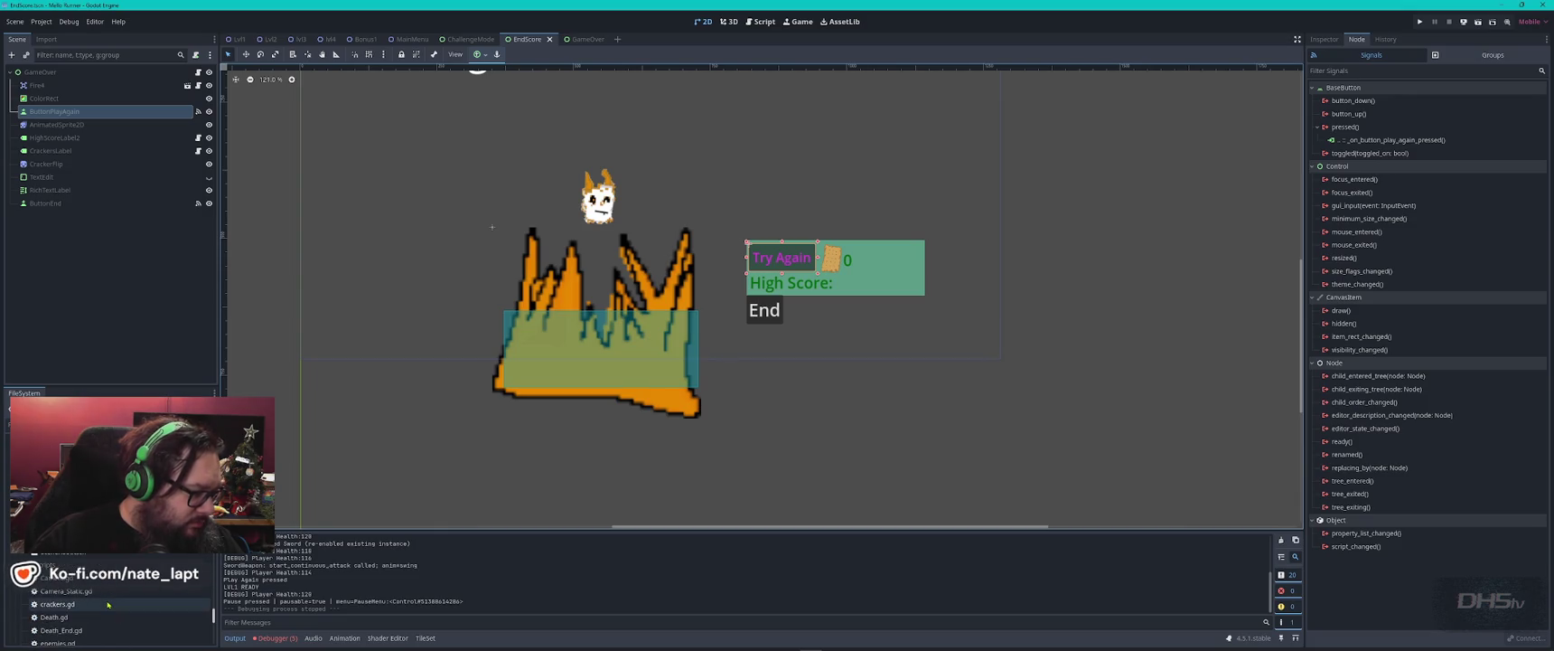
pyautogui.scroll(-5, 110, 567)
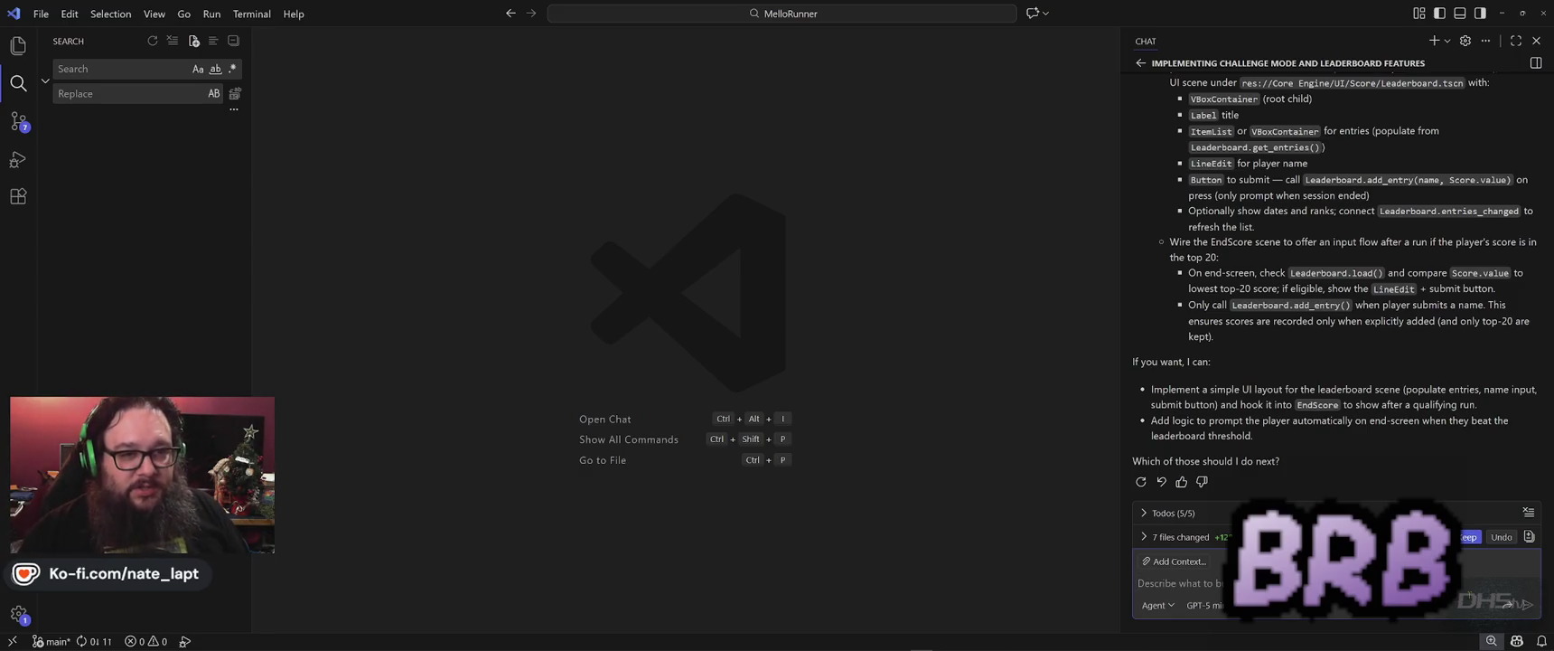
# - Scroll back up Copilot's reply and open the GameState.gd diff with the challenge-mode additions
pyautogui.scroll(3, 1368, 286)
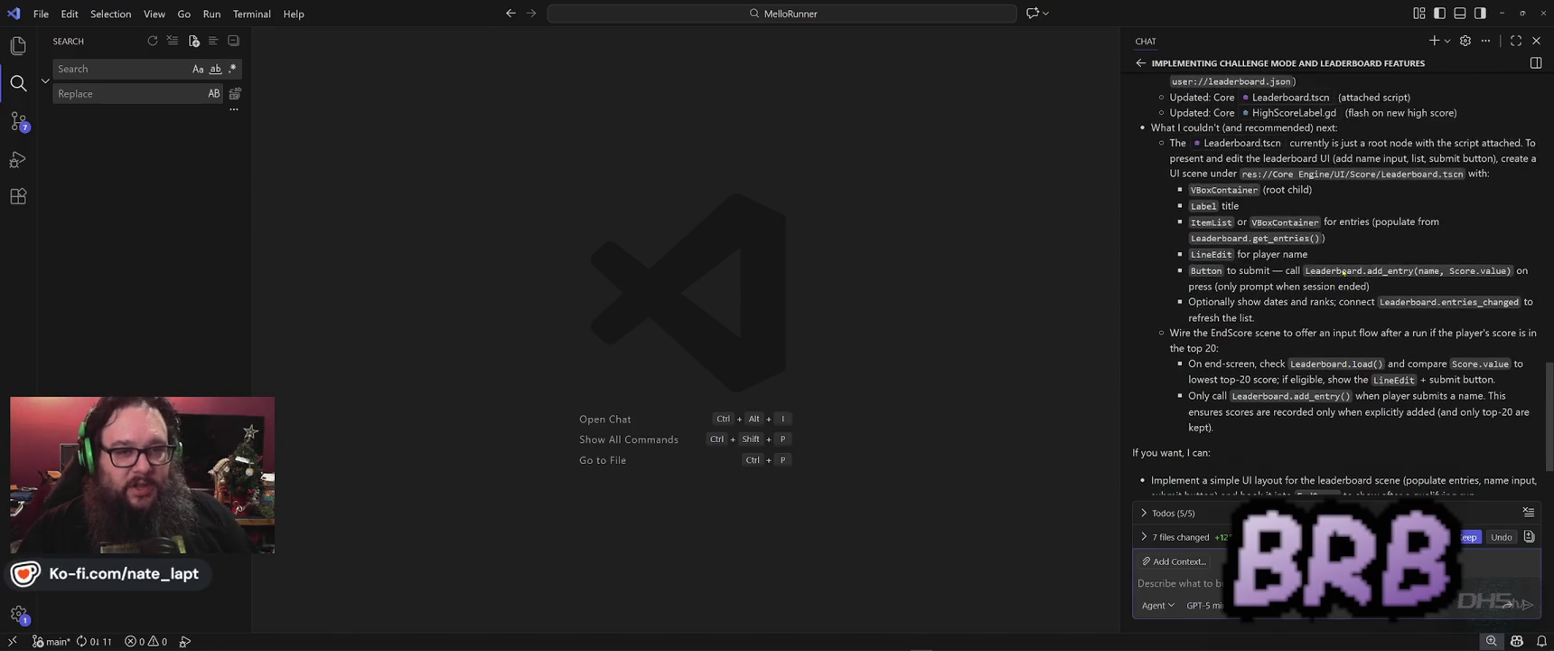
pyautogui.scroll(2, 1367, 285)
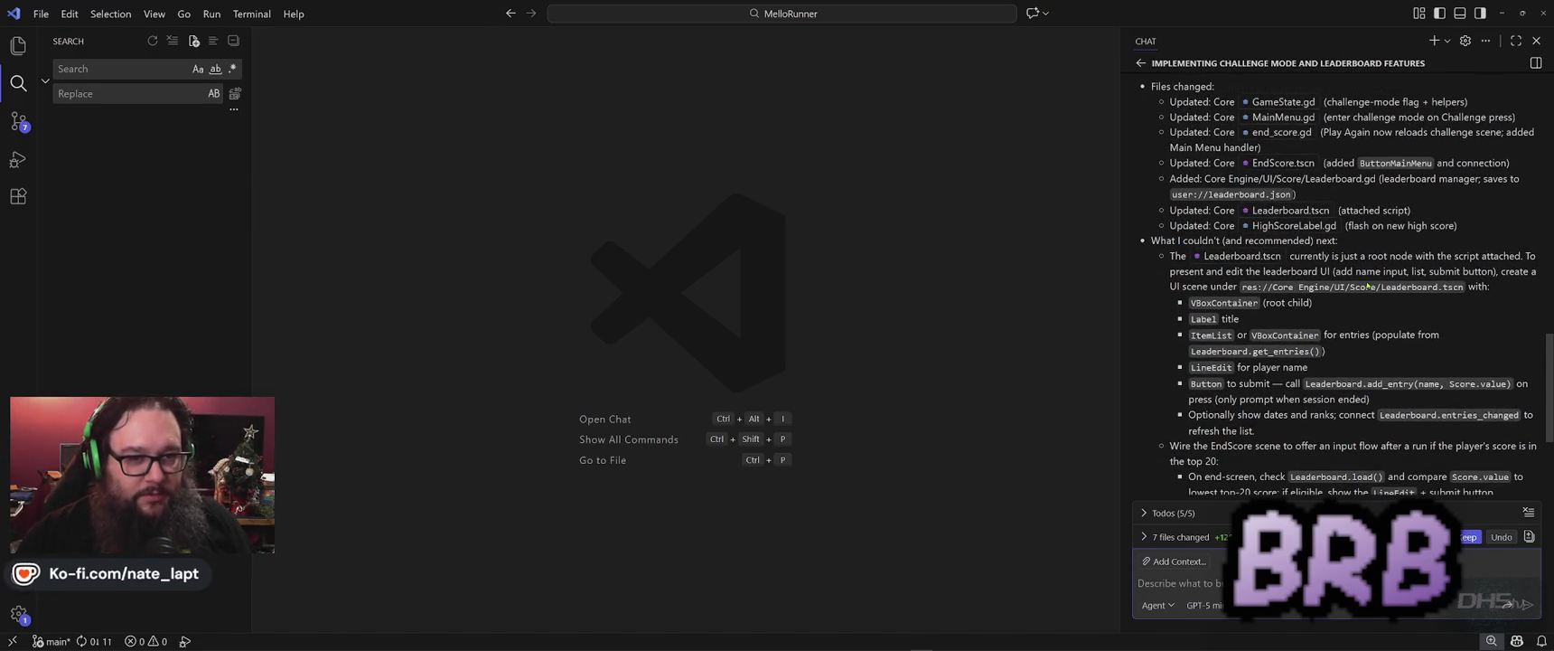
pyautogui.scroll(5, 1367, 286)
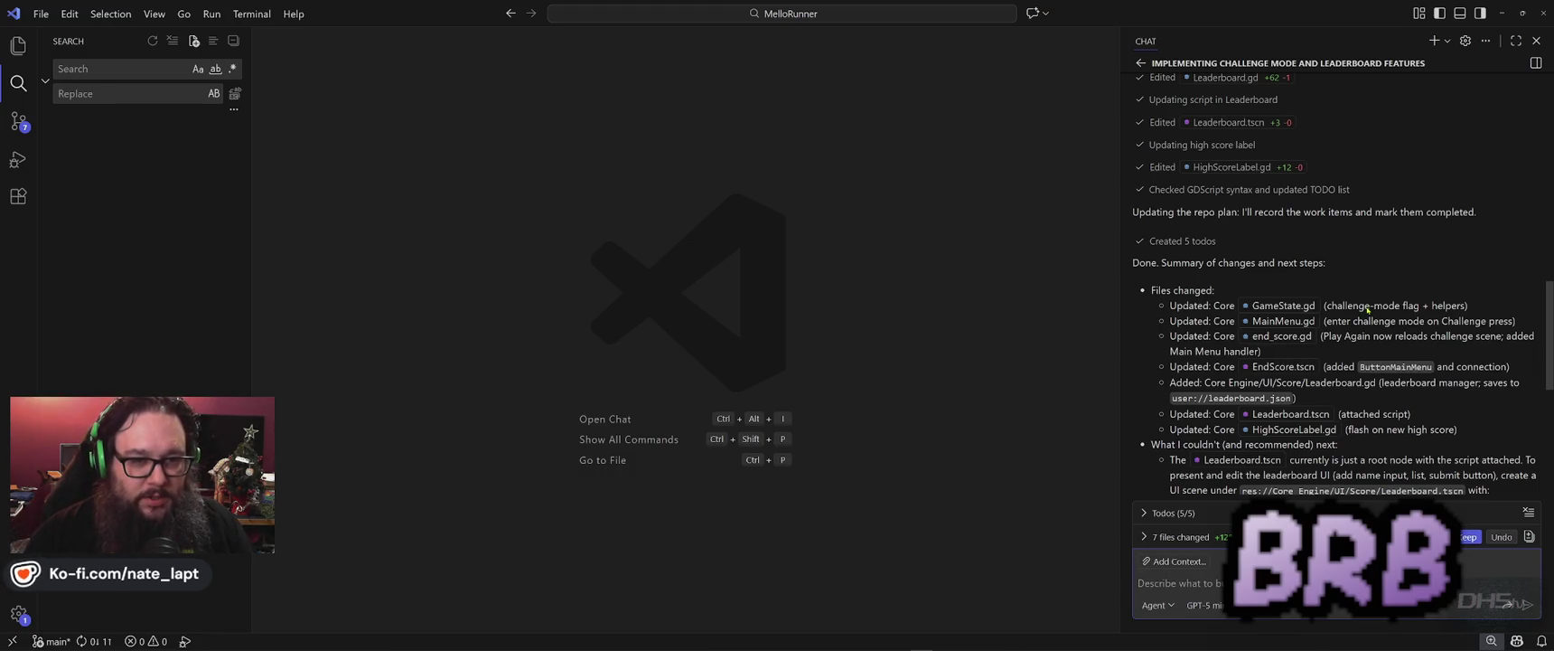
pyautogui.scroll(3, 1374, 311)
pyautogui.scroll(3, 1395, 323)
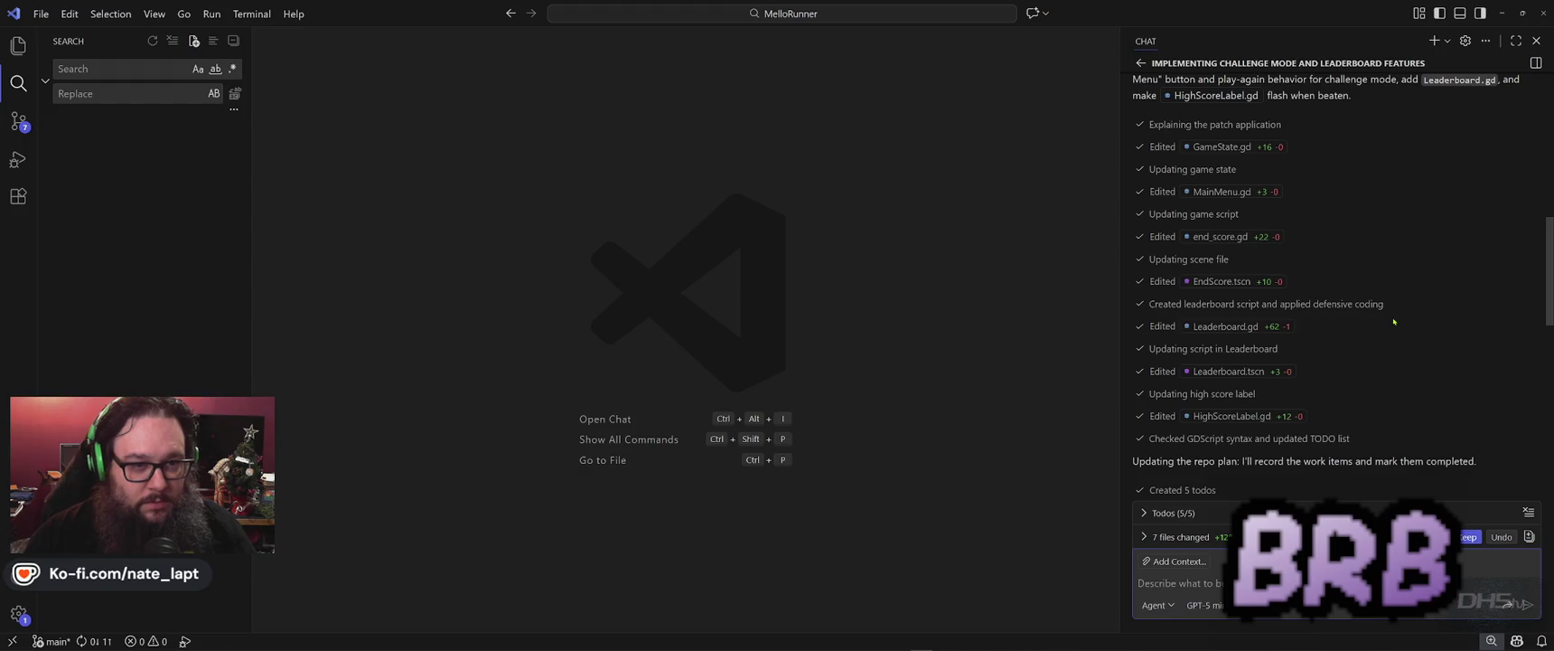
pyautogui.click(1222, 147)
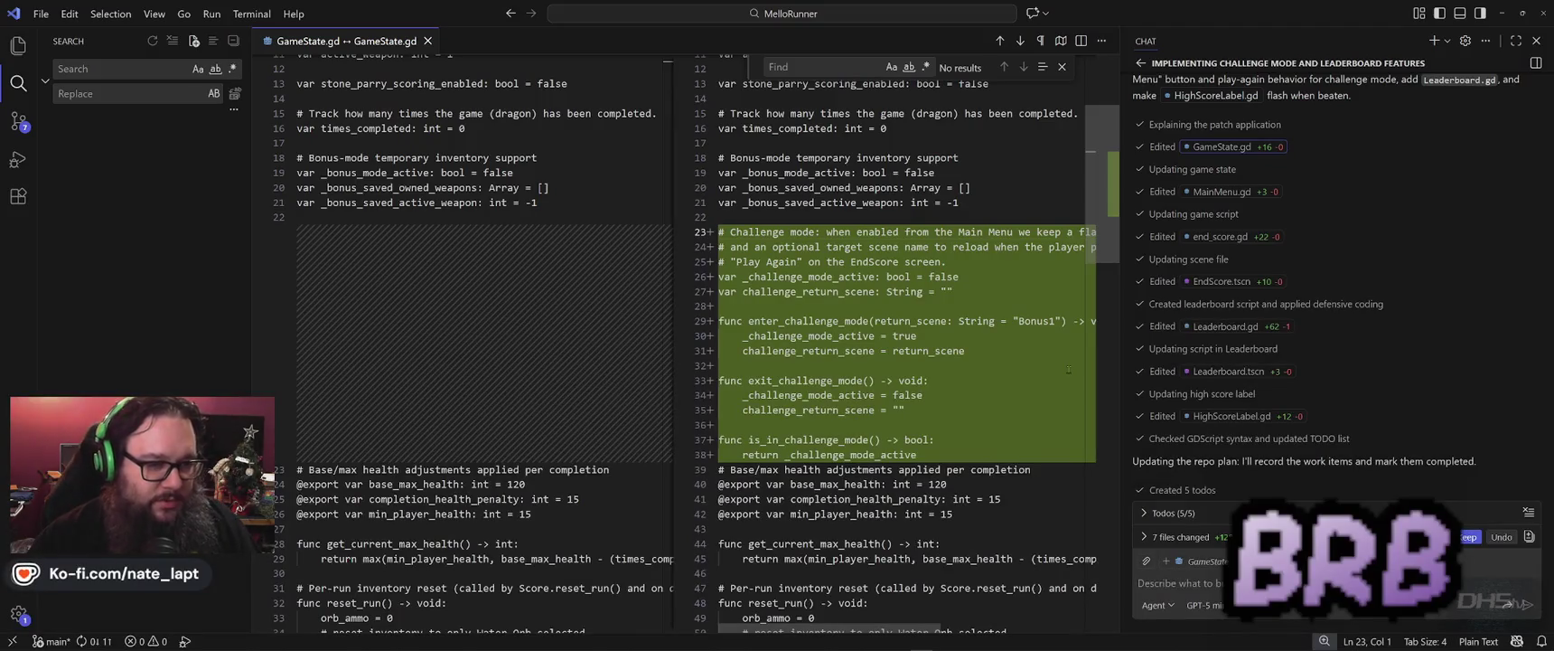
# - Review Copilot's diffs for MainMenu.gd, end_score.gd and EndScore.tscn with its new Main Menu button
pyautogui.click(1222, 191)
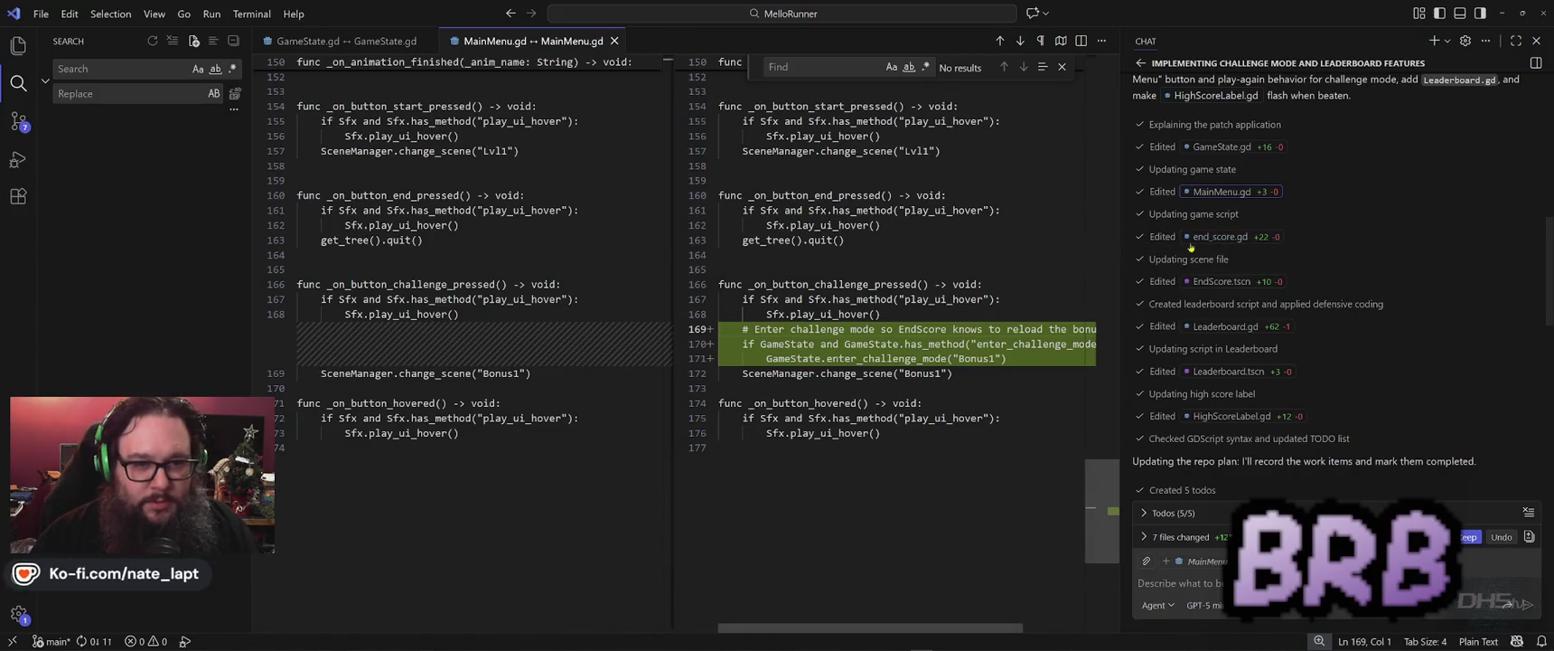
pyautogui.click(1234, 239)
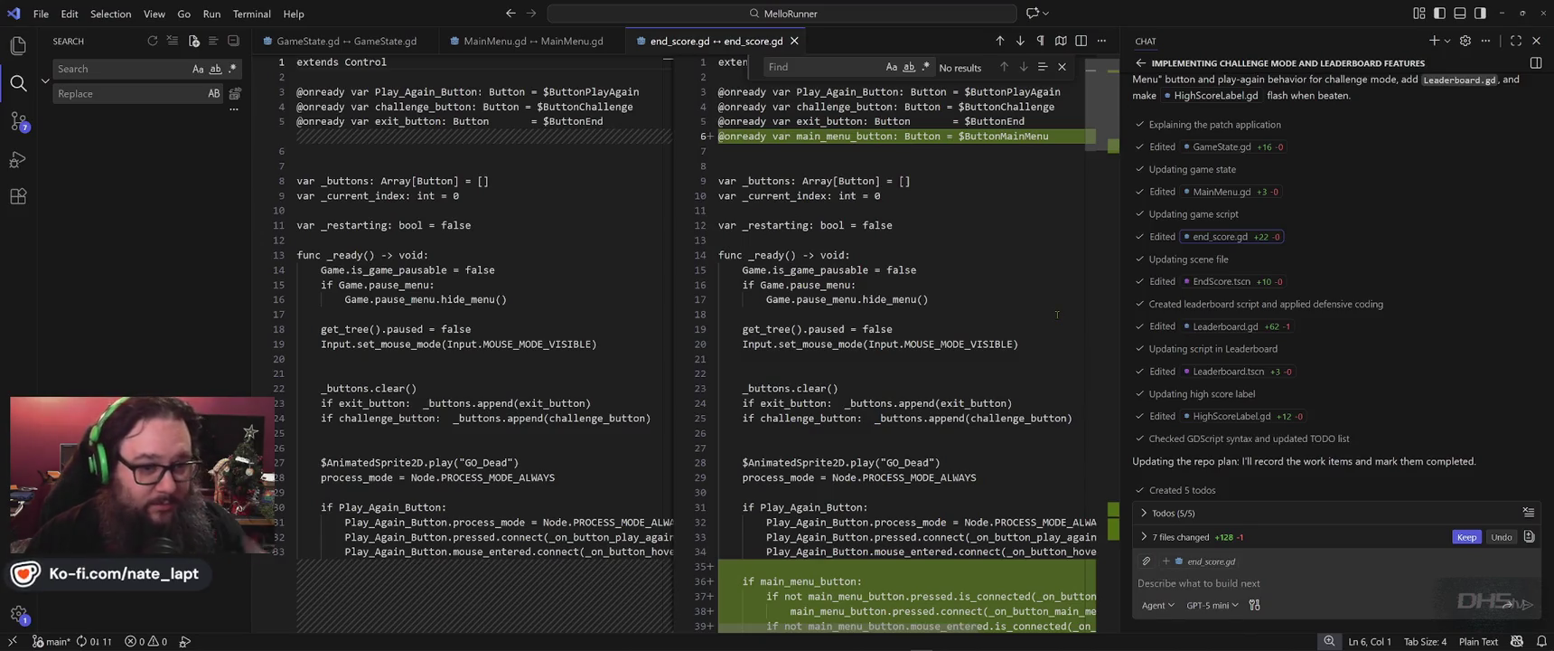
pyautogui.scroll(-3, 1057, 314)
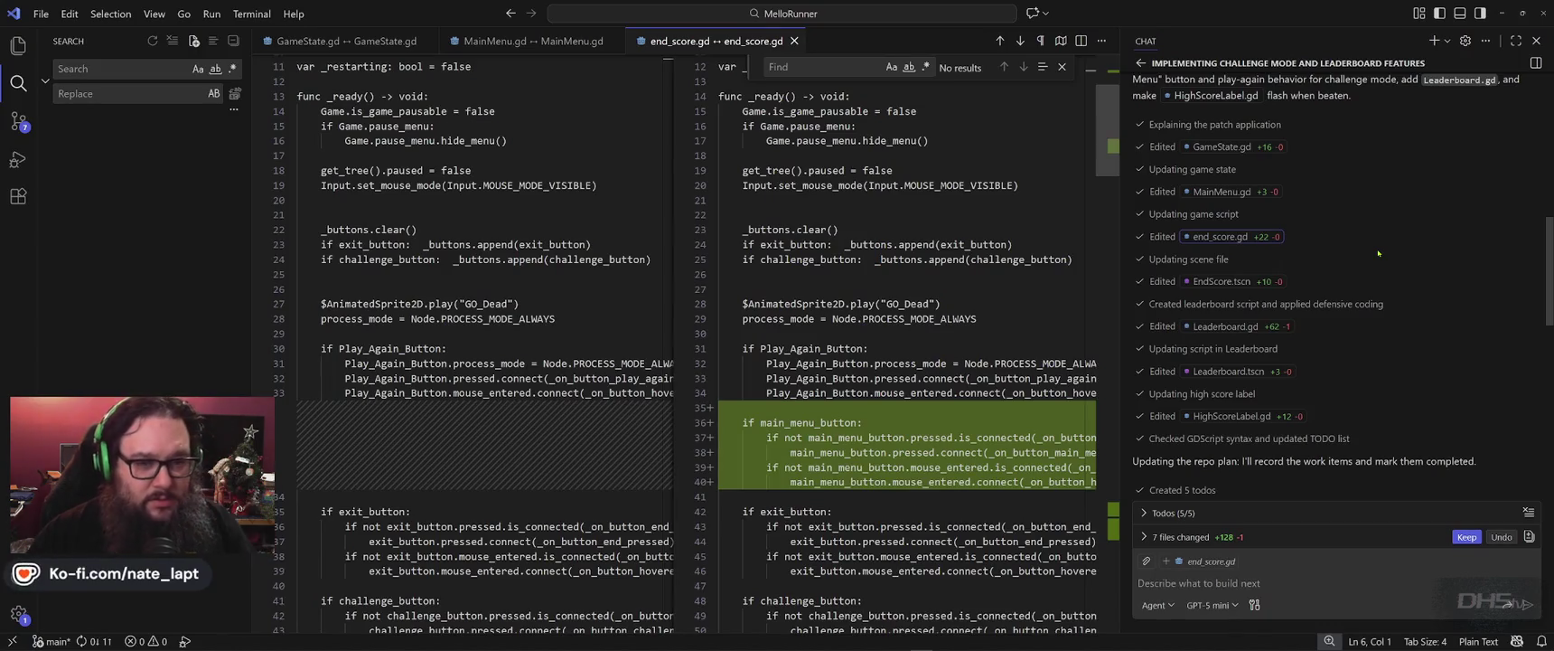
pyautogui.click(1244, 282)
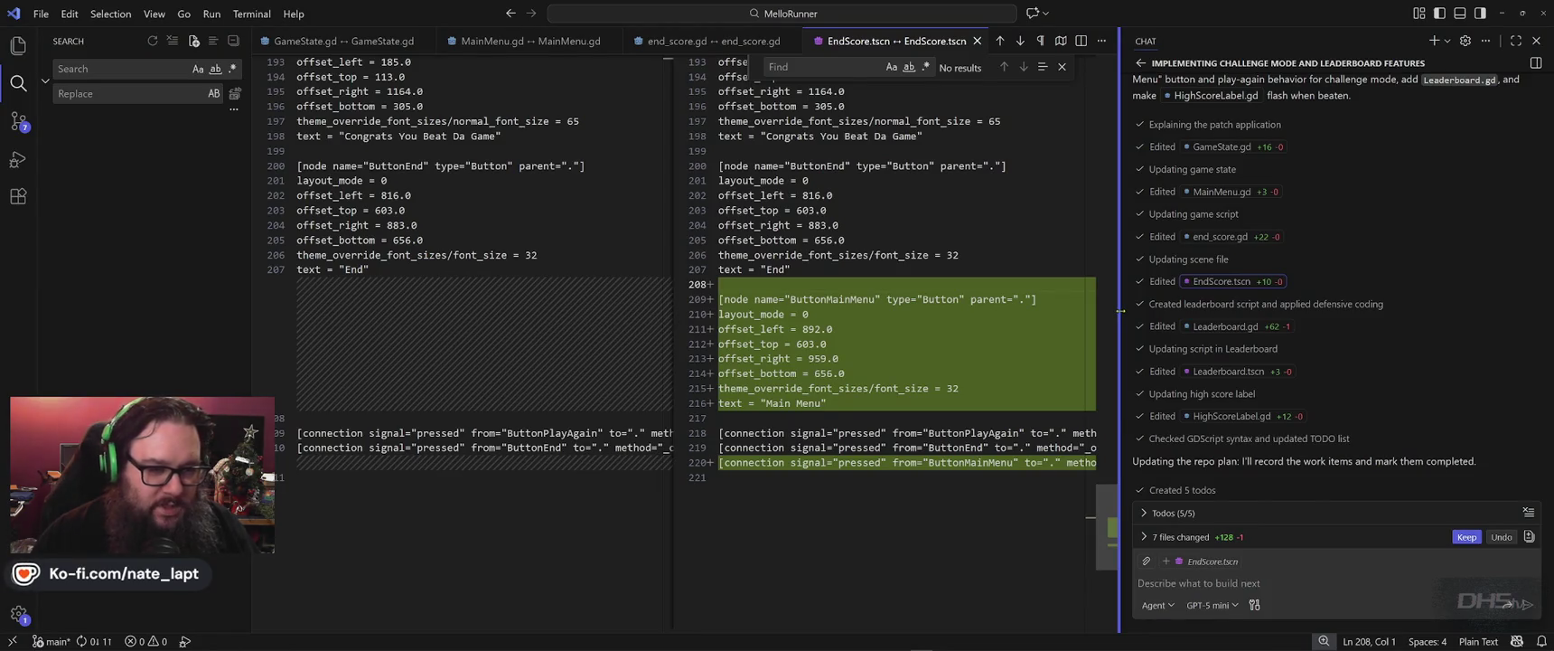
# - In Godot, reload the externally modified files and enlarge the error output for the Leaderboard node
pyautogui.hotkey('alt', 'Tab')
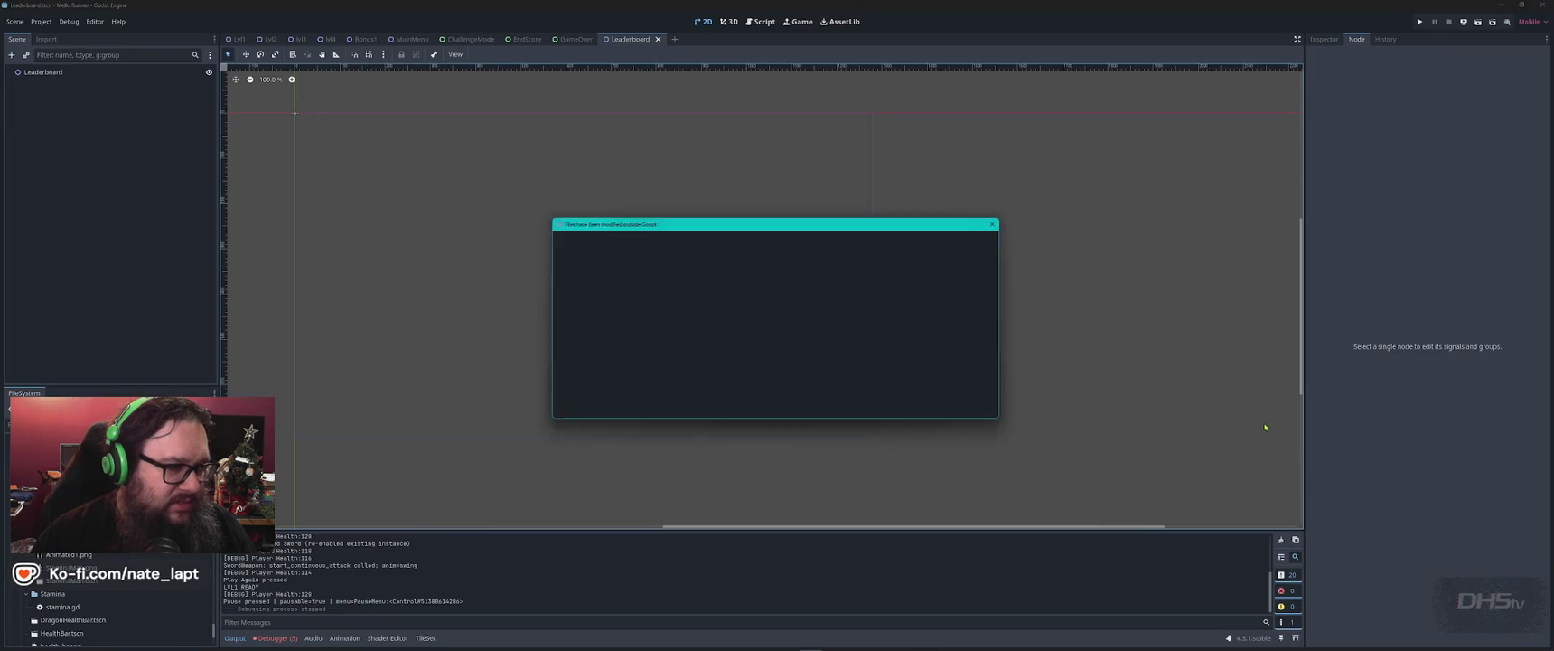
pyautogui.click(805, 412)
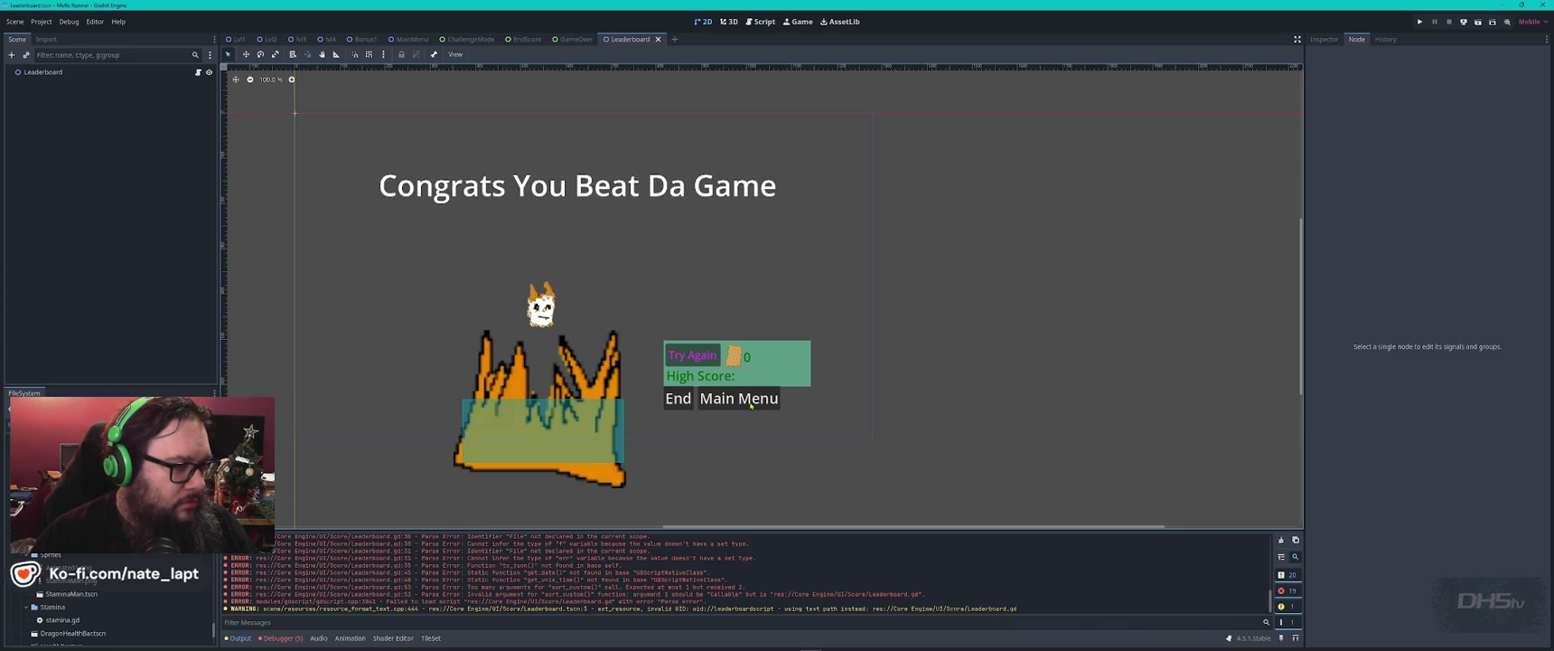
pyautogui.click(127, 74)
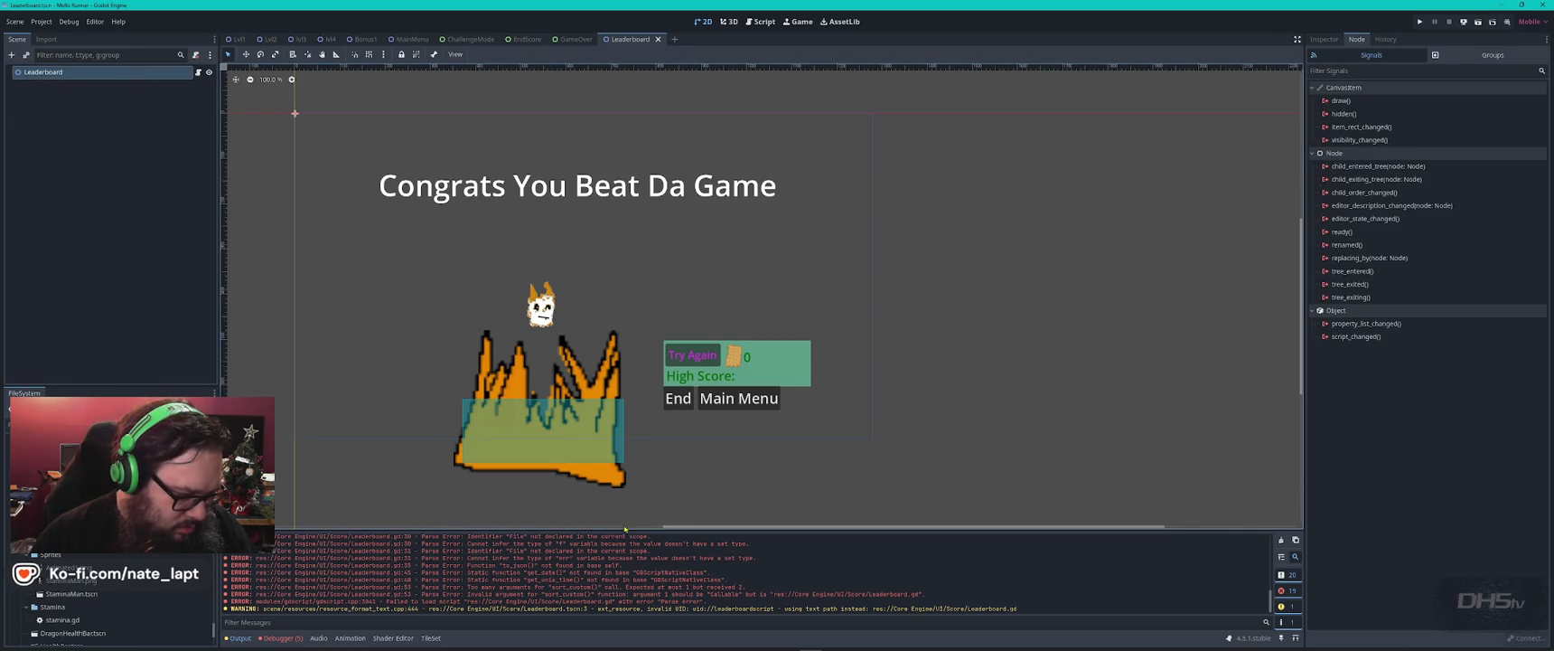
pyautogui.moveTo(629, 532)
pyautogui.mouseDown()
pyautogui.moveTo(618, 408)
pyautogui.moveTo(619, 439)
pyautogui.mouseUp()
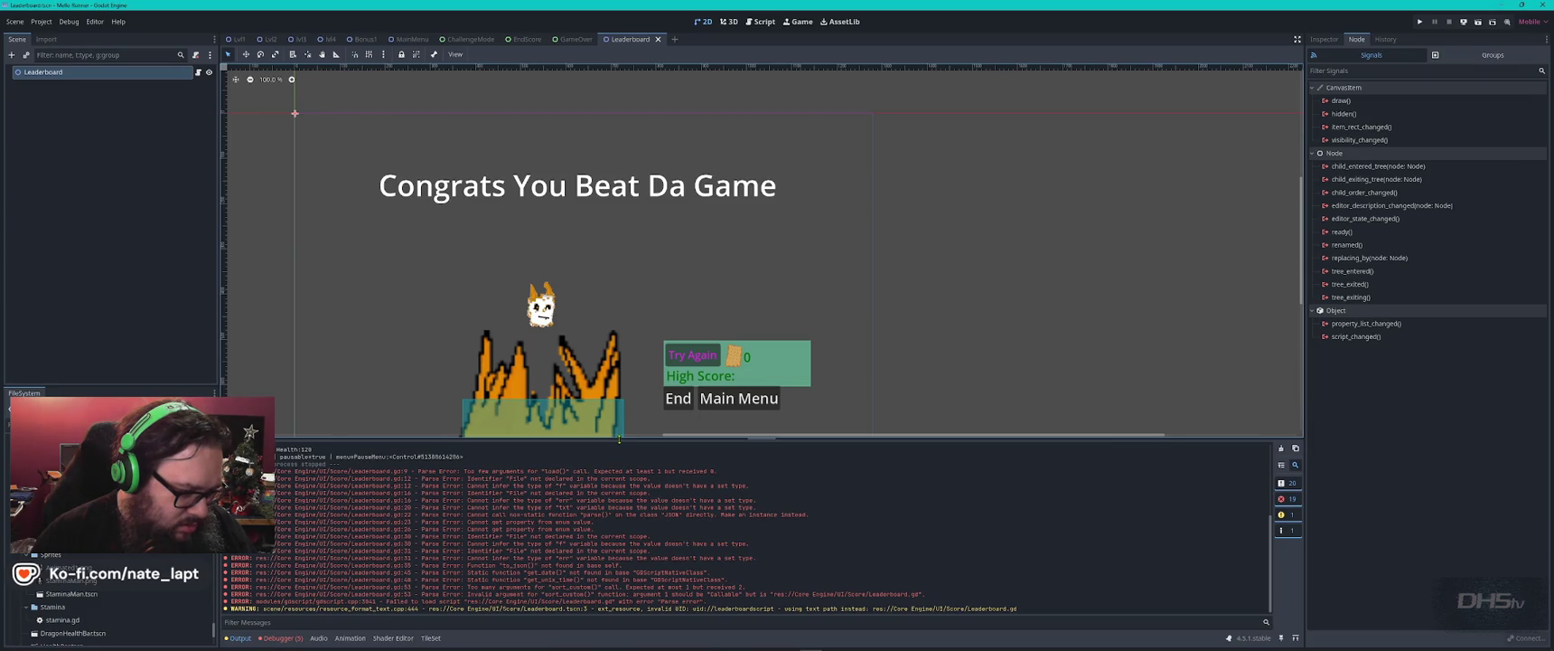
pyautogui.moveTo(619, 440); pyautogui.dragTo(619, 457)
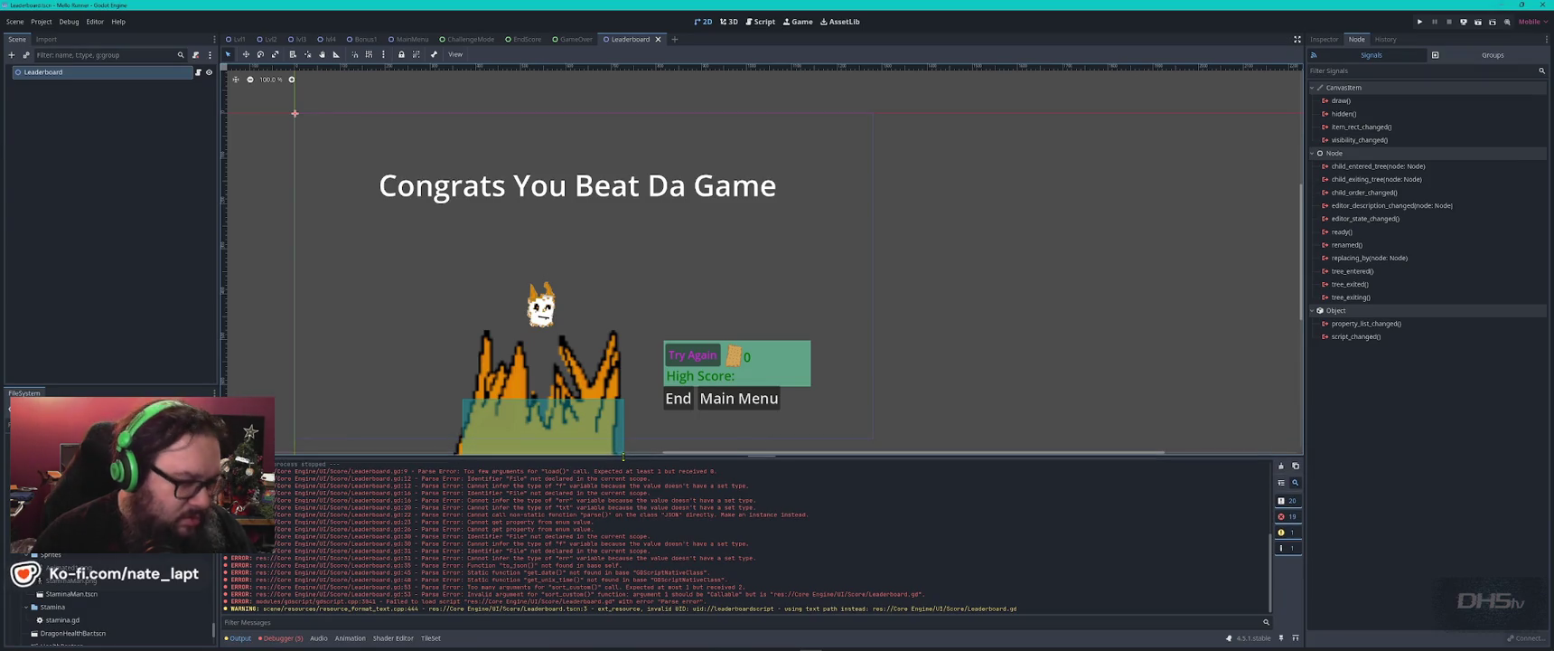
# - Scroll through Leaderboard.gd's parse errors, then go back to the EndScore.tscn diff in VS Code
pyautogui.click(198, 71)
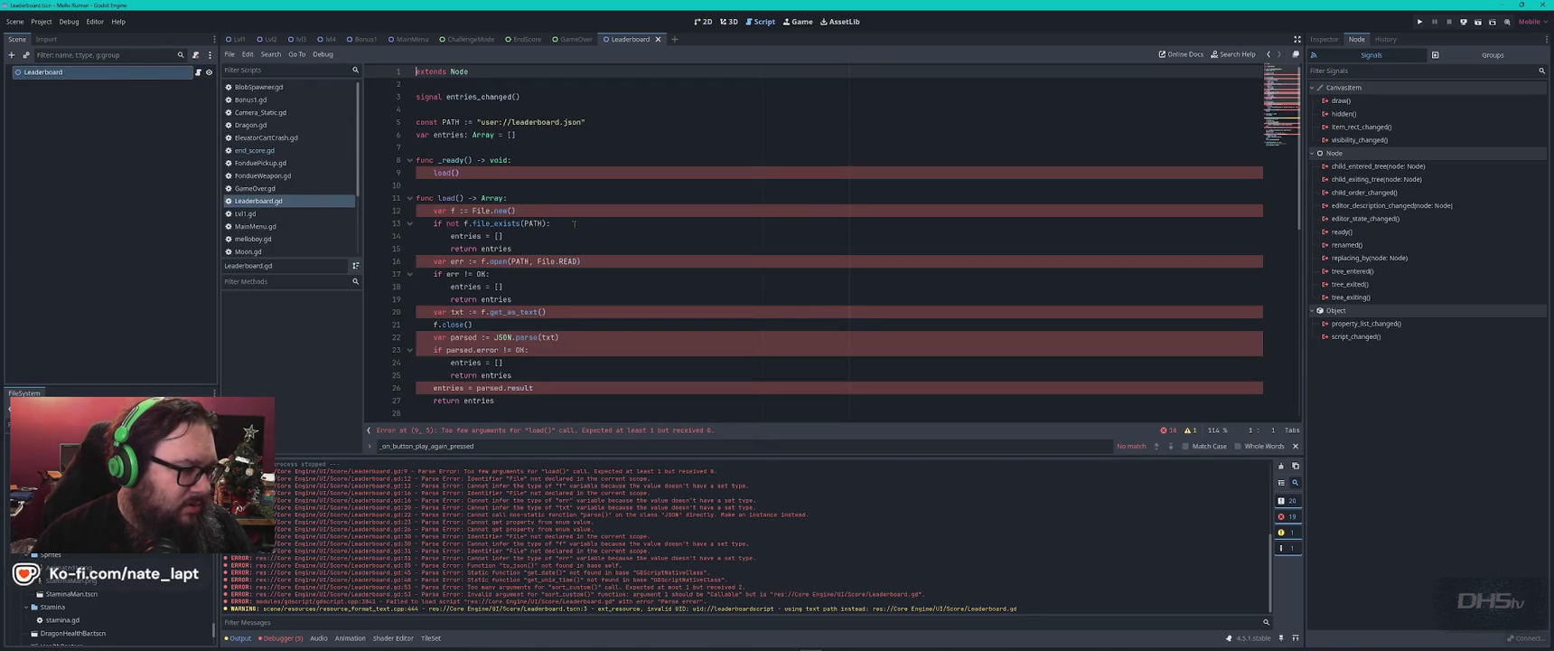
pyautogui.scroll(-2, 660, 256)
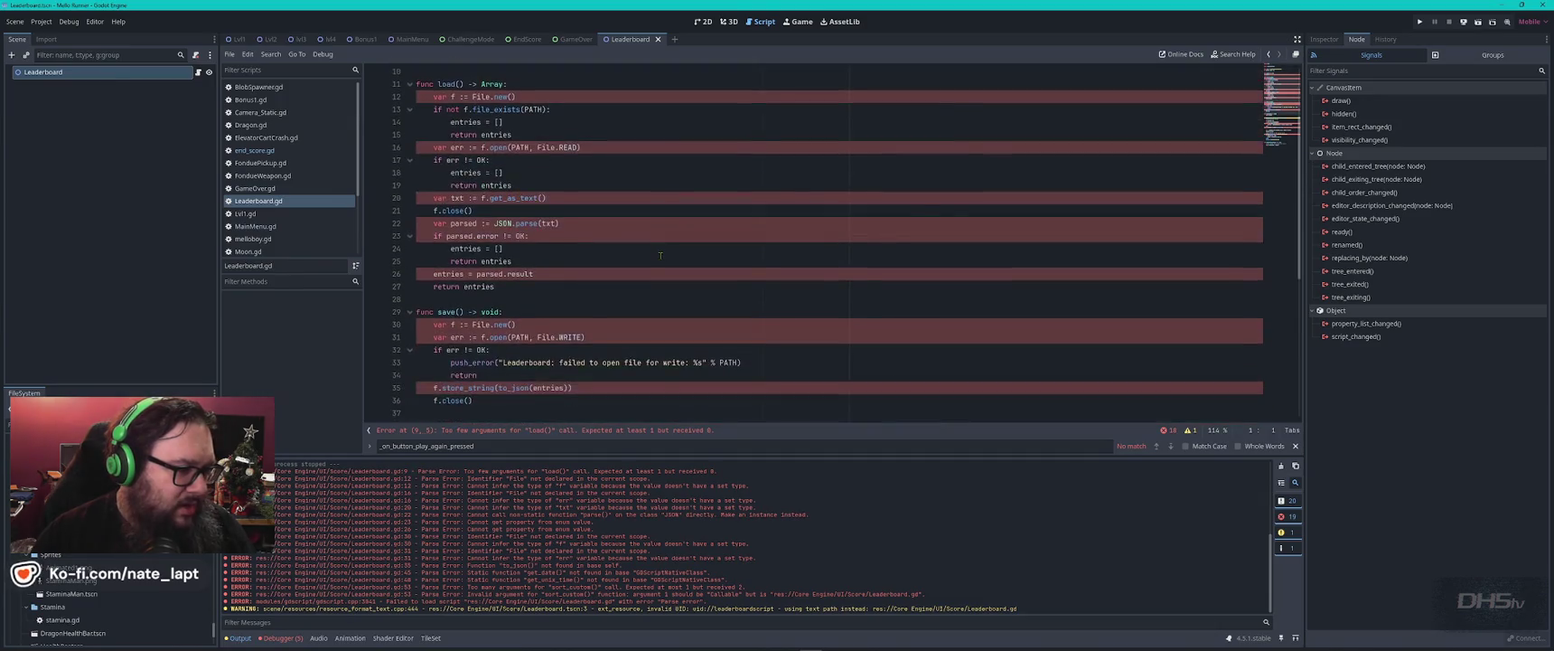
pyautogui.hotkey('alt', 'Tab')
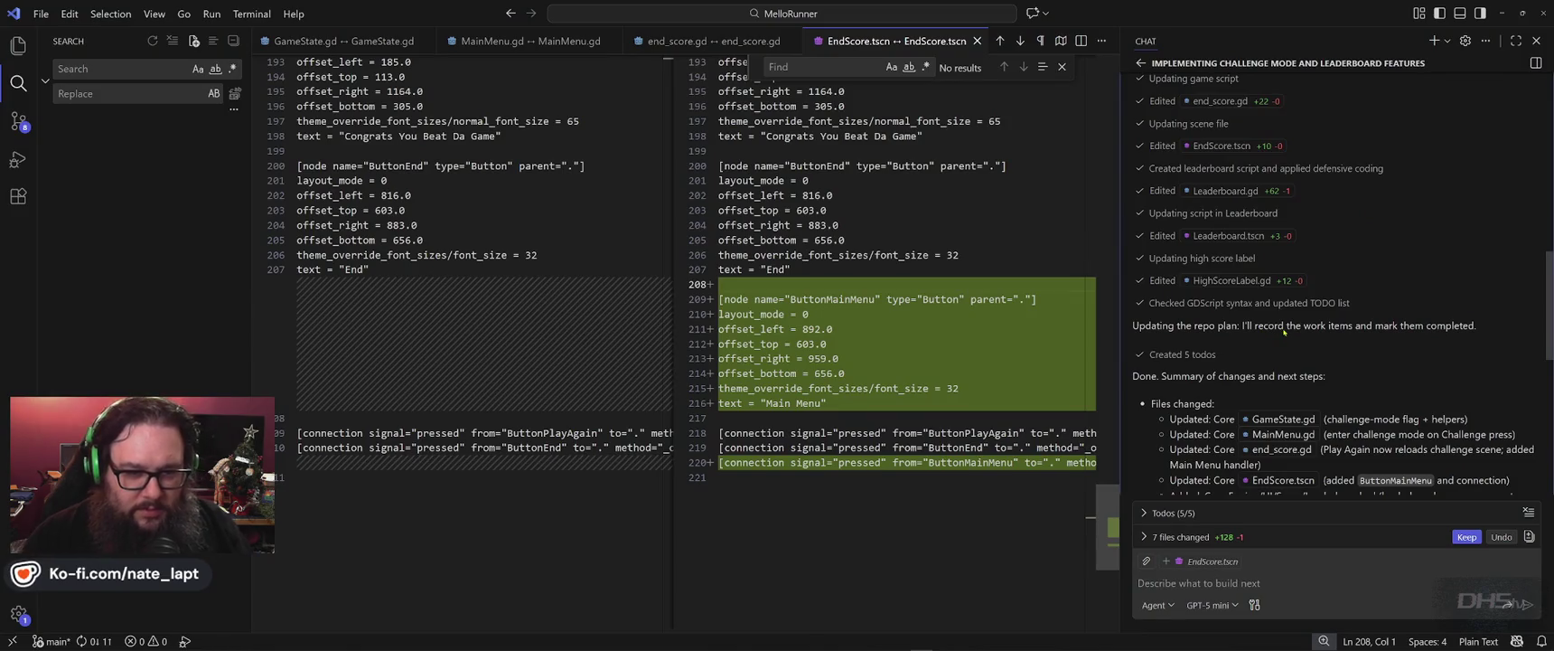
# - Read Copilot's recommended Leaderboard UI nodes, then return to Leaderboard.gd in Godot
pyautogui.scroll(-2, 1271, 334)
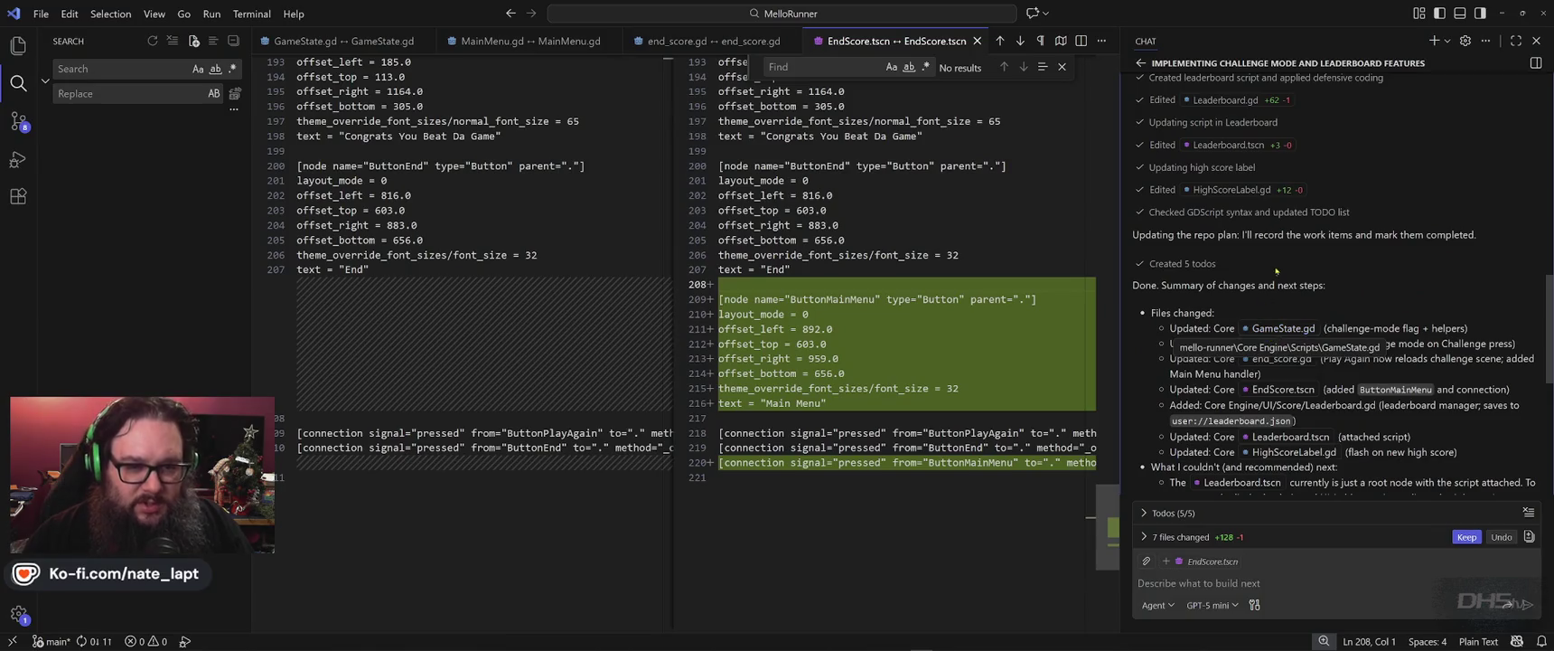
pyautogui.scroll(-2, 1271, 334)
pyautogui.scroll(-2, 1259, 238)
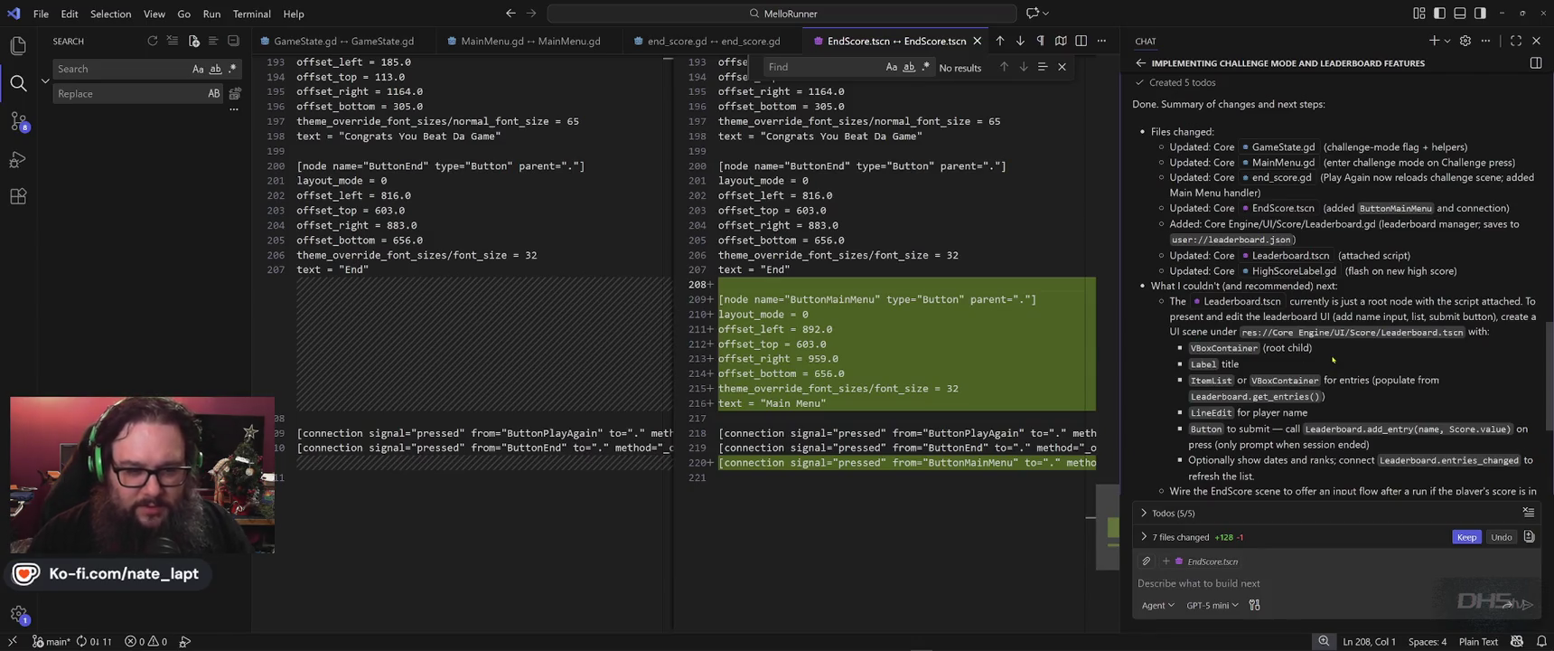
pyautogui.hotkey('alt', 'Tab')
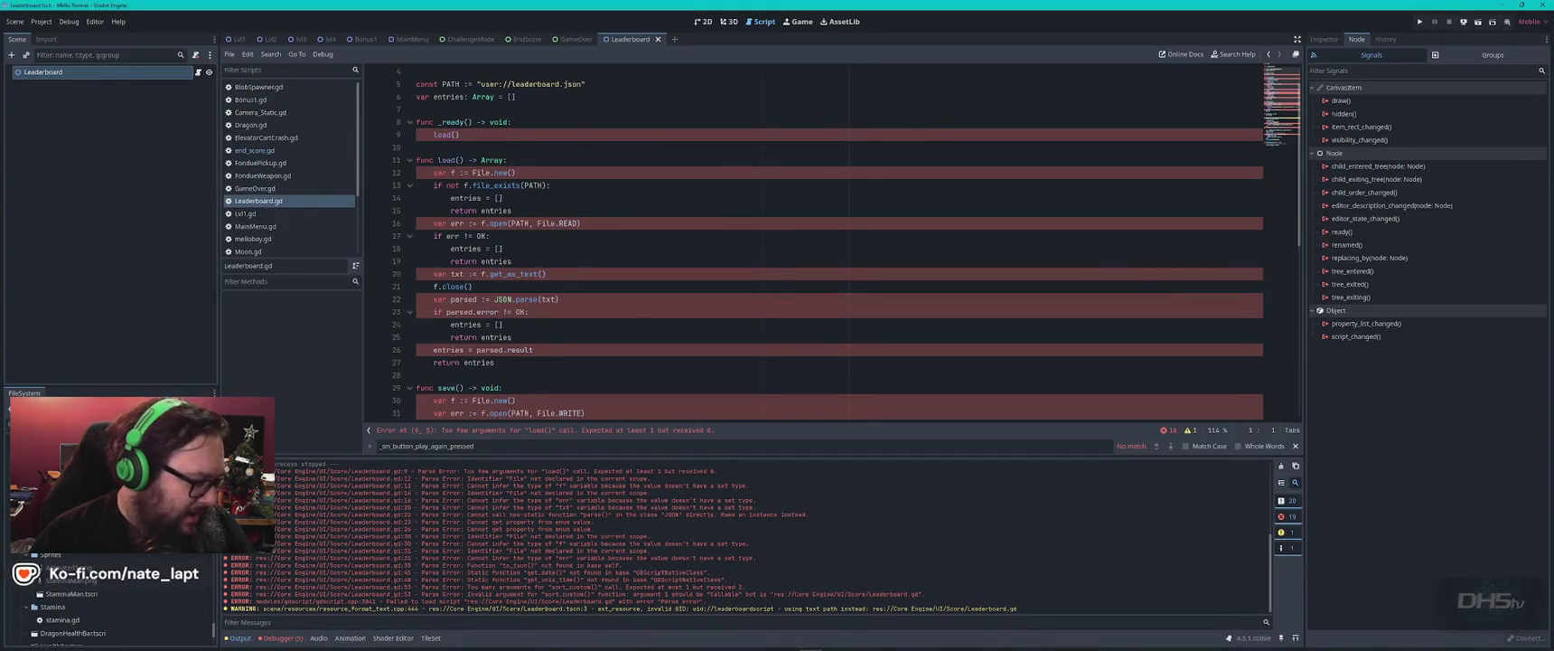
pyautogui.hotkey('alt', 'Tab')
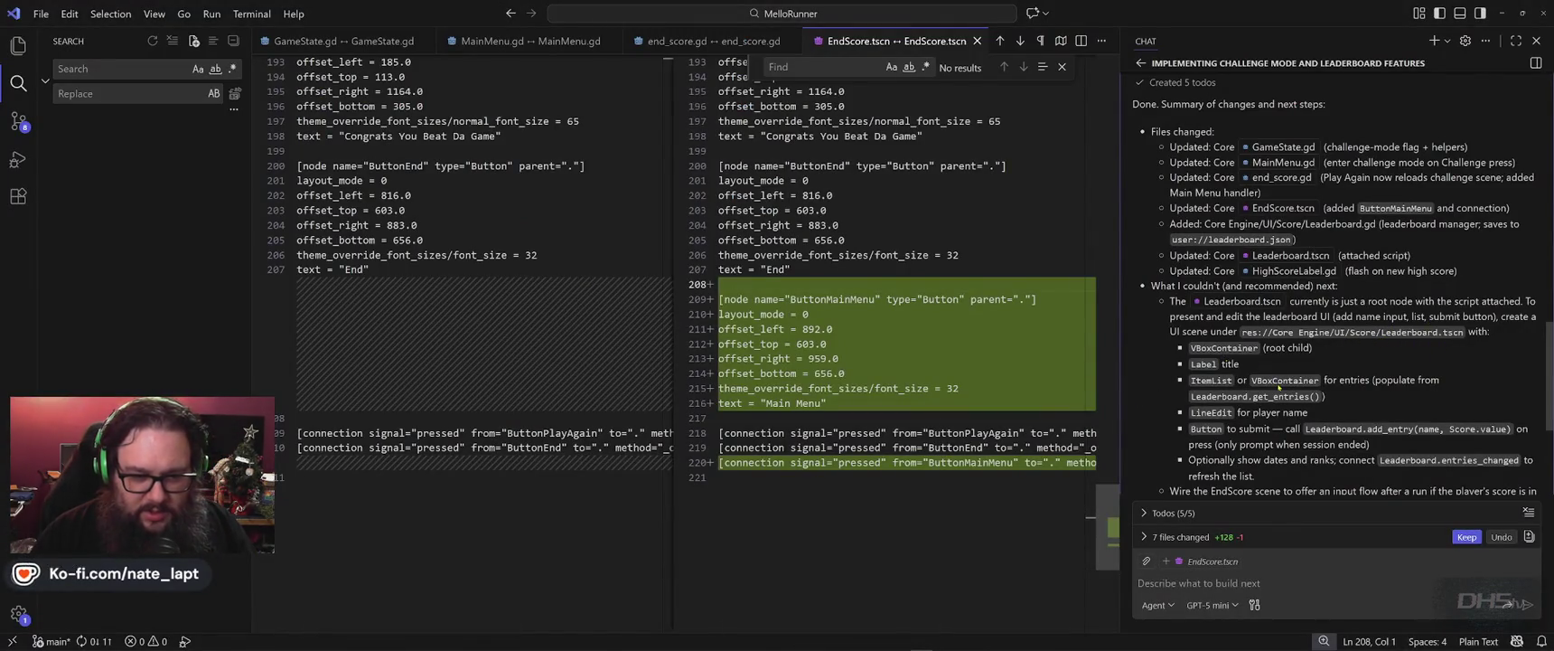
pyautogui.hotkey('alt', 'Tab')
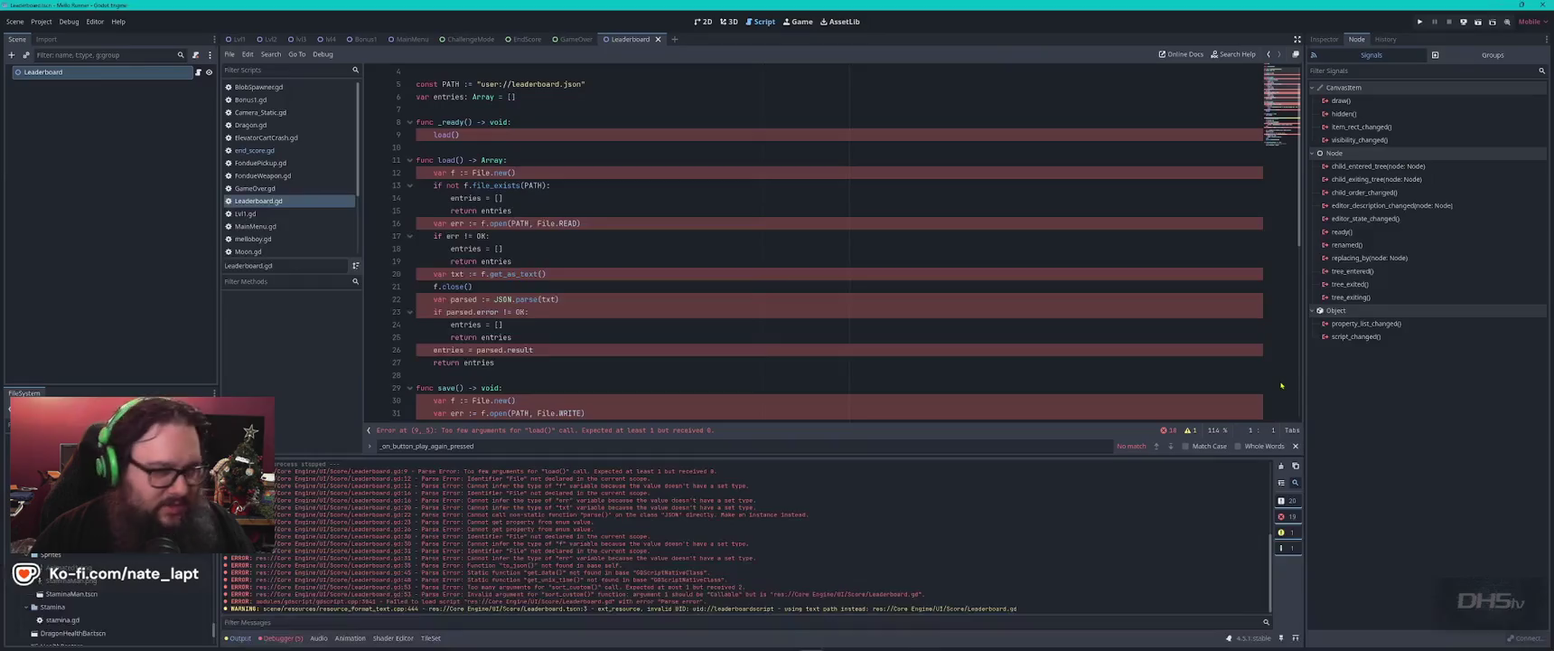
# - Add a VBoxContainer under the Leaderboard scene root
pyautogui.click(145, 91)
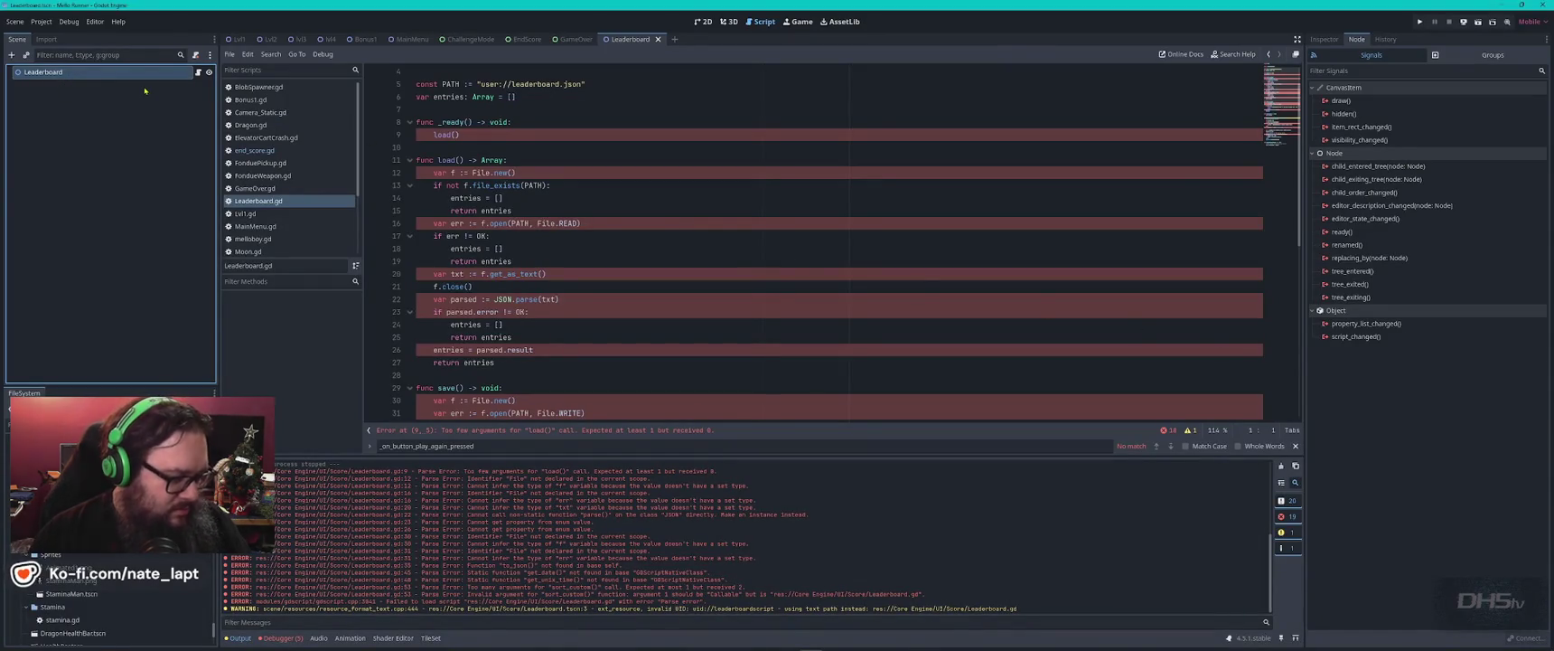
pyautogui.hotkey('ctrl', 'a')
pyautogui.write('vbox')
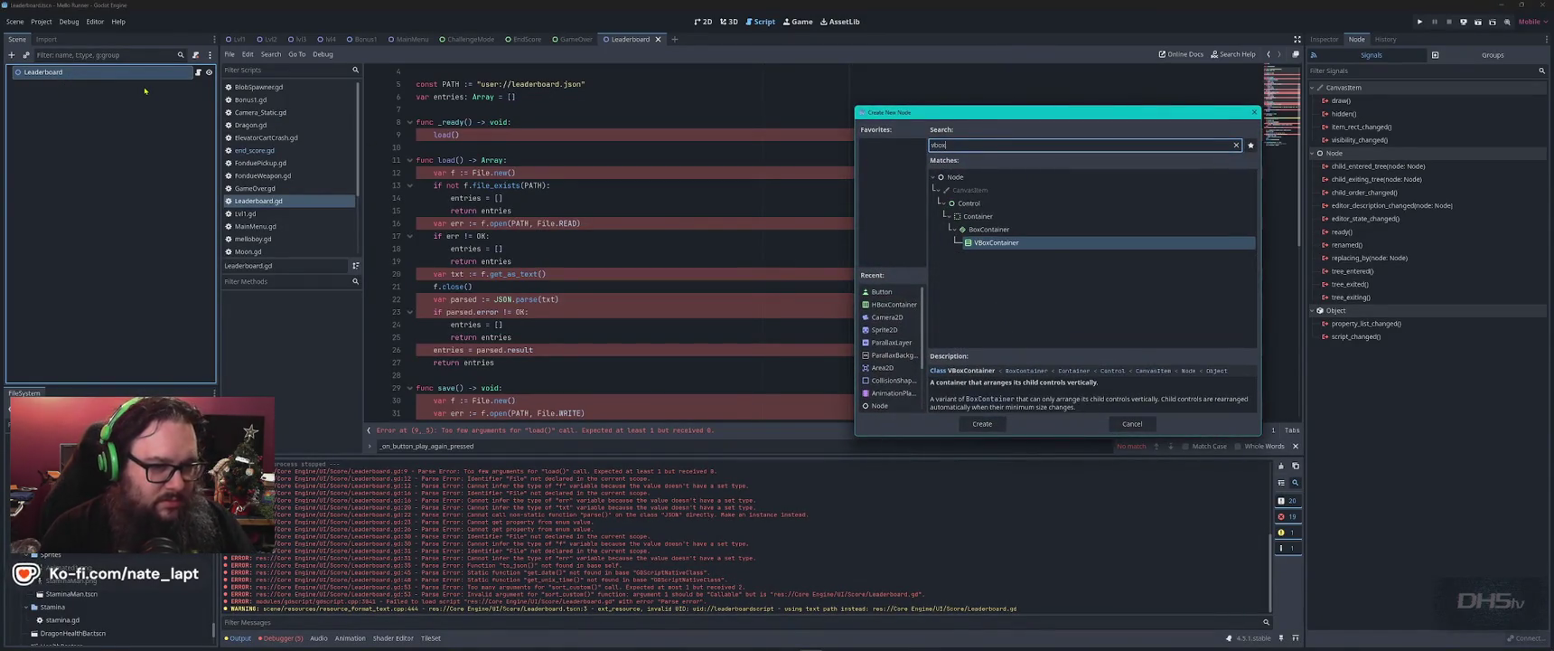
pyautogui.press('Return')
# - After rechecking Copilot's suggested layout, add a Label inside the VBoxContainer
pyautogui.hotkey('alt', 'Tab')
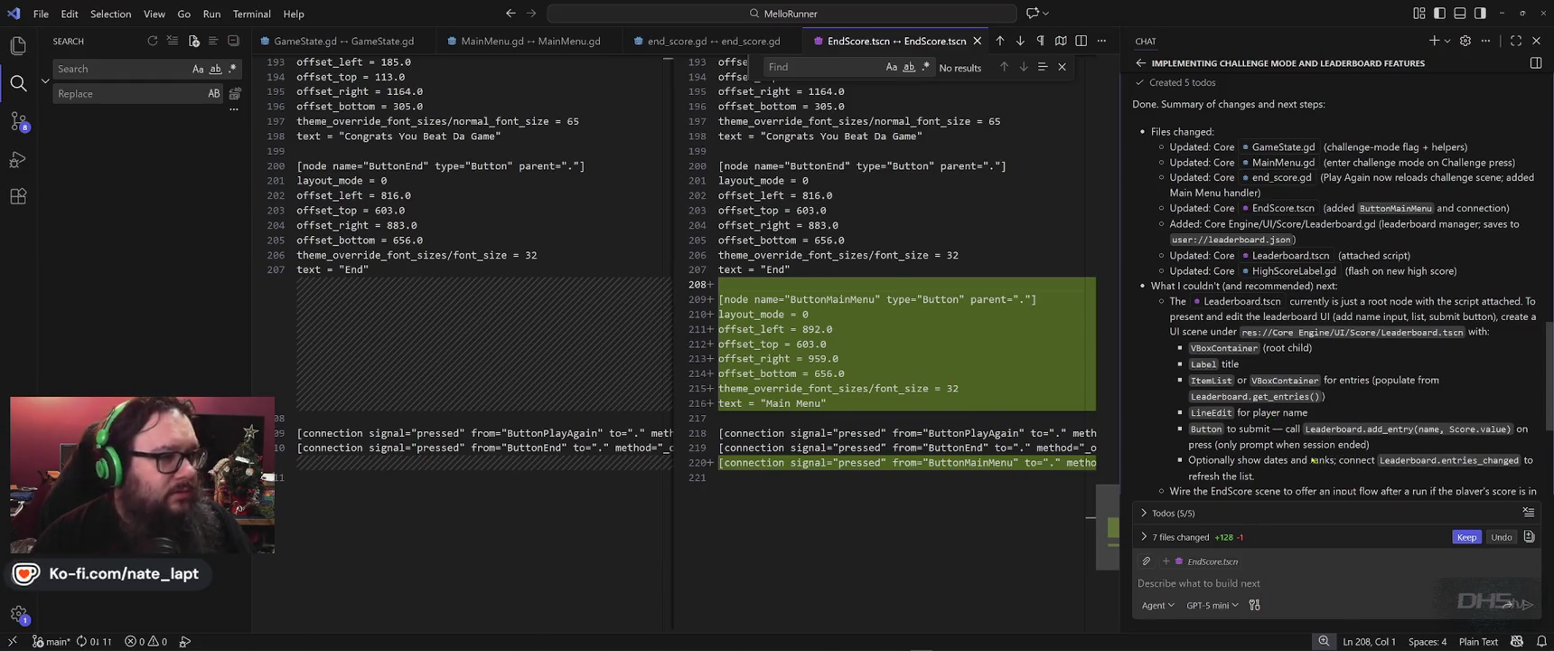
pyautogui.scroll(-1, 1292, 391)
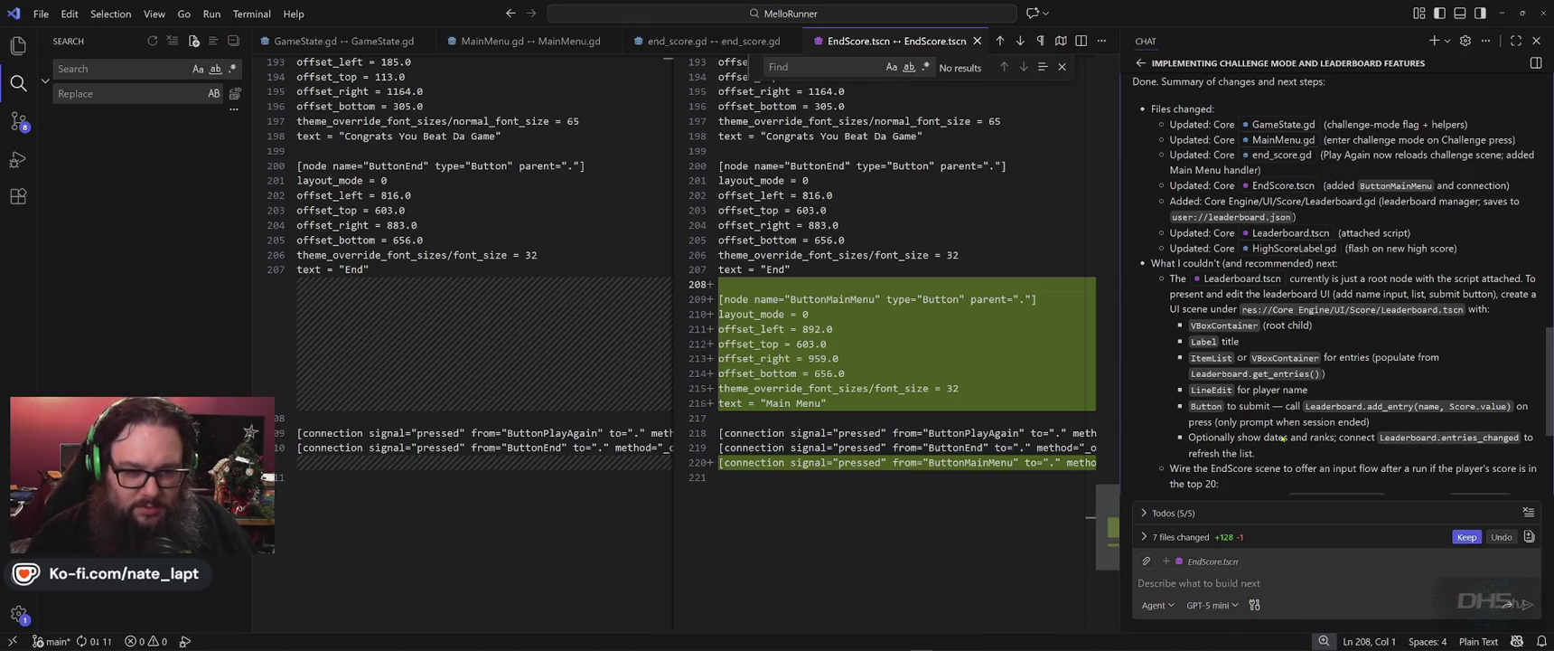
pyautogui.hotkey('alt', 'Tab')
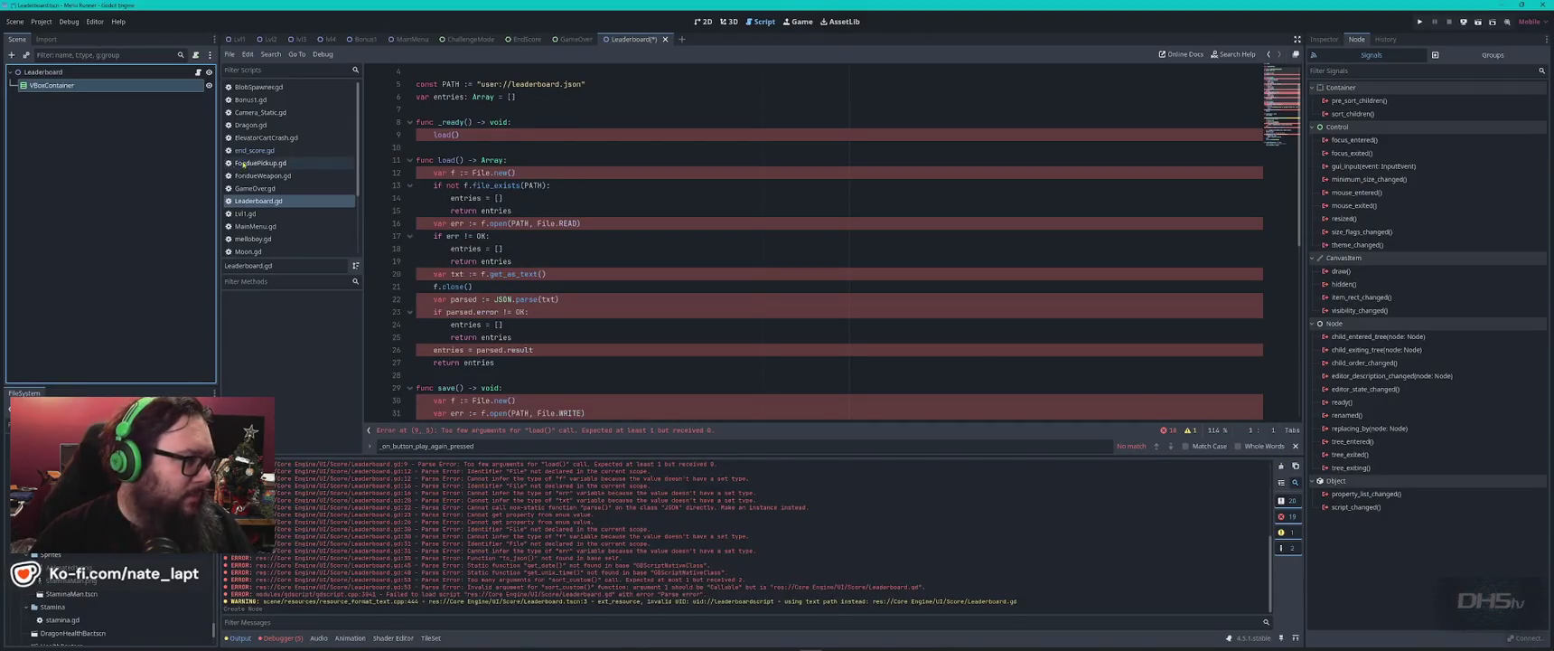
pyautogui.doubleClick(54, 85)
pyautogui.press('Escape')
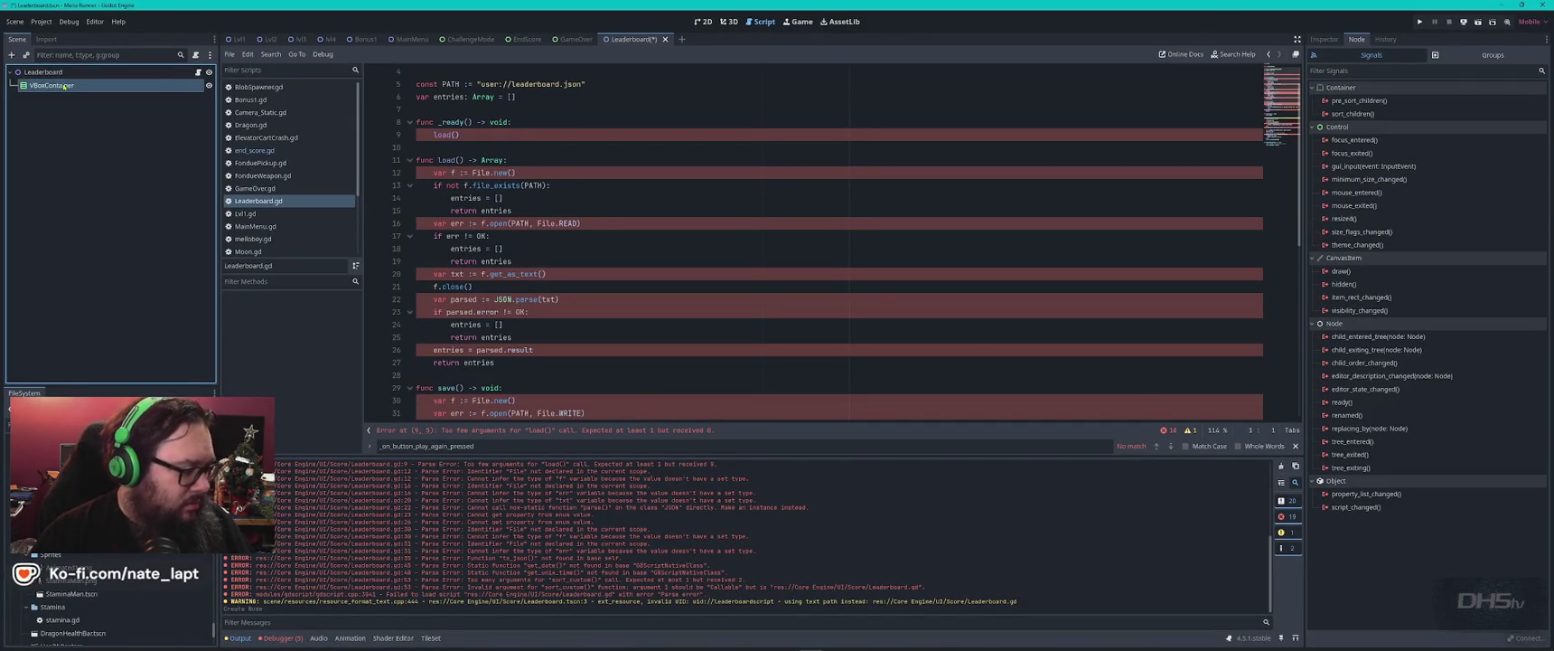
pyautogui.hotkey('ctrl', 'a')
pyautogui.write('label')
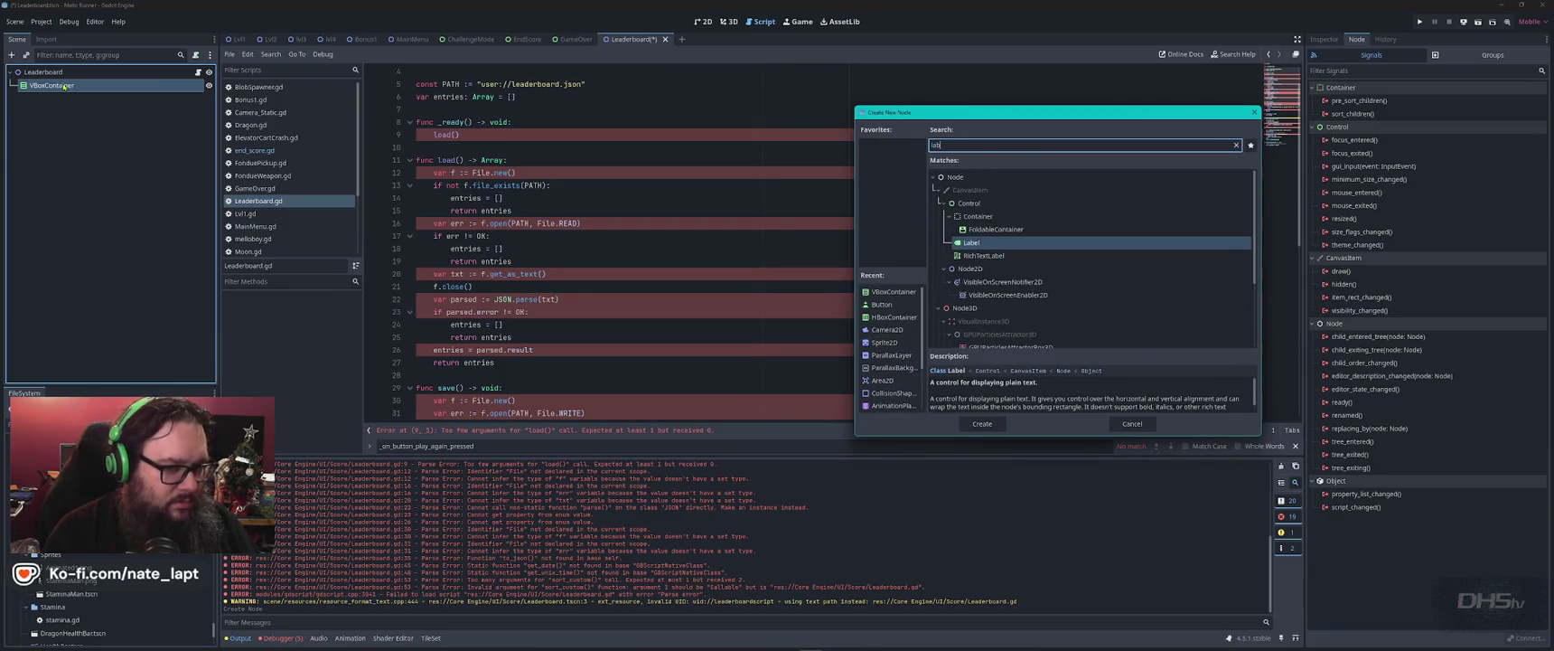
pyautogui.press('Return')
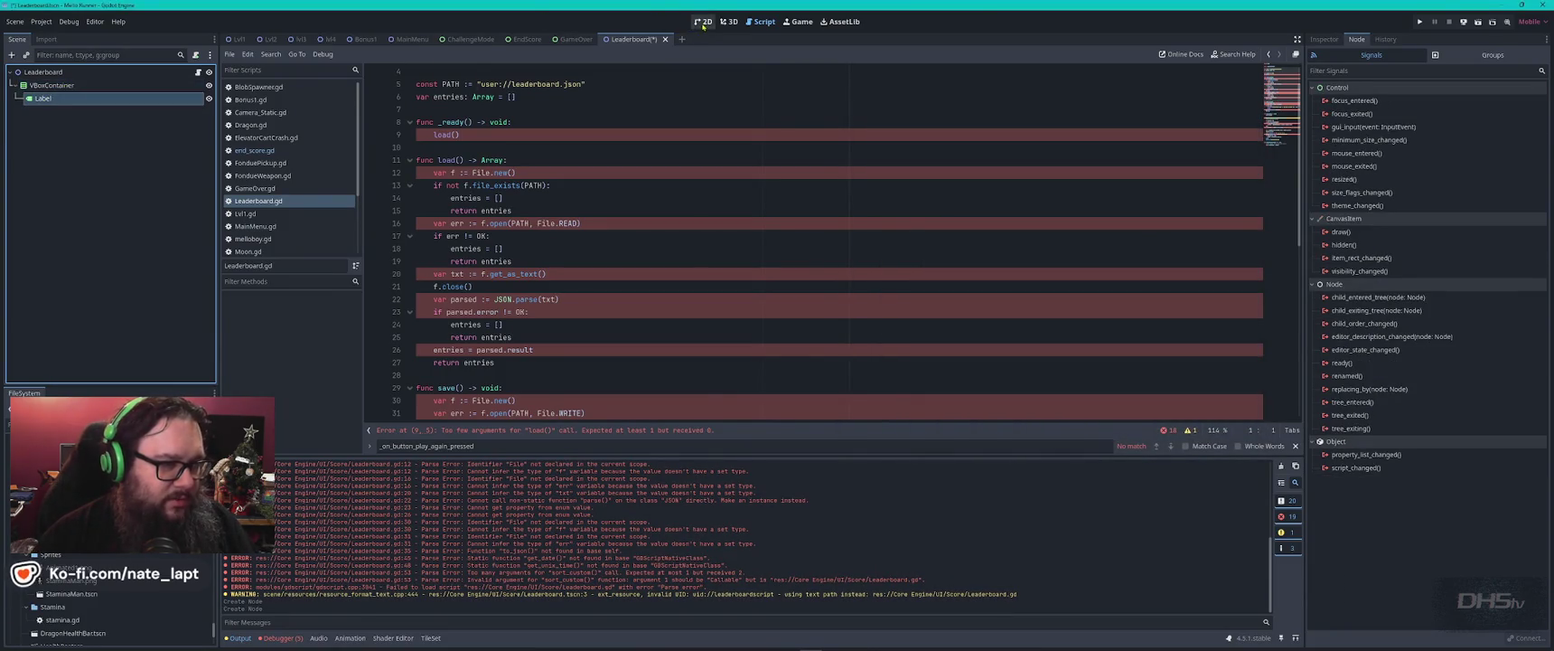
# - Look over the Leaderboard 2D canvas, the GameOver scene and the Leaderboard.gd script
pyautogui.click(704, 21)
pyautogui.scroll(-5, 609, 248)
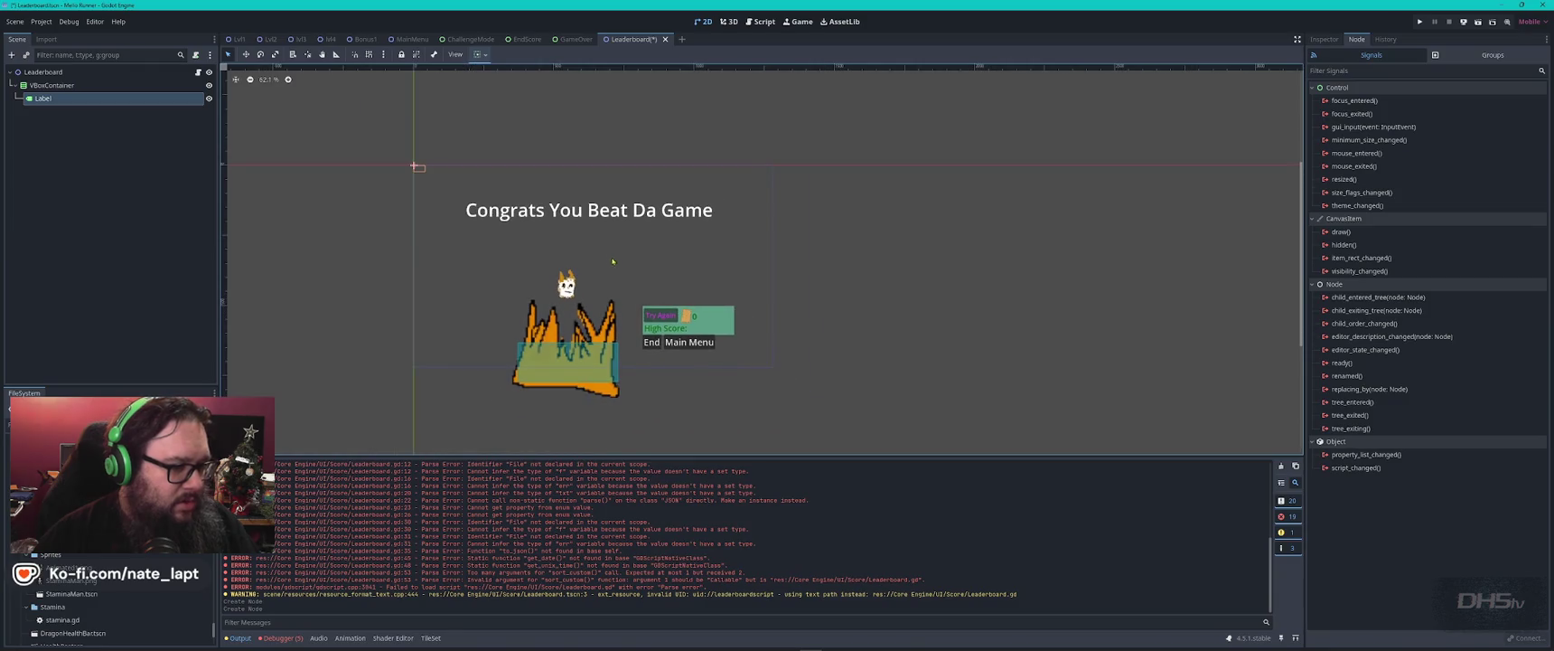
pyautogui.click(575, 39)
pyautogui.click(633, 39)
pyautogui.moveTo(560, 226)
pyautogui.mouseDown()
pyautogui.moveTo(719, 222)
pyautogui.moveTo(636, 214)
pyautogui.moveTo(639, 235)
pyautogui.mouseUp()
pyautogui.scroll(5, 656, 254)
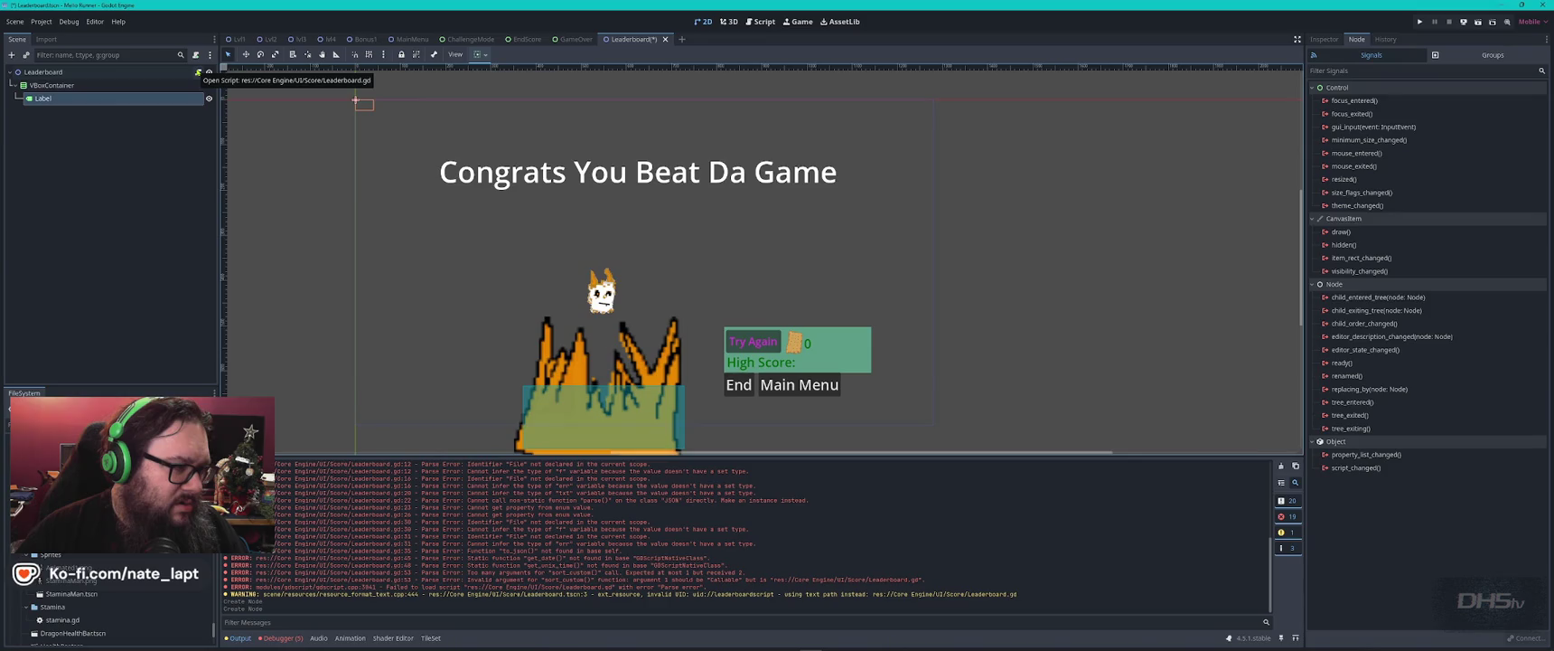
pyautogui.click(198, 71)
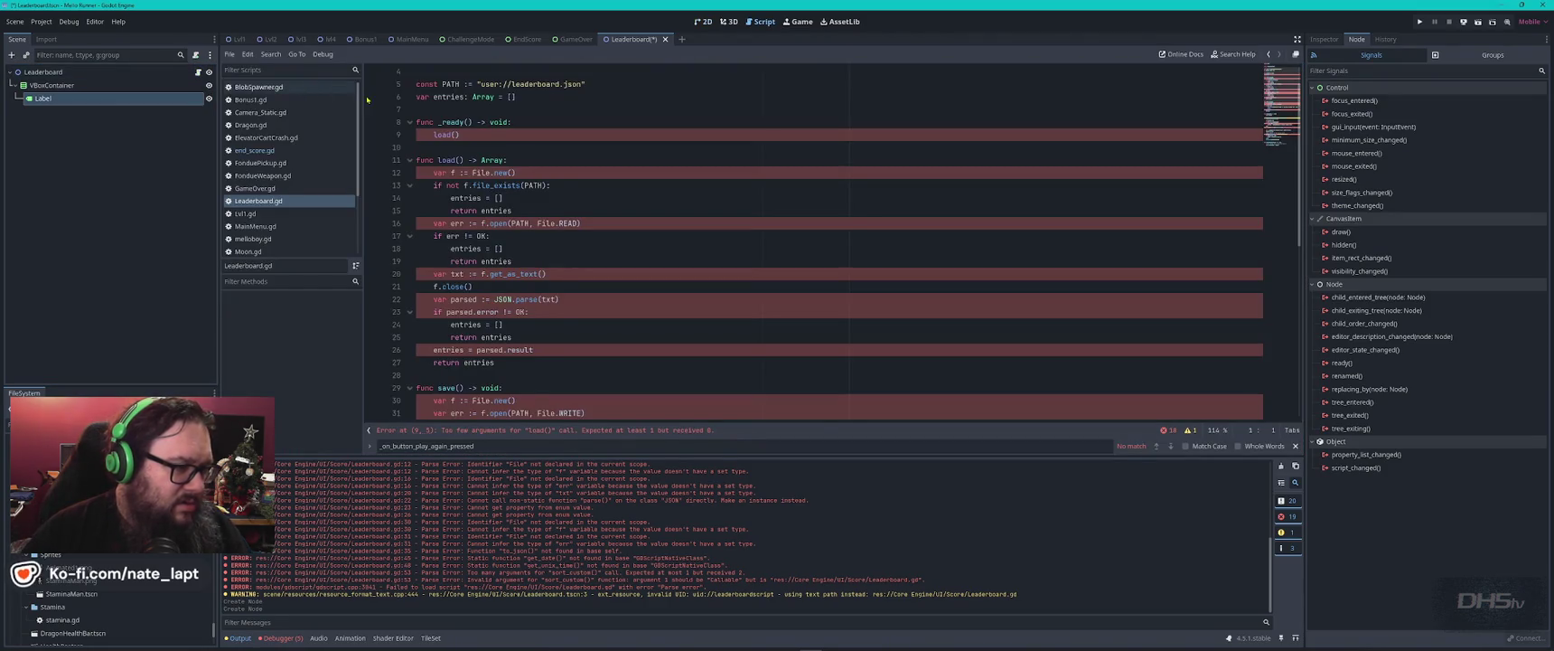
pyautogui.scroll(1, 584, 102)
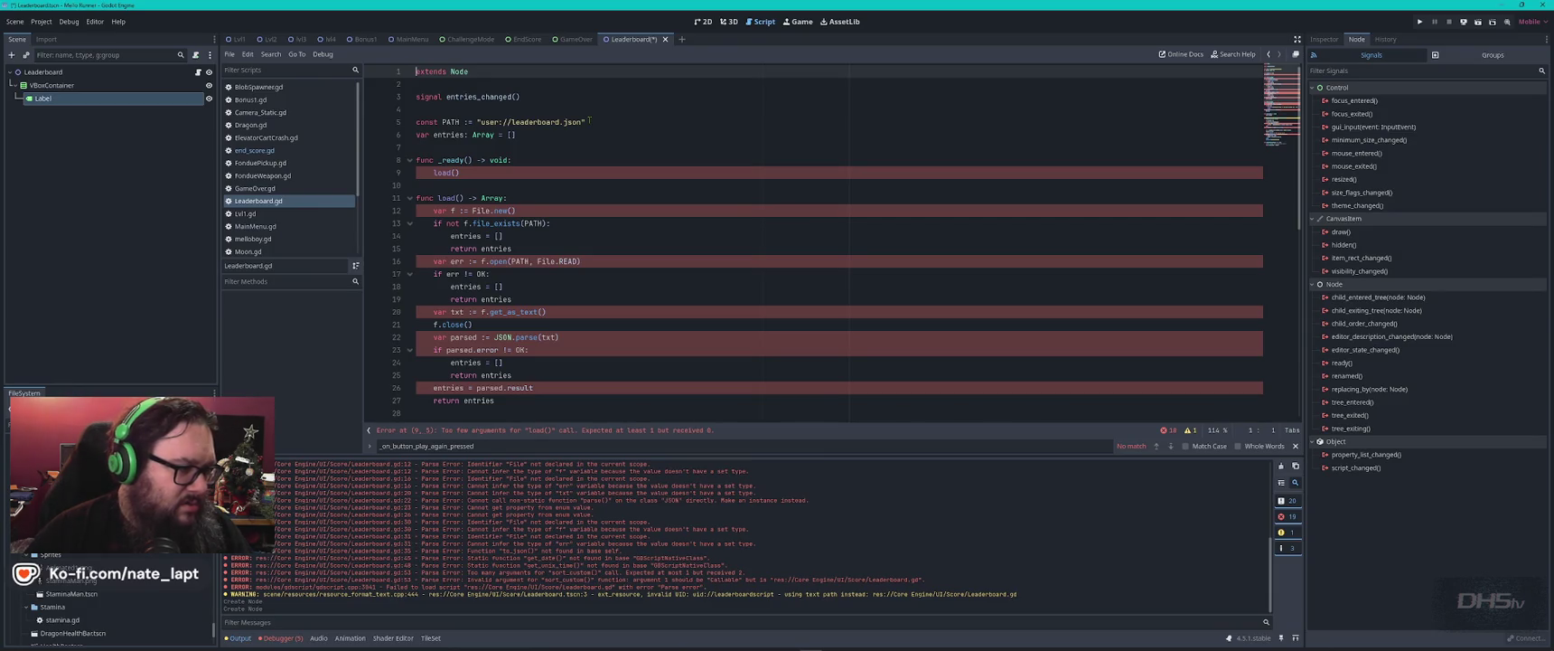
pyautogui.click(703, 22)
pyautogui.scroll(-4, 729, 289)
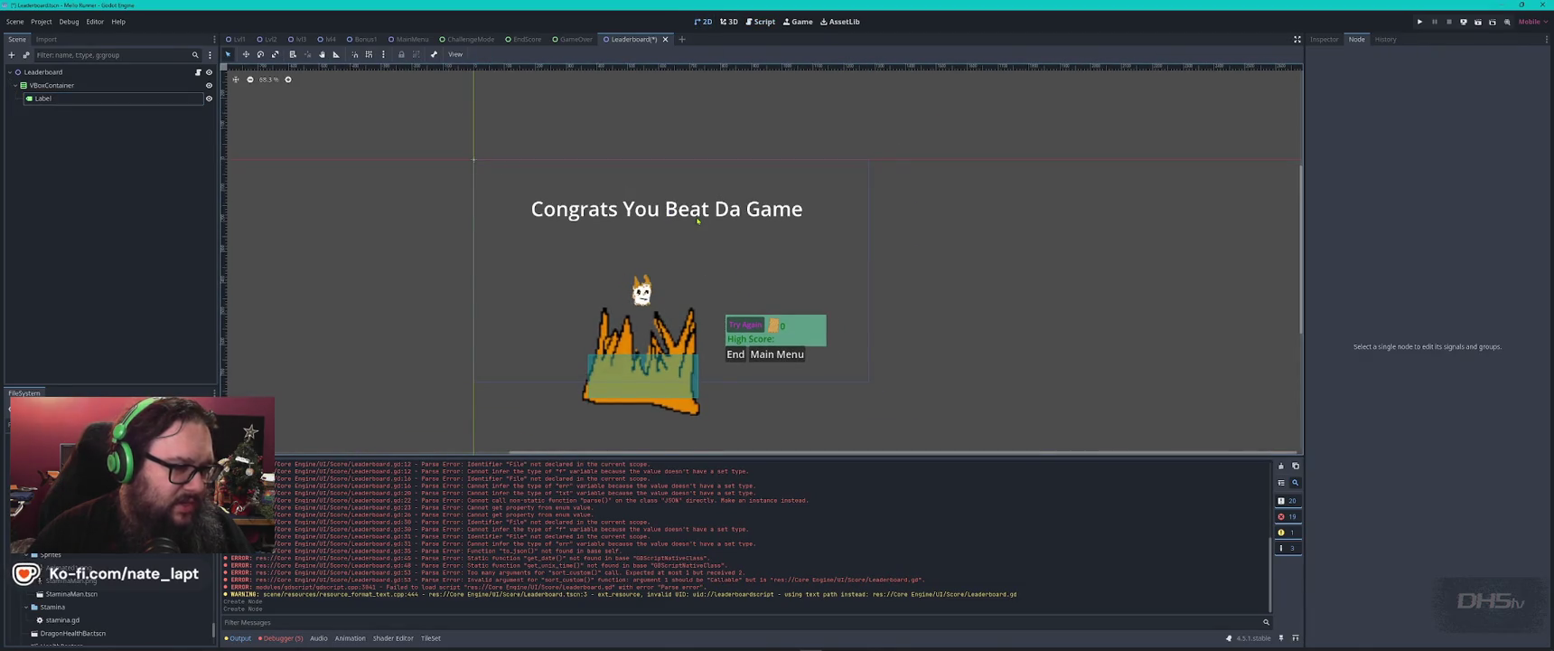
# - Flip through the GameOver, EndScore and MainMenu scenes and recheck Copilot's chat
pyautogui.click(576, 38)
pyautogui.click(527, 39)
pyautogui.click(472, 39)
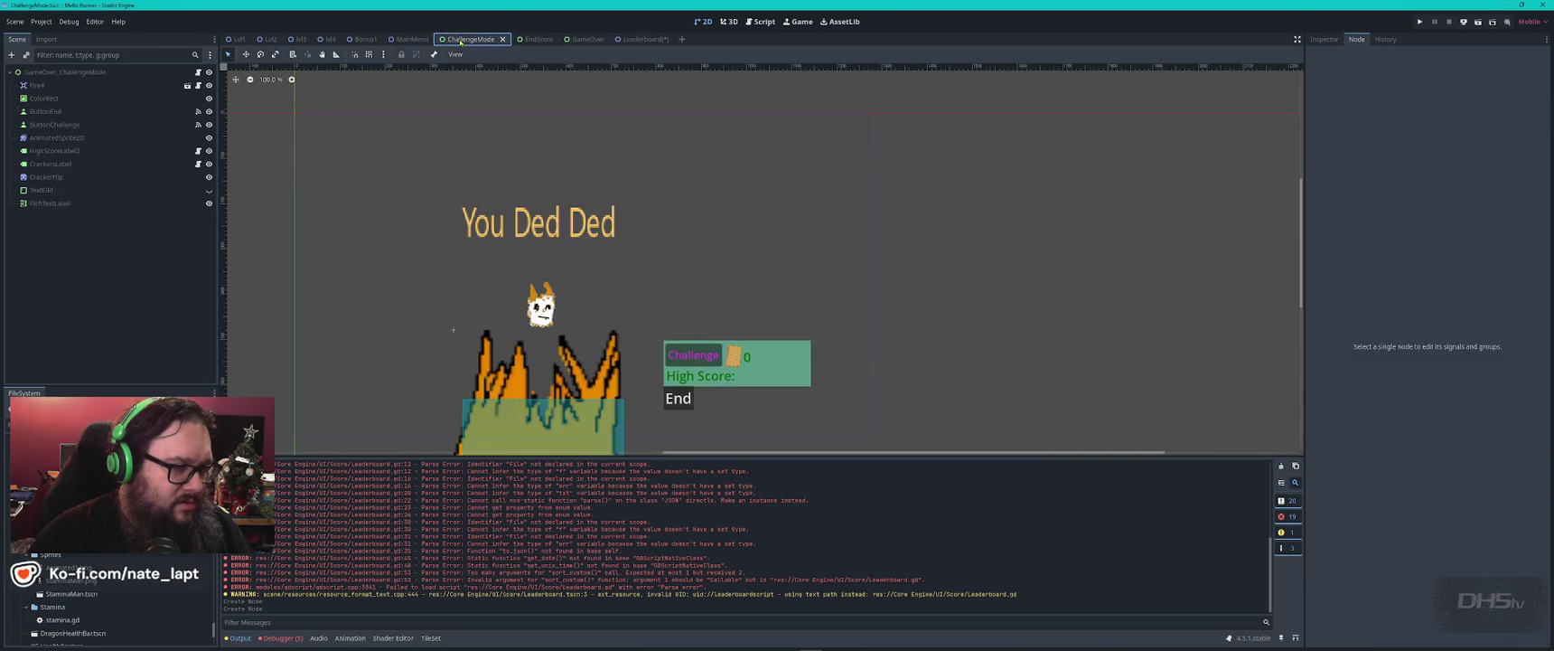
pyautogui.click(412, 38)
pyautogui.click(641, 39)
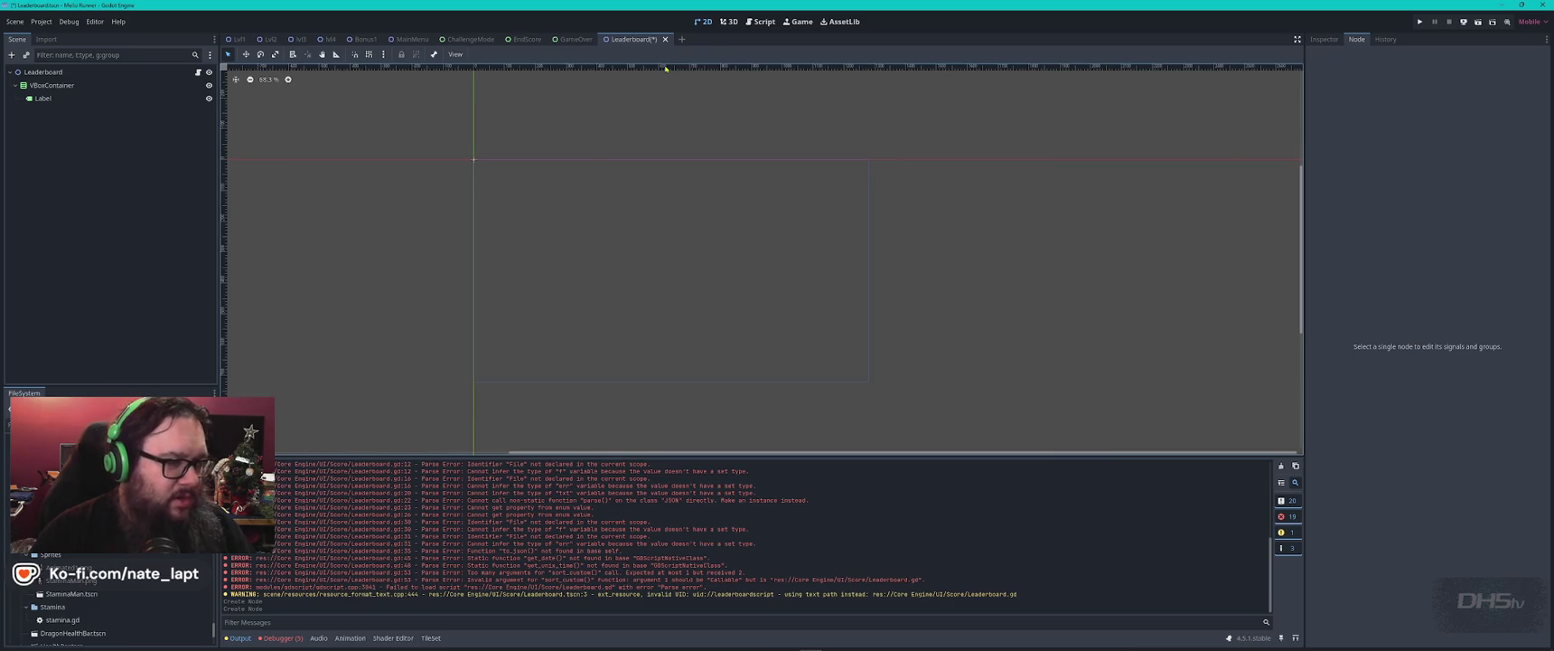
pyautogui.hotkey('alt', 'Tab')
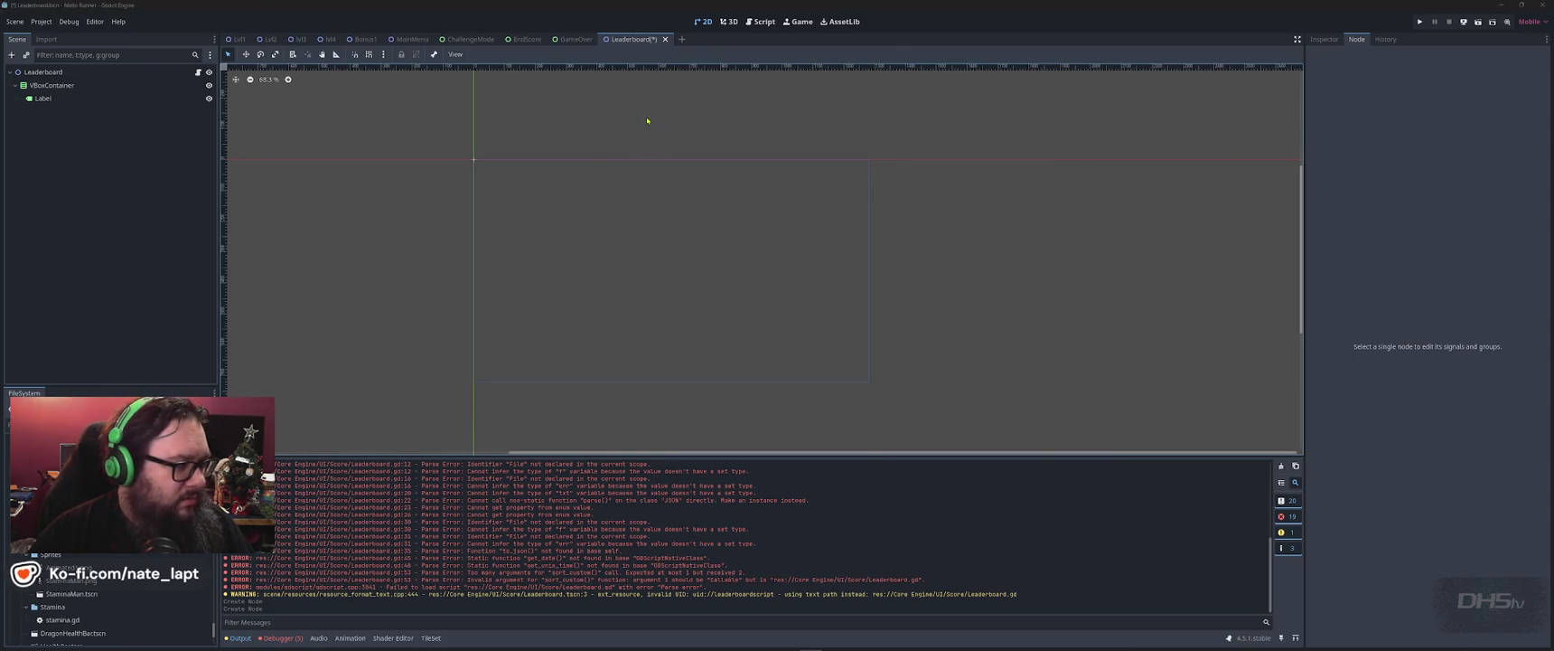
pyautogui.hotkey('alt', 'Tab')
pyautogui.hotkey('alt', 'Tab')
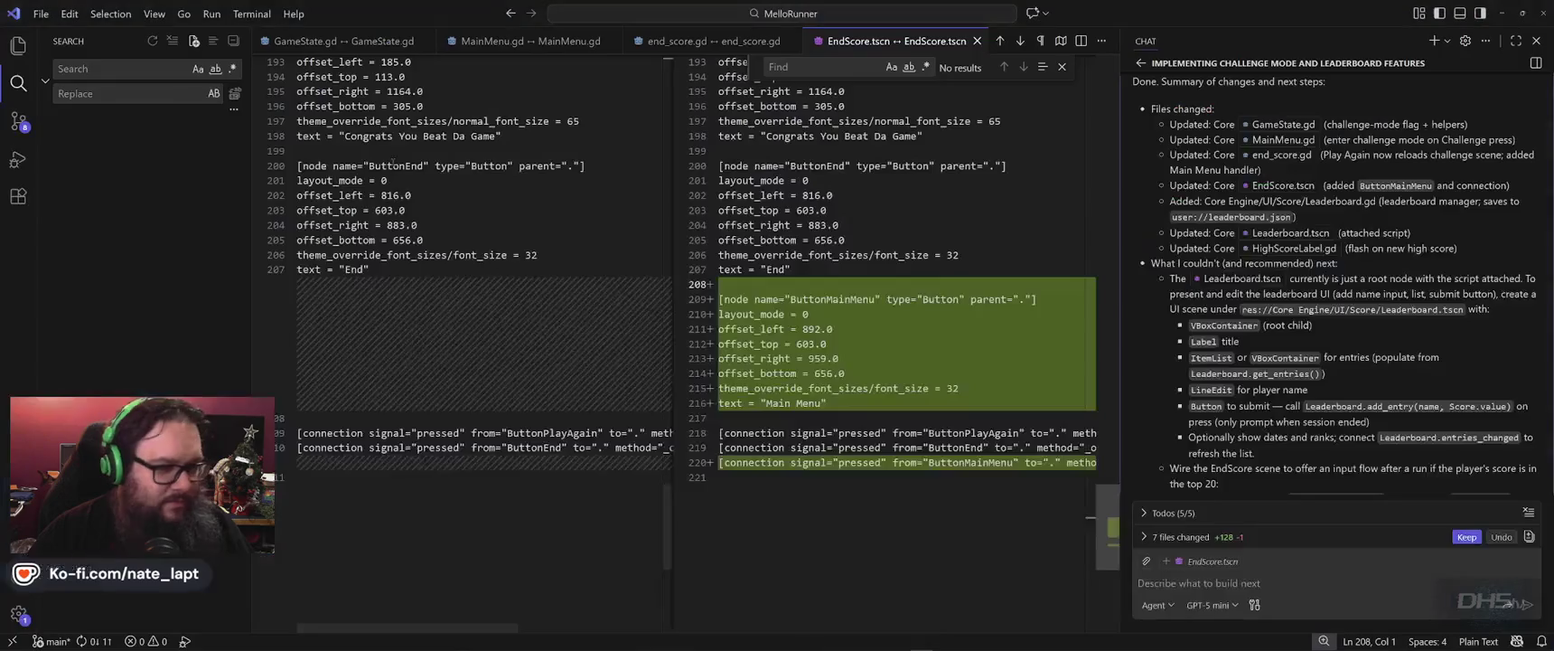
pyautogui.hotkey('alt', 'Tab')
pyautogui.hotkey('alt', 'Tab')
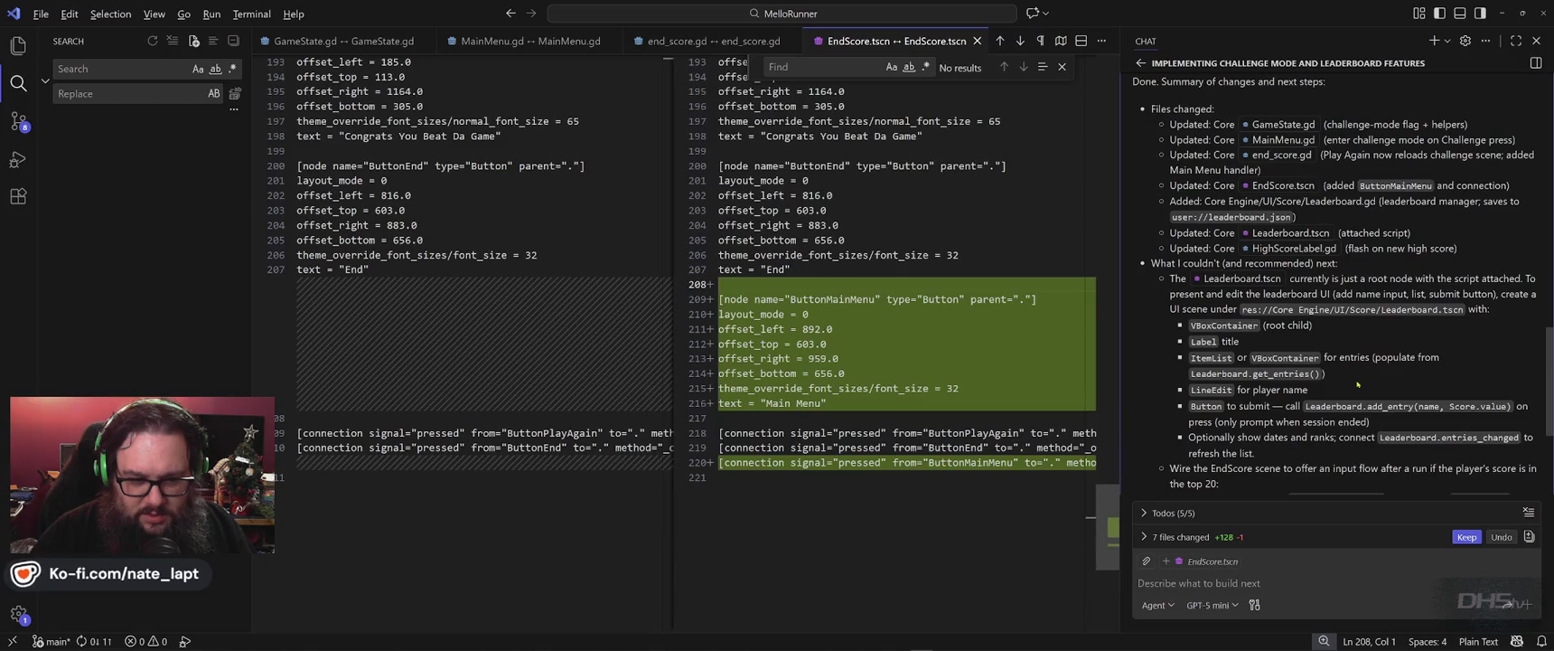
pyautogui.hotkey('alt', 'Tab')
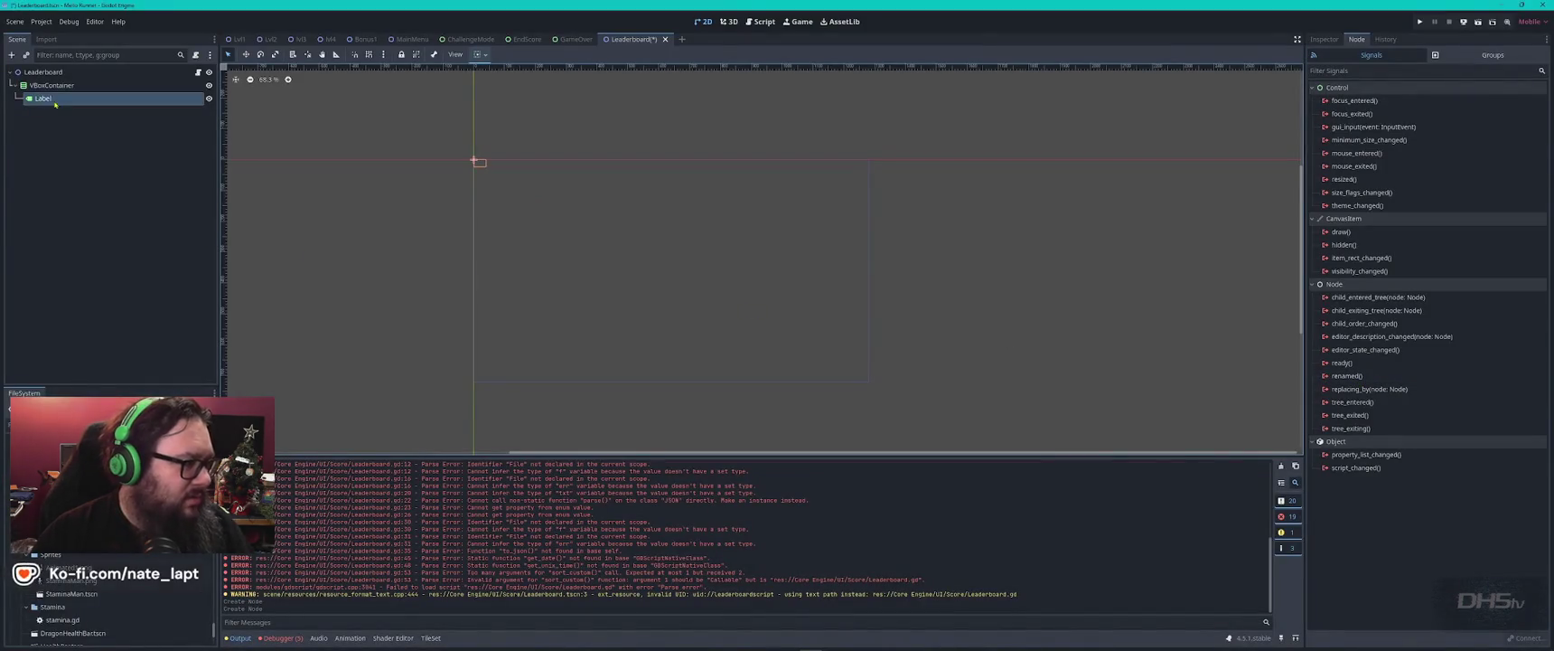
# - Add an ItemList inside the Leaderboard VBoxContainer
pyautogui.click(64, 85)
pyautogui.hotkey('ctrl', 'a')
pyautogui.write('it')
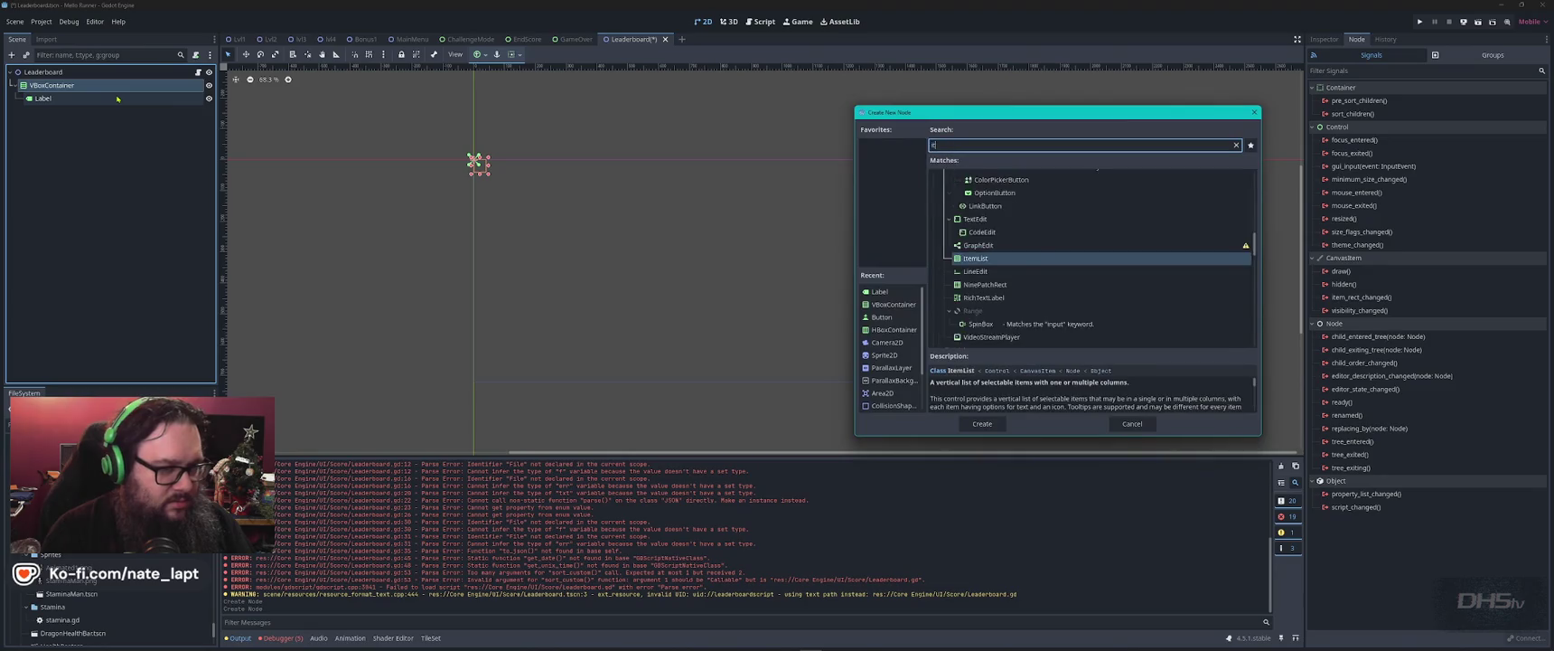
pyautogui.press('Return')
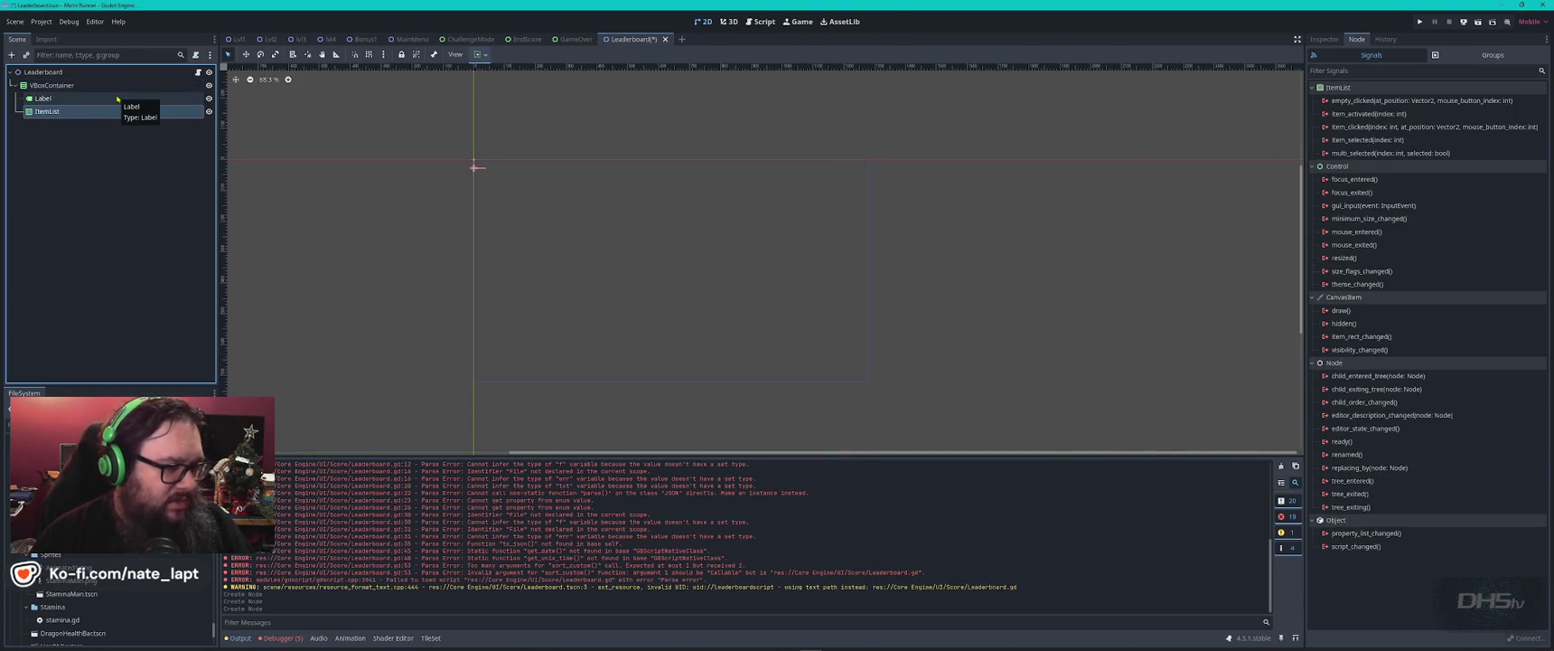
pyautogui.hotkey('alt', 'Tab')
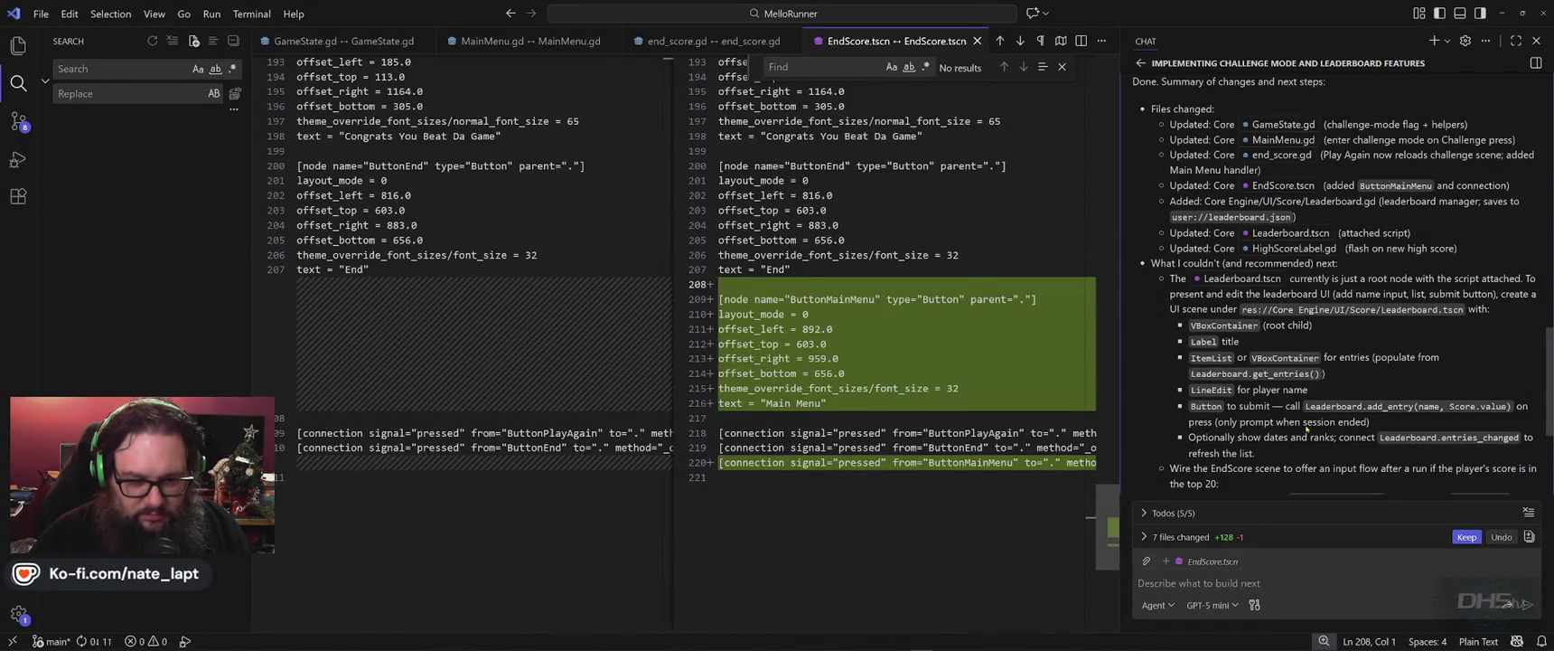
pyautogui.hotkey('alt', 'Tab')
# - Add a LineEdit and a Button under the VBoxContainer, following Copilot's node list
pyautogui.click(64, 91)
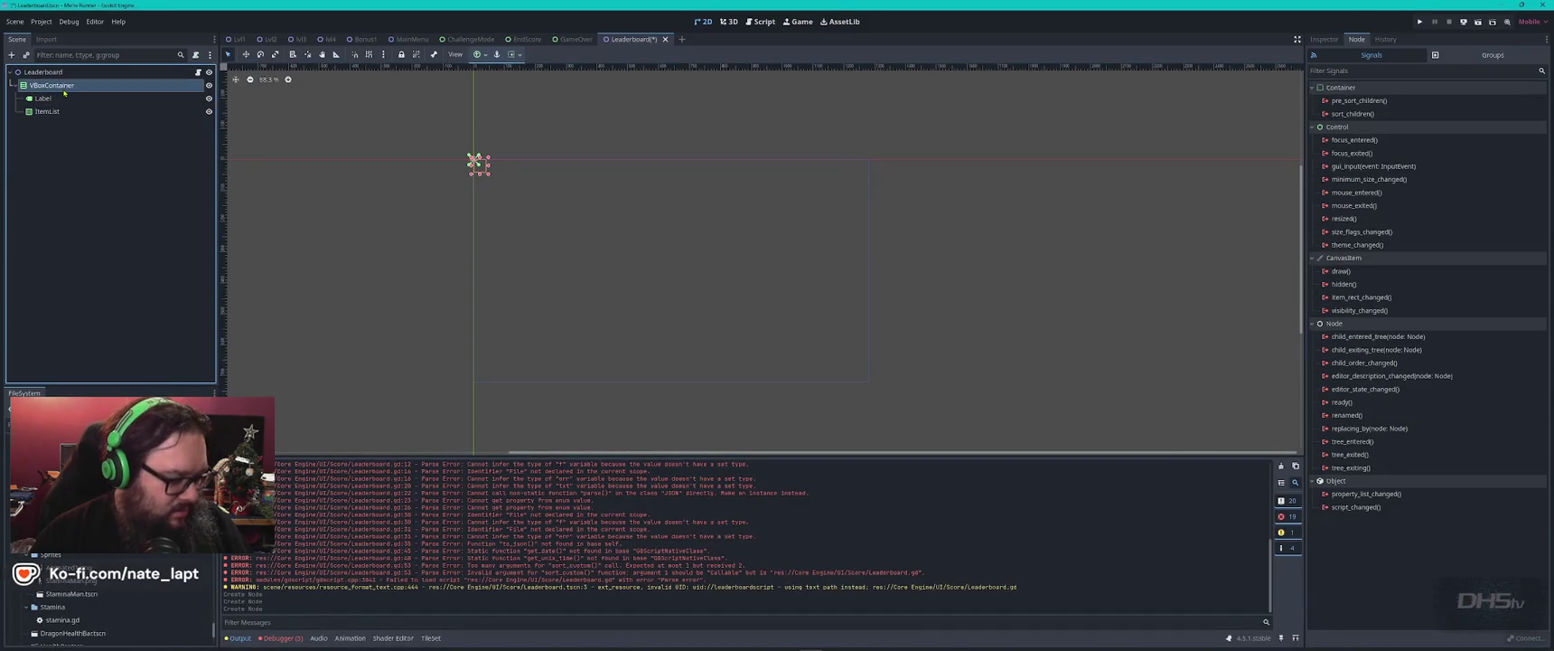
pyautogui.hotkey('ctrl', 'a')
pyautogui.write('line')
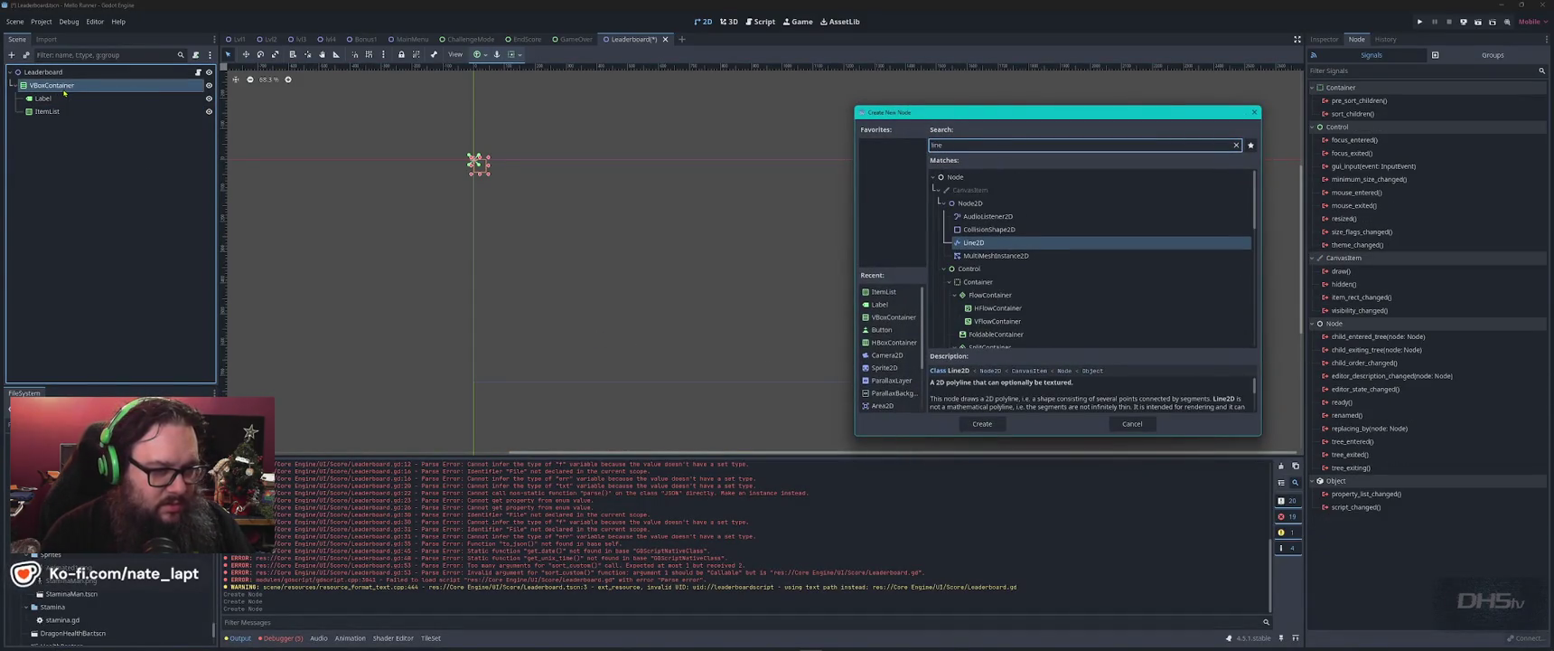
pyautogui.write('edit')
pyautogui.press('Return')
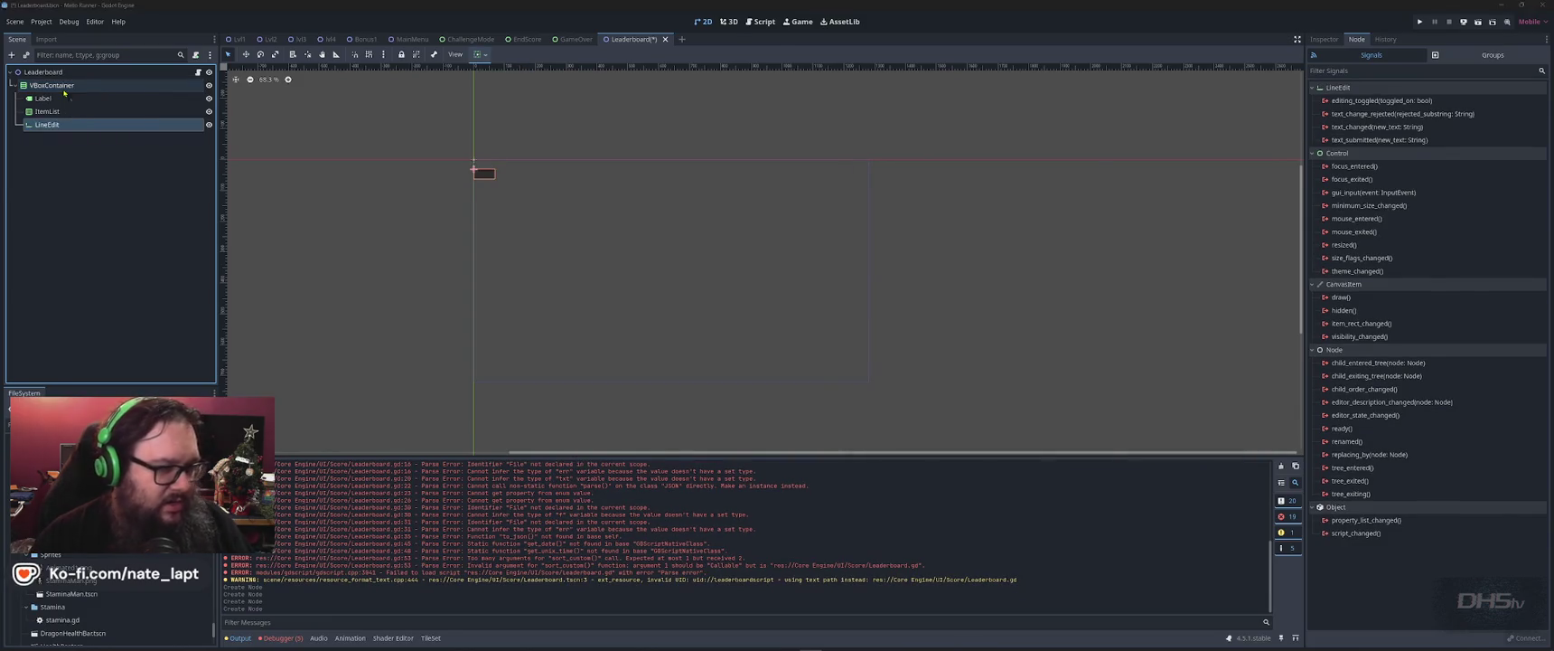
pyautogui.hotkey('alt', 'Tab')
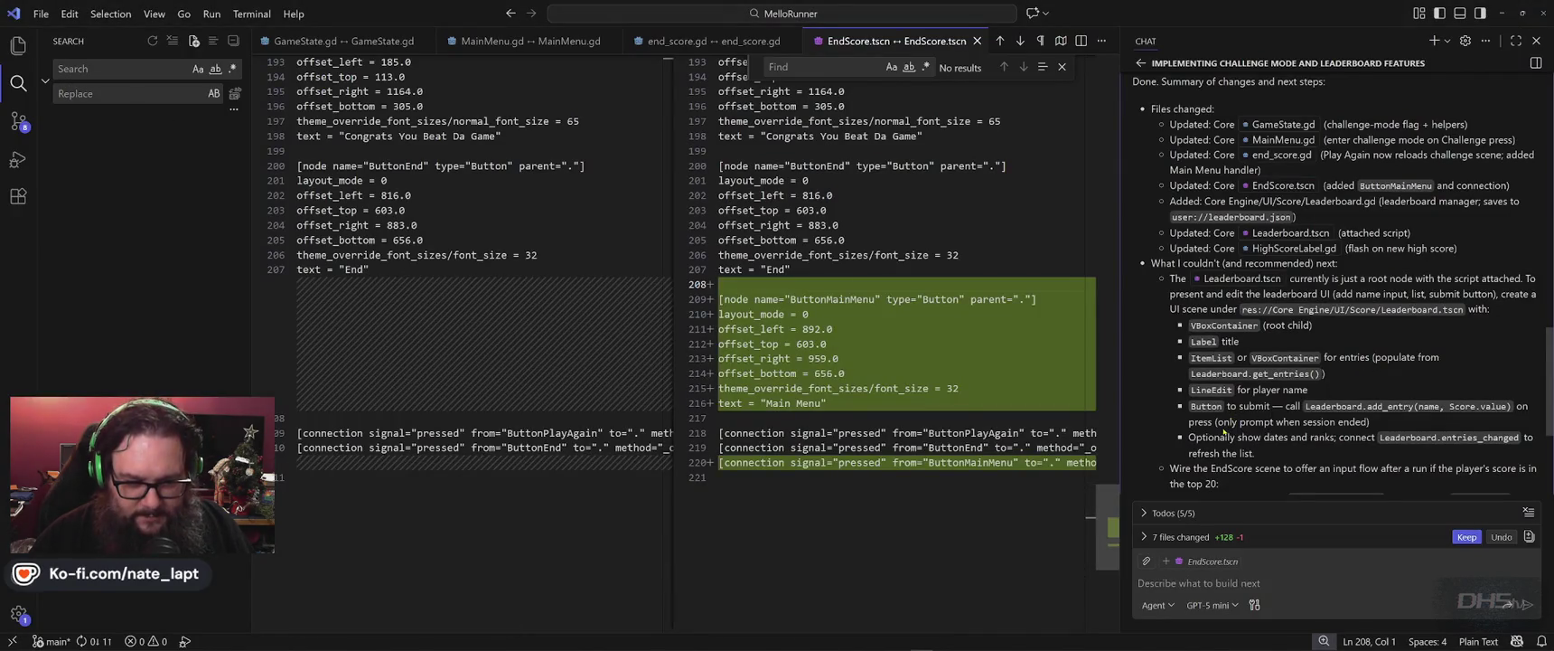
pyautogui.hotkey('alt', 'Tab')
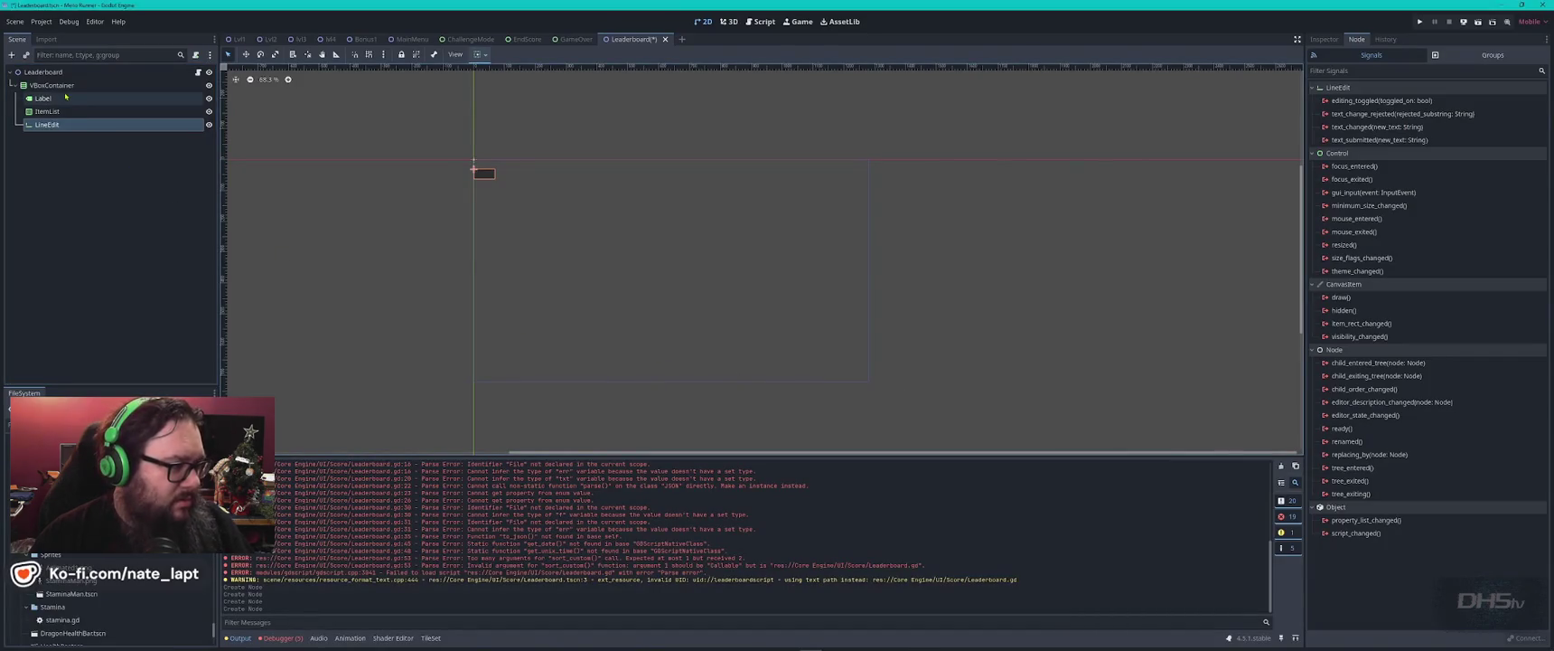
pyautogui.click(172, 85)
pyautogui.hotkey('ctrl', 'a')
pyautogui.write('but')
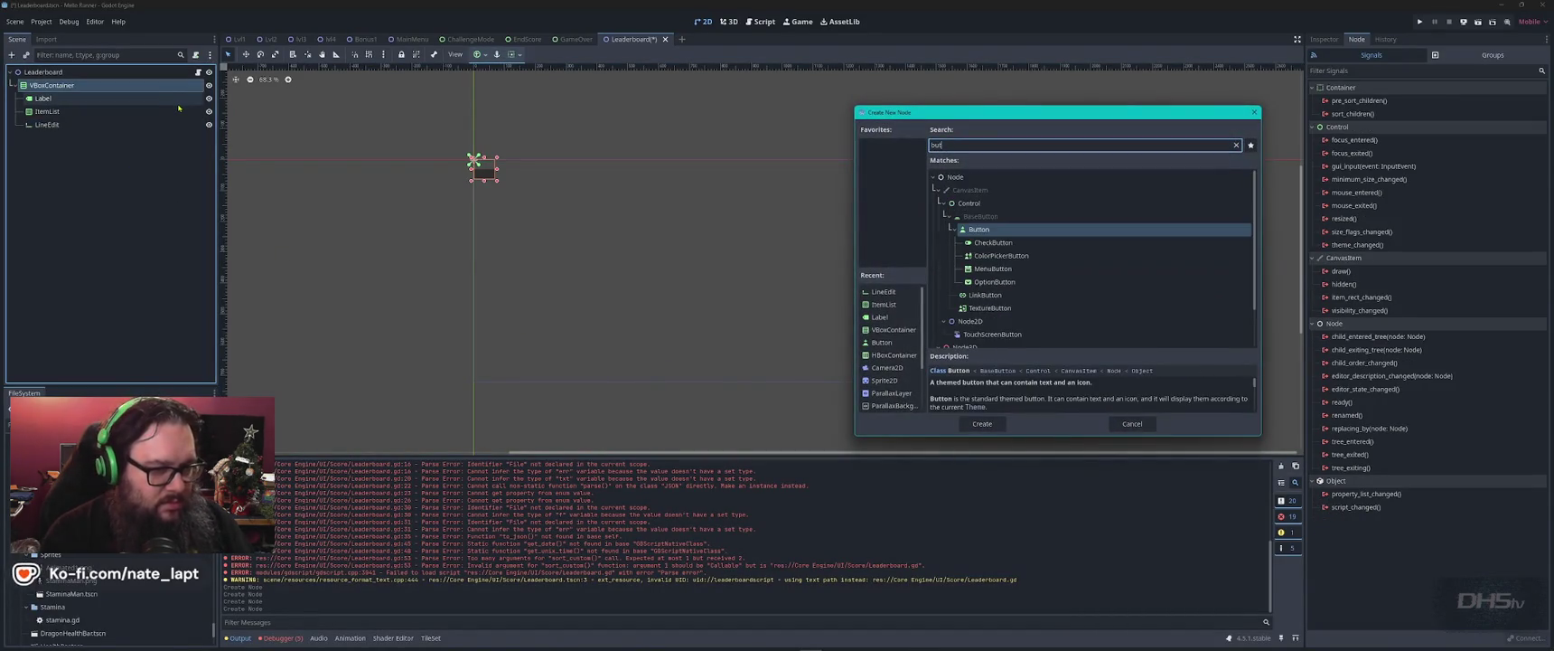
pyautogui.press('Return')
pyautogui.hotkey('alt', 'Tab')
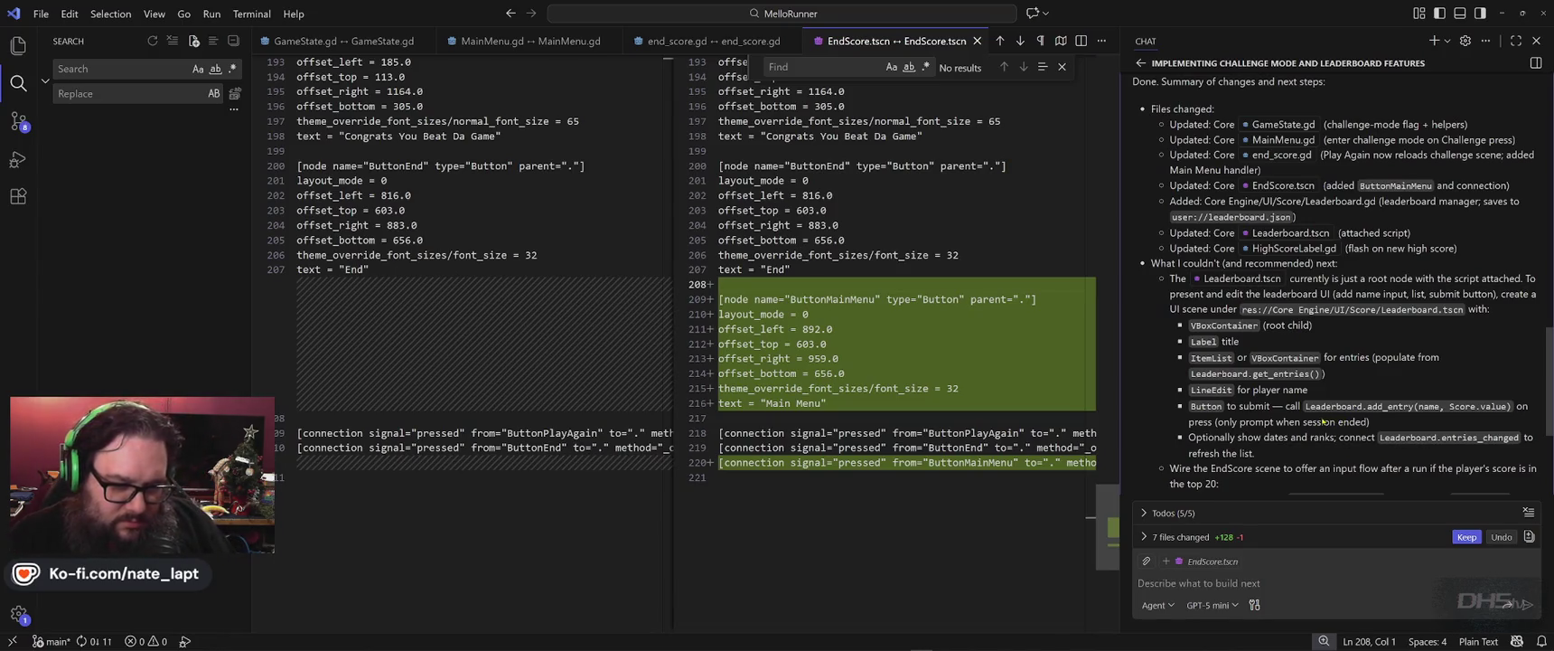
pyautogui.hotkey('alt', 'Tab')
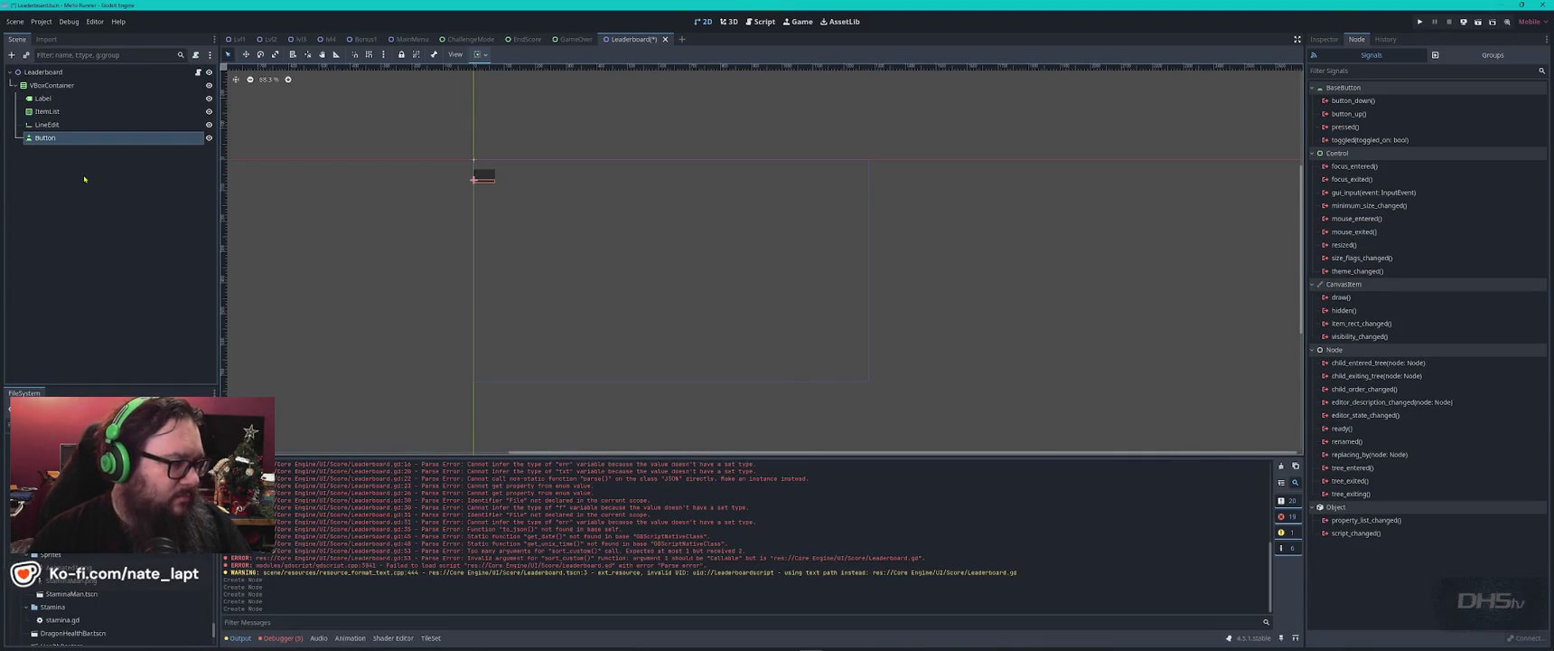
# - Rename the new Button to ButtonSubmit and return to Copilot's recommendations
pyautogui.press('F2')
pyautogui.click(89, 140)
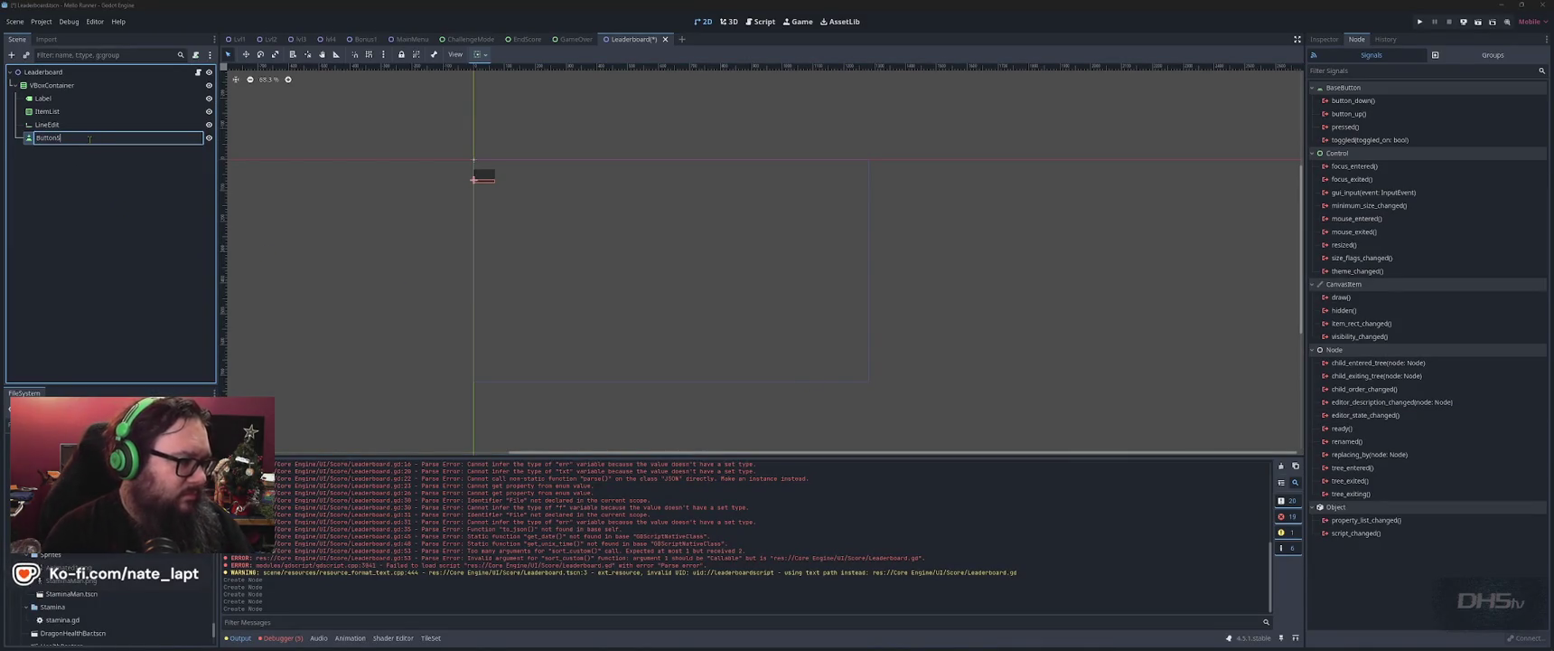
pyautogui.press('Return')
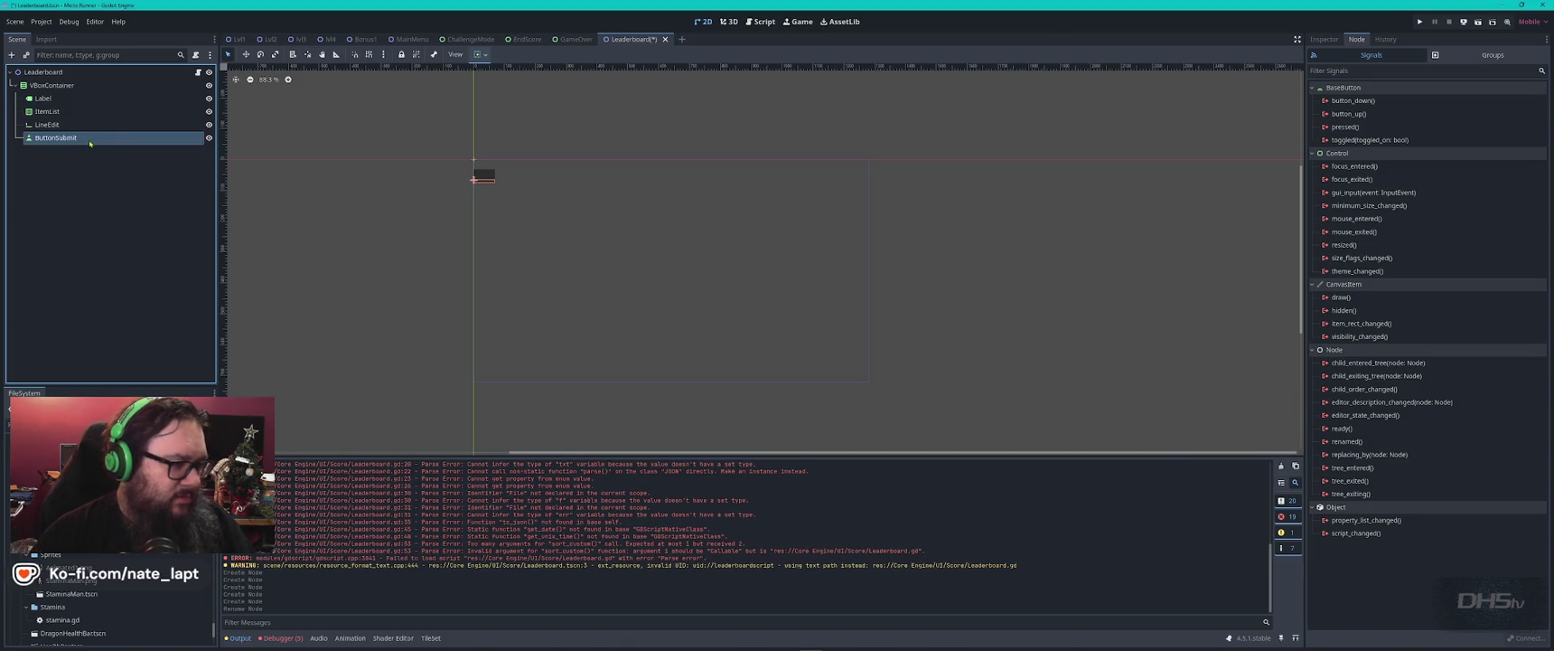
pyautogui.hotkey('alt', 'Tab')
pyautogui.scroll(-1, 1304, 437)
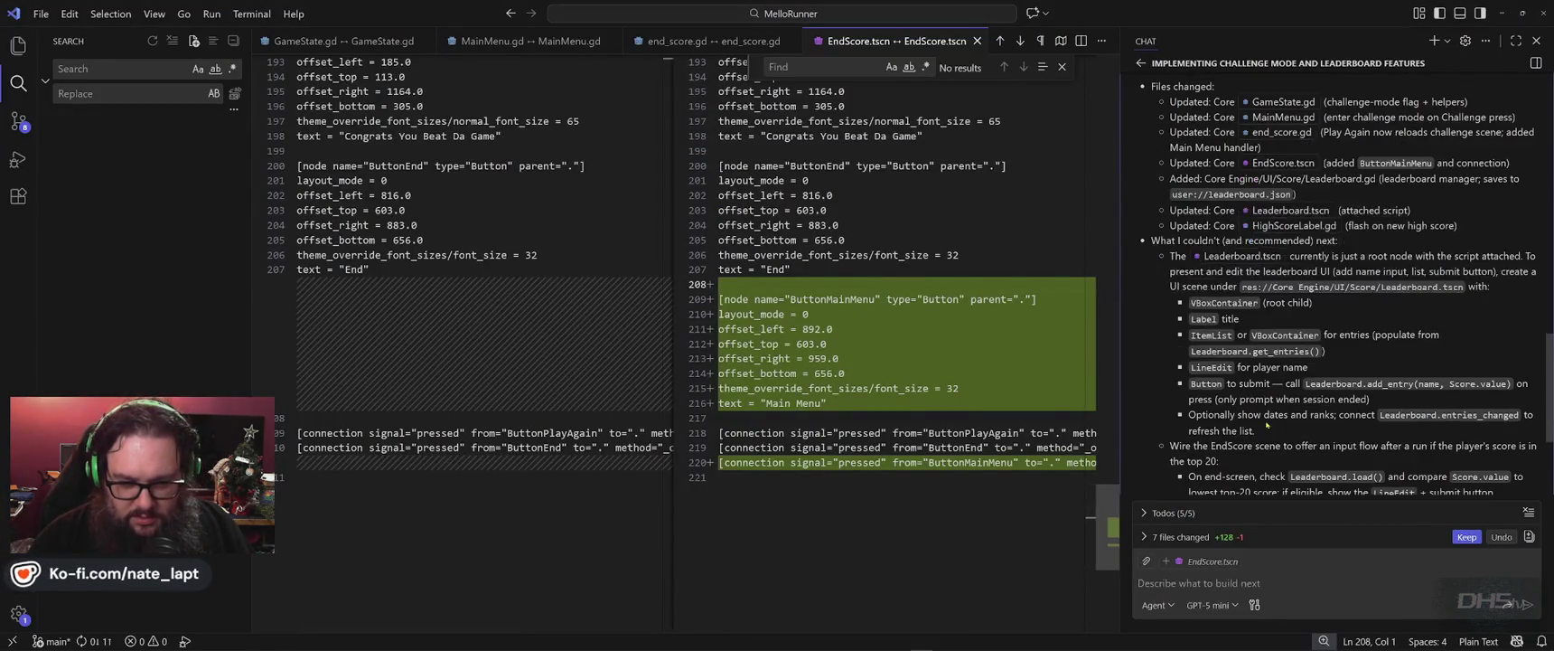
# - Read Copilot's remaining next-step suggestions to the end, then return to the Godot editor
pyautogui.scroll(-1, 1266, 426)
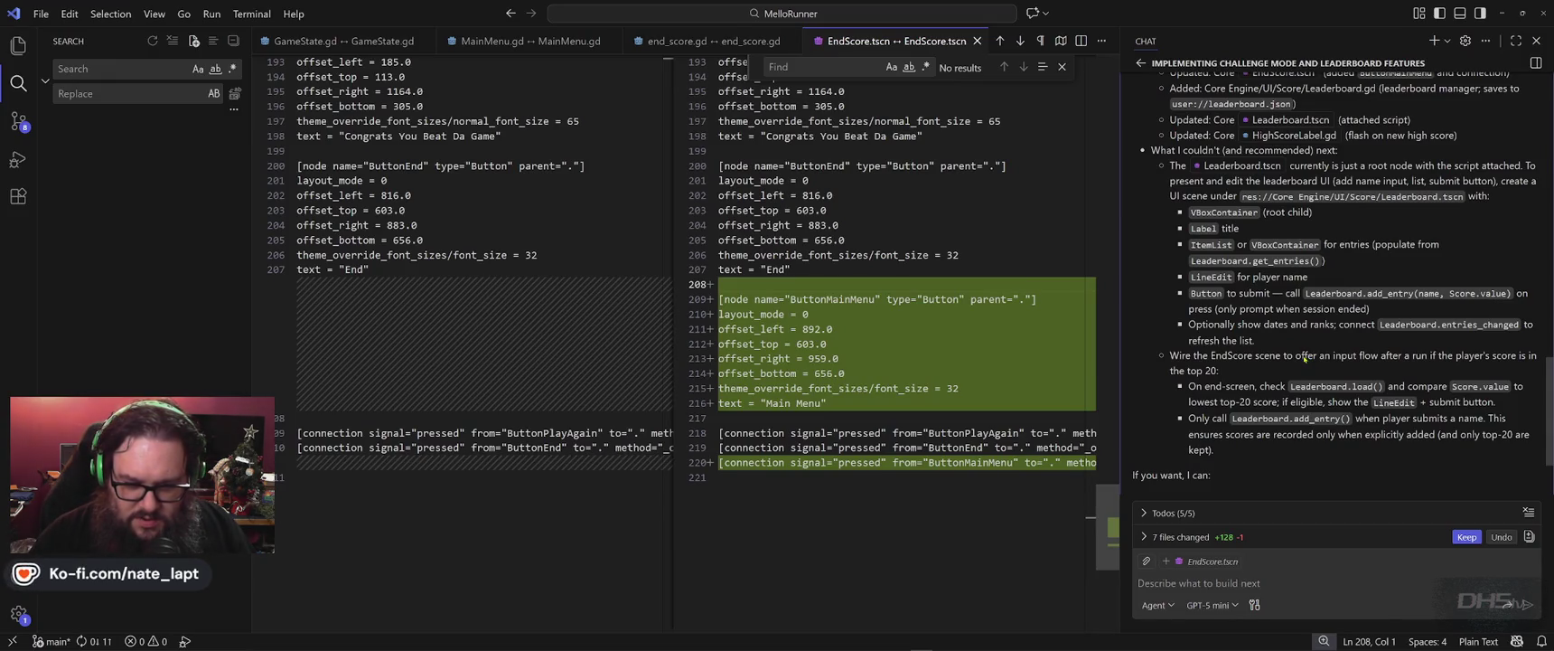
pyautogui.scroll(-1, 1305, 358)
pyautogui.scroll(-2, 1305, 358)
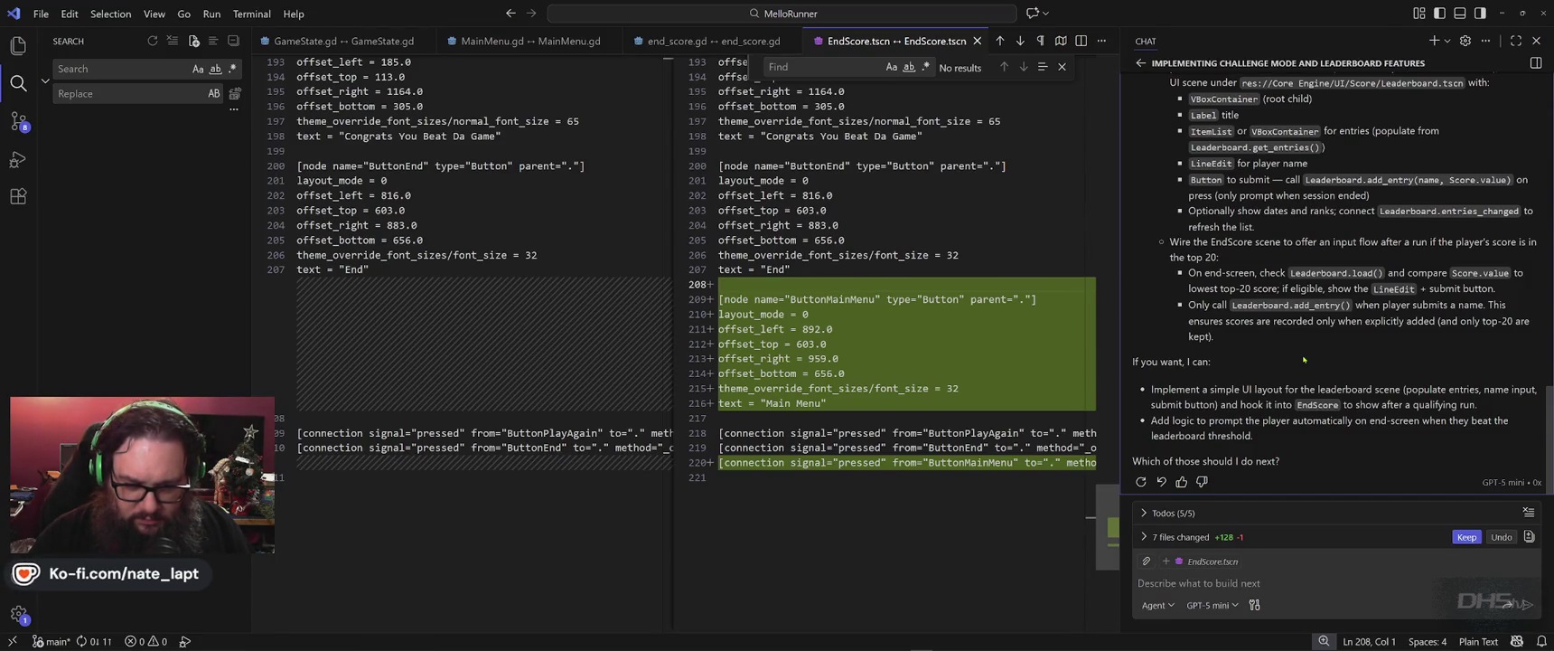
pyautogui.hotkey('alt', 'Tab')
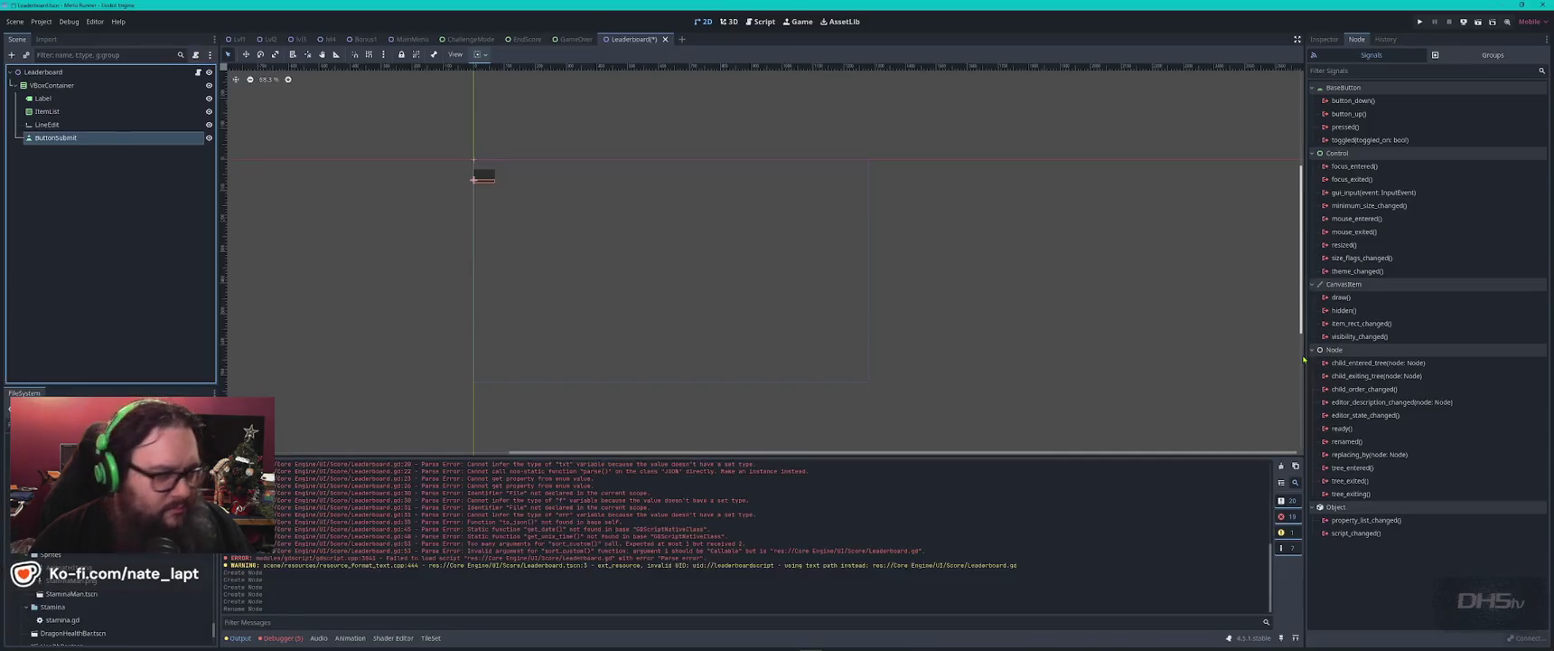
# - Set ButtonSubmit's Inspector Text to 'Submit'
pyautogui.scroll(8, 473, 172)
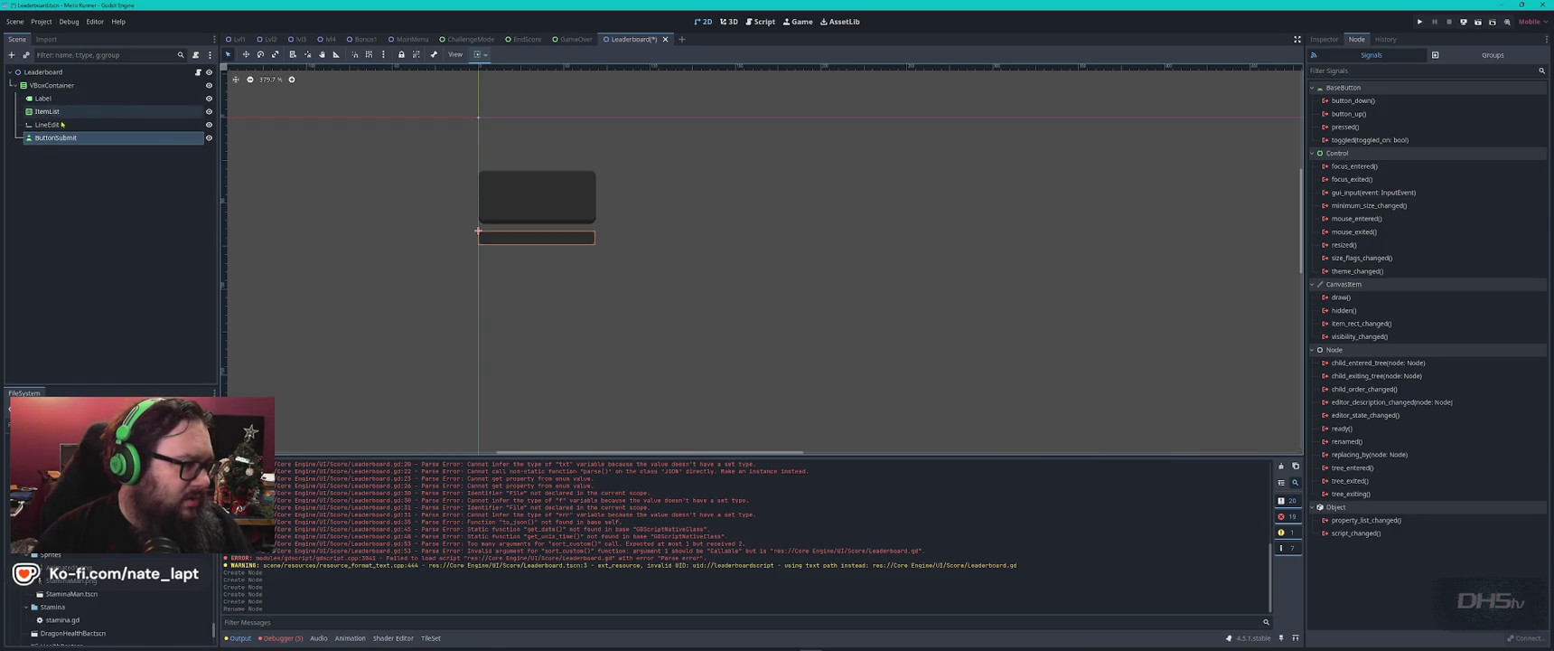
pyautogui.click(52, 124)
pyautogui.click(64, 137)
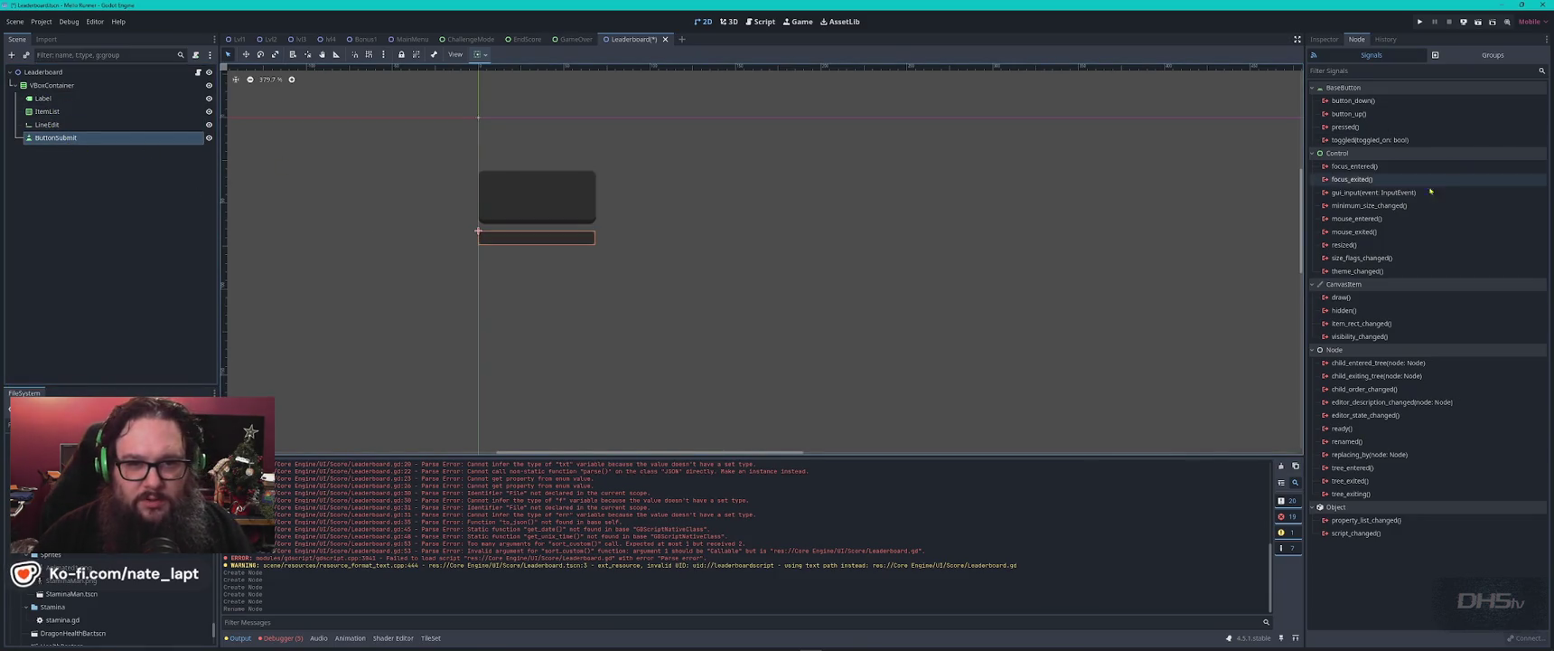
pyautogui.click(1325, 39)
pyautogui.click(1384, 127)
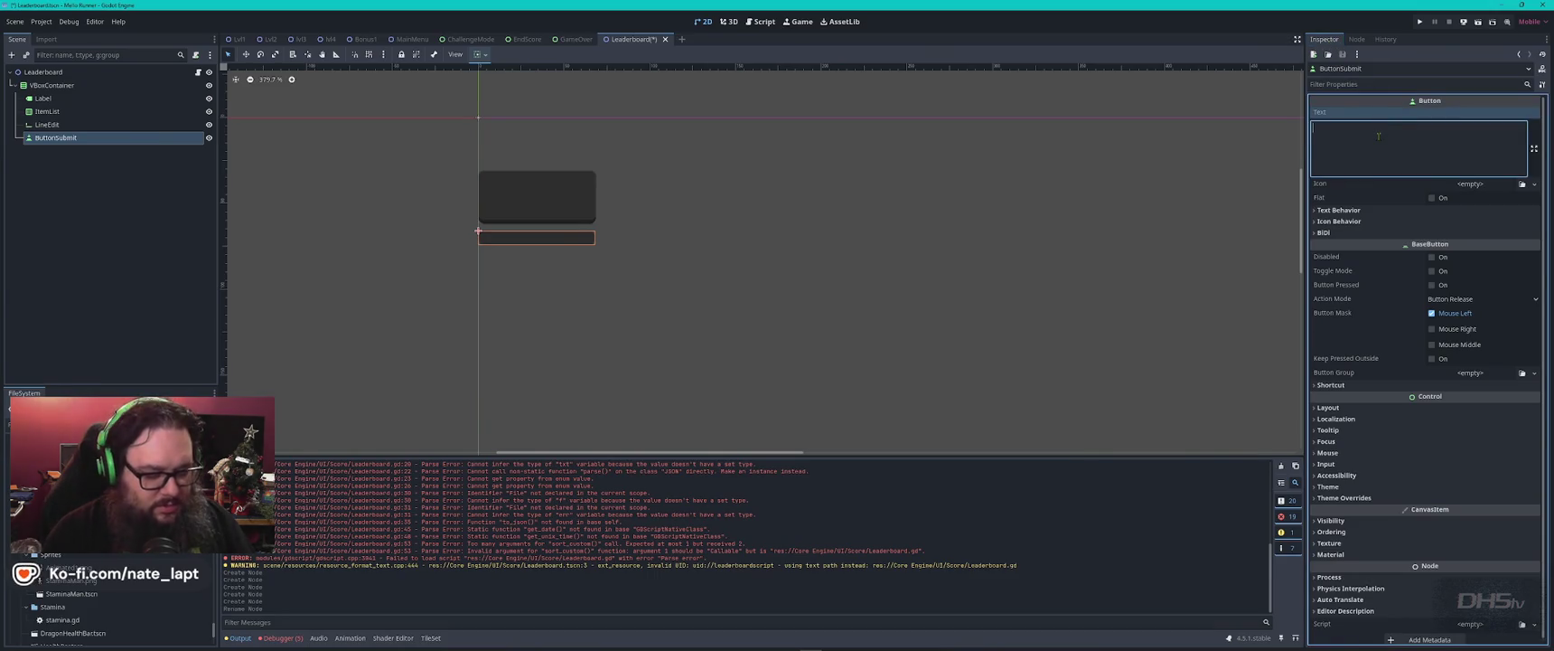
pyautogui.write('Submit')
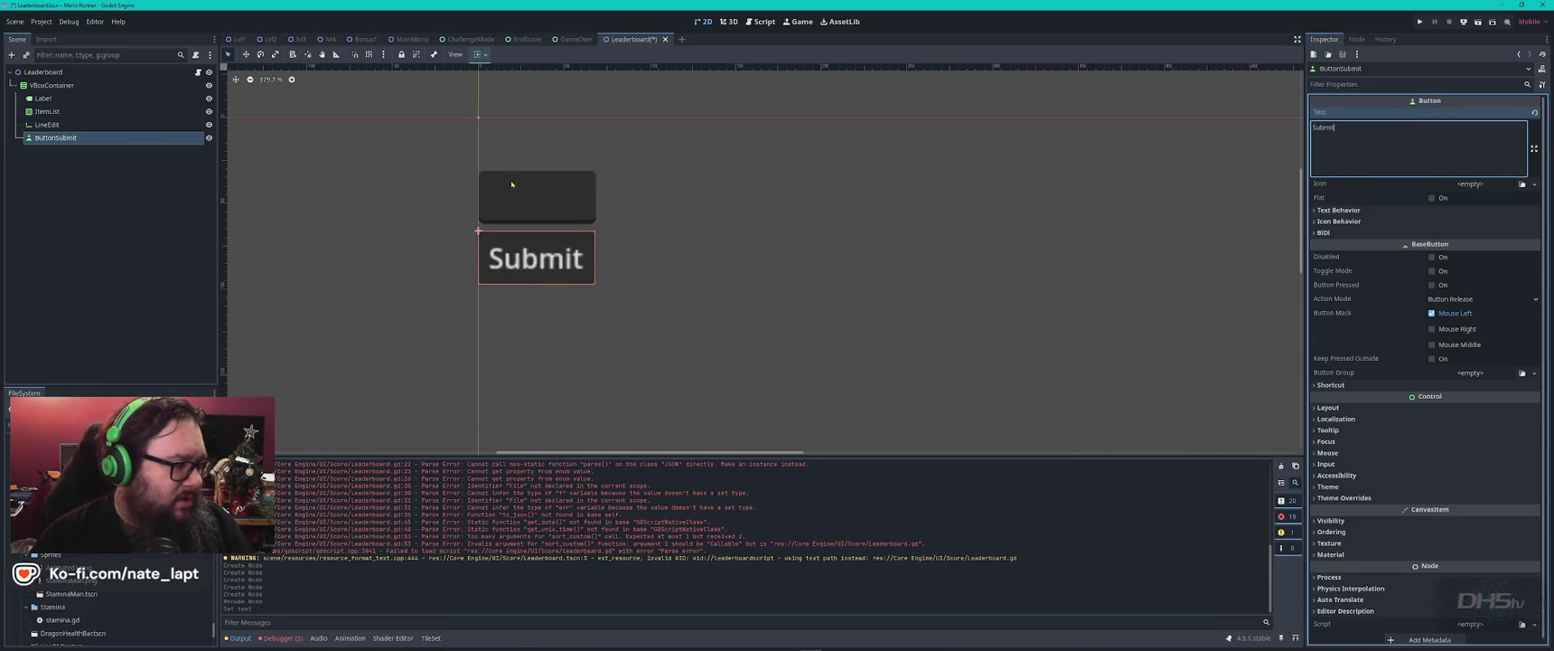
# - Set the Label's Text to 'Leader Board' and select the VBoxContainer
pyautogui.click(50, 124)
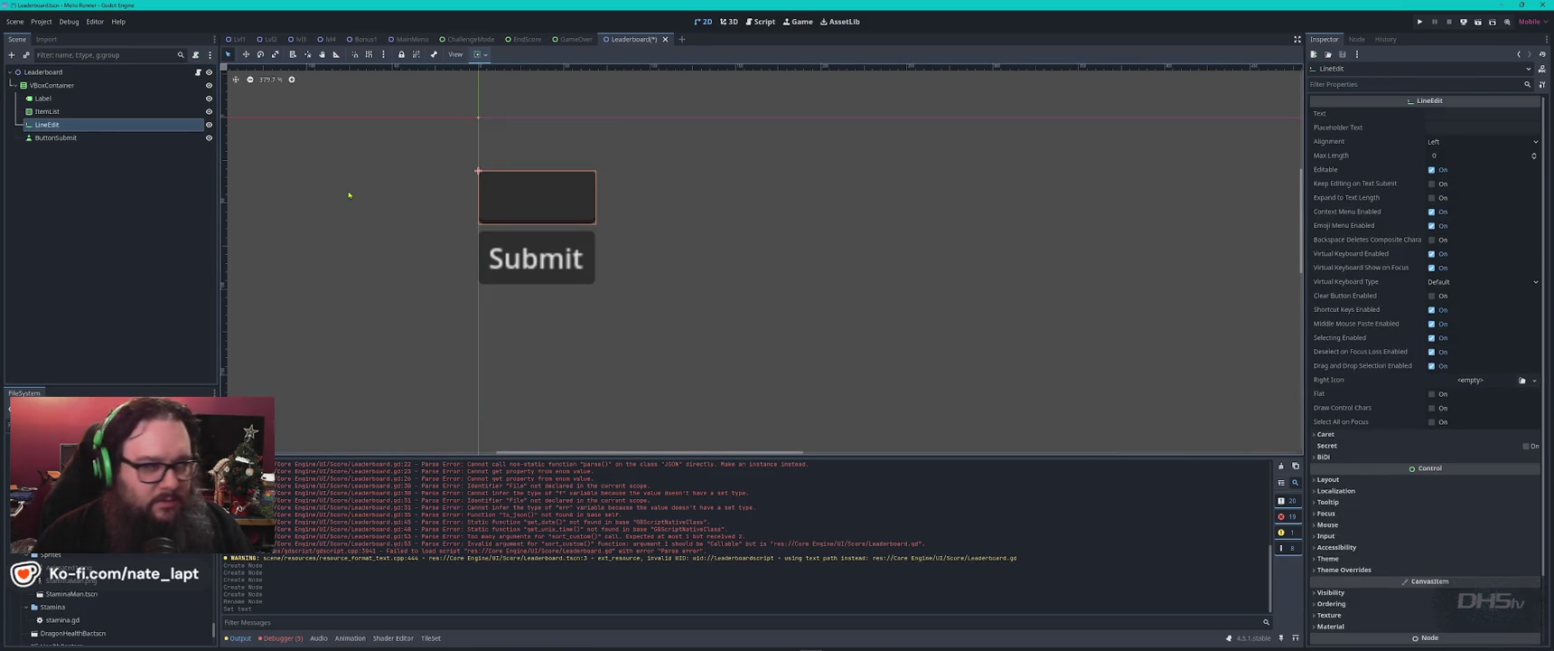
pyautogui.click(54, 111)
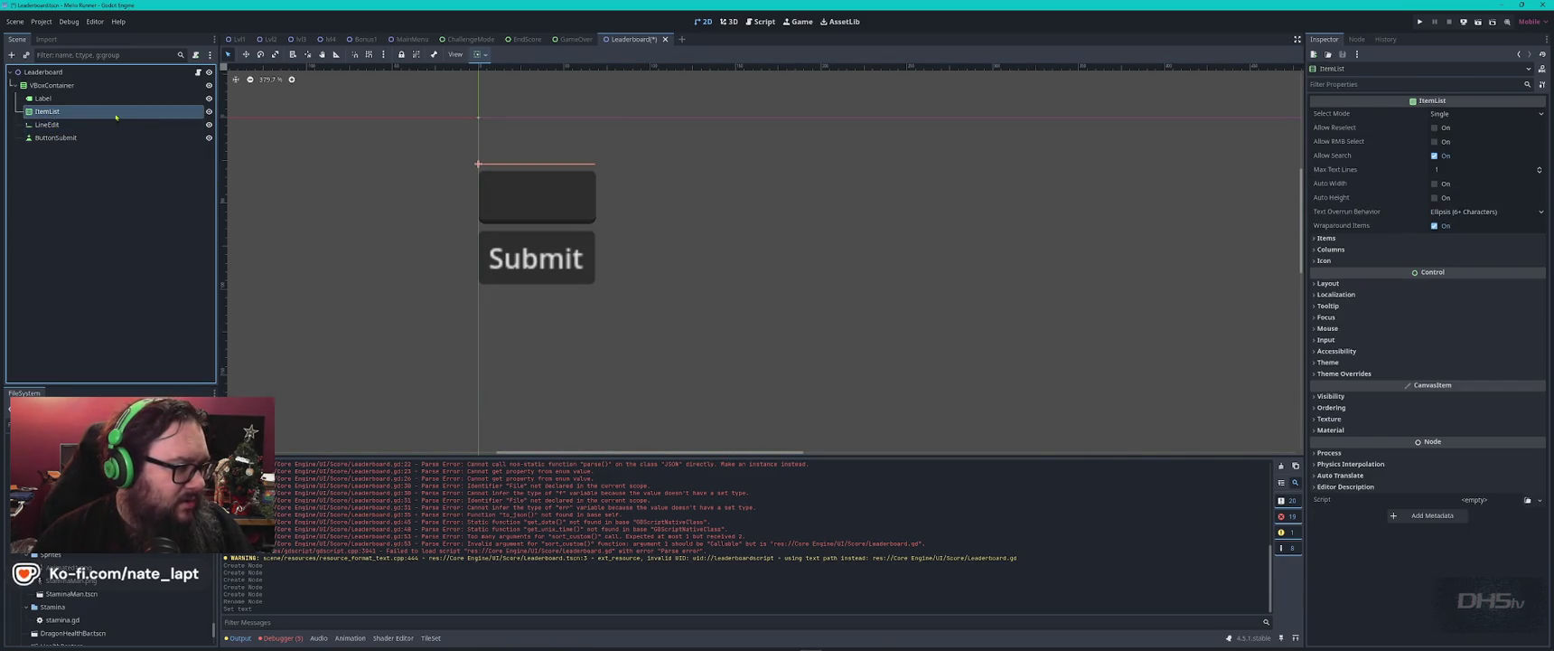
pyautogui.click(43, 99)
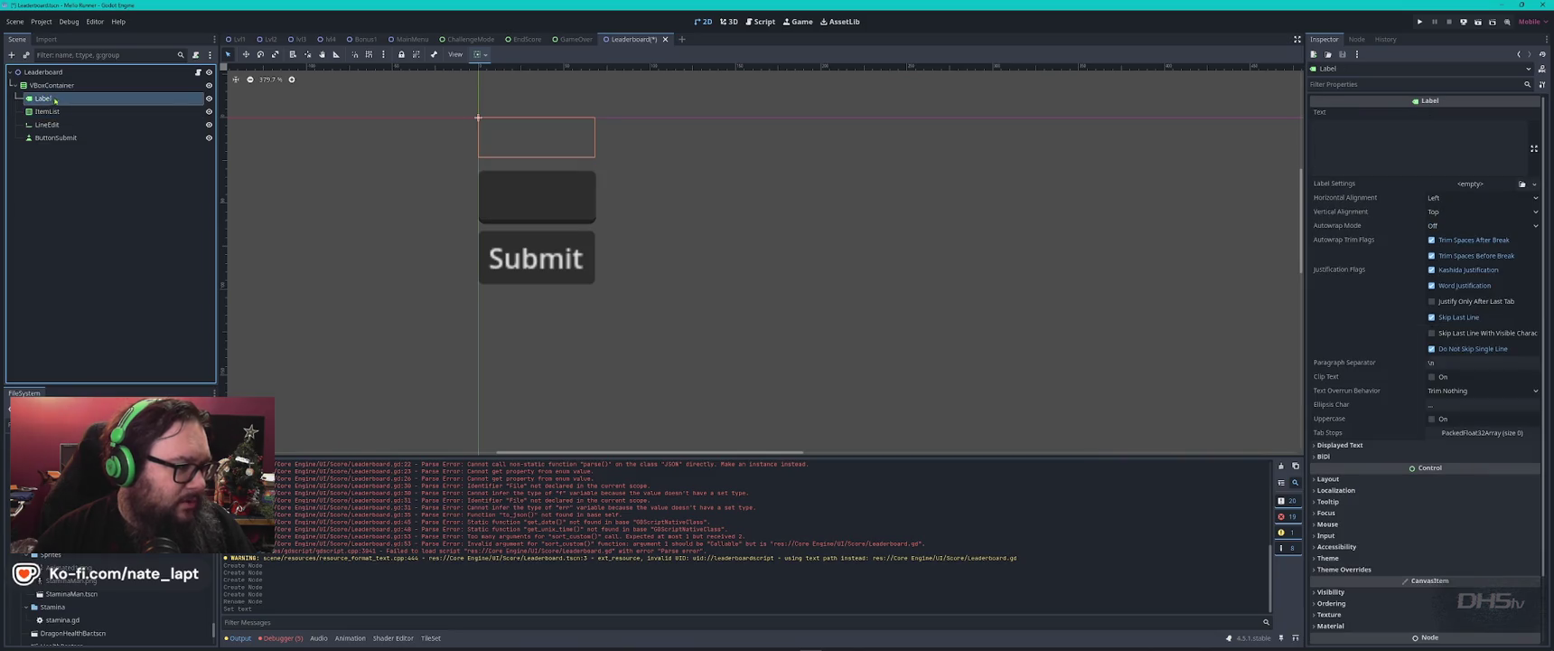
pyautogui.click(1378, 144)
pyautogui.write('L')
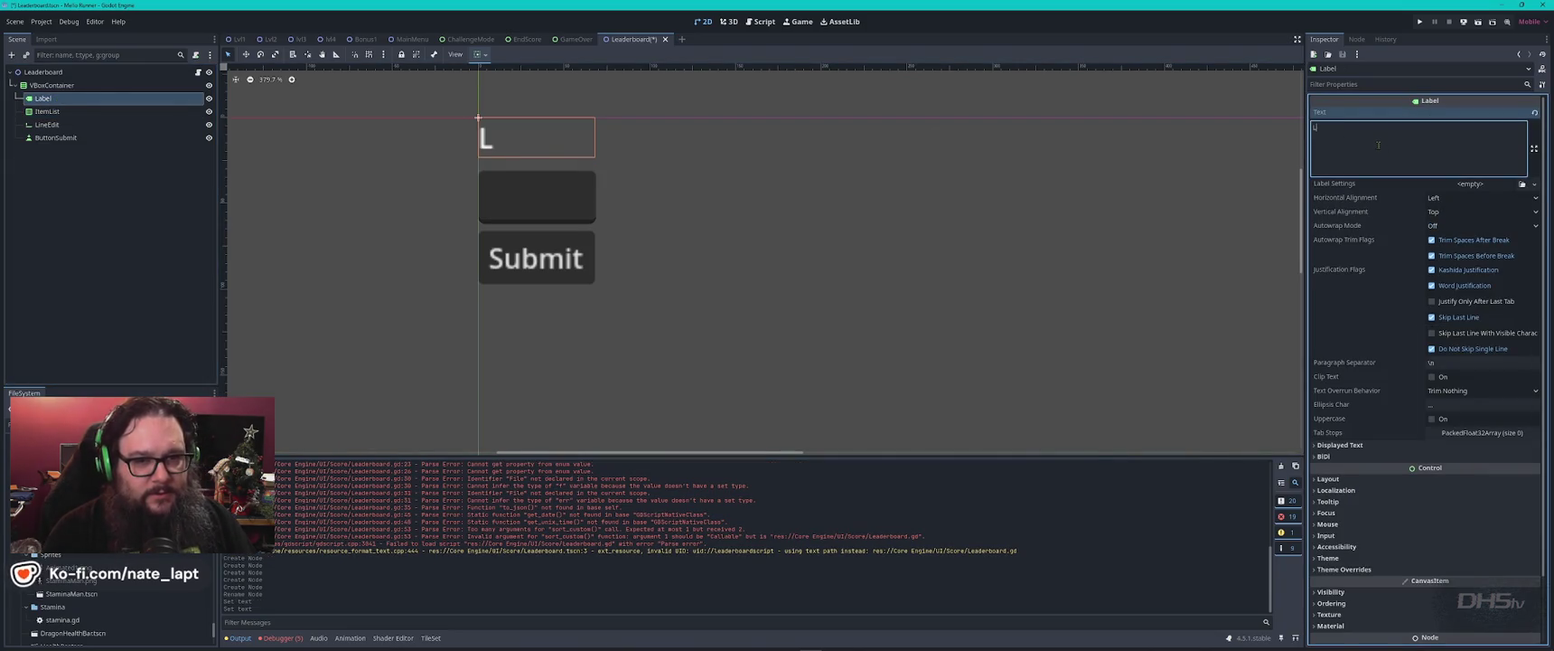
pyautogui.write('eader Board')
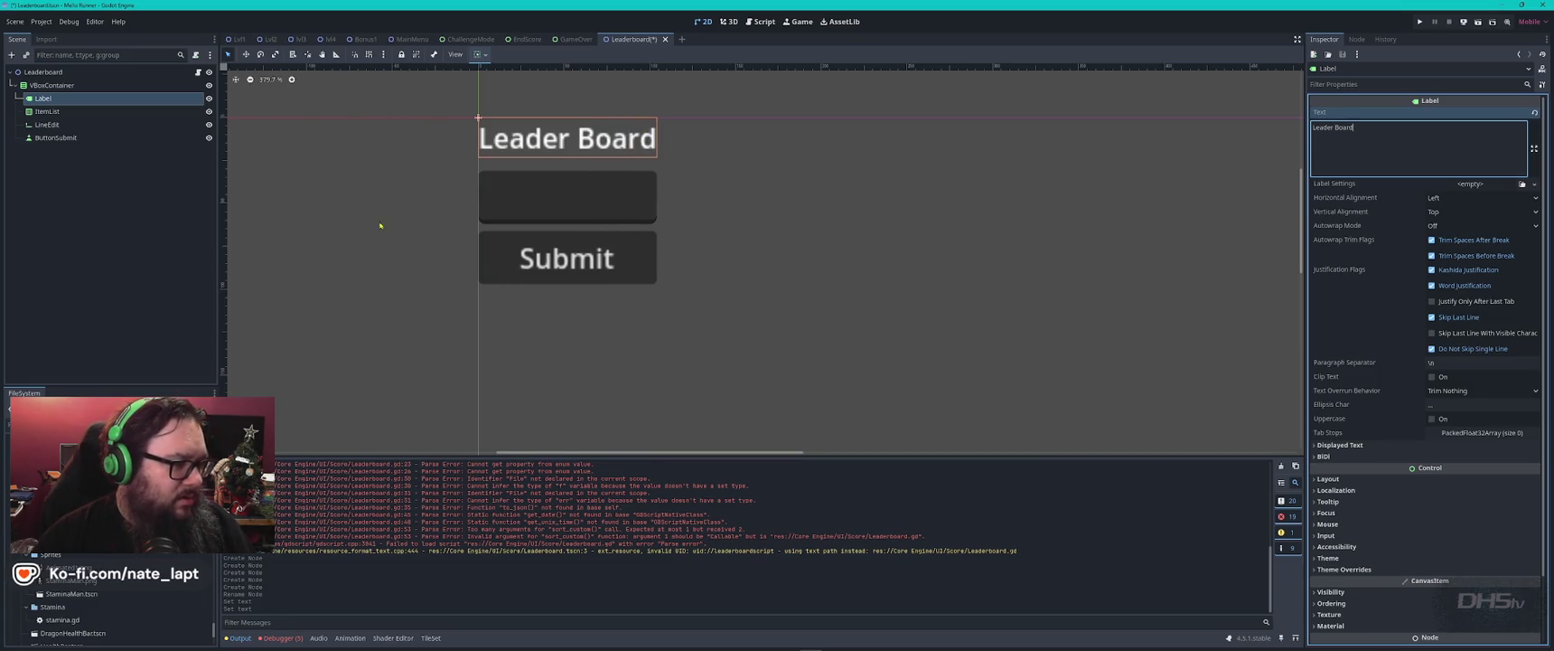
pyautogui.scroll(-5, 761, 286)
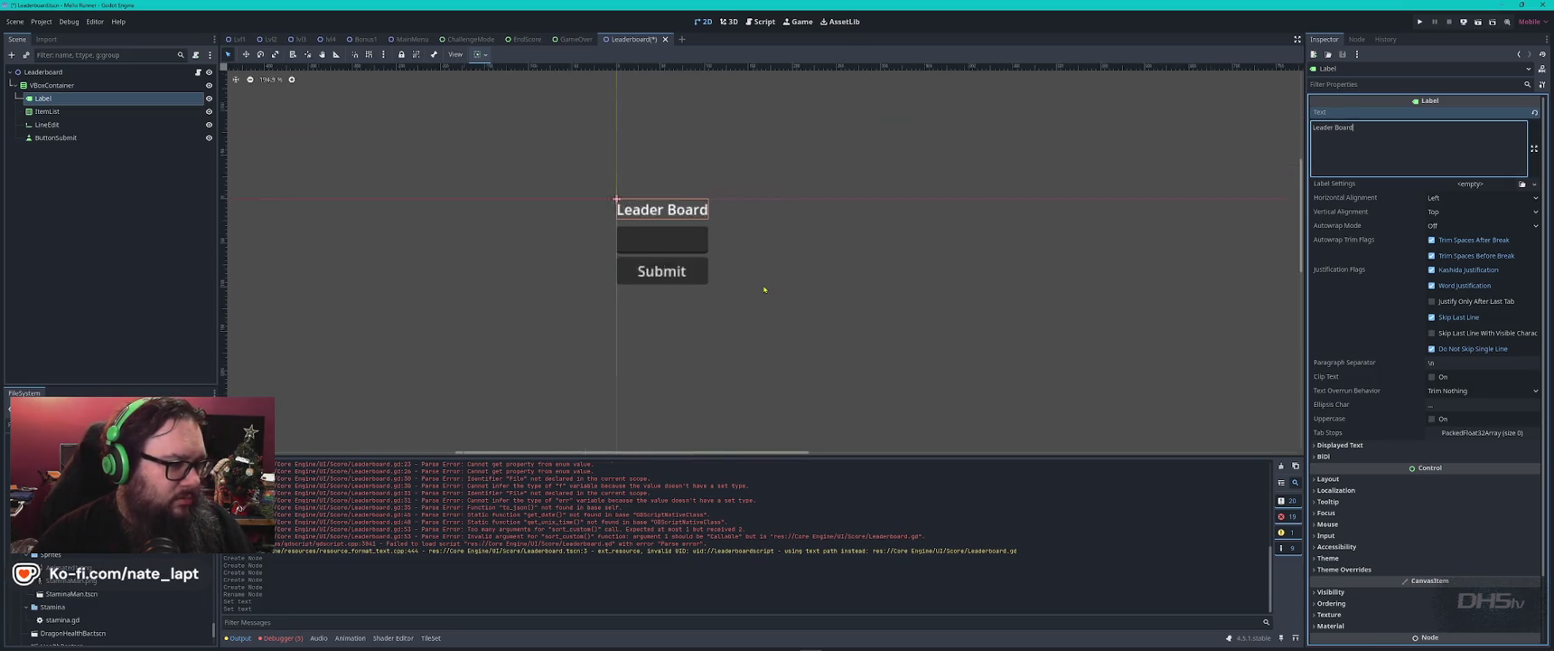
pyautogui.click(47, 85)
pyautogui.click(484, 56)
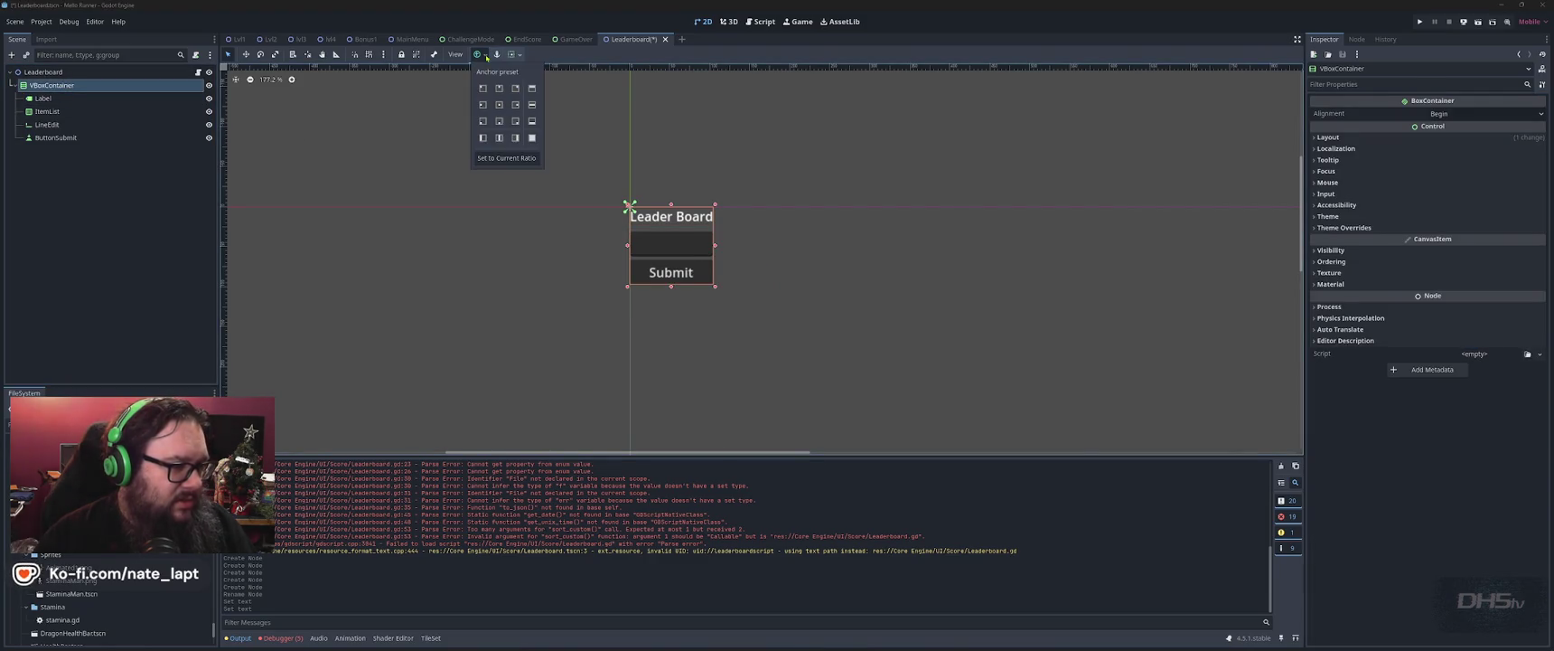
# - Anchor the VBoxContainer with the Center Top preset
pyautogui.click(499, 89)
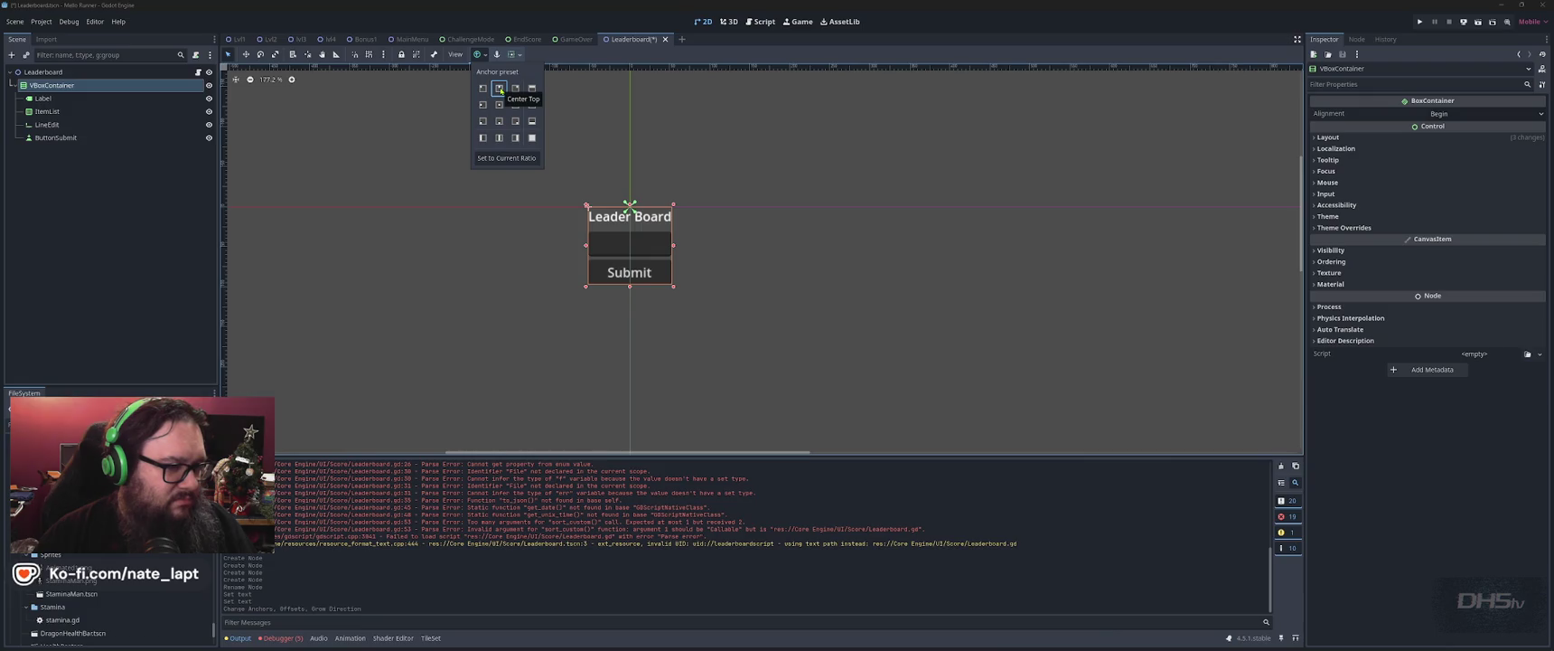
pyautogui.click(499, 138)
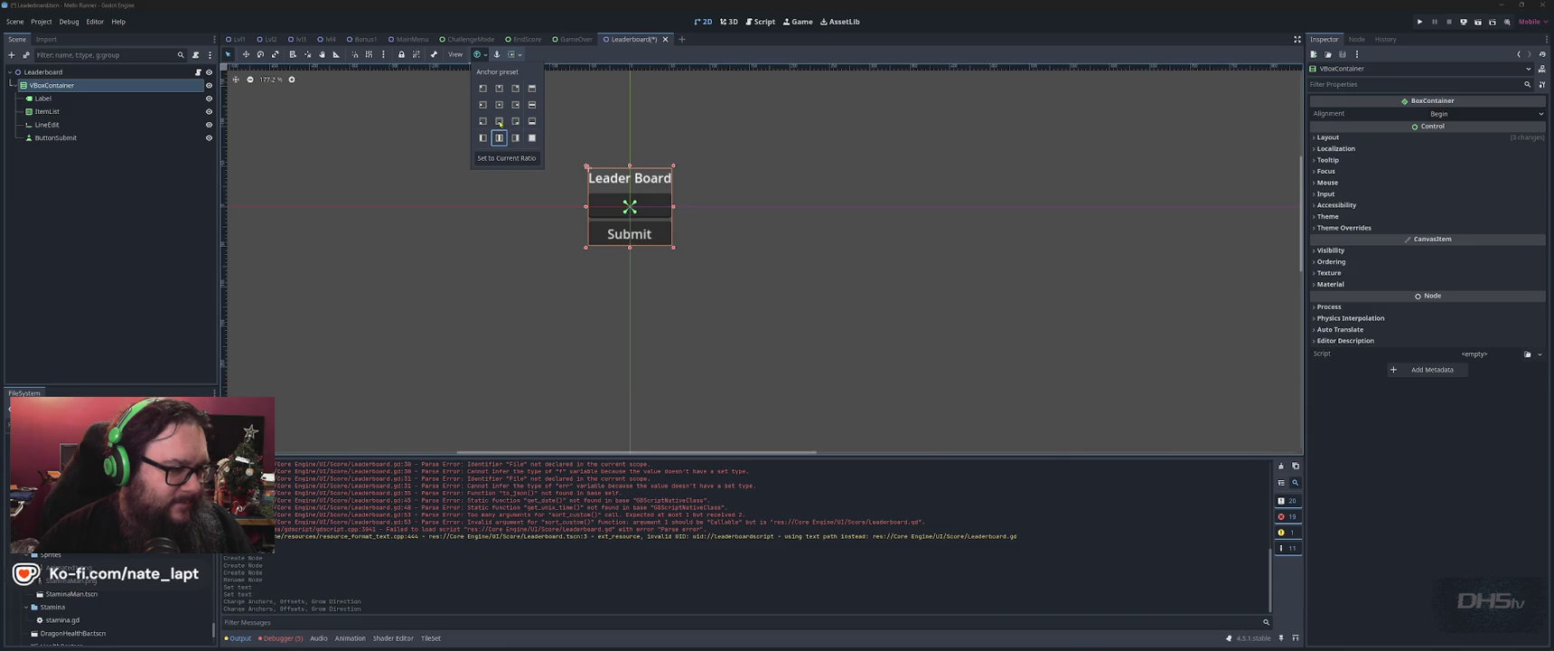
pyautogui.click(500, 122)
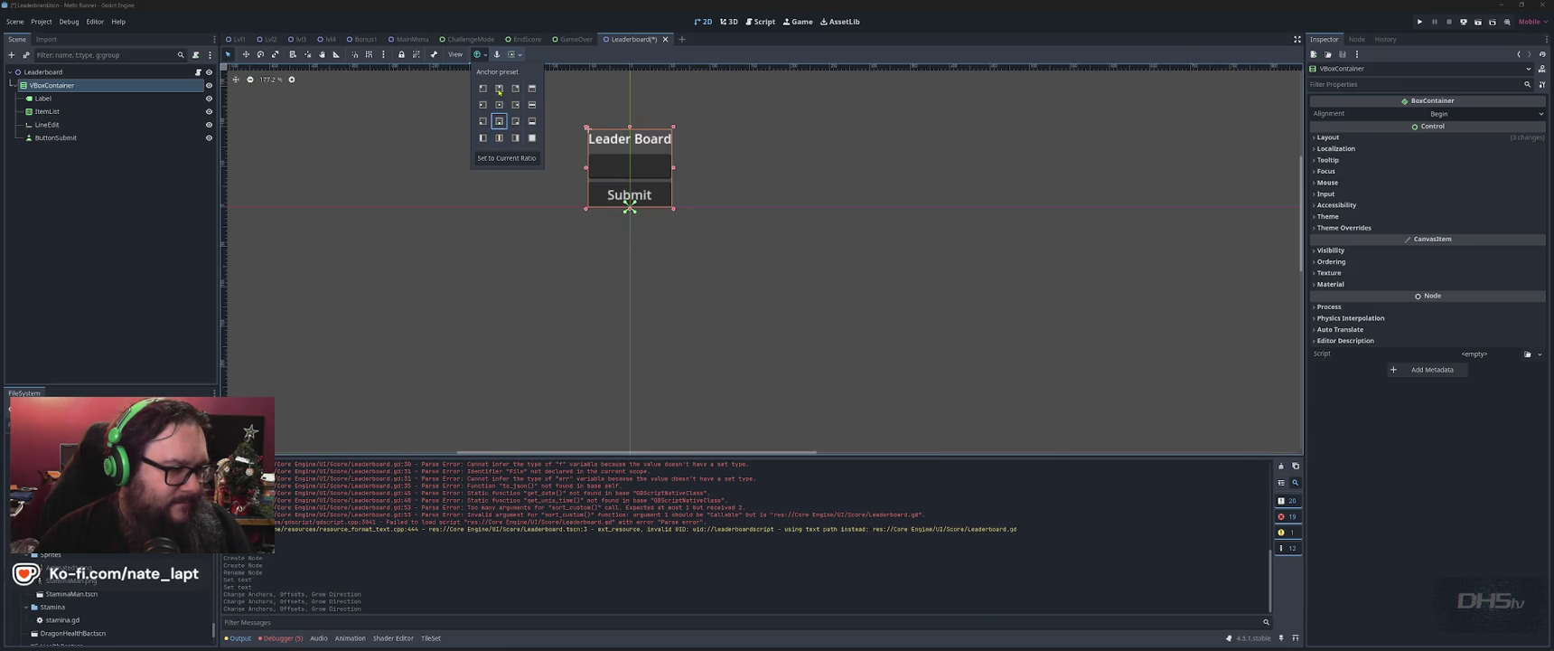
pyautogui.click(500, 90)
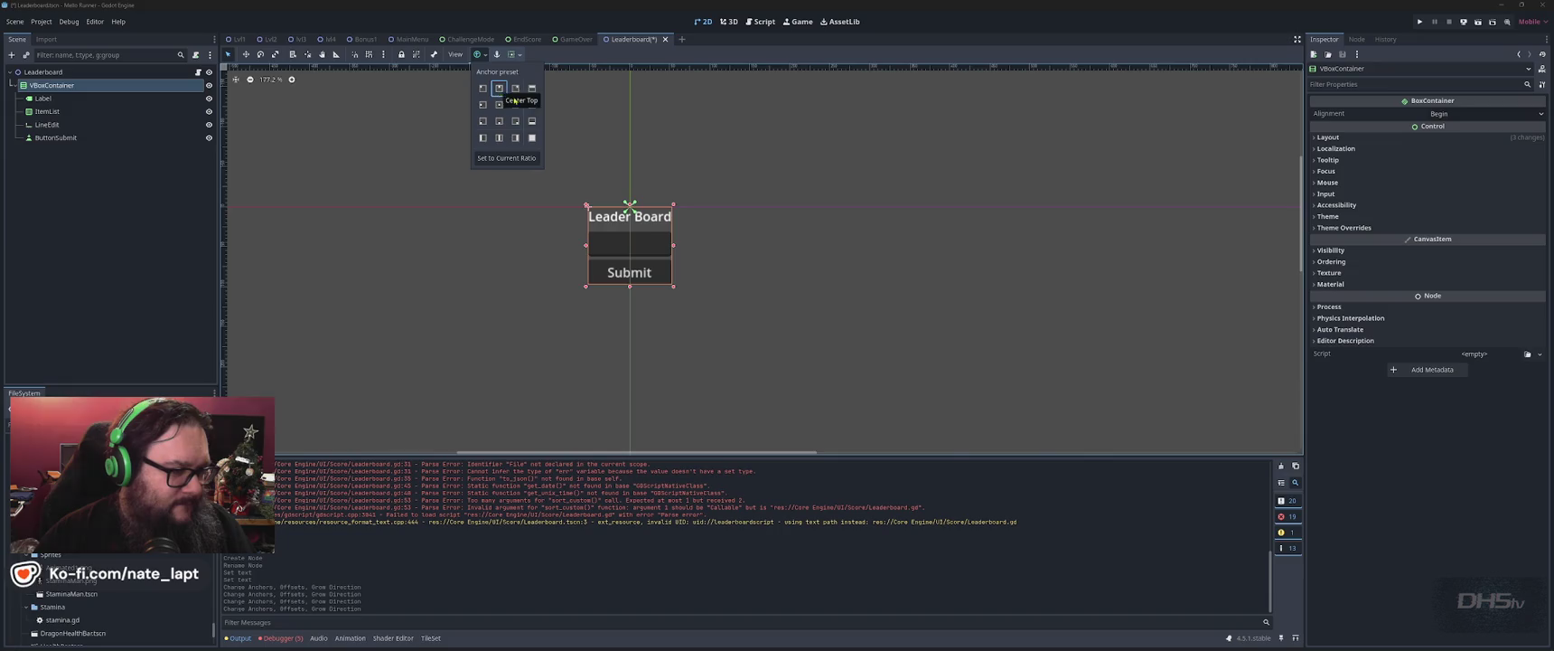
pyautogui.scroll(-7, 639, 239)
pyautogui.scroll(3, 661, 269)
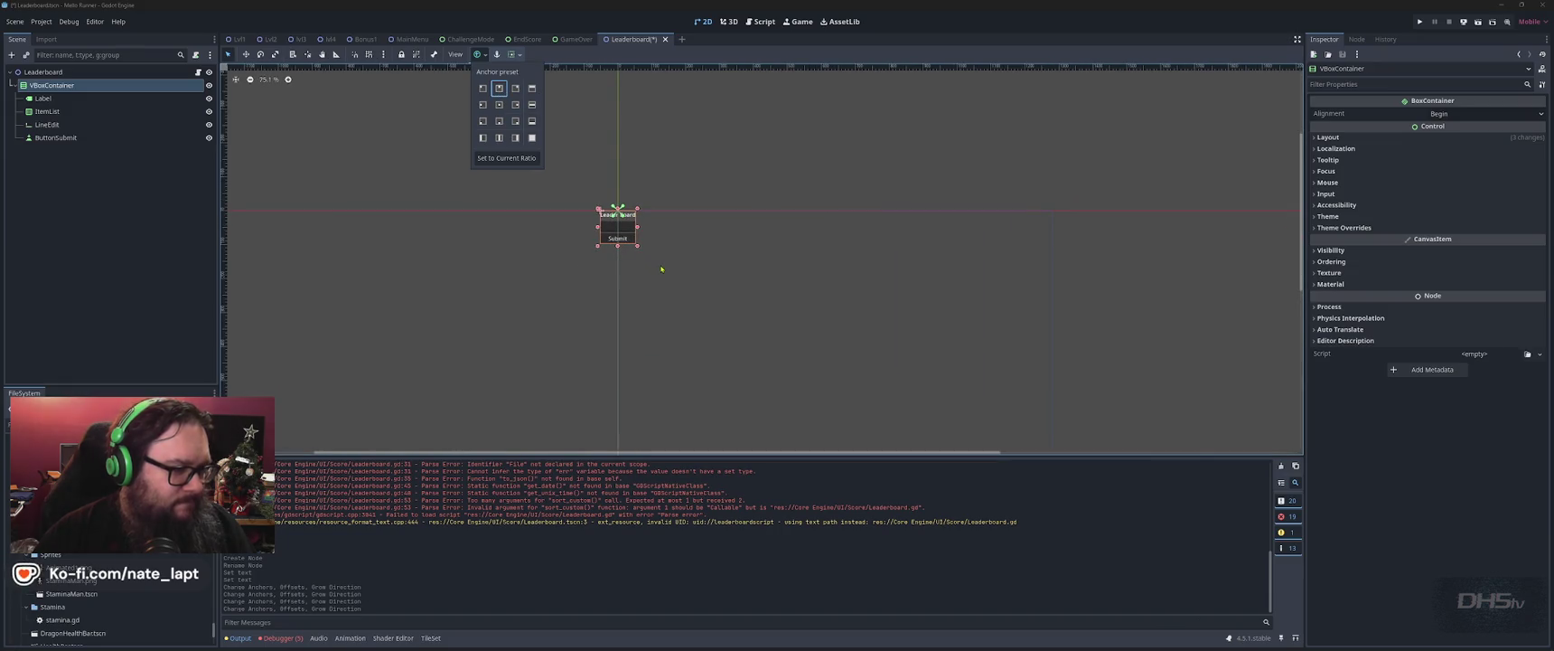
pyautogui.click(62, 74)
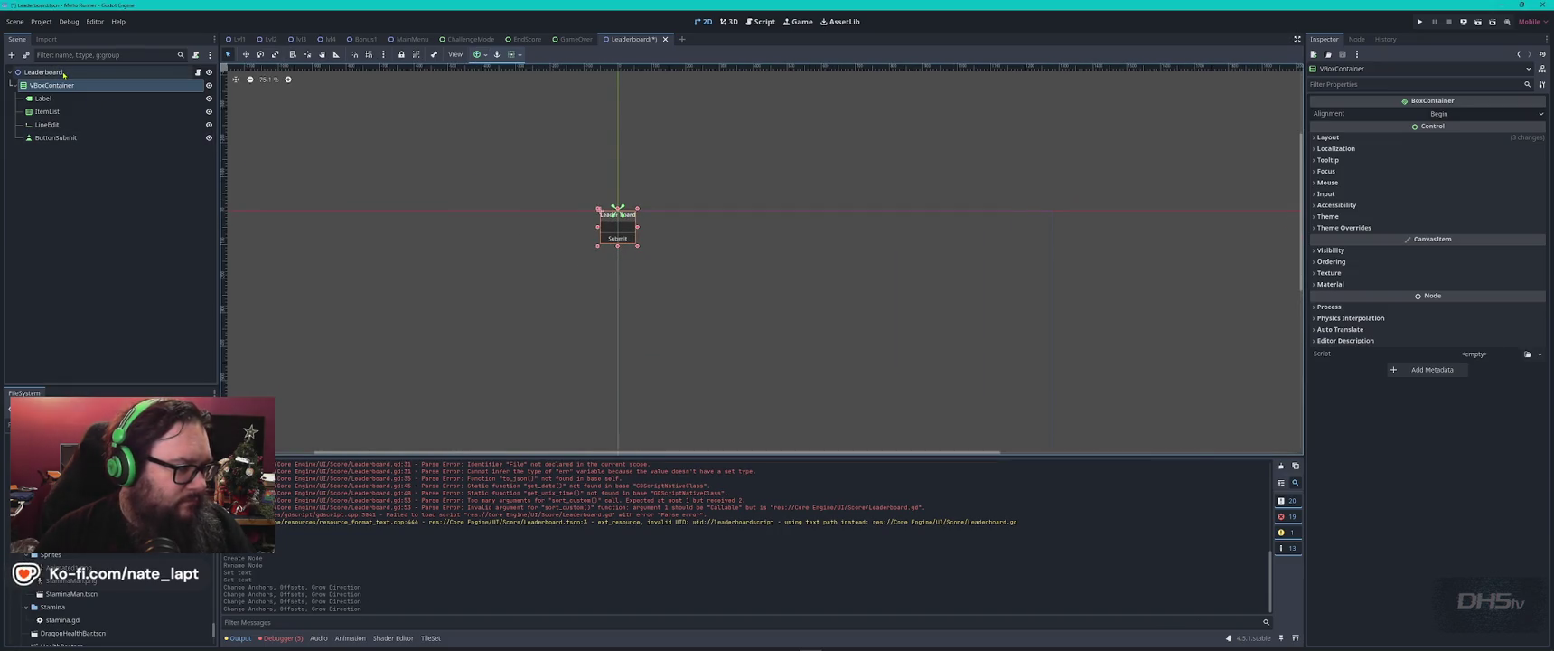
# - Save the Leaderboard scene and enlarge the Output panel to read its parse errors
pyautogui.click(58, 73)
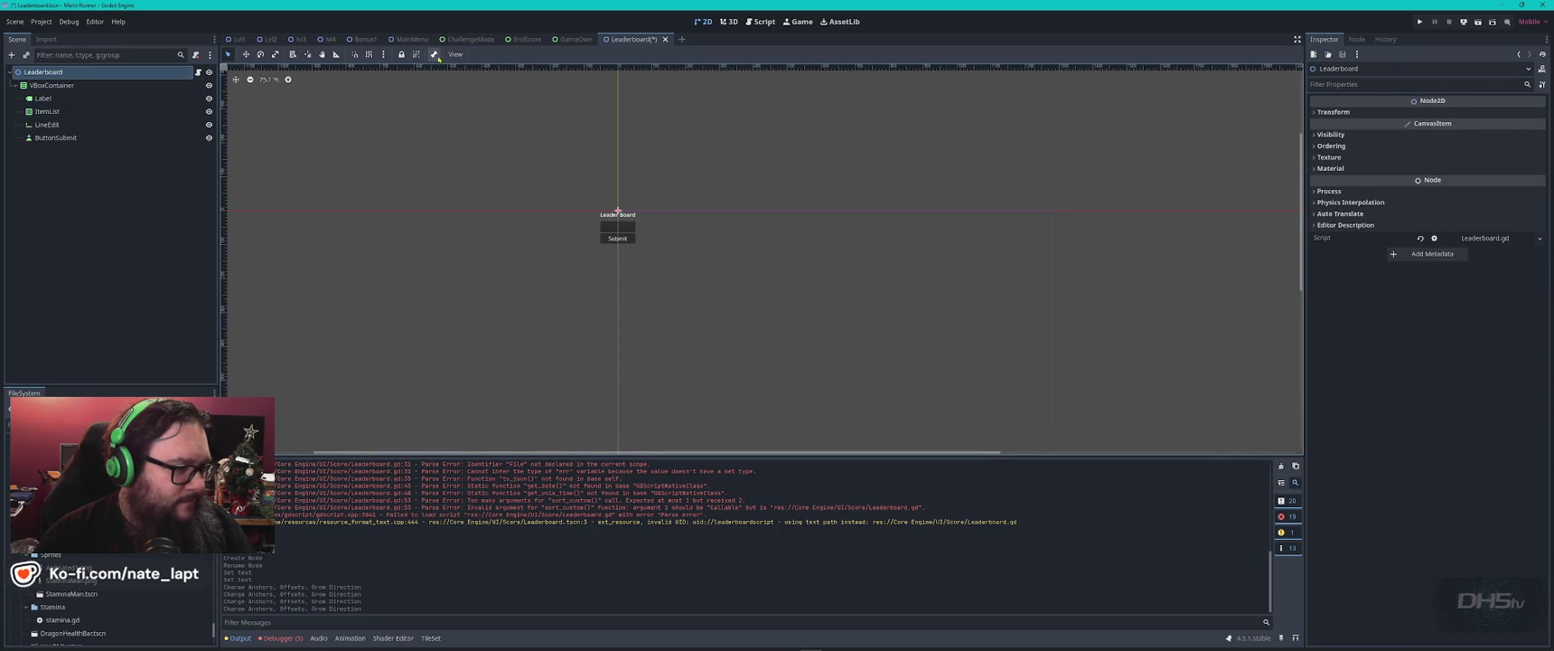
pyautogui.click(456, 55)
pyautogui.click(456, 56)
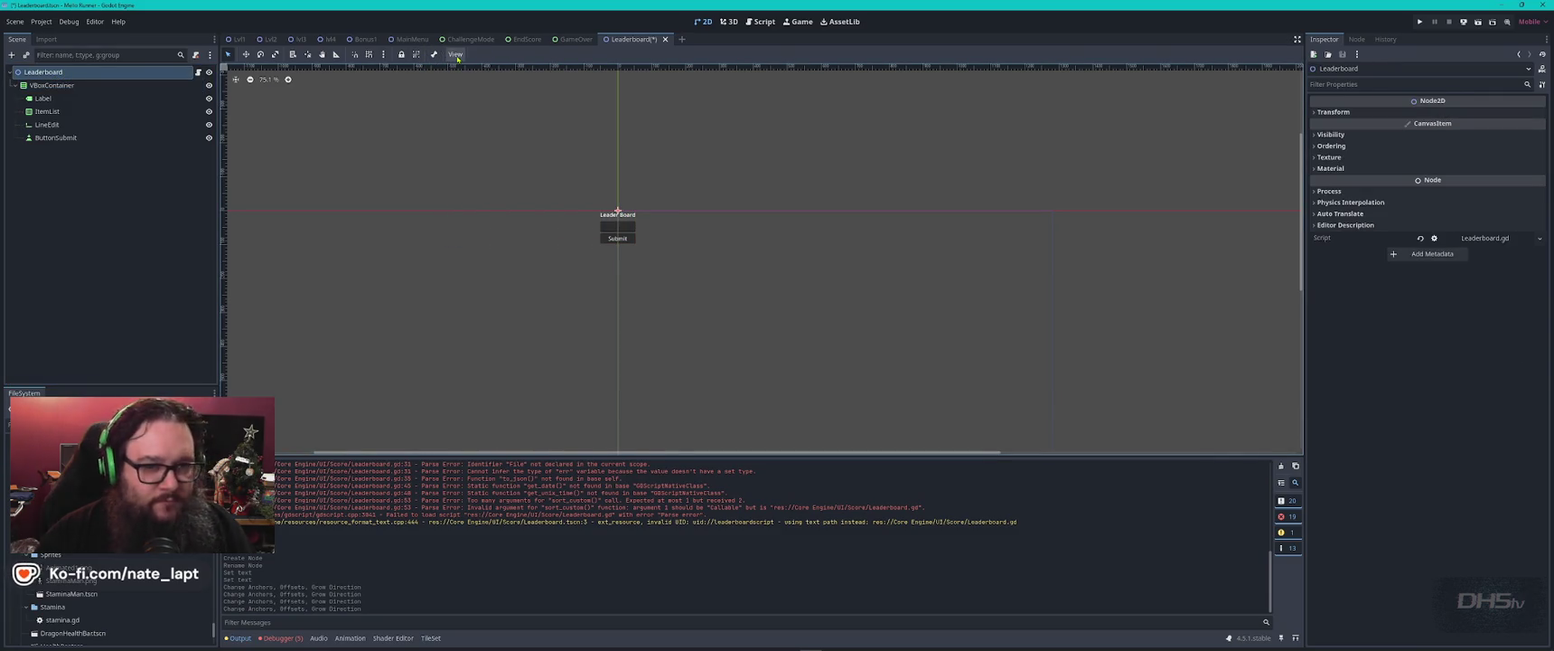
pyautogui.click(189, 262)
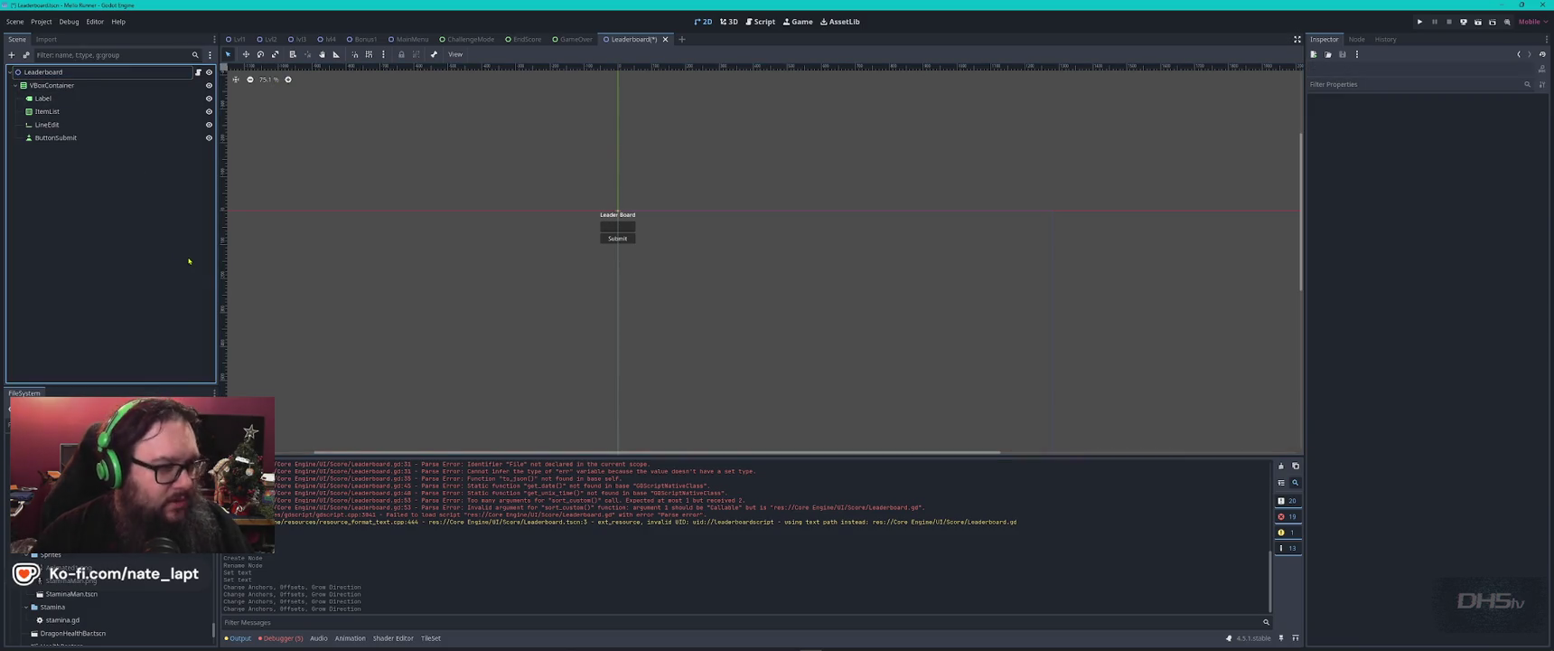
pyautogui.hotkey('ctrl', 's')
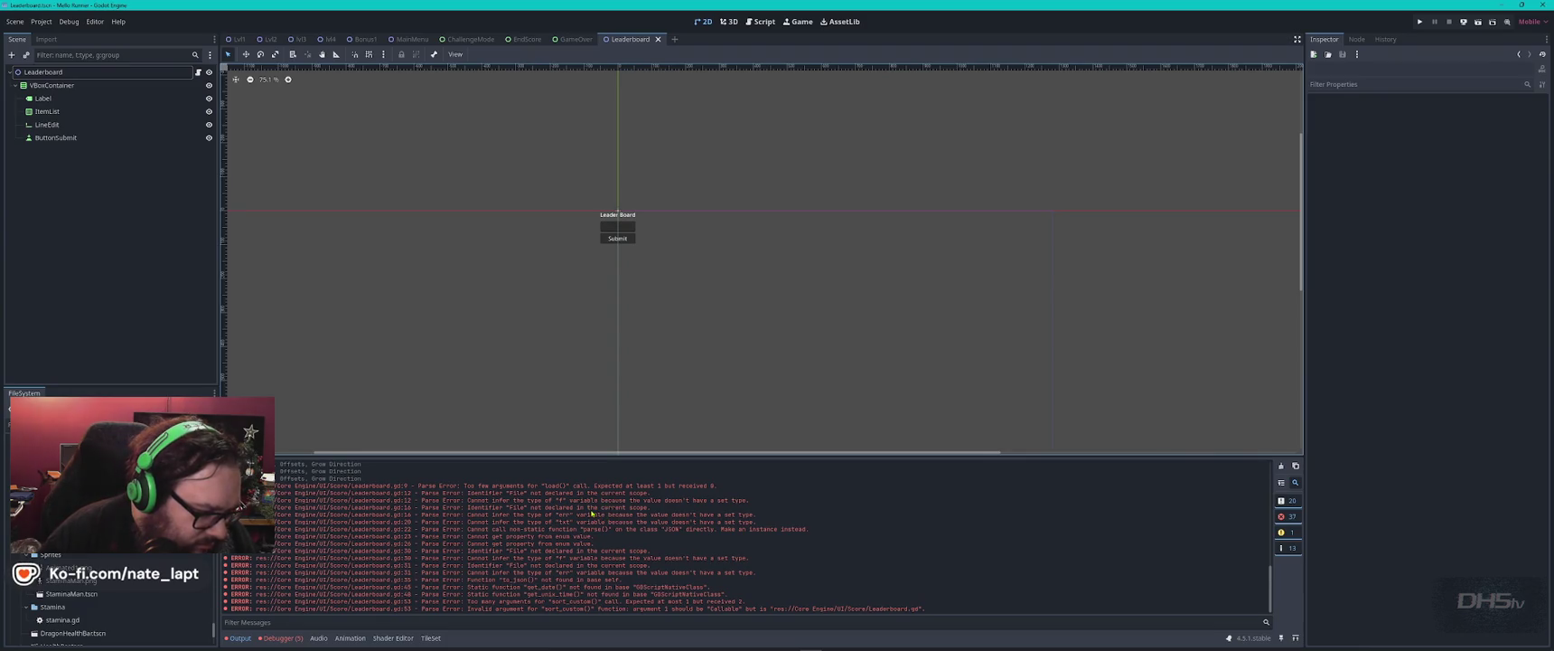
pyautogui.moveTo(657, 456)
pyautogui.mouseDown()
pyautogui.moveTo(639, 237)
pyautogui.moveTo(636, 269)
pyautogui.mouseUp()
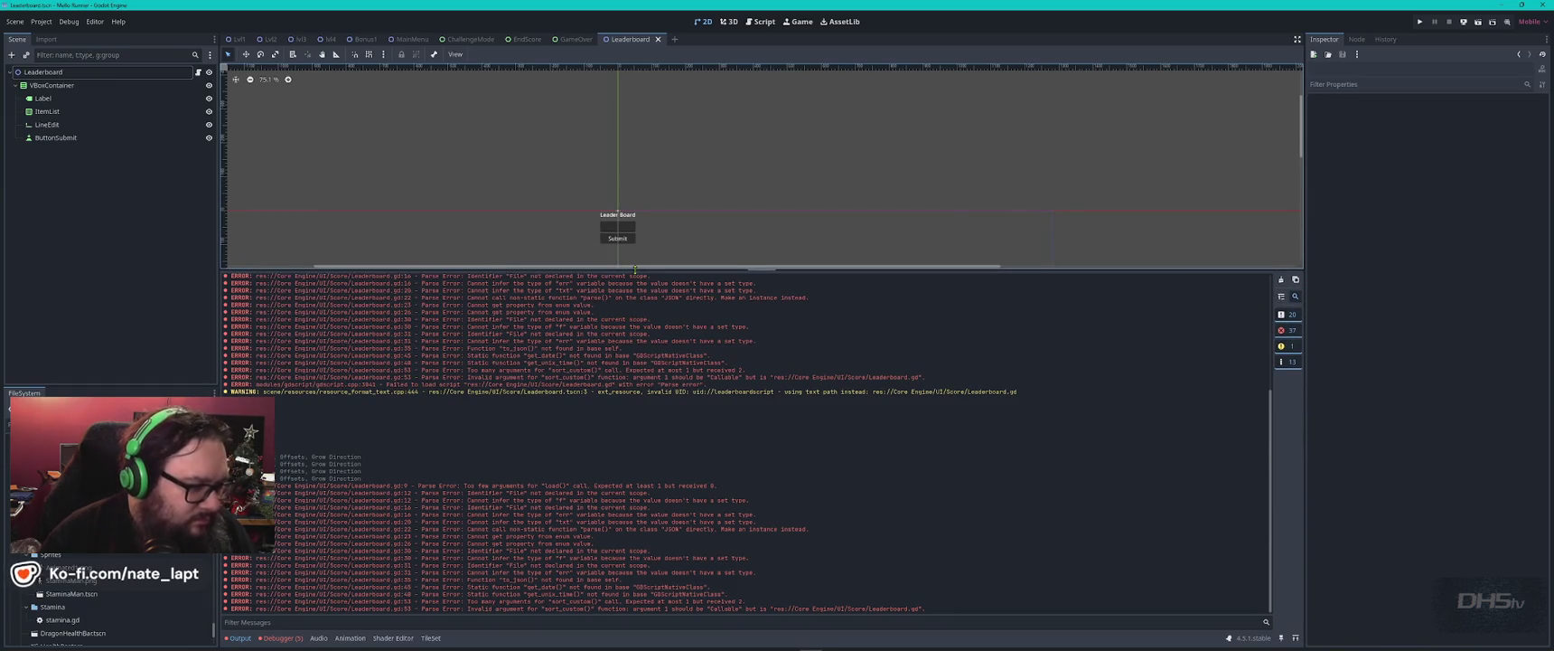
pyautogui.hotkey('alt', 'Tab')
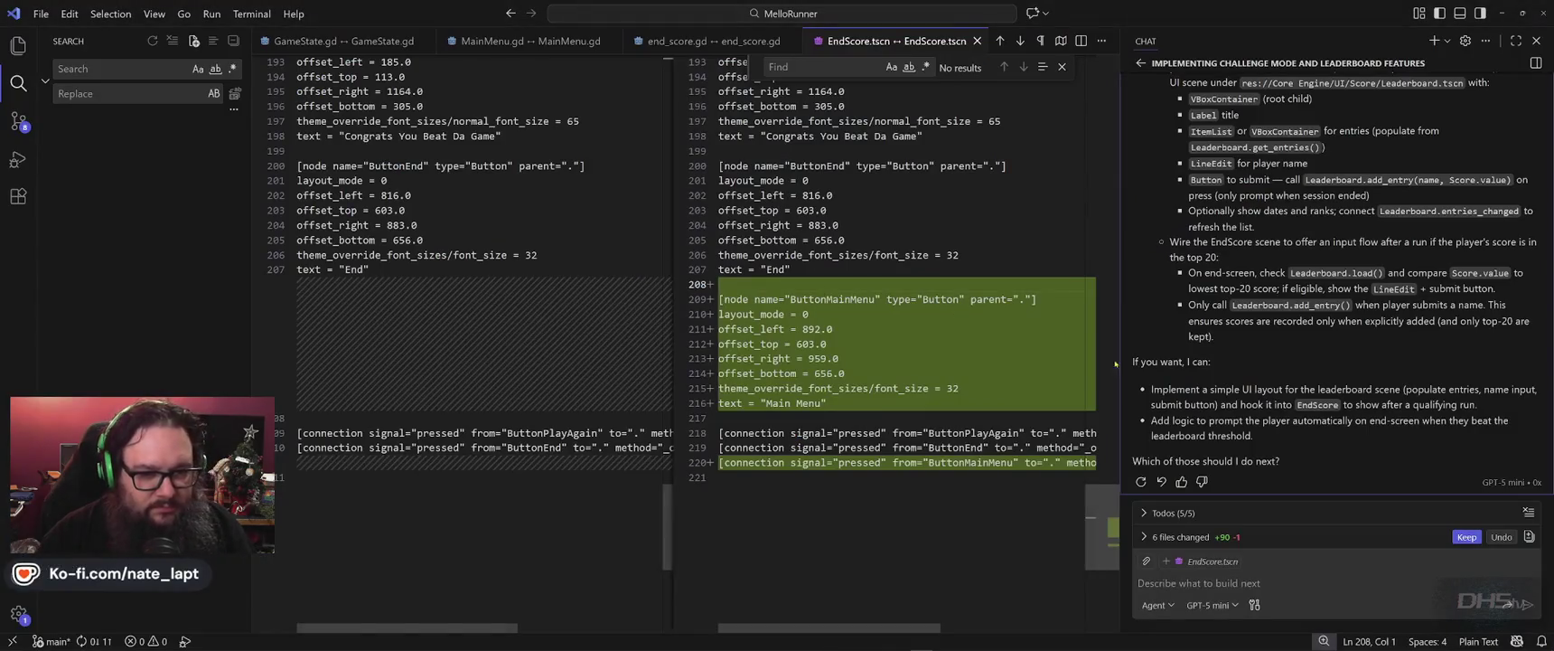
# - Tell Copilot that Leaderboard.tscn was created from its description and ask it to update the script
pyautogui.click(1265, 583)
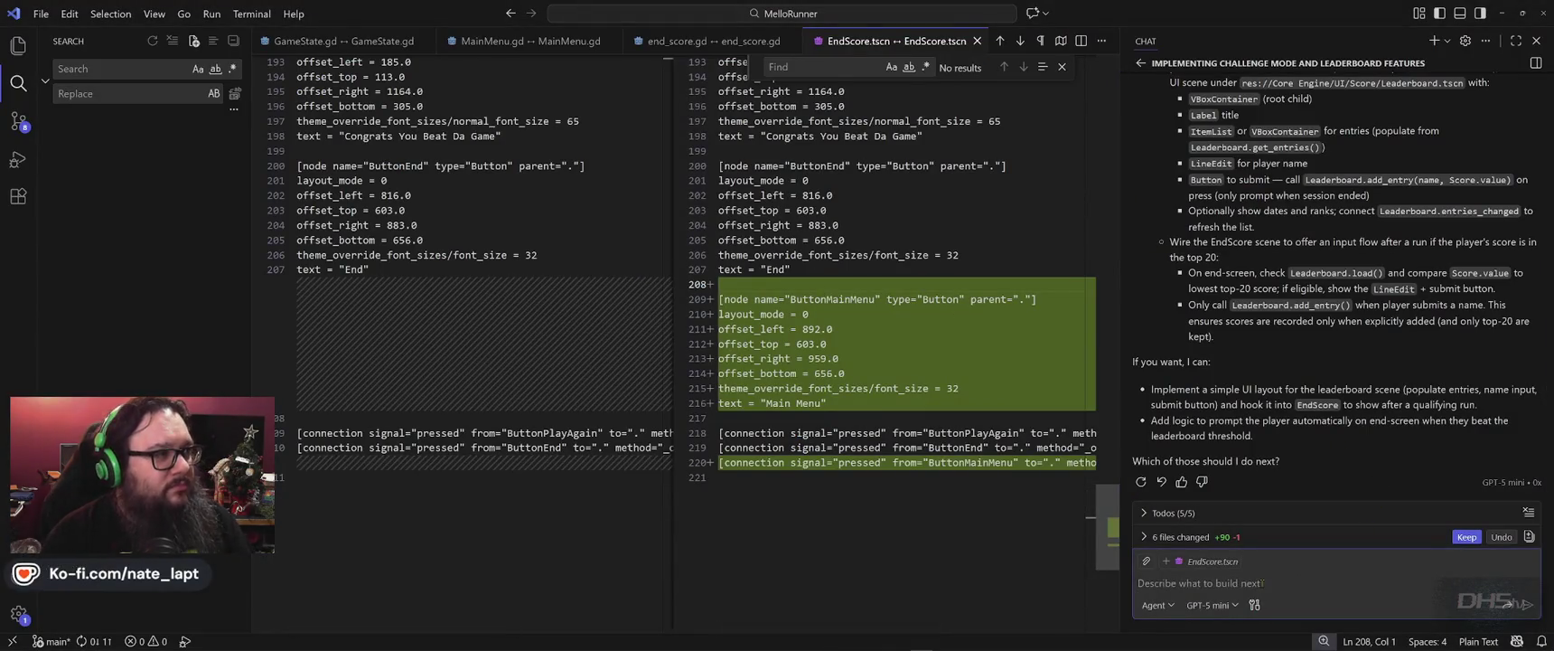
pyautogui.write("I've crea")
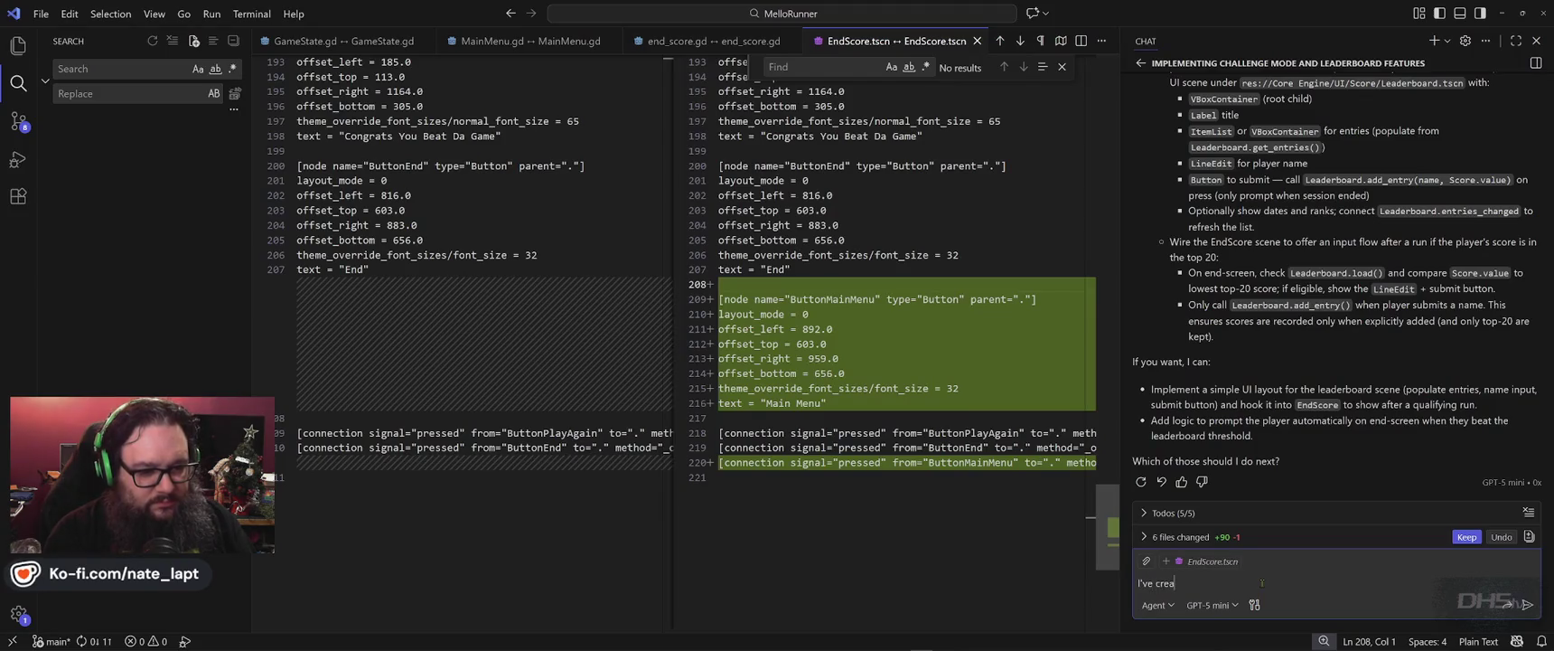
pyautogui.write('ted the Leaderboard.t')
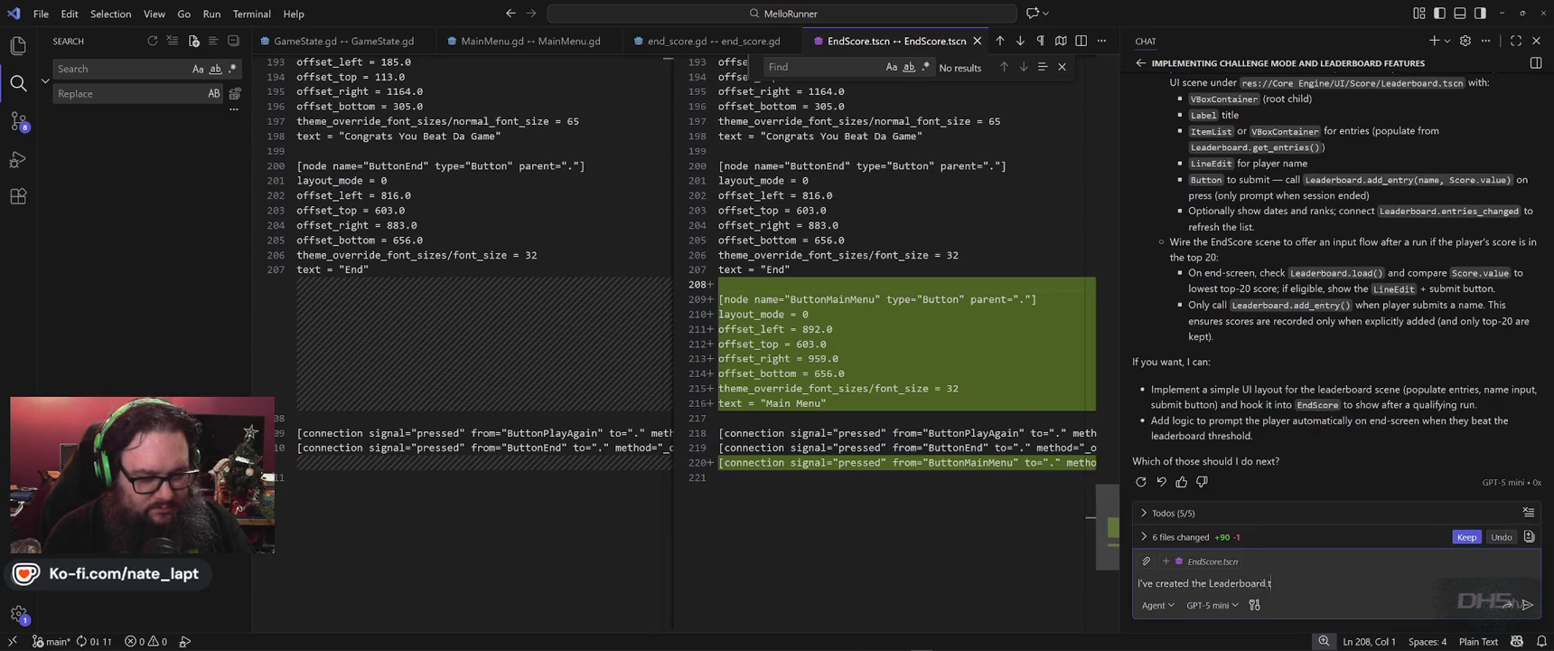
pyautogui.write('scn base')
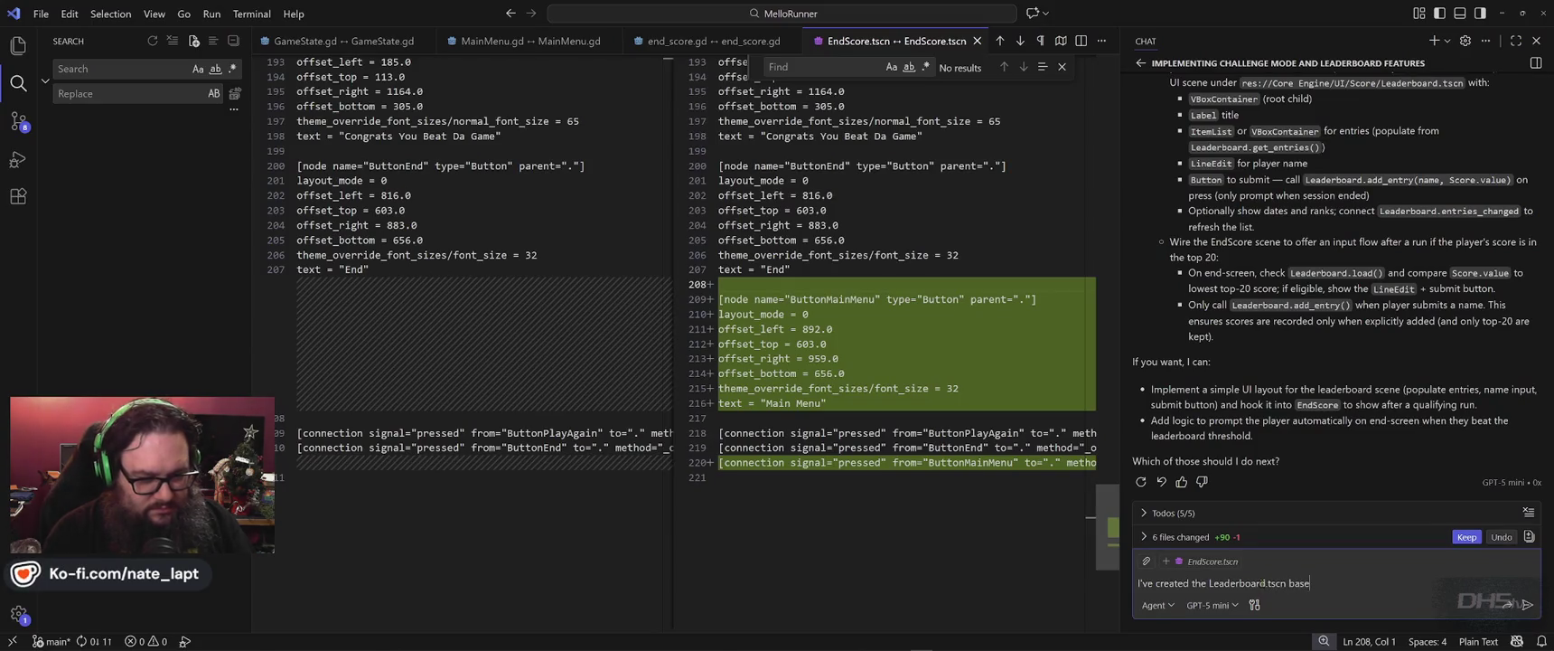
pyautogui.write('d on your description.')
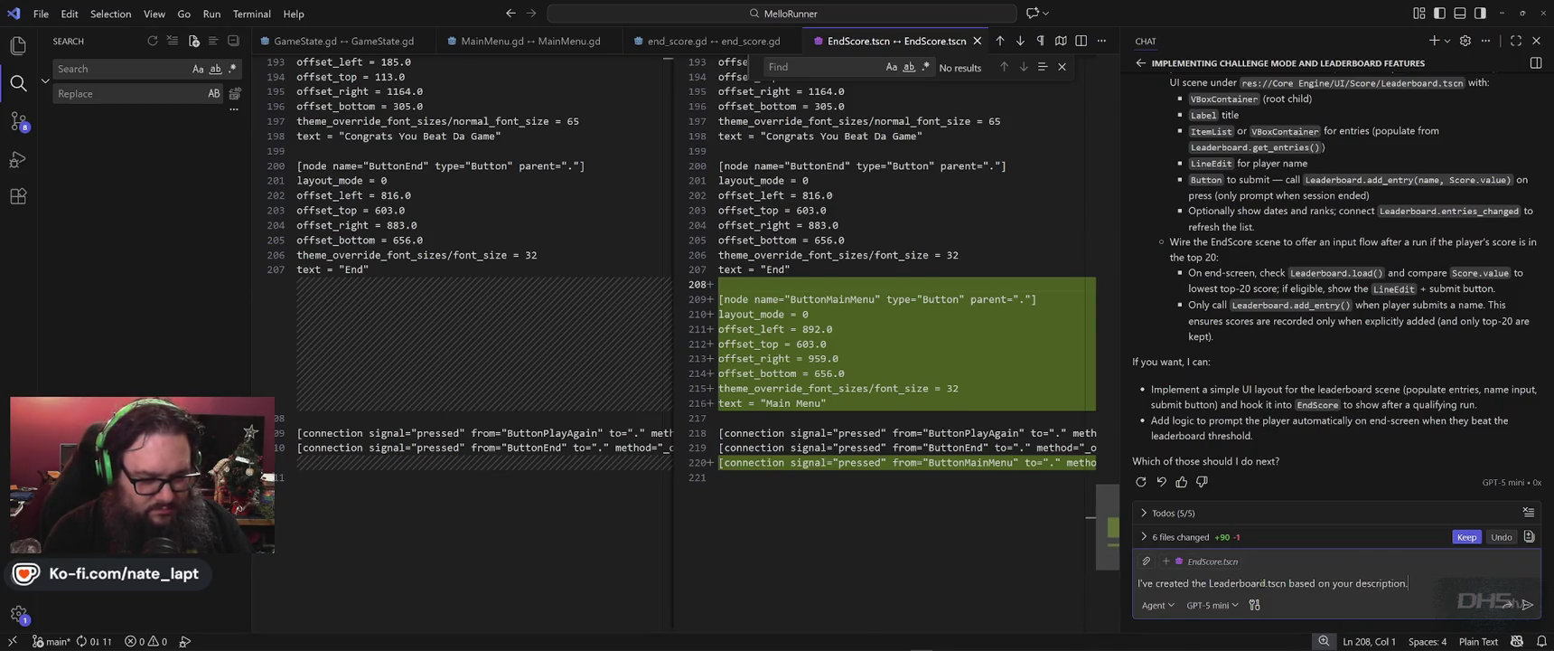
pyautogui.hotkey('shift', 'Return')
pyautogui.write('ase update the script')
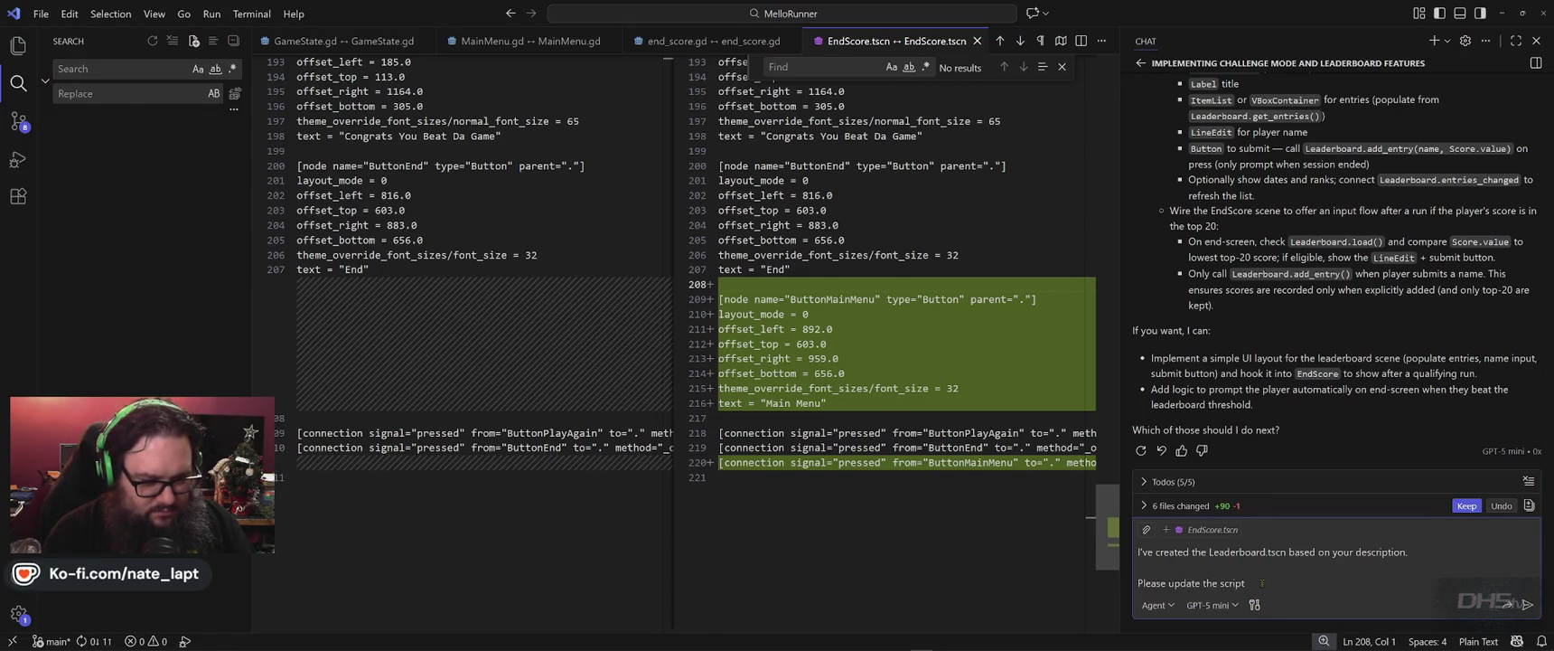
pyautogui.press('Return')
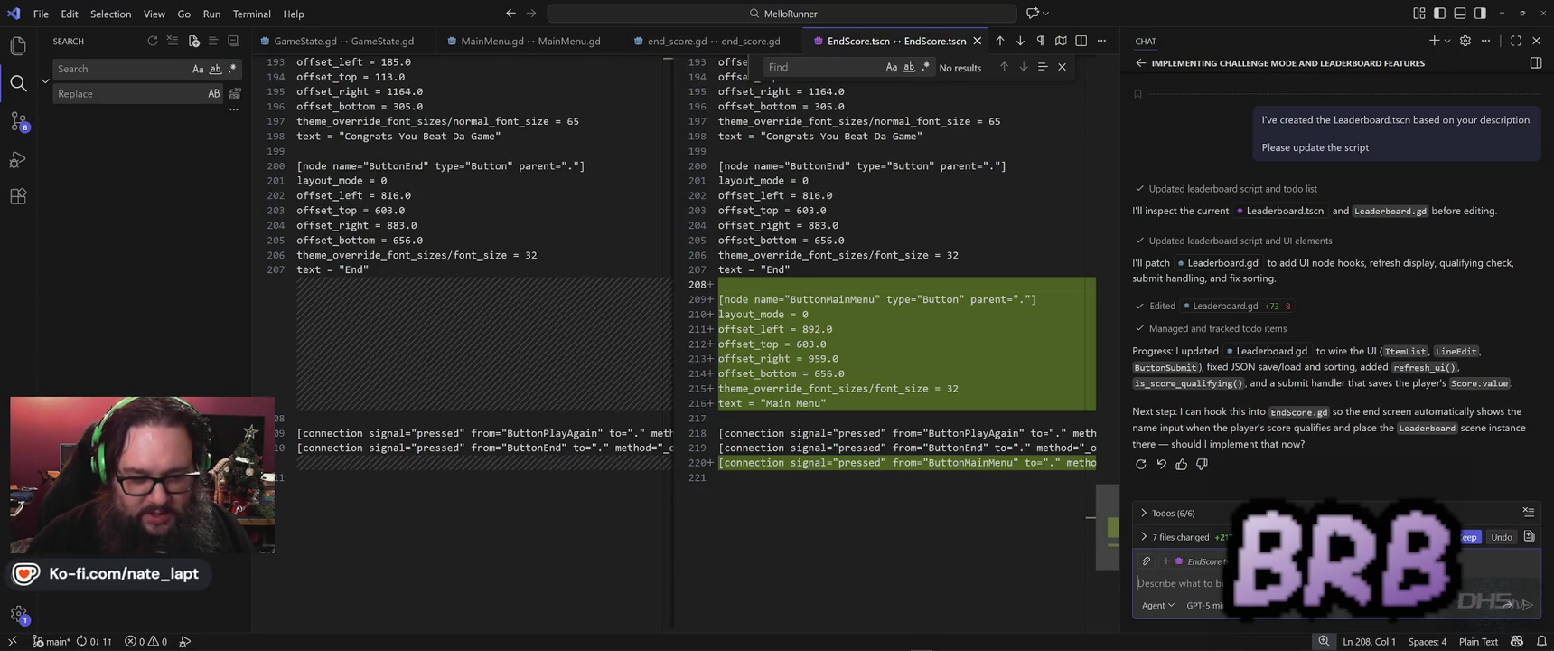
# - Reply 'yes do it' so Copilot applies the changes, briefly checking Godot
pyautogui.write('yes do it')
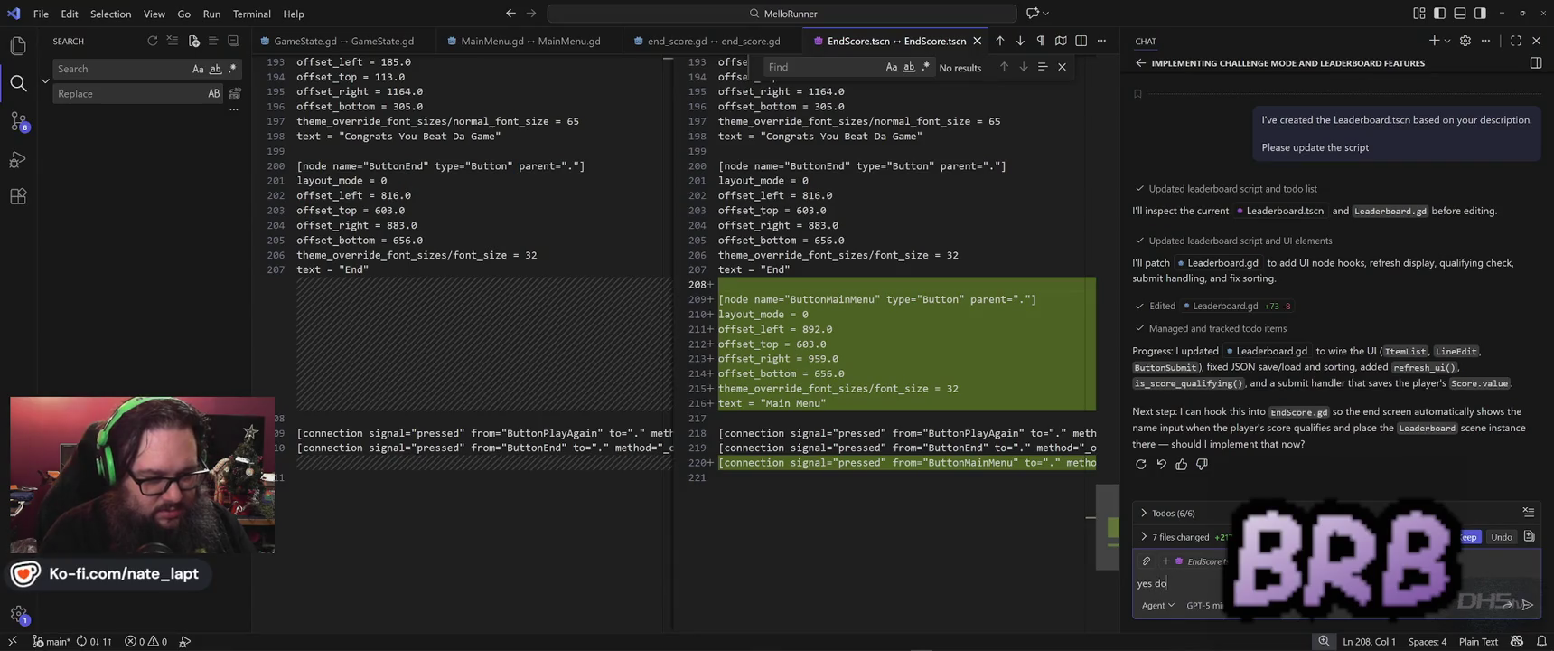
pyautogui.press('Return')
pyautogui.hotkey('alt', 'Tab')
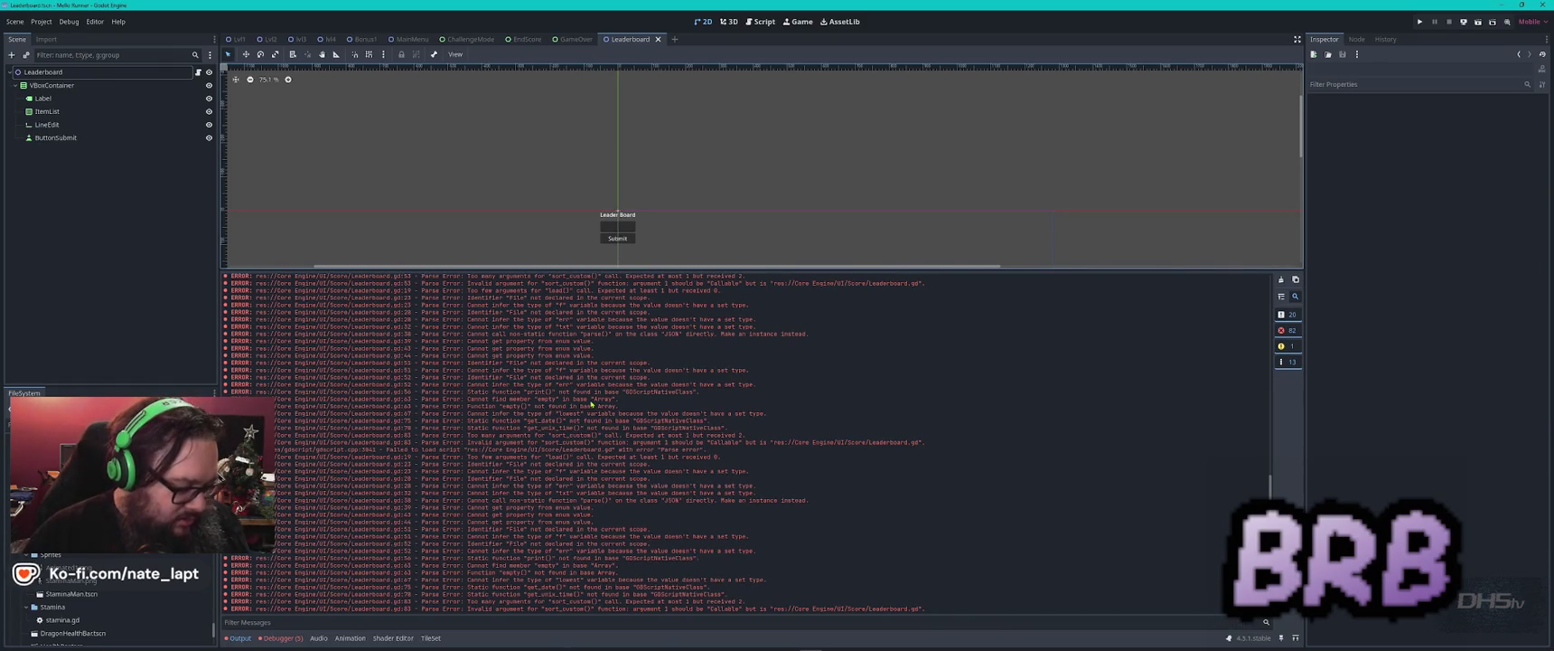
pyautogui.hotkey('alt', 'Tab')
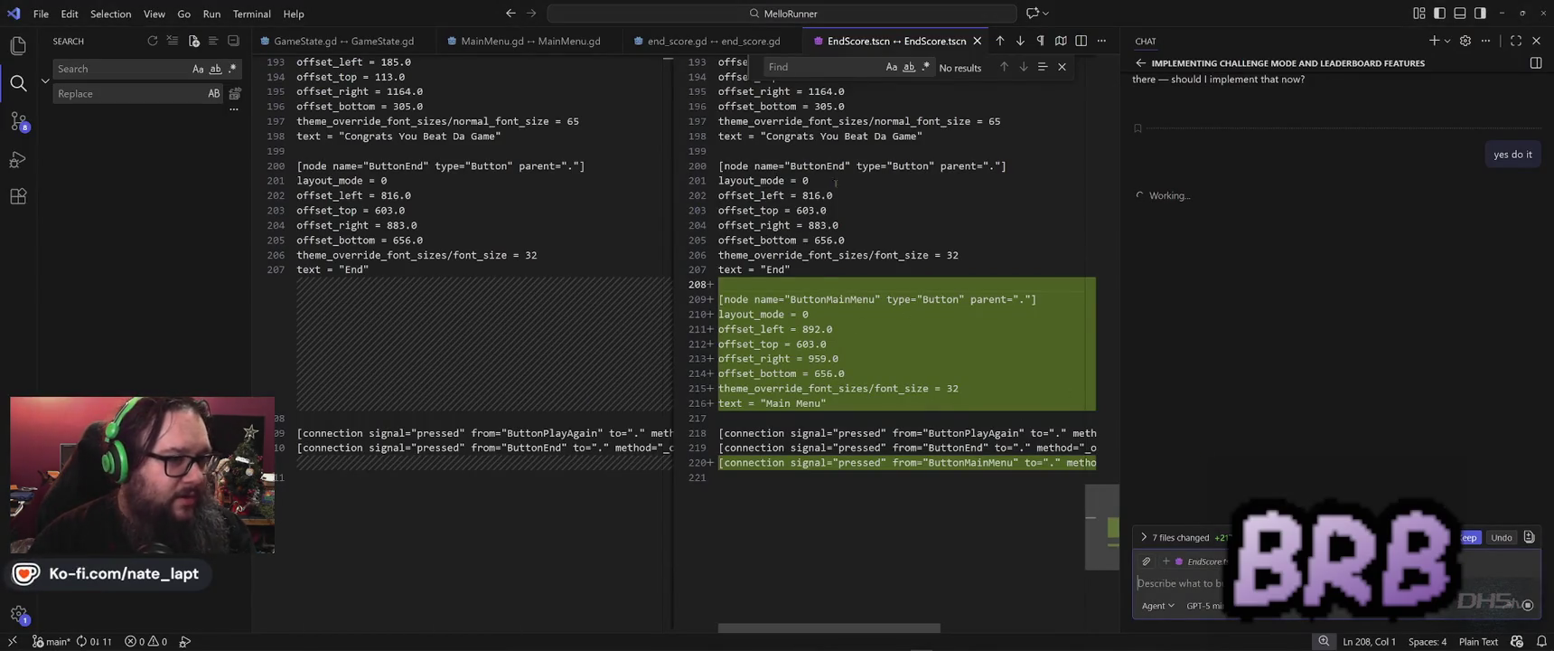
# - Close the open diff tabs and view Copilot's end_score.gd changes
pyautogui.hotkey('ctrl', 'w')
pyautogui.hotkey('ctrl', 'w')
pyautogui.hotkey('ctrl', 'w')
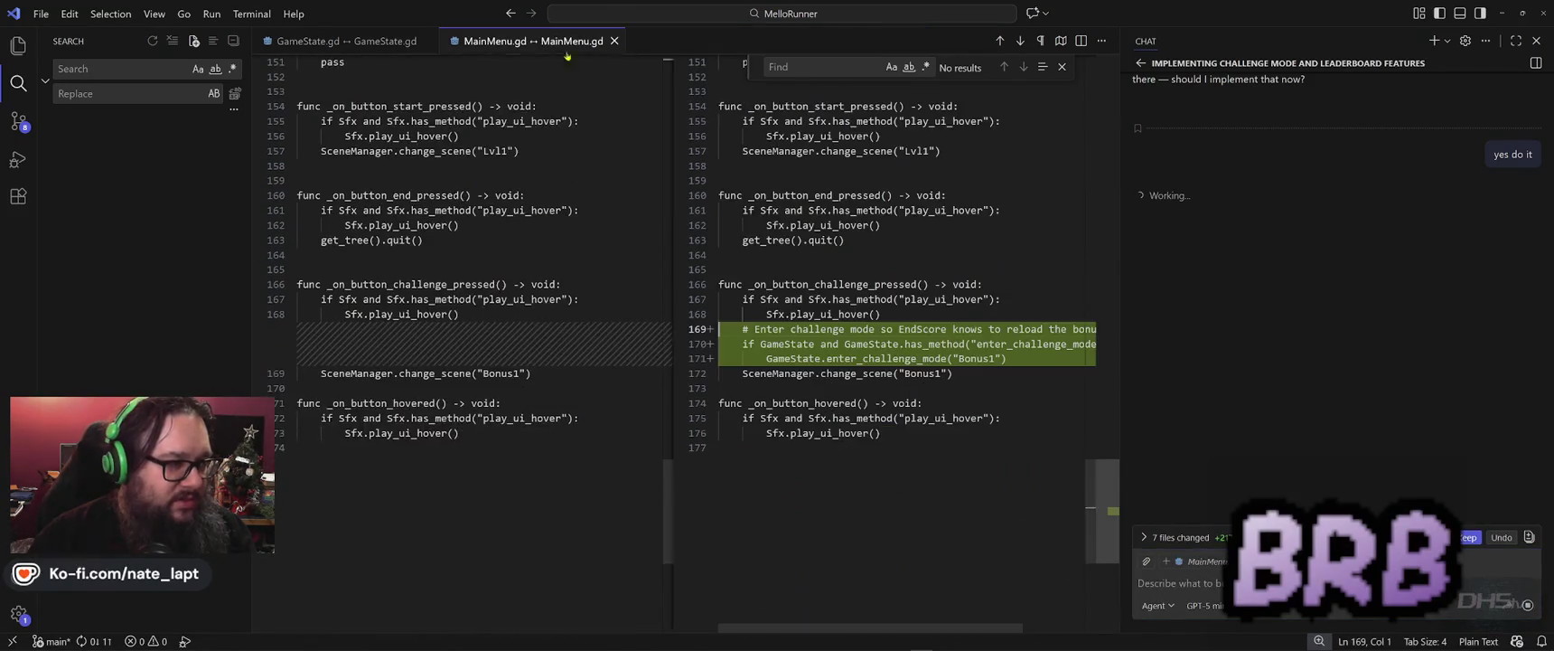
pyautogui.hotkey('ctrl', 'w')
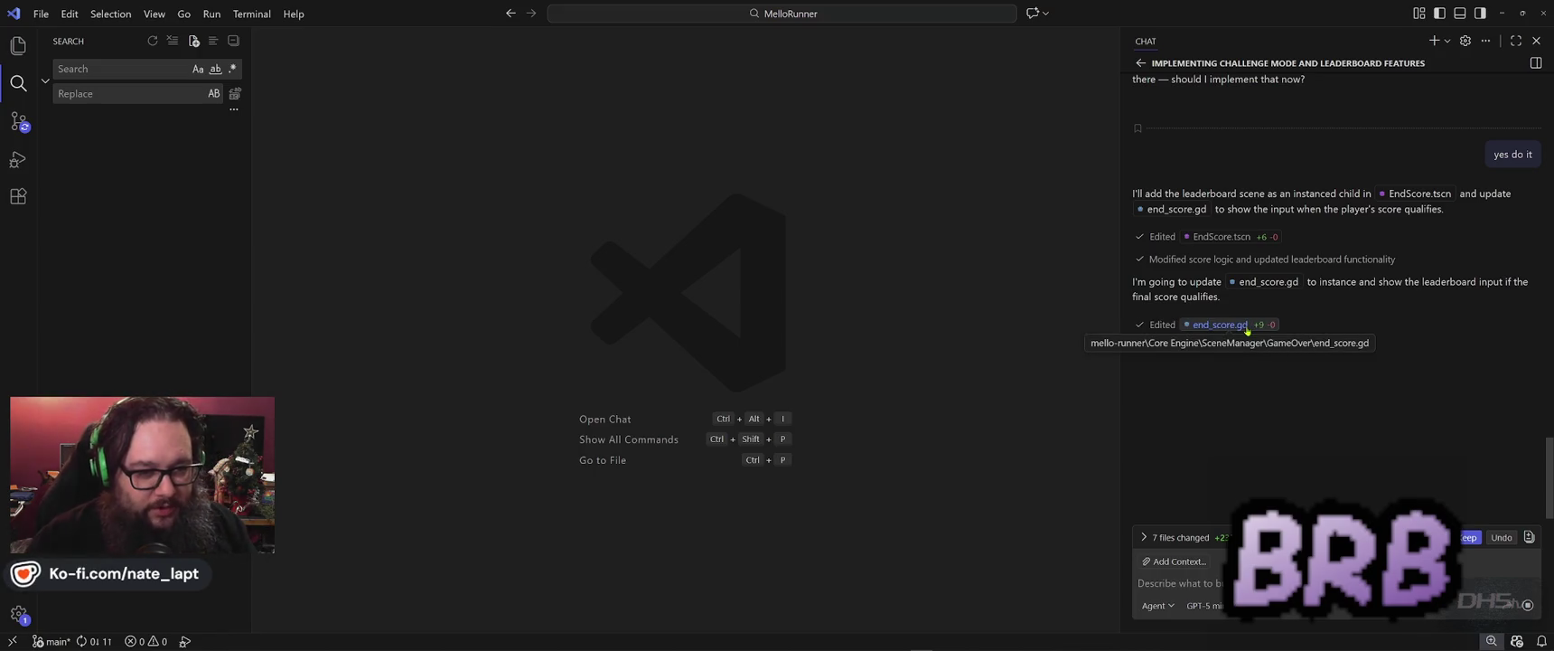
pyautogui.click(1237, 325)
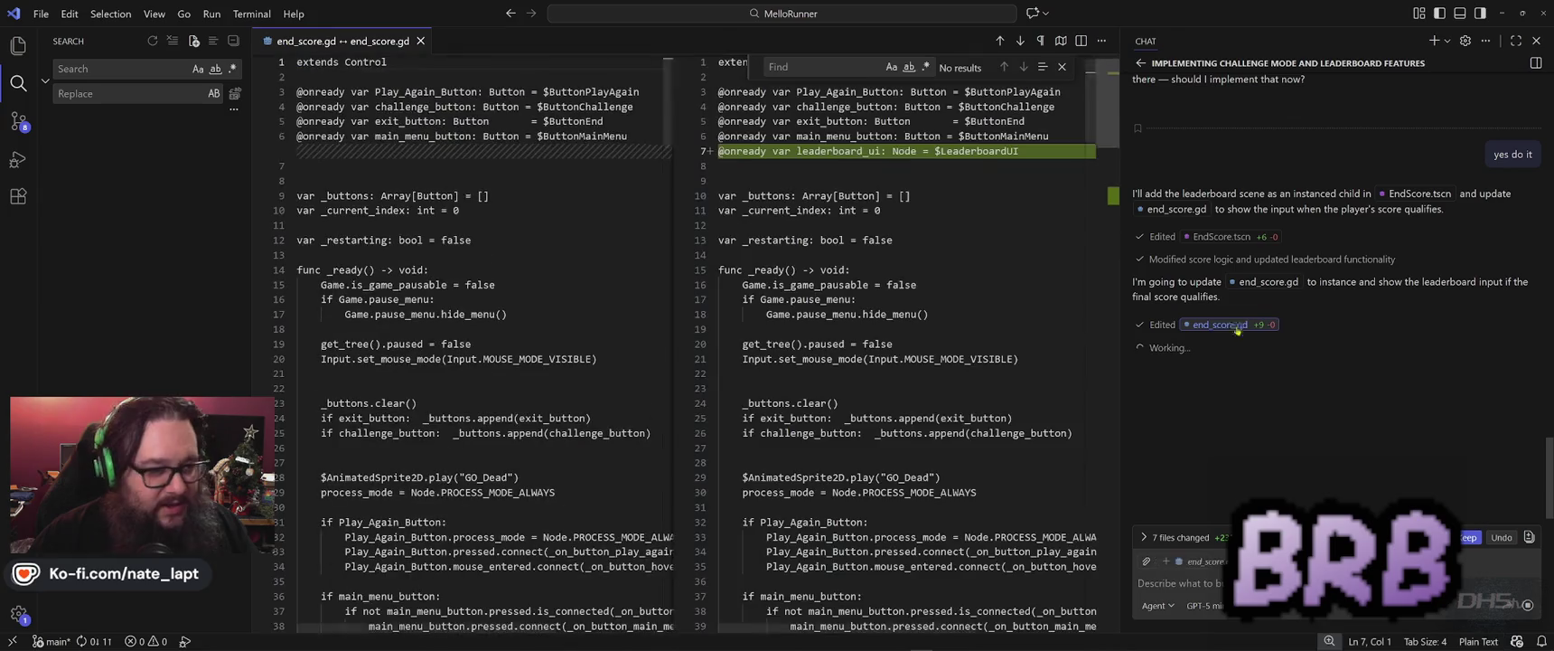
# - Expand the '7 files changed' list and open the HighScoreLabel.gd changes
pyautogui.scroll(1, 950, 270)
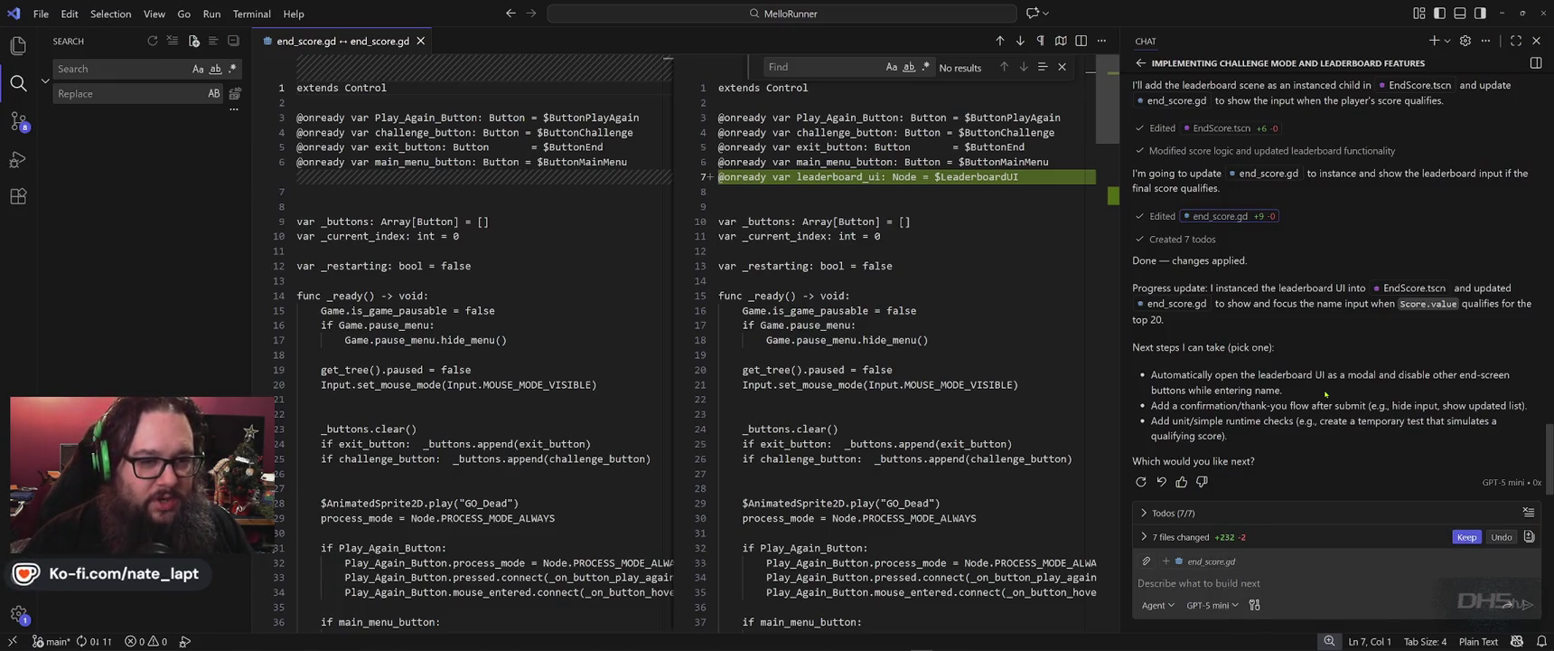
pyautogui.click(1329, 359)
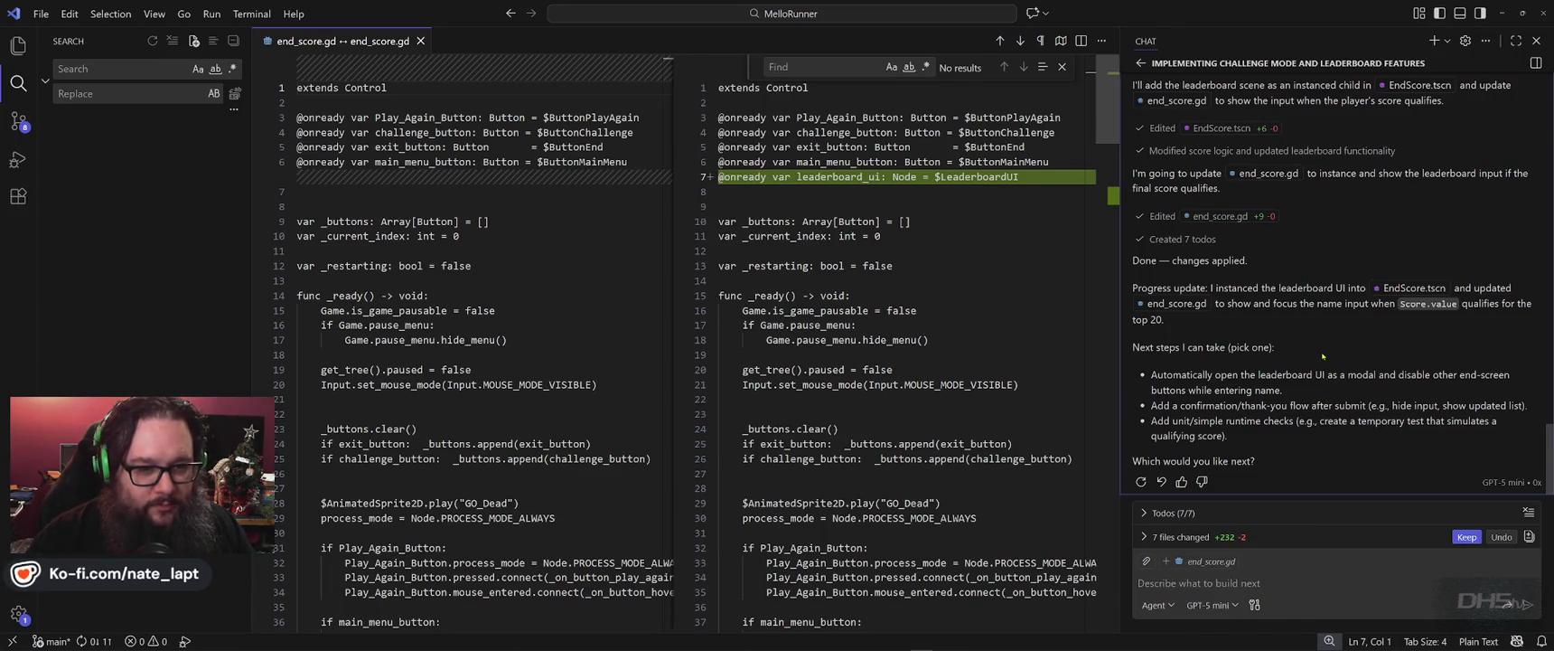
pyautogui.click(1238, 536)
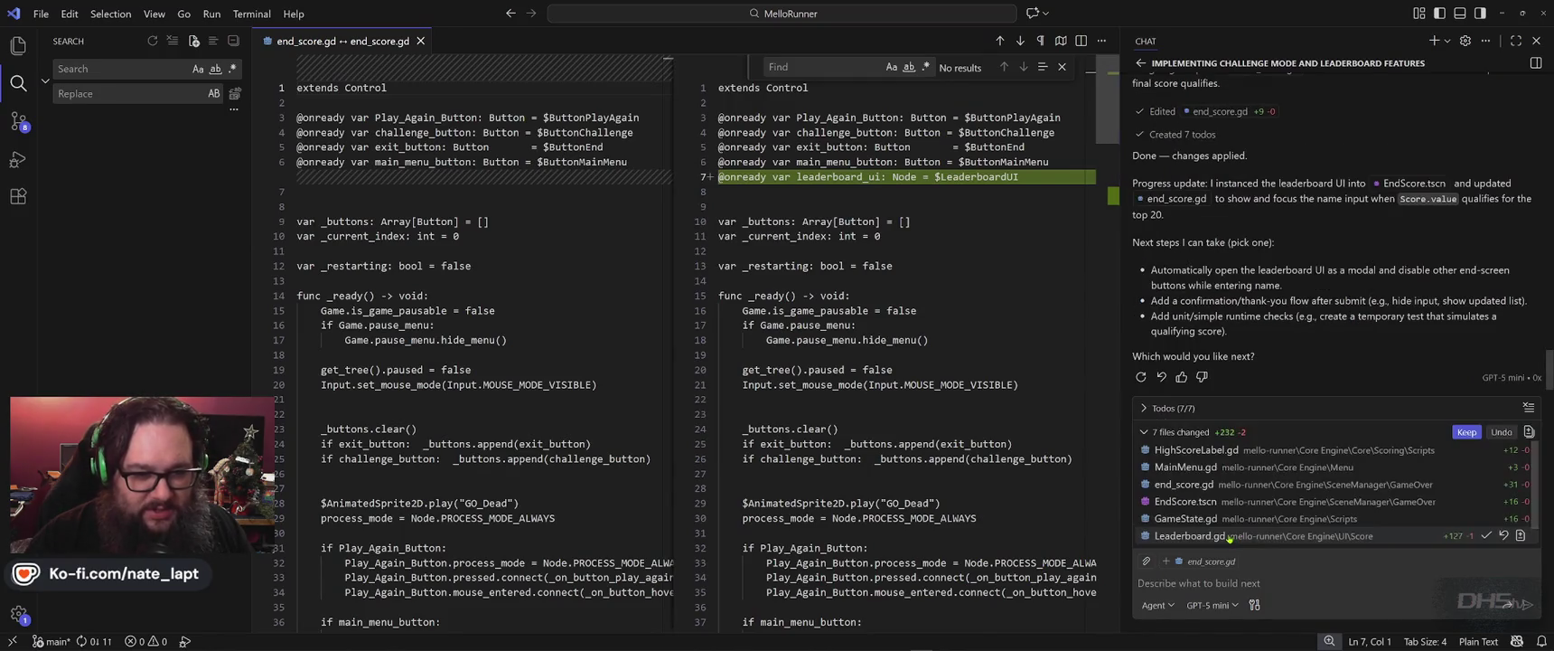
pyautogui.click(1275, 452)
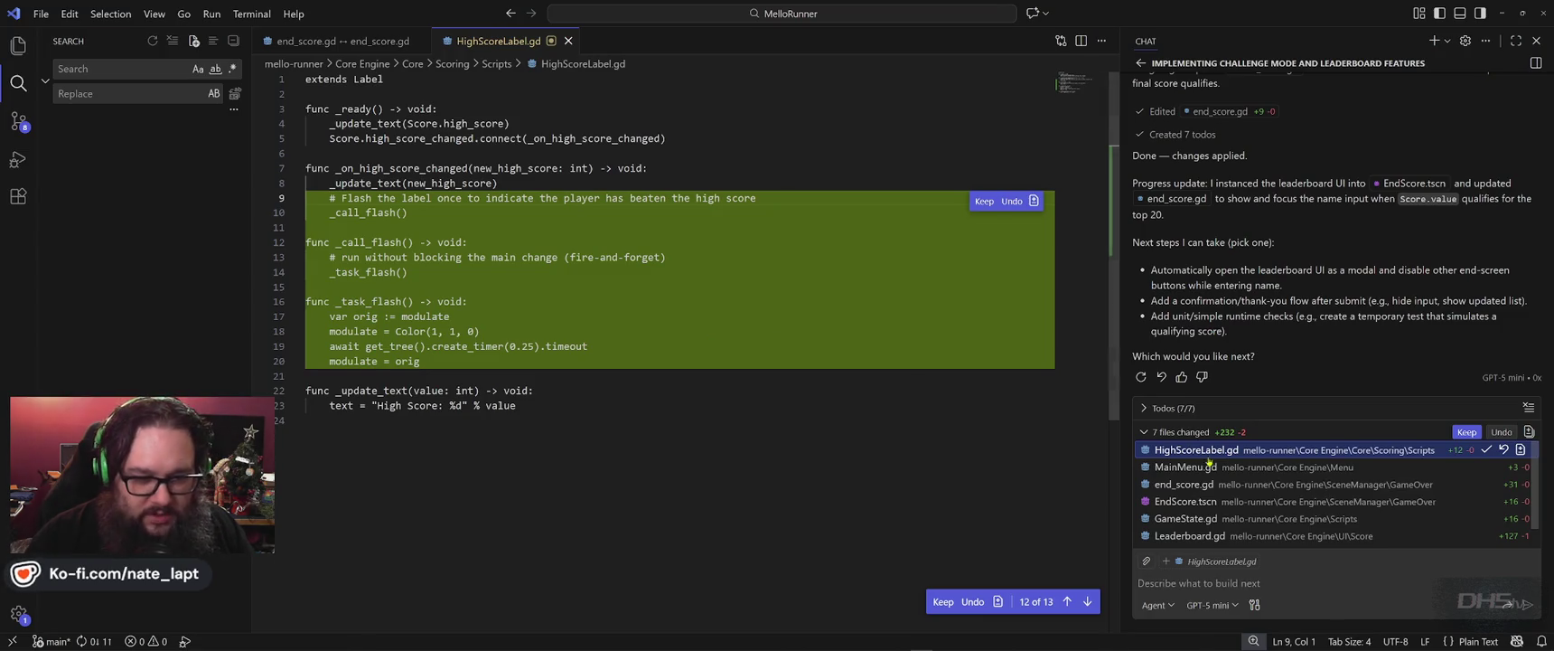
# - Review Copilot's MainMenu.gd and end_score.gd changes
pyautogui.click(1287, 471)
pyautogui.scroll(-2, 802, 381)
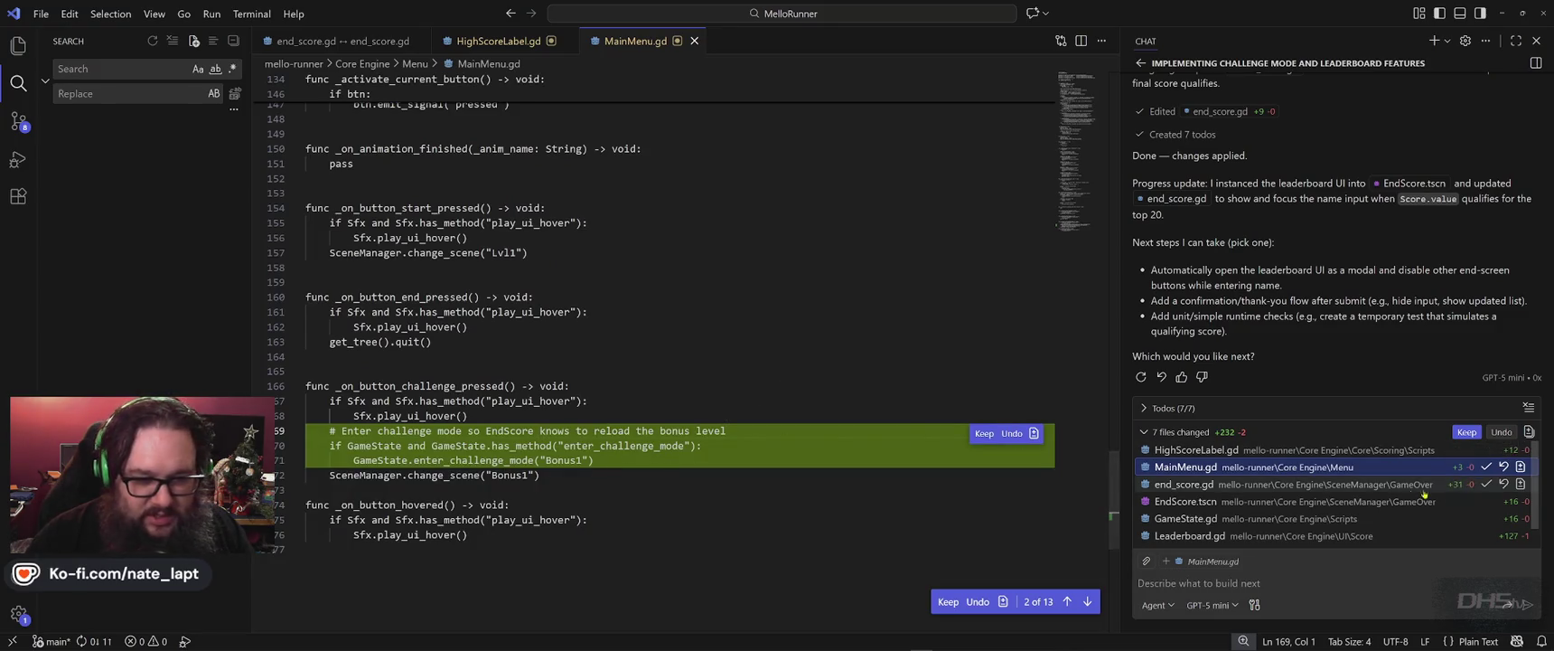
pyautogui.click(1266, 488)
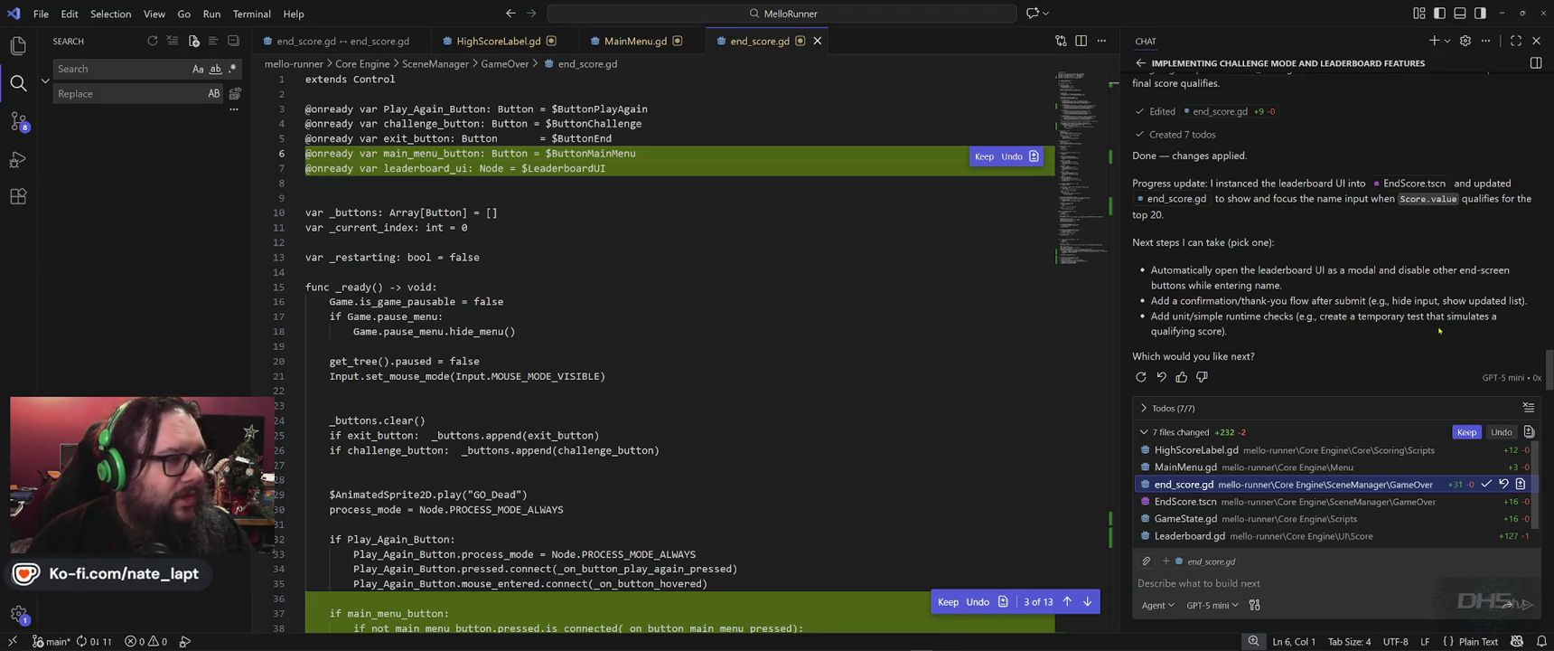
# - Open the EndScore.tscn, GameState.gd and Leaderboard.gd diffs, scrolling through Leaderboard.gd's refresh_ui code
pyautogui.click(1309, 502)
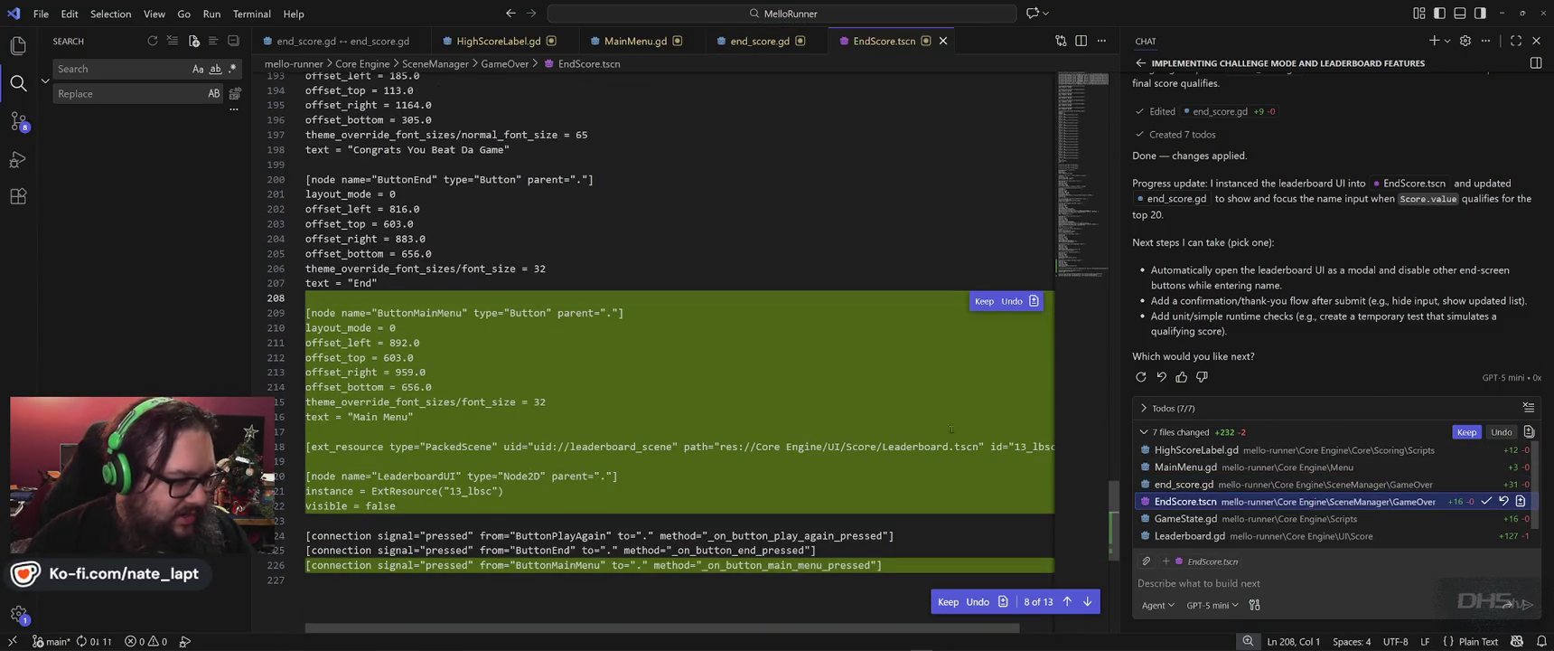
pyautogui.click(1292, 520)
pyautogui.scroll(-1, 692, 388)
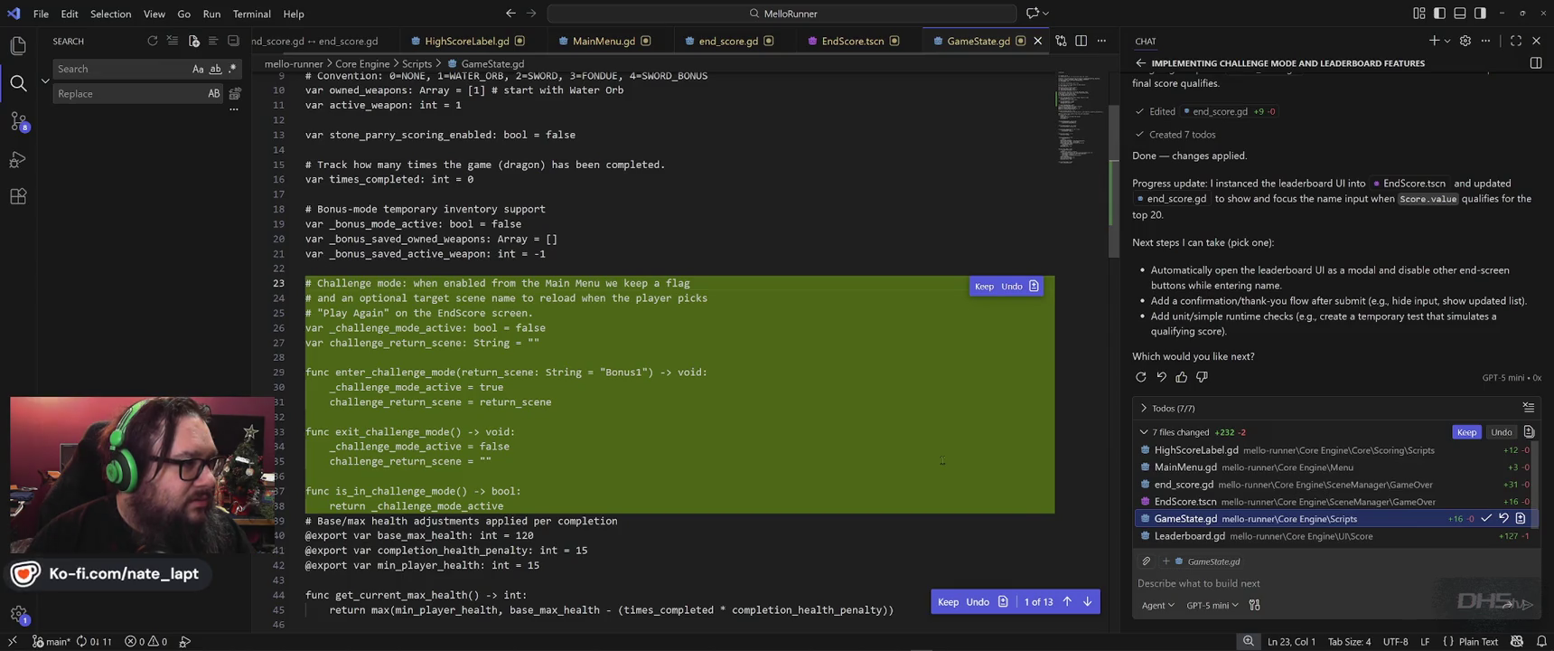
pyautogui.click(1189, 535)
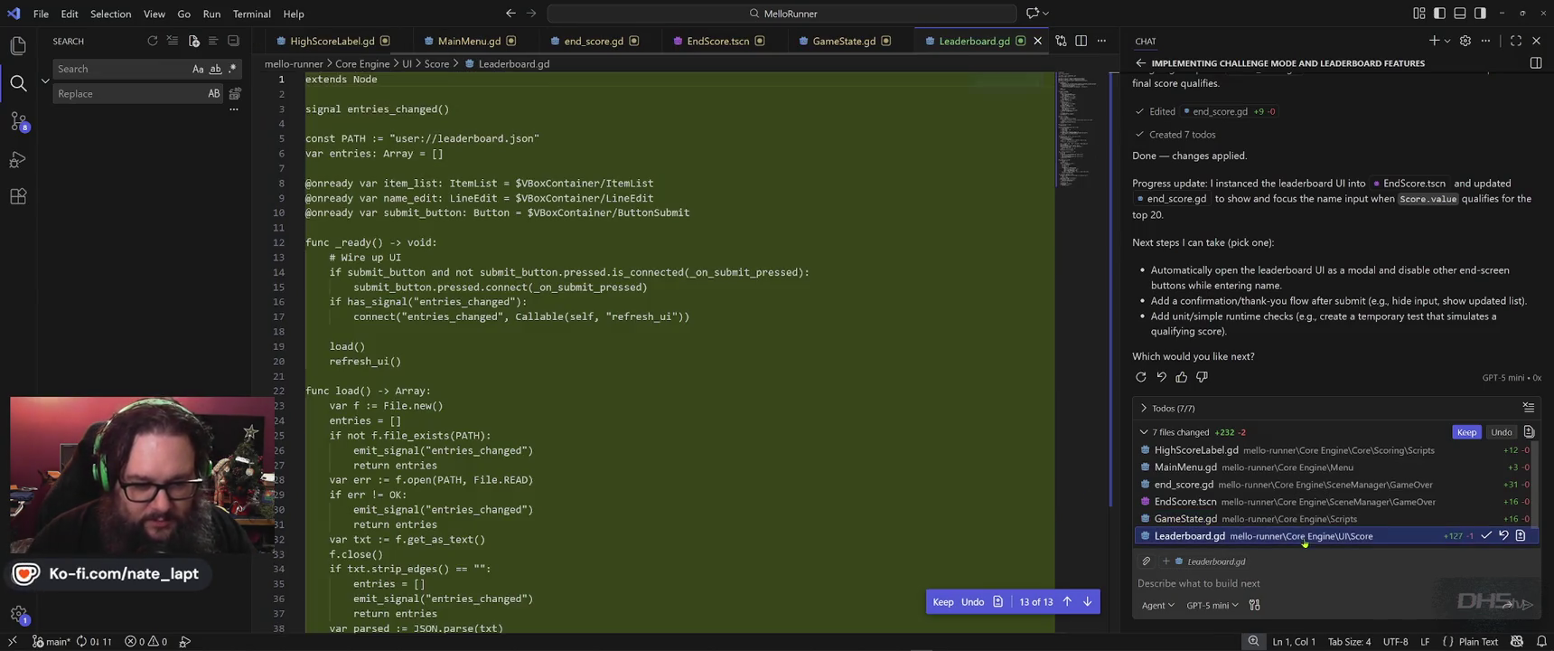
pyautogui.scroll(-19, 736, 319)
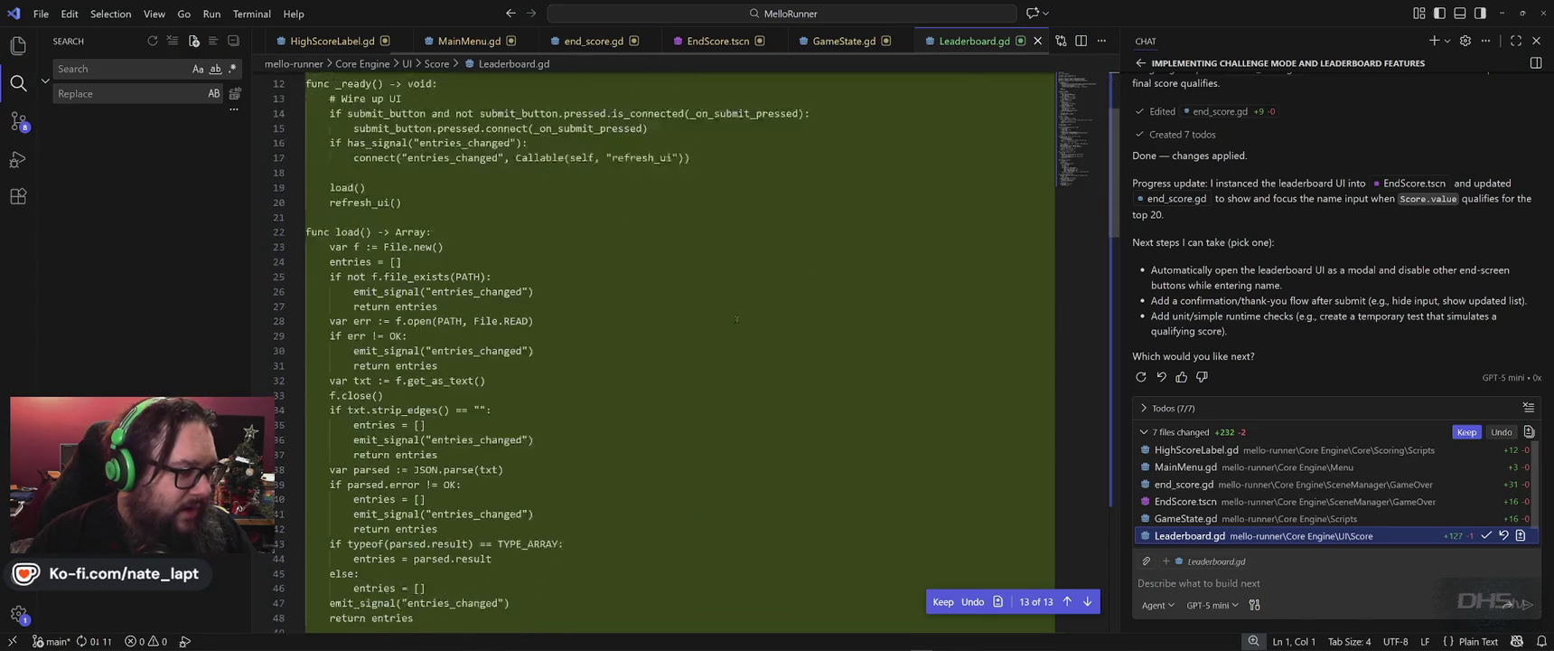
pyautogui.scroll(-13, 737, 319)
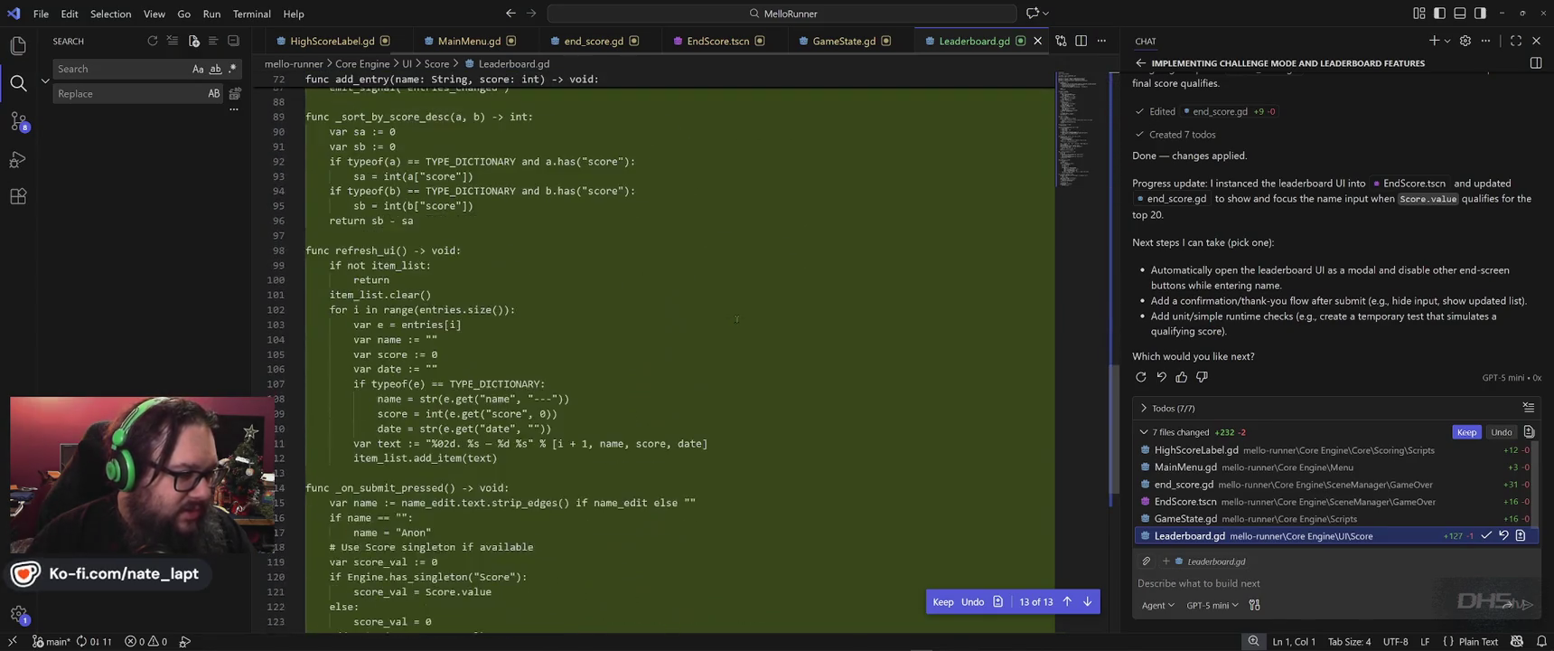
# - Reload the changed scenes in Godot, dismiss the corrupt EndScore.tscn alerts, and show the Debugger's Errors list
pyautogui.hotkey('alt', 'Tab')
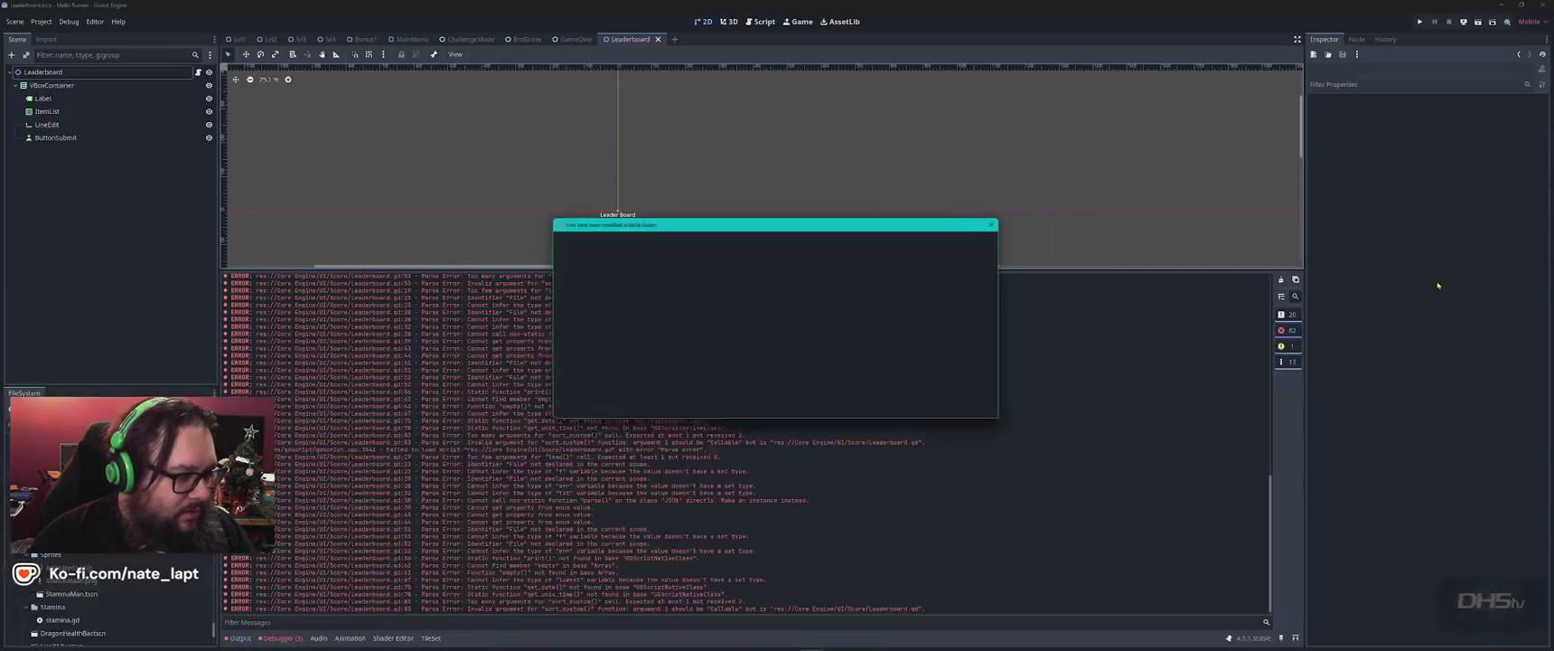
pyautogui.click(792, 411)
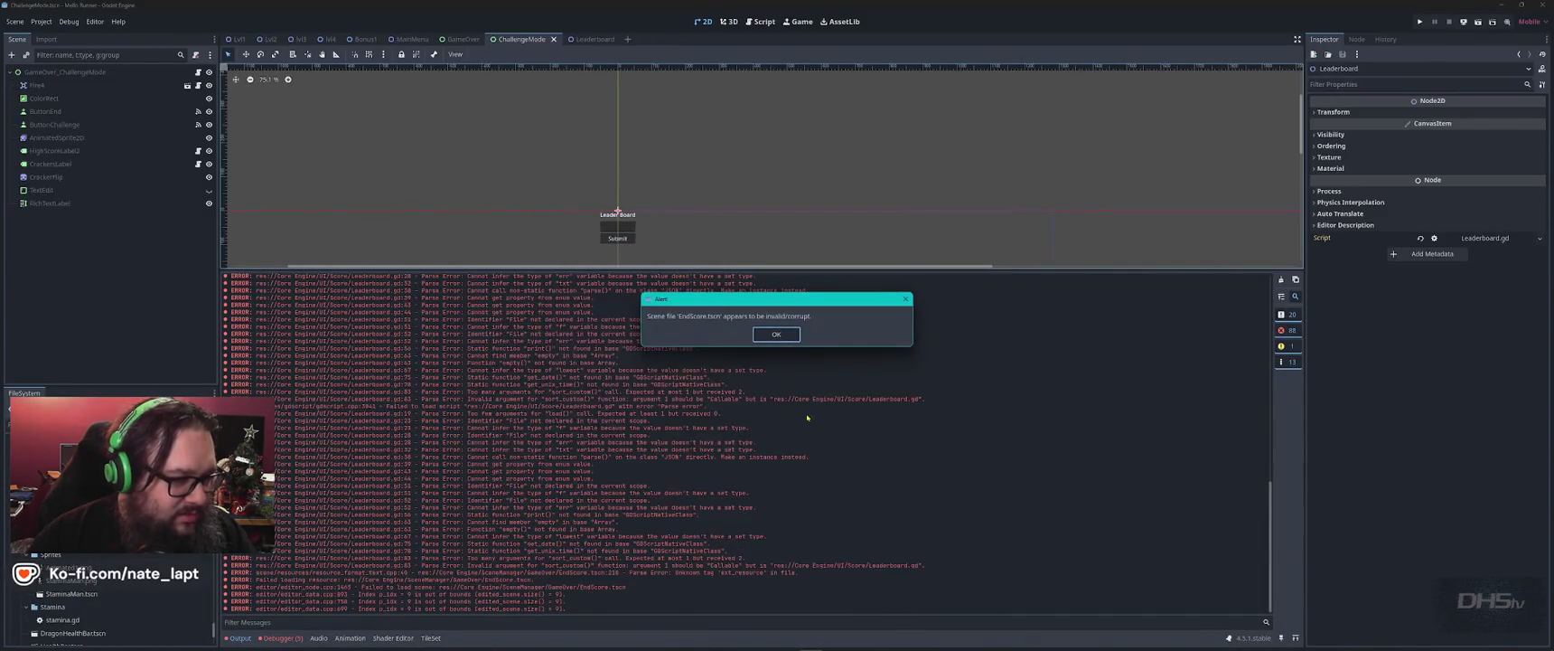
pyautogui.click(776, 334)
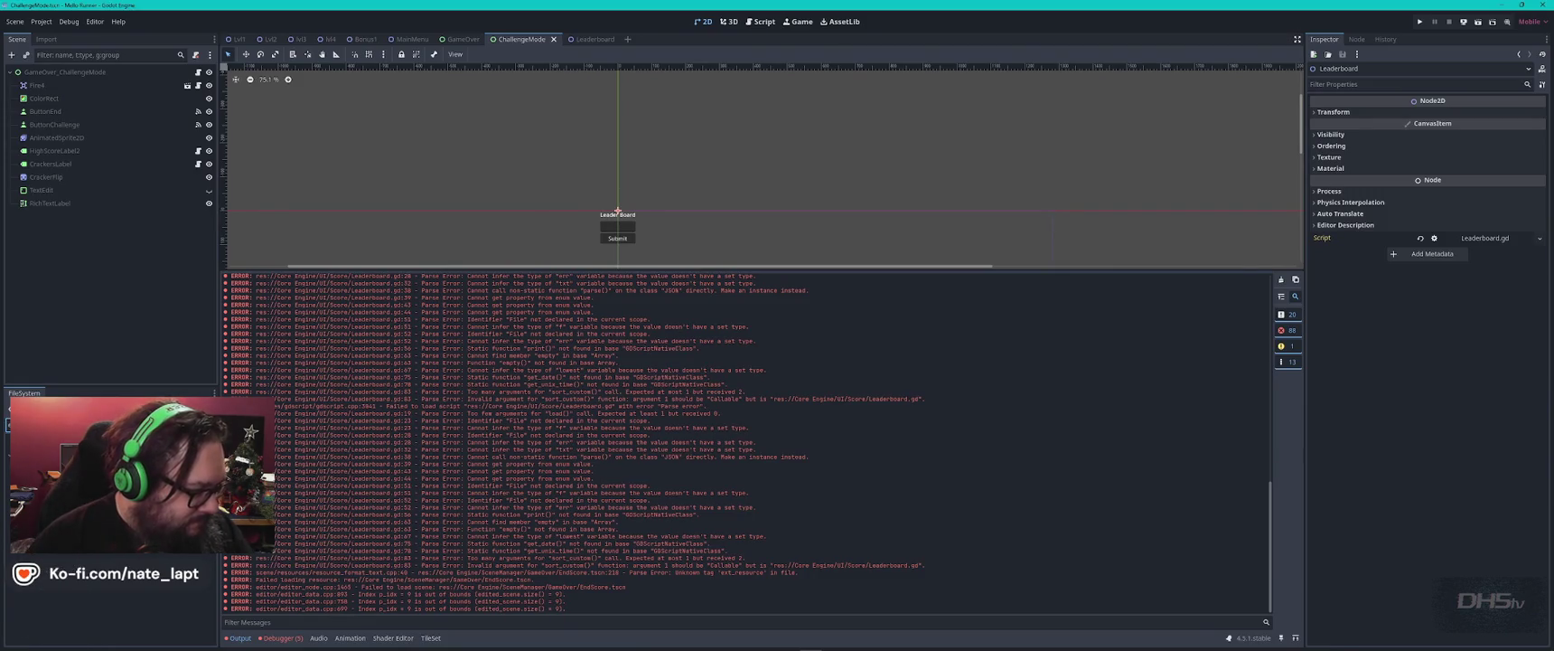
pyautogui.doubleClick(81, 603)
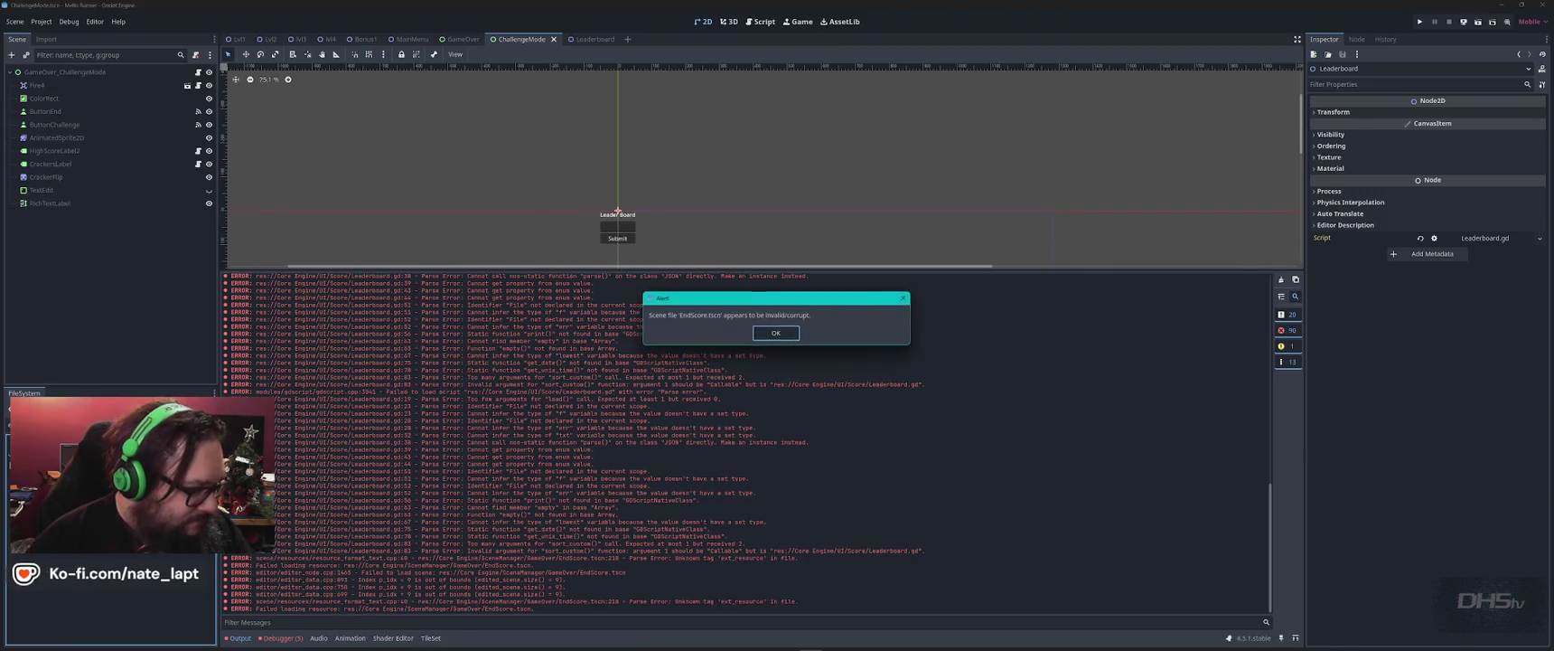
pyautogui.click(774, 334)
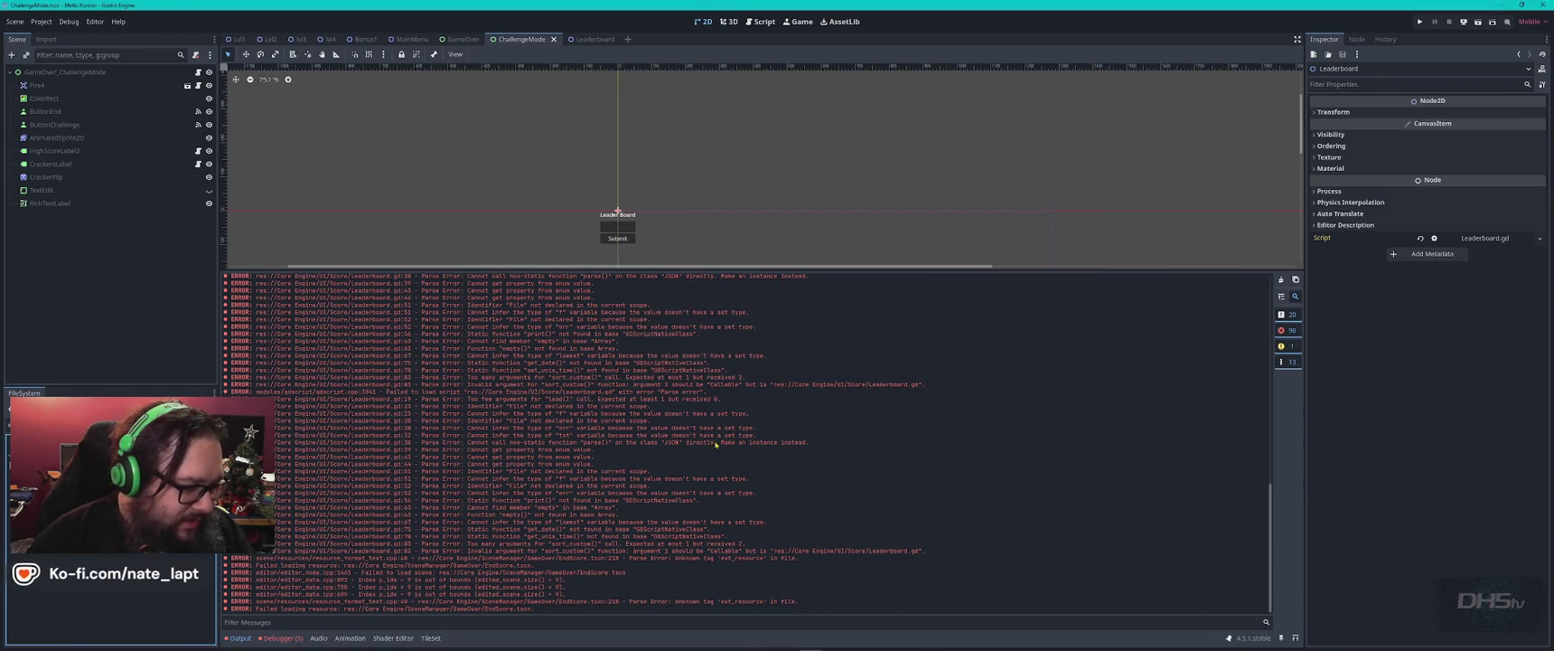
pyautogui.click(281, 637)
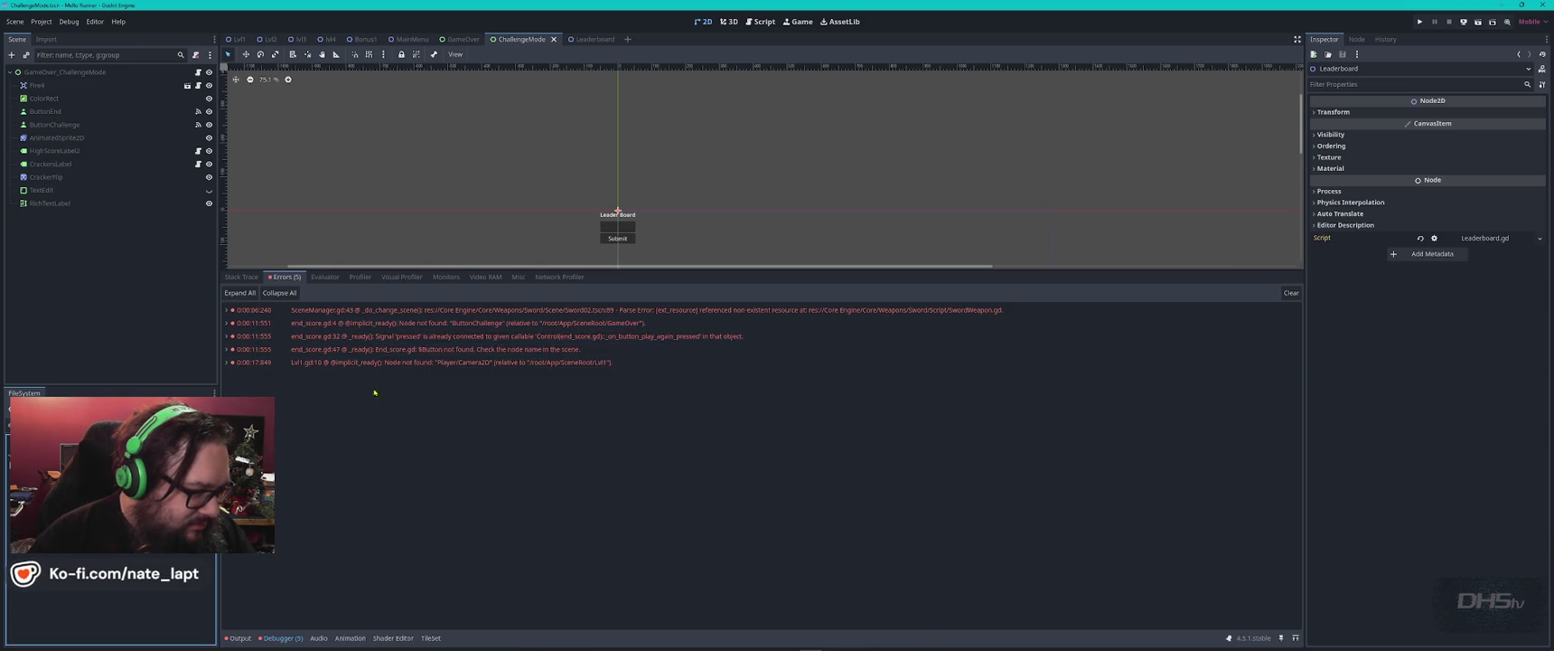
# - Check the errors' stack trace, dismiss the corrupt-scene alert again, and return to VS Code
pyautogui.hotkey('alt', 'Tab')
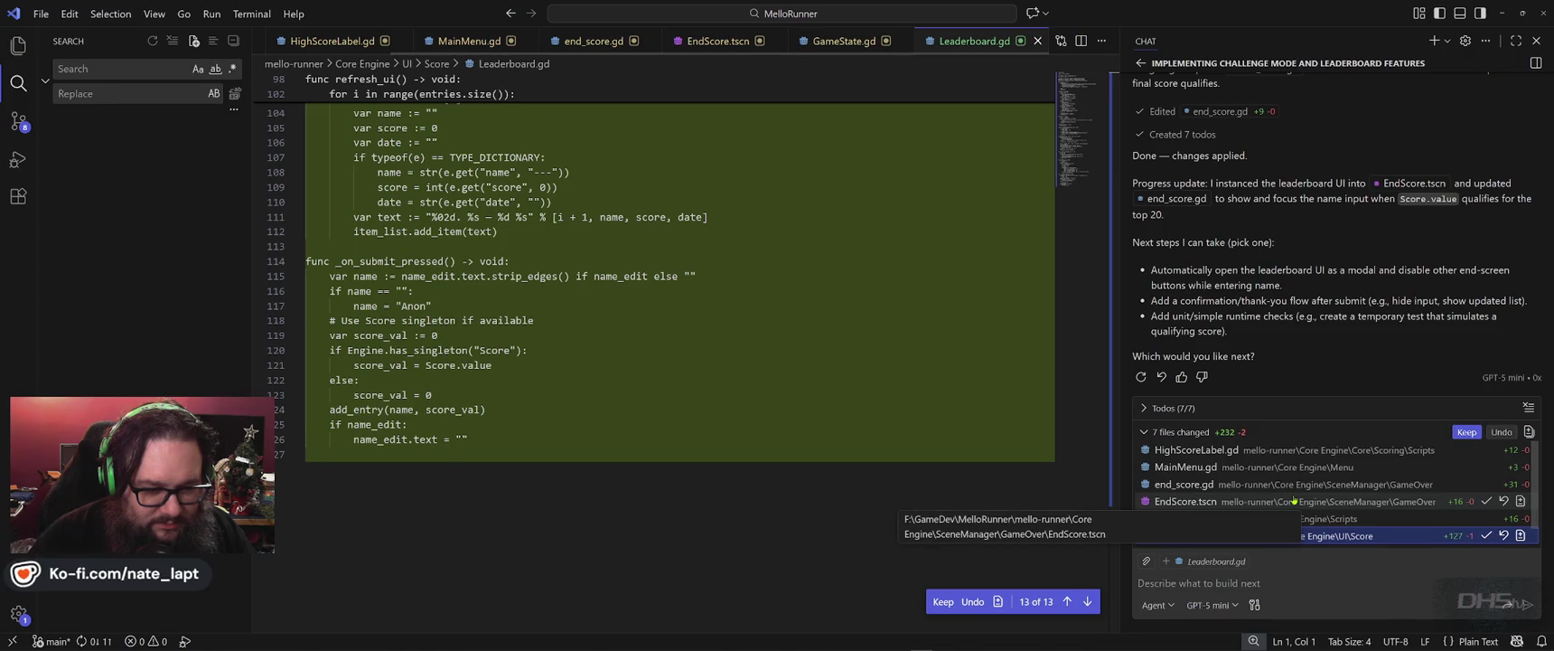
pyautogui.hotkey('alt', 'Tab')
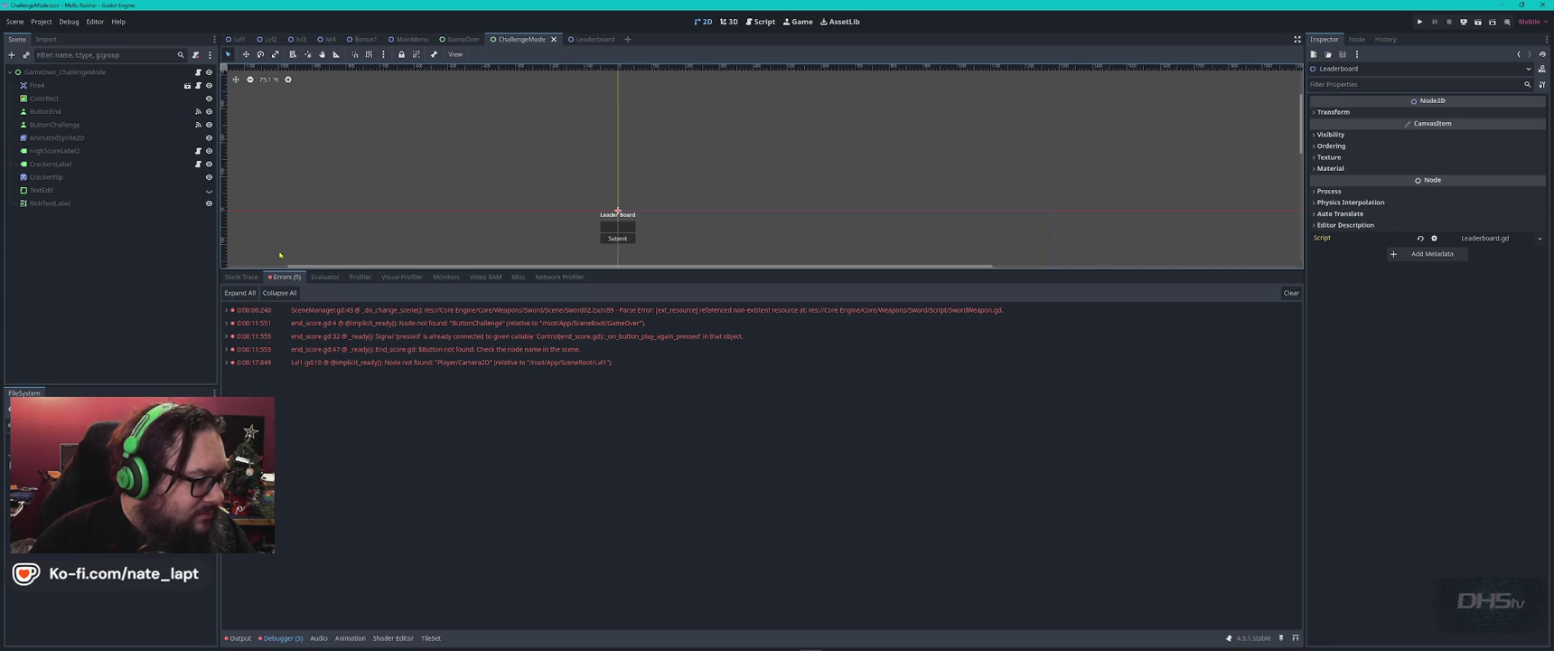
pyautogui.click(241, 277)
pyautogui.click(285, 277)
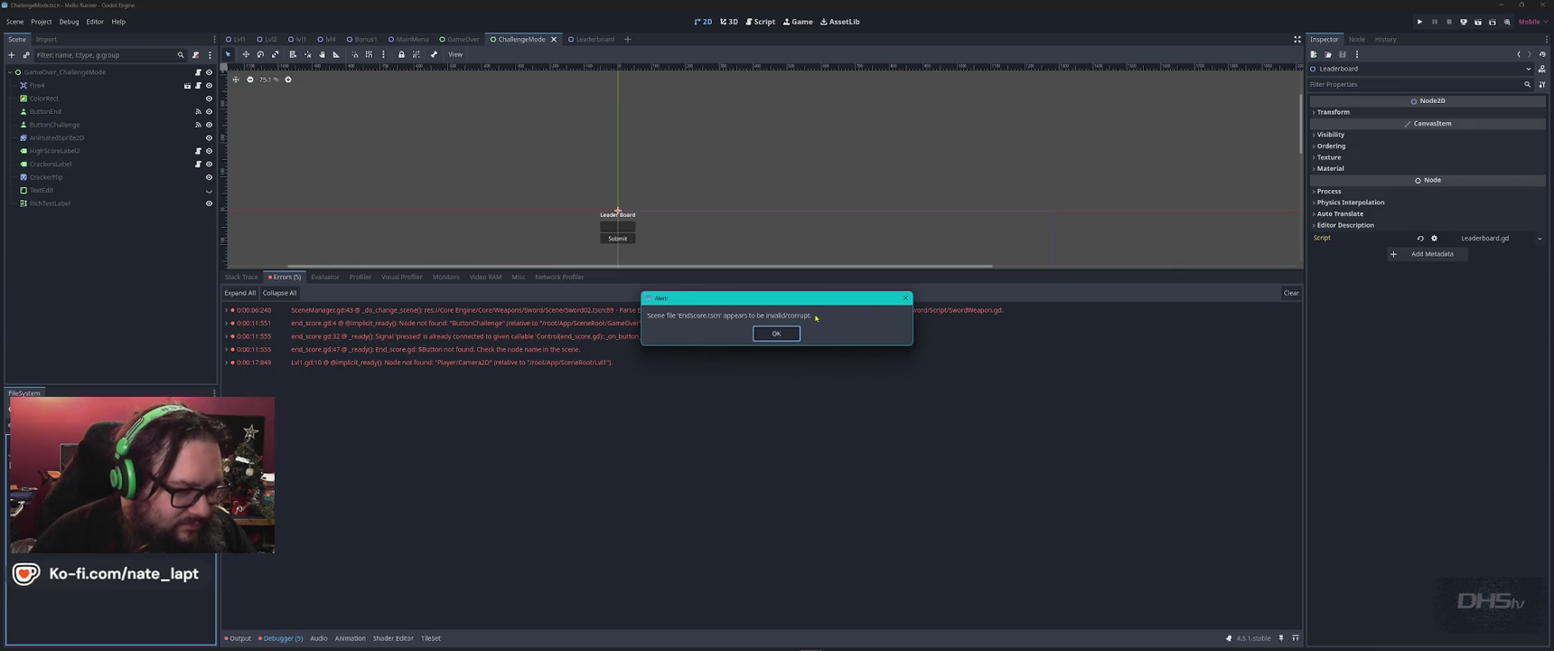
pyautogui.click(776, 333)
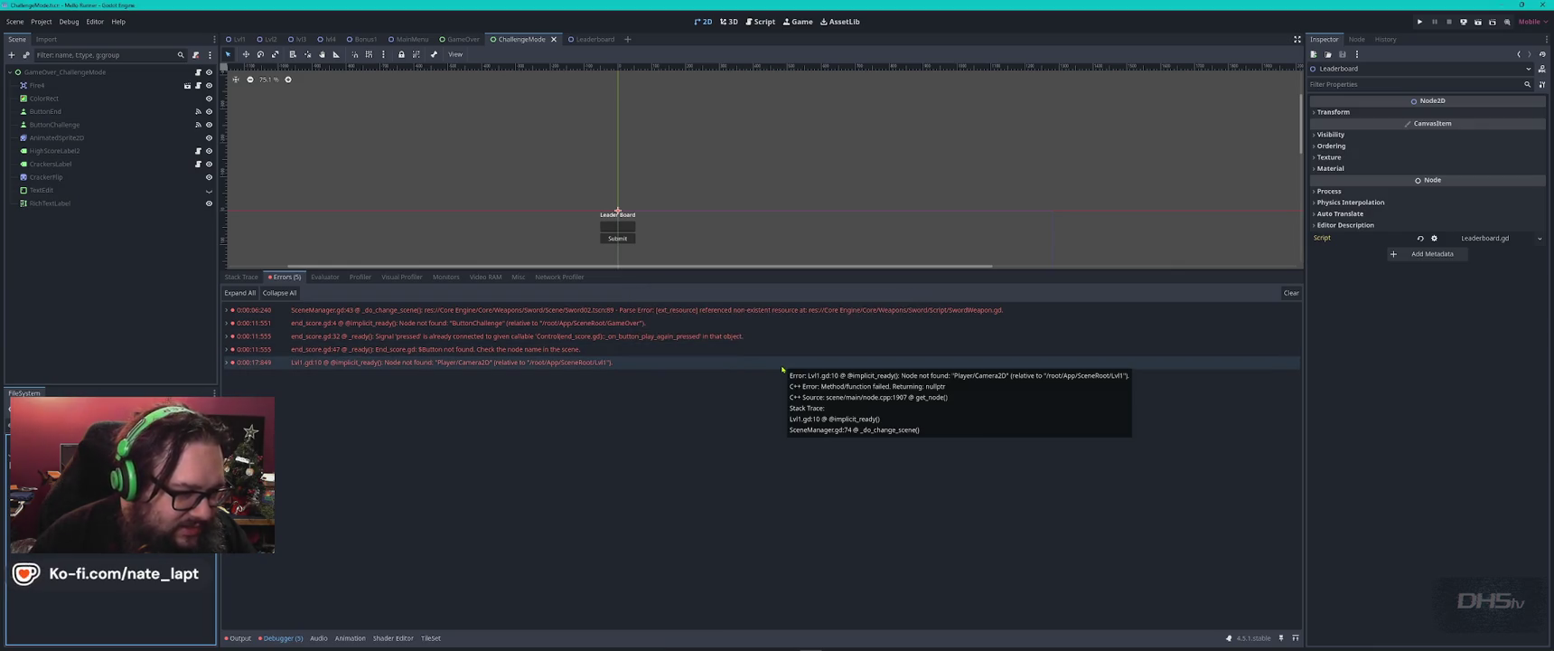
pyautogui.hotkey('alt', 'Tab')
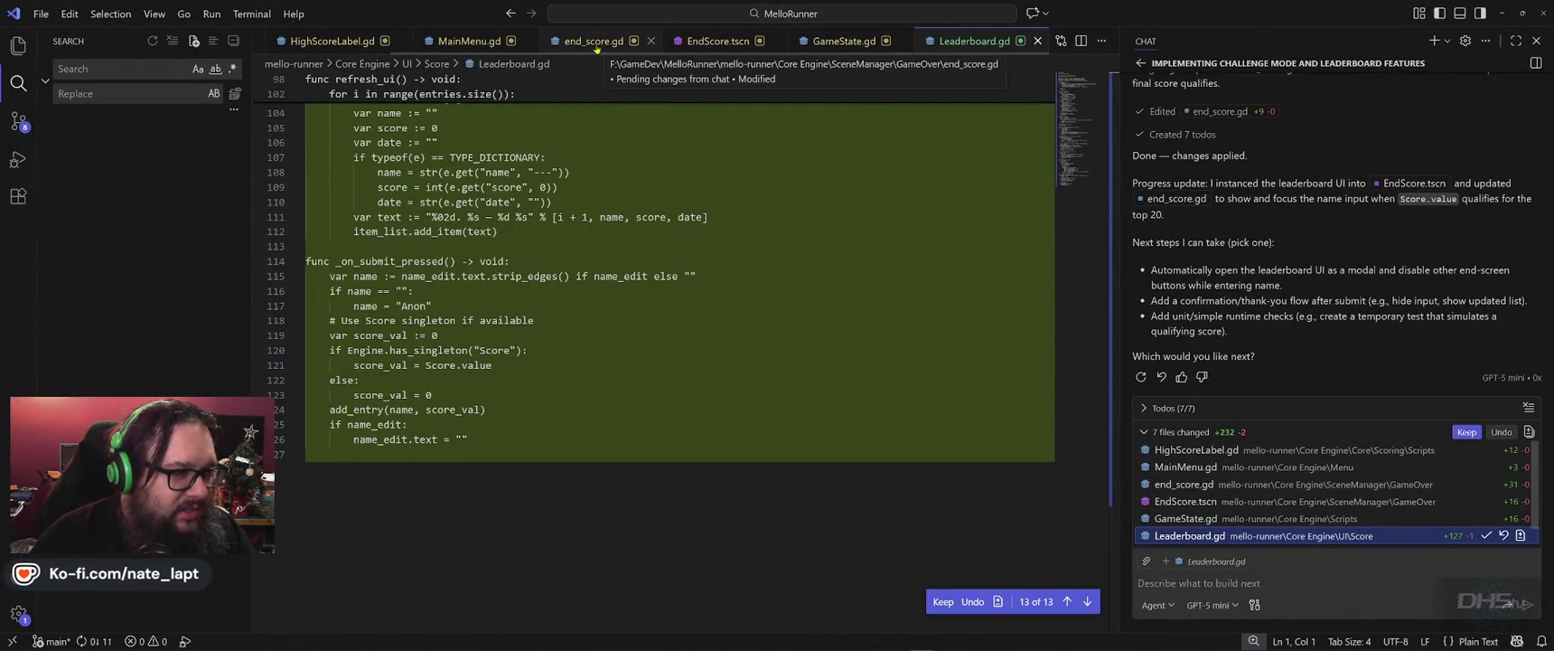
# - Review EndScore.tscn's pending diff adding the ButtonMainMenu and LeaderboardUI nodes
pyautogui.click(711, 42)
pyautogui.click(612, 266)
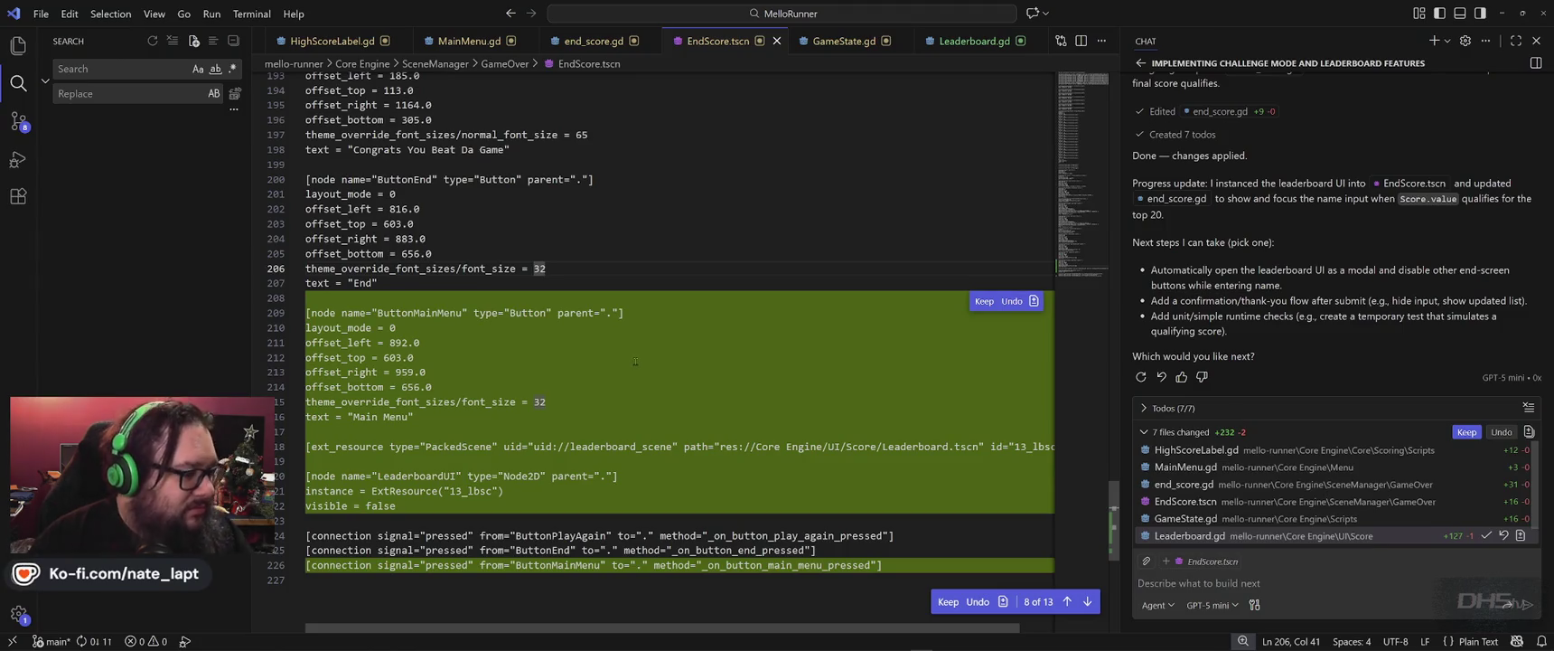
pyautogui.scroll(-3, 634, 362)
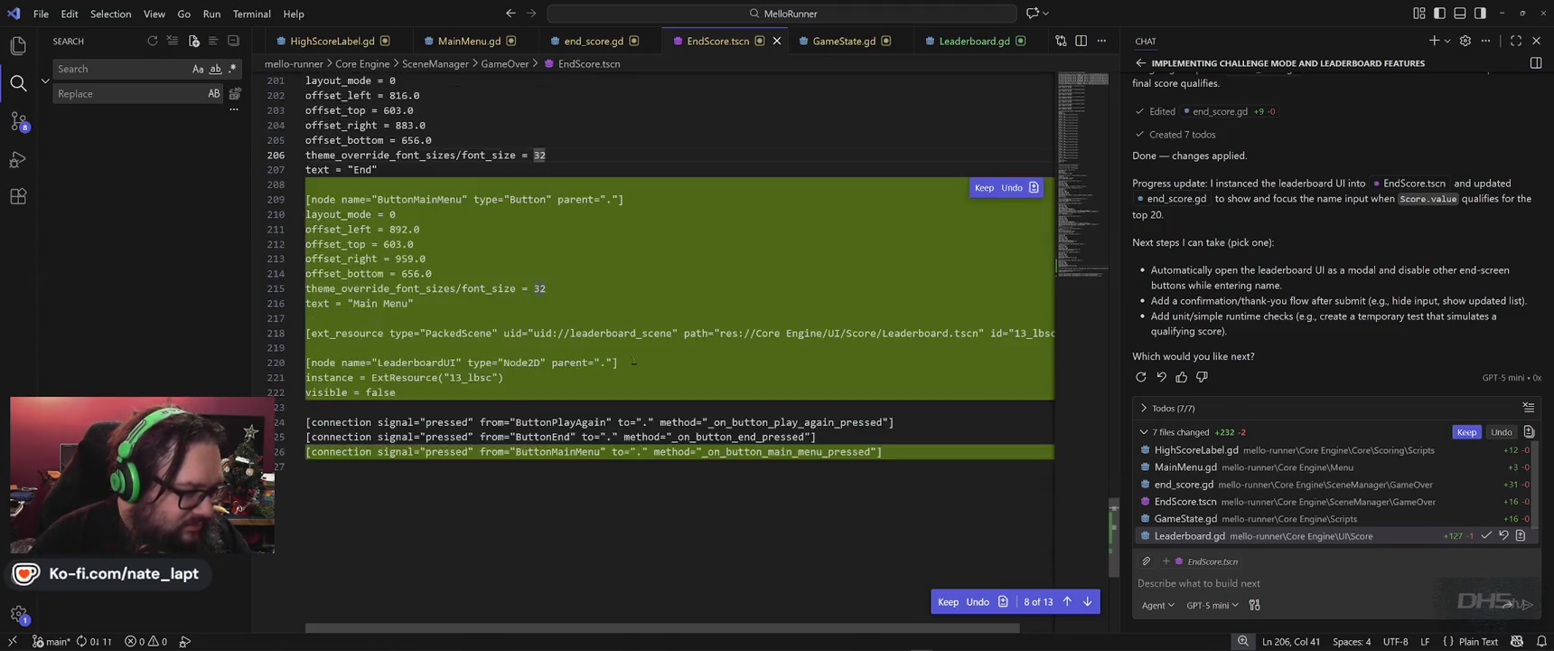
pyautogui.scroll(10, 635, 362)
pyautogui.scroll(20, 635, 360)
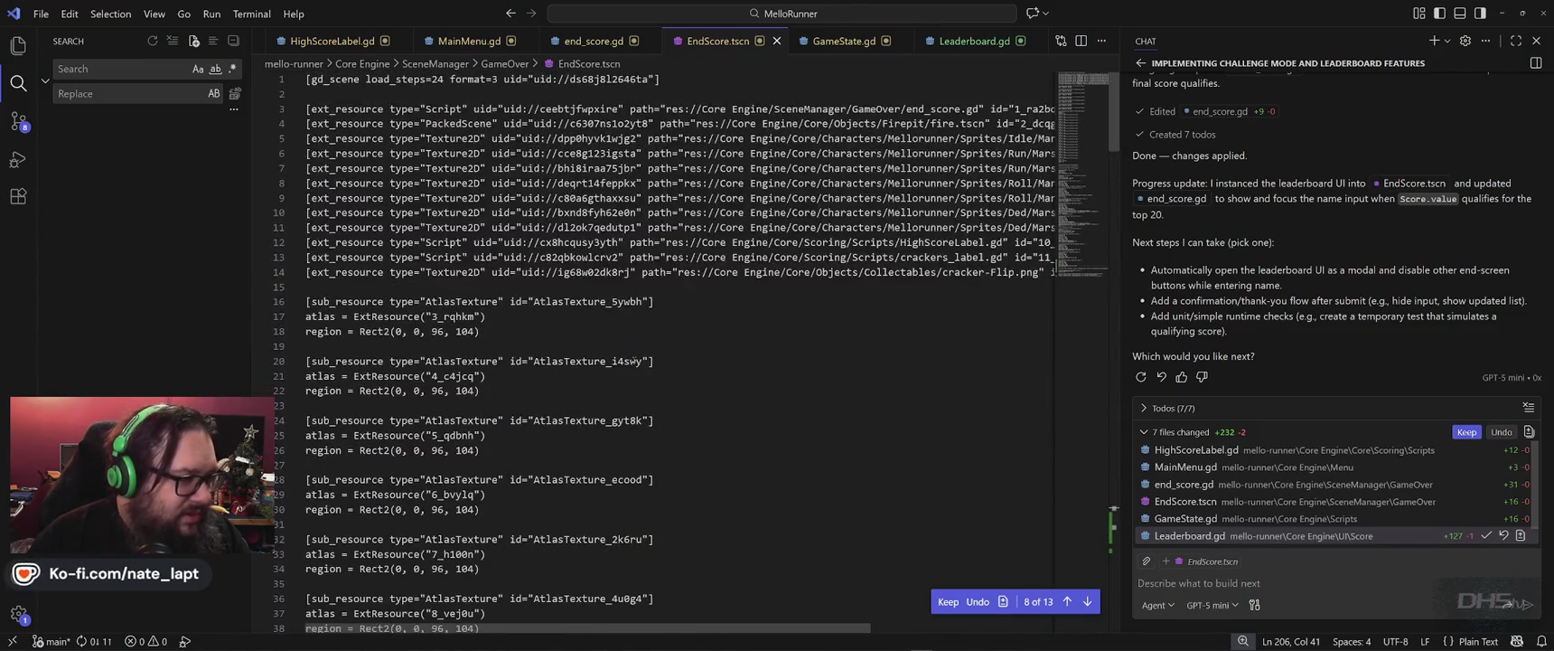
pyautogui.scroll(-20, 634, 360)
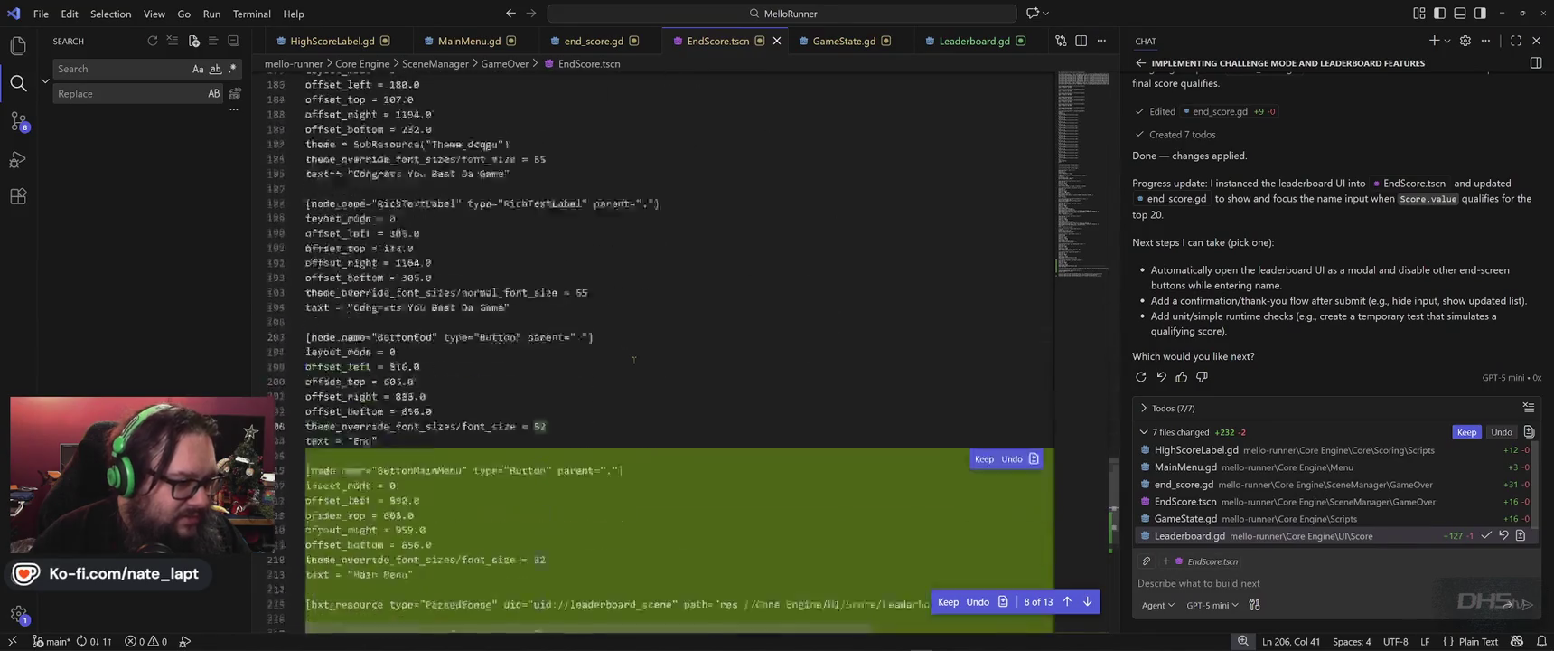
pyautogui.click(1212, 583)
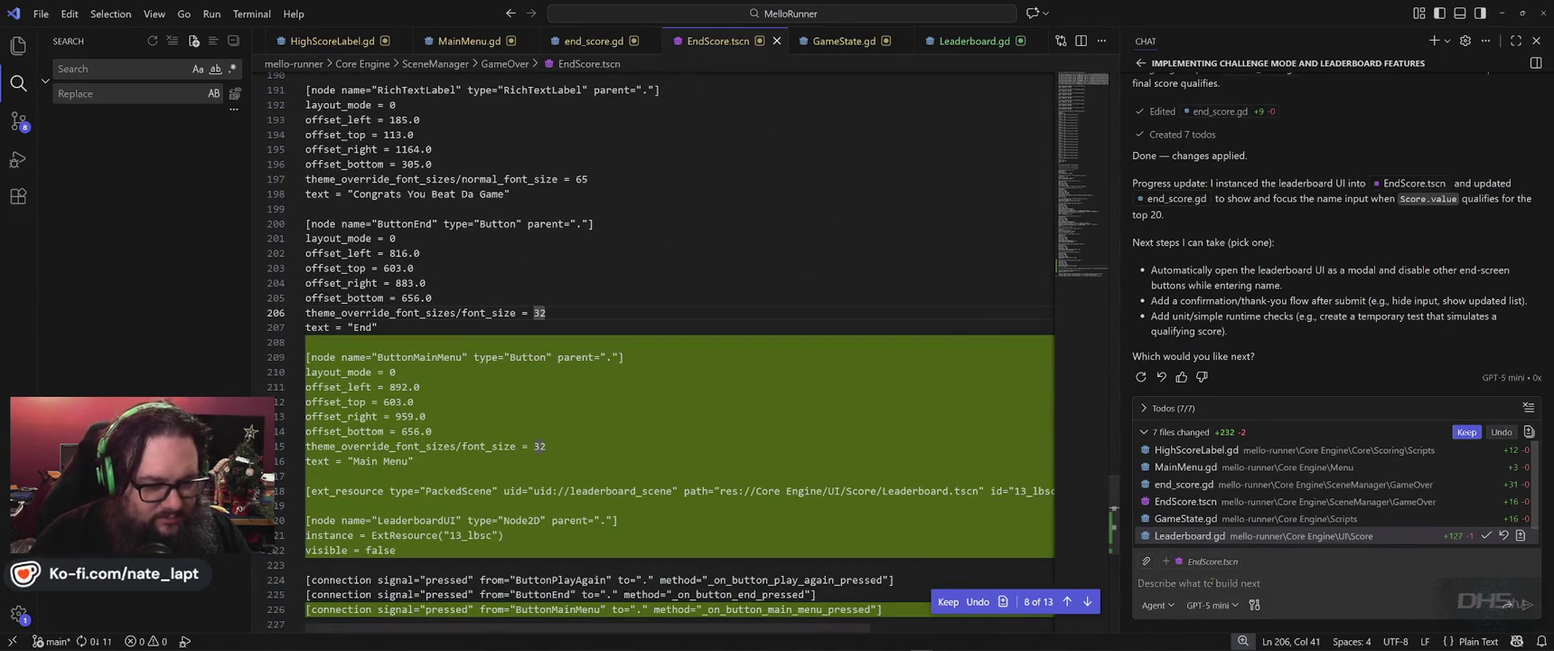
# - Tell Copilot 'endscore.tscn appears to be invalid or corrupt'
pyautogui.write('endscore')
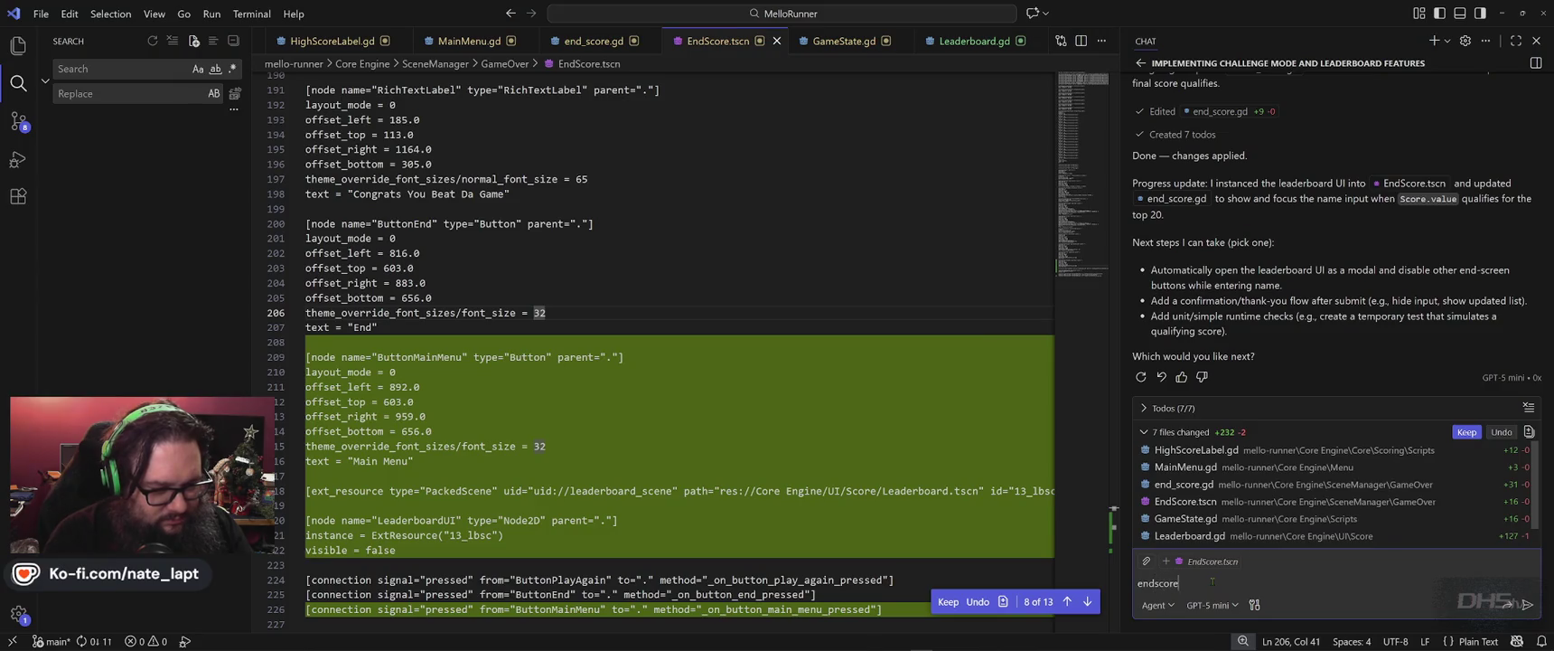
pyautogui.write('.tscn appears to be invalid')
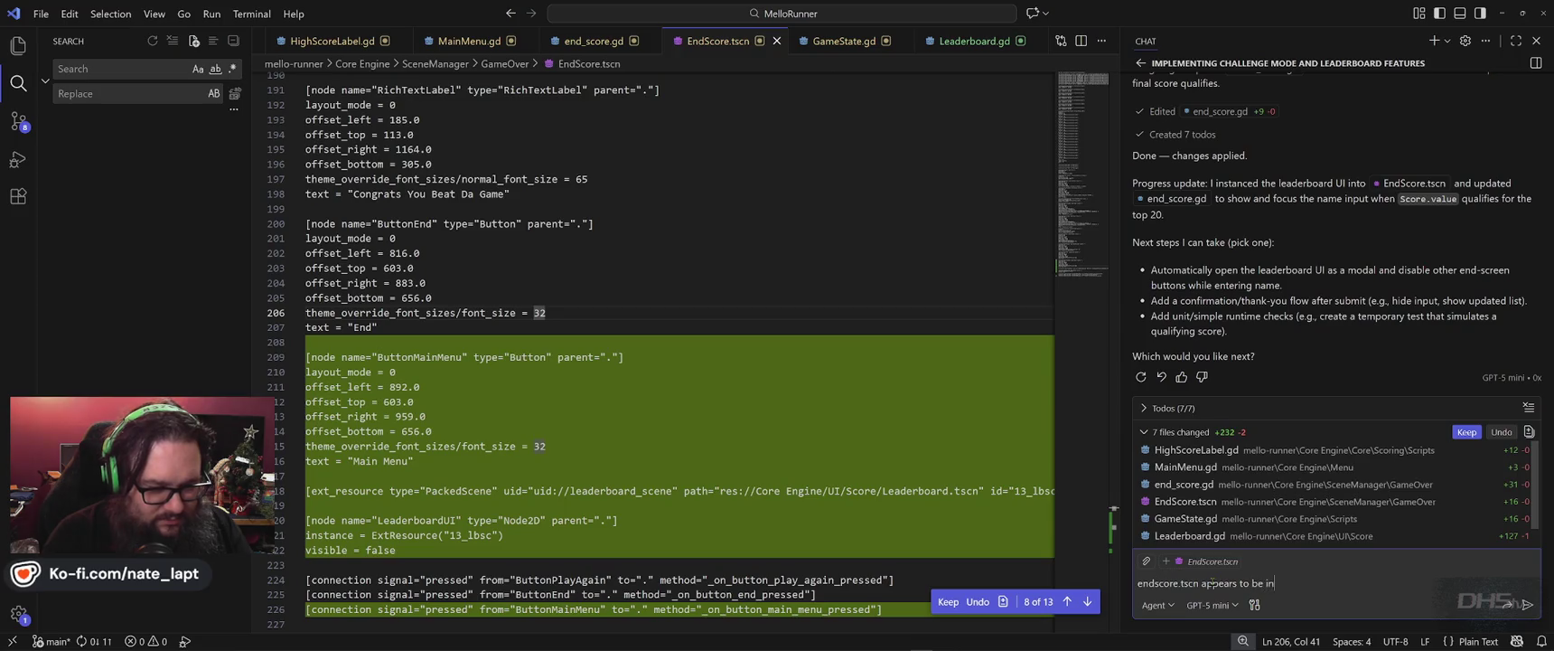
pyautogui.write(' or corrupt!')
pyautogui.press('Return')
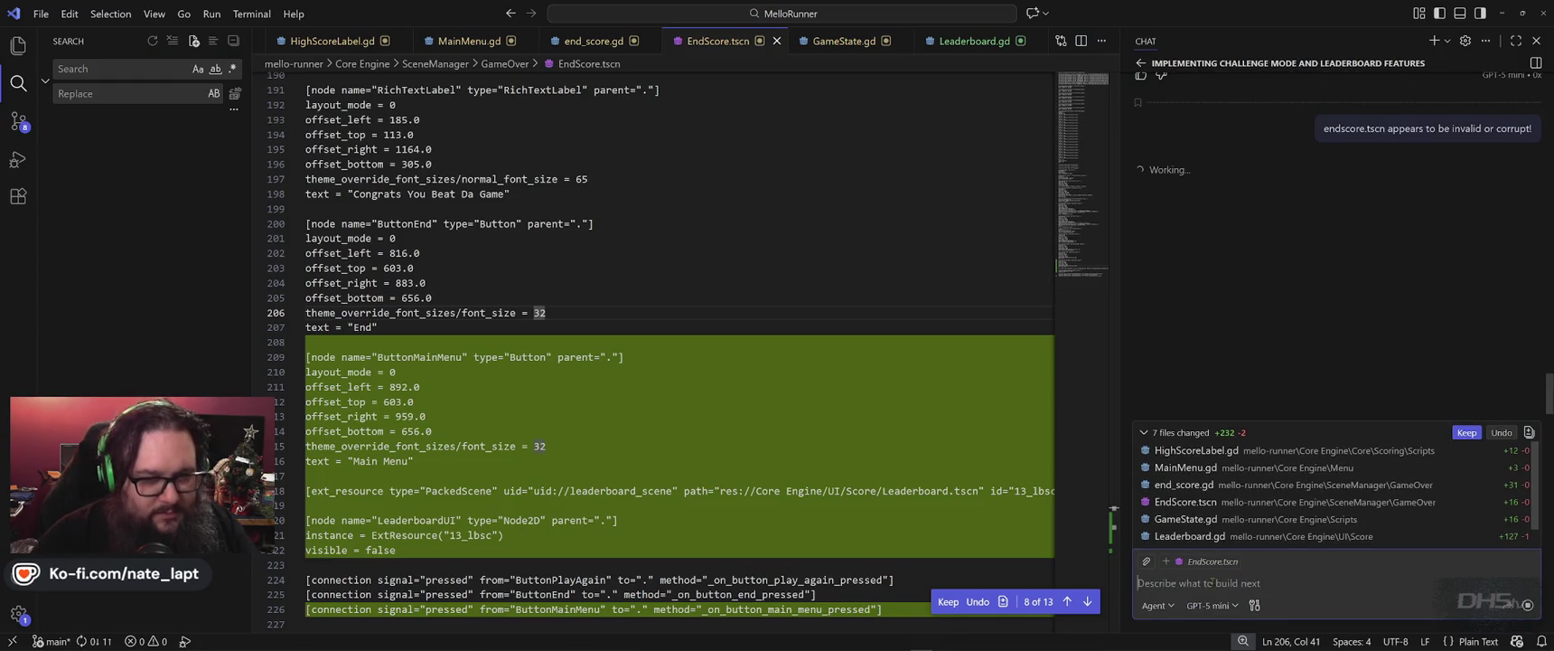